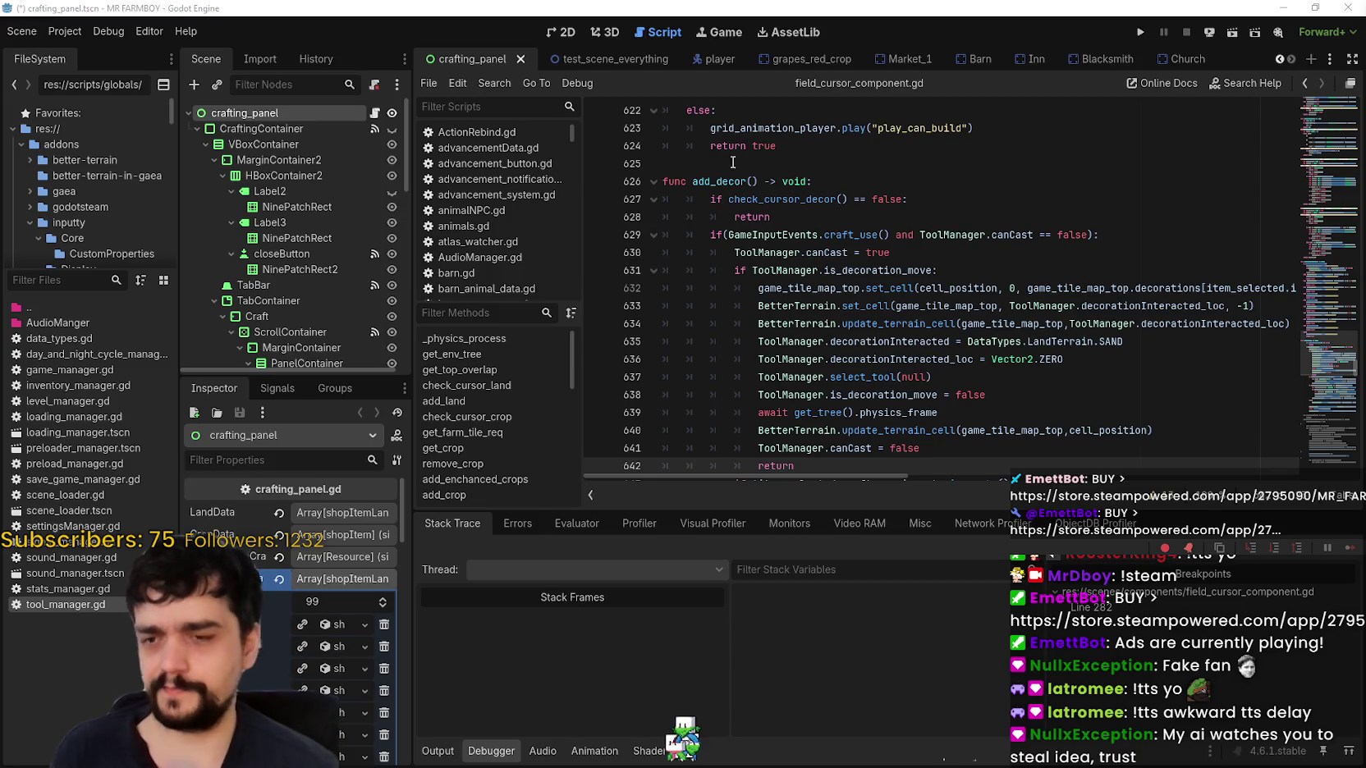
# Review add_decor in field_cursor_component.gd around lines 625–638, then switch to Steam.
pyautogui.click(872, 162)
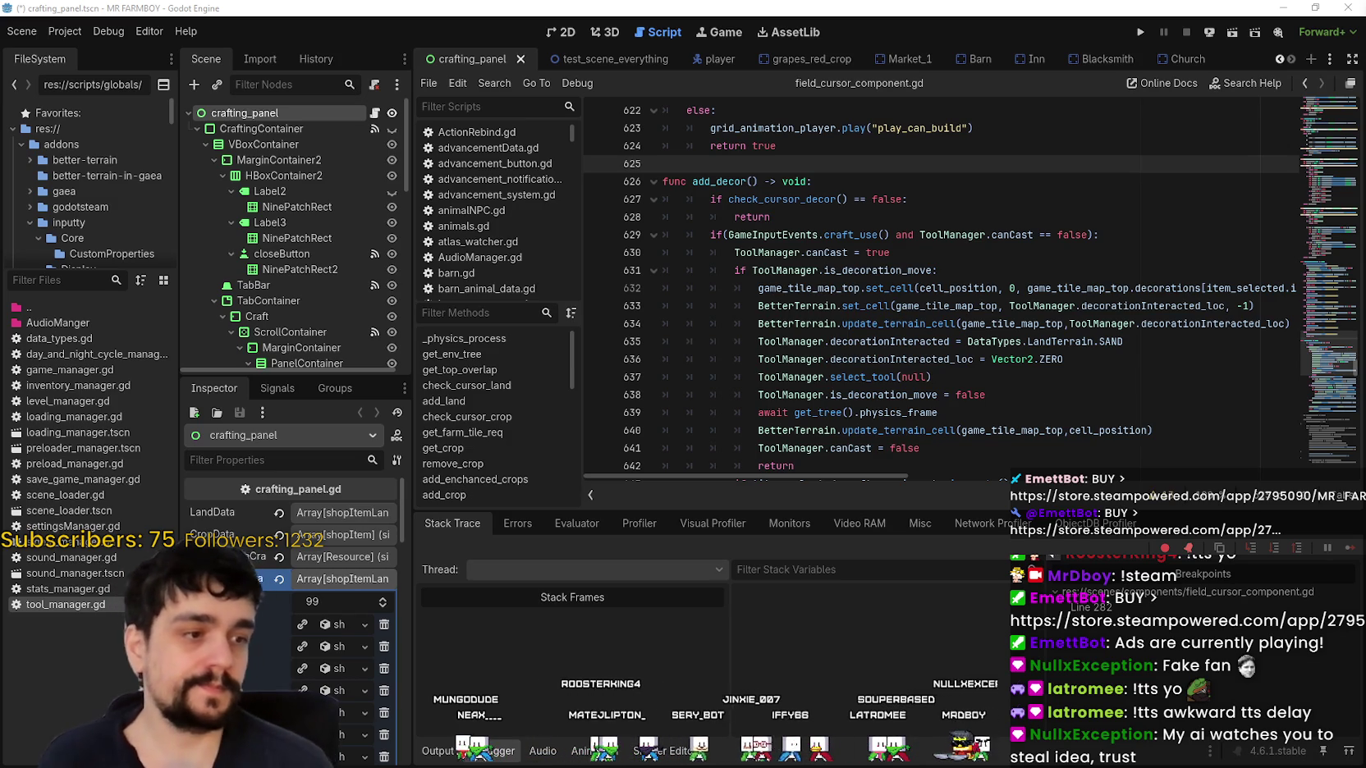
pyautogui.click(1073, 395)
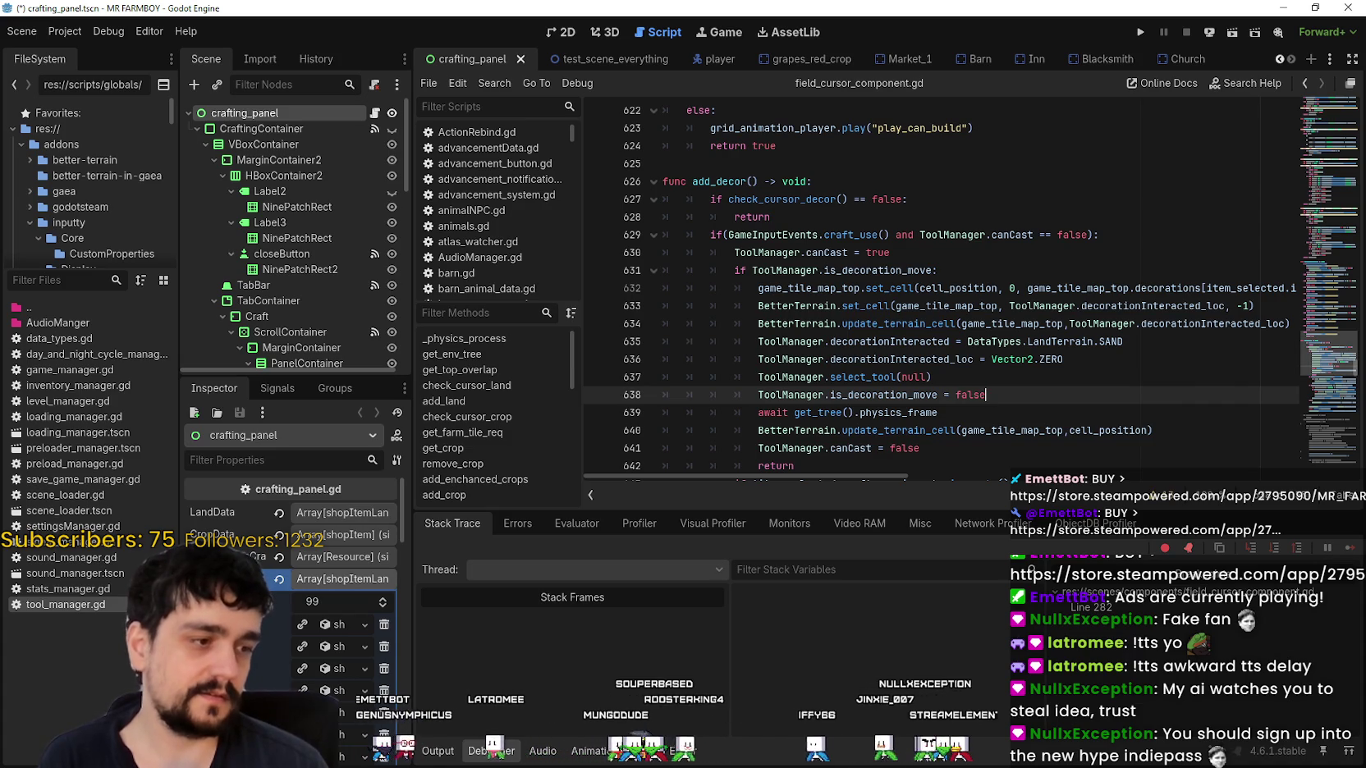
pyautogui.hotkey('alt', 'Tab')
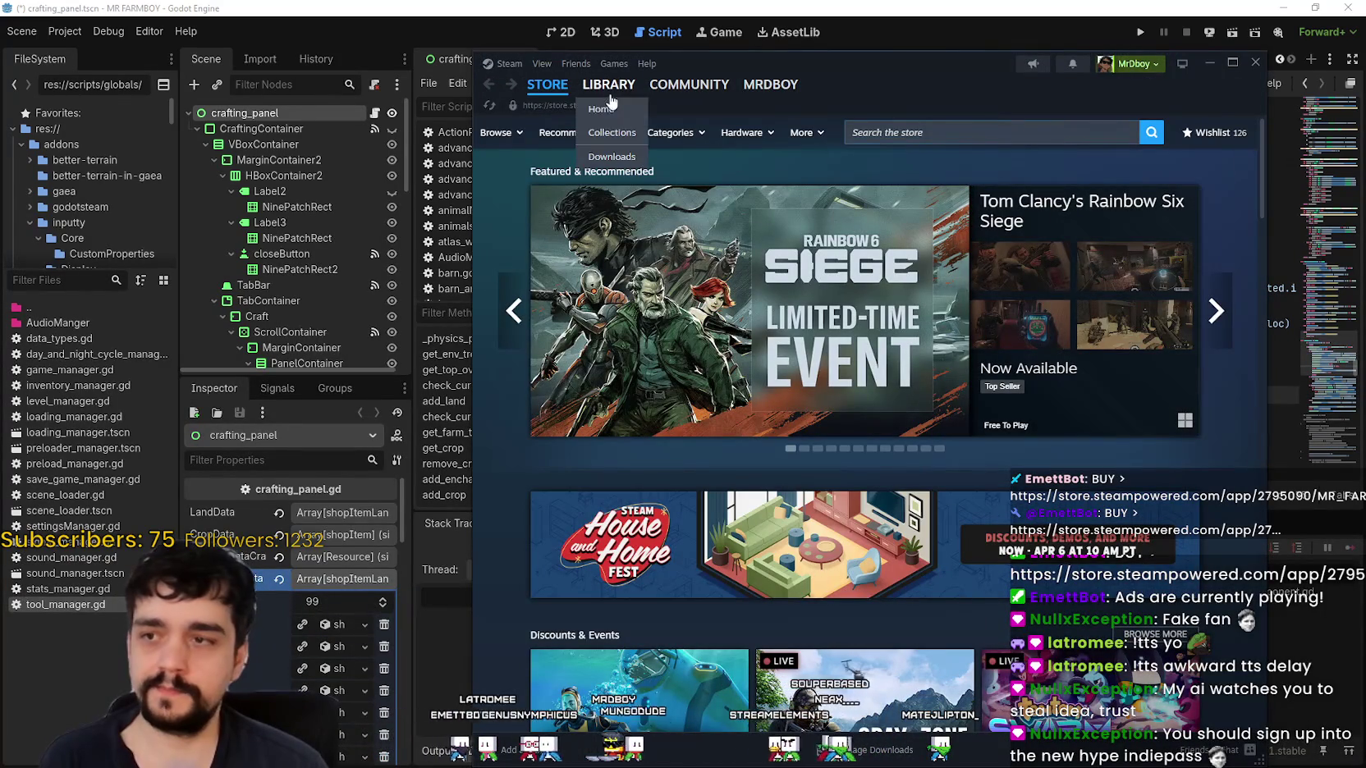
# Reload the Steam store home page, return to the script, and later bring Steam back up.
pyautogui.click(566, 145)
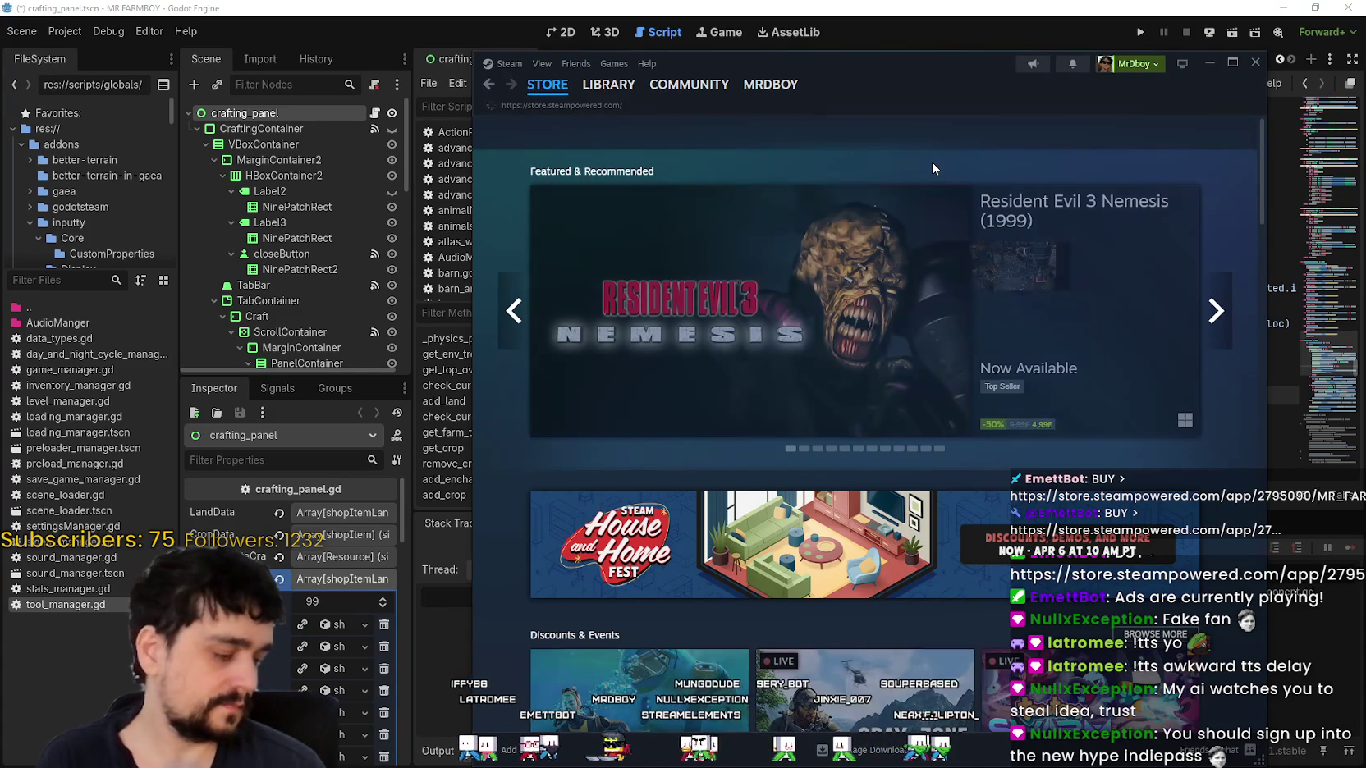
pyautogui.click(1251, 62)
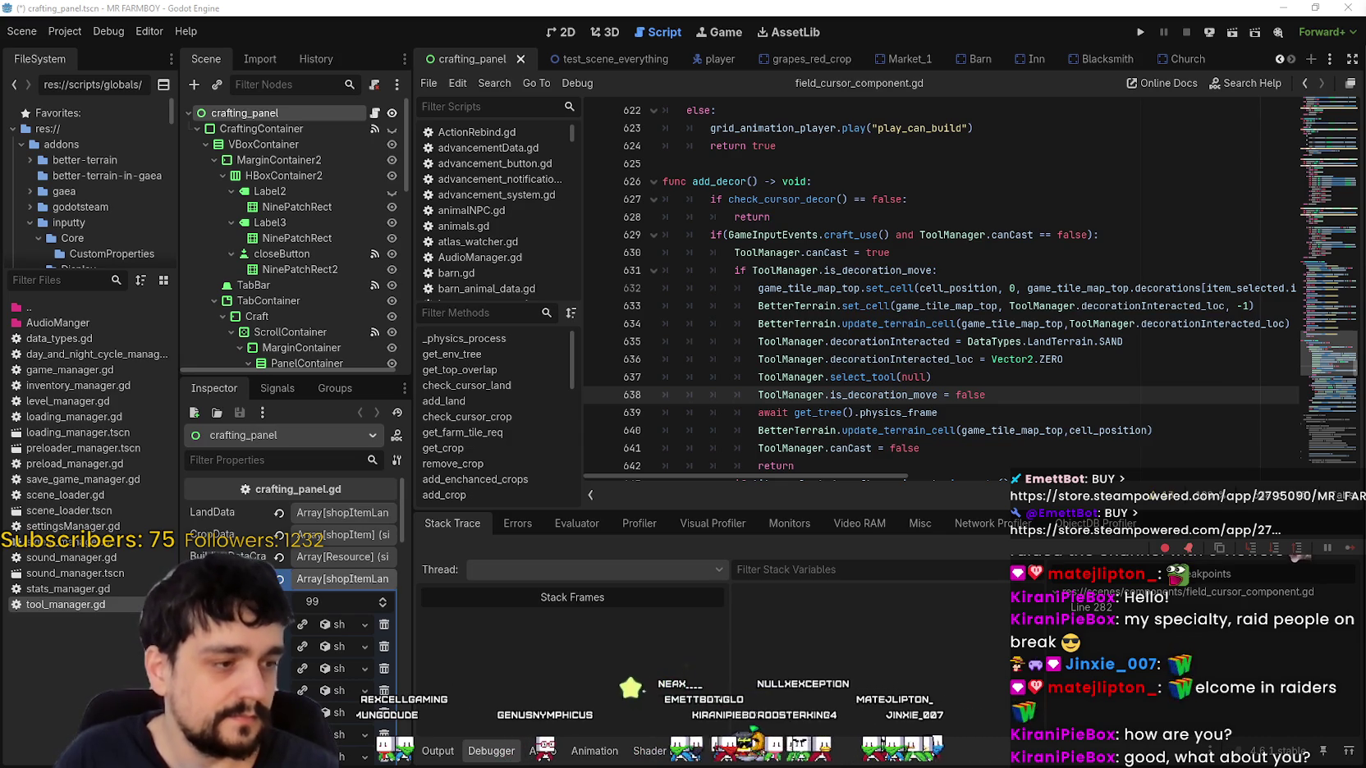
pyautogui.hotkey('alt', 'Tab')
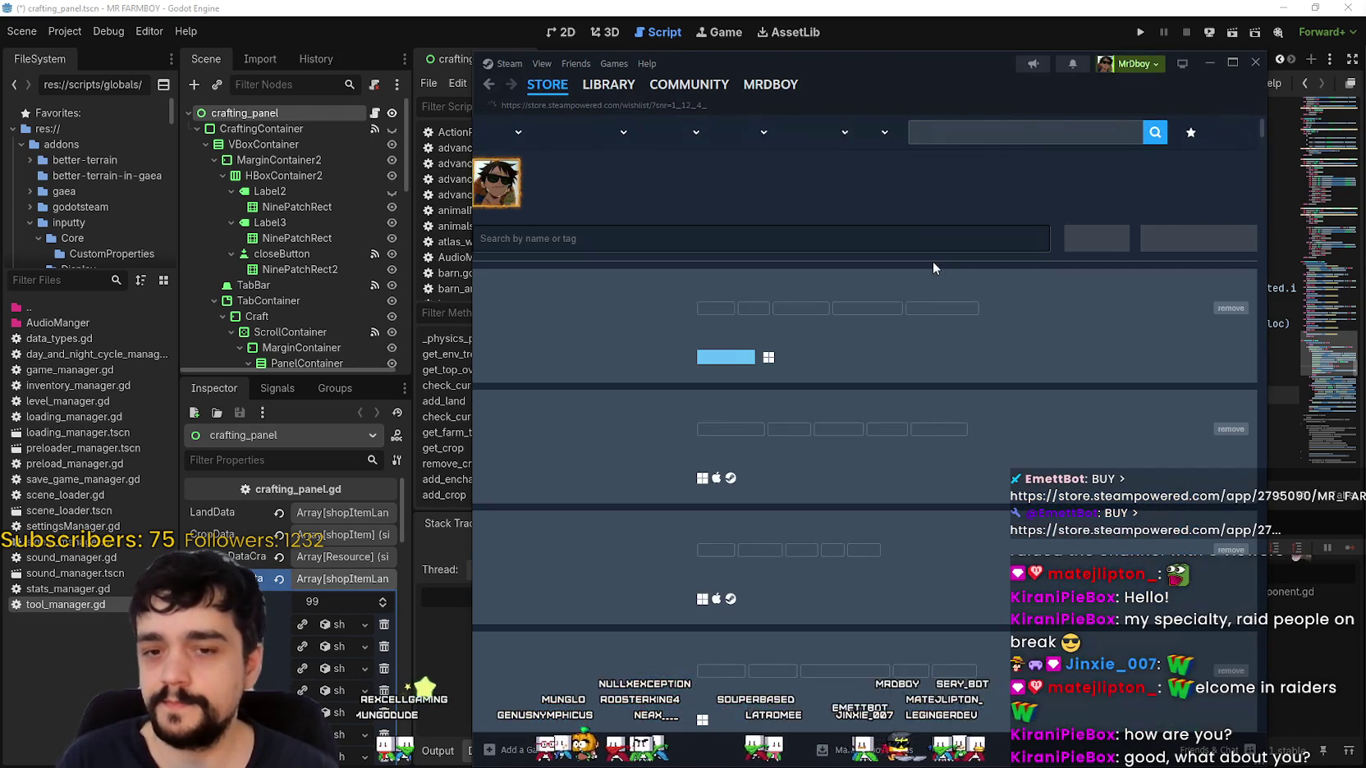
# Open the Capyvarias store page from the wishlist and nudge the Steam window slightly left.
pyautogui.scroll(-4, 629, 410)
pyautogui.scroll(-8, 629, 410)
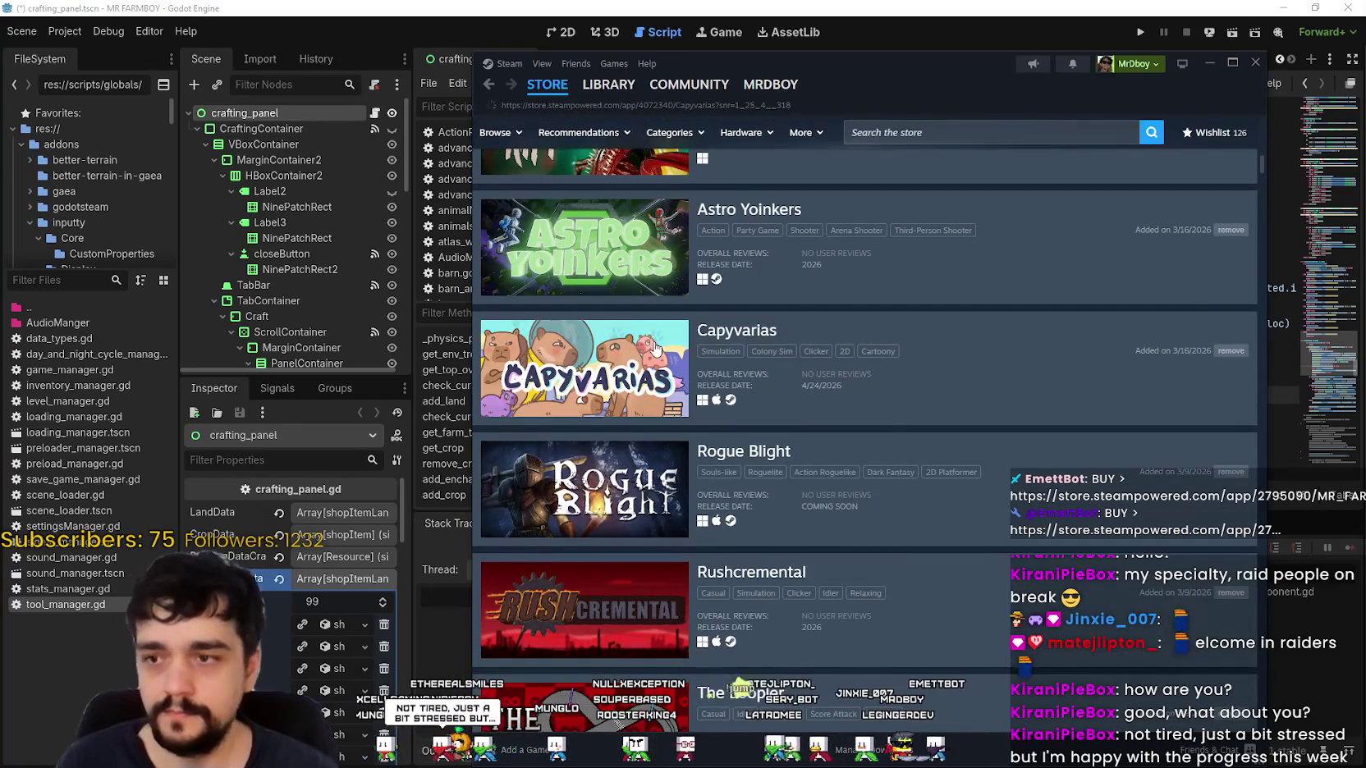
pyautogui.click(700, 359)
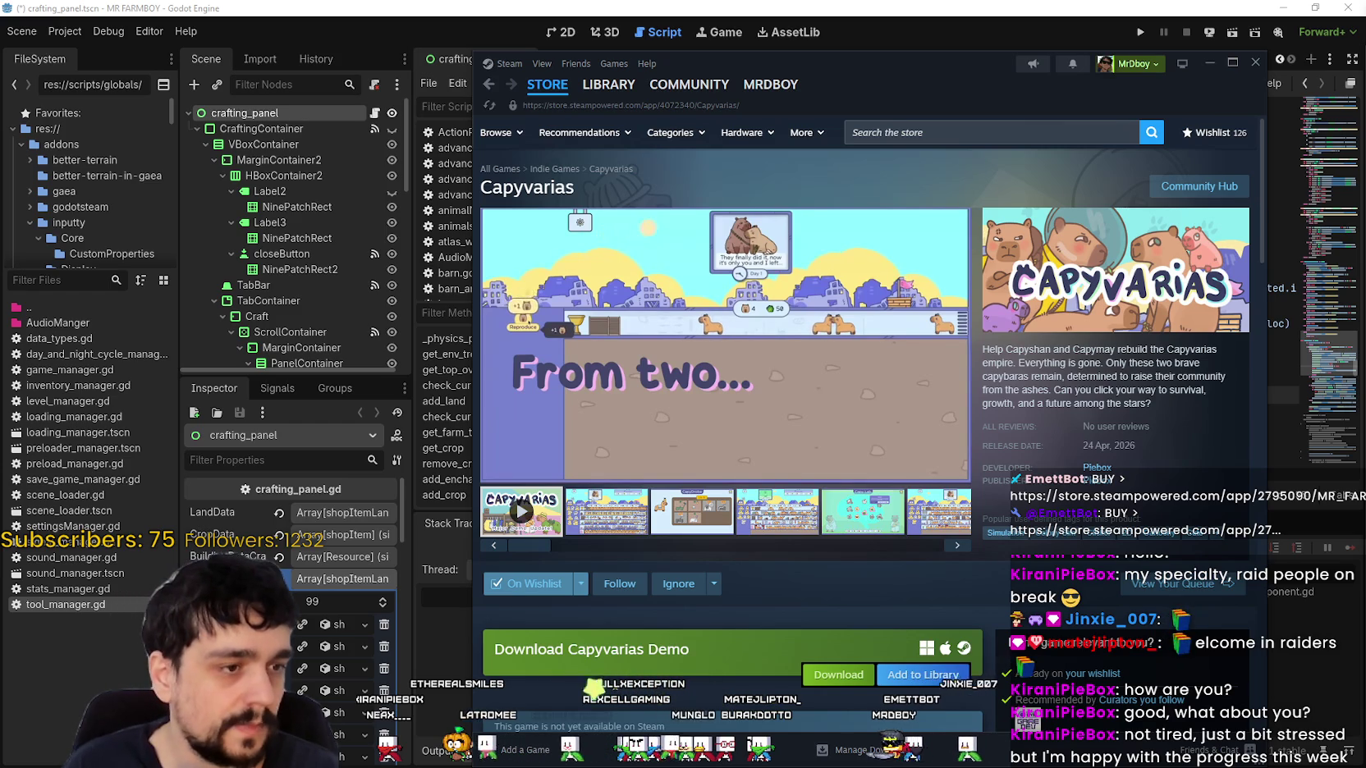
pyautogui.moveTo(920, 77); pyautogui.dragTo(891, 70)
pyautogui.scroll(-2, 992, 477)
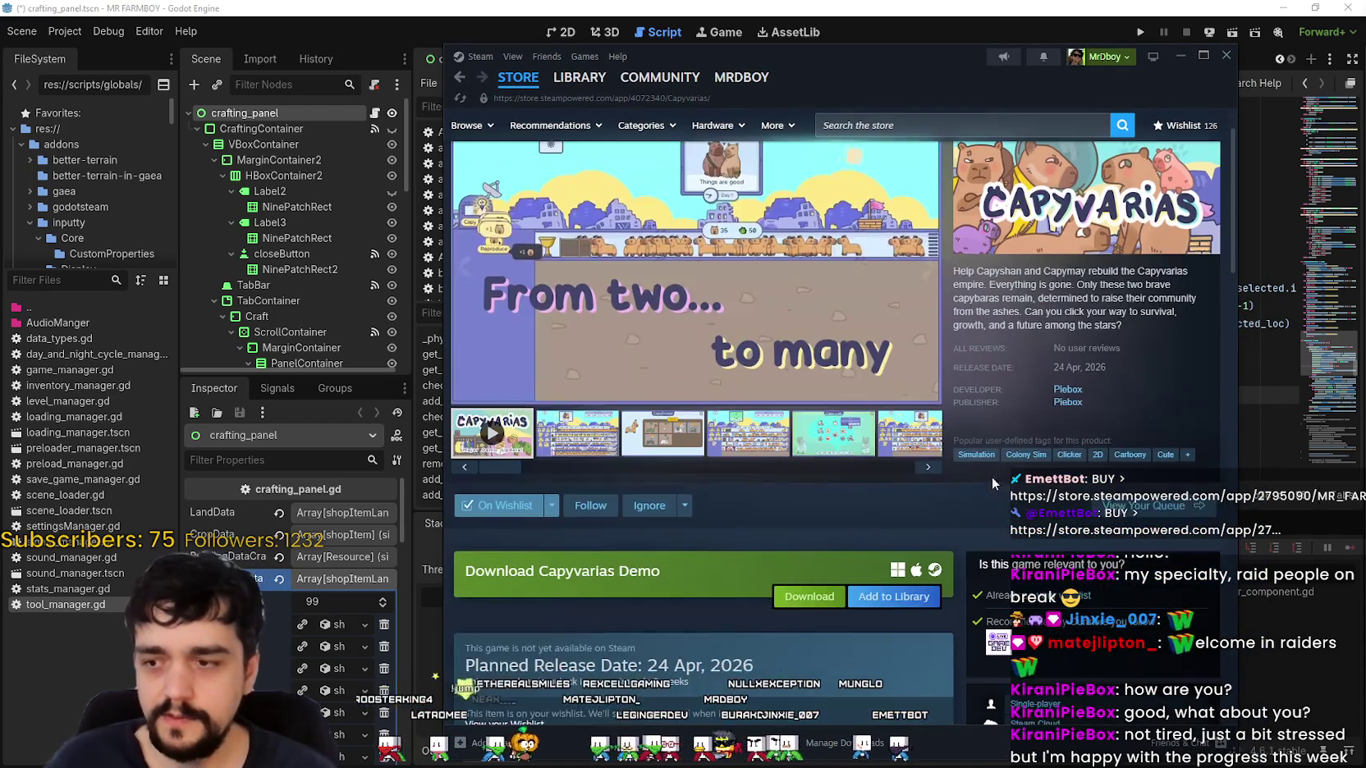
pyautogui.scroll(2, 1030, 425)
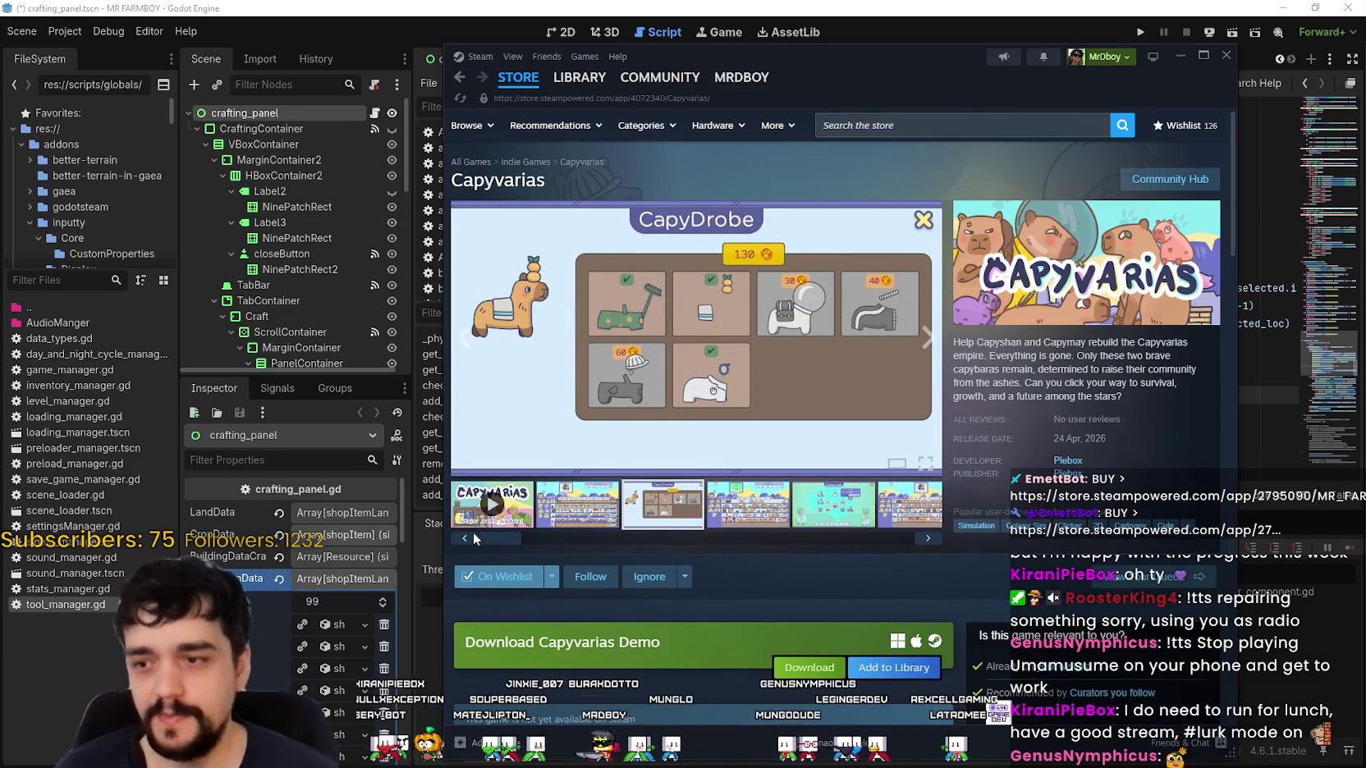
pyautogui.scroll(-3, 654, 477)
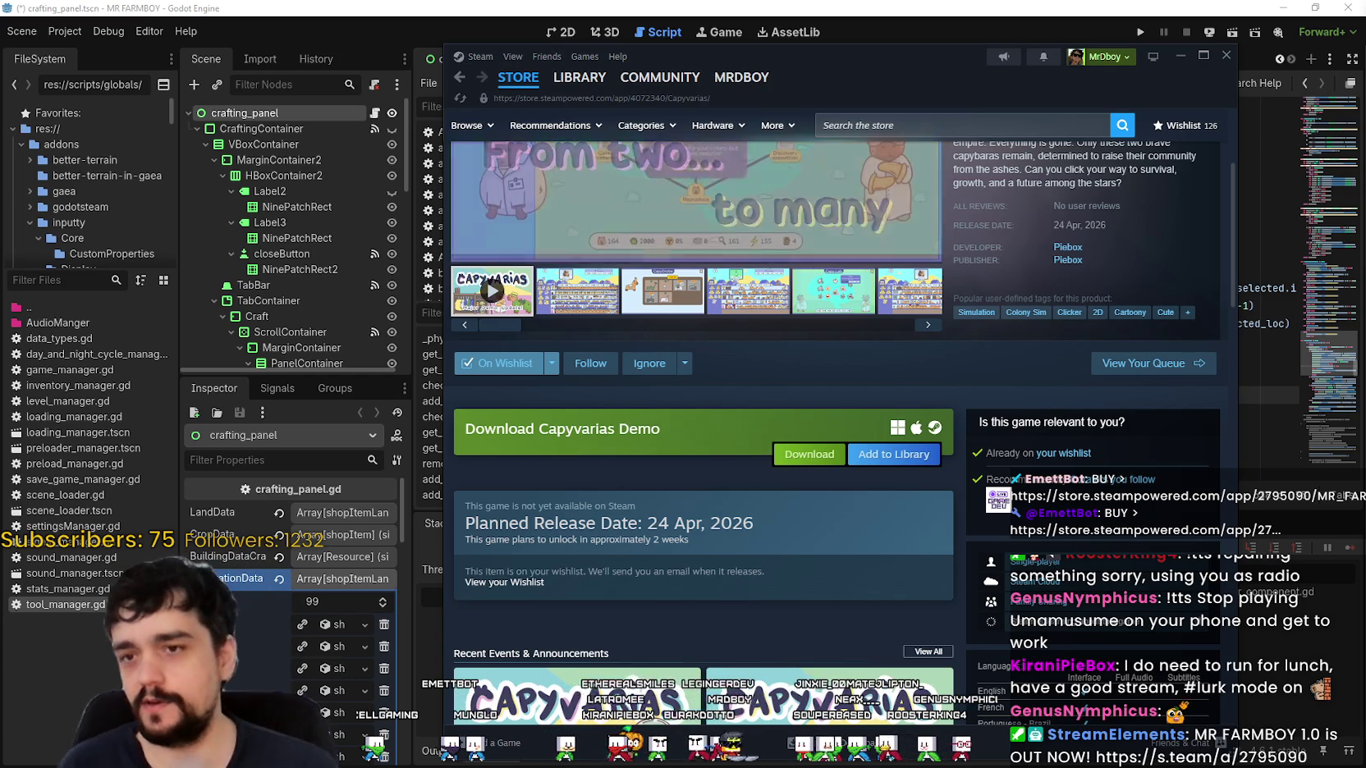
# View the second Capyvarias screenshot enlarged, close it, and rewind the trailer.
pyautogui.scroll(3, 630, 537)
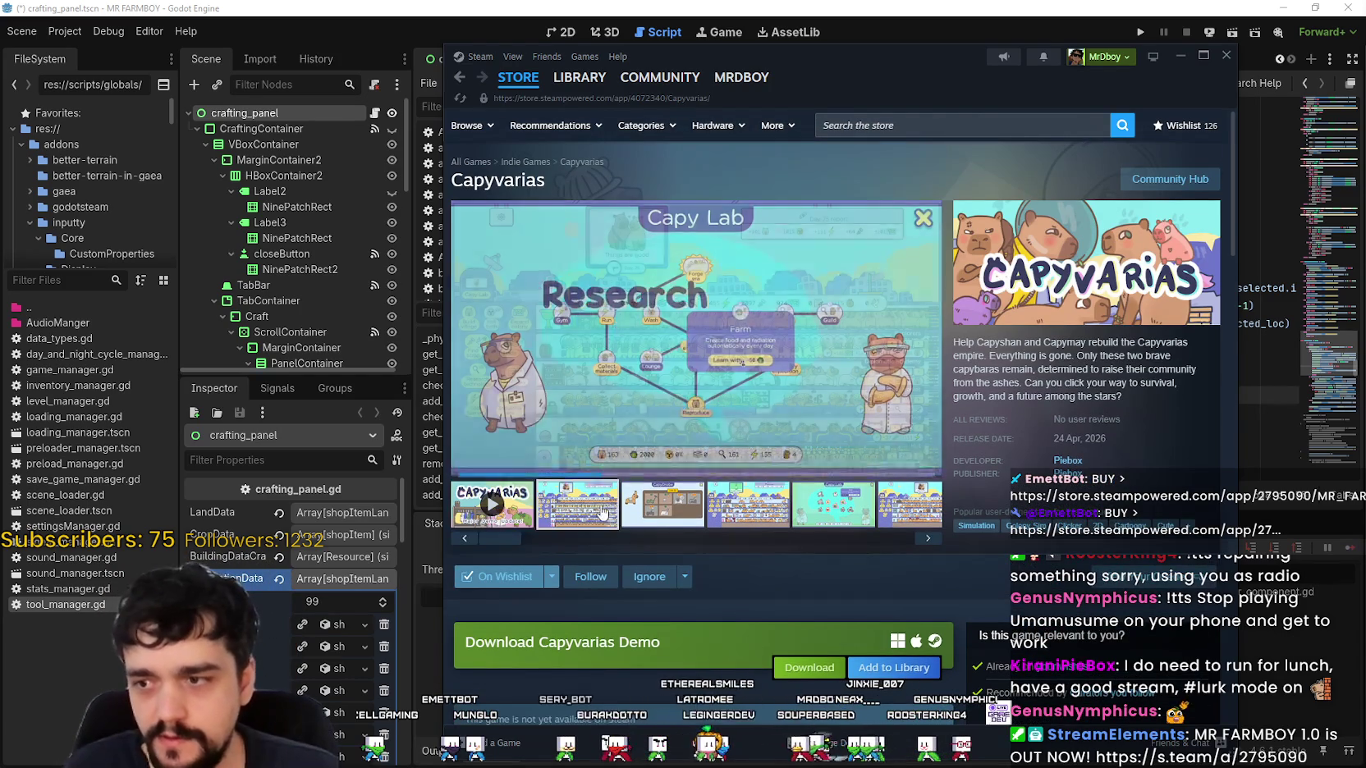
pyautogui.click(577, 504)
pyautogui.click(697, 345)
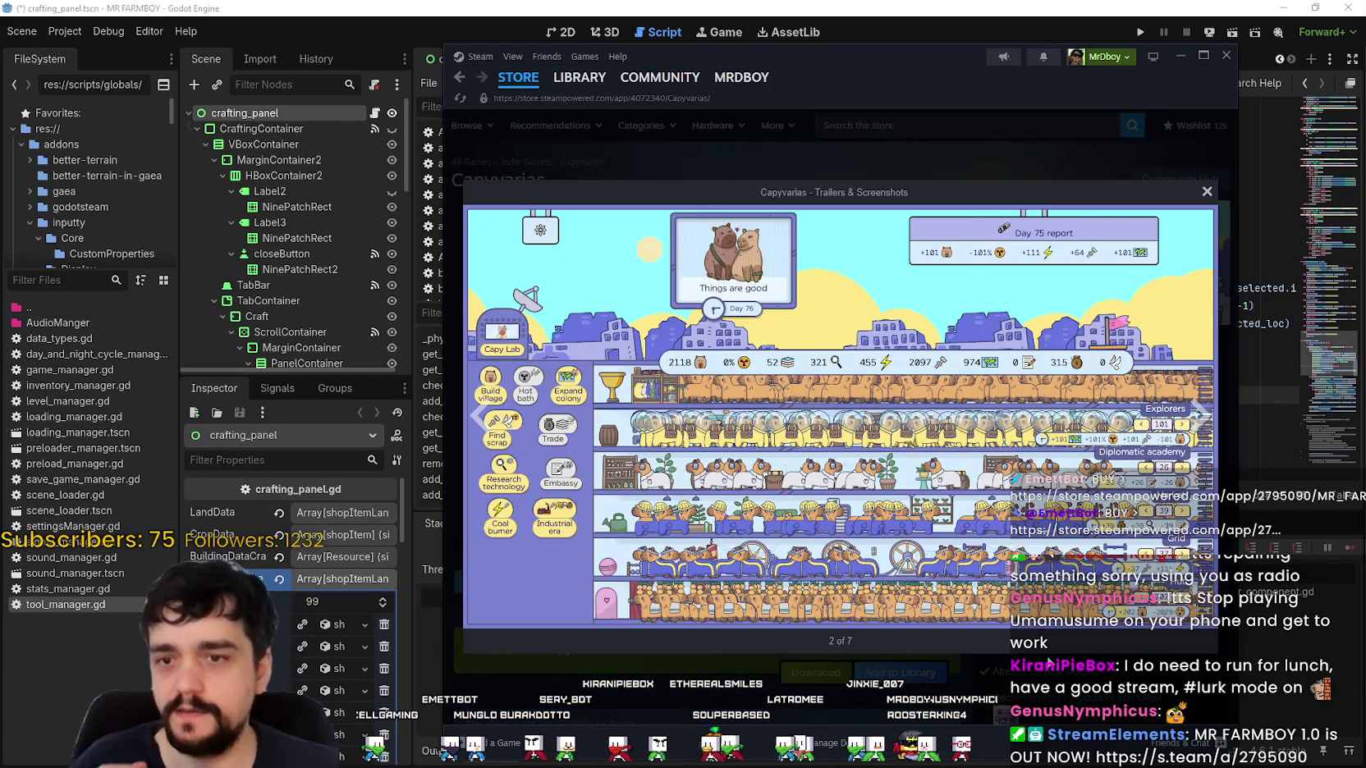
pyautogui.click(1082, 675)
pyautogui.scroll(-3, 583, 623)
pyautogui.scroll(3, 600, 558)
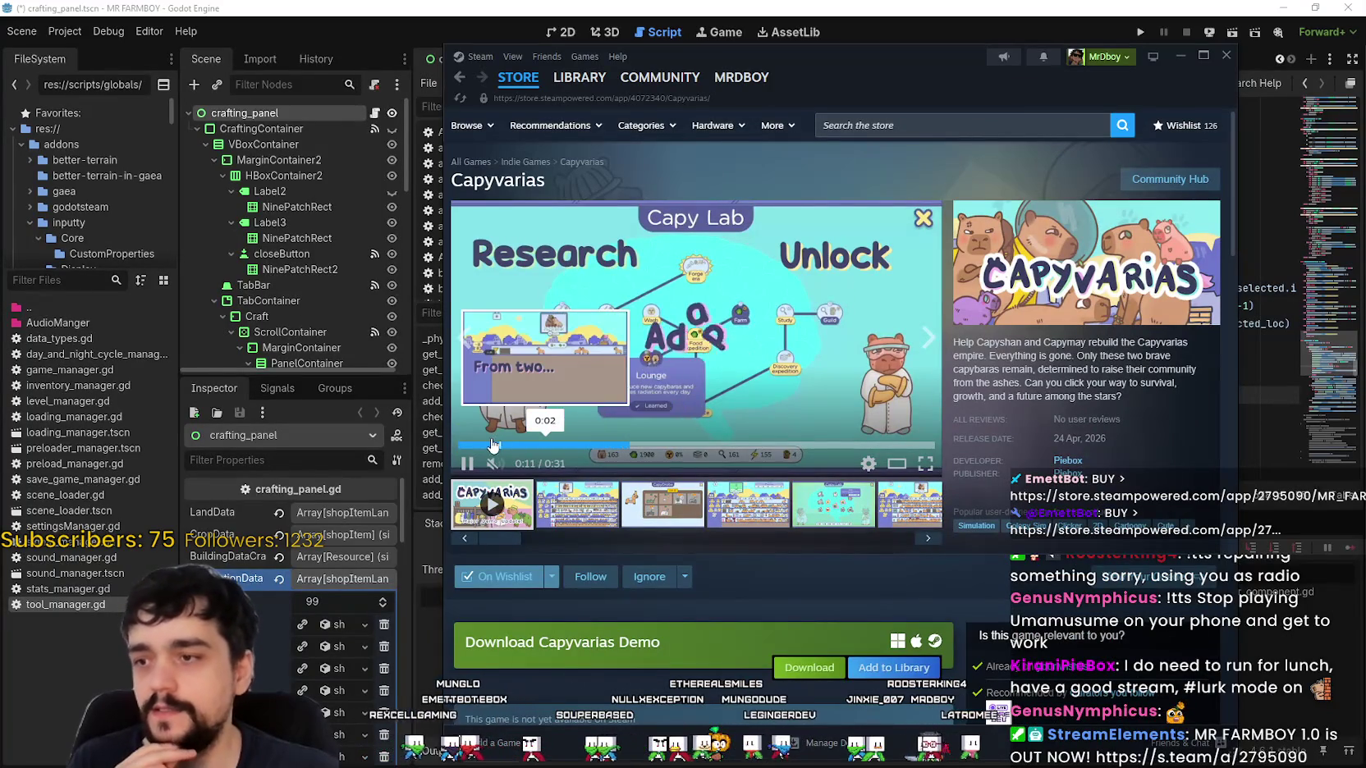
pyautogui.click(497, 444)
# Expand and read the full Capyvarias game description.
pyautogui.scroll(-5, 661, 529)
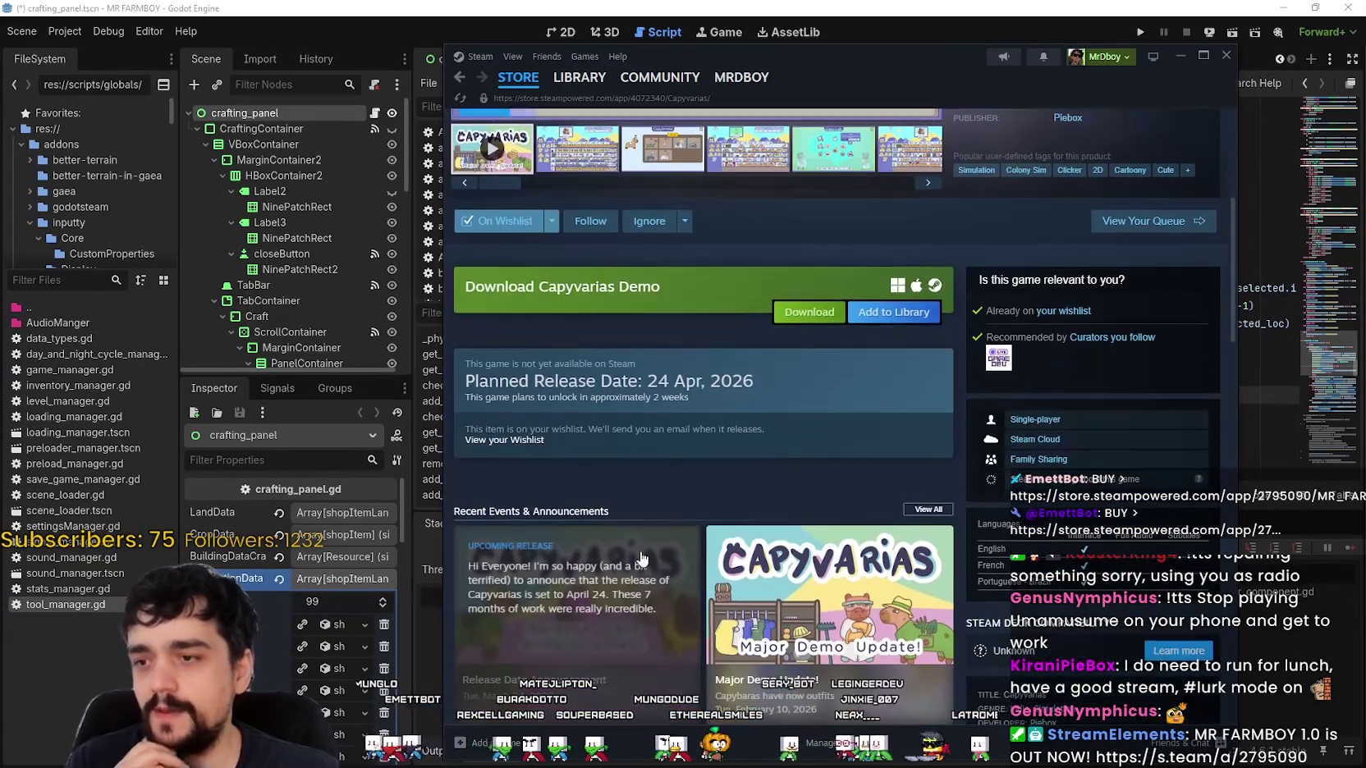
pyautogui.scroll(-15, 645, 525)
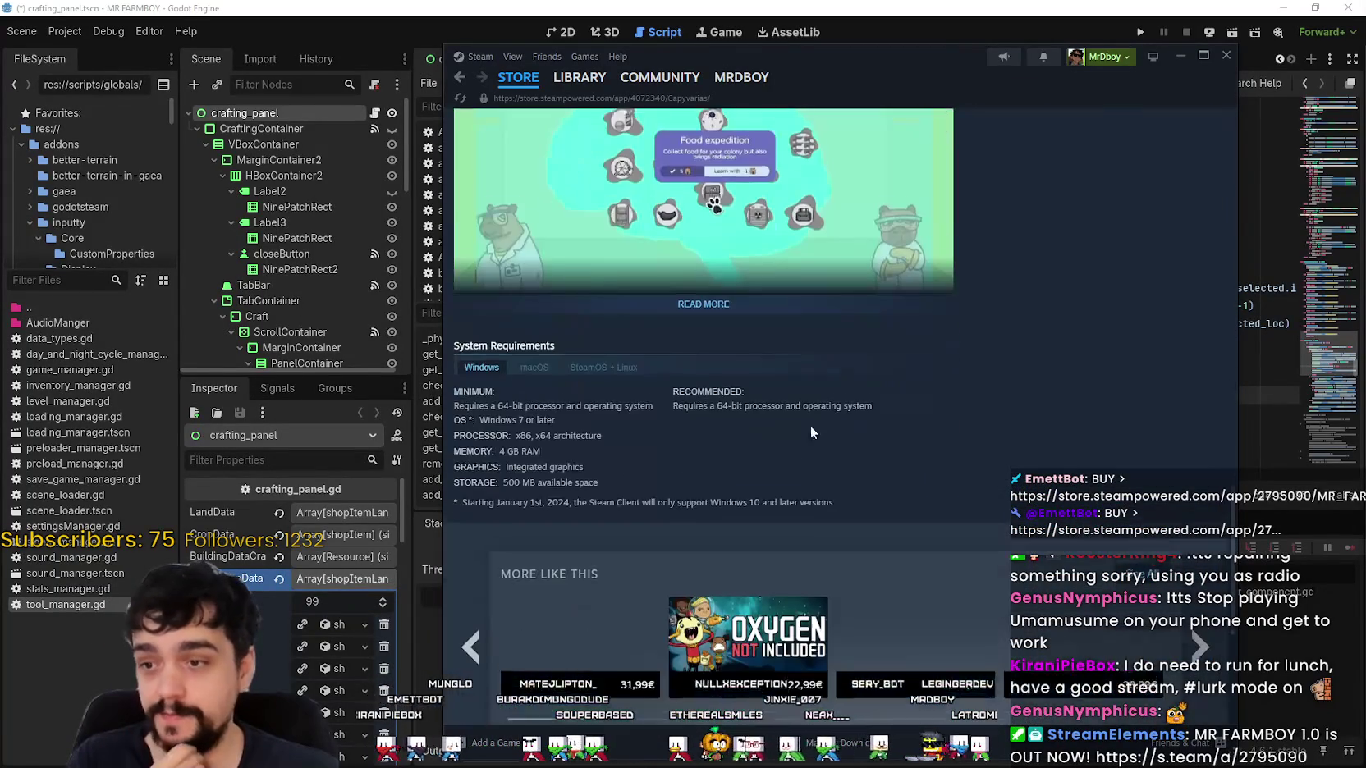
pyautogui.click(727, 304)
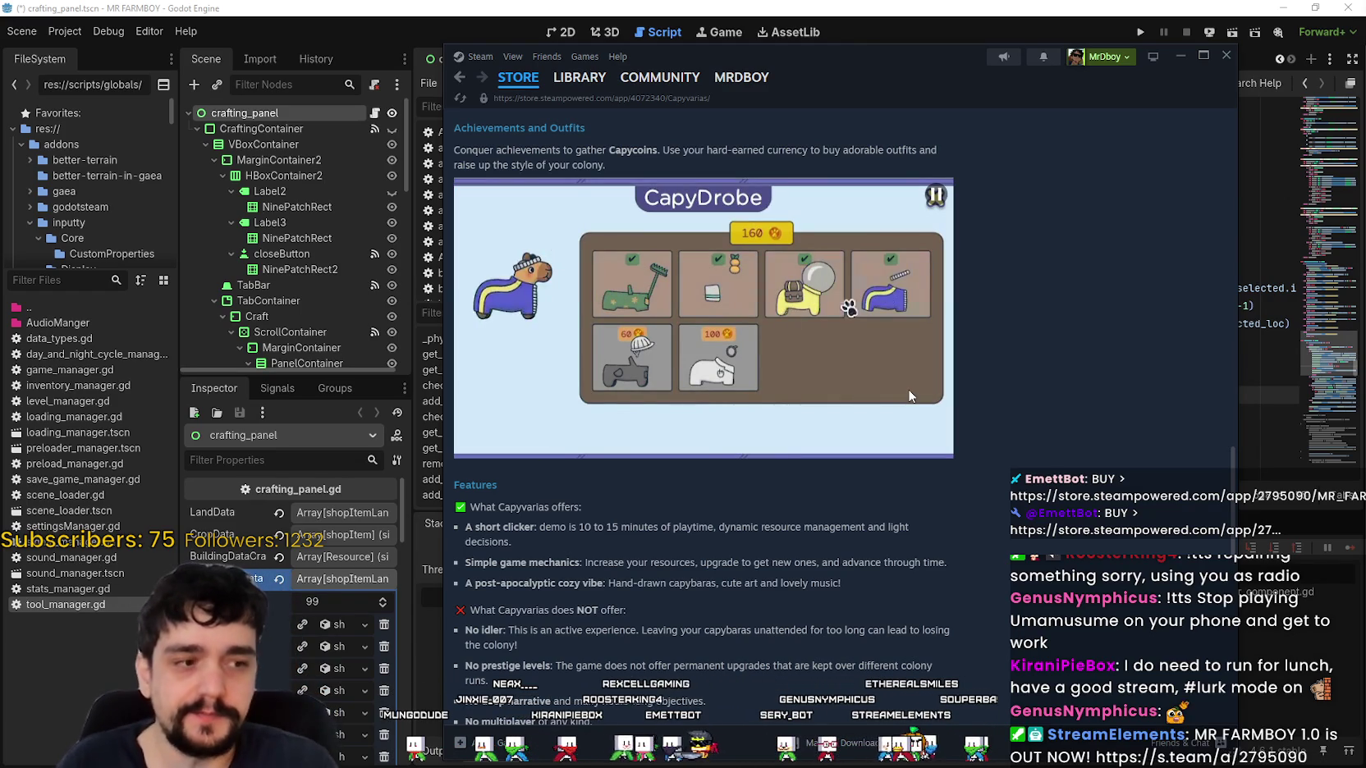
pyautogui.scroll(-4, 1001, 447)
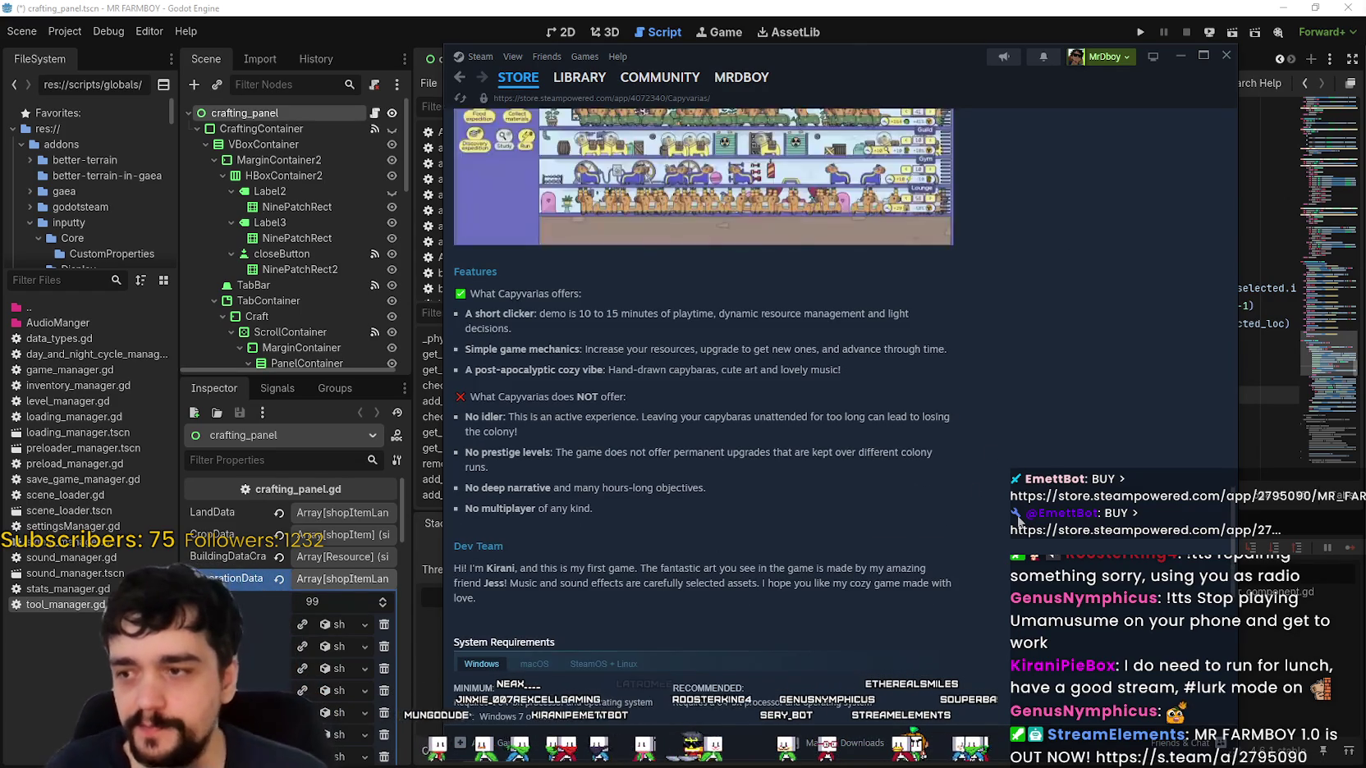
pyautogui.scroll(5, 1018, 513)
pyautogui.scroll(10, 827, 557)
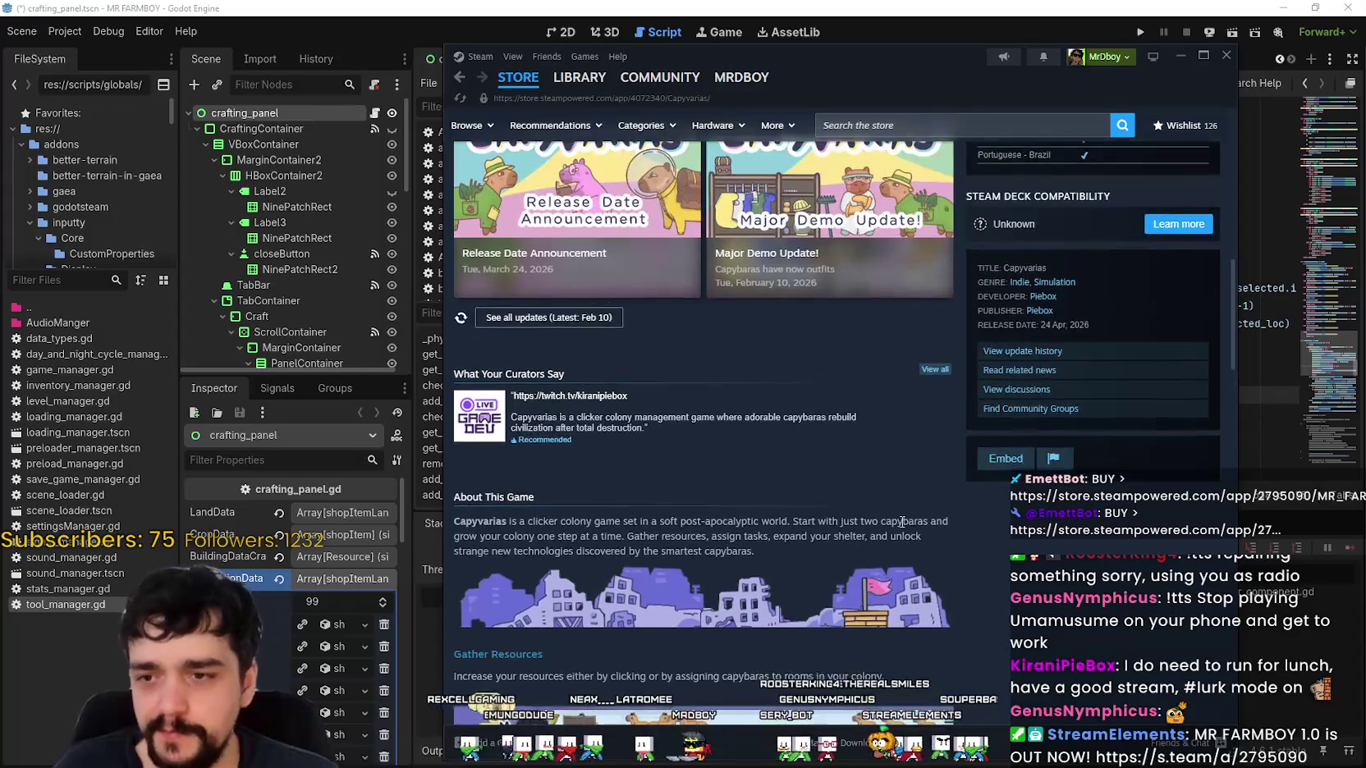
pyautogui.scroll(8, 821, 526)
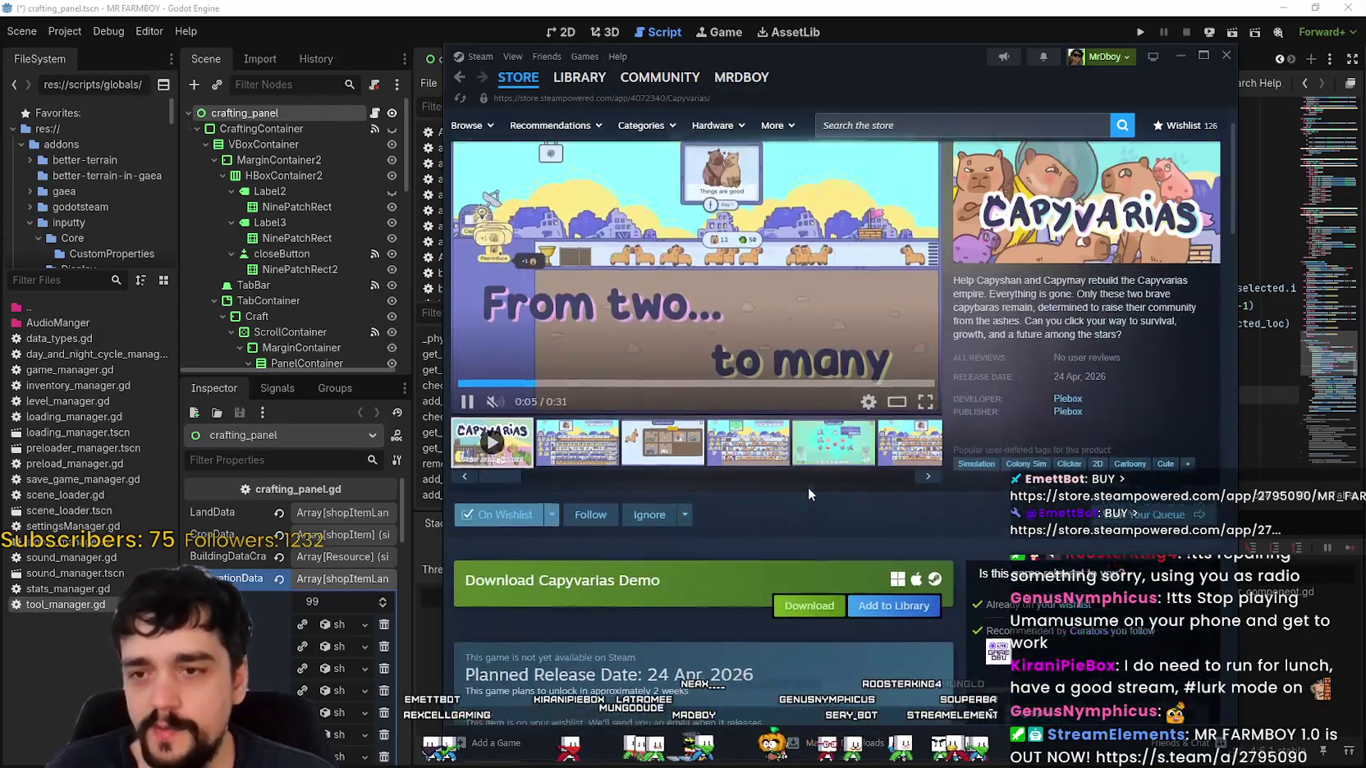
pyautogui.scroll(1, 808, 487)
# Show the third screenshot, then switch the main media back to the trailer.
pyautogui.click(644, 497)
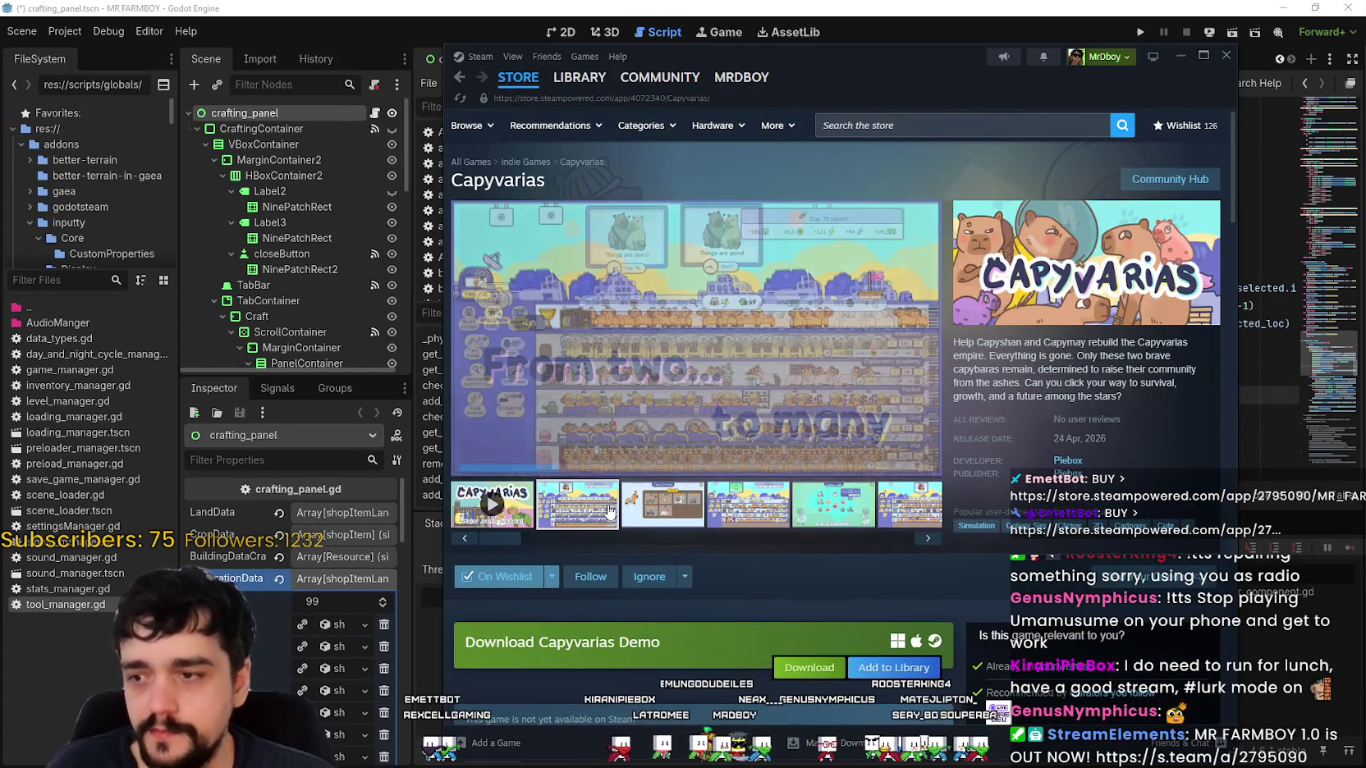
pyautogui.click(491, 505)
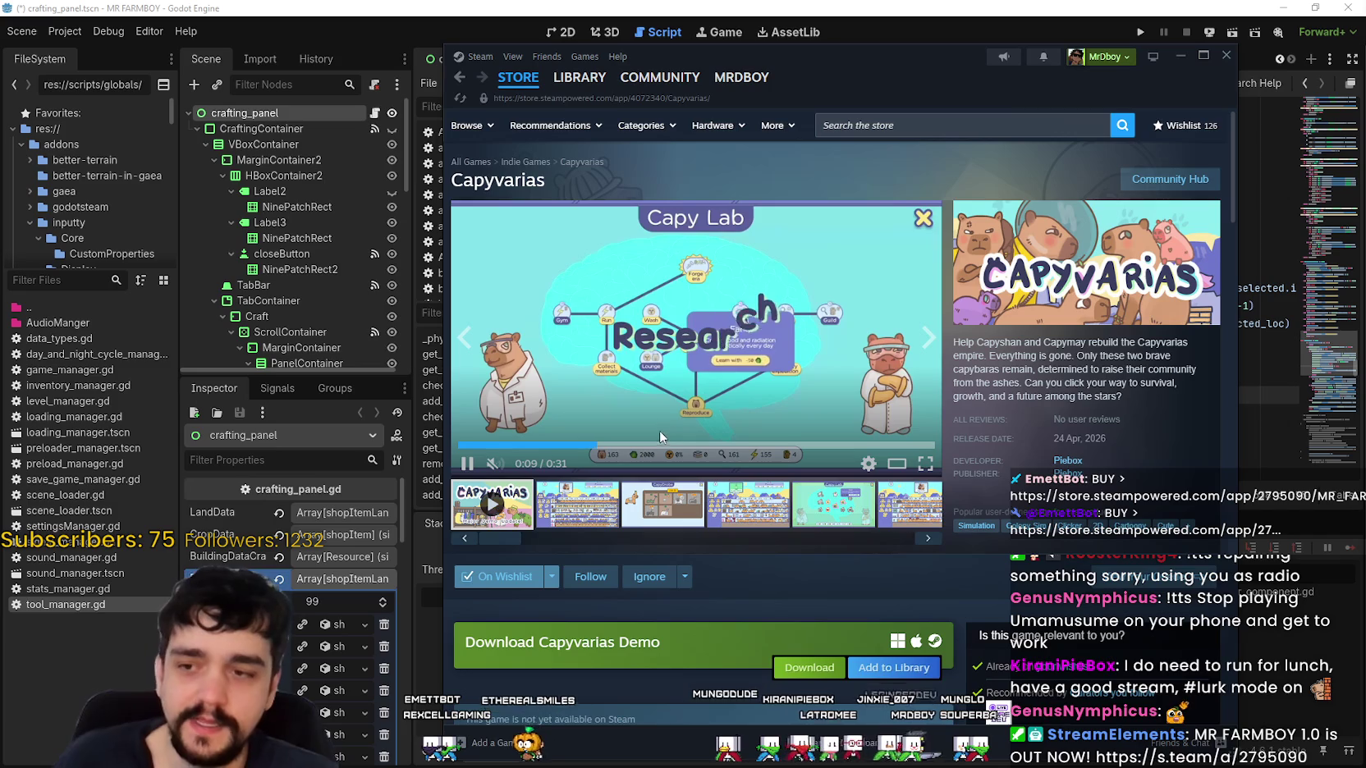
pyautogui.scroll(-3, 659, 425)
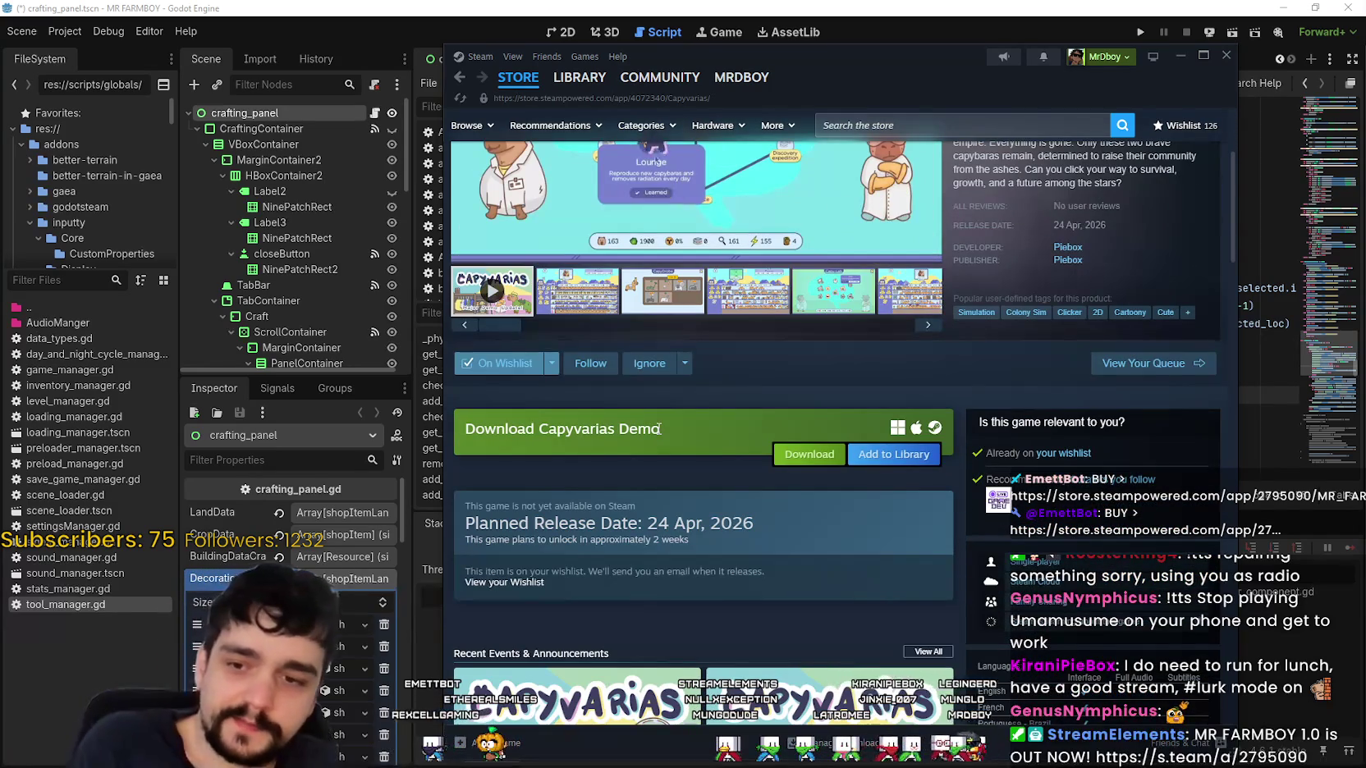
pyautogui.scroll(3, 654, 431)
# Step through all the remaining Capyvarias screenshots with the media viewer's next arrow.
pyautogui.moveTo(507, 82)
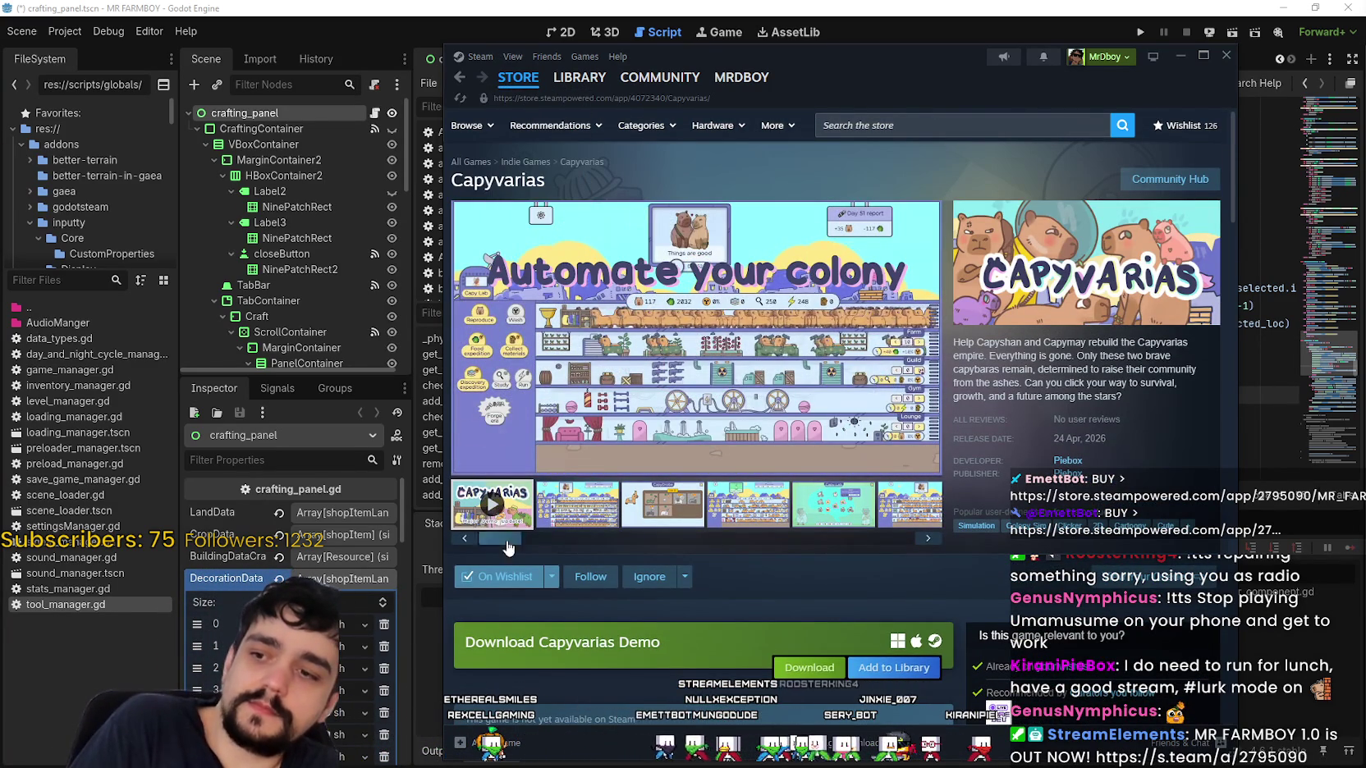
pyautogui.moveTo(628, 363)
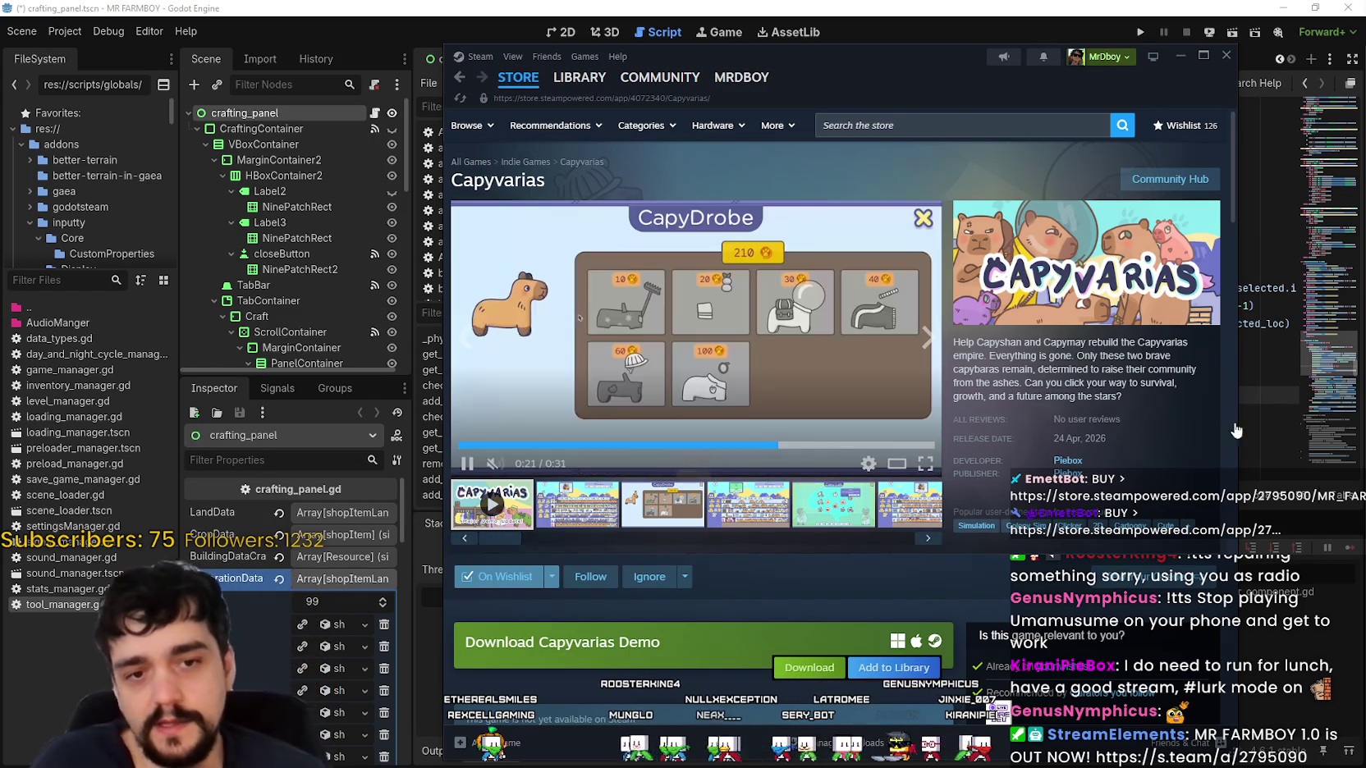
pyautogui.click(925, 341)
pyautogui.click(926, 341)
pyautogui.click(926, 340)
pyautogui.click(927, 341)
pyautogui.click(927, 341)
pyautogui.click(926, 342)
pyautogui.click(927, 341)
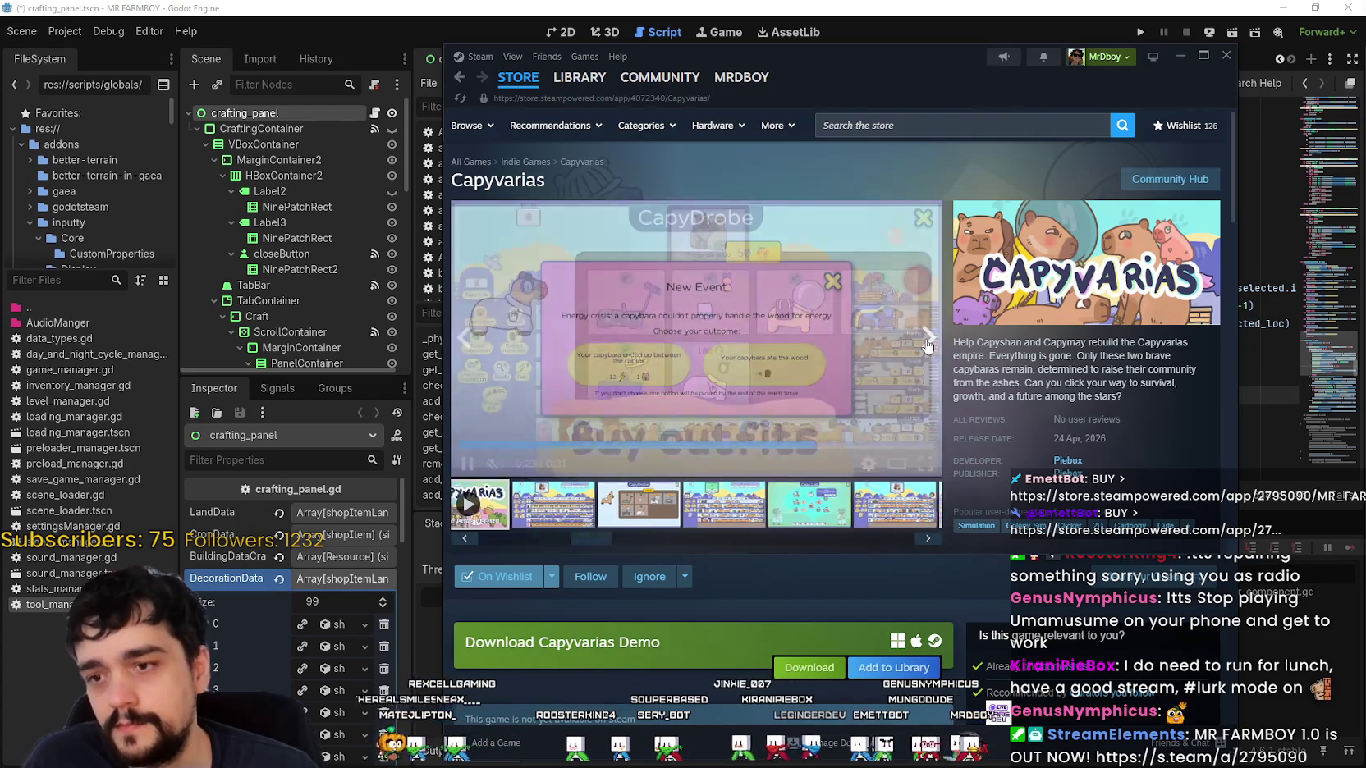
pyautogui.click(927, 342)
pyautogui.scroll(-4, 1182, 332)
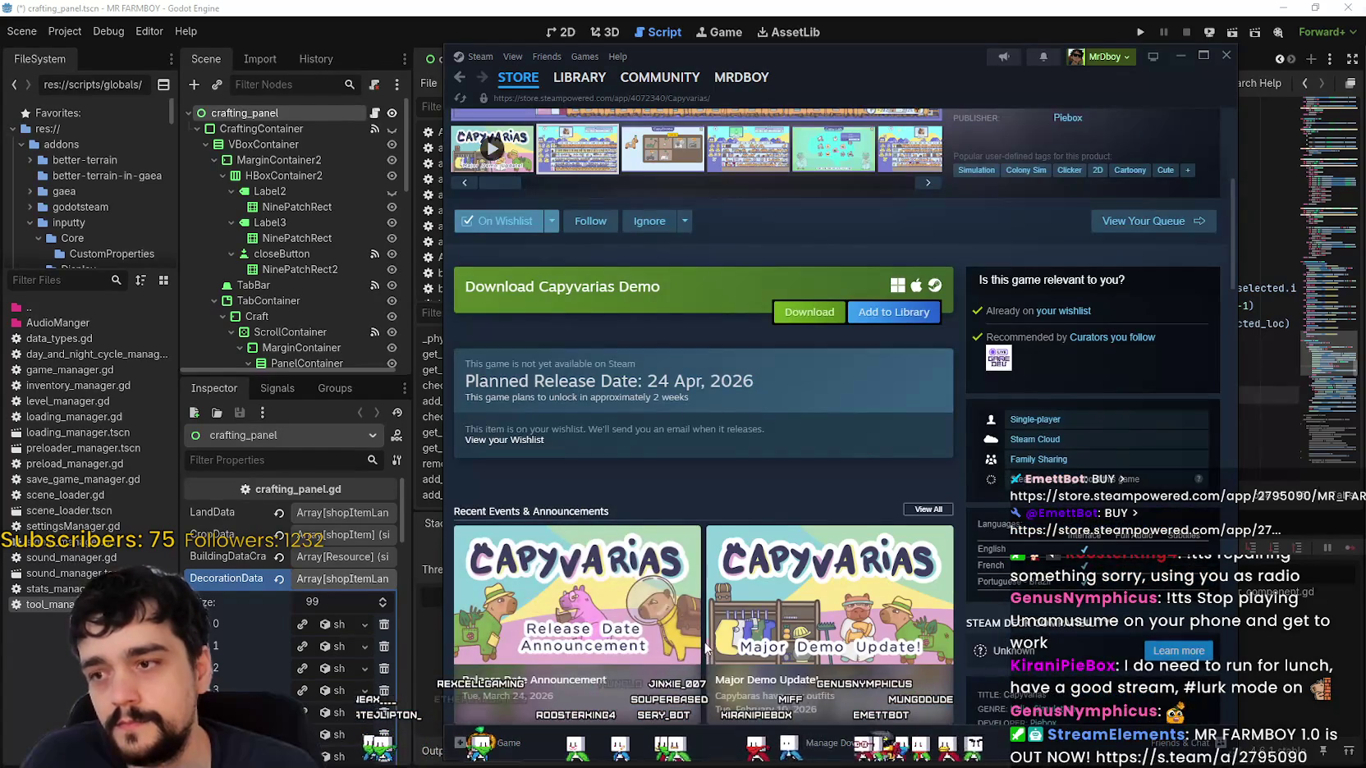
pyautogui.scroll(-3, 1181, 331)
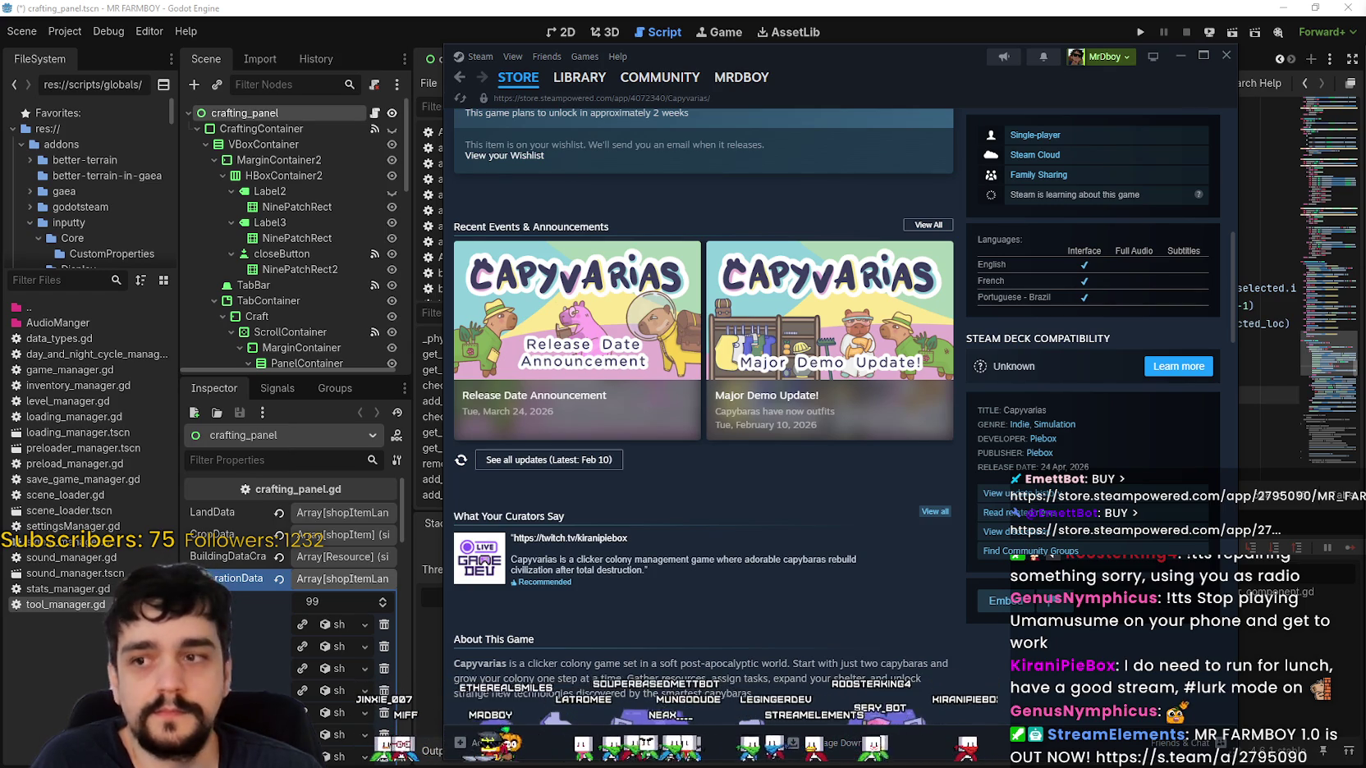
pyautogui.scroll(10, 837, 394)
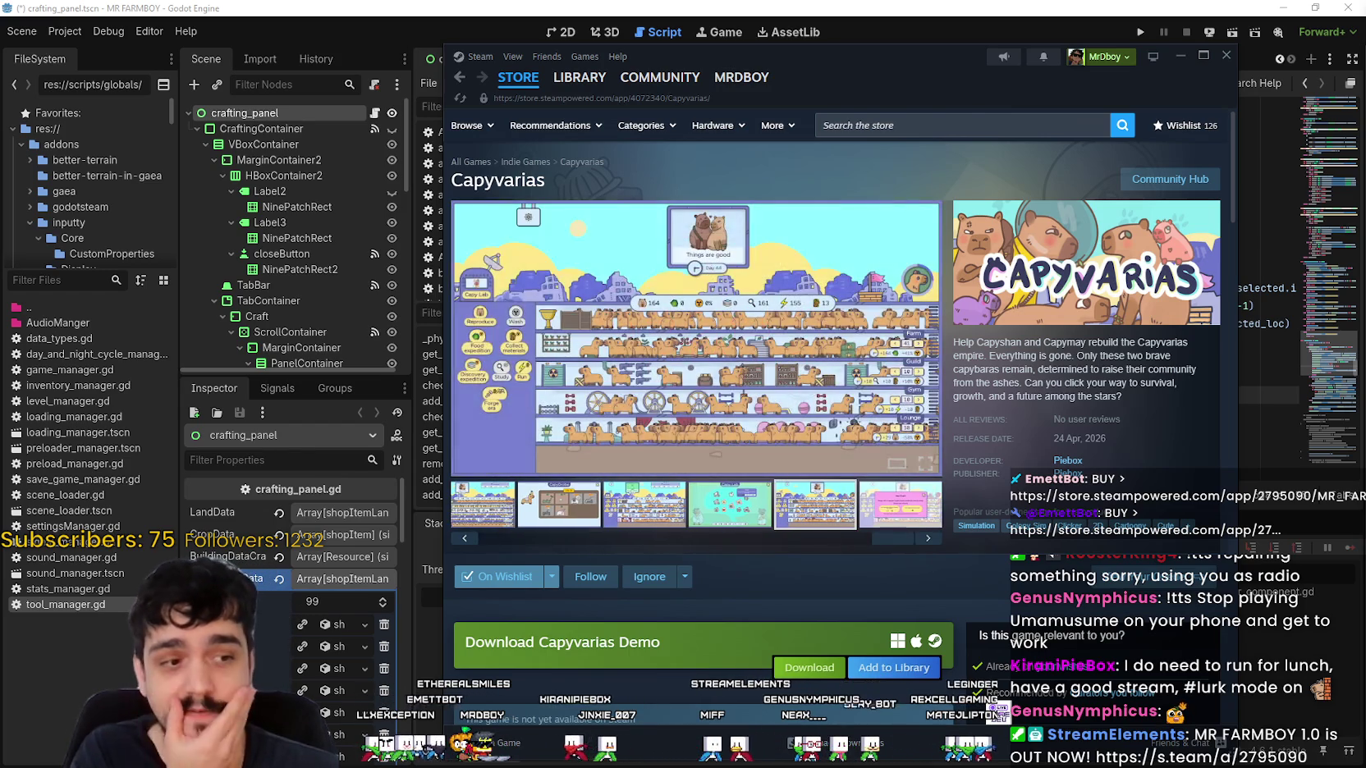
pyautogui.click(1009, 6)
pyautogui.click(1057, 288)
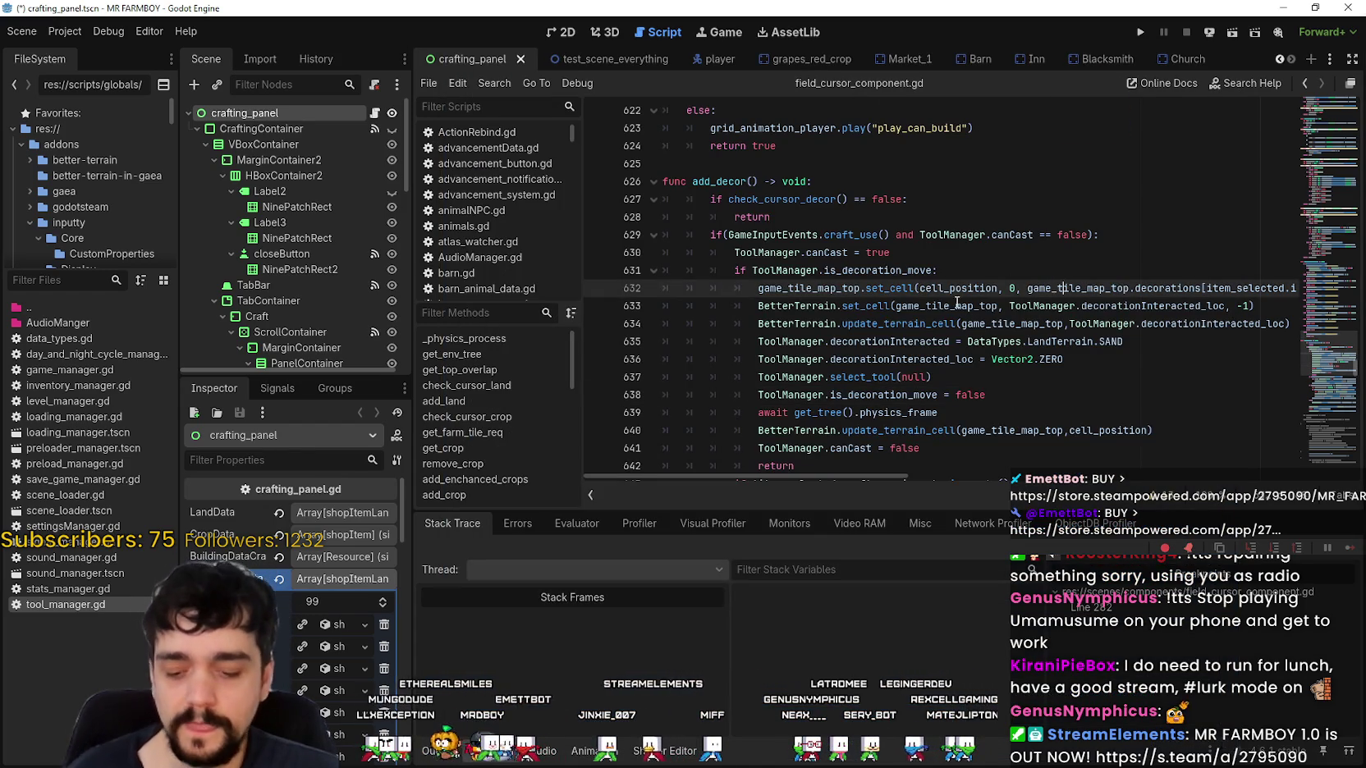
# Enlarge the script area above the debugger and read add_decor down to lines 656–658.
pyautogui.scroll(-1, 923, 325)
pyautogui.click(927, 325)
pyautogui.scroll(-2, 927, 325)
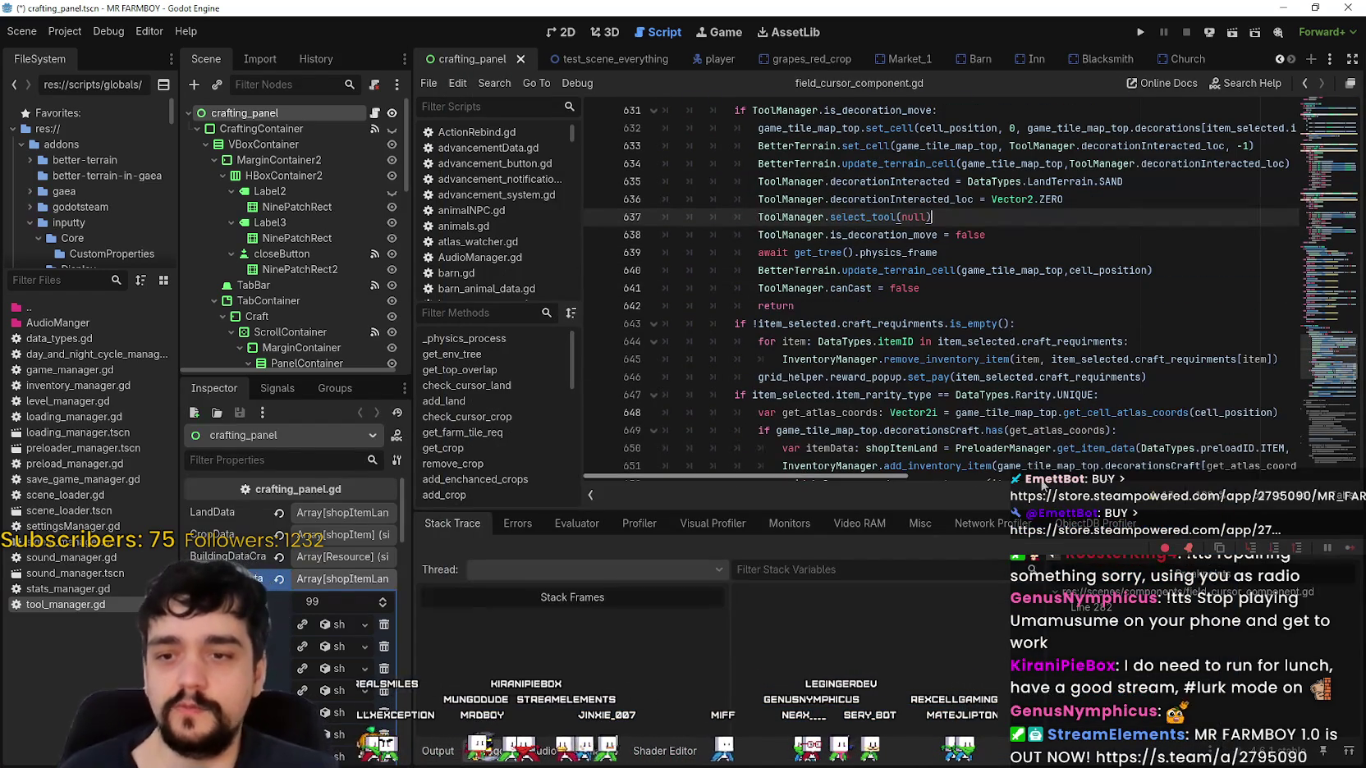
pyautogui.moveTo(1028, 506); pyautogui.dragTo(1029, 556)
pyautogui.click(1028, 465)
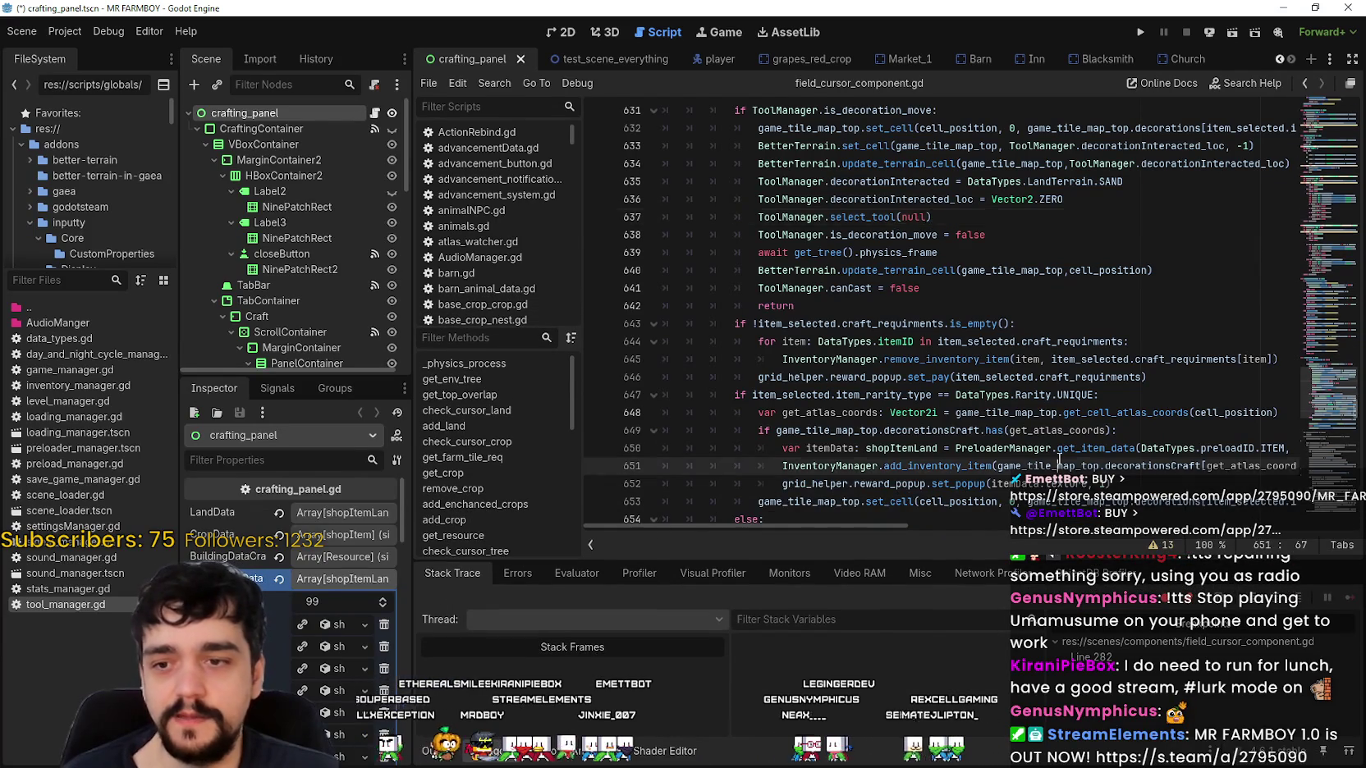
pyautogui.scroll(-3, 1028, 465)
pyautogui.click(1027, 427)
pyautogui.click(1025, 393)
pyautogui.scroll(5, 1018, 398)
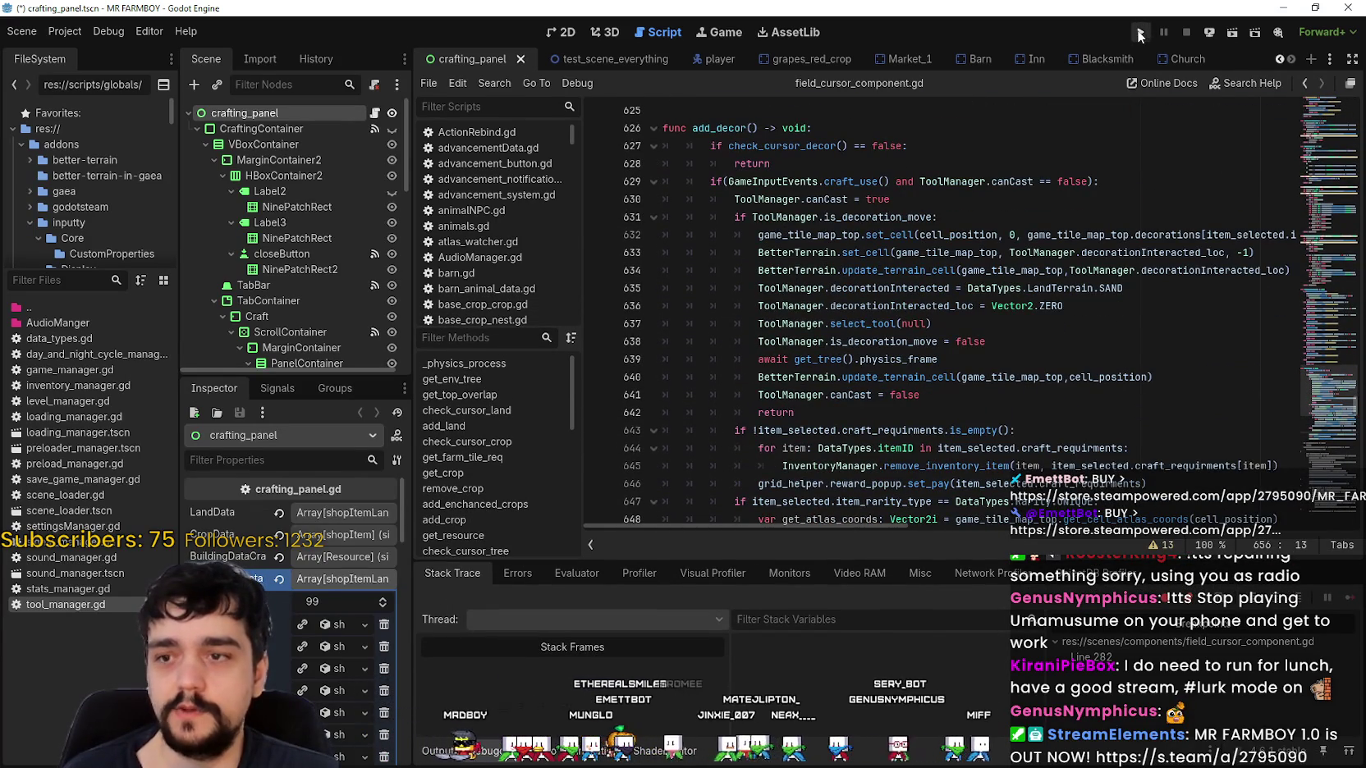
# Check the early return on line 628, canCast and BetterTerrain.set_cell lines, then widen the Scene/Inspector docks.
pyautogui.click(1079, 169)
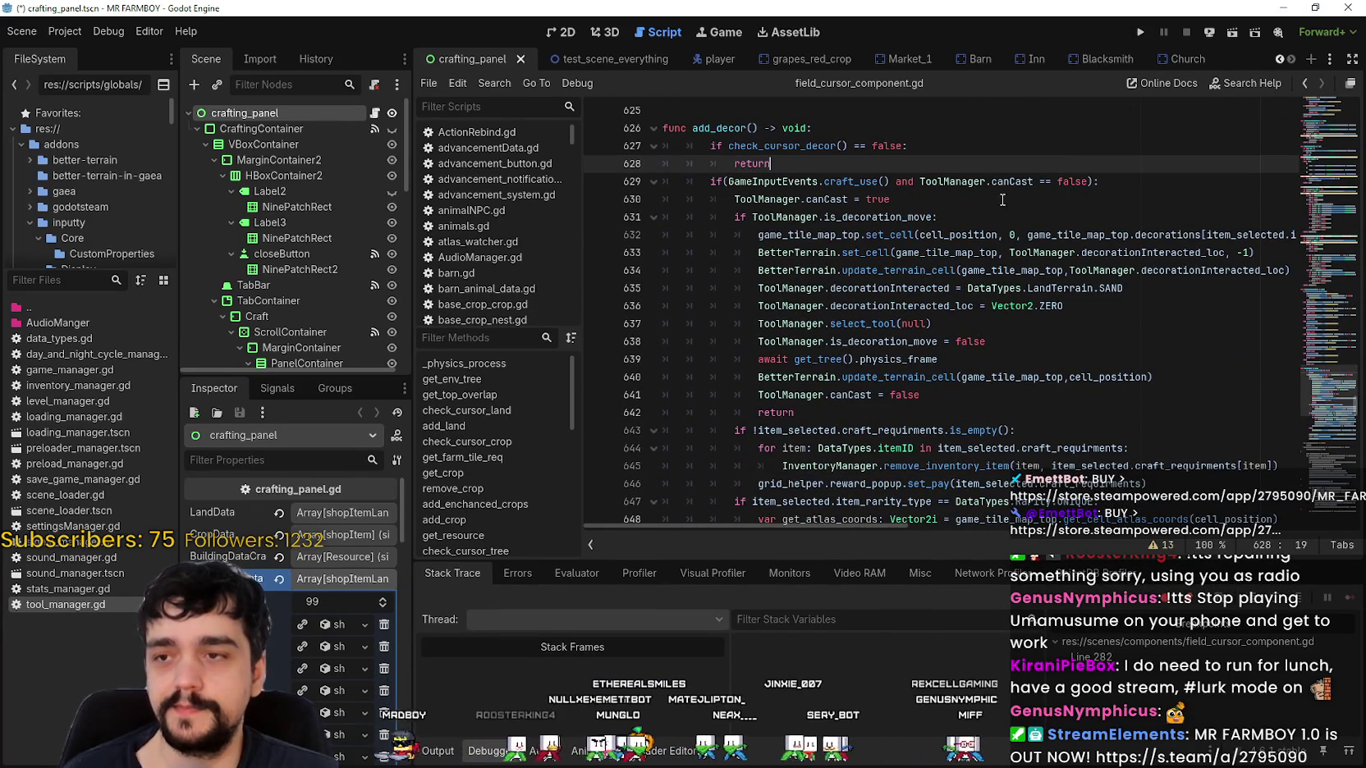
pyautogui.click(902, 192)
pyautogui.scroll(-7, 925, 395)
pyautogui.click(851, 353)
pyautogui.scroll(9, 788, 344)
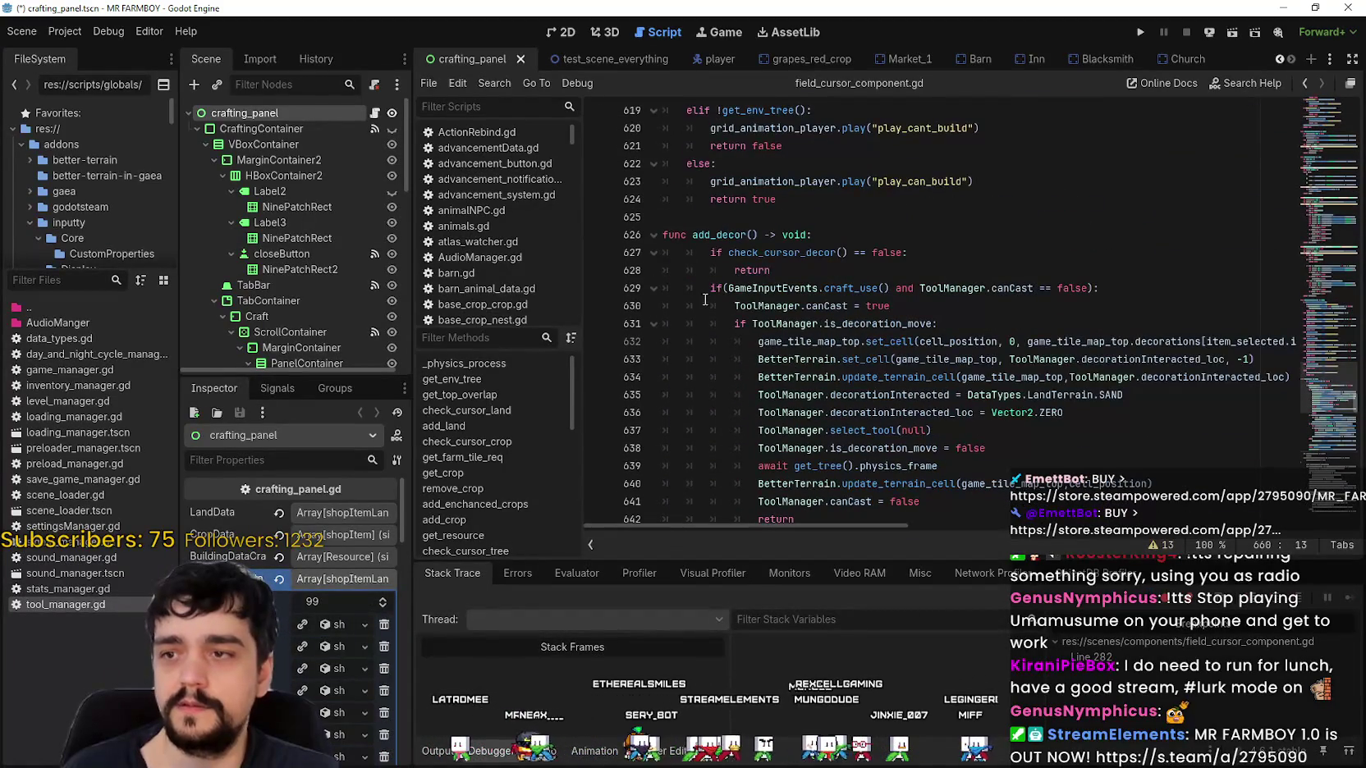
pyautogui.click(795, 279)
pyautogui.scroll(-2, 804, 261)
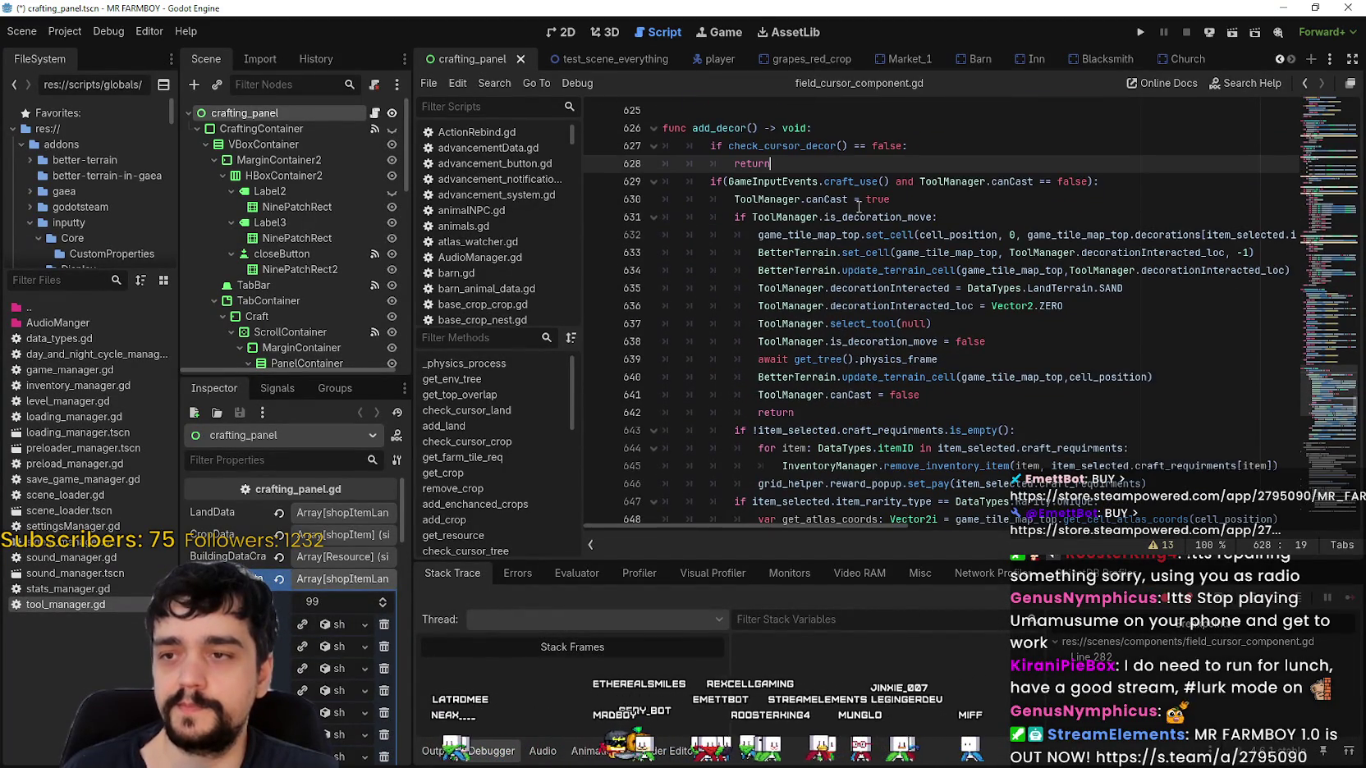
pyautogui.click(928, 254)
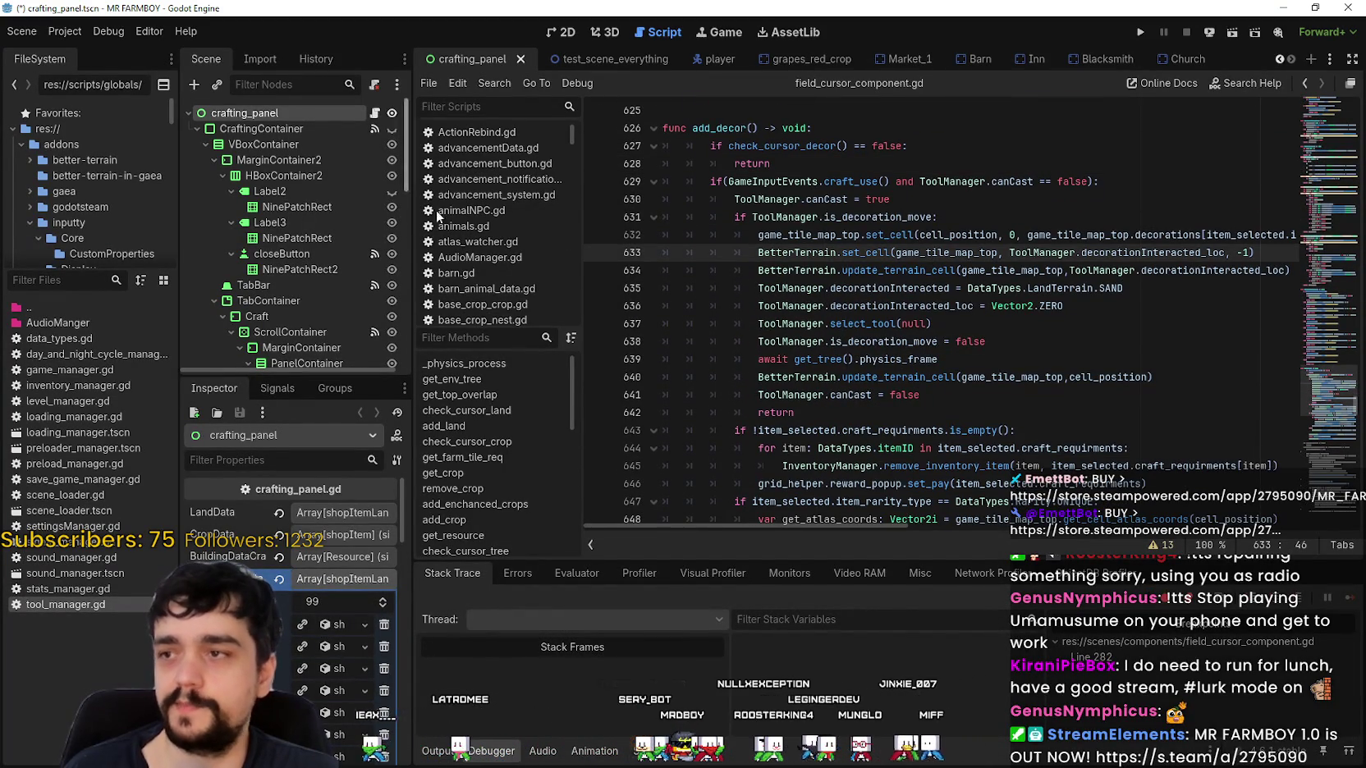
pyautogui.moveTo(412, 394); pyautogui.dragTo(531, 392)
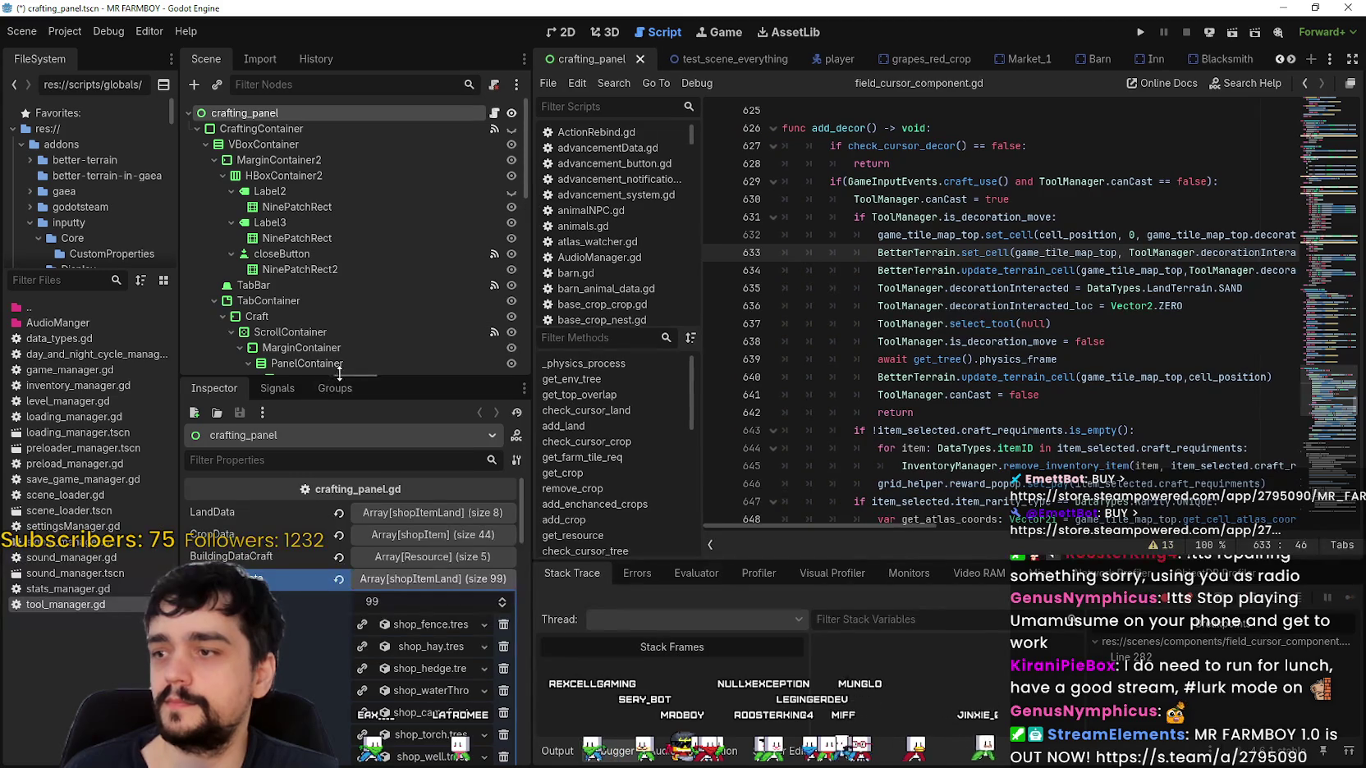
# Enlarge the scene tree and switch to the test_scene_everything scene tab.
pyautogui.moveTo(327, 378); pyautogui.dragTo(335, 475)
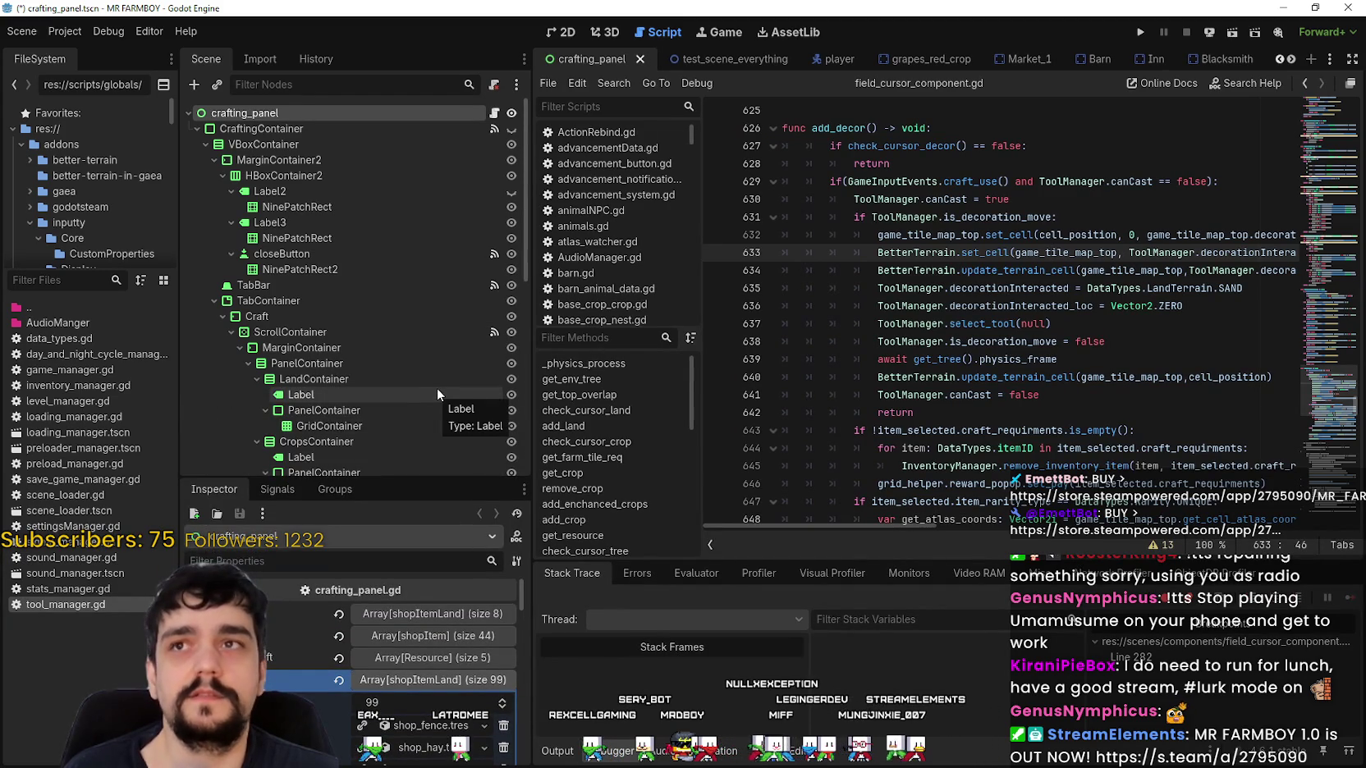
pyautogui.click(1290, 59)
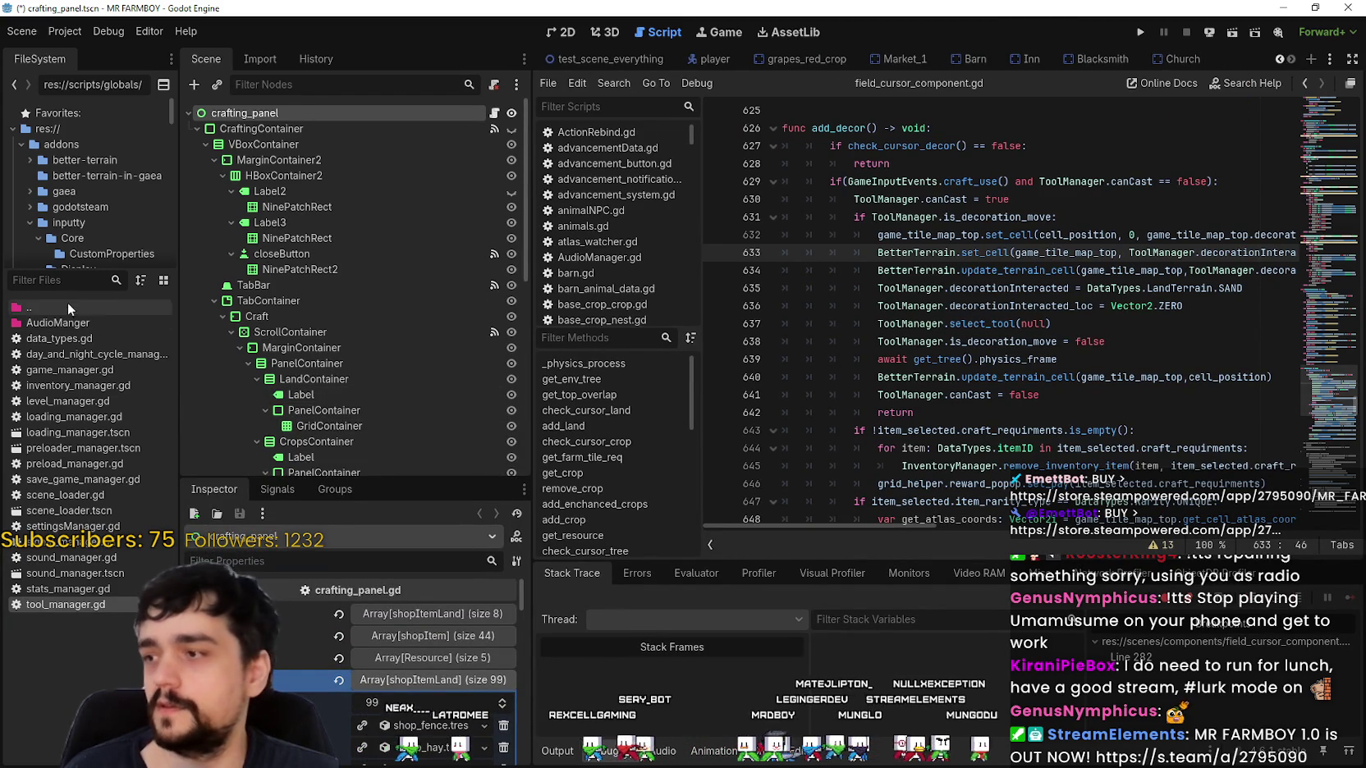
pyautogui.click(632, 55)
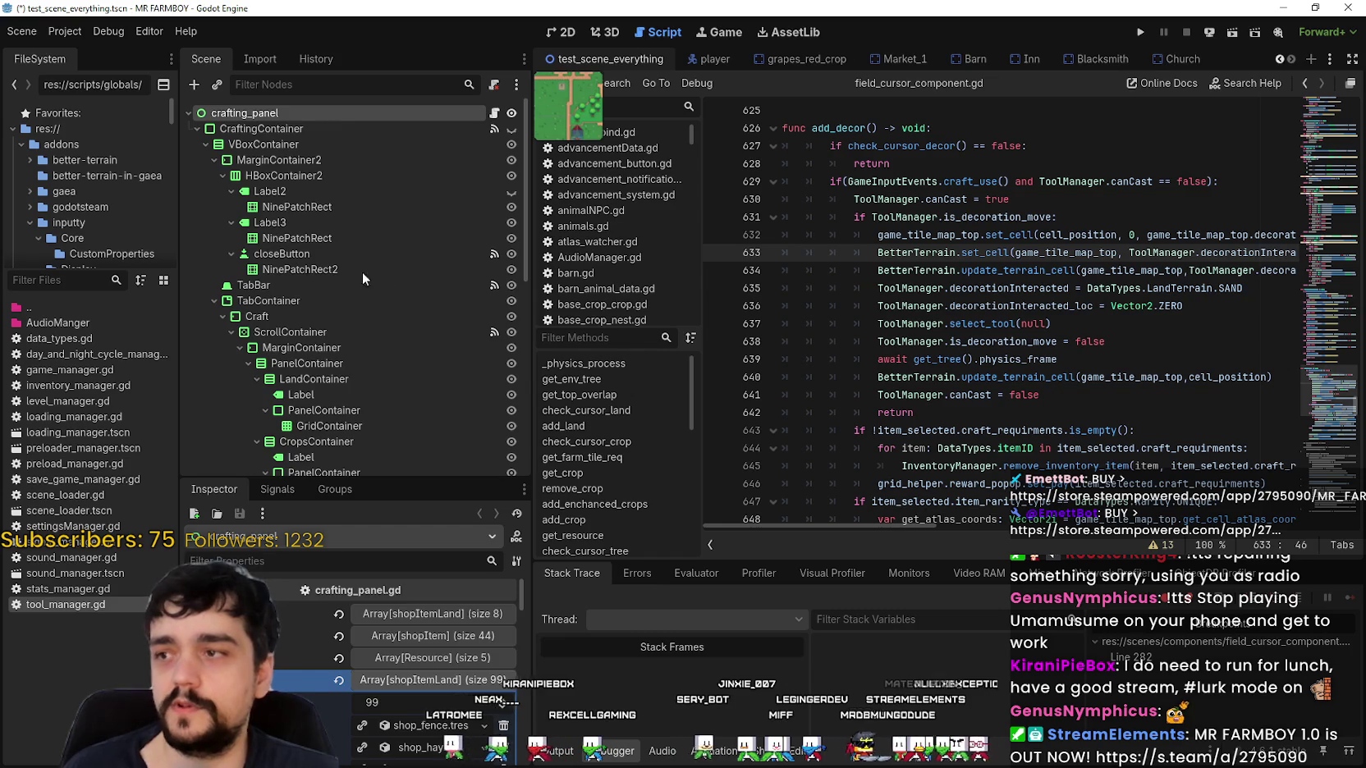
pyautogui.scroll(-1, 319, 312)
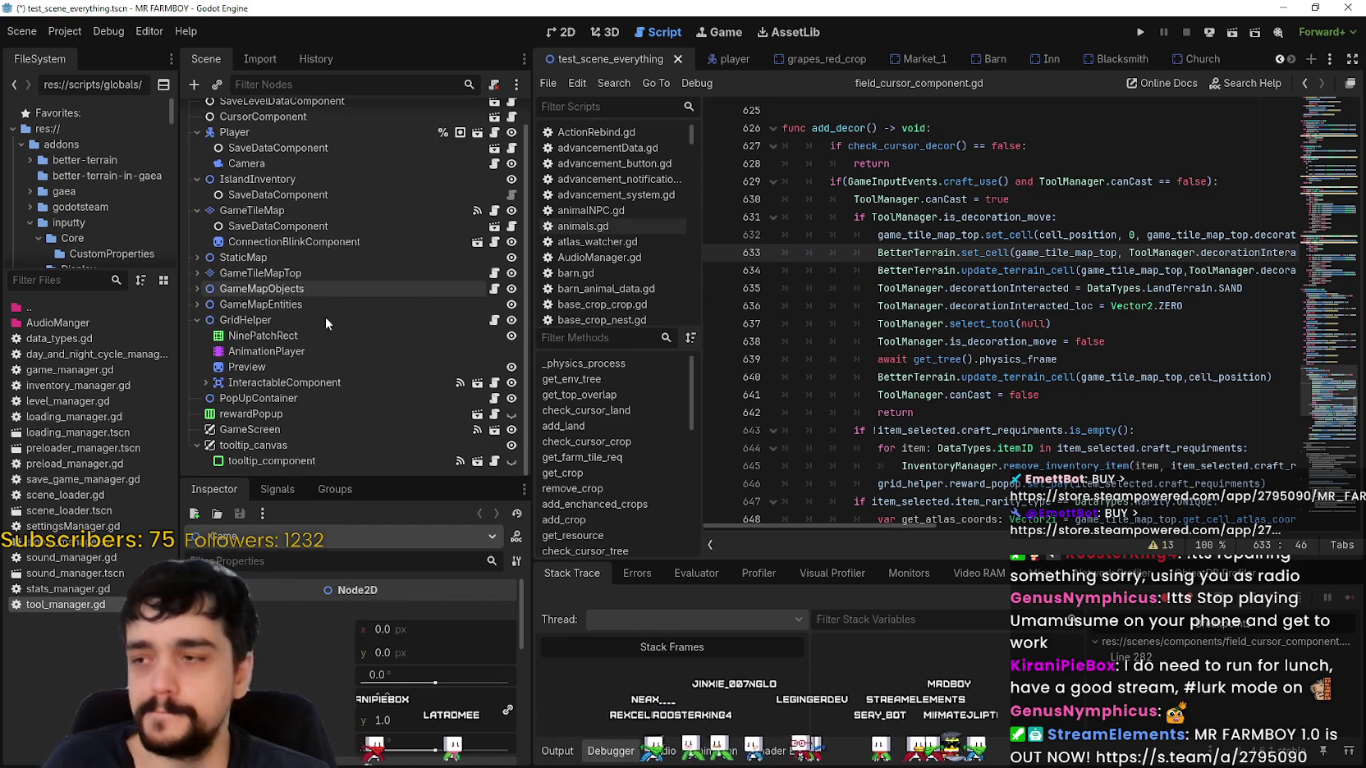
pyautogui.scroll(1, 346, 328)
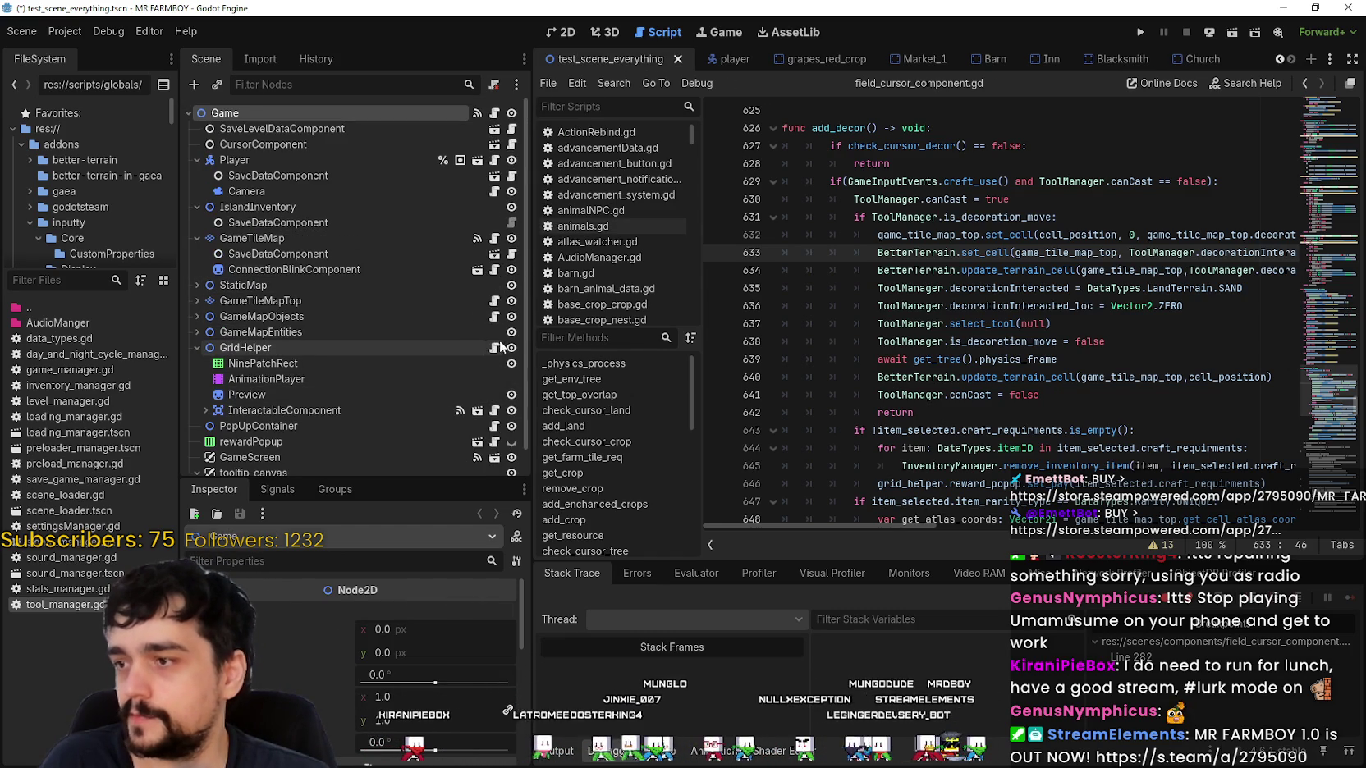
pyautogui.scroll(-1, 492, 352)
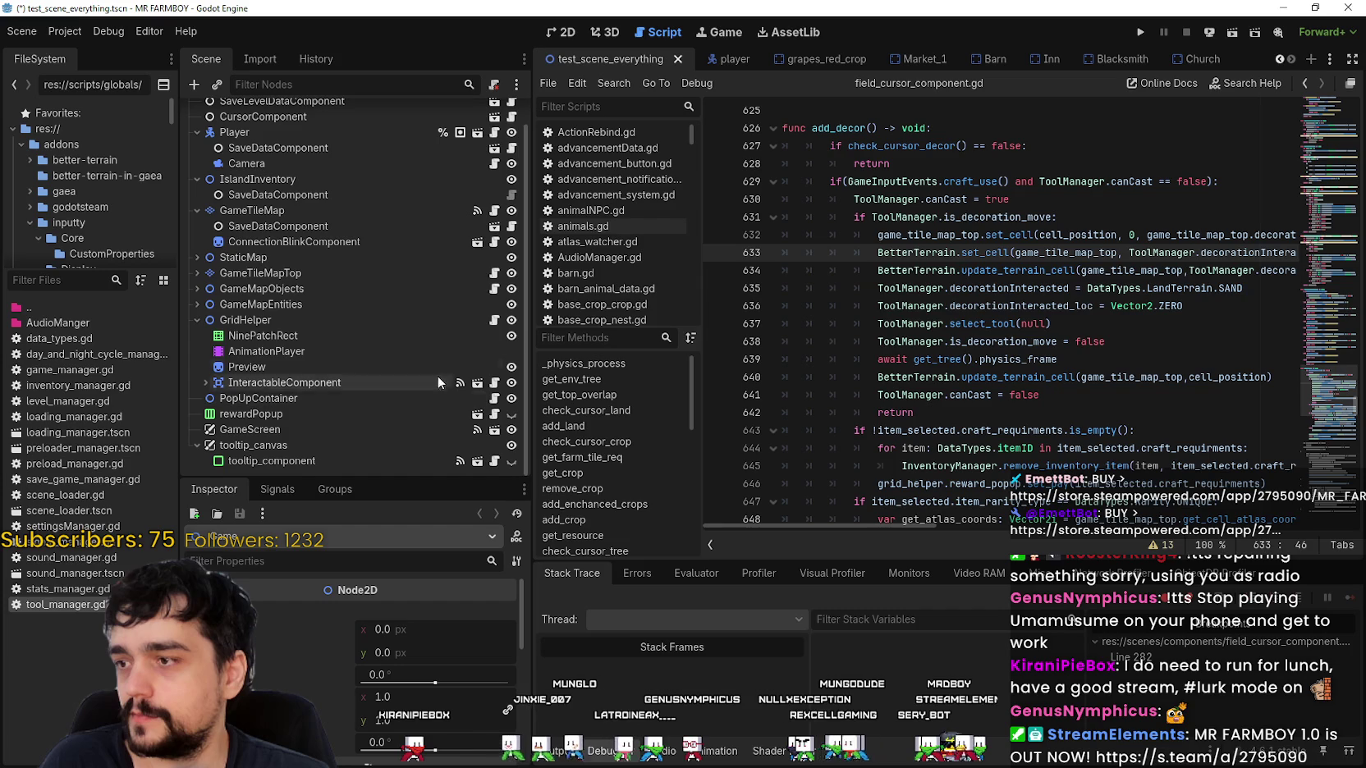
pyautogui.scroll(1, 480, 288)
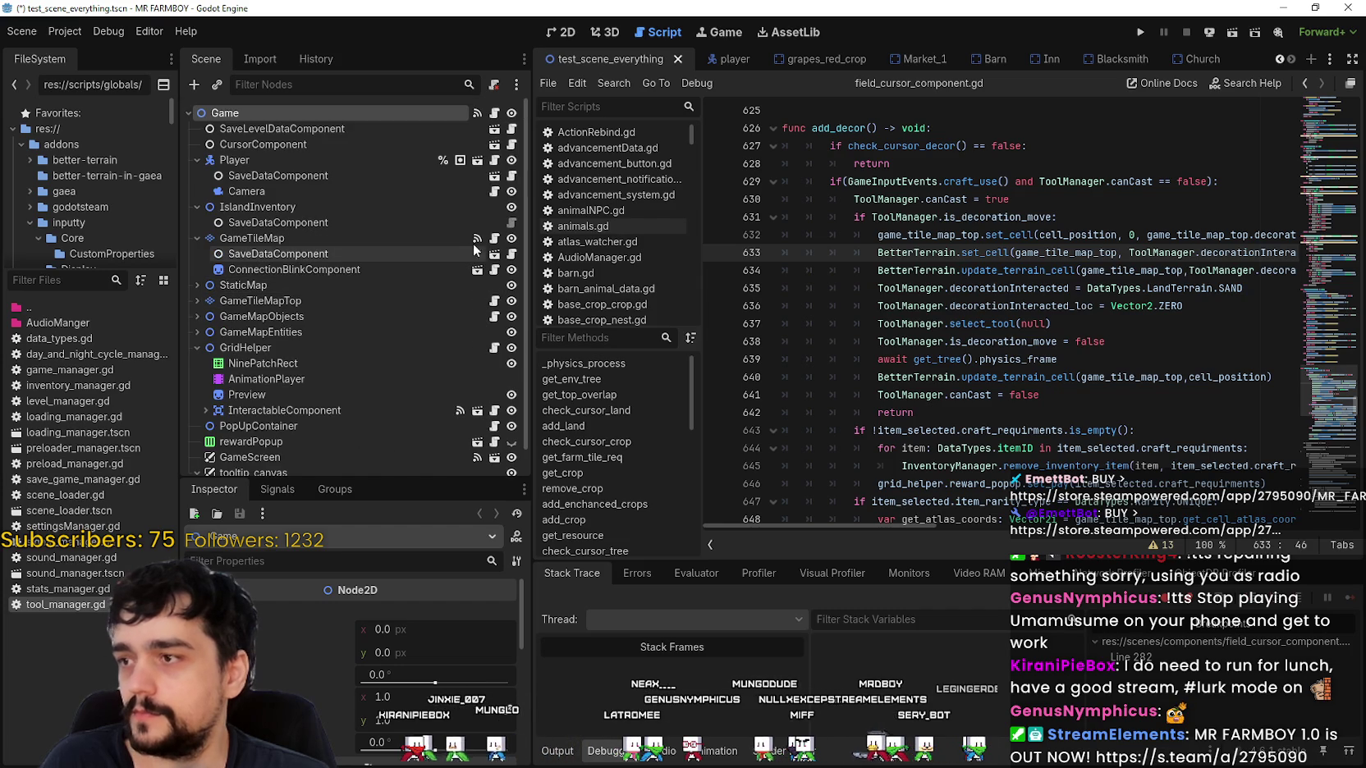
# Open field_cursor_component.gd, narrow the docks, and then open grid_helper.gd.
pyautogui.click(512, 144)
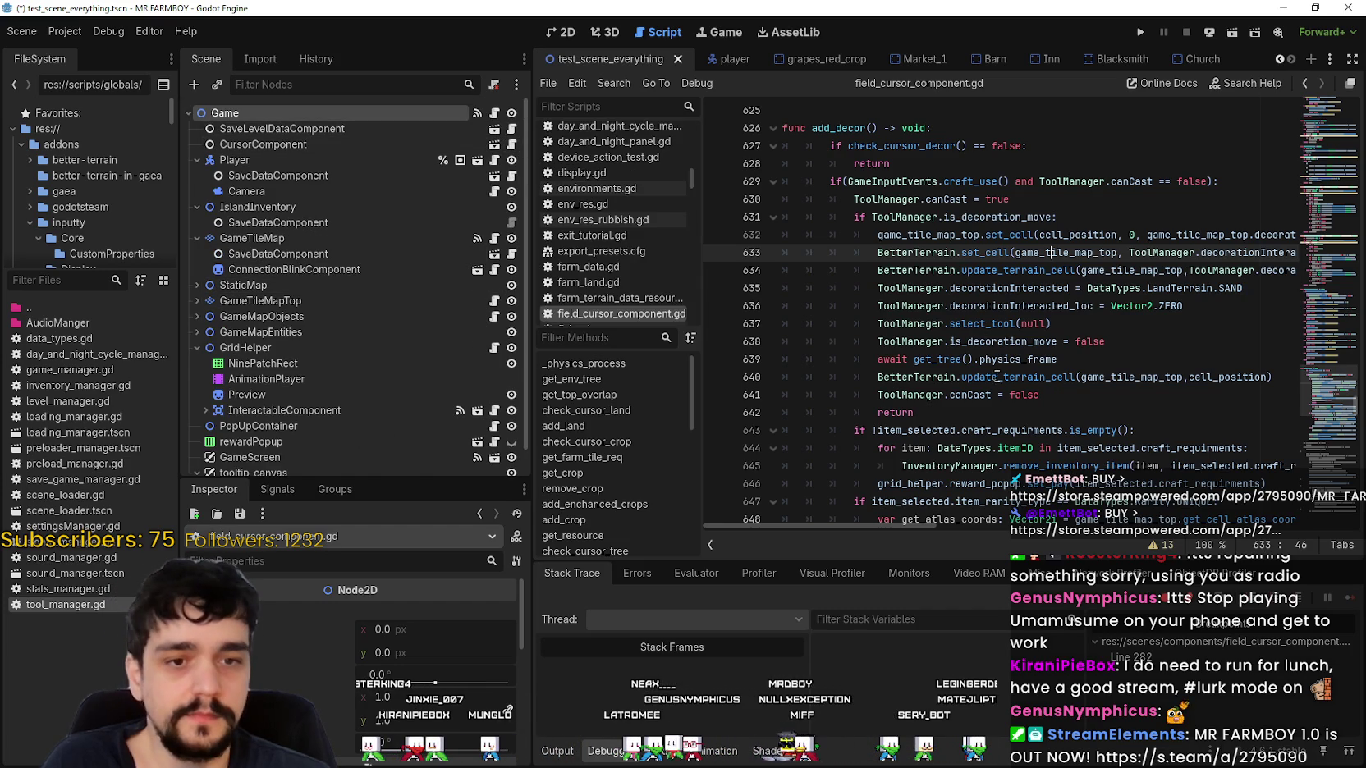
pyautogui.moveTo(530, 396); pyautogui.dragTo(460, 397)
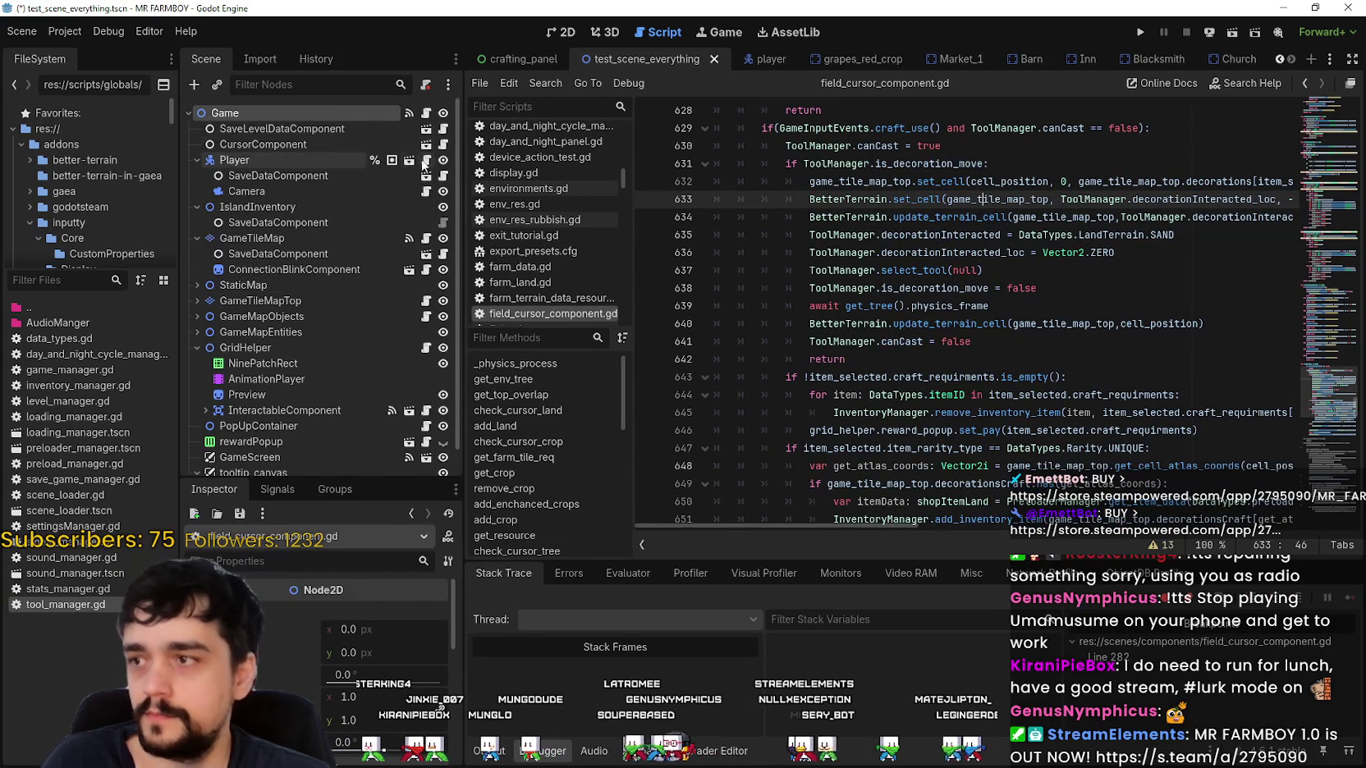
pyautogui.scroll(-1, 441, 247)
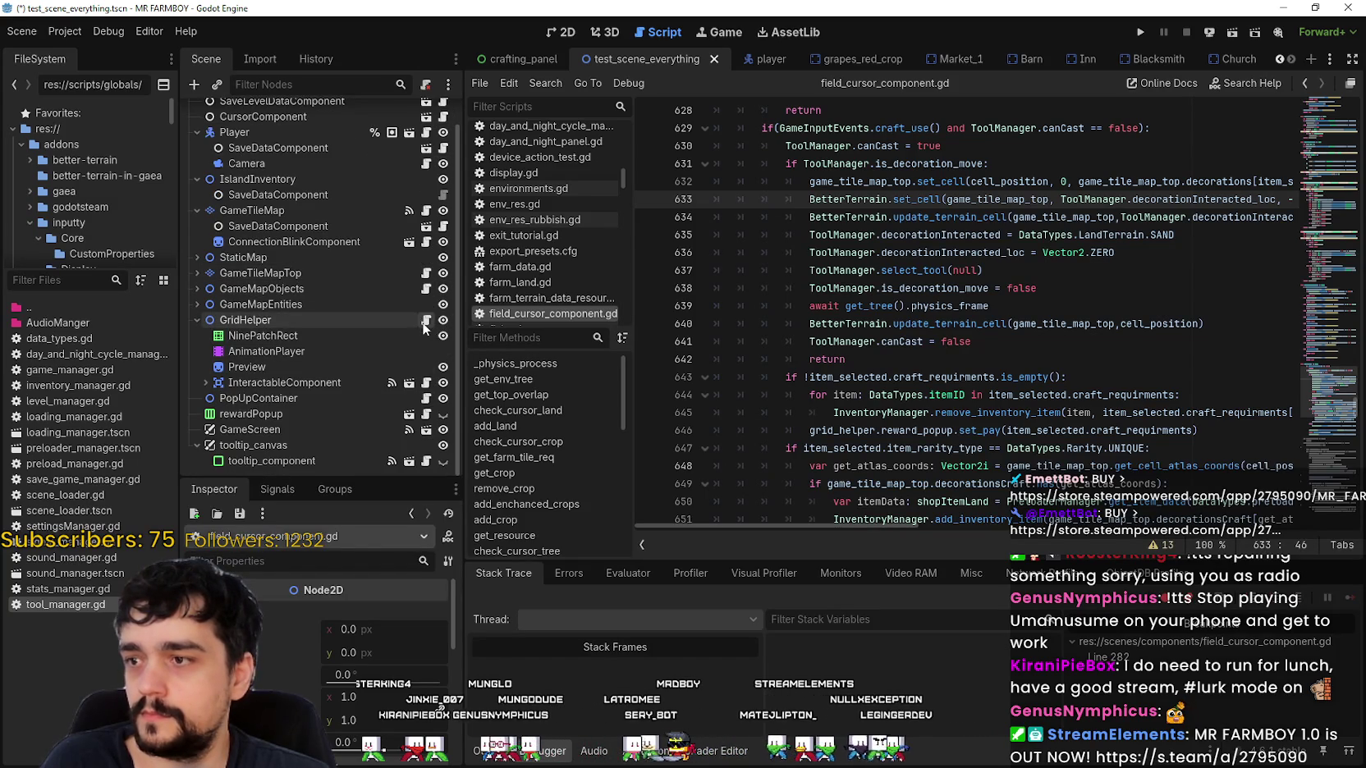
pyautogui.keyDown('ctrl'); pyautogui.click(837, 430); pyautogui.keyUp('ctrl')
# Comment out the GameTileMapTop check on lines 93–94 of grid_helper.gd with Ctrl+K.
pyautogui.scroll(10, 1335, 231)
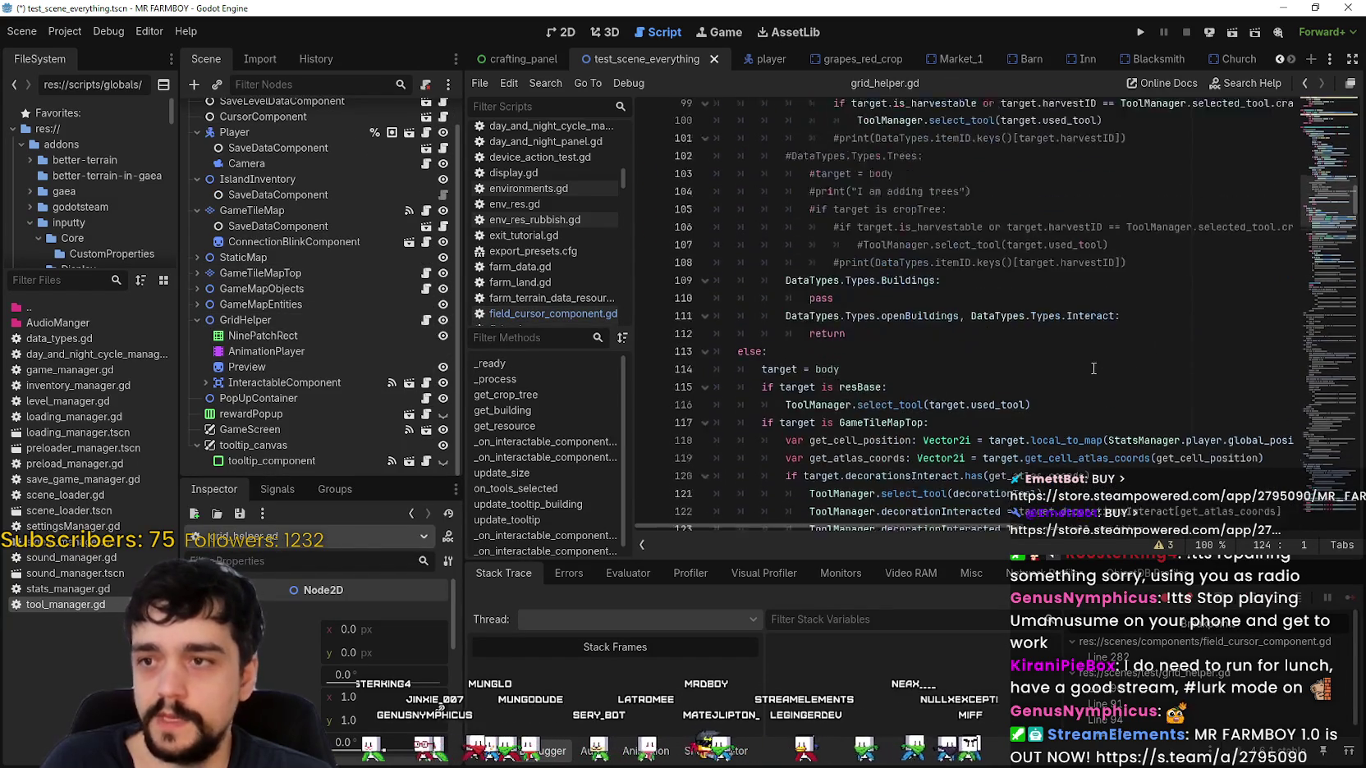
pyautogui.scroll(5, 1335, 232)
pyautogui.scroll(-5, 1330, 208)
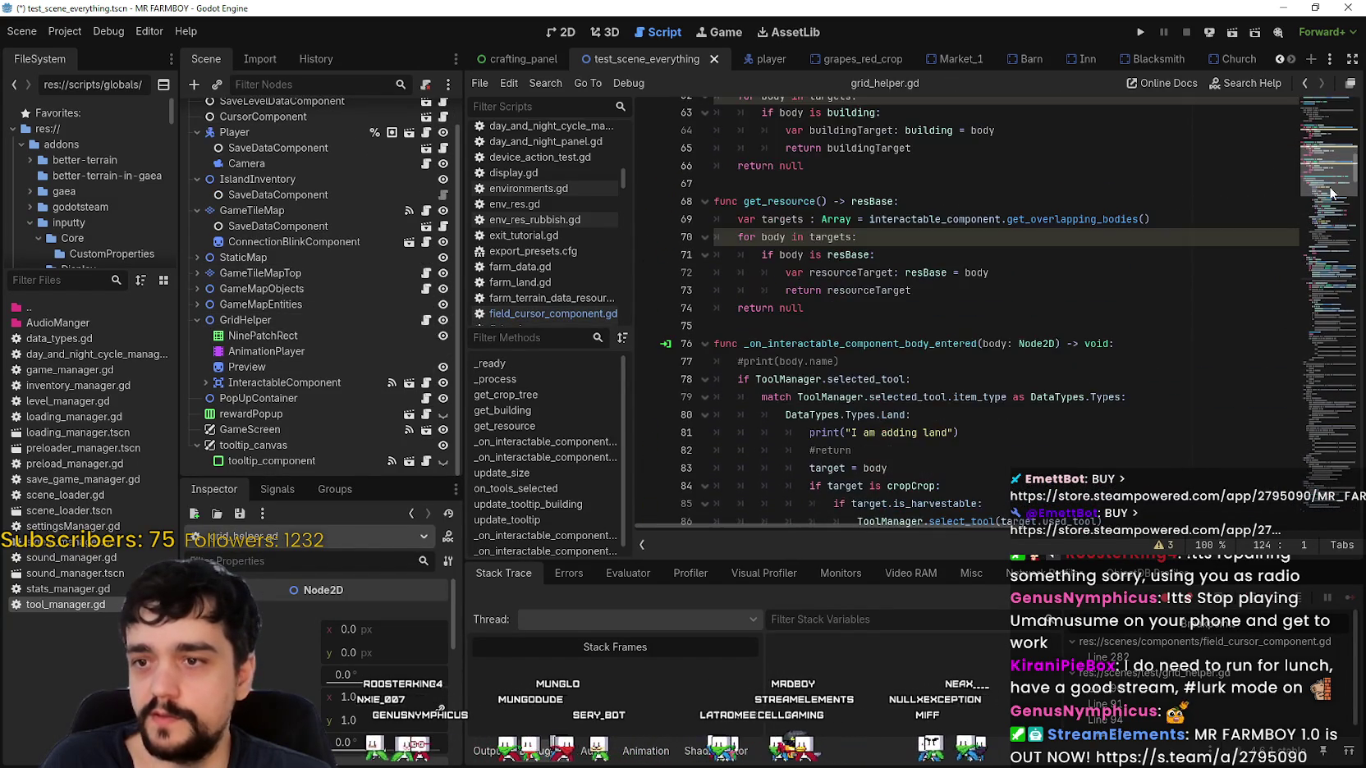
pyautogui.moveTo(1129, 354)
pyautogui.mouseDown()
pyautogui.moveTo(845, 358)
pyautogui.moveTo(676, 337)
pyautogui.mouseUp()
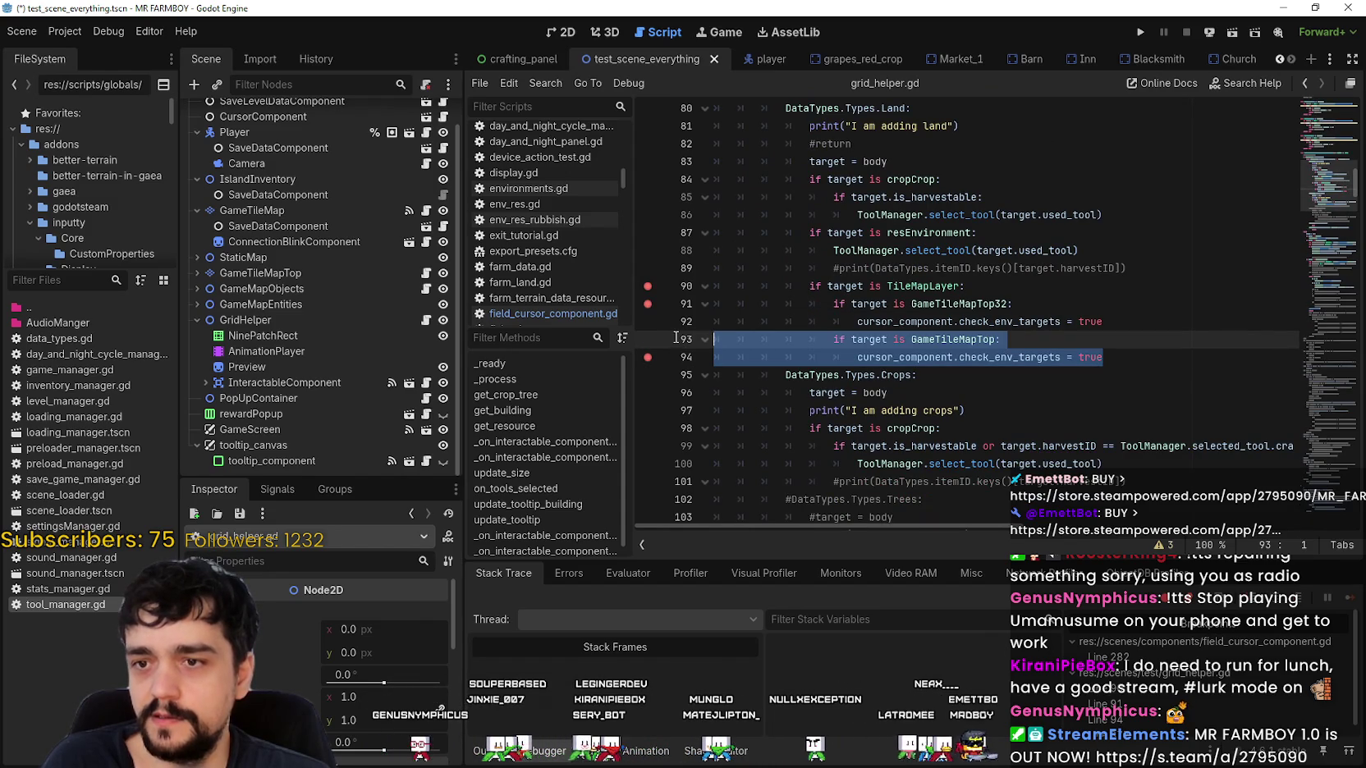
pyautogui.doubleClick(1024, 363)
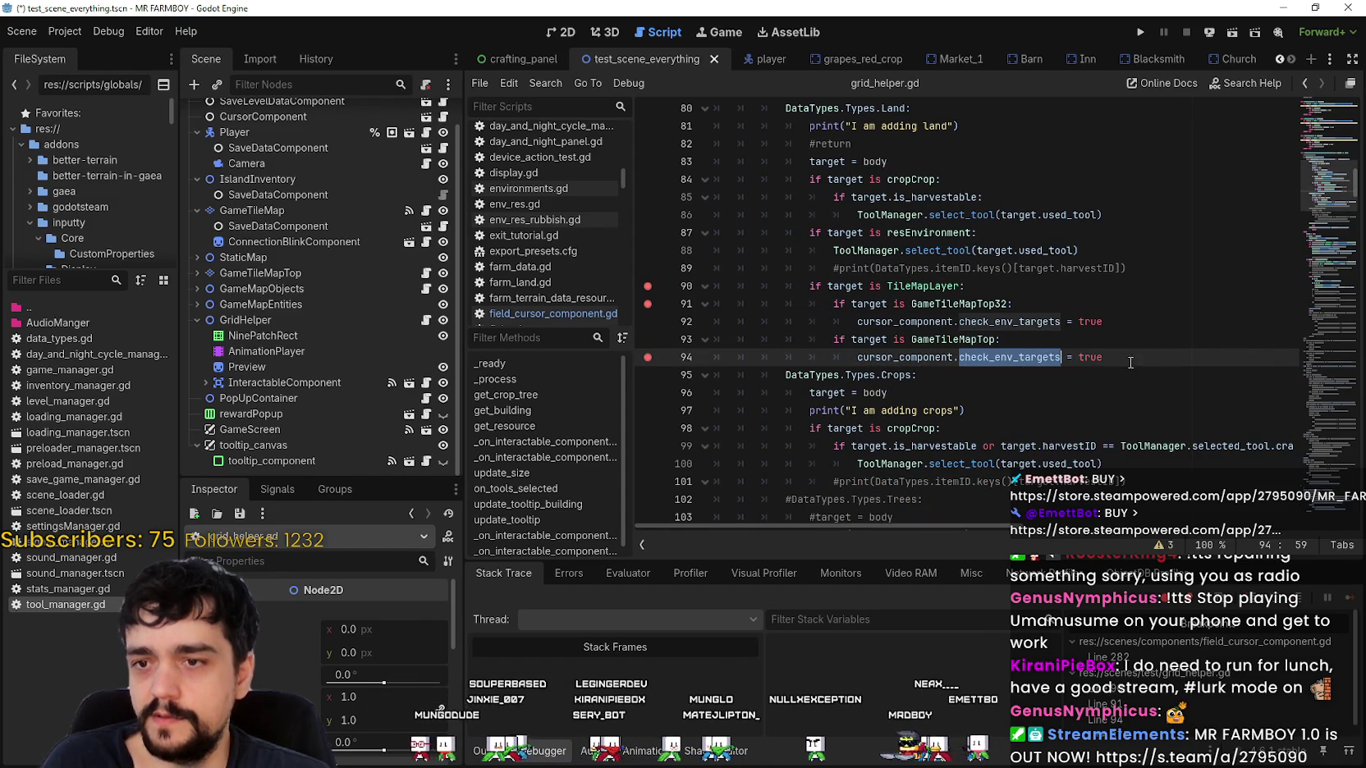
pyautogui.doubleClick(944, 359)
pyautogui.moveTo(944, 358)
pyautogui.mouseDown()
pyautogui.moveTo(1061, 359)
pyautogui.moveTo(711, 351)
pyautogui.mouseUp()
pyautogui.hotkey('ctrl', 'k')
# Remove the breakpoints on lines 91 and 94, save, and run the game.
pyautogui.click(648, 357)
pyautogui.click(788, 303)
pyautogui.click(648, 304)
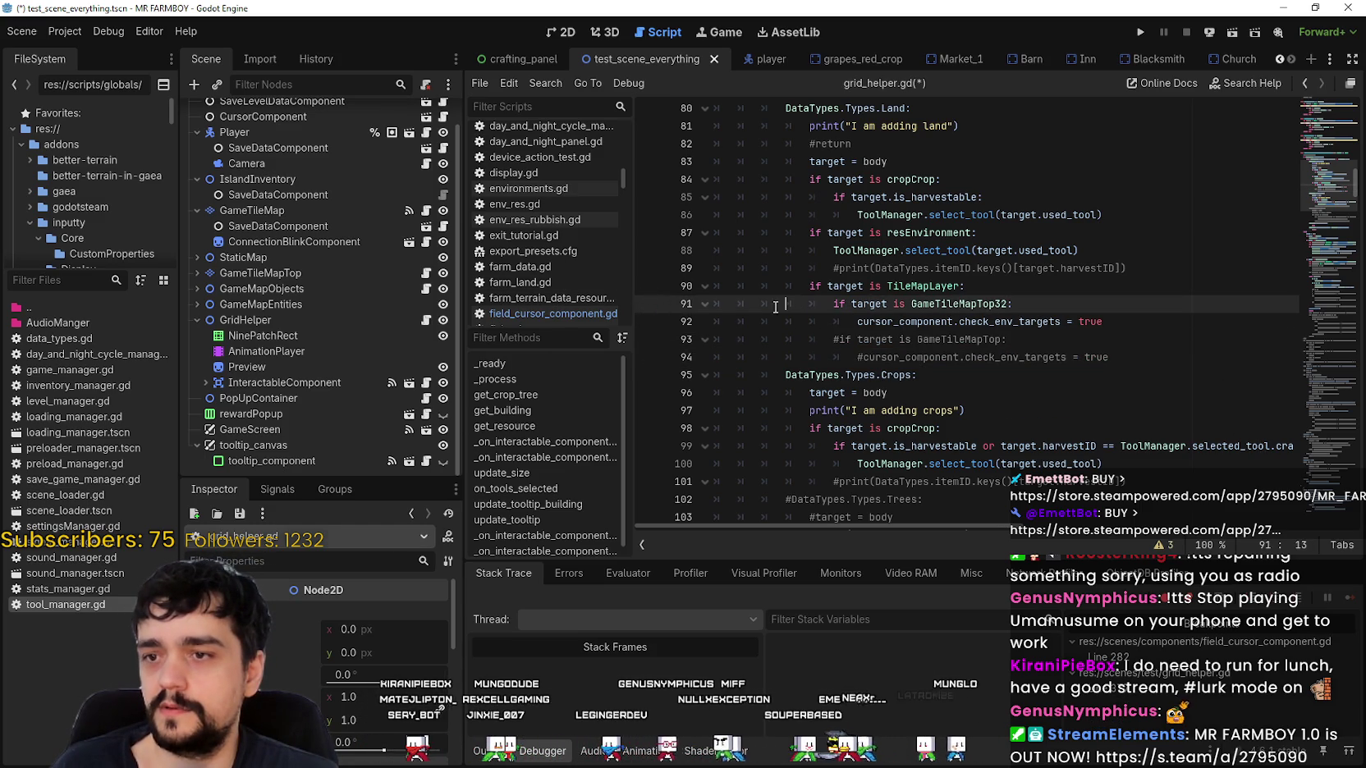
pyautogui.click(950, 321)
pyautogui.hotkey('ctrl', 's')
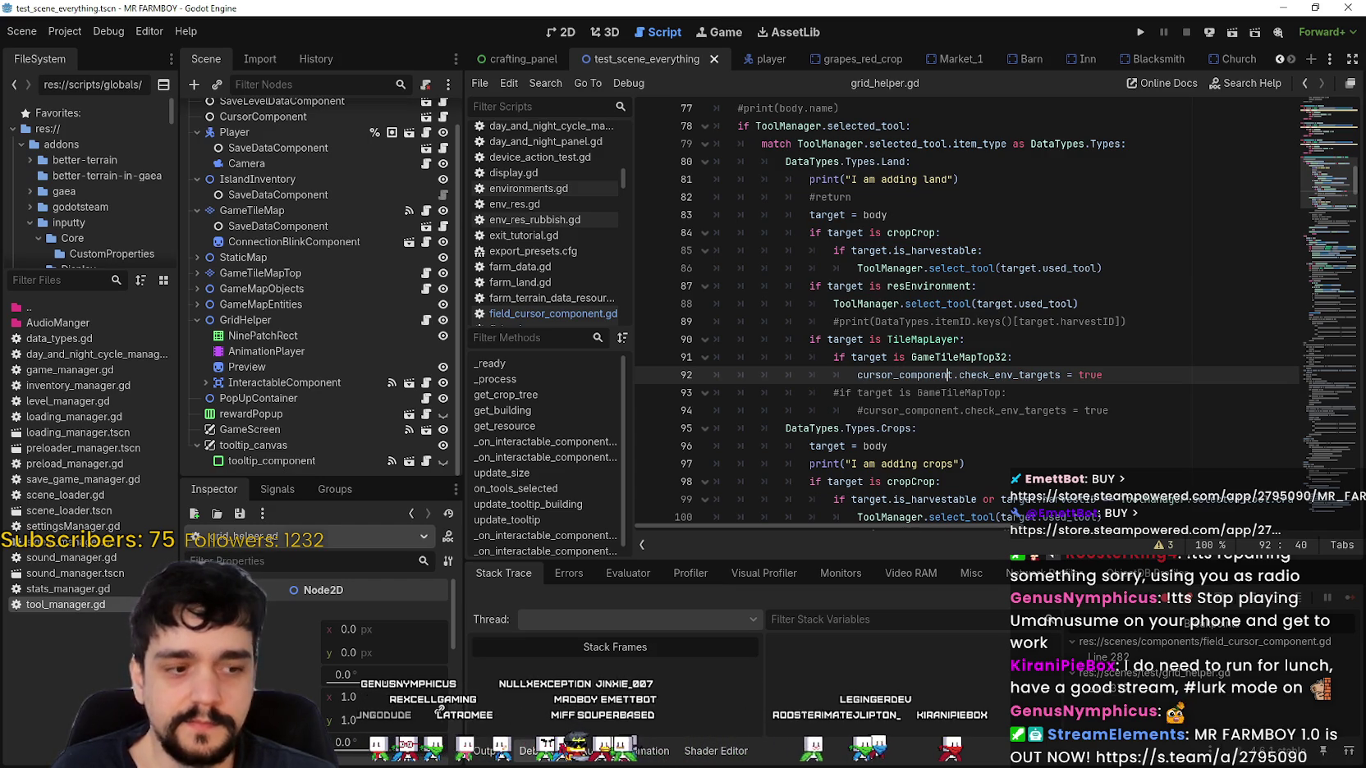
pyautogui.click(1140, 32)
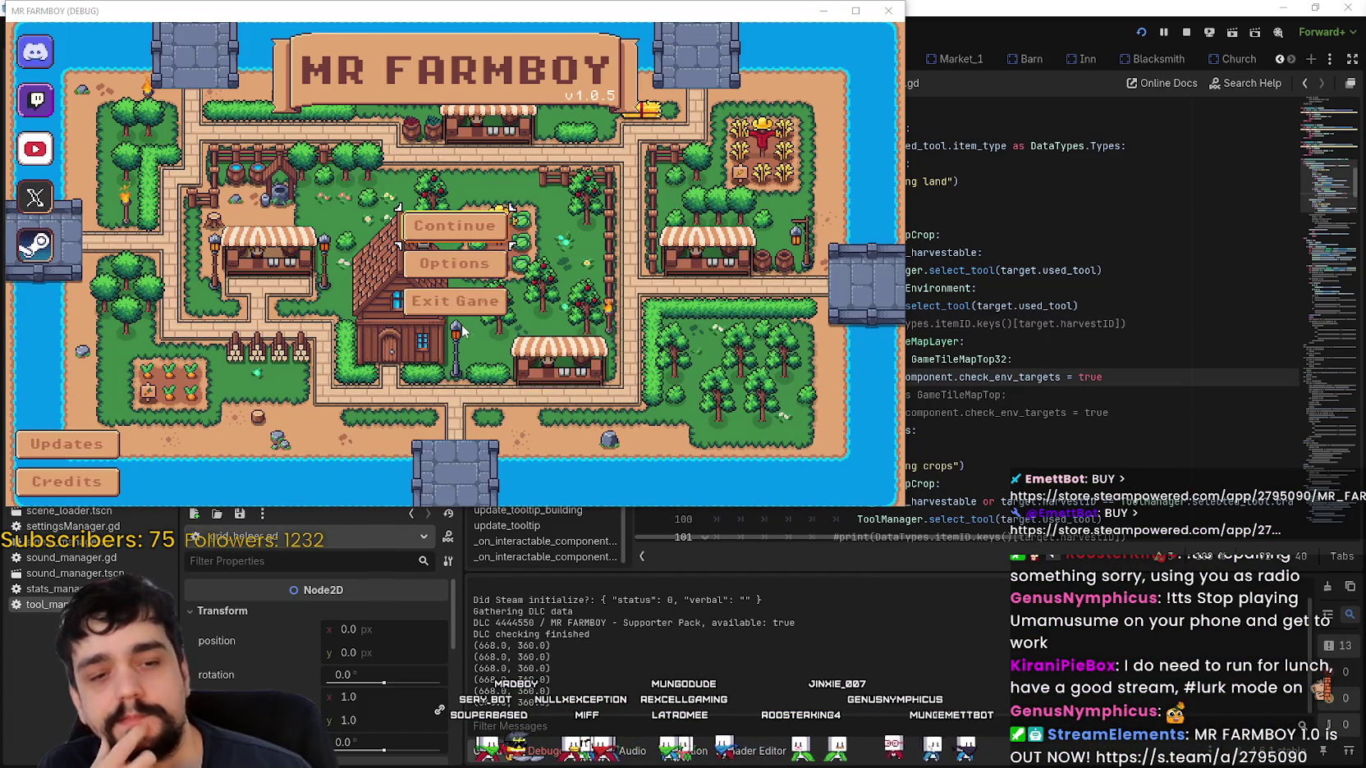
# Continue from the main menu and load a save slot.
pyautogui.click(454, 225)
pyautogui.scroll(-2, 776, 344)
pyautogui.click(739, 242)
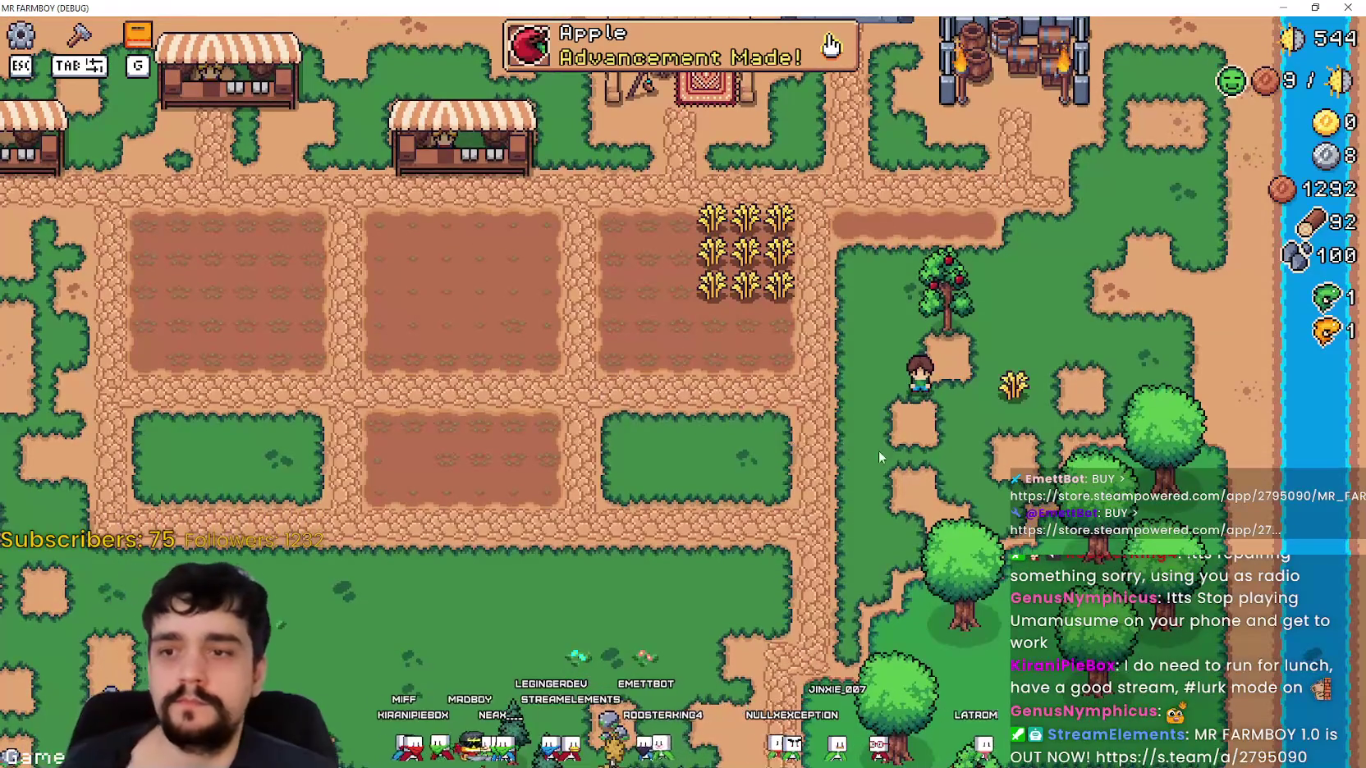
# Walk to the wheat decoration, pick it up with M, and place it by the path.
pyautogui.press('d')
pyautogui.press('a')
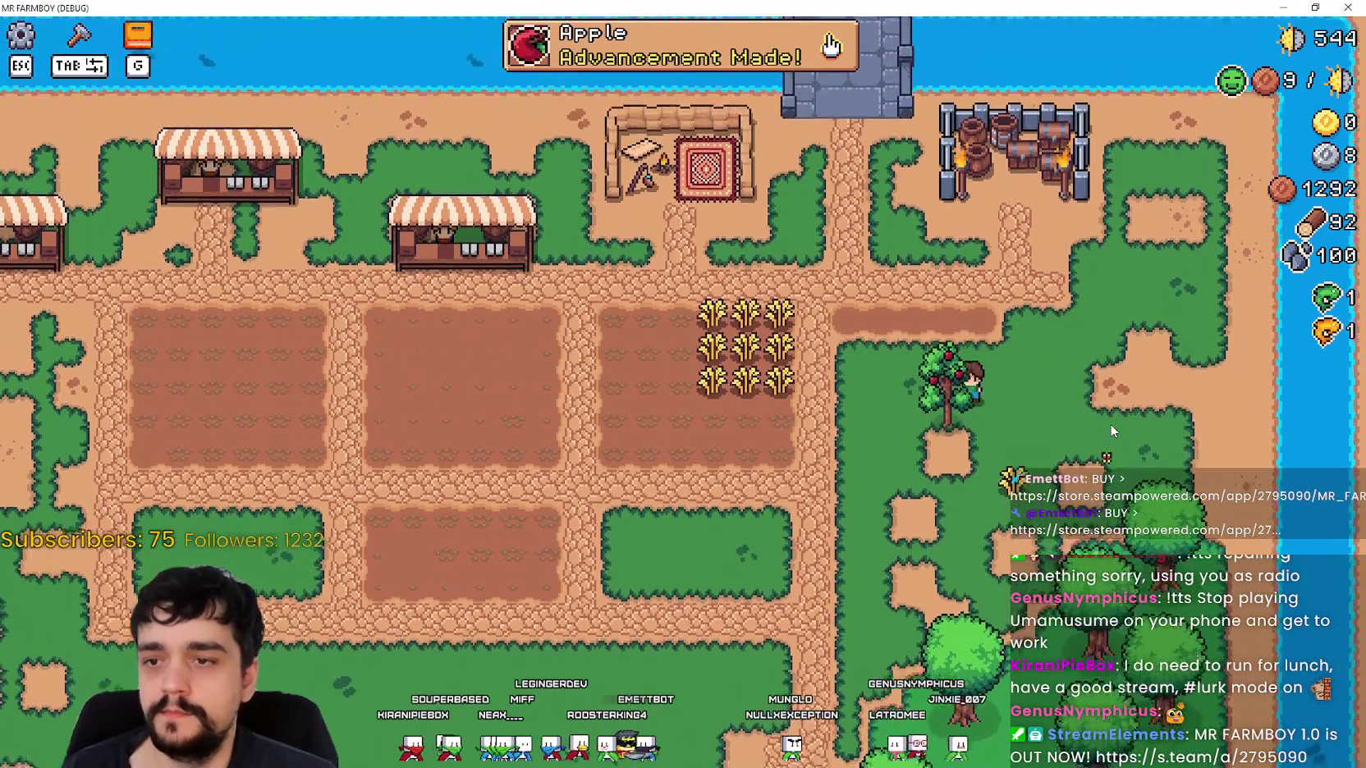
pyautogui.scroll(2, 1110, 423)
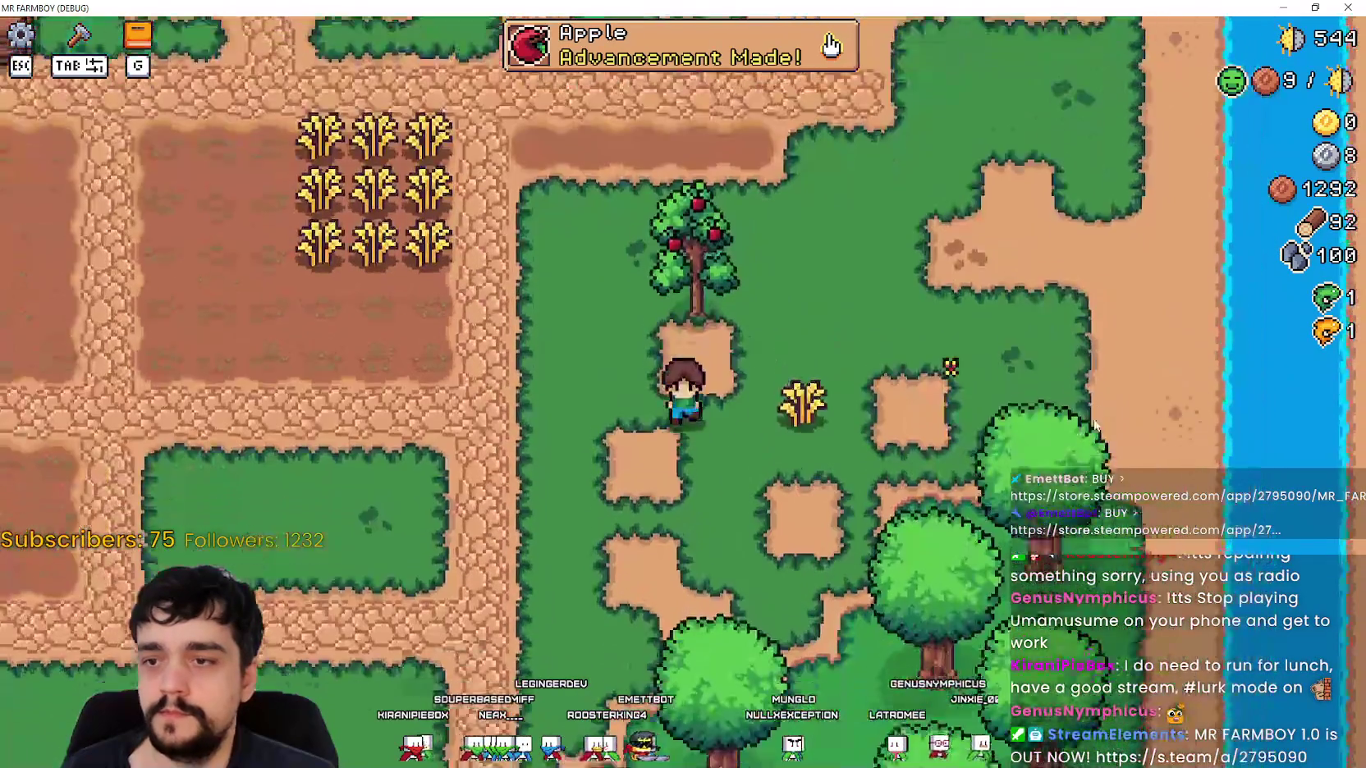
pyautogui.press('d')
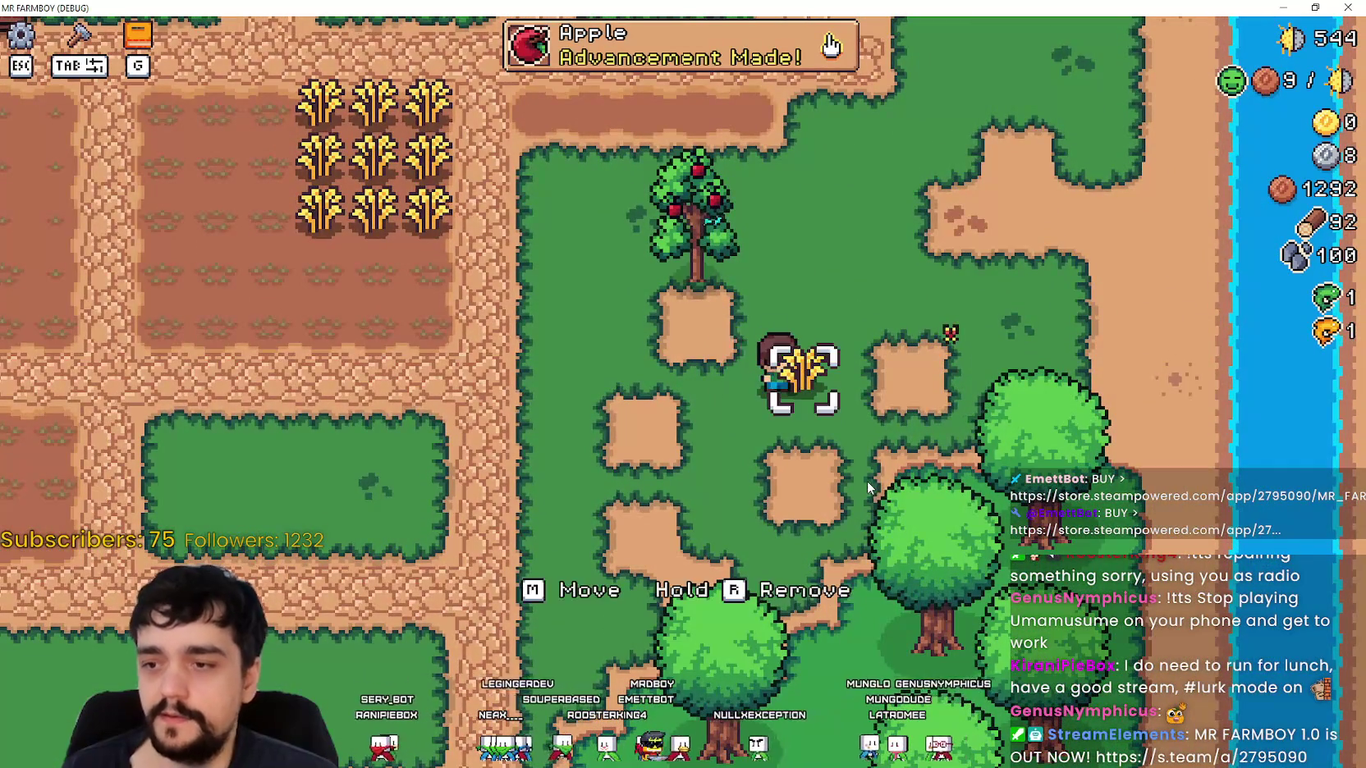
pyautogui.press('m')
pyautogui.scroll(-2, 866, 472)
pyautogui.press('a')
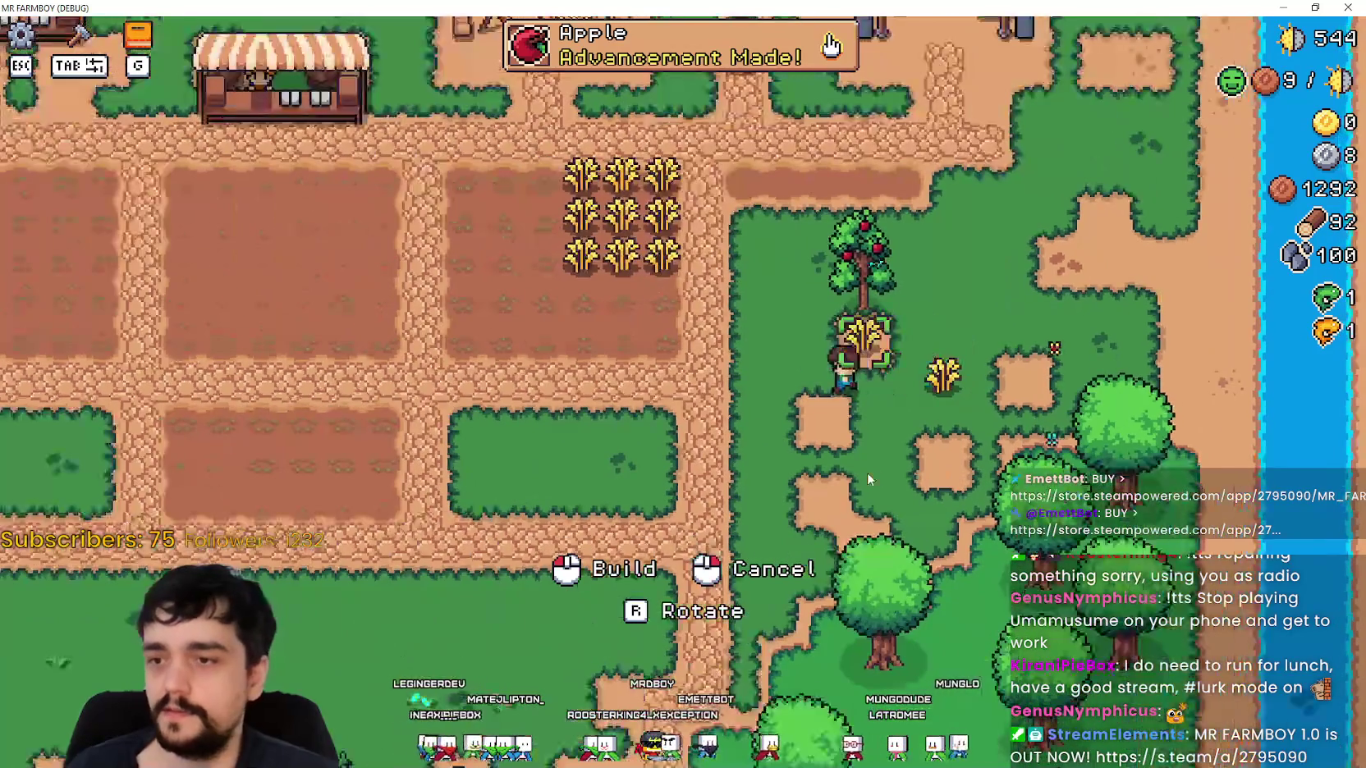
pyautogui.press('a')
pyautogui.click(866, 472)
# Walk the farmer around the farm fields and cancel the wheat build preview.
pyautogui.scroll(2, 853, 484)
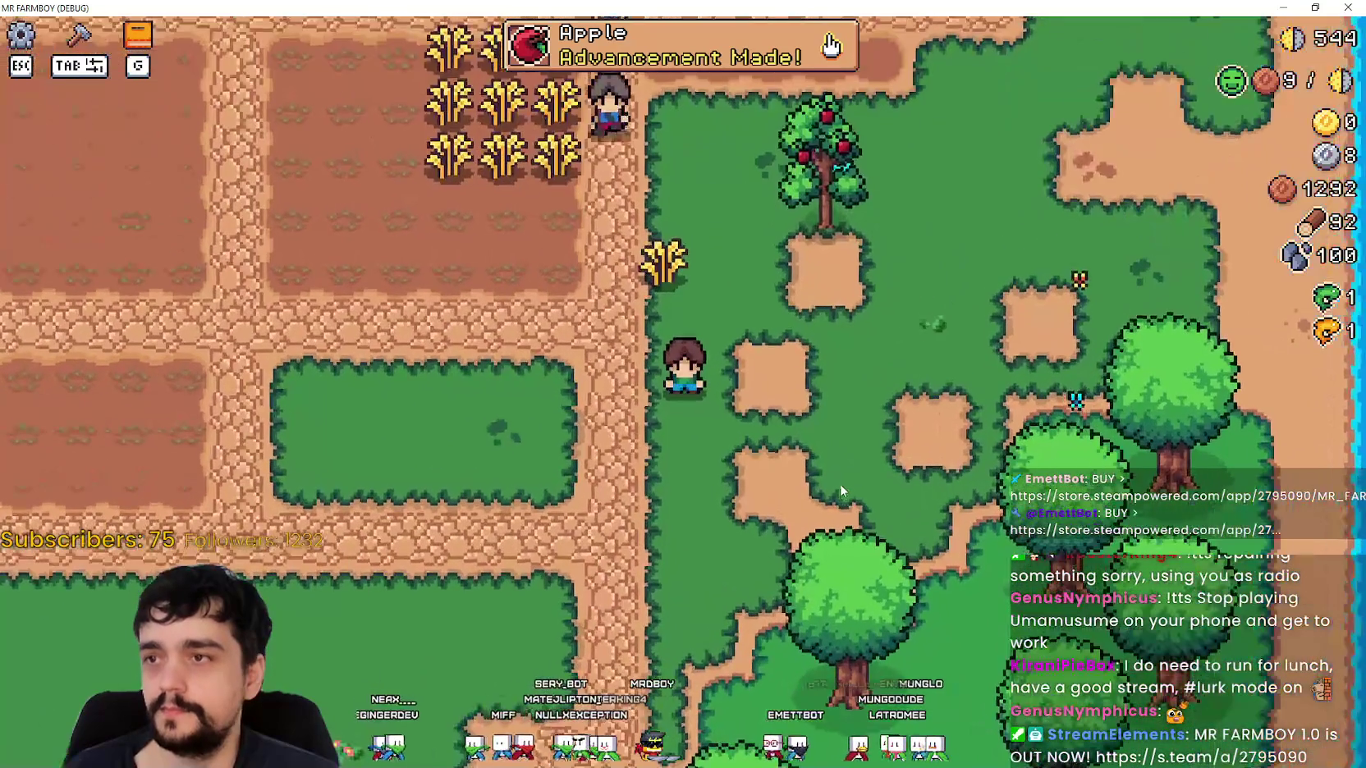
pyautogui.press('w')
pyautogui.press('d')
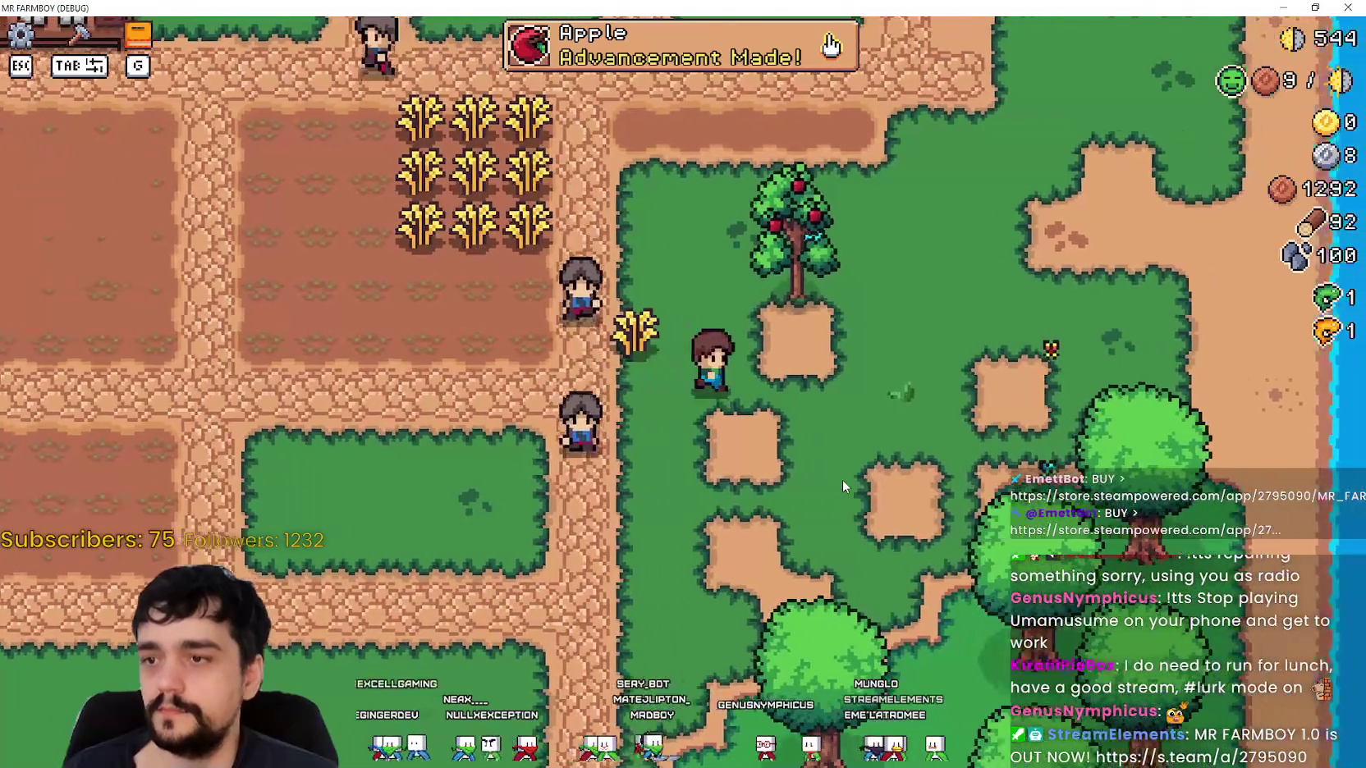
pyautogui.press('a')
pyautogui.press('s')
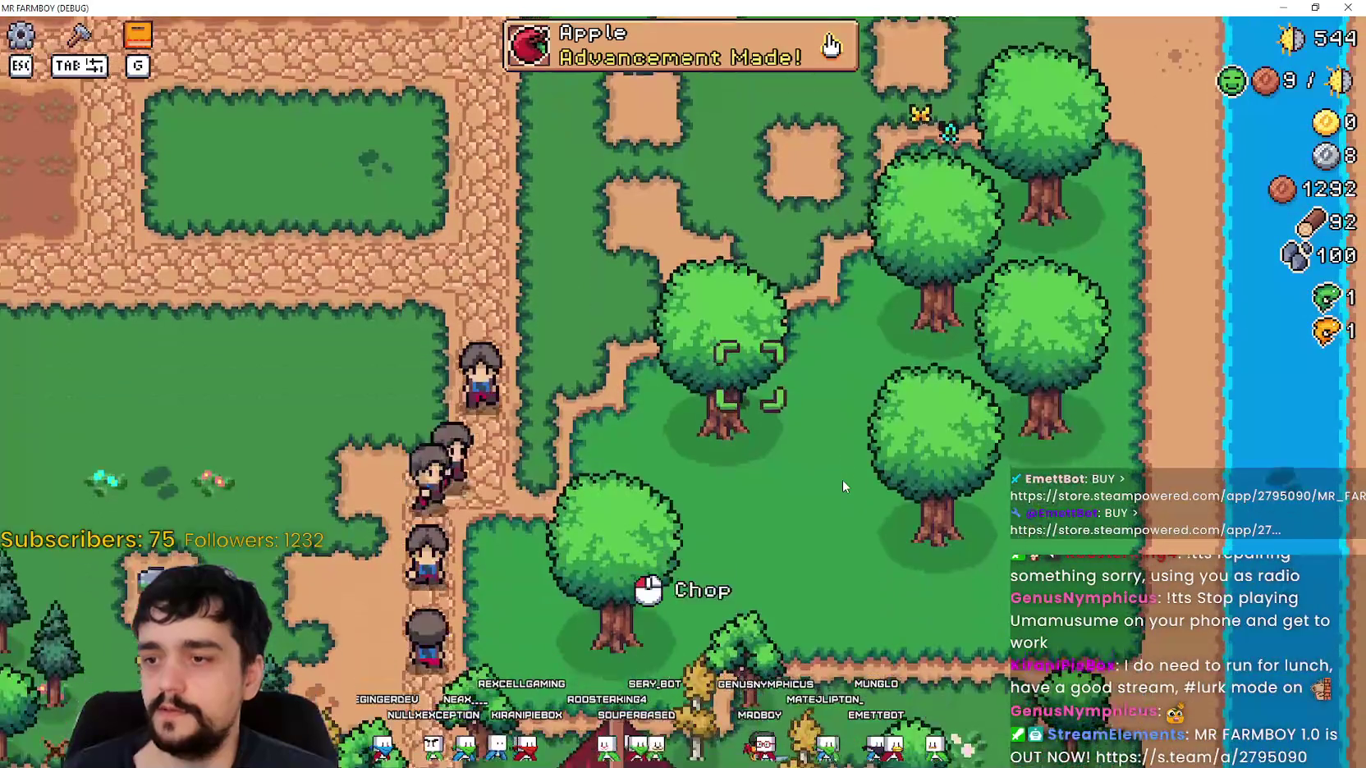
pyautogui.press('w')
pyautogui.press('a')
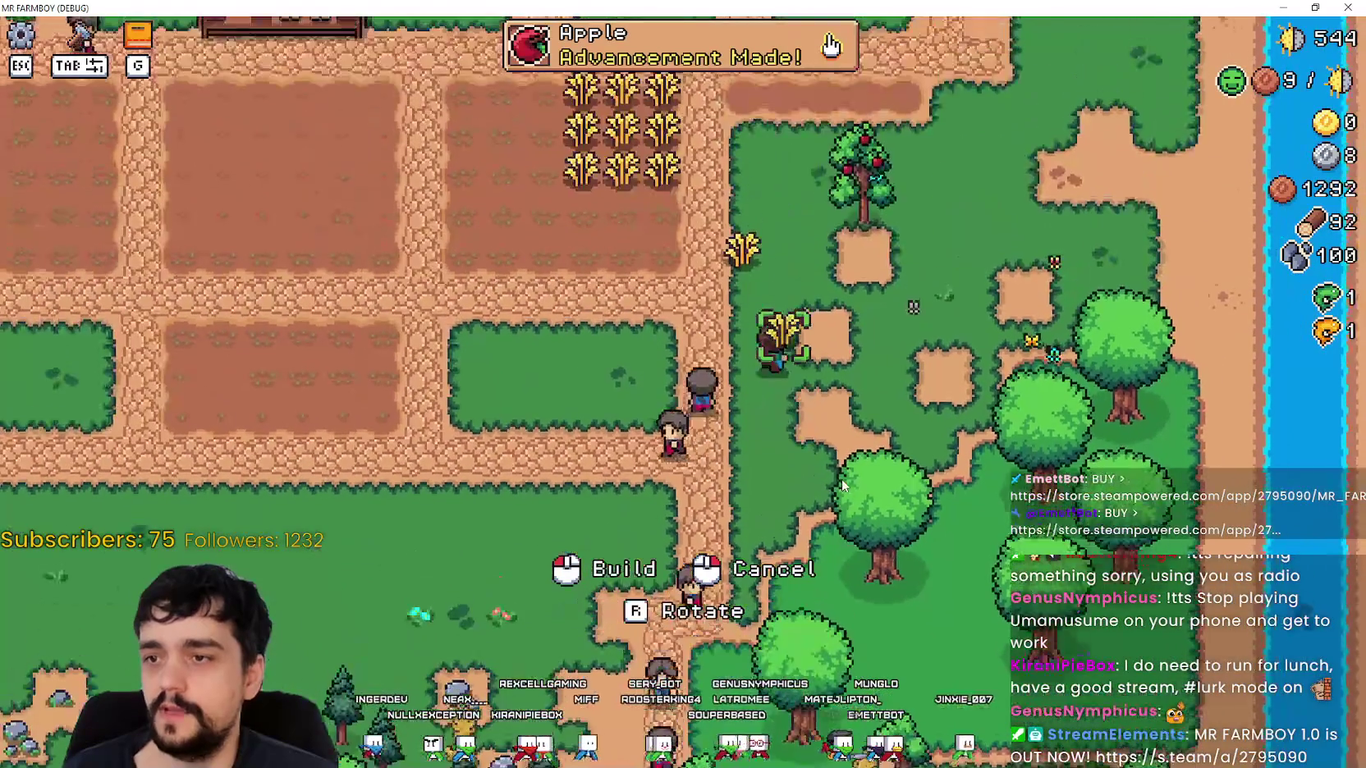
pyautogui.press('w')
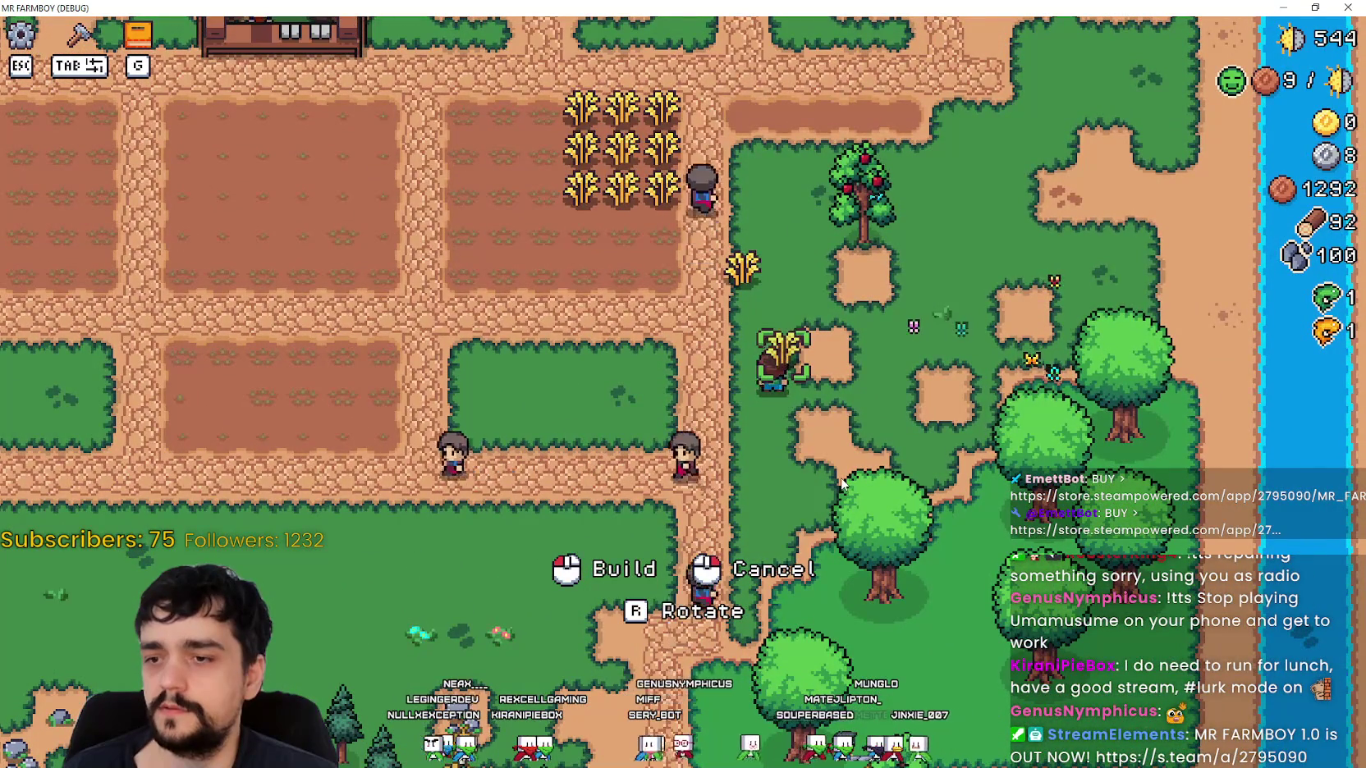
pyautogui.press('w')
pyautogui.press('s')
pyautogui.rightClick(864, 513)
# Pick the placed wheat up again with M, carry it, and shrink the game window.
pyautogui.press('d')
pyautogui.press('w')
pyautogui.press('a')
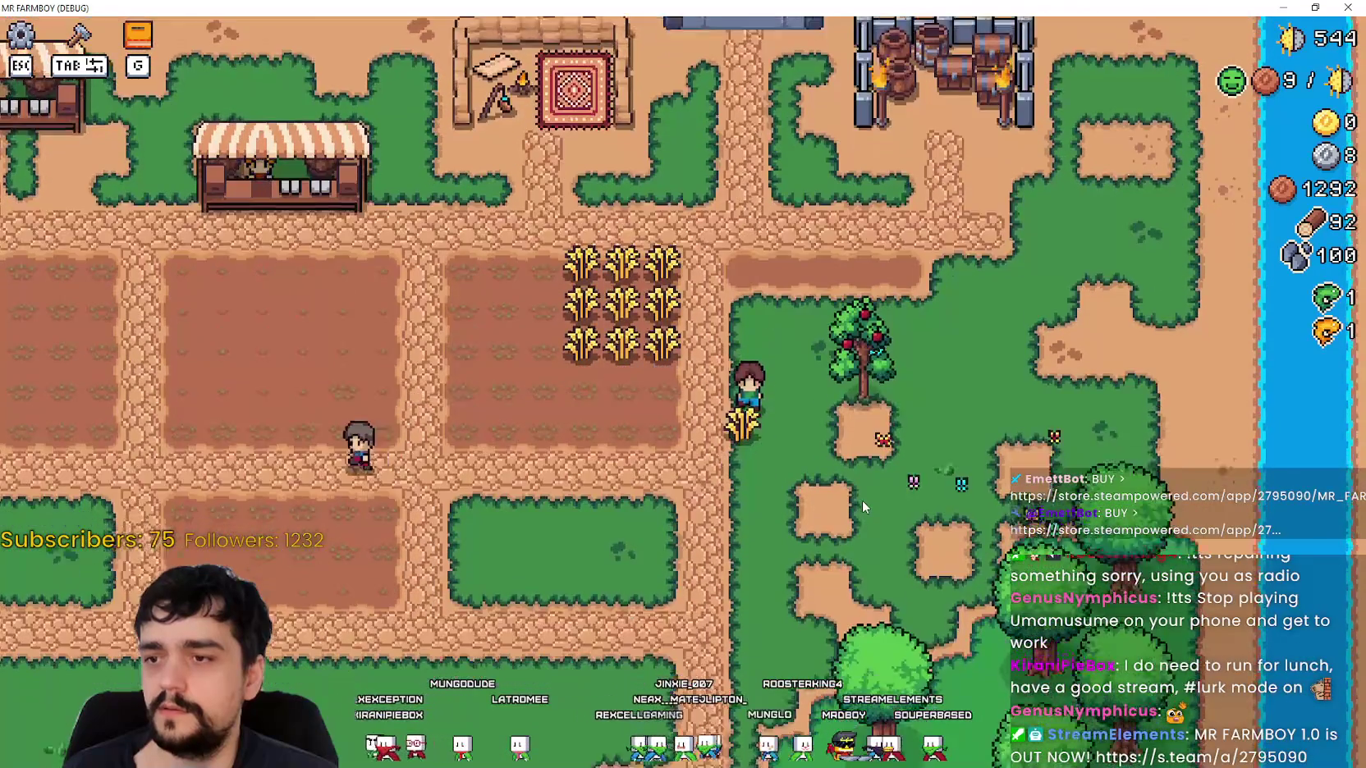
pyautogui.press('s')
pyautogui.press('w')
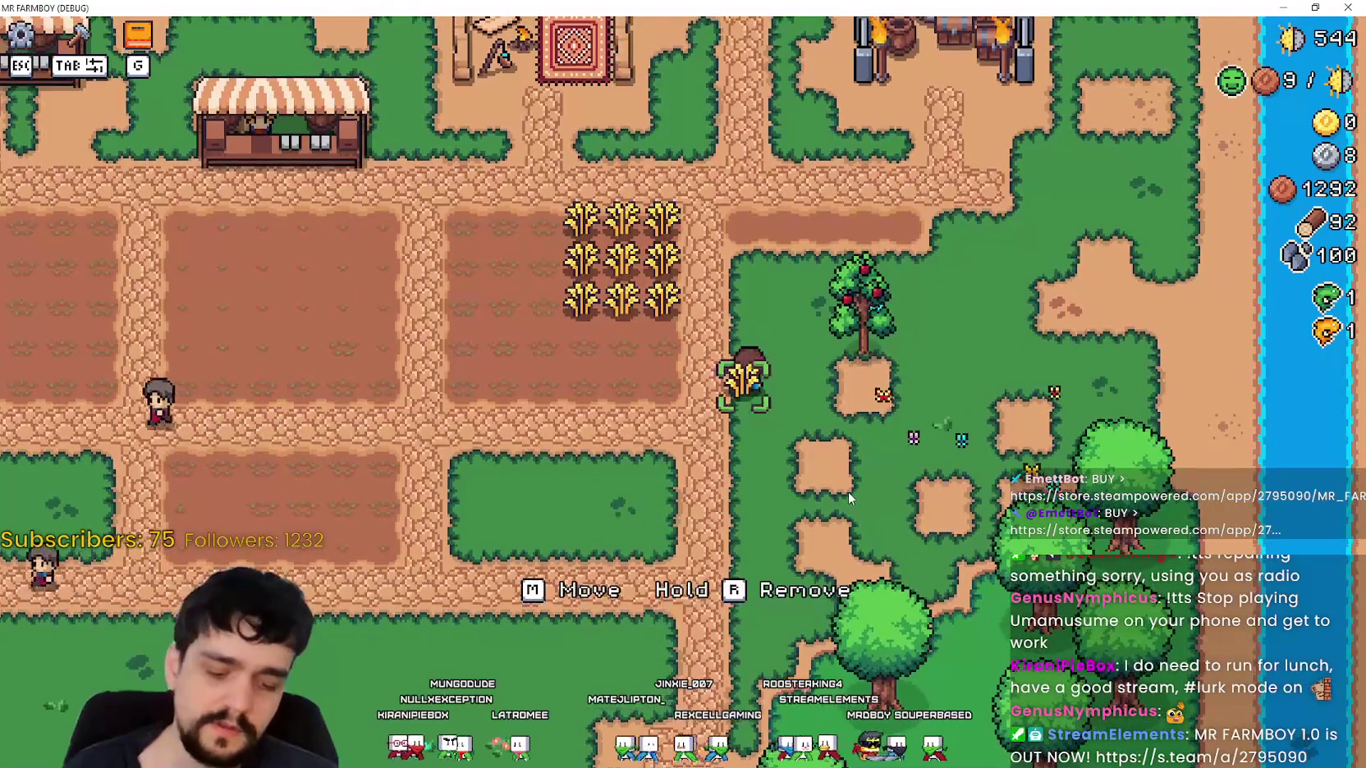
pyautogui.press('m')
pyautogui.press('d')
pyautogui.press('s')
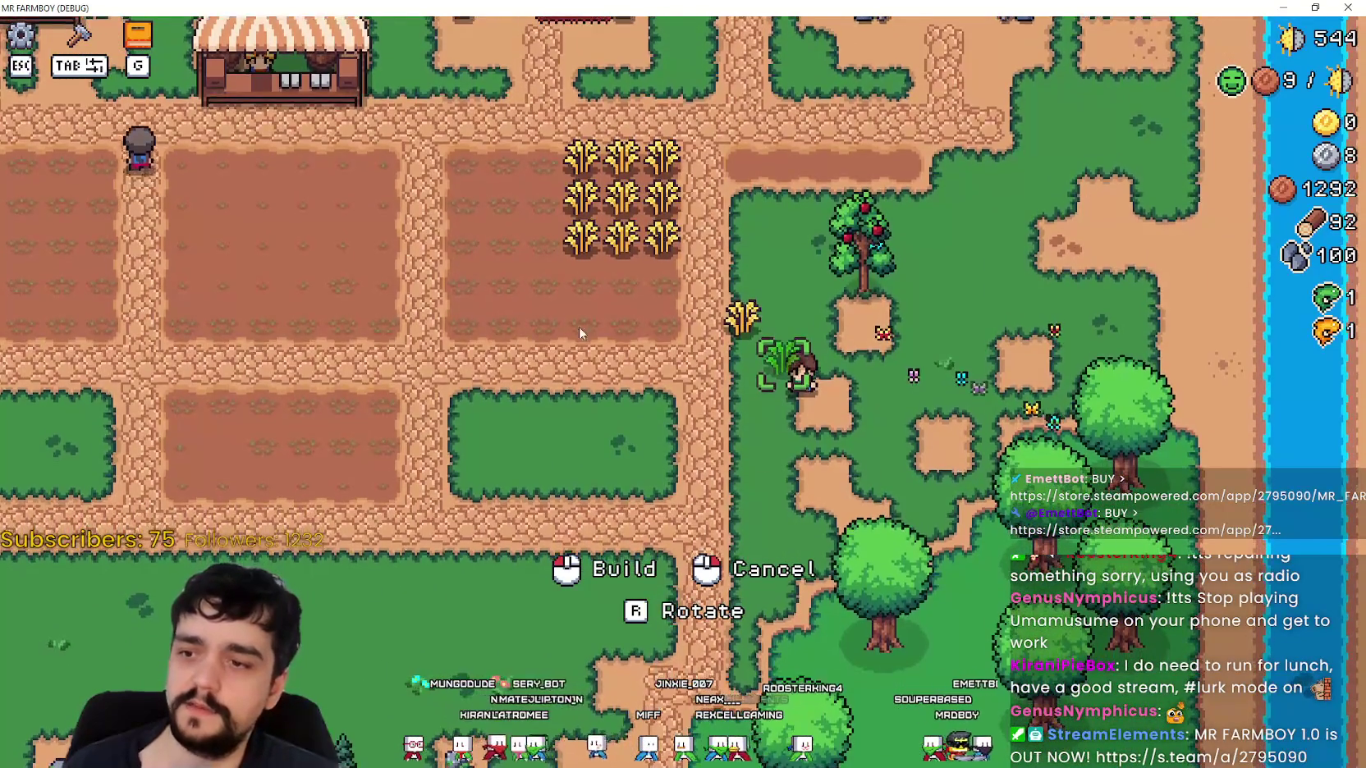
pyautogui.press('super+Down')
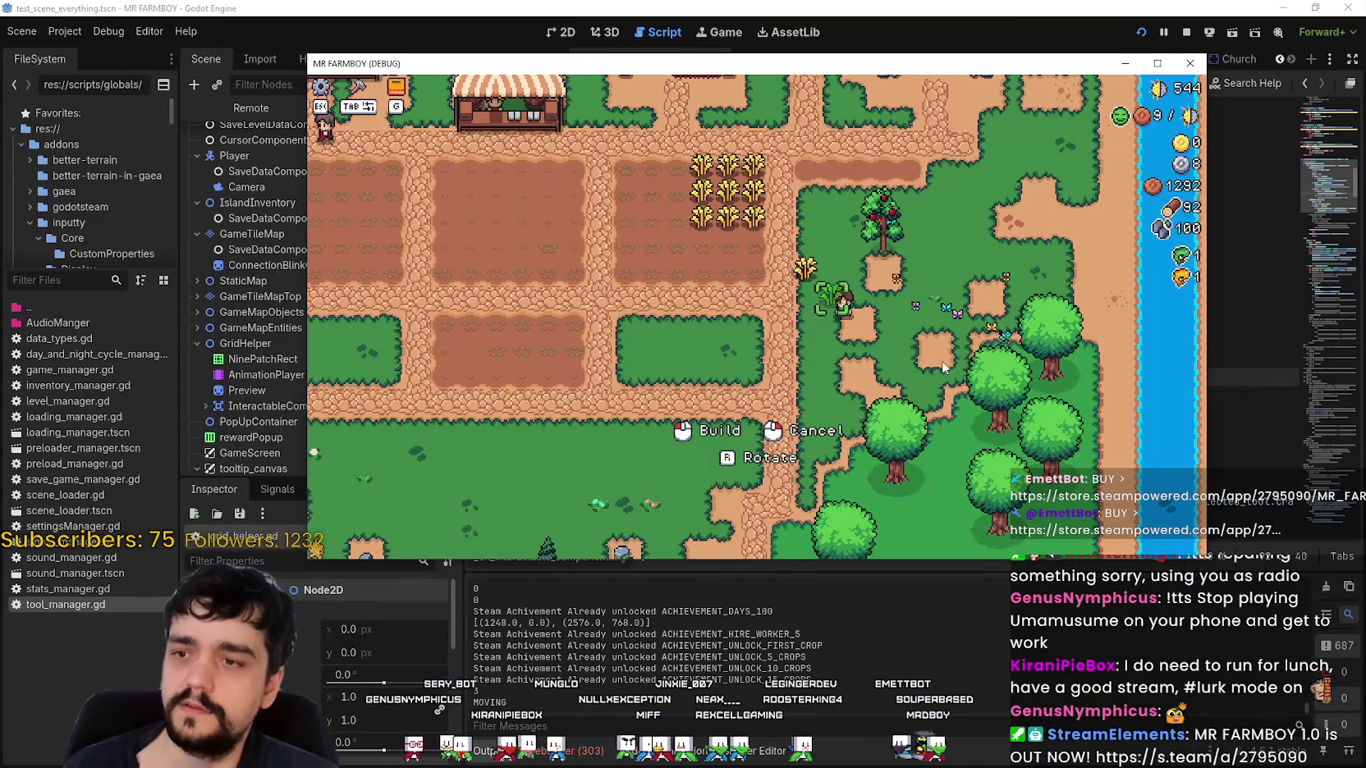
# Cancel the wheat move with a right-click, then bring grid_helper.gd in the editor to the front.
pyautogui.rightClick(942, 360)
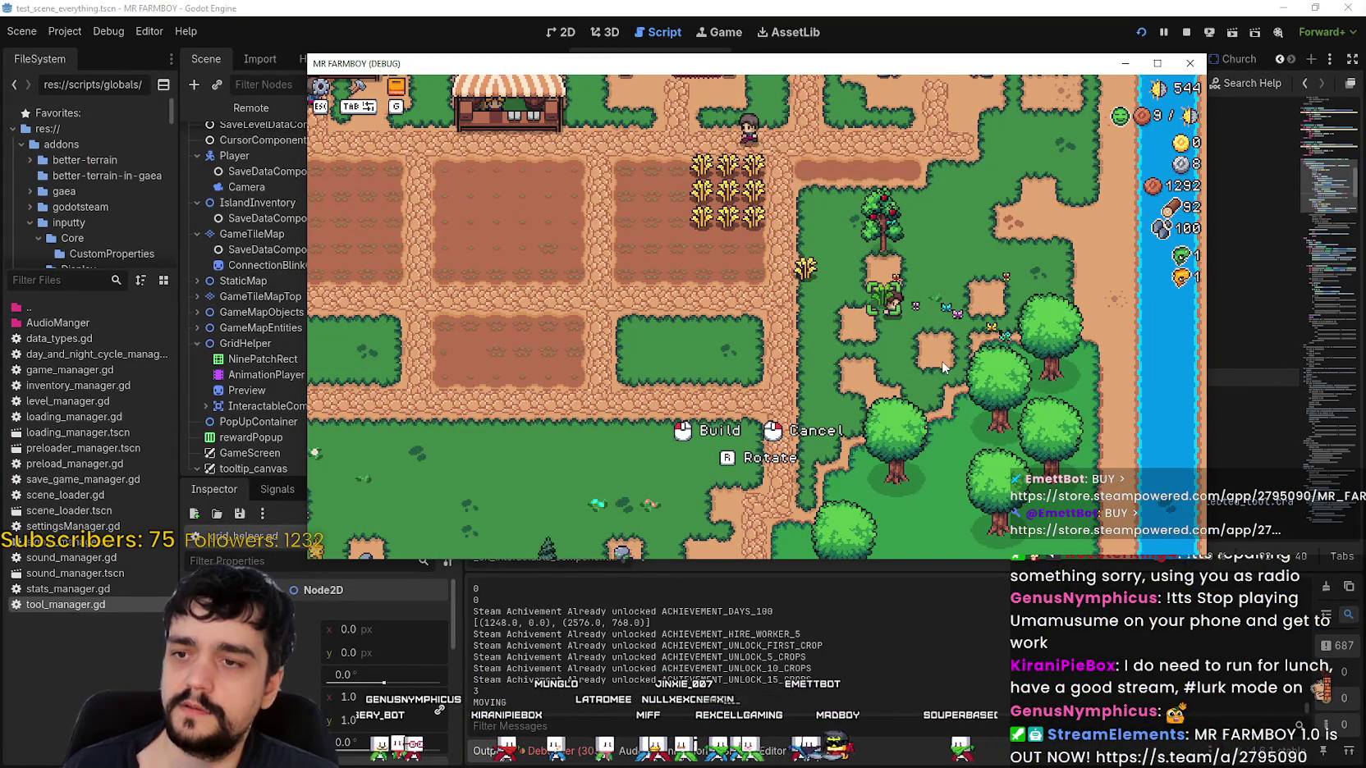
pyautogui.press('a')
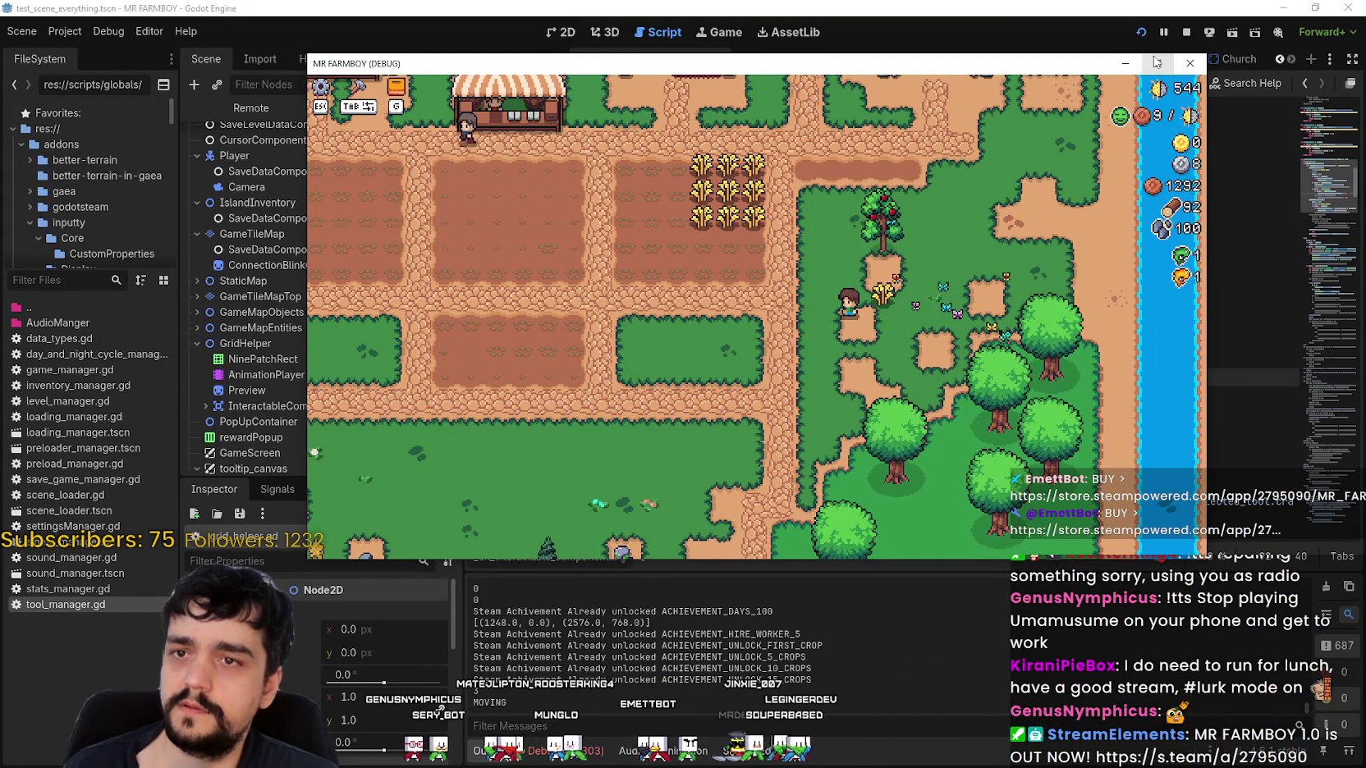
pyautogui.click(1096, 14)
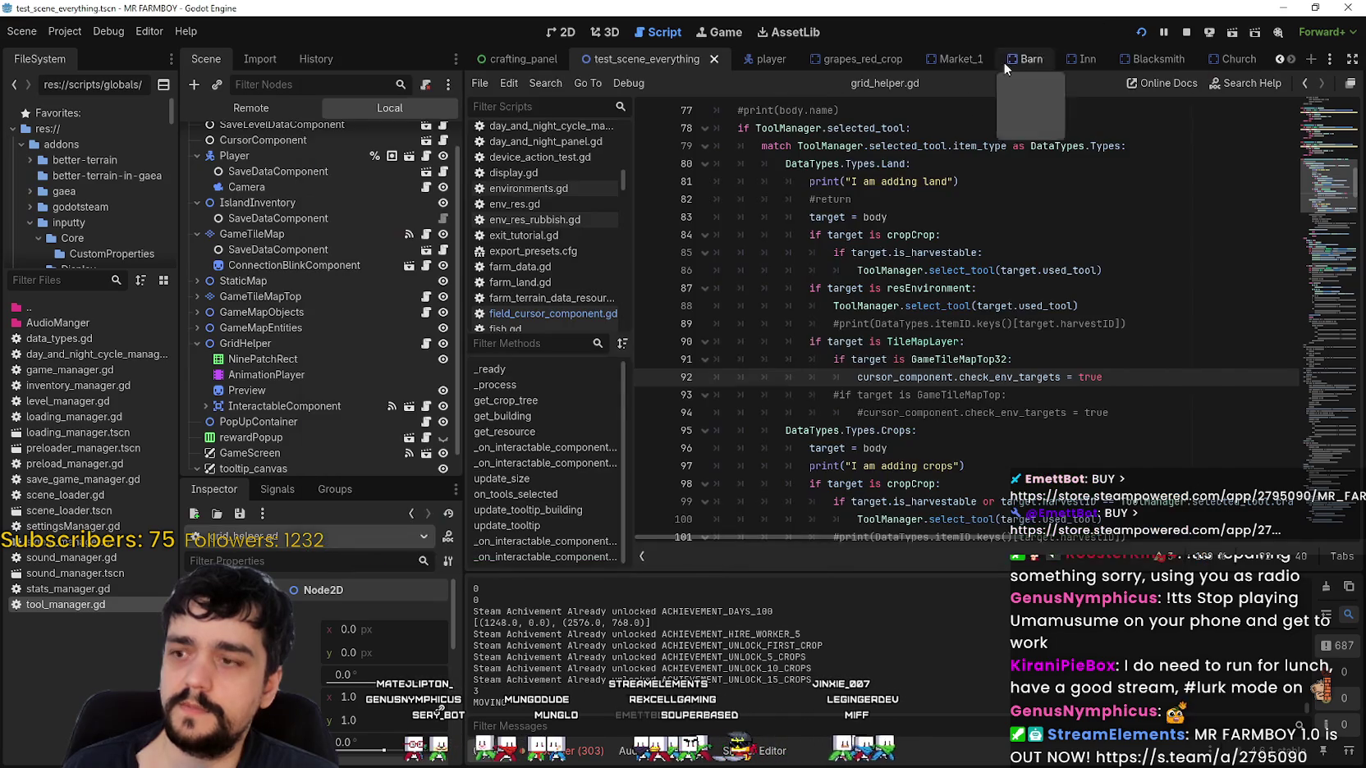
pyautogui.click(1001, 339)
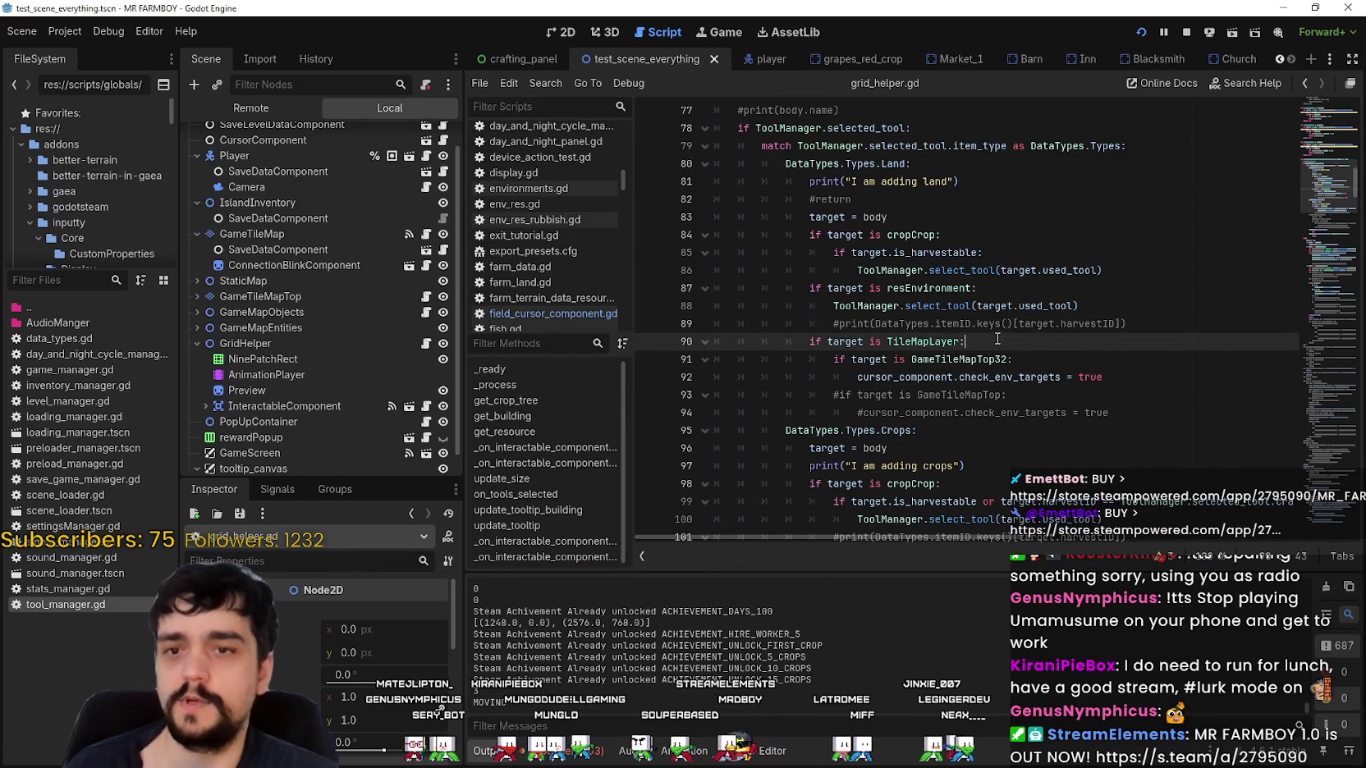
pyautogui.moveTo(572, 335); pyautogui.dragTo(572, 402)
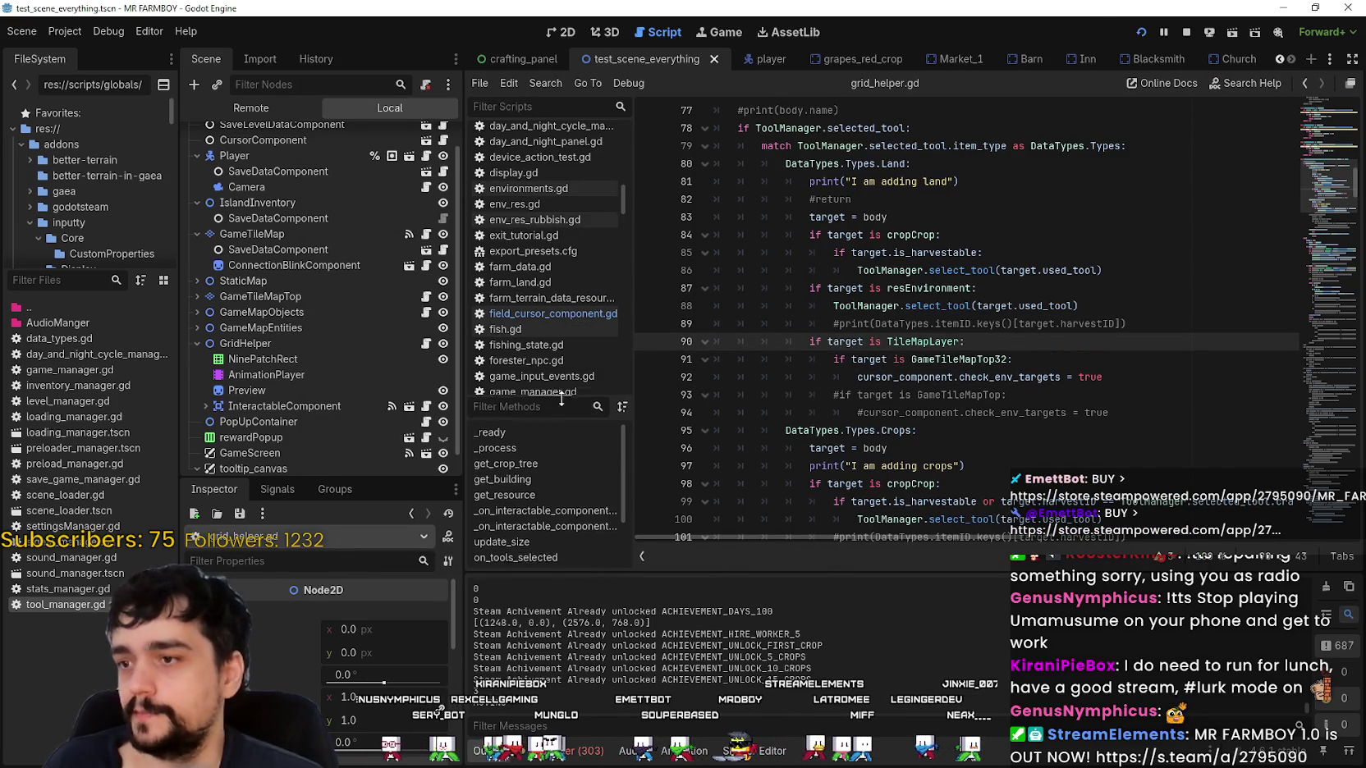
pyautogui.click(934, 324)
pyautogui.scroll(-10, 934, 324)
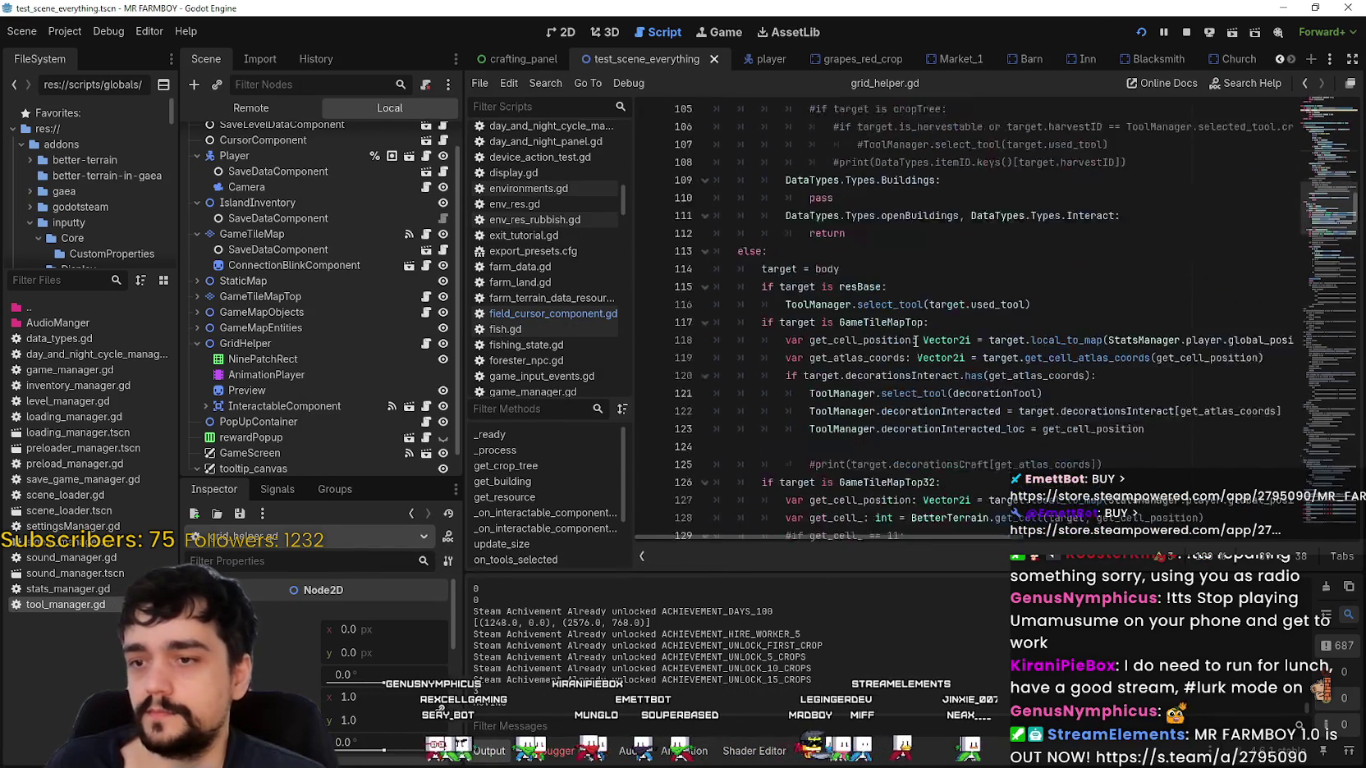
pyautogui.scroll(-9, 773, 270)
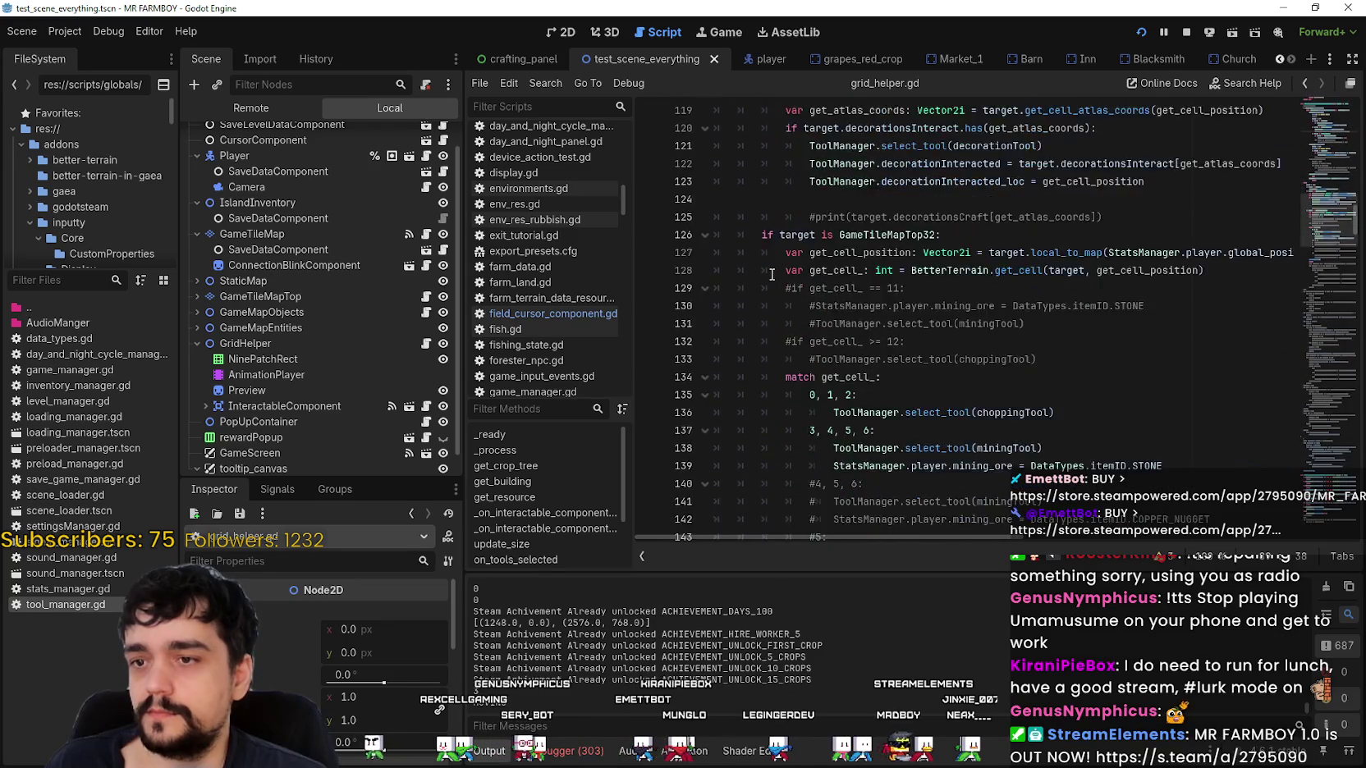
pyautogui.scroll(7, 772, 274)
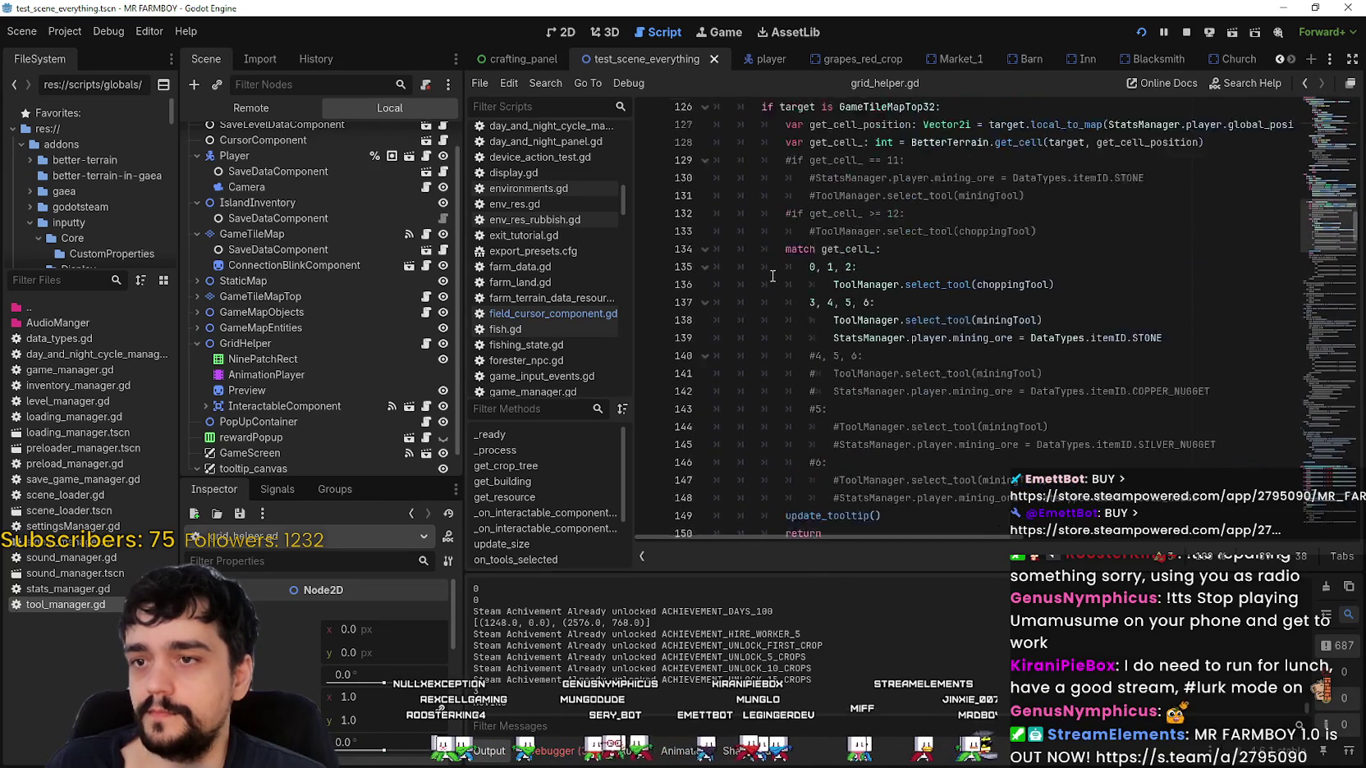
pyautogui.scroll(1, 772, 275)
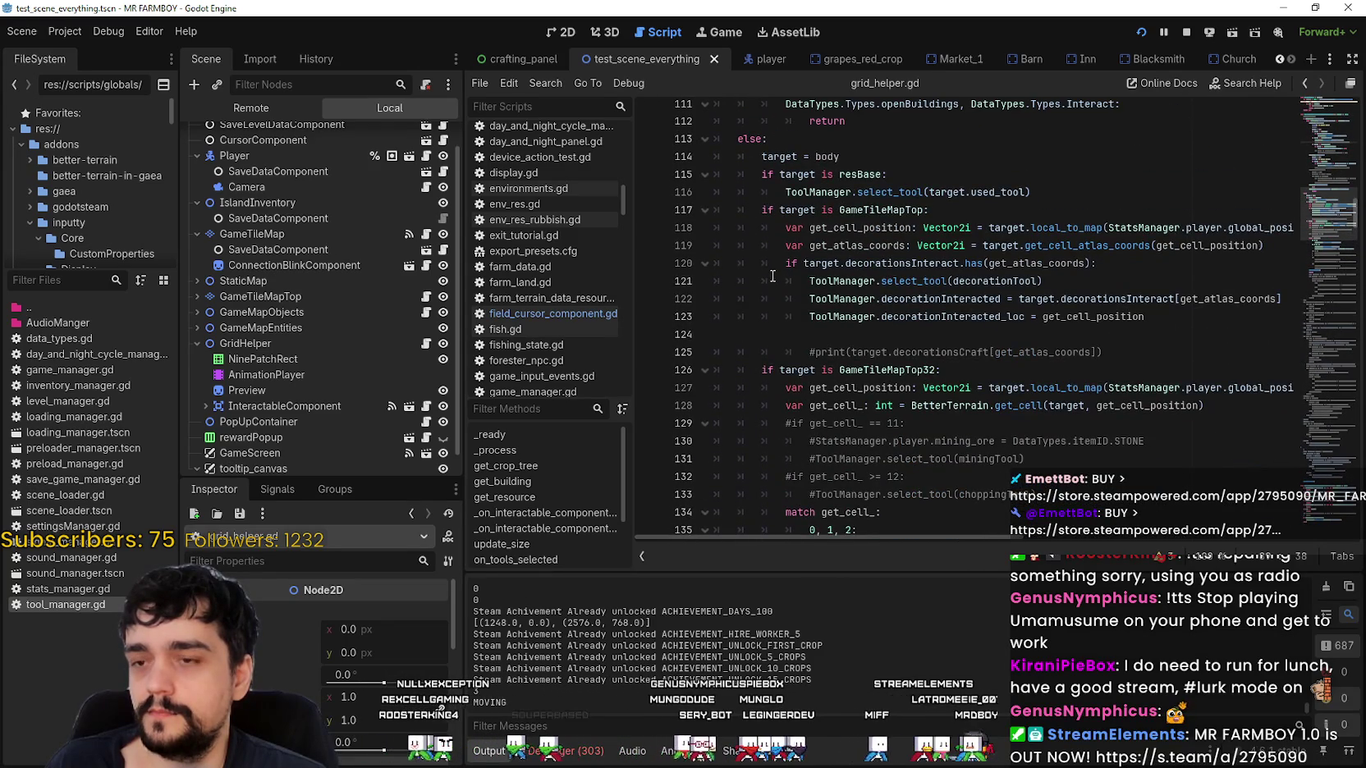
pyautogui.scroll(-9, 773, 275)
pyautogui.scroll(11, 772, 274)
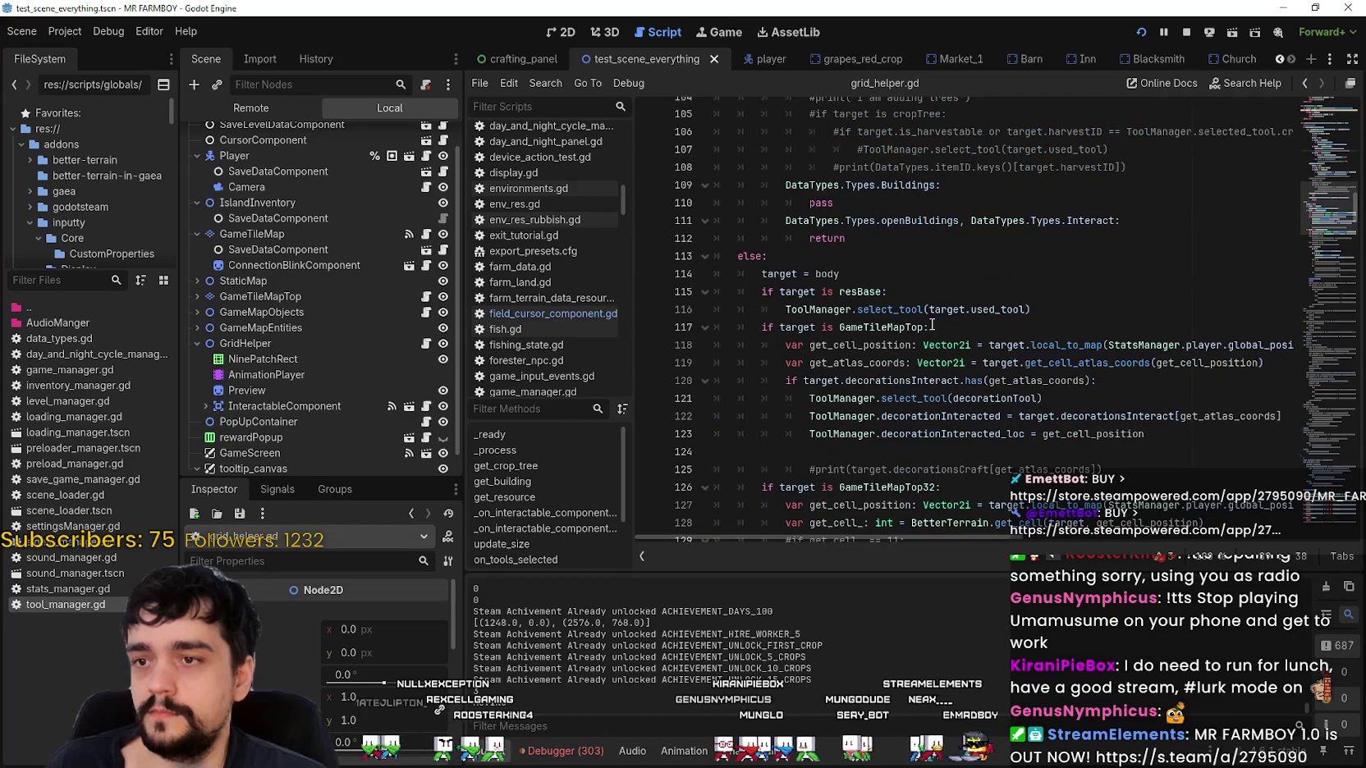
pyautogui.scroll(-2, 932, 325)
pyautogui.moveTo(1044, 292); pyautogui.dragTo(716, 274)
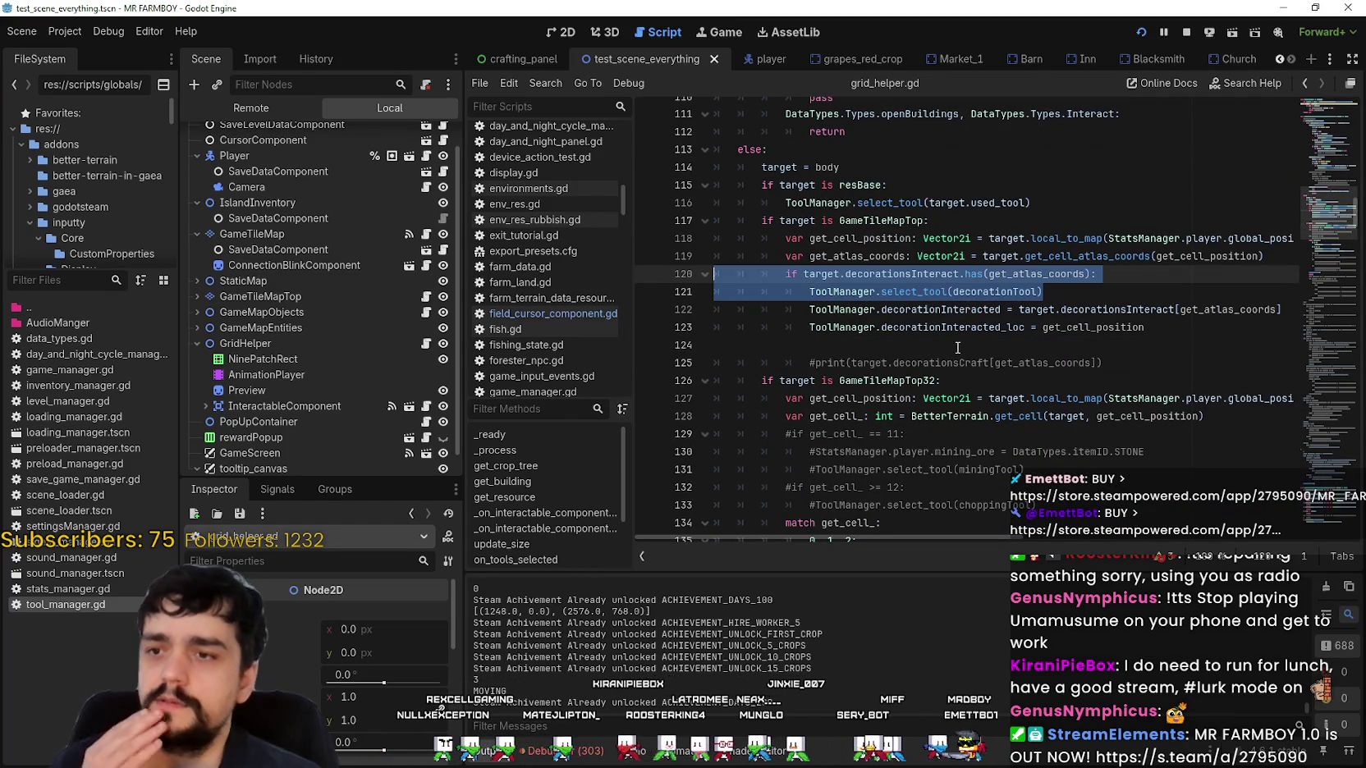
pyautogui.click(1044, 292)
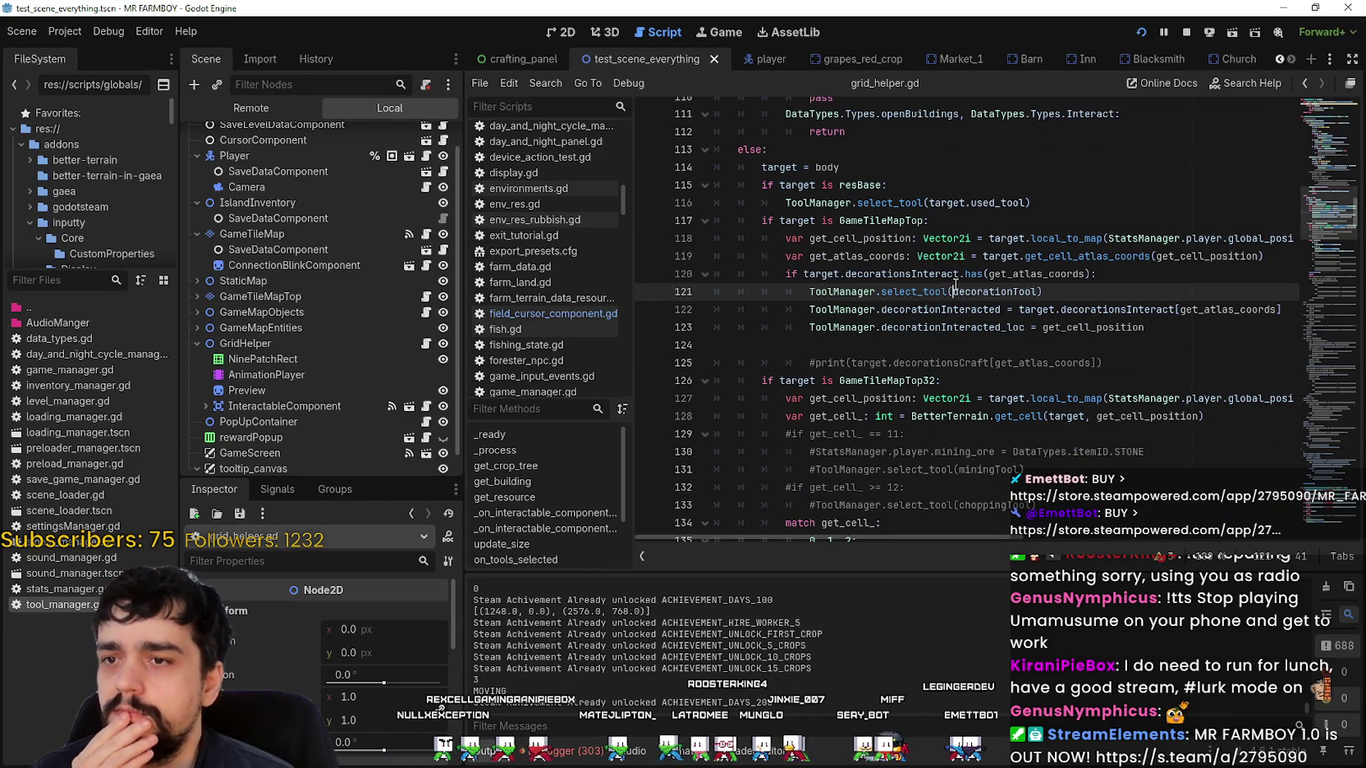
pyautogui.doubleClick(1036, 273)
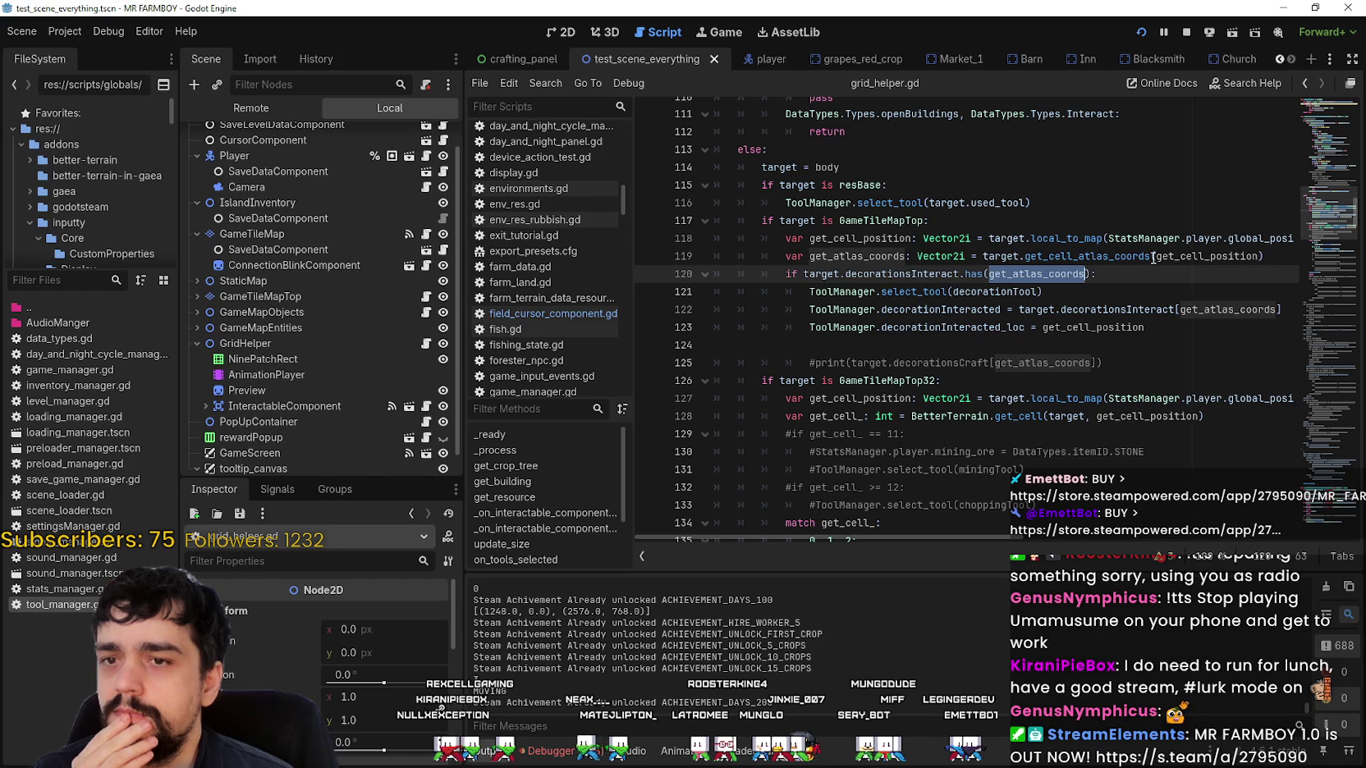
pyautogui.click(1058, 292)
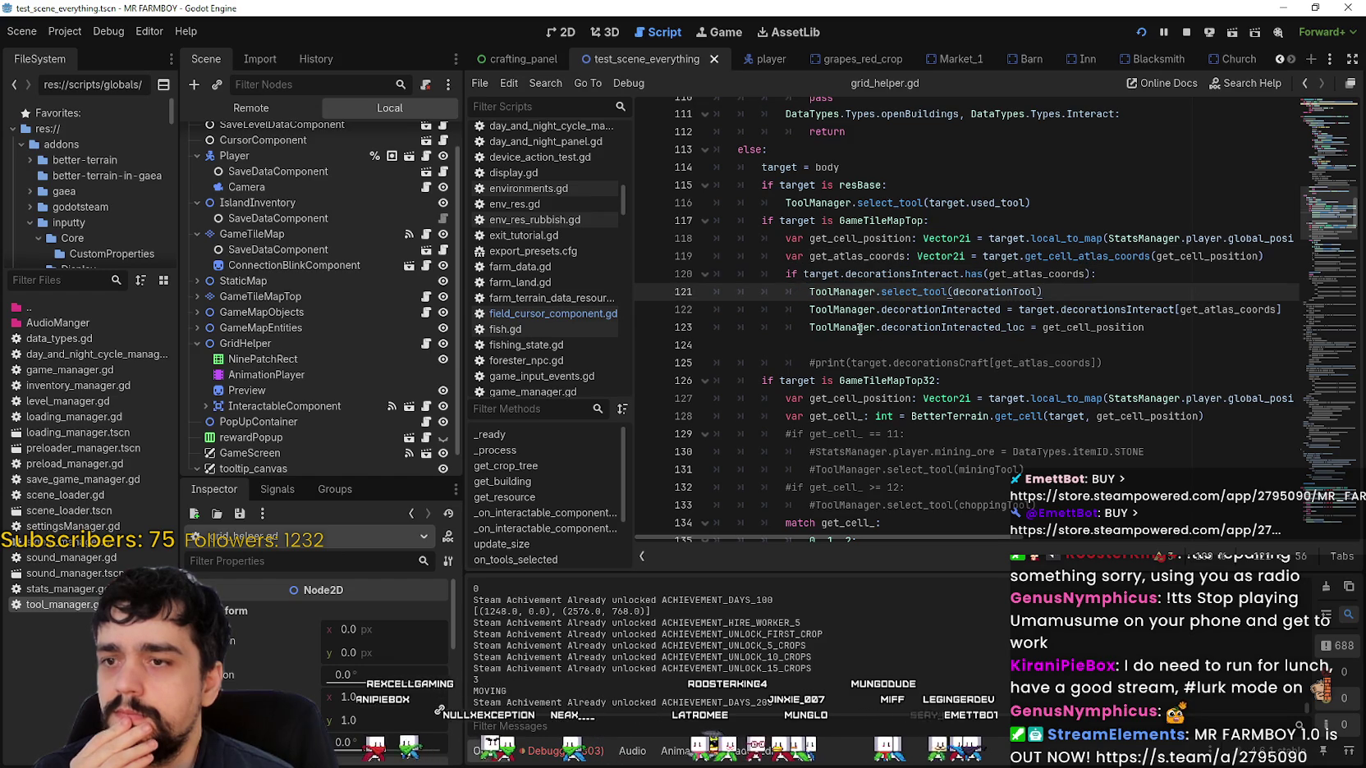
pyautogui.doubleClick(903, 311)
pyautogui.click(913, 325)
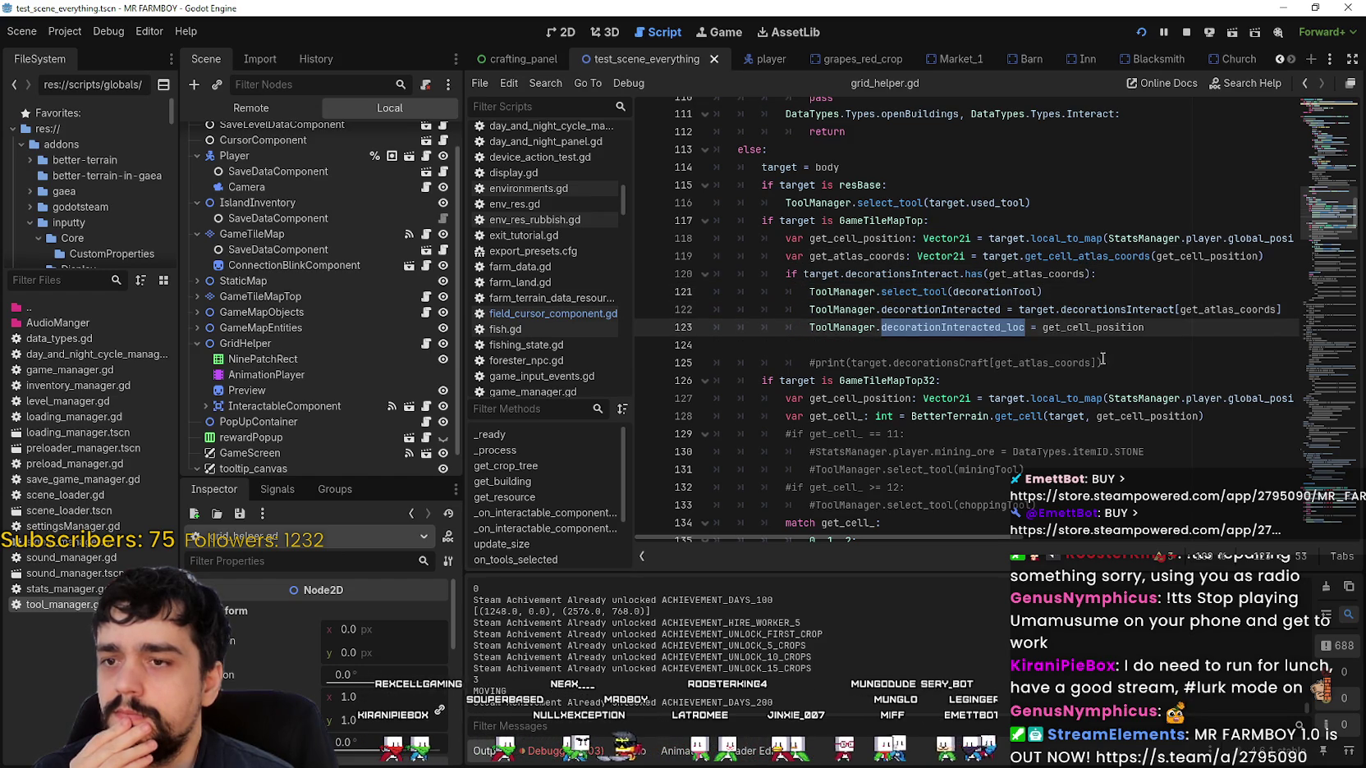
pyautogui.click(1049, 291)
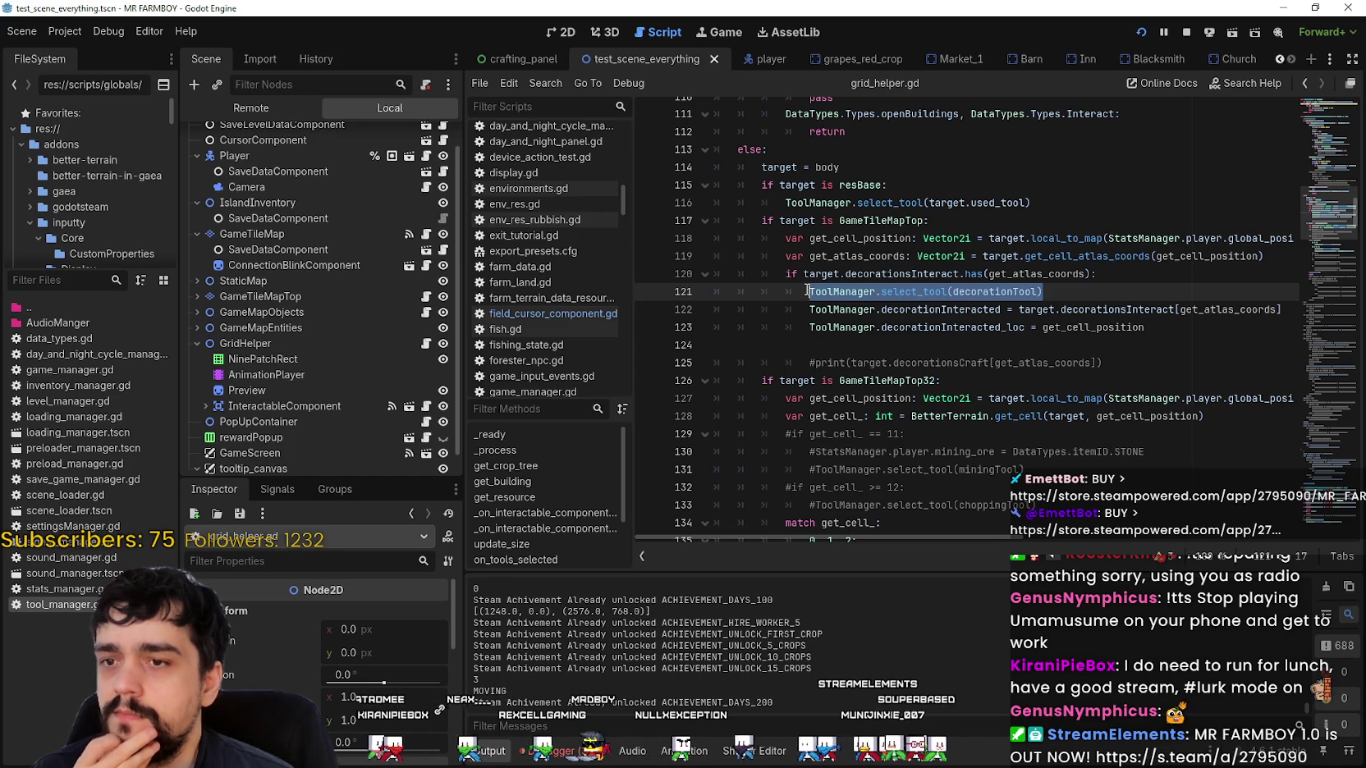
# Add breakpoints at grid_helper.gd lines 121 and 123, launch with F5, and walk onto a decoration.
pyautogui.click(907, 294)
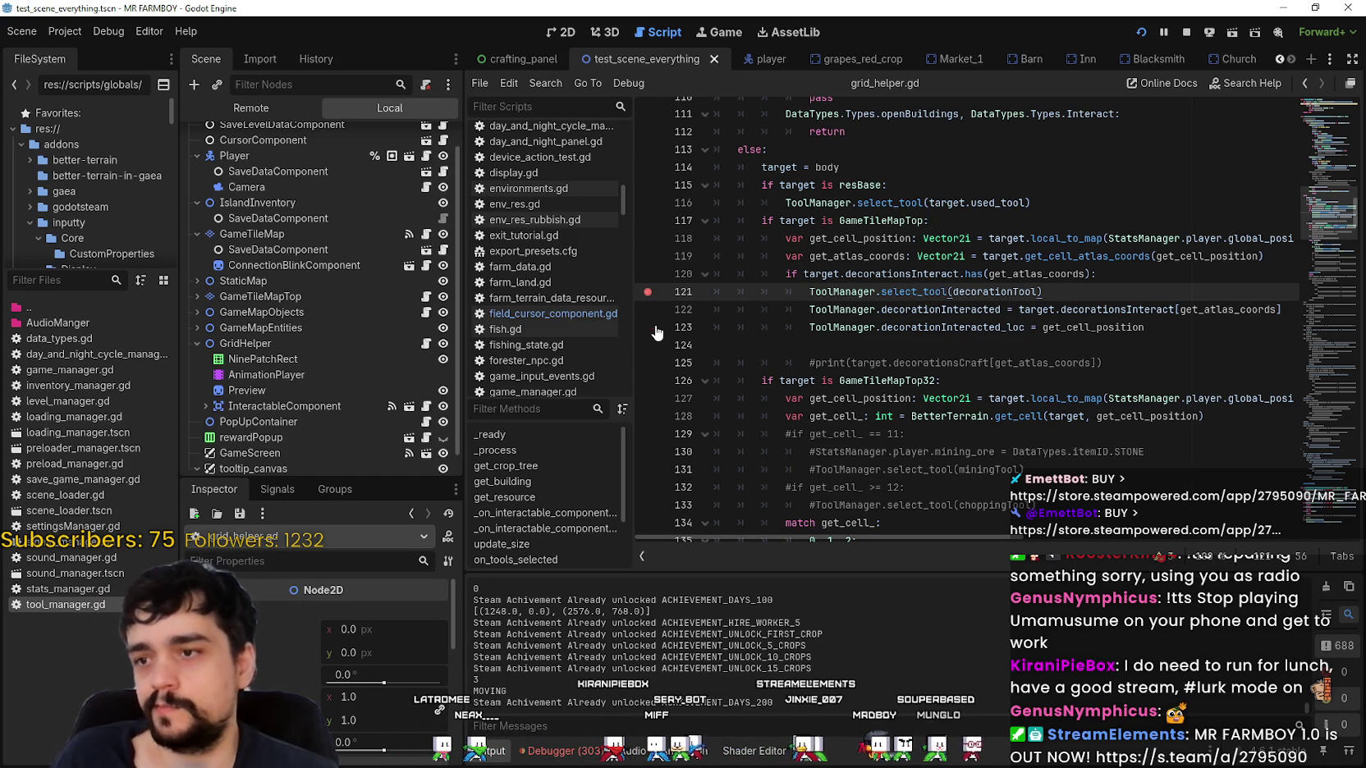
pyautogui.click(768, 312)
pyautogui.press('F5')
pyautogui.press('d')
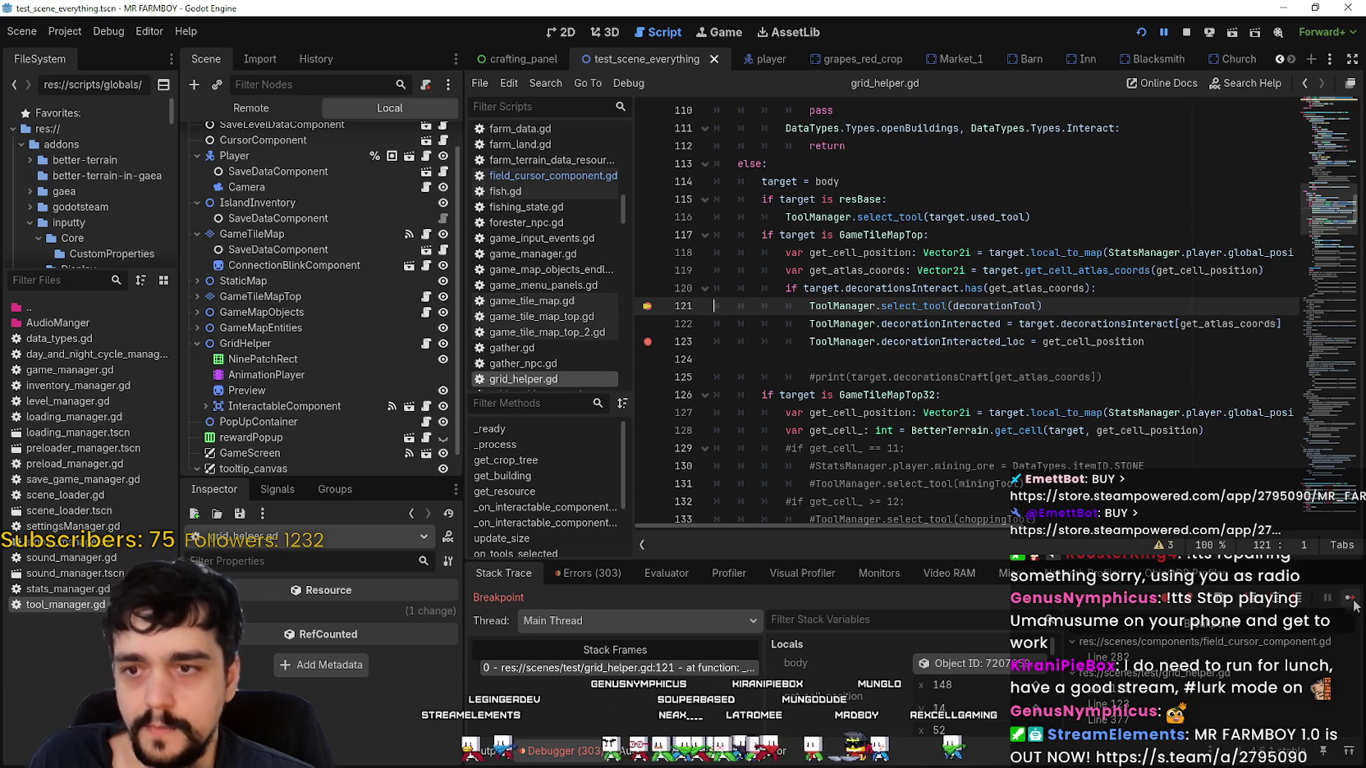
# Inspect the live ToolManager node's decoration properties in the Remote tree, then continue to line 123.
pyautogui.click(292, 112)
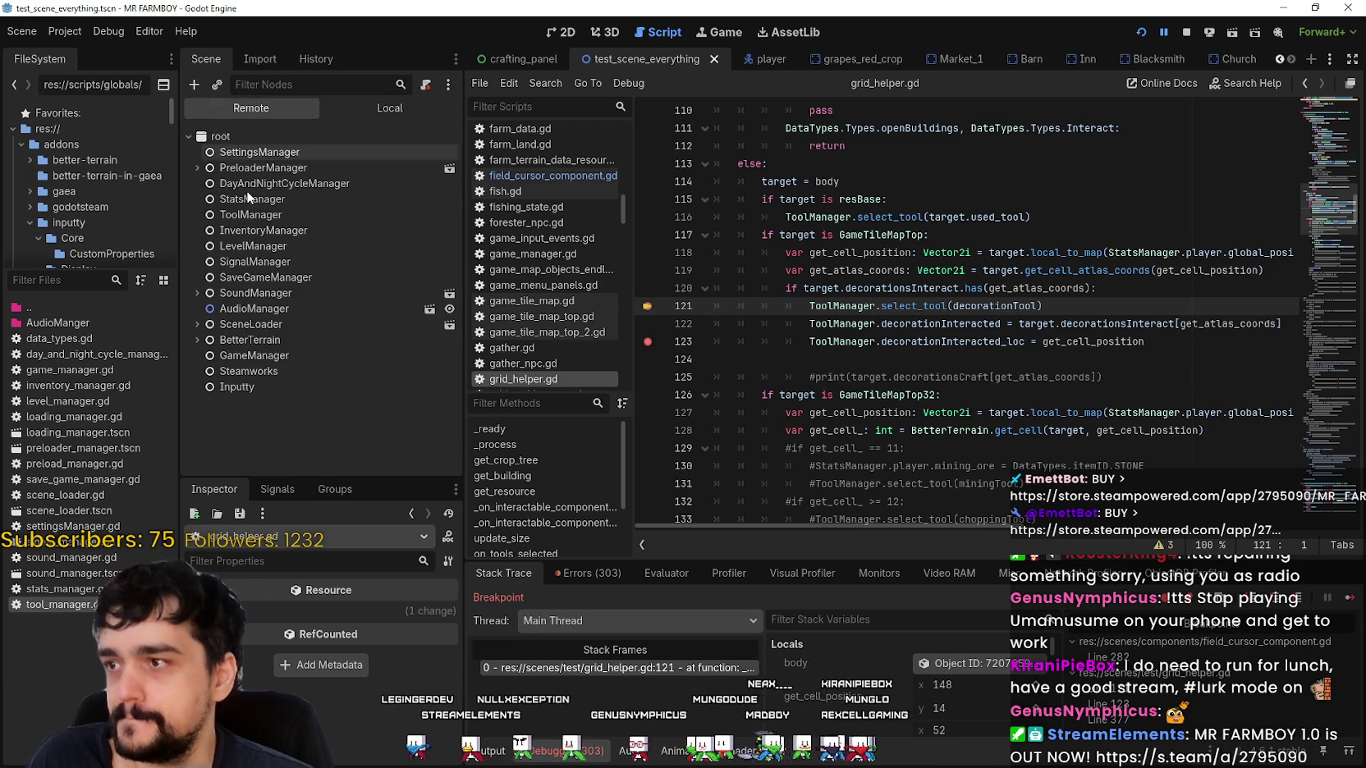
pyautogui.click(250, 214)
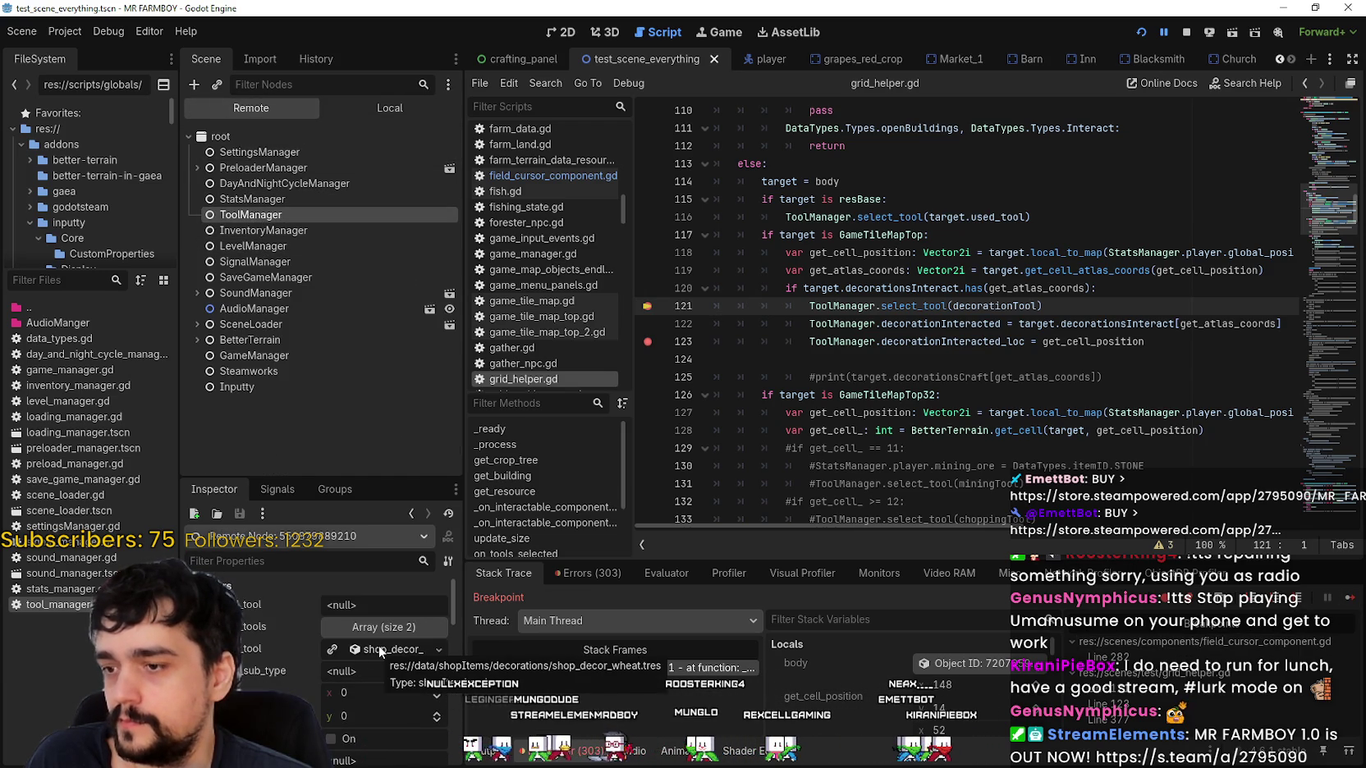
pyautogui.scroll(-3, 384, 632)
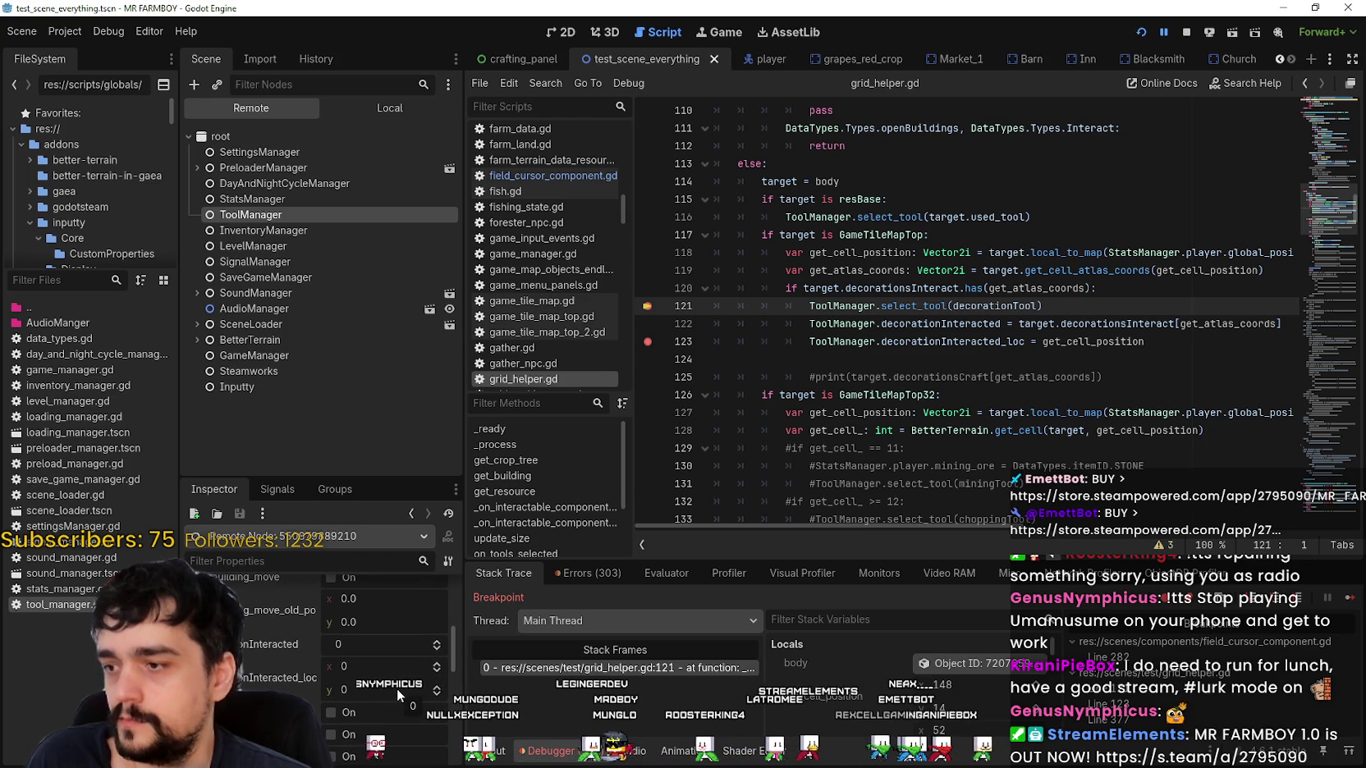
pyautogui.scroll(1, 390, 682)
pyautogui.scroll(2, 391, 682)
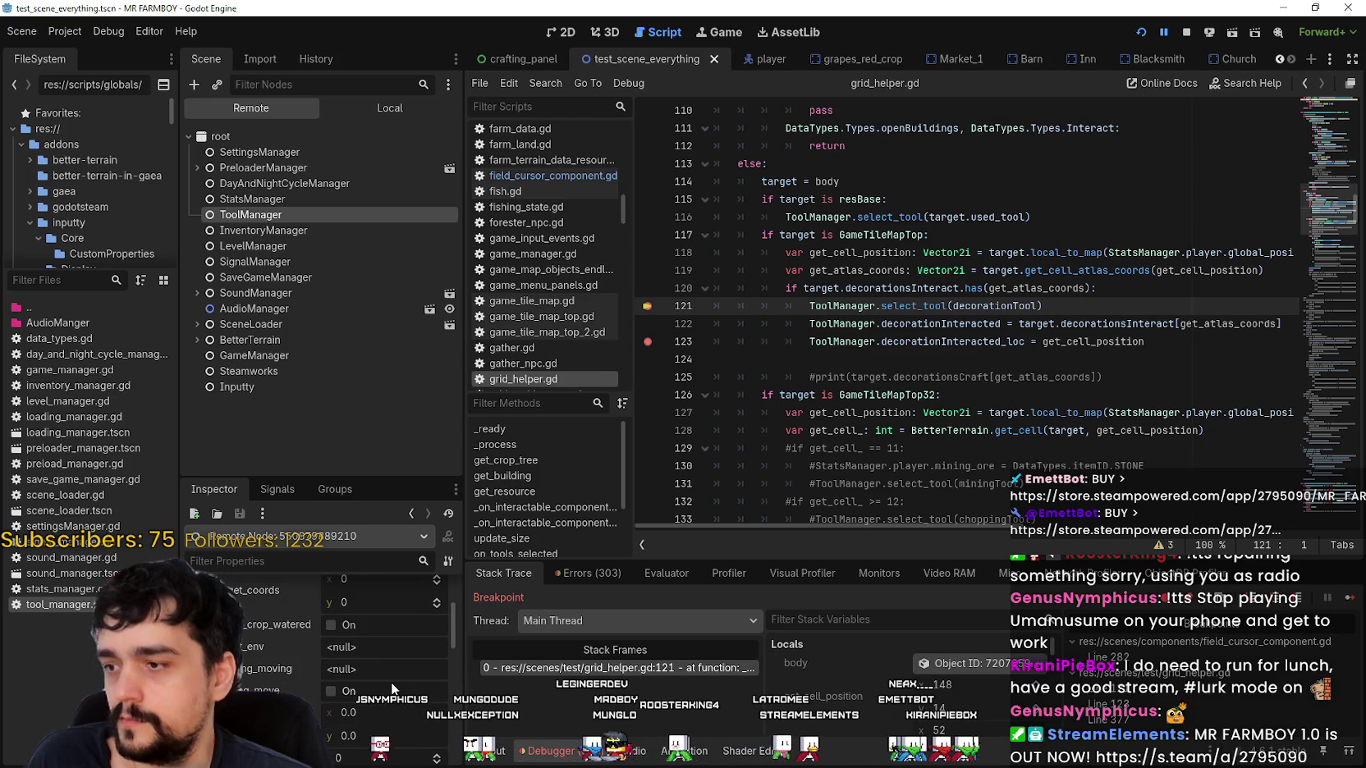
pyautogui.scroll(-3, 388, 680)
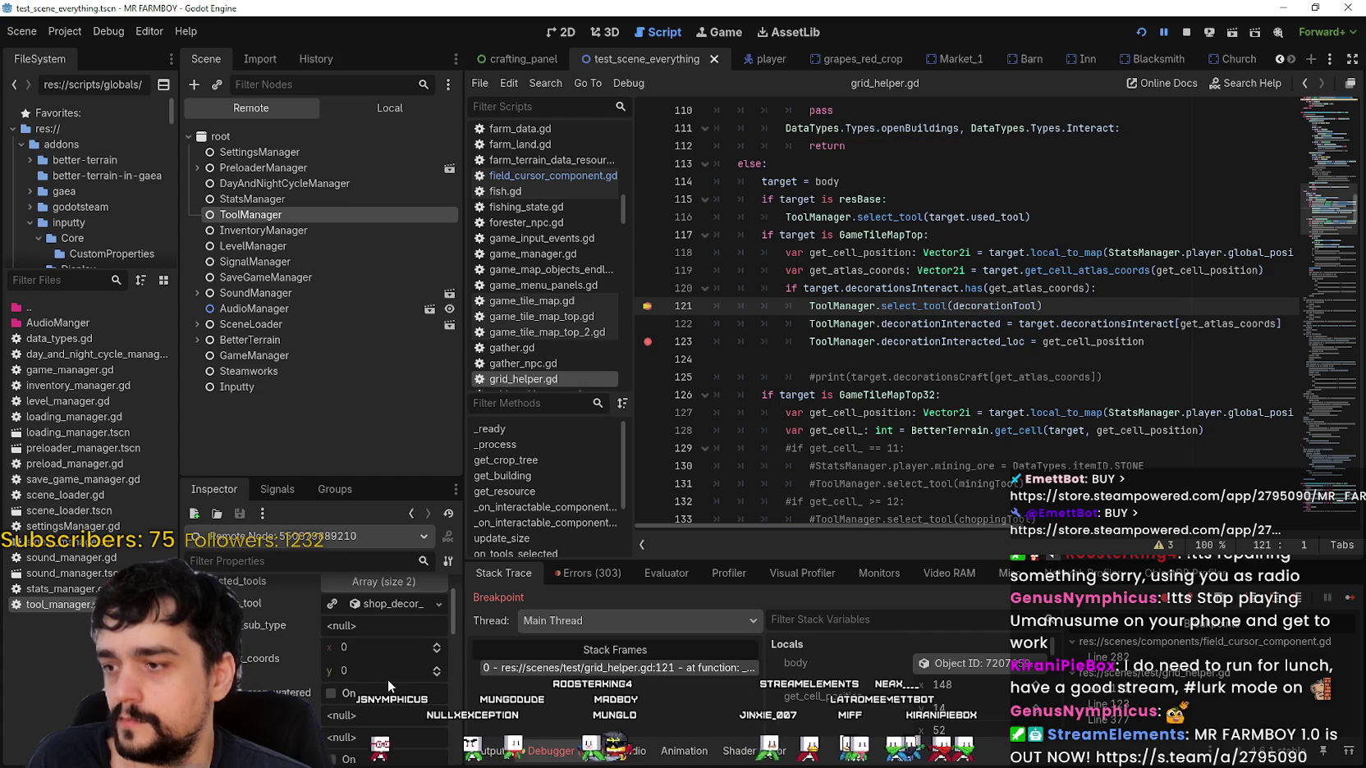
pyautogui.scroll(-4, 387, 678)
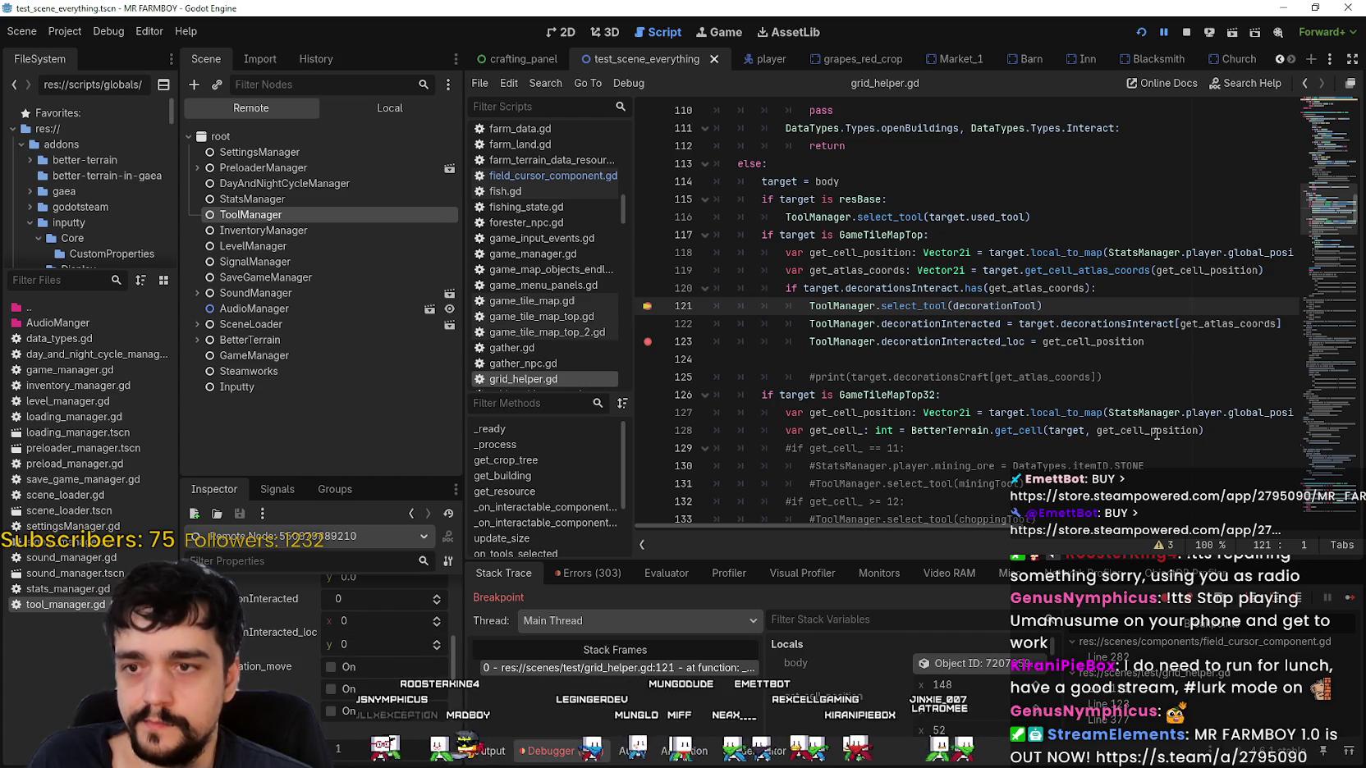
pyautogui.click(1350, 599)
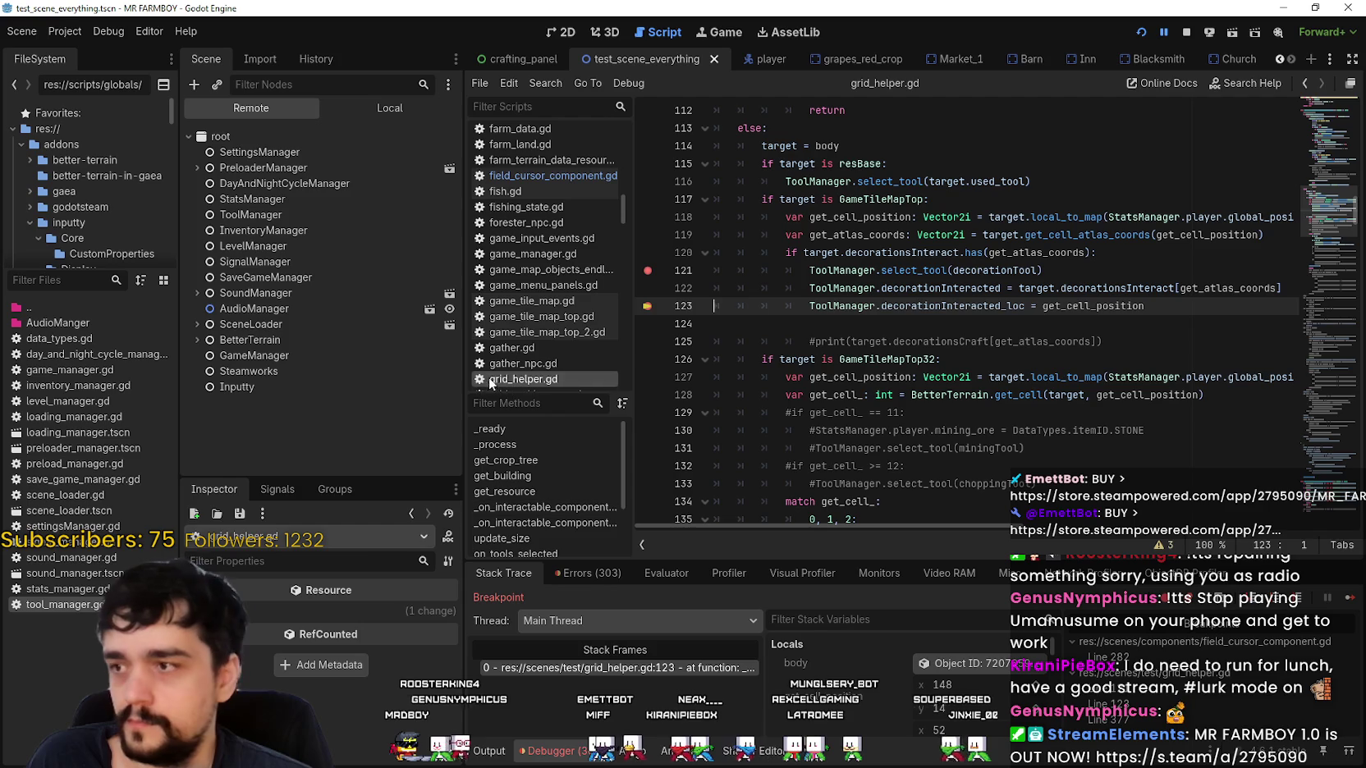
# Inspect the remote ToolManager's properties, expanding and collapsing its shop_decor_wheat tool resource.
pyautogui.click(309, 216)
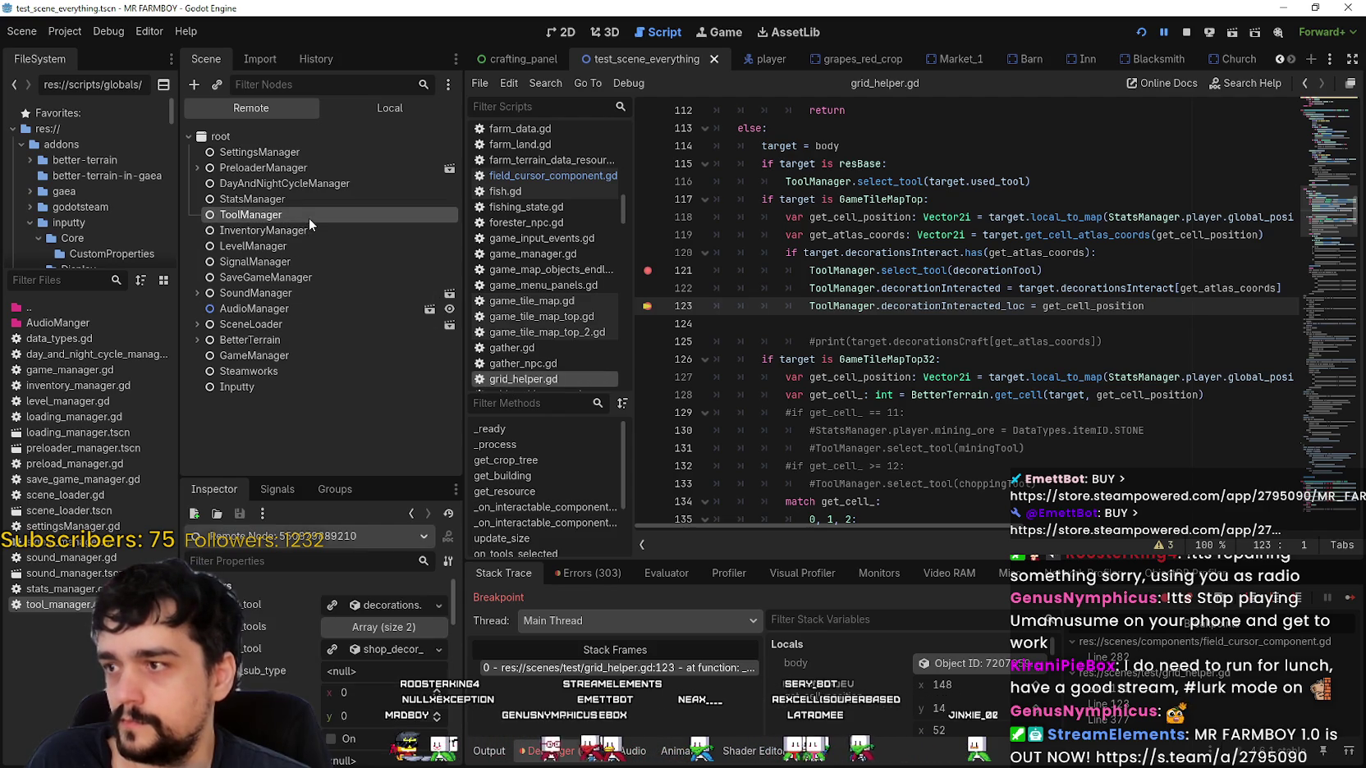
pyautogui.scroll(-3, 321, 657)
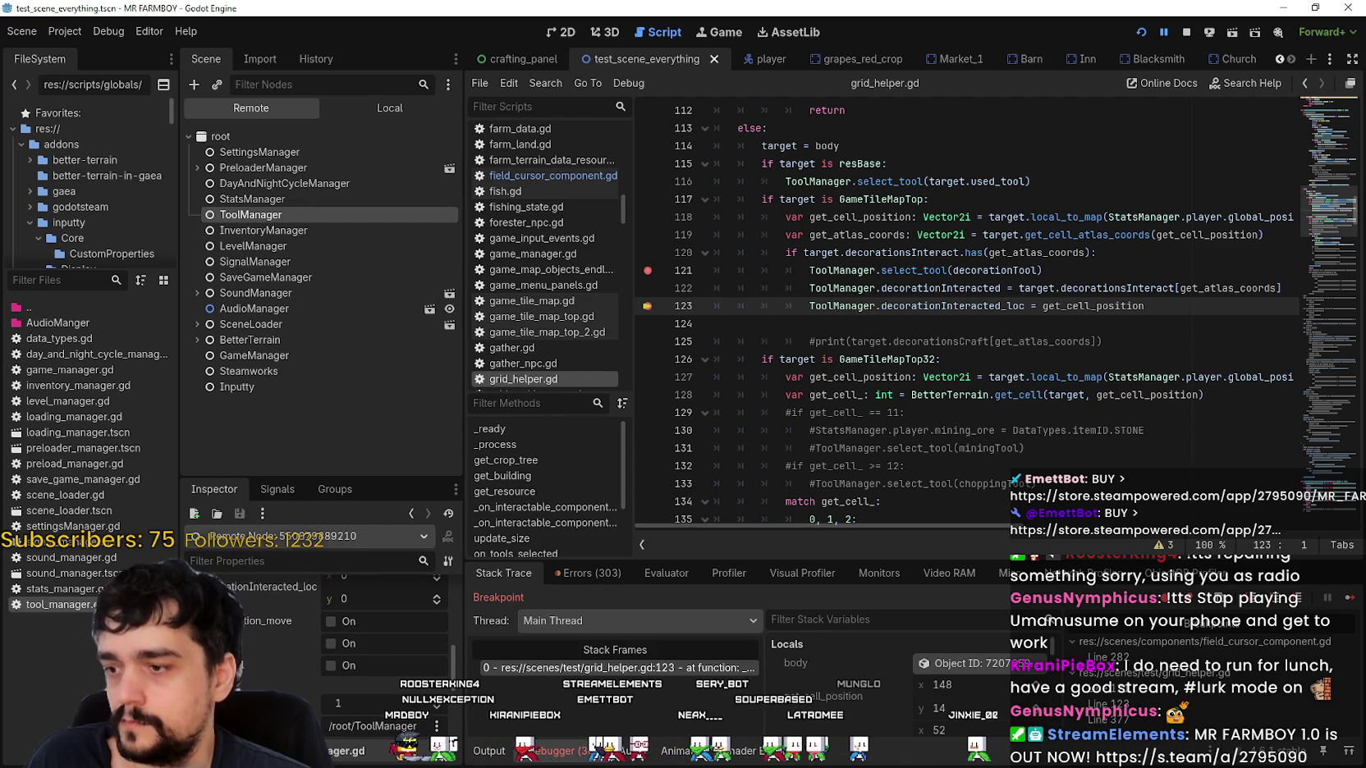
pyautogui.click(977, 321)
pyautogui.scroll(-3, 952, 336)
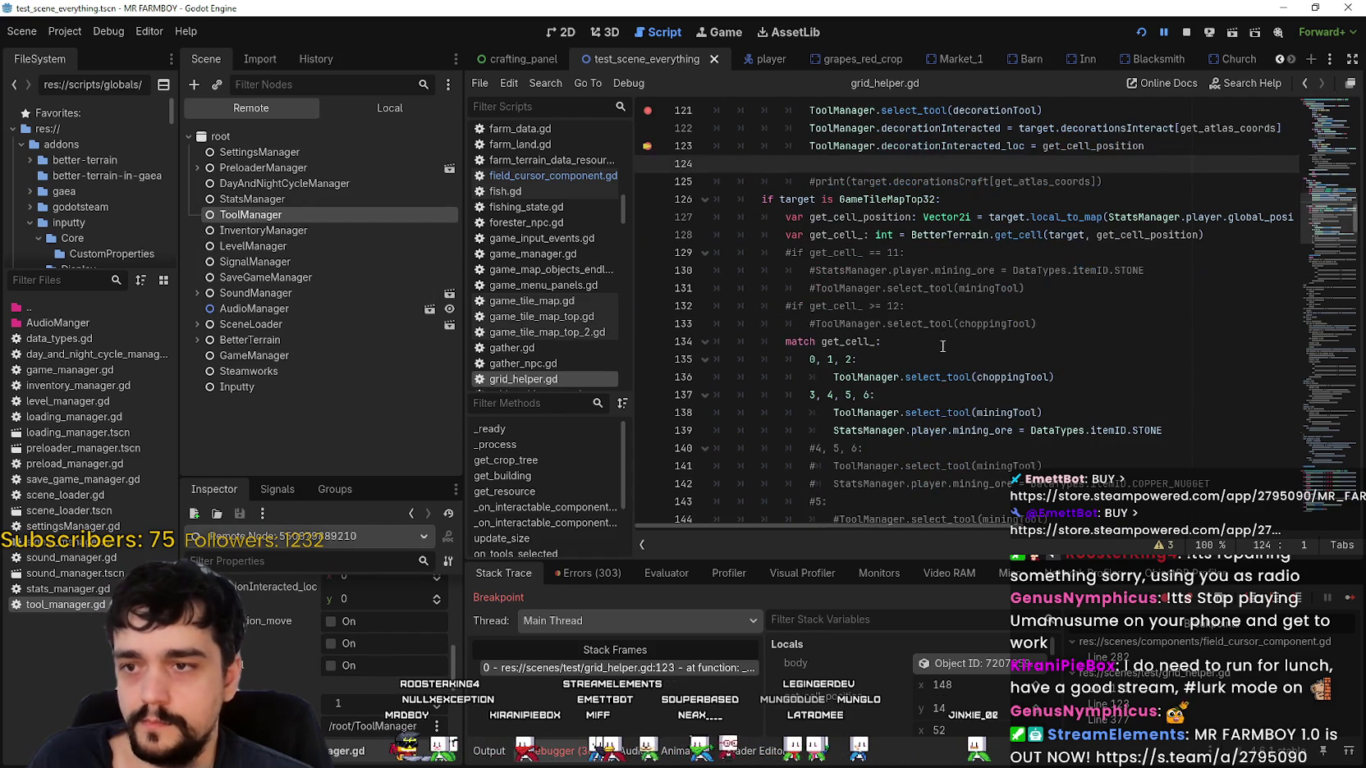
pyautogui.moveTo(1322, 215); pyautogui.dragTo(1318, 327)
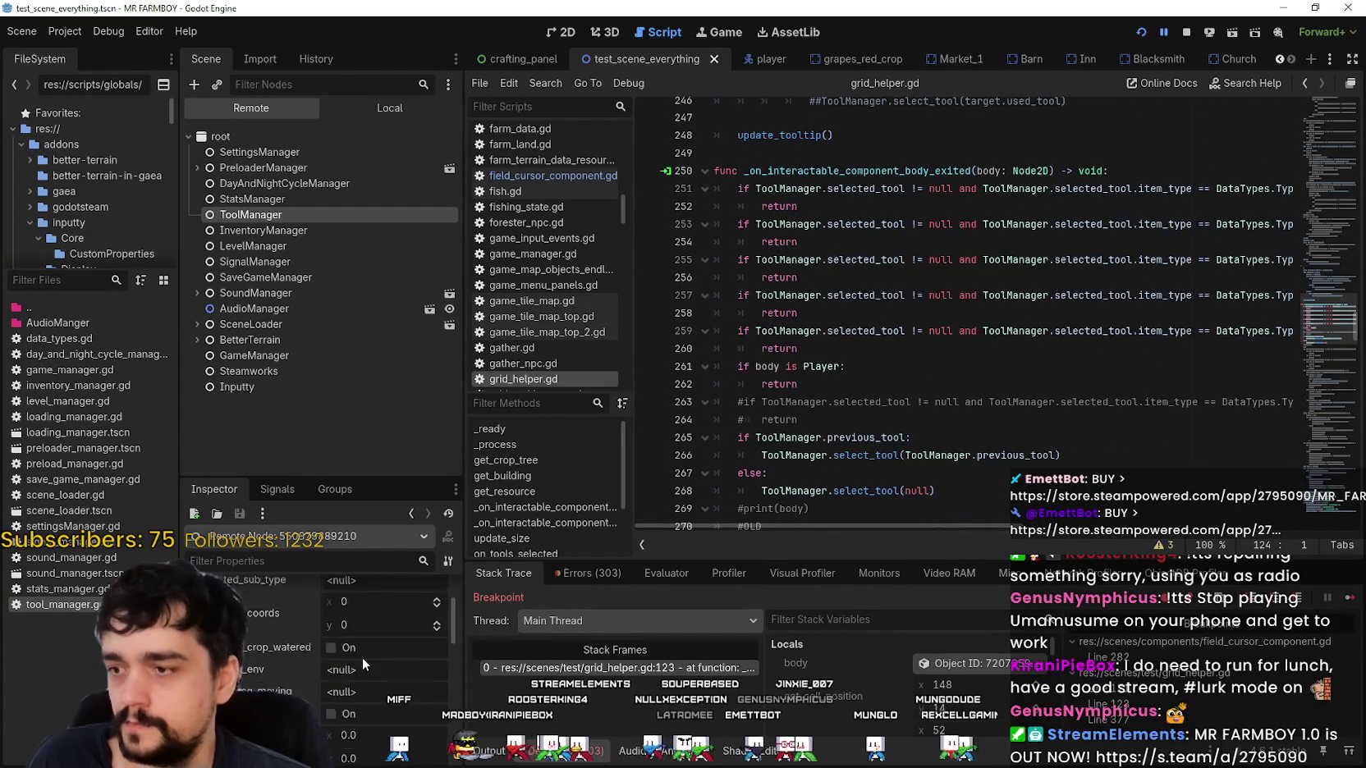
pyautogui.scroll(3, 362, 658)
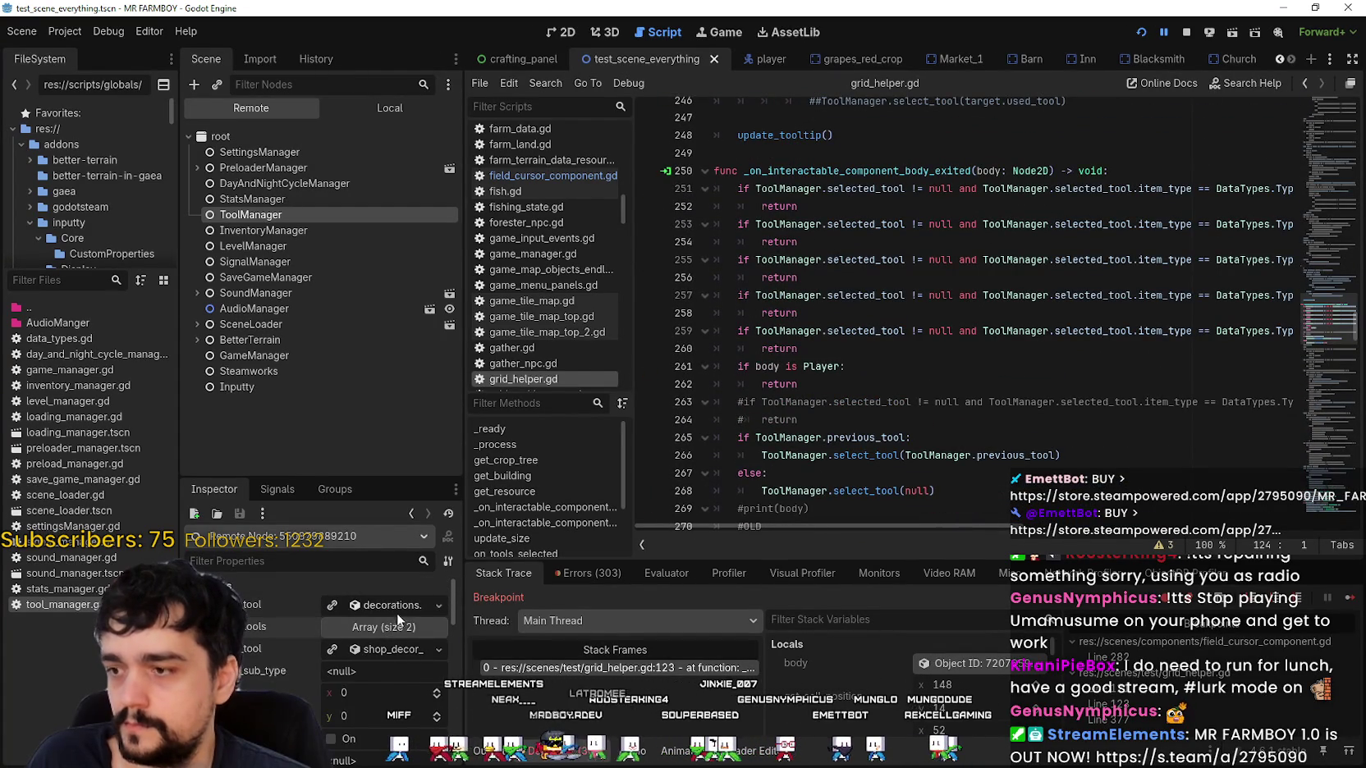
pyautogui.scroll(2, 385, 640)
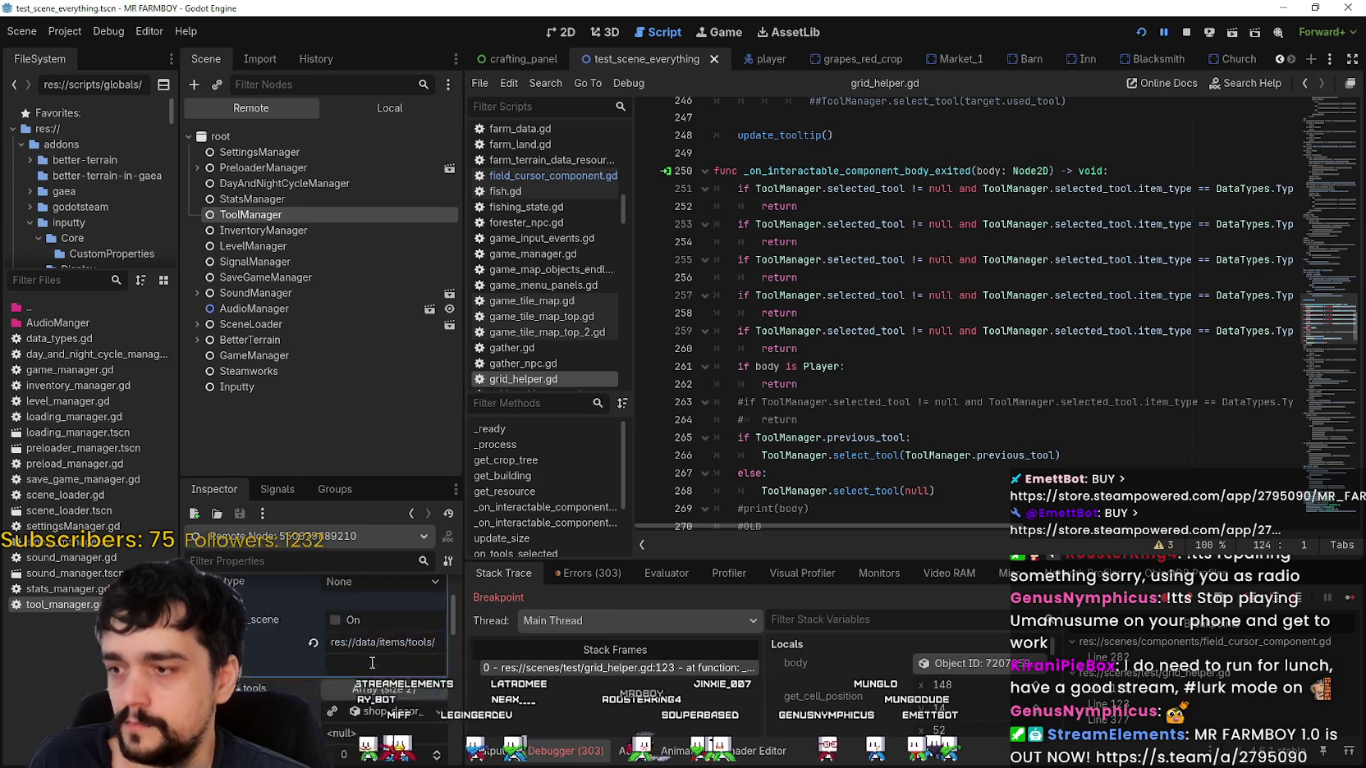
pyautogui.scroll(-3, 371, 662)
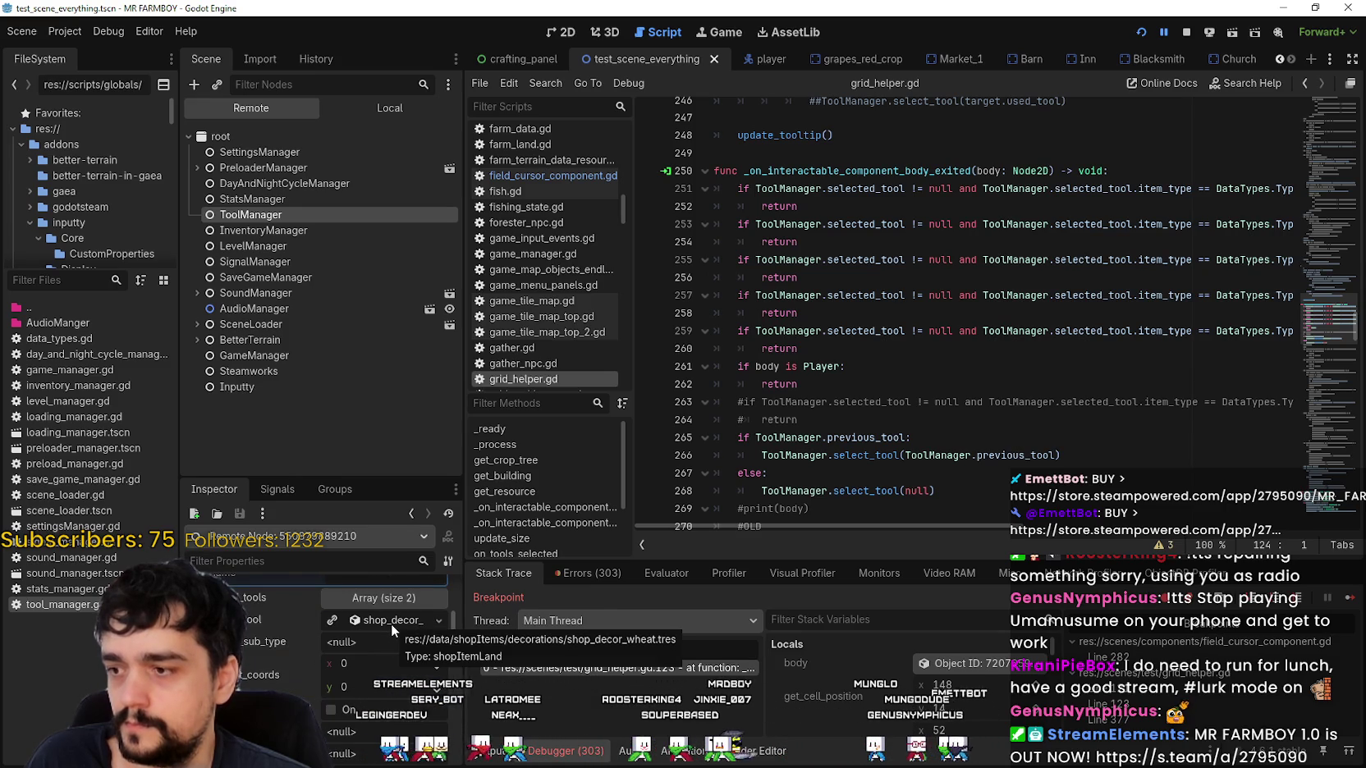
pyautogui.click(390, 624)
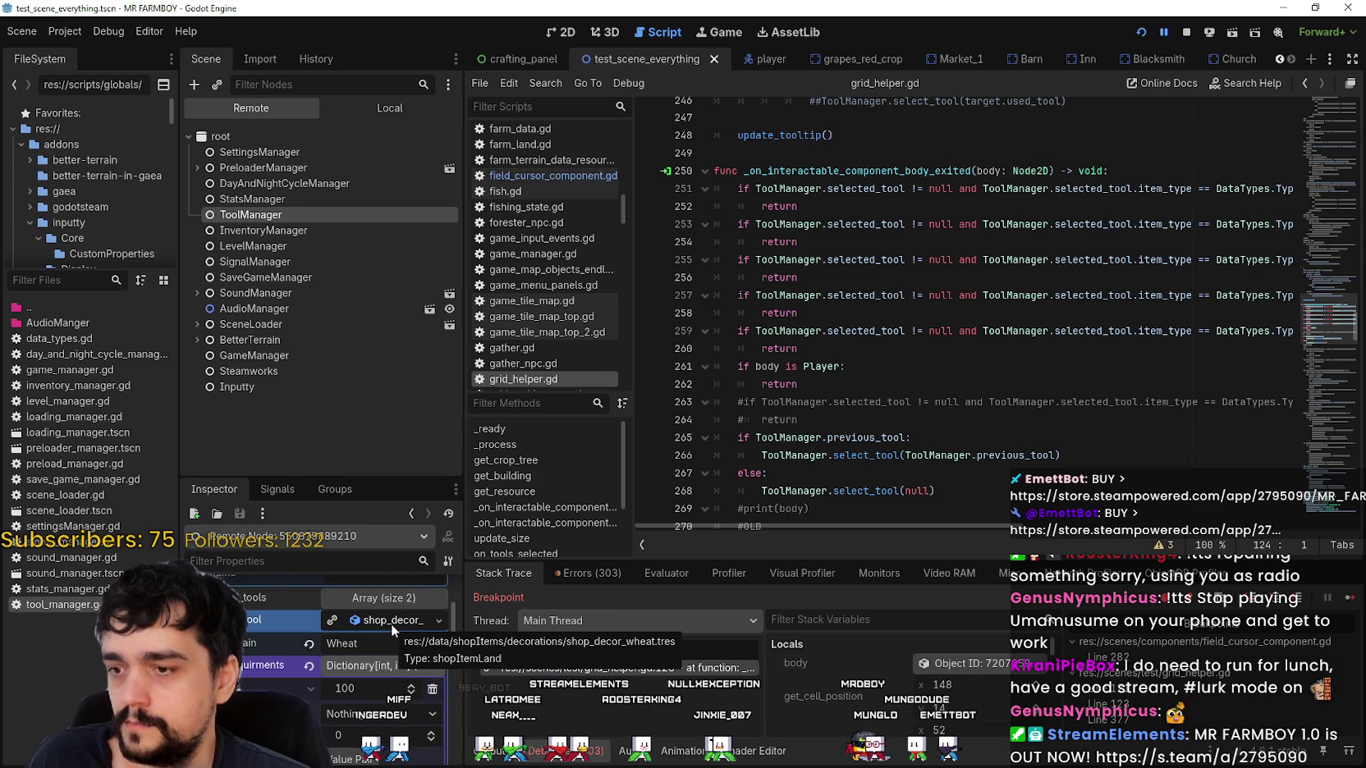
pyautogui.click(390, 624)
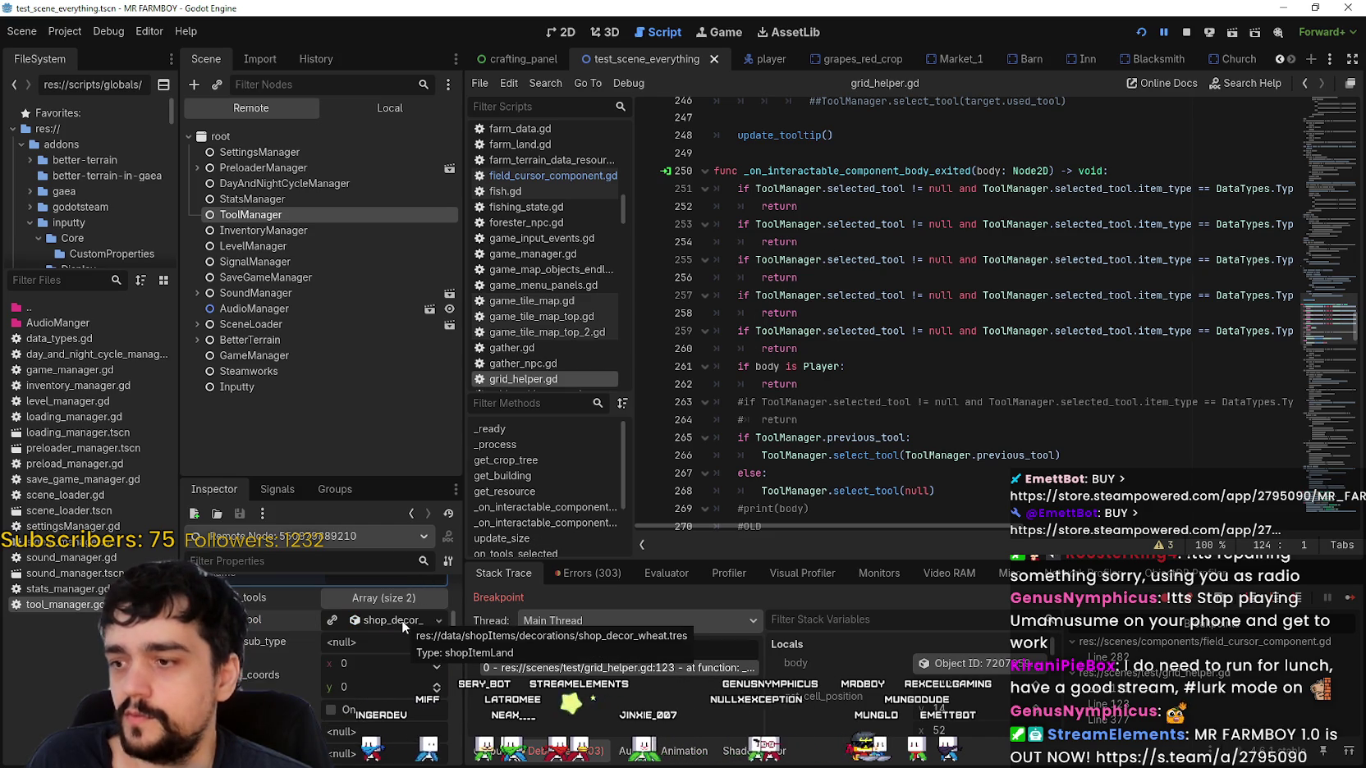
pyautogui.scroll(15, 972, 348)
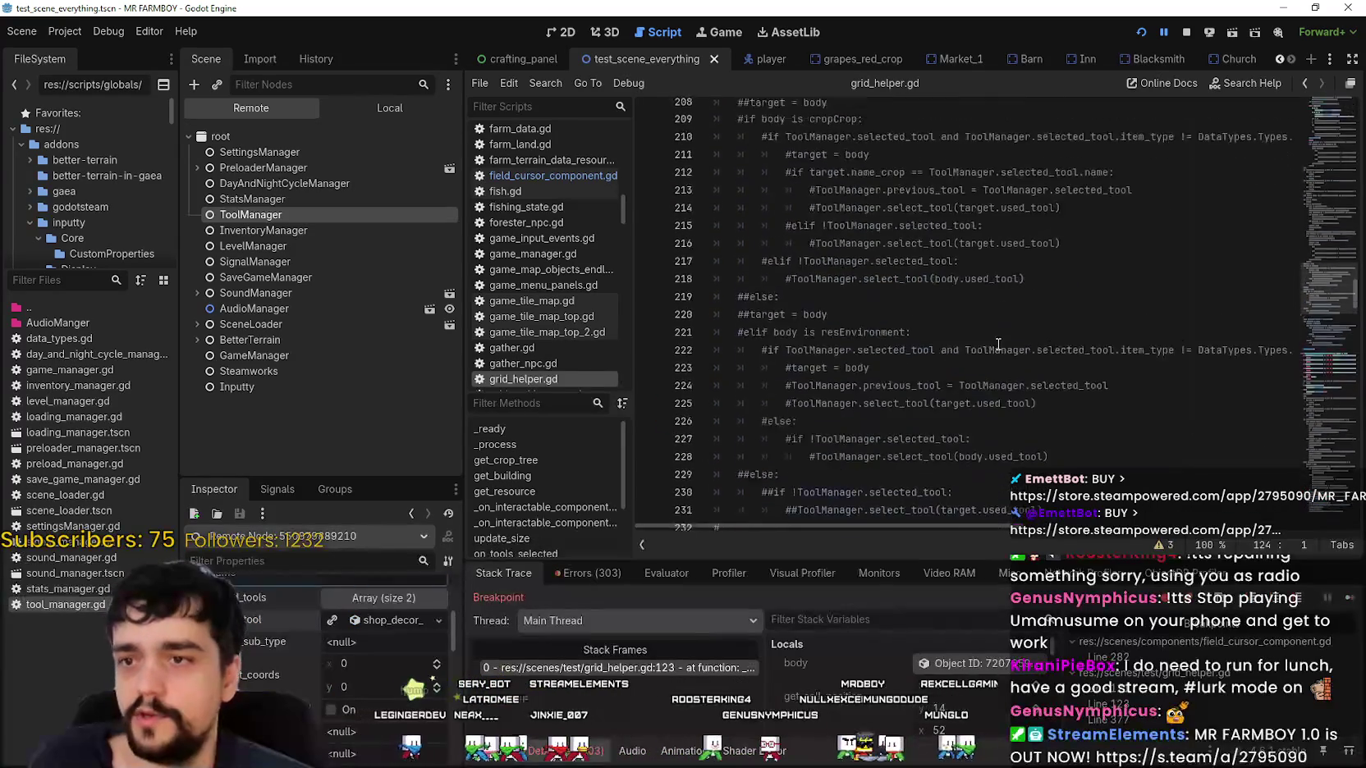
pyautogui.moveTo(1326, 261)
pyautogui.mouseDown()
pyautogui.moveTo(1346, 111)
pyautogui.moveTo(1355, 139)
pyautogui.moveTo(1360, 113)
pyautogui.moveTo(1342, 212)
pyautogui.moveTo(1352, 199)
pyautogui.moveTo(1356, 223)
pyautogui.moveTo(1357, 189)
pyautogui.mouseUp()
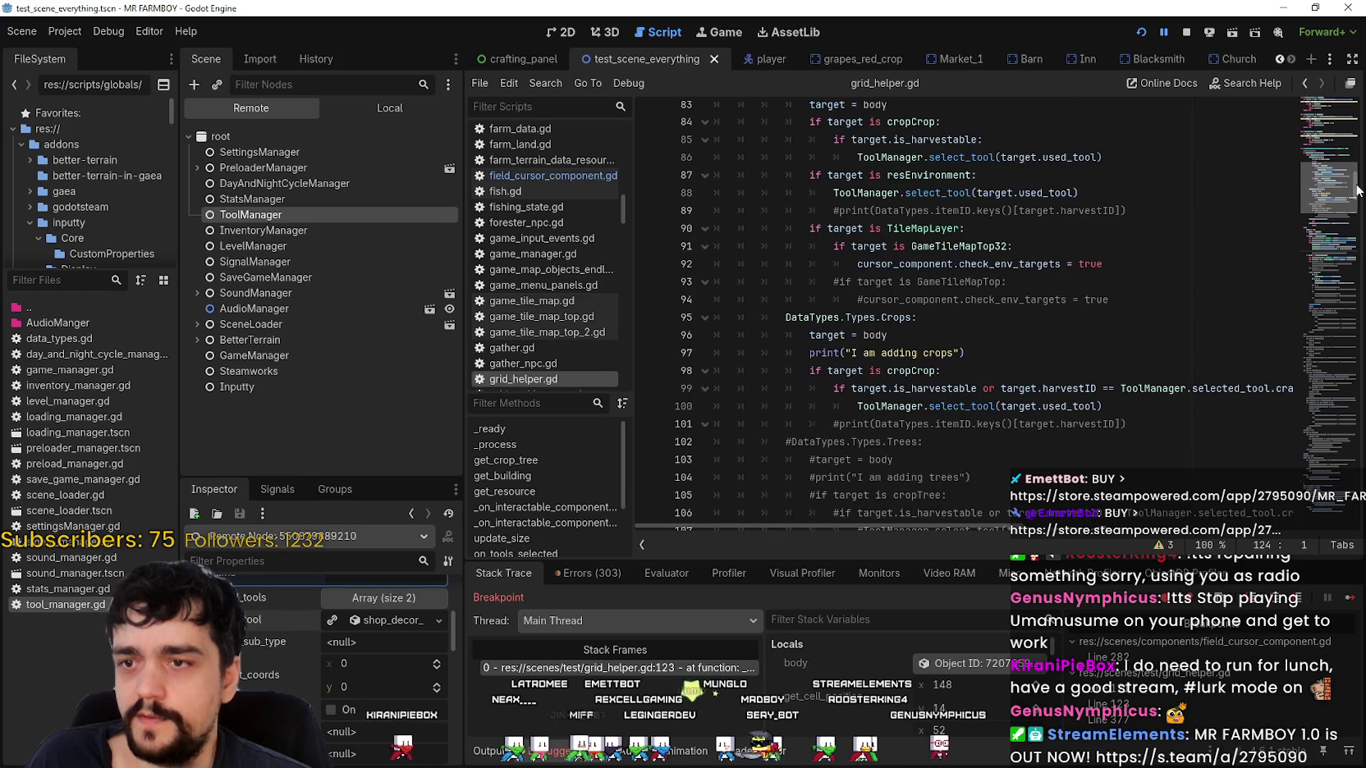
# Use Lookup Symbol on select_tool at line 136 to jump to its definition in tool_manager.gd.
pyautogui.rightClick(1356, 188)
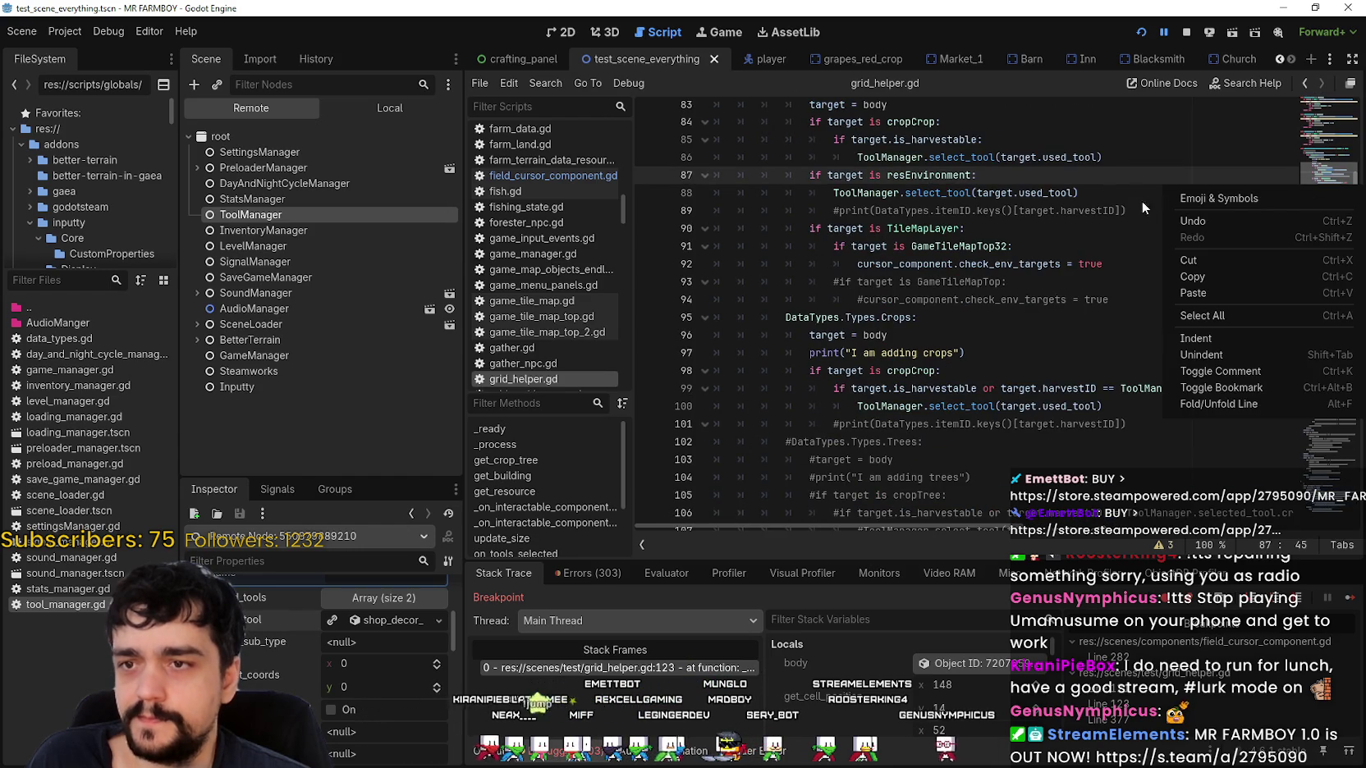
pyautogui.scroll(-13, 1100, 197)
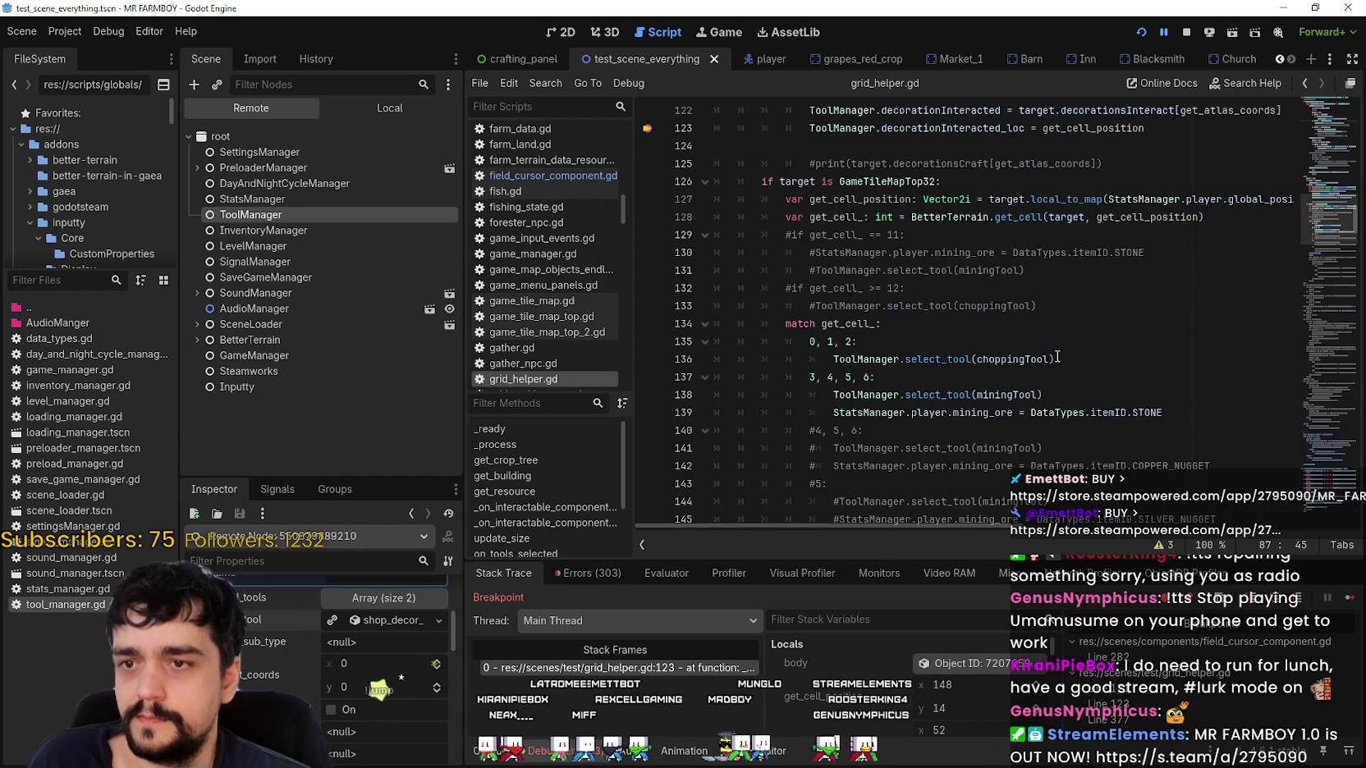
pyautogui.scroll(3, 1042, 414)
pyautogui.click(1007, 333)
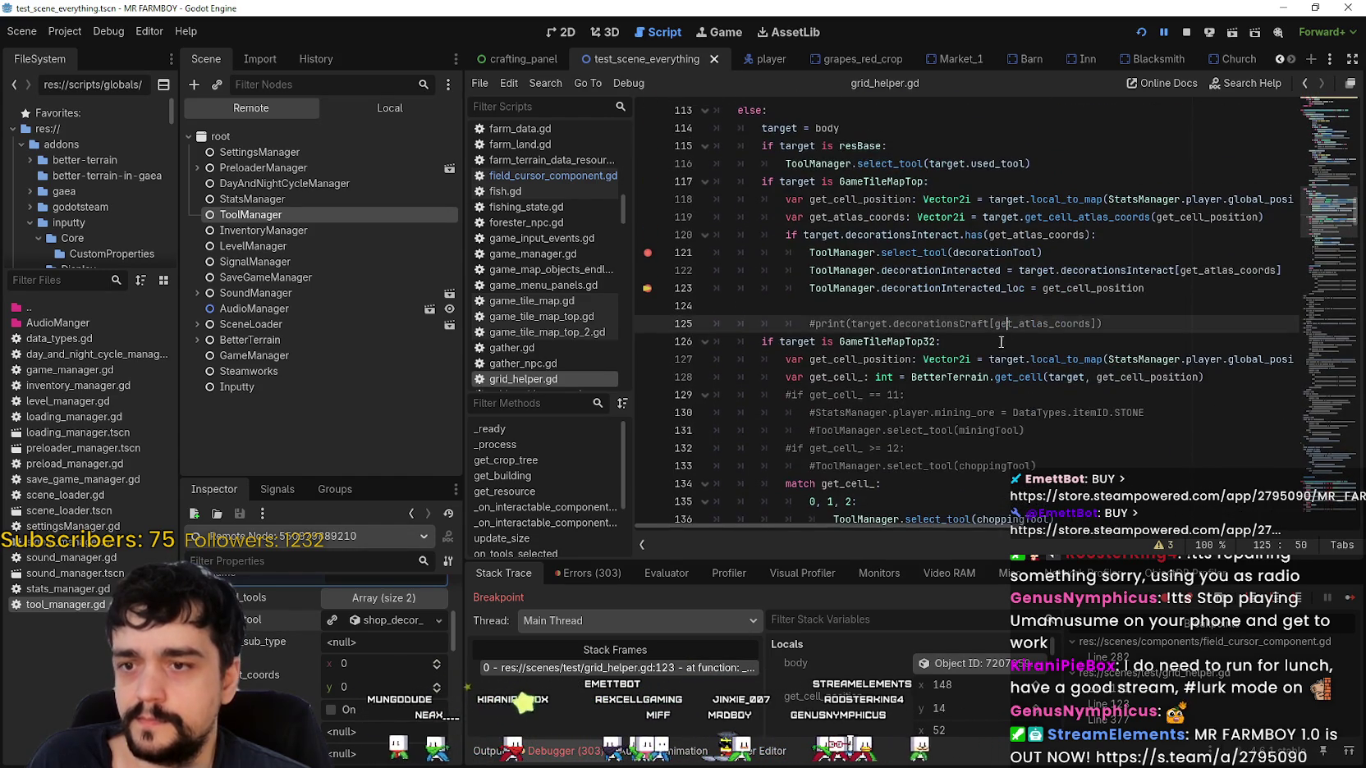
pyautogui.scroll(-3, 896, 430)
pyautogui.rightClick(919, 363)
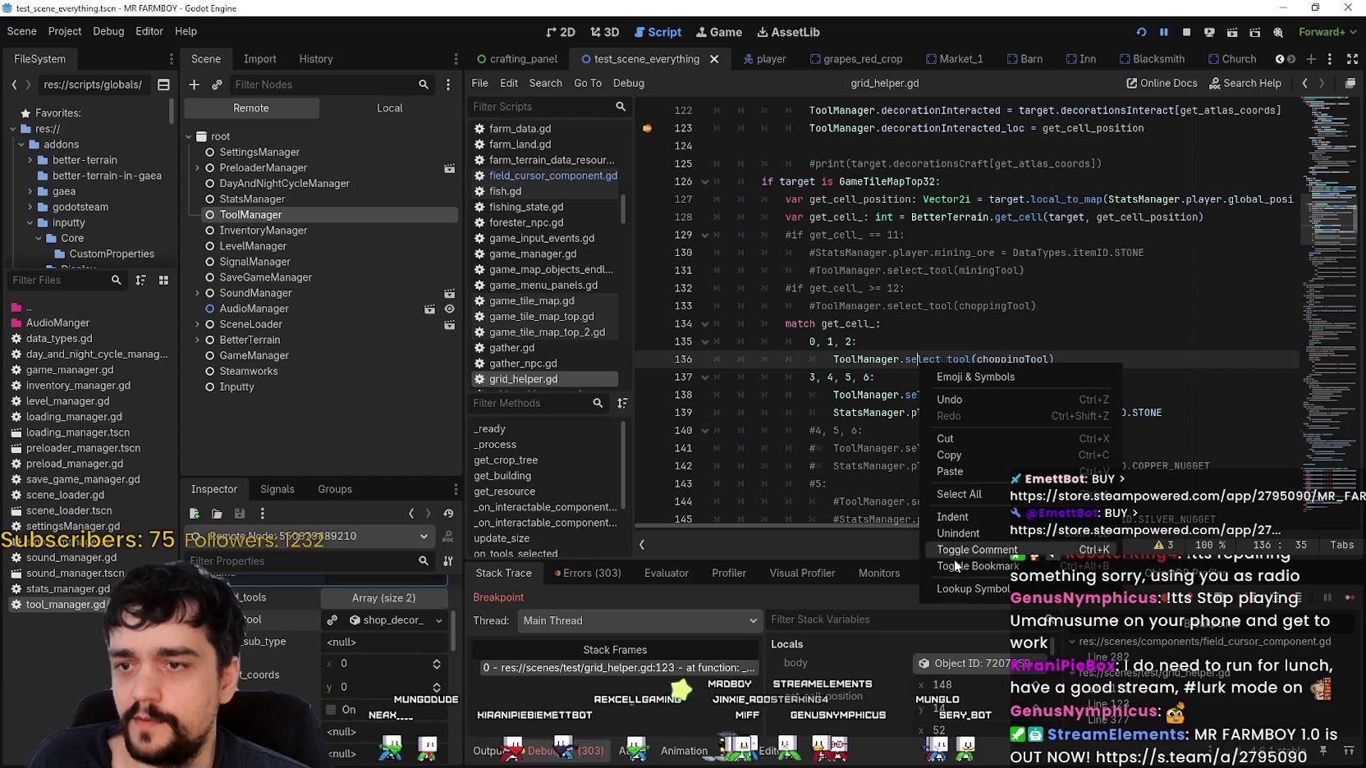
pyautogui.click(952, 589)
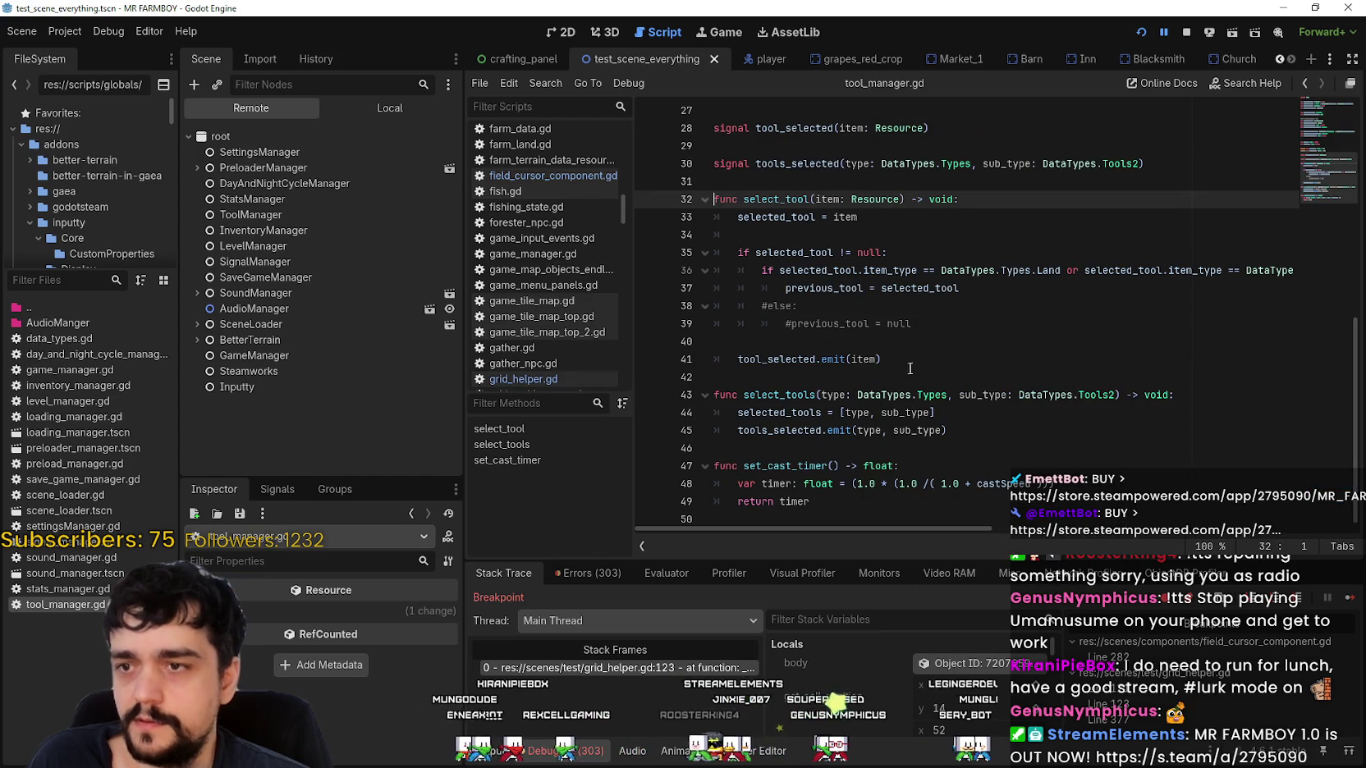
# Review select_tool's previous_tool assignment, the selected_tool null check and the tool_selected emit (lines 35–41).
pyautogui.doubleClick(910, 288)
pyautogui.moveTo(903, 288); pyautogui.dragTo(859, 291)
pyautogui.moveTo(928, 528)
pyautogui.mouseDown()
pyautogui.moveTo(1295, 511)
pyautogui.moveTo(880, 518)
pyautogui.moveTo(1149, 516)
pyautogui.moveTo(1174, 531)
pyautogui.moveTo(1307, 537)
pyautogui.moveTo(915, 540)
pyautogui.mouseUp()
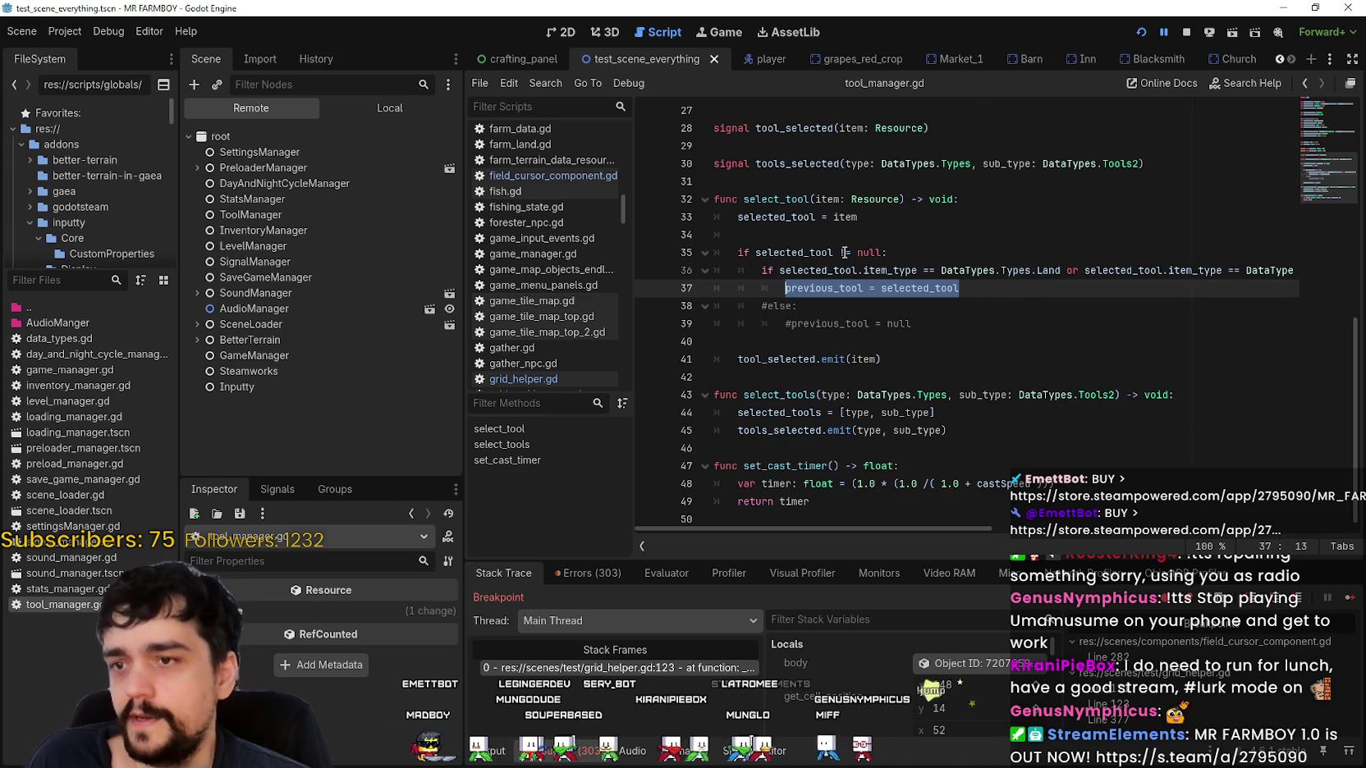
pyautogui.click(801, 253)
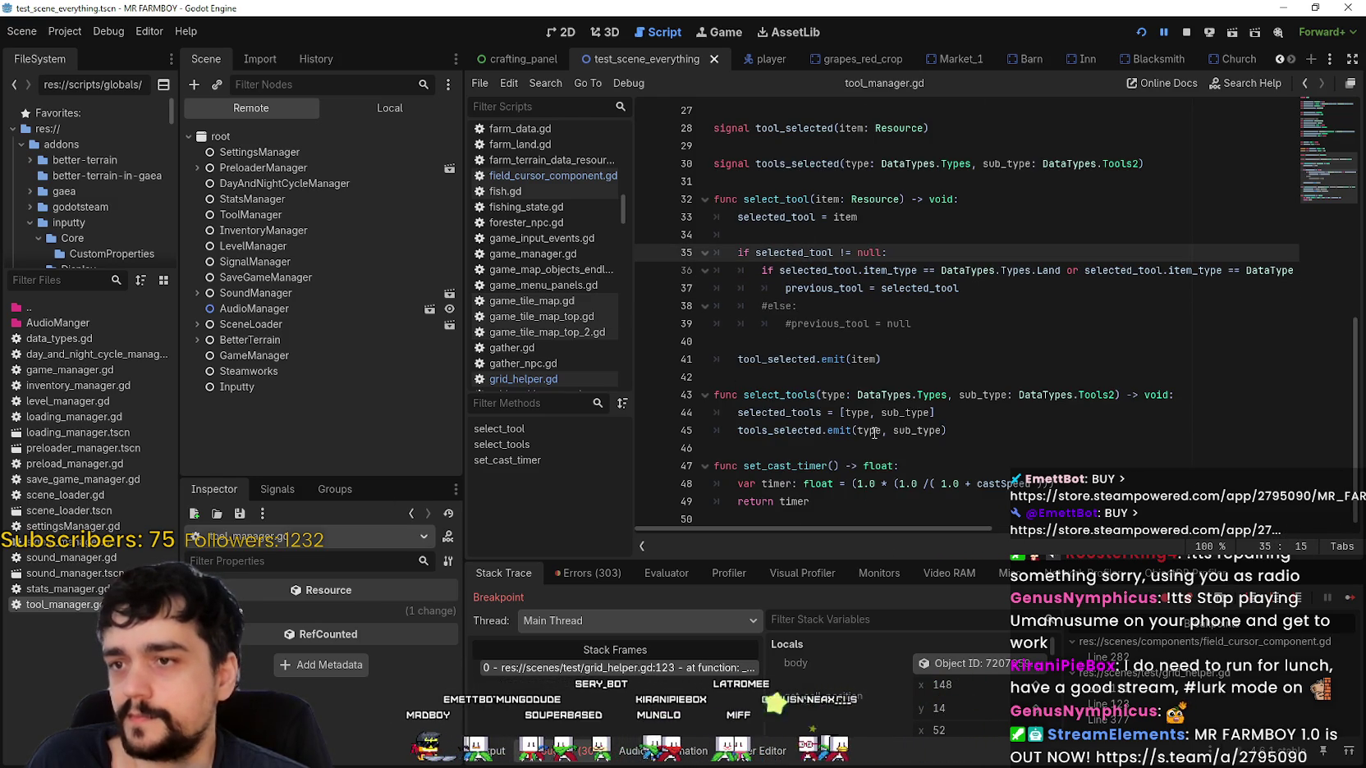
pyautogui.click(811, 359)
pyautogui.click(852, 287)
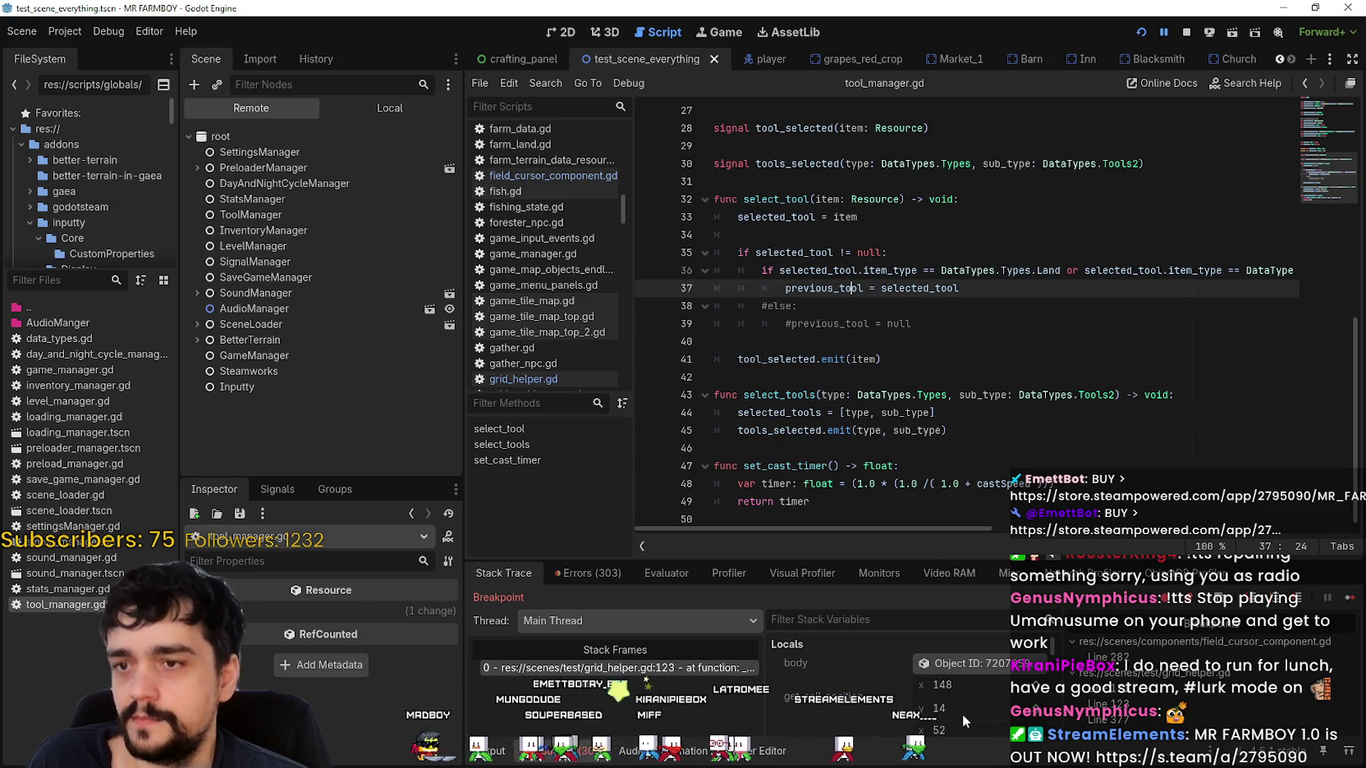
# Inspect the remote ToolManager and expand its current wheat decoration tool resource.
pyautogui.click(271, 215)
pyautogui.scroll(2, 393, 671)
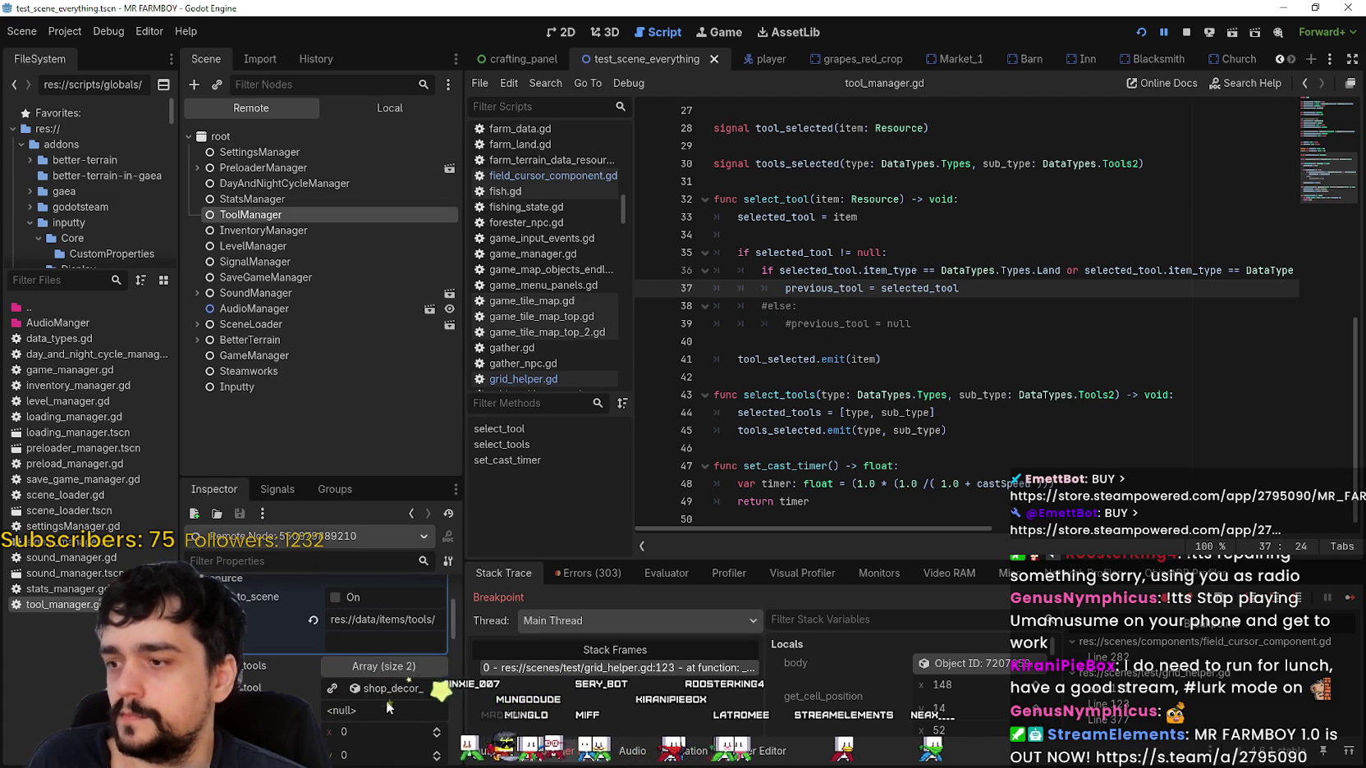
pyautogui.click(391, 689)
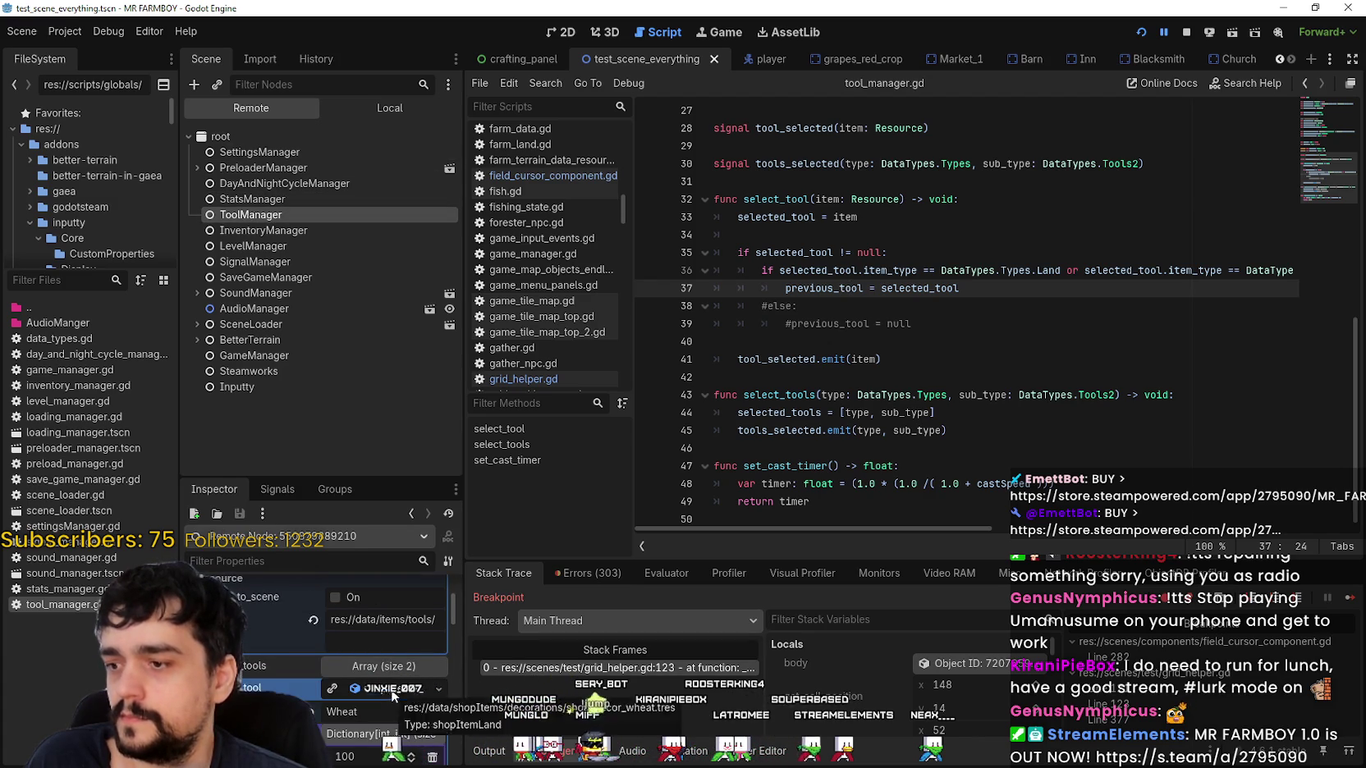
pyautogui.scroll(-3, 390, 690)
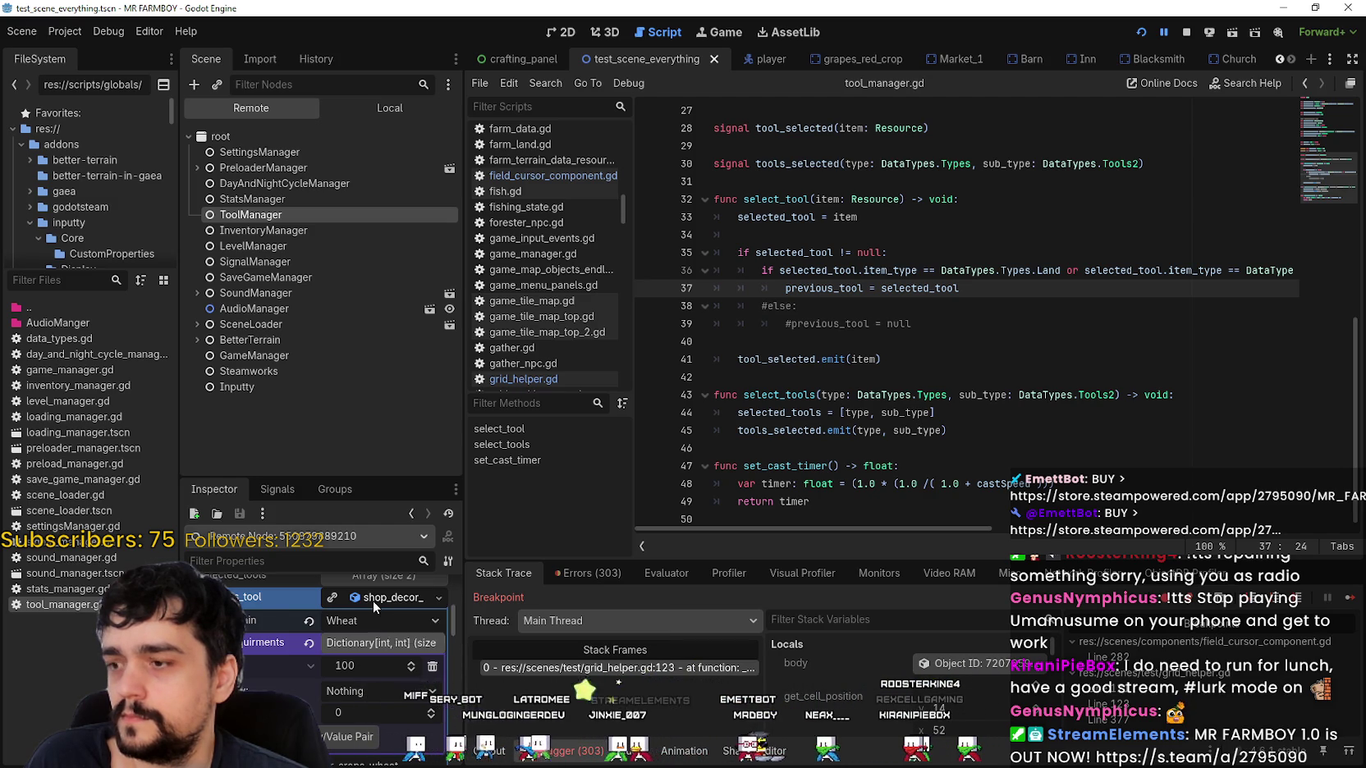
pyautogui.scroll(2, 373, 600)
pyautogui.scroll(1, 373, 601)
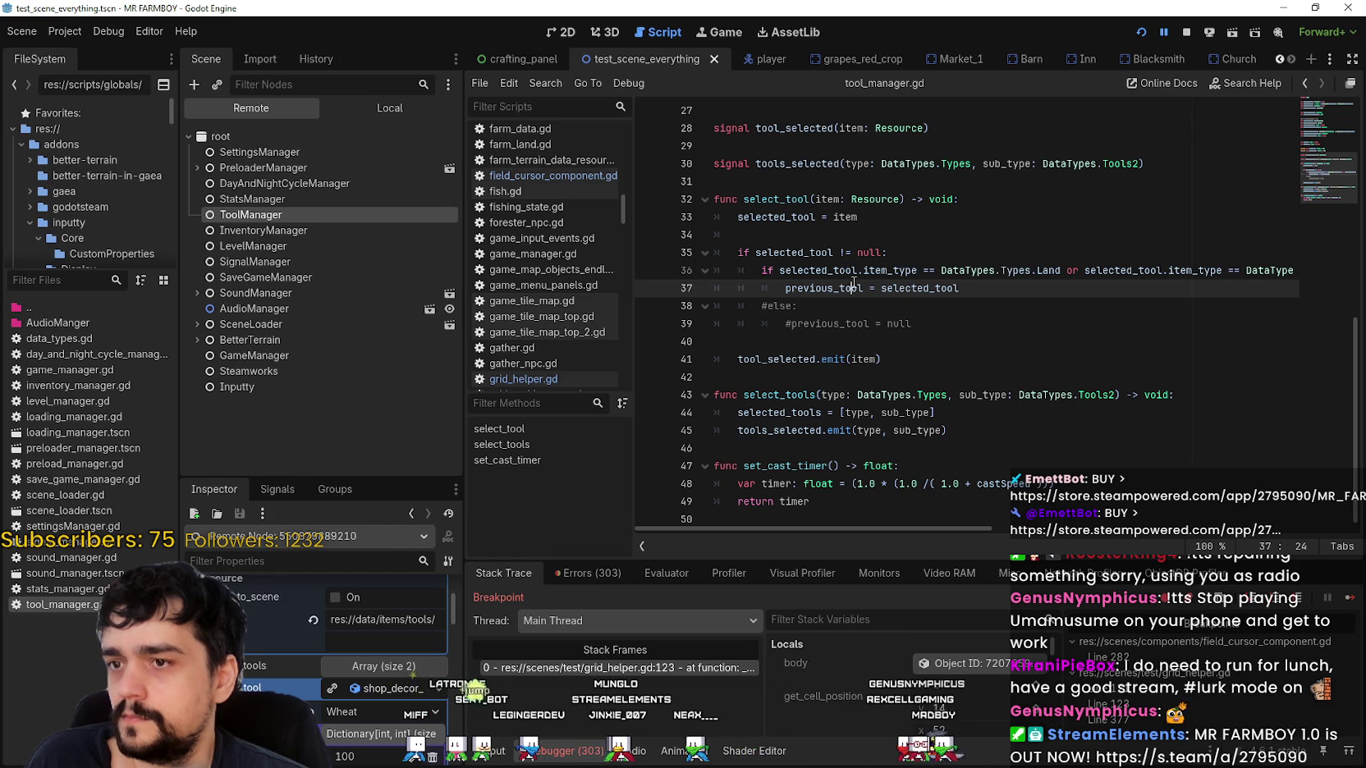
# Highlight every use of previous_tool and selected_tool, then resume the paused game.
pyautogui.doubleClick(824, 288)
pyautogui.scroll(2, 846, 302)
pyautogui.scroll(7, 845, 302)
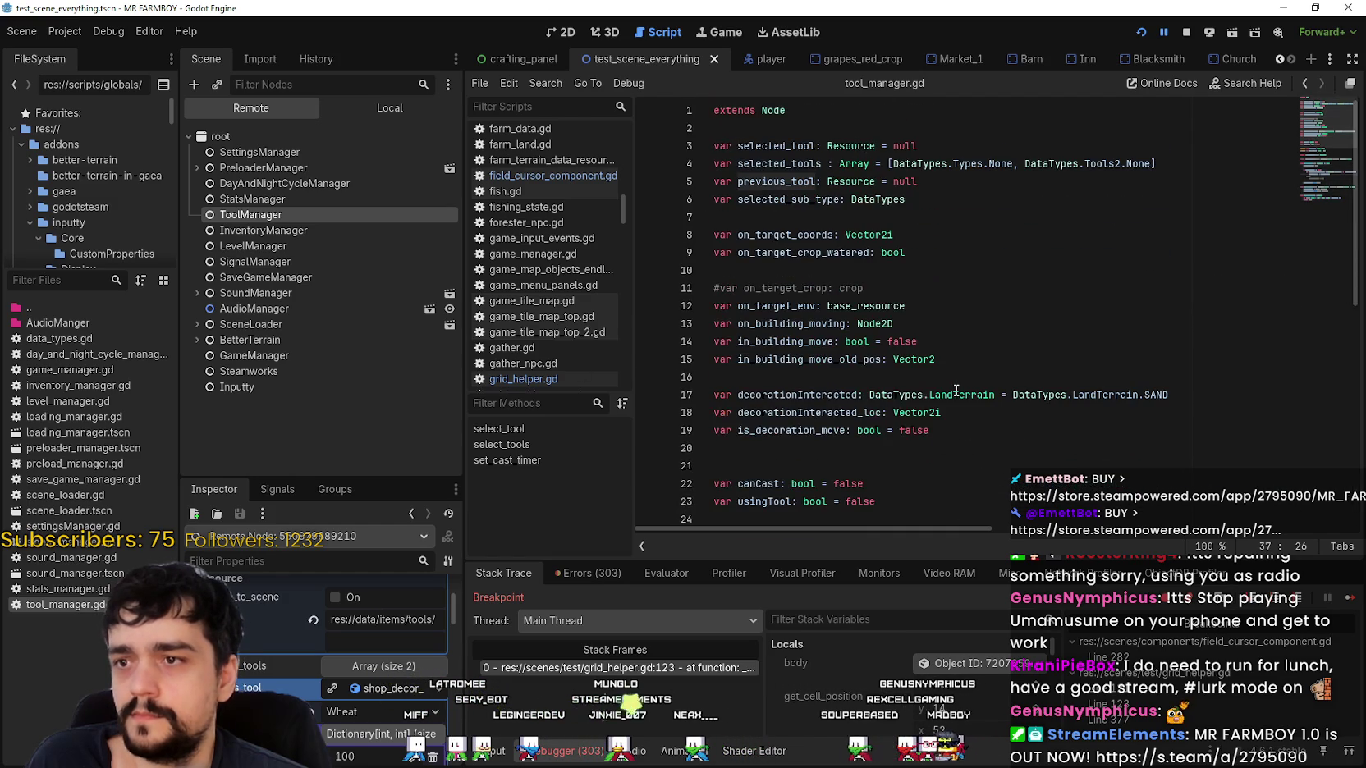
pyautogui.scroll(-7, 861, 246)
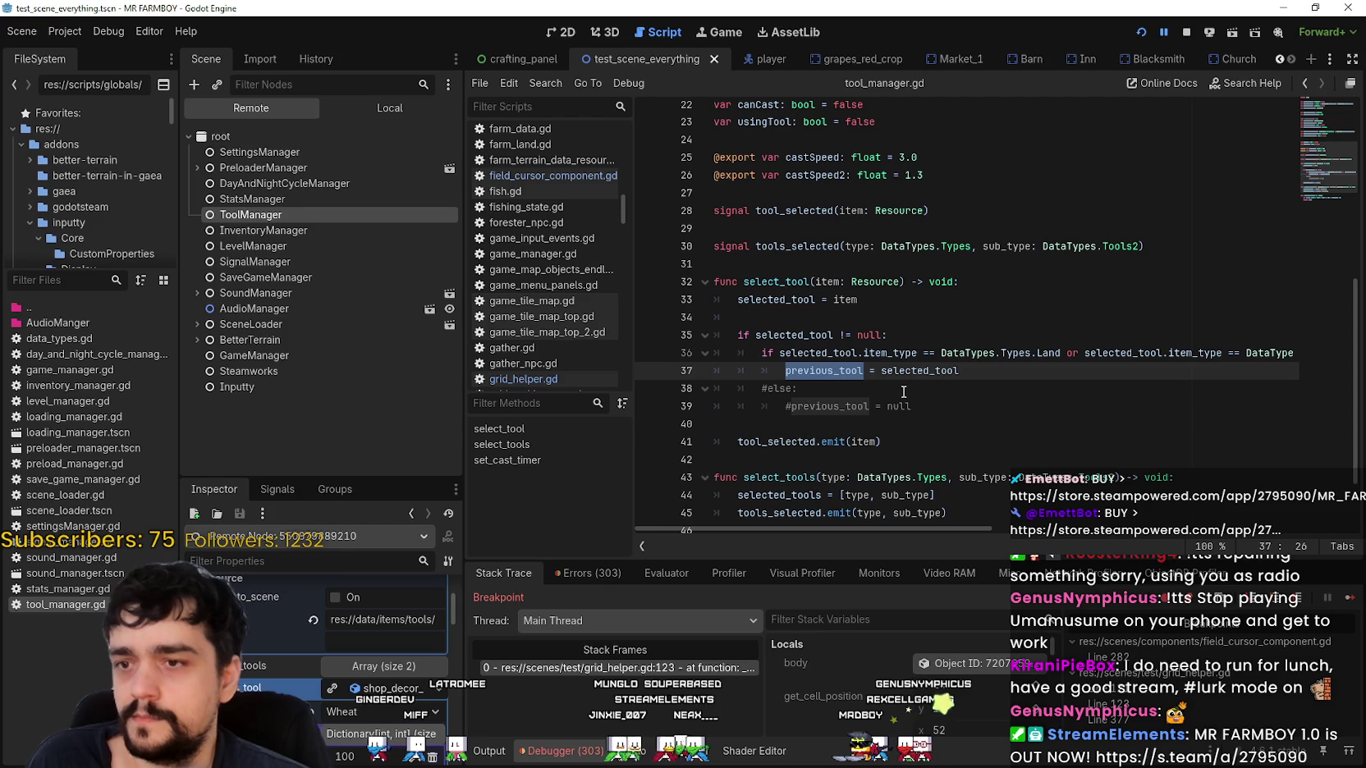
pyautogui.doubleClick(933, 377)
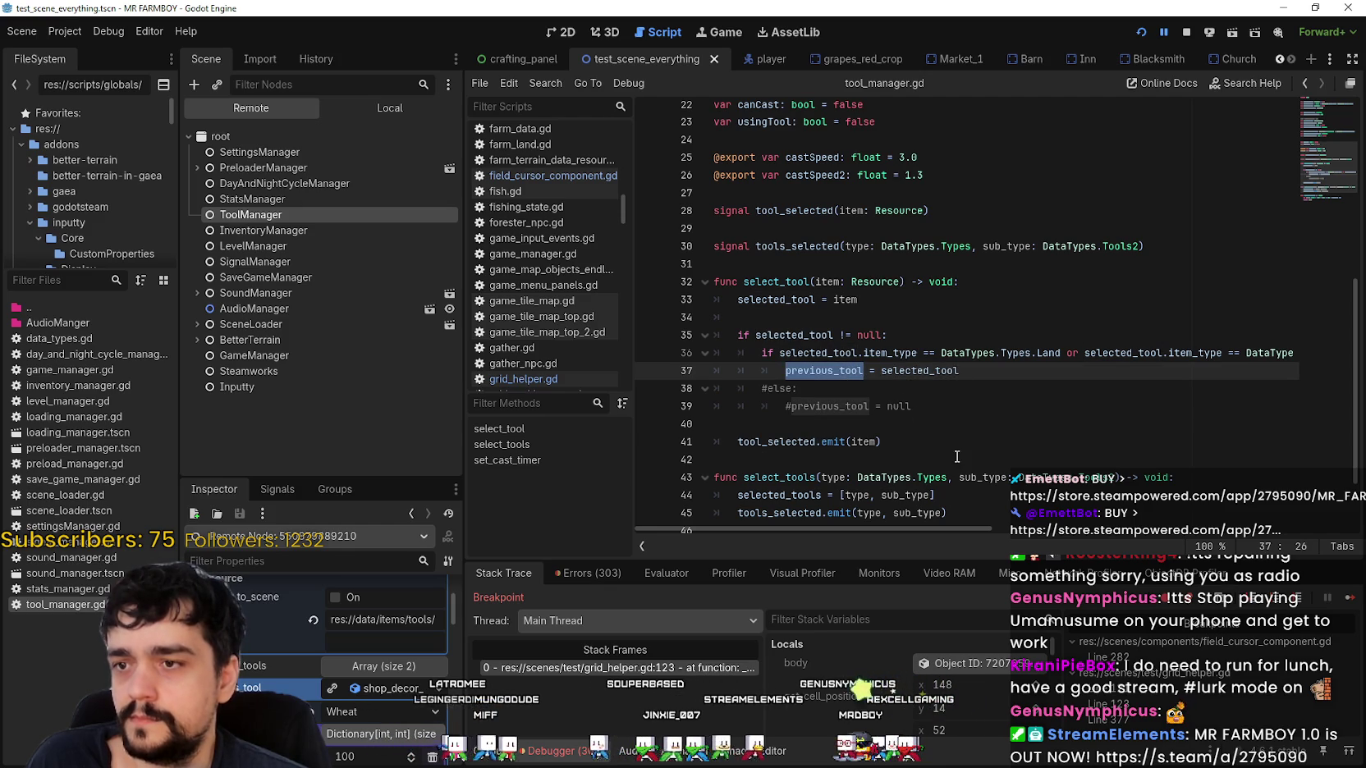
pyautogui.doubleClick(788, 303)
pyautogui.scroll(-2, 840, 446)
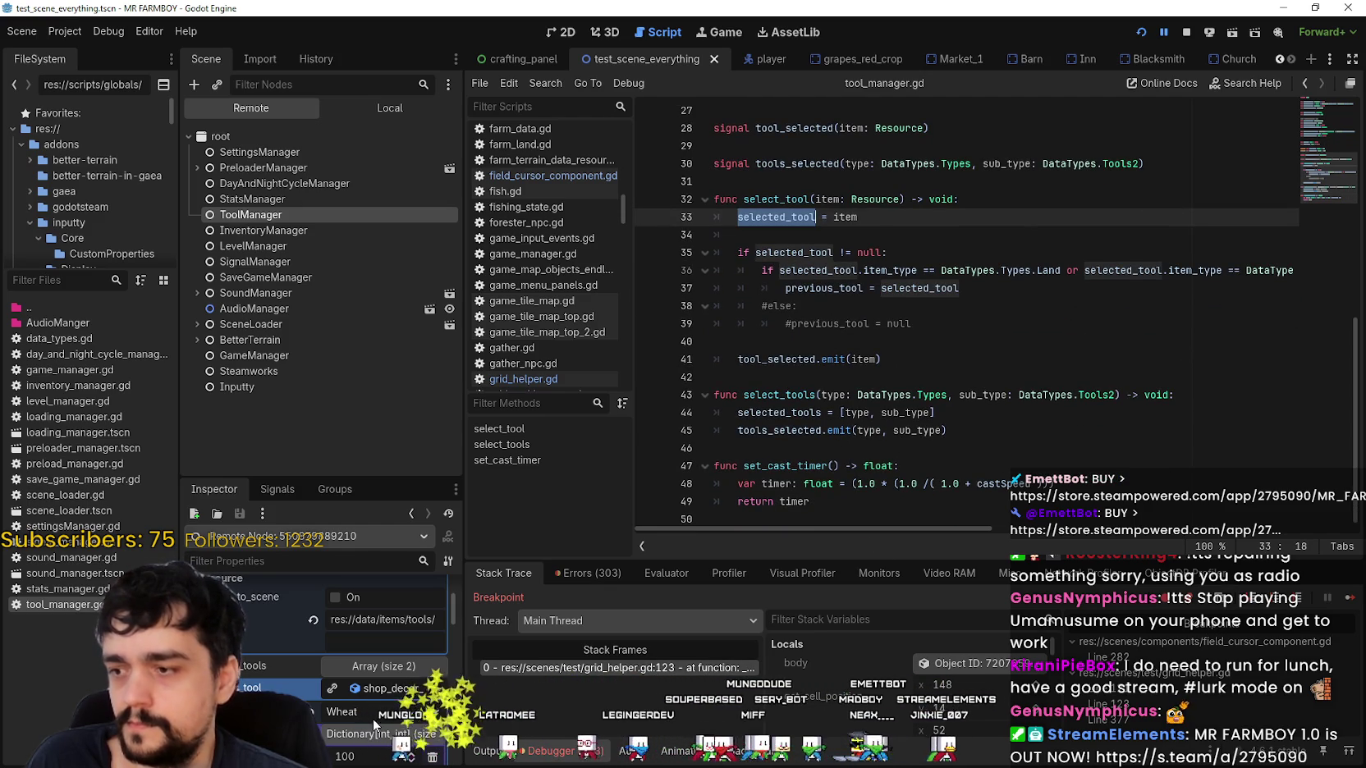
pyautogui.click(1350, 596)
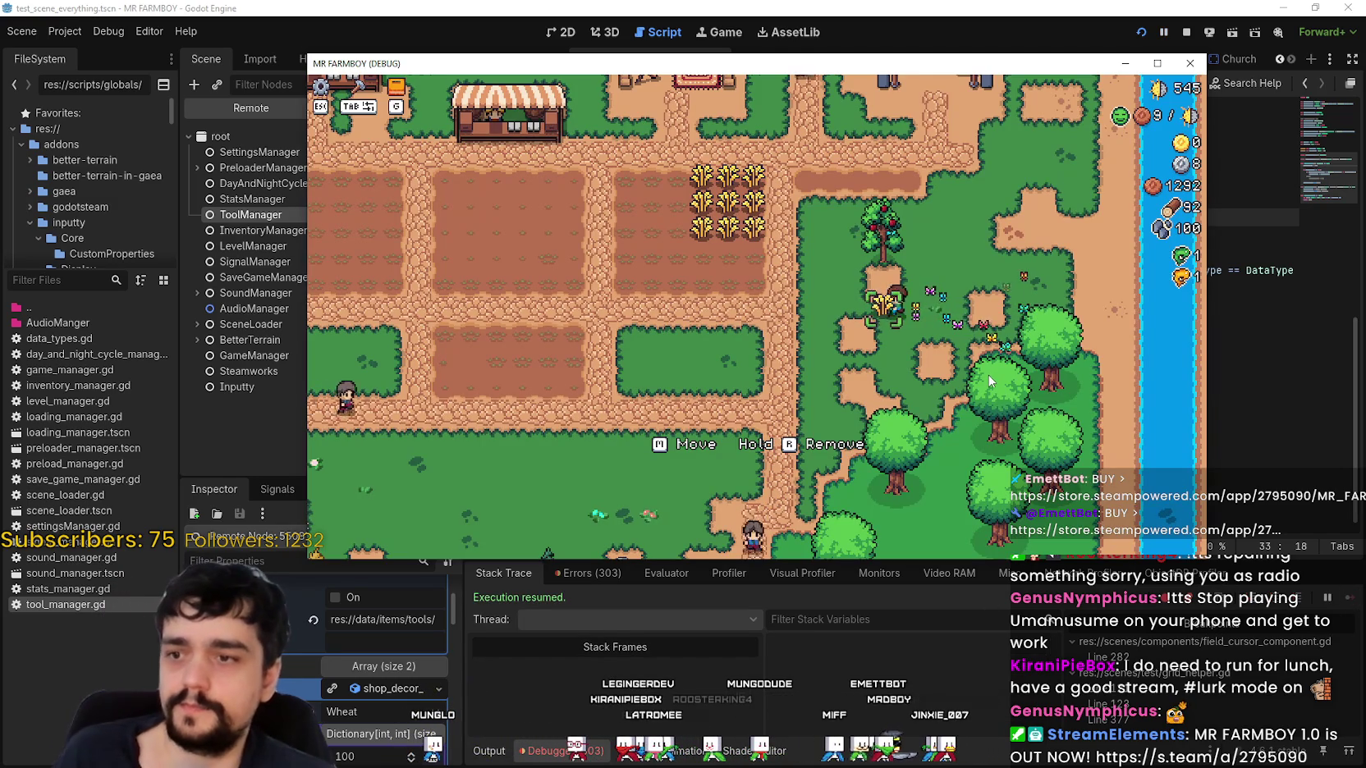
# Walk the player next to a decoration and click it to hit the selection breakpoint.
pyautogui.press('d')
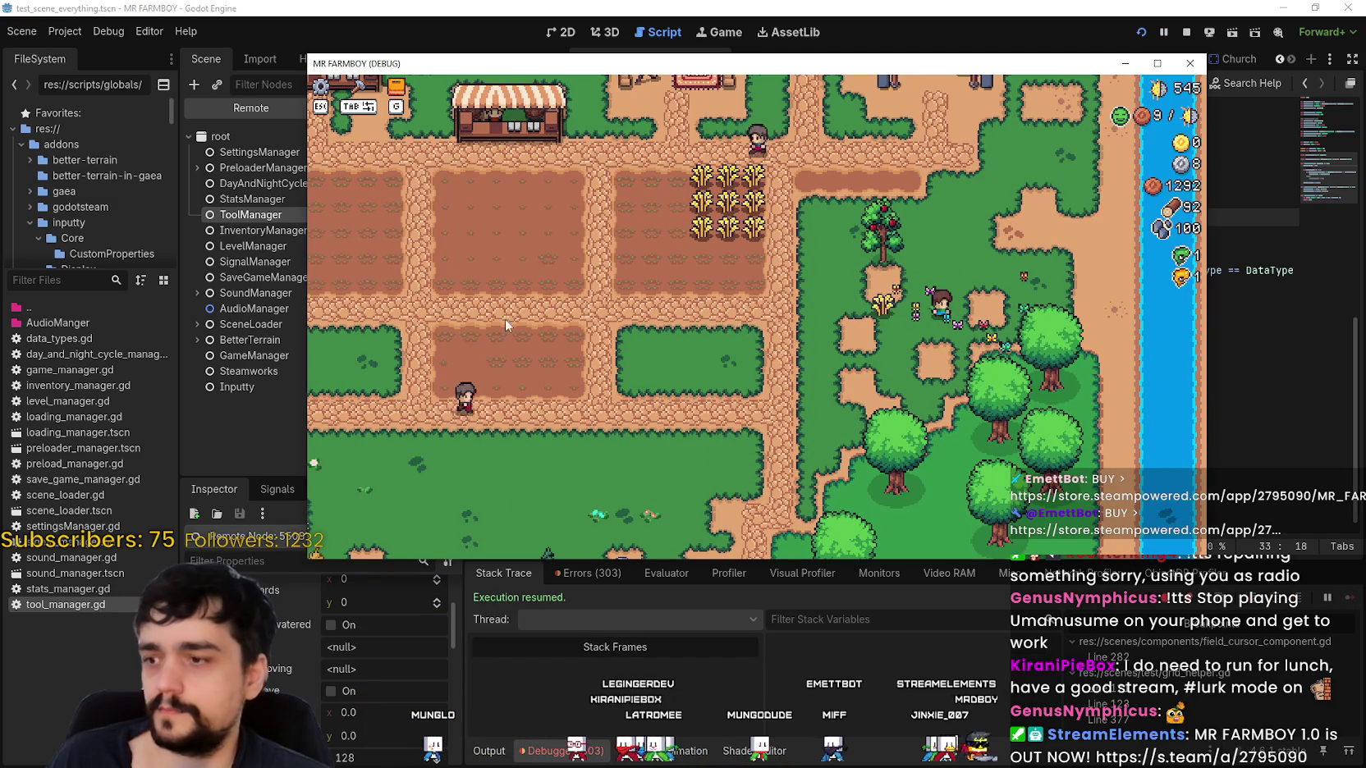
pyautogui.moveTo(656, 64); pyautogui.dragTo(865, 40)
pyautogui.scroll(3, 325, 640)
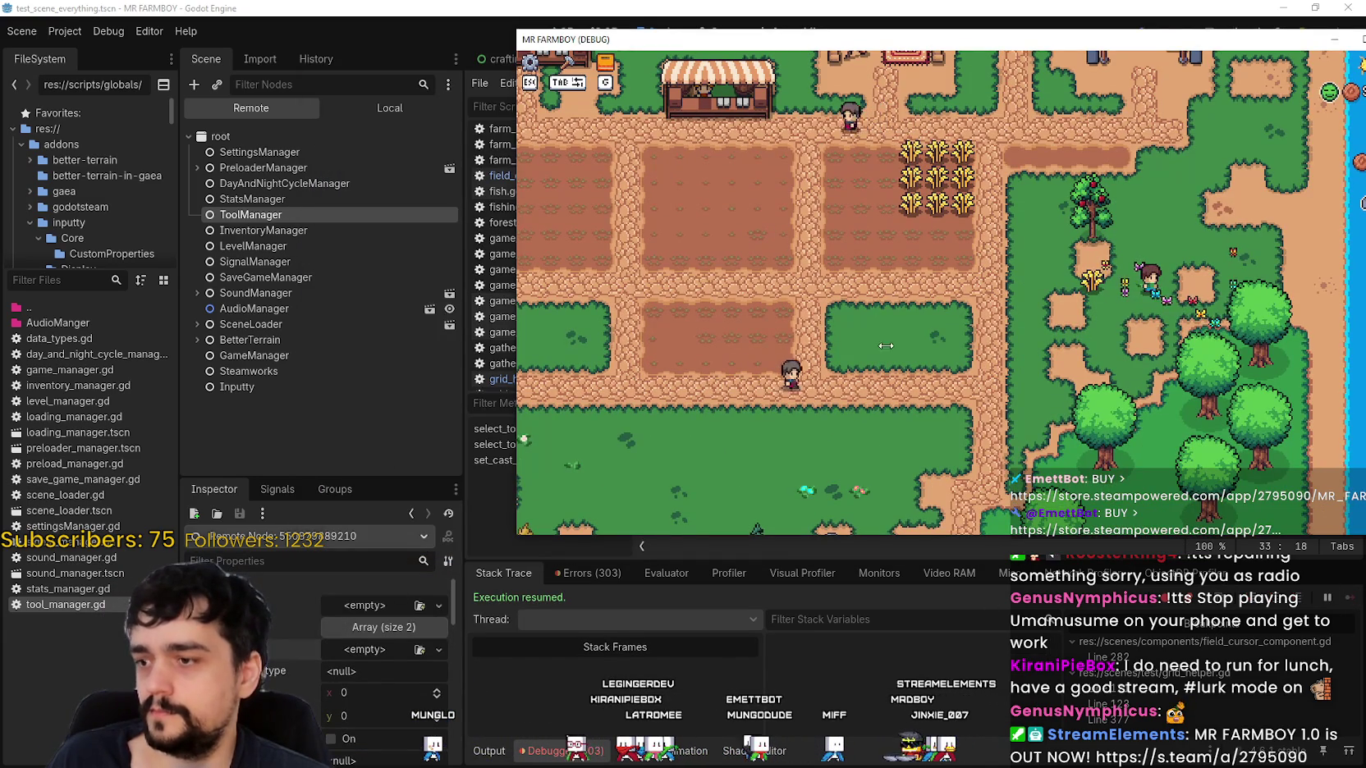
pyautogui.press('a')
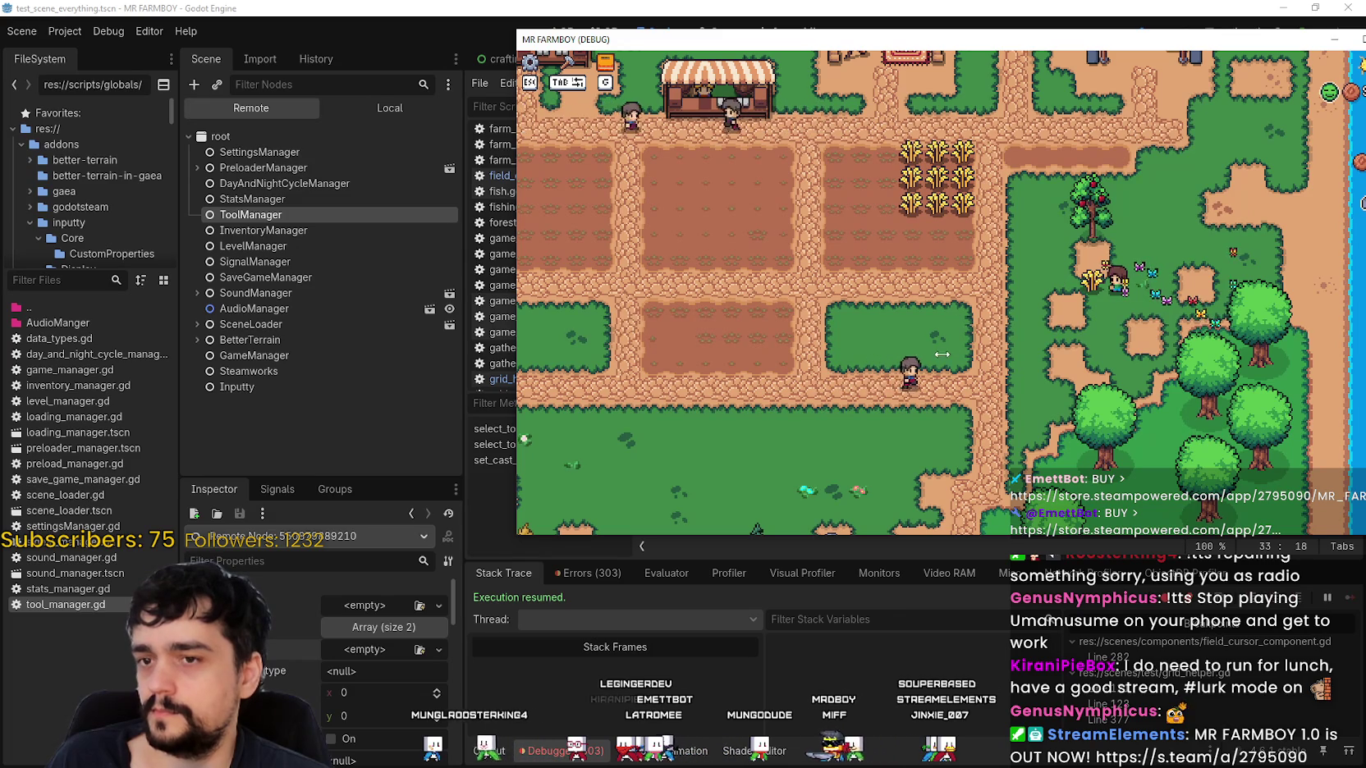
pyautogui.click(942, 349)
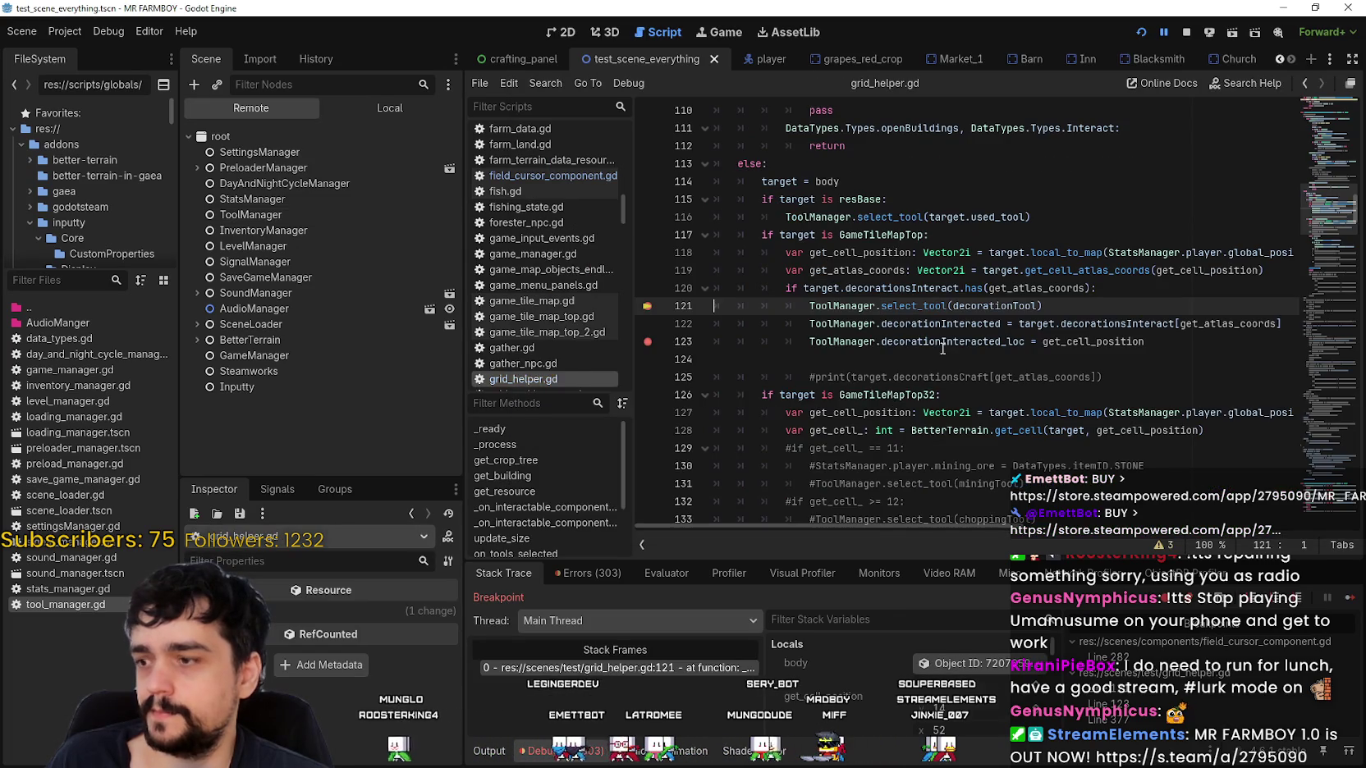
# Jump to select_tool in tool_manager.gd and add a breakpoint on the previous_tool assignment at line 37.
pyautogui.rightClick(906, 308)
pyautogui.click(977, 534)
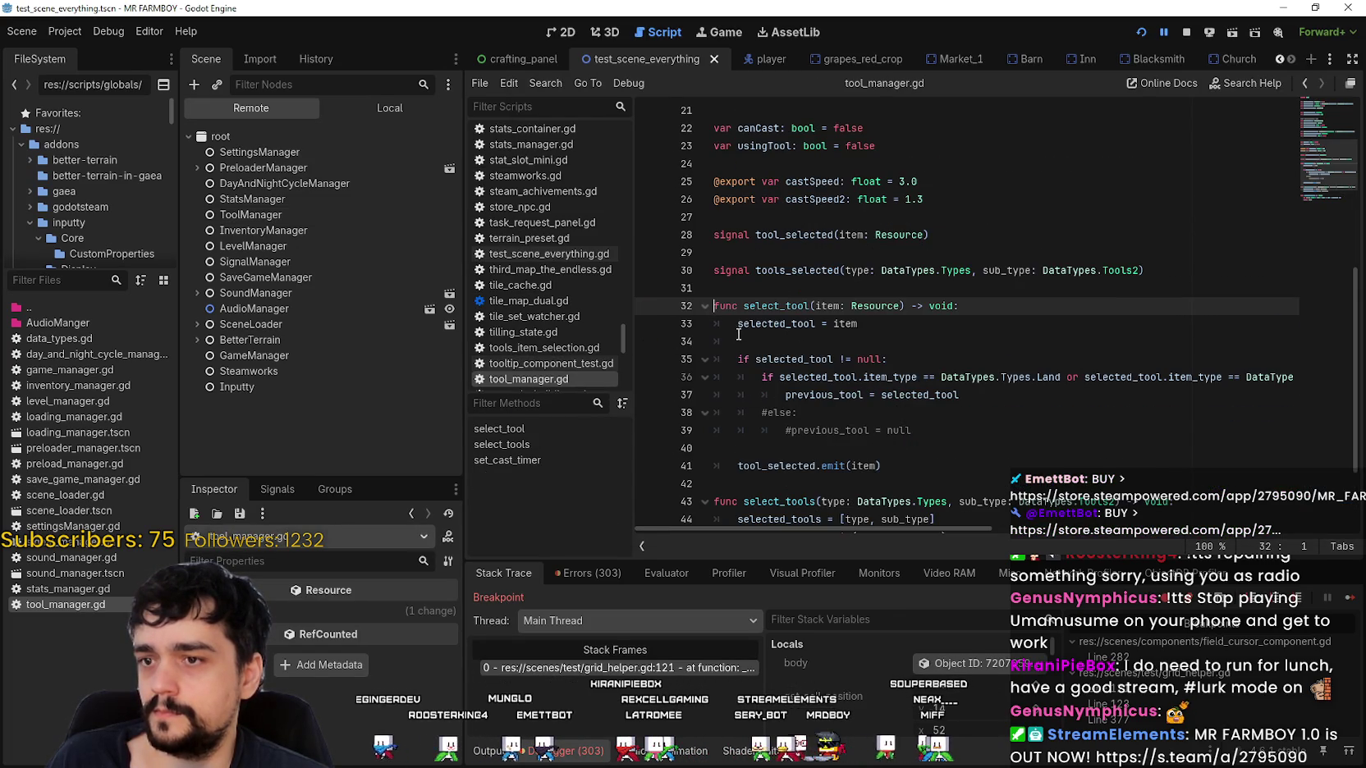
pyautogui.scroll(-1, 738, 334)
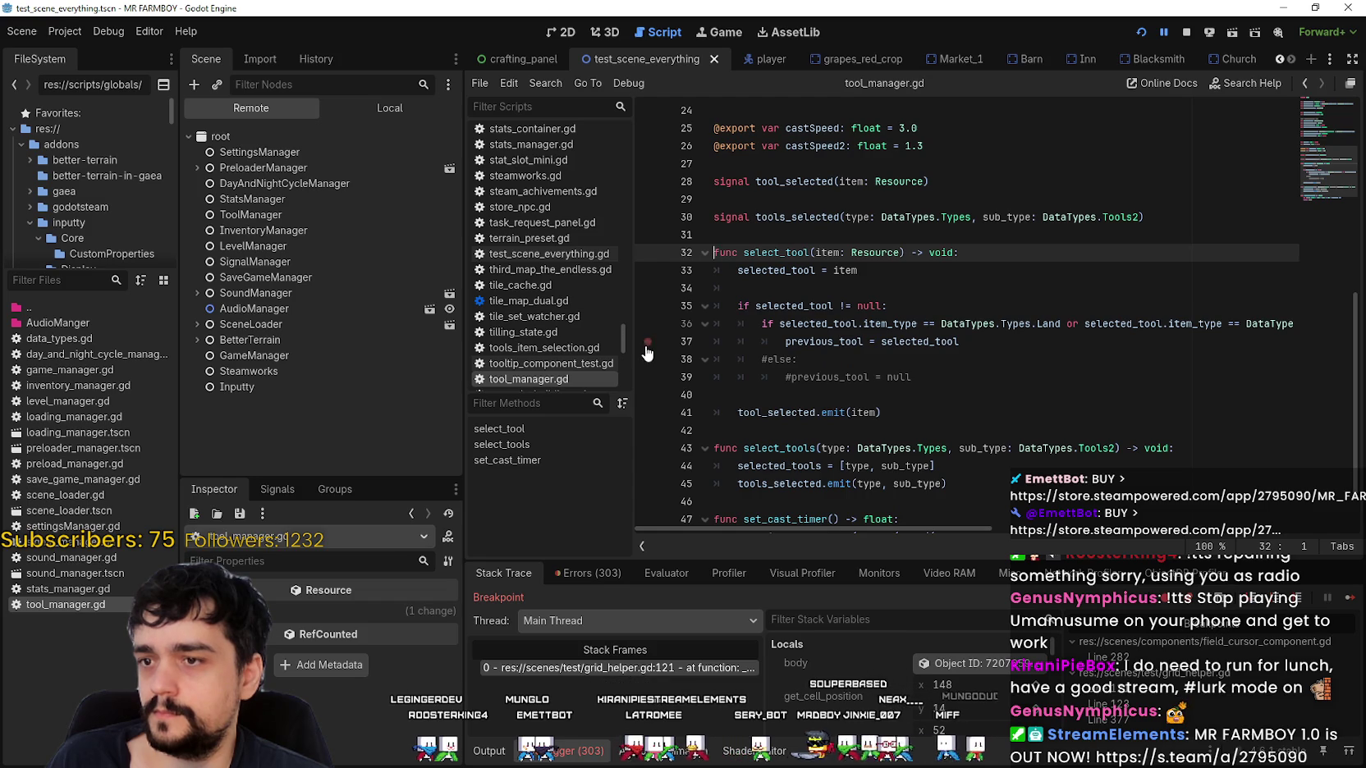
pyautogui.click(1016, 359)
# Inspect ToolManager, step over to line 123, continue, and click a decoration in the game.
pyautogui.click(295, 210)
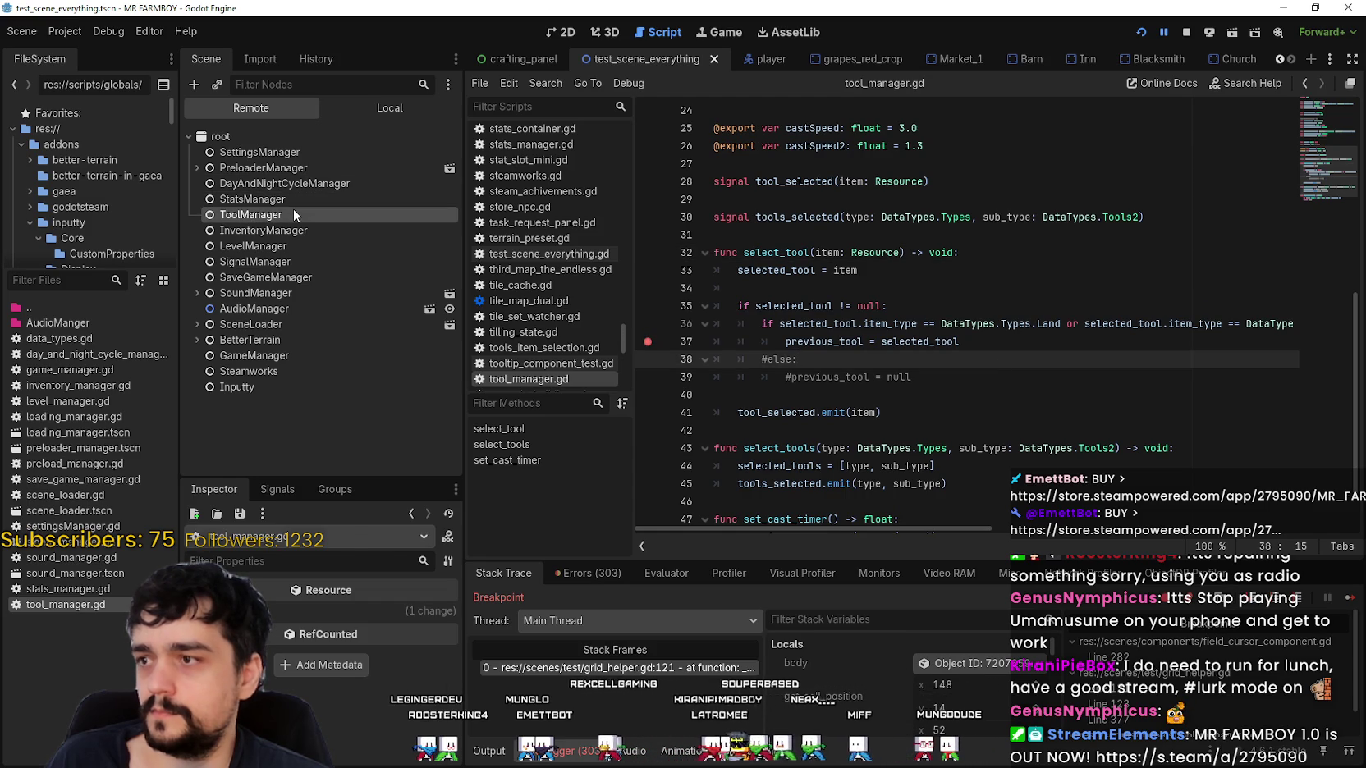
pyautogui.click(1351, 599)
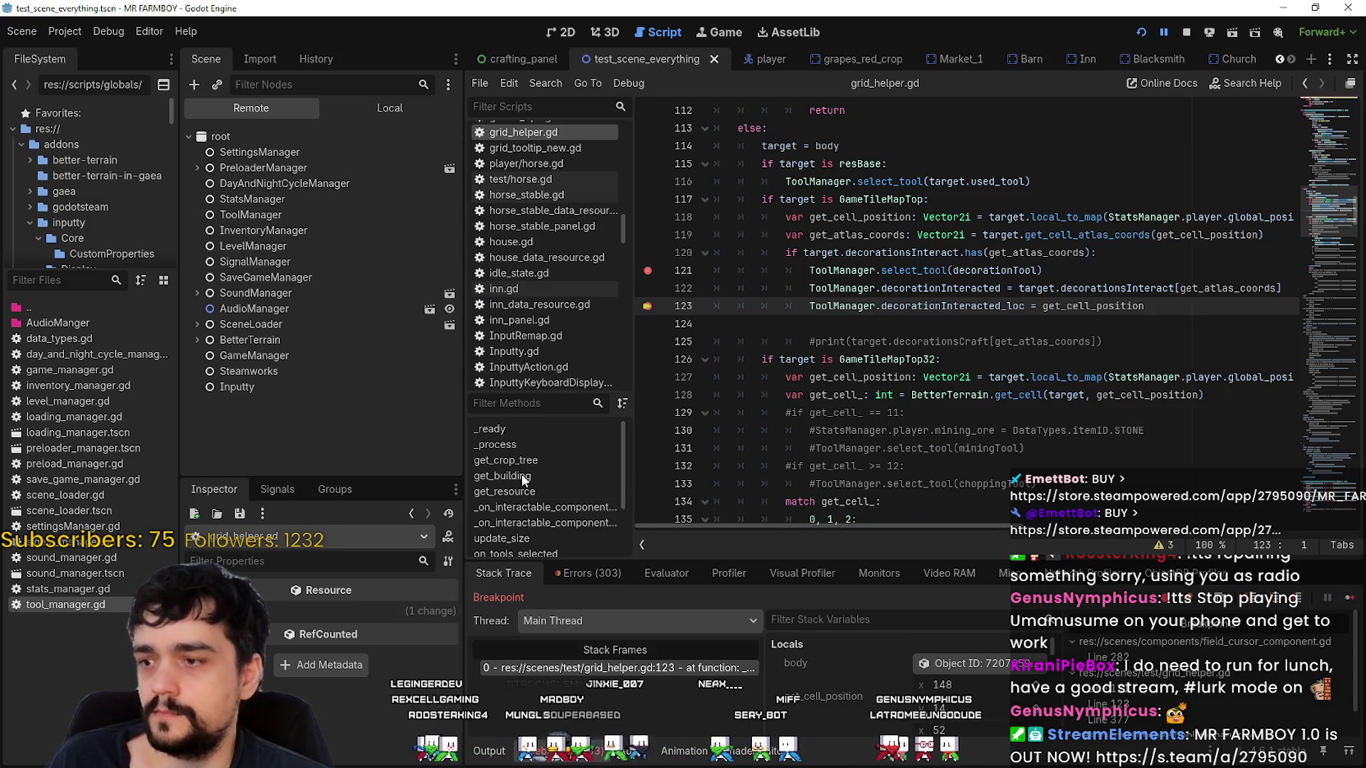
pyautogui.click(309, 216)
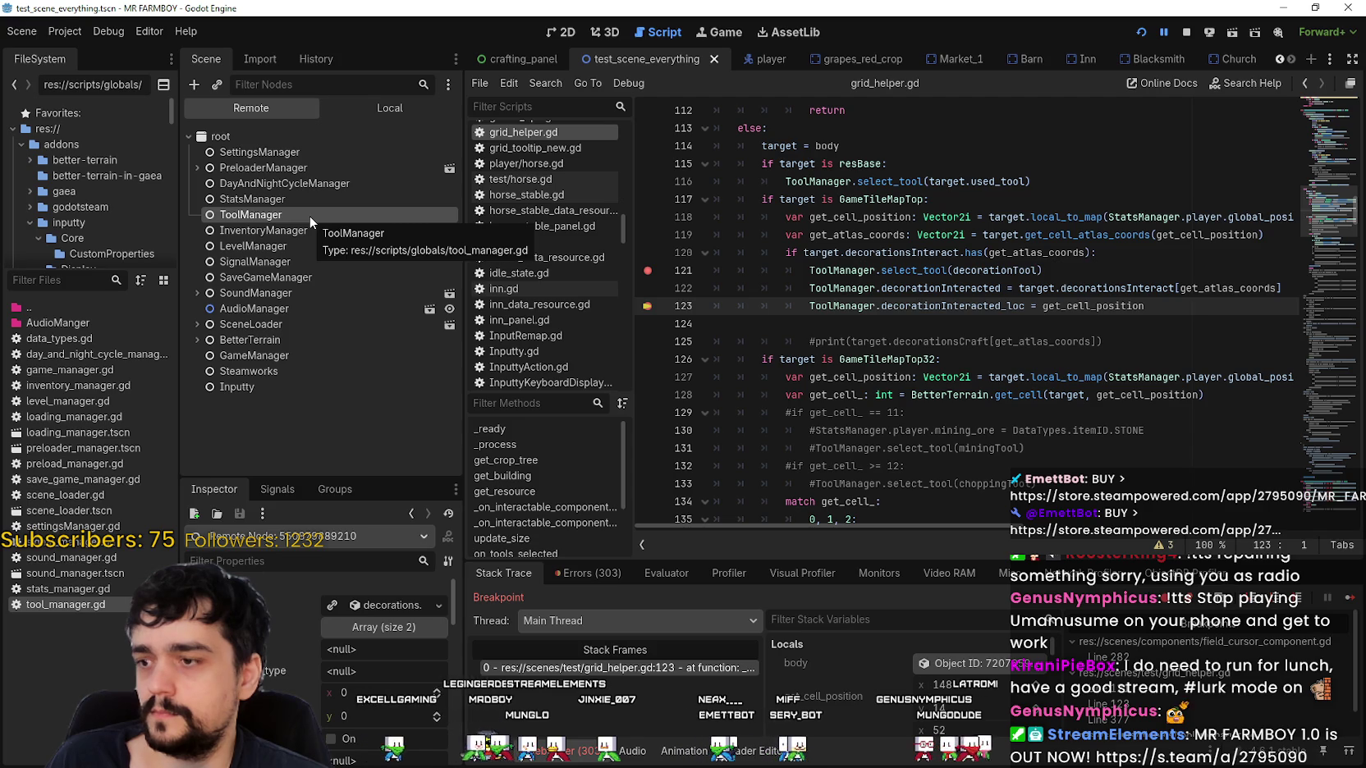
pyautogui.click(1348, 599)
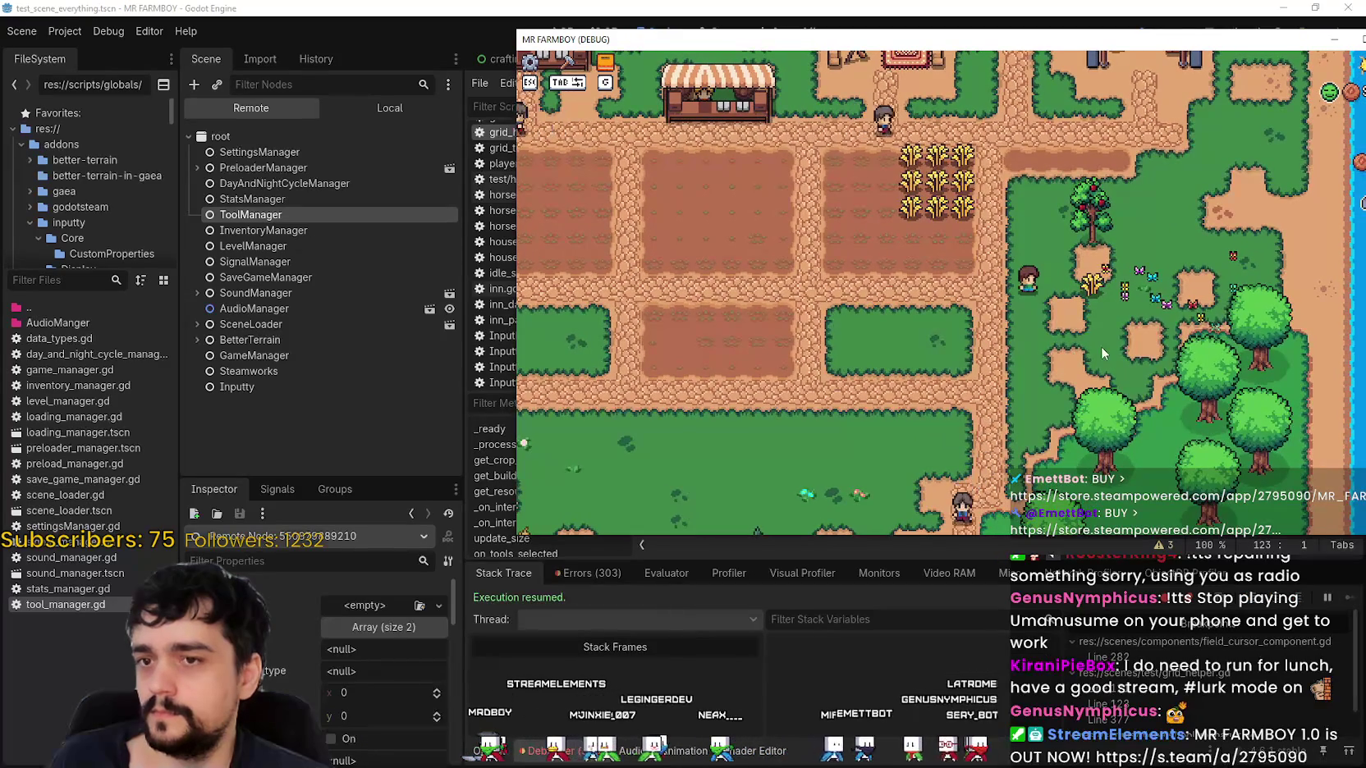
pyautogui.click(1096, 350)
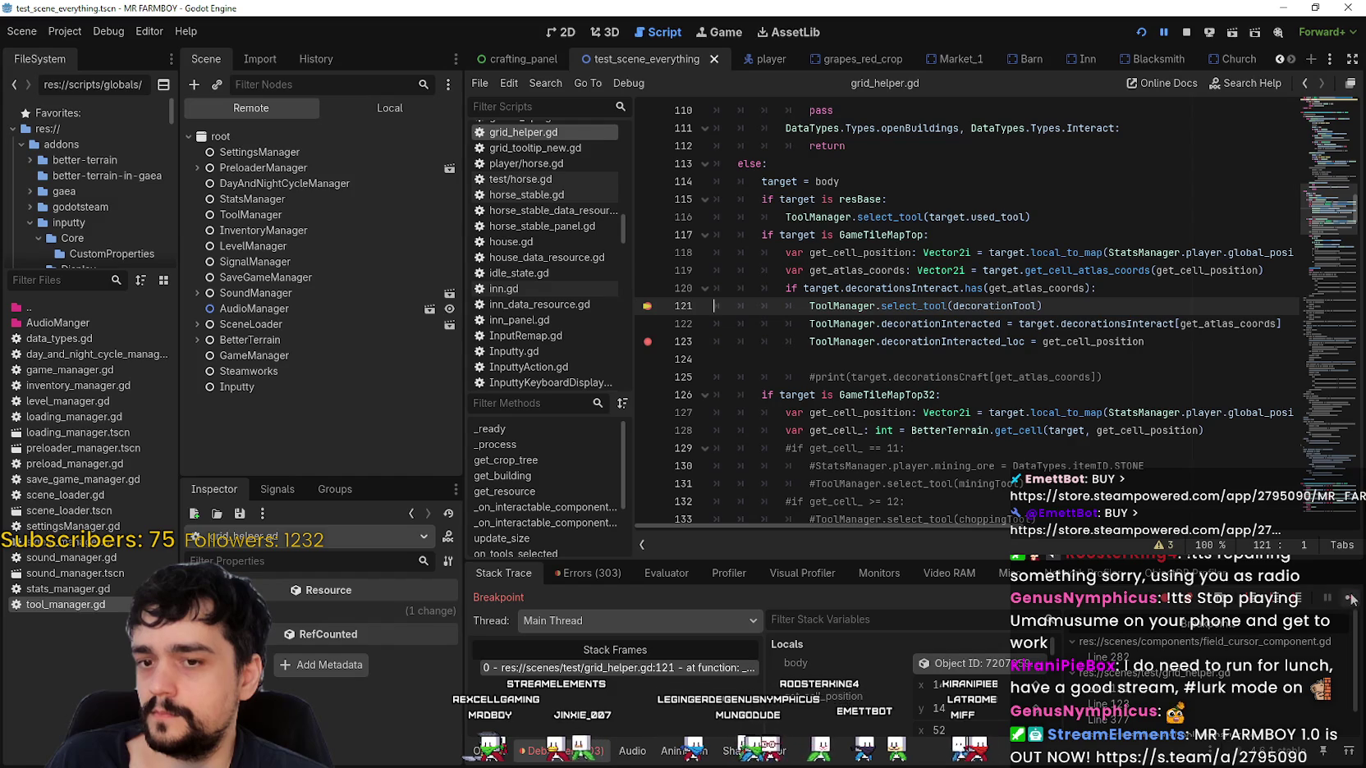
# Show the Local scene tree and navigate back to field_cursor_component.gd around line 640.
pyautogui.click(399, 105)
pyautogui.scroll(2, 341, 295)
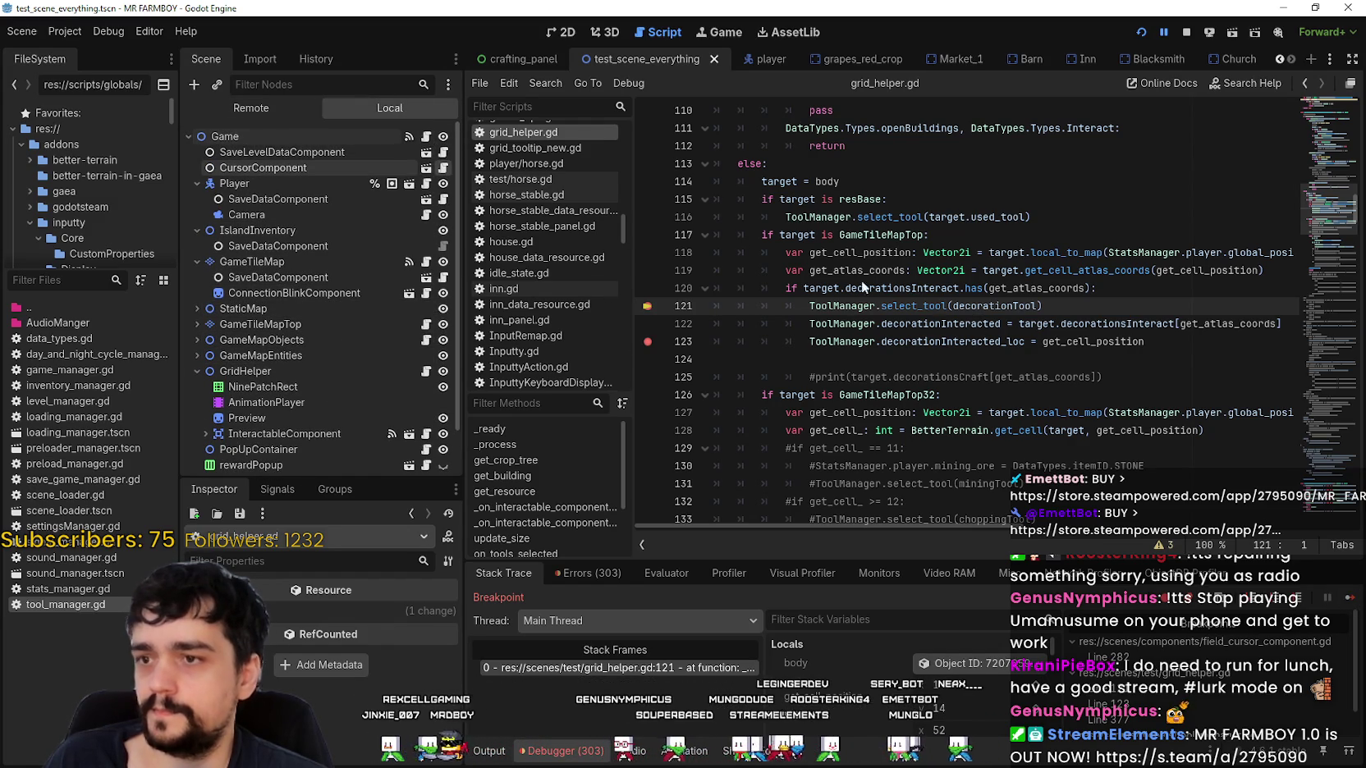
pyautogui.hotkey('alt', 'Left')
pyautogui.click(962, 323)
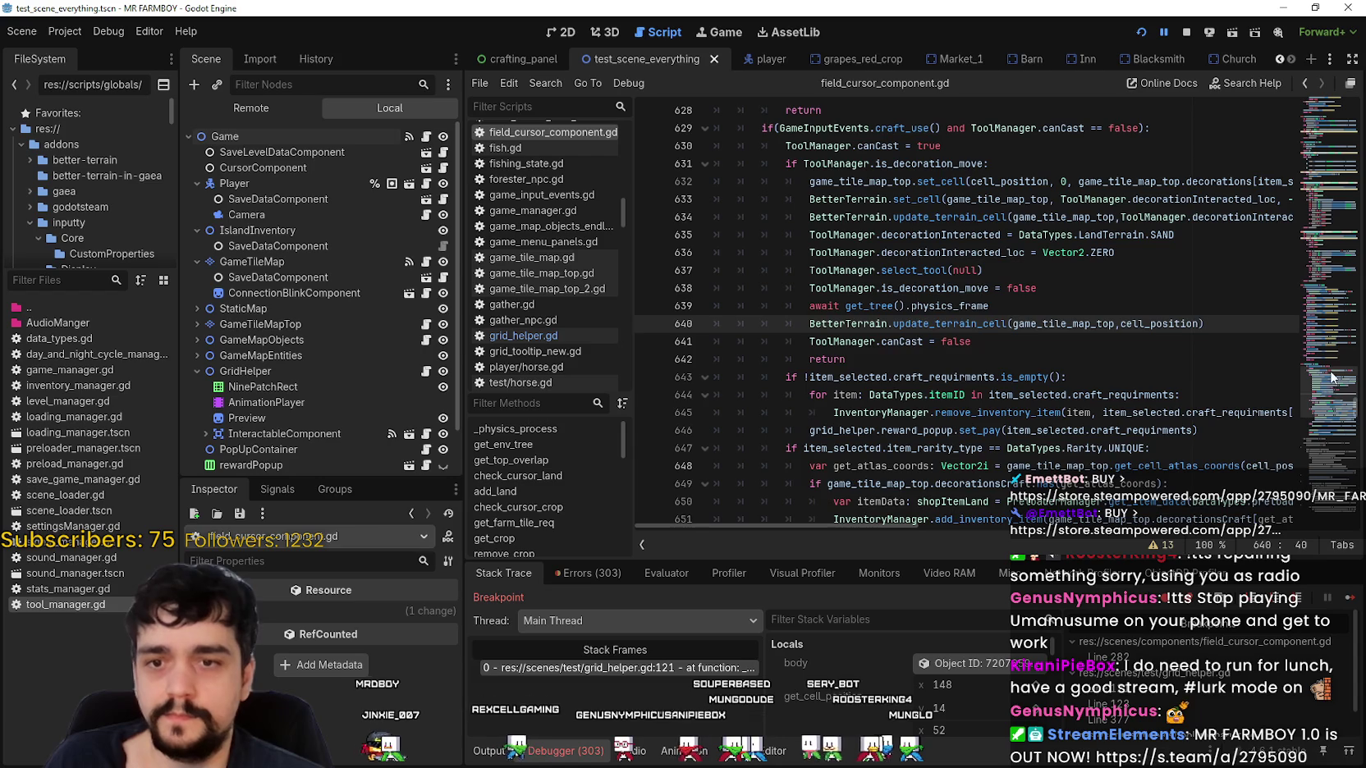
# Read _unhandled_input's building_remove and decorationToMove handling around lines 854–861.
pyautogui.moveTo(1331, 377); pyautogui.dragTo(1331, 480)
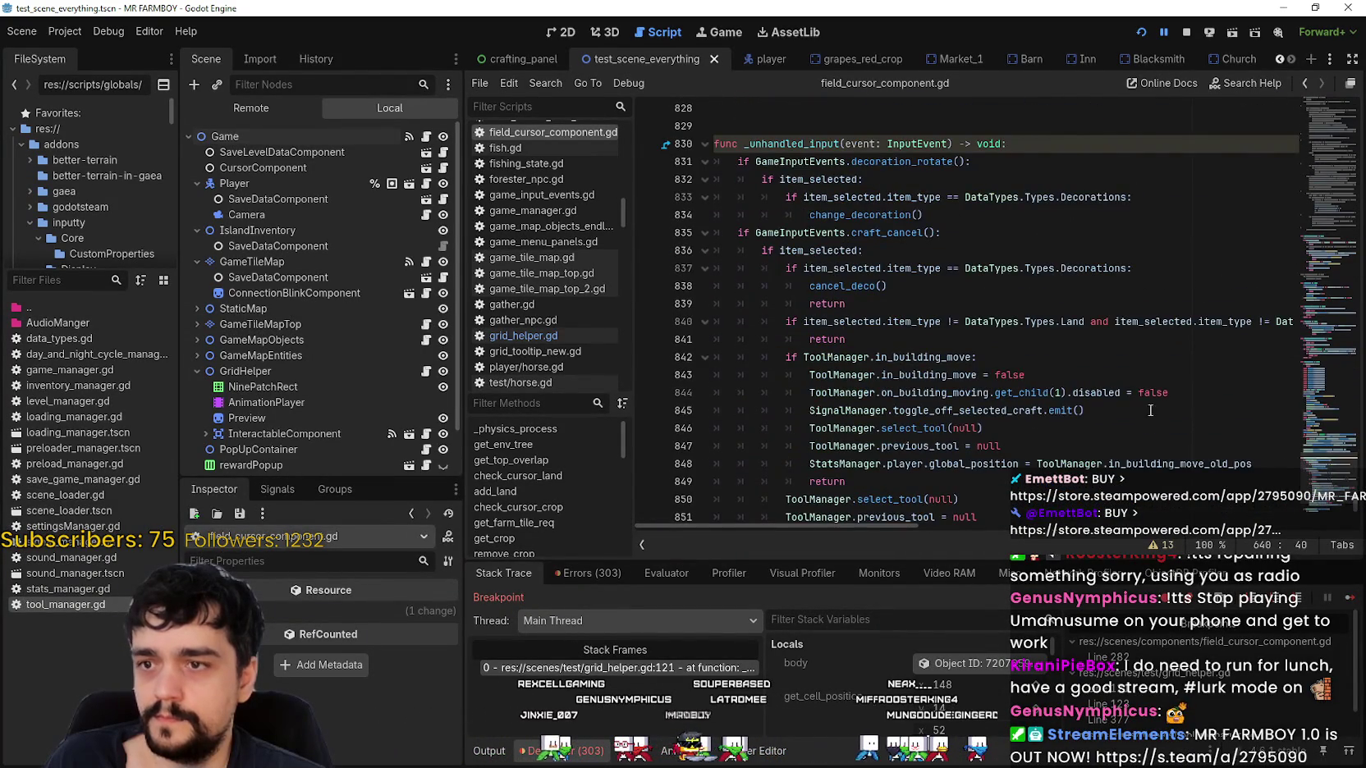
pyautogui.scroll(-4, 901, 343)
pyautogui.click(901, 343)
pyautogui.scroll(-1, 901, 343)
pyautogui.click(901, 343)
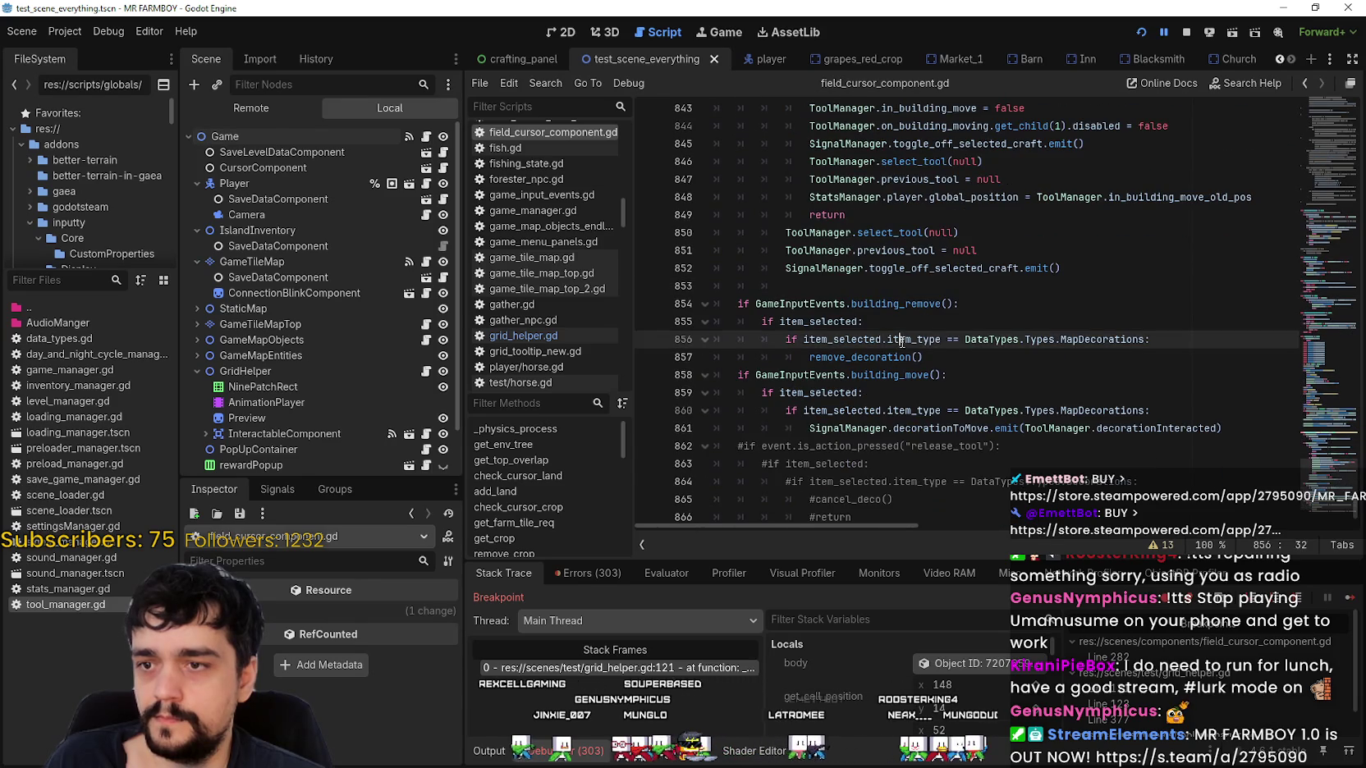
pyautogui.scroll(-2, 907, 316)
pyautogui.click(913, 285)
pyautogui.doubleClick(925, 321)
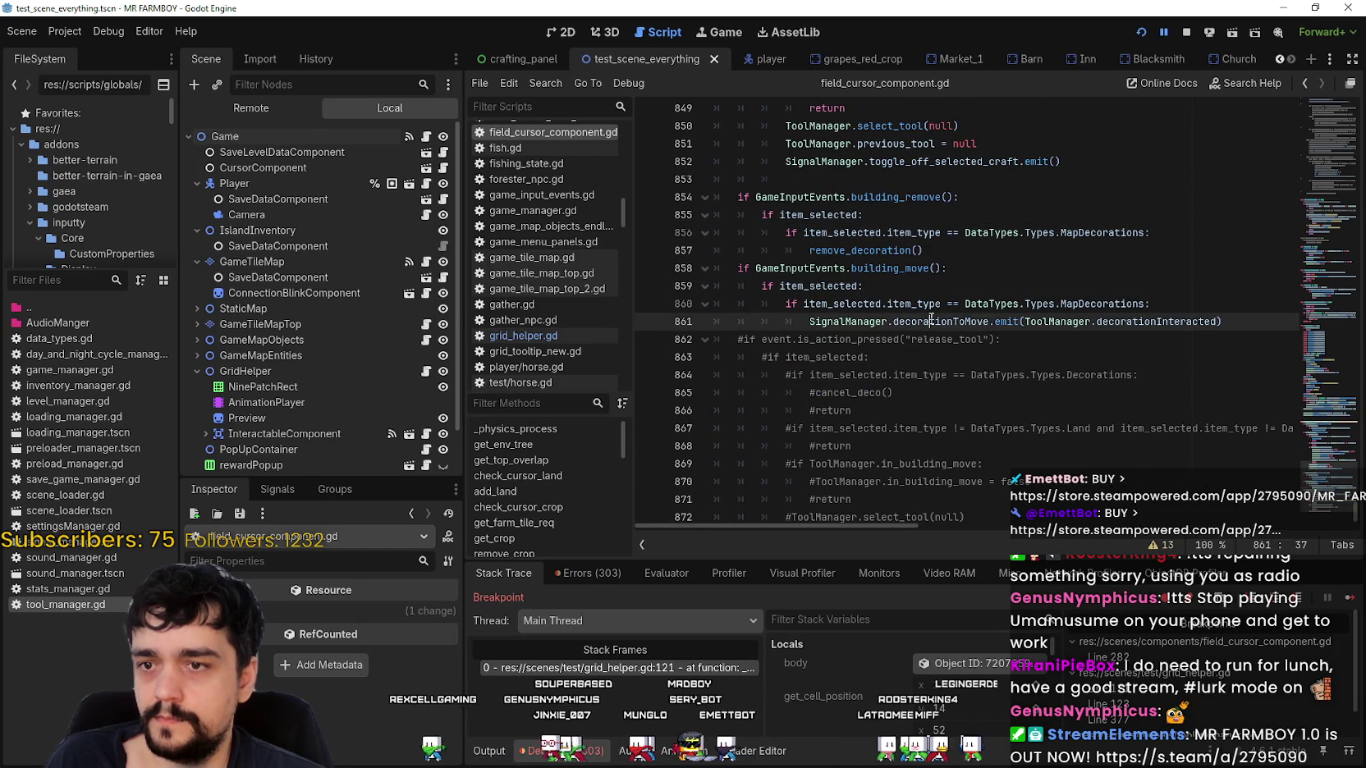
pyautogui.click(914, 286)
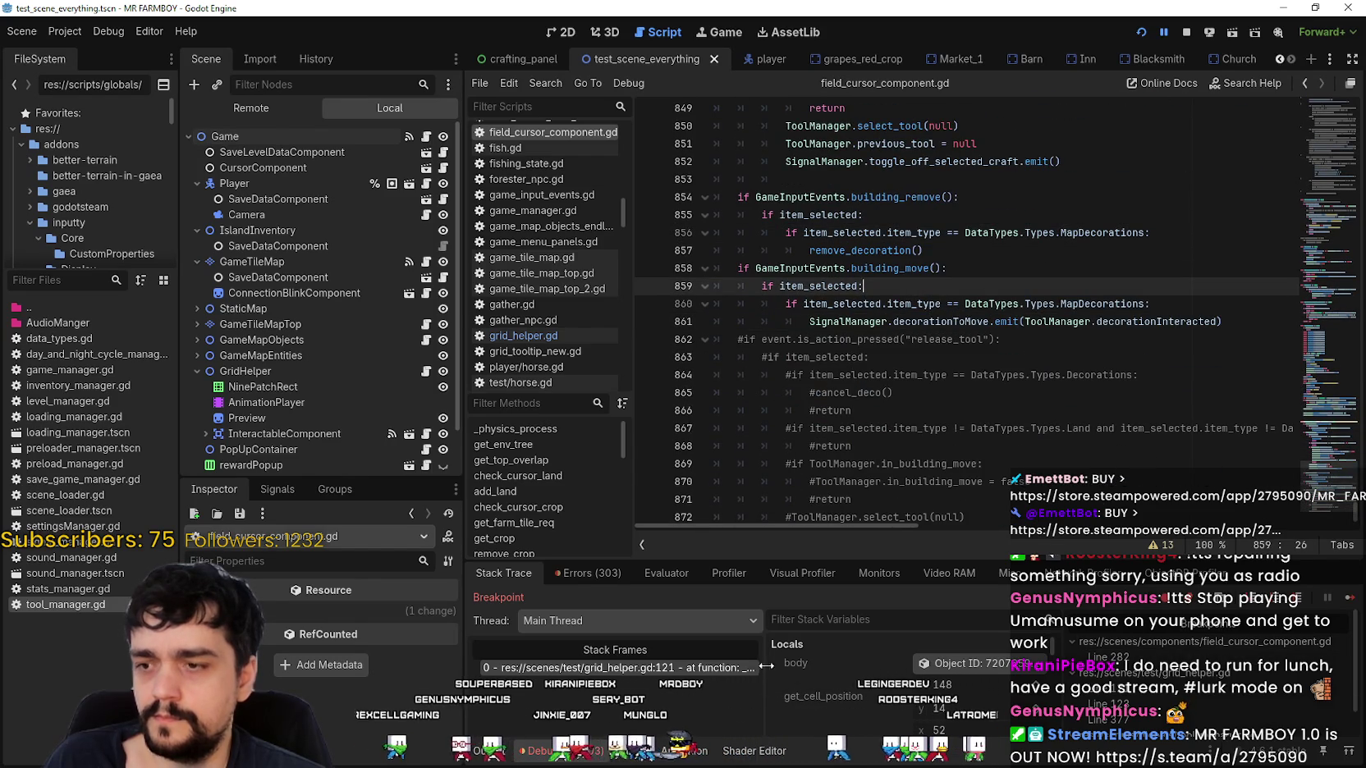
# Inspect the remote ToolManager and step from line 121 to line 123.
pyautogui.click(251, 108)
pyautogui.click(309, 214)
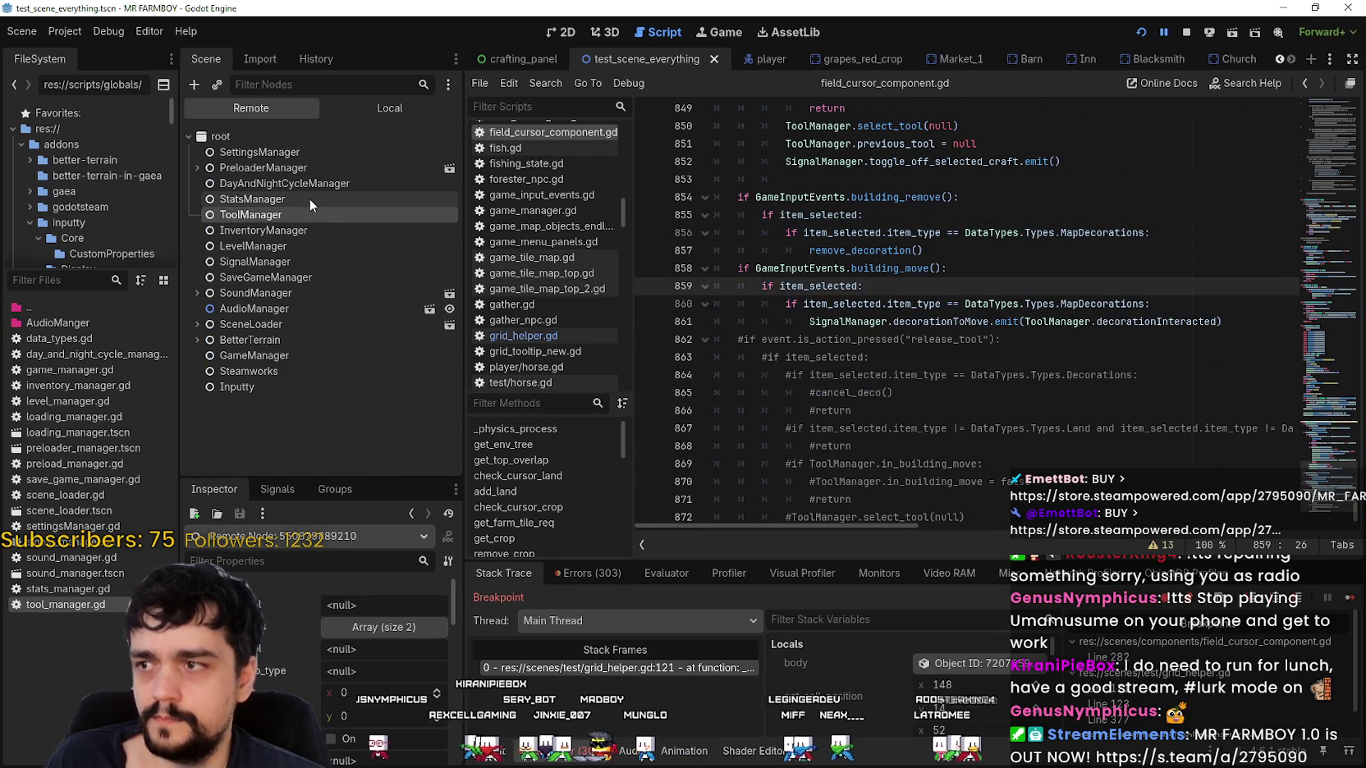
pyautogui.click(1349, 599)
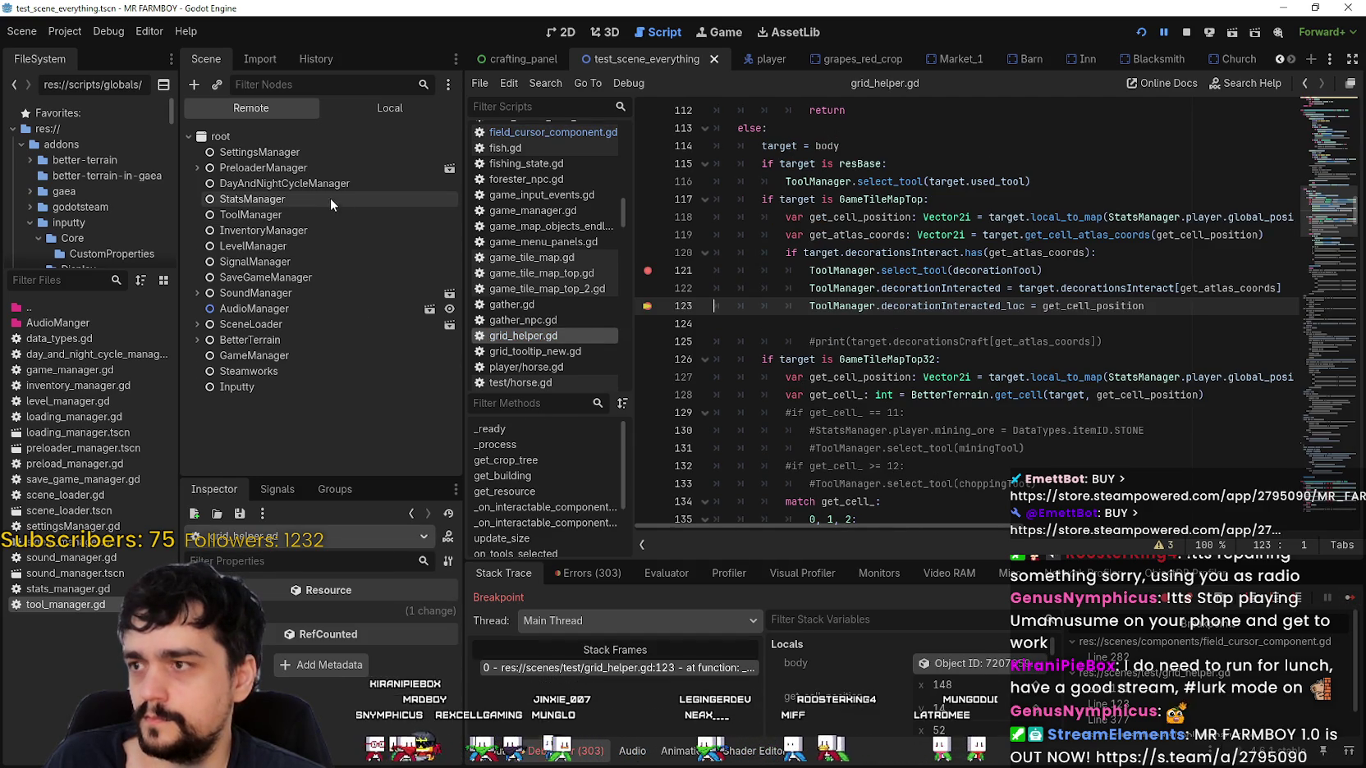
# Check ToolManager, continue, click the decoration again, step to line 123, and resume the game.
pyautogui.click(307, 214)
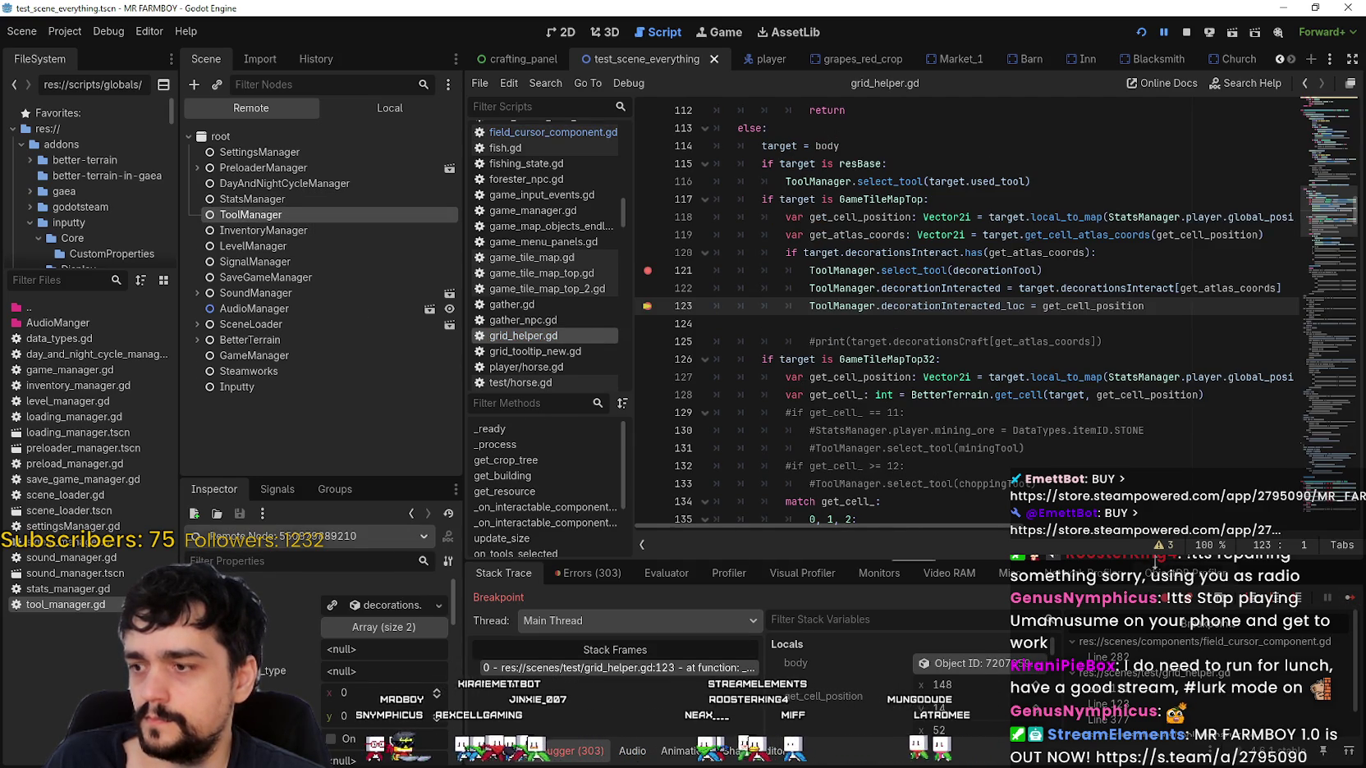
pyautogui.click(1351, 598)
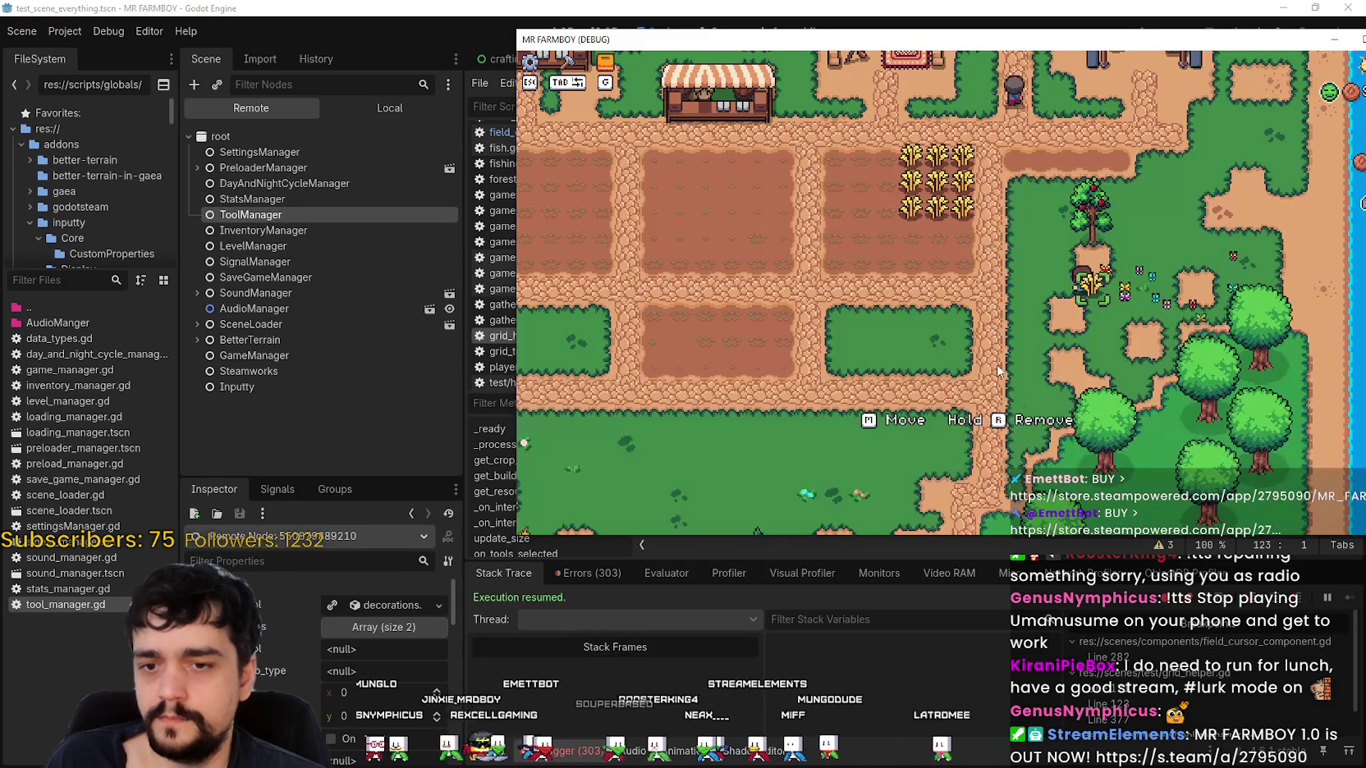
pyautogui.click(1047, 335)
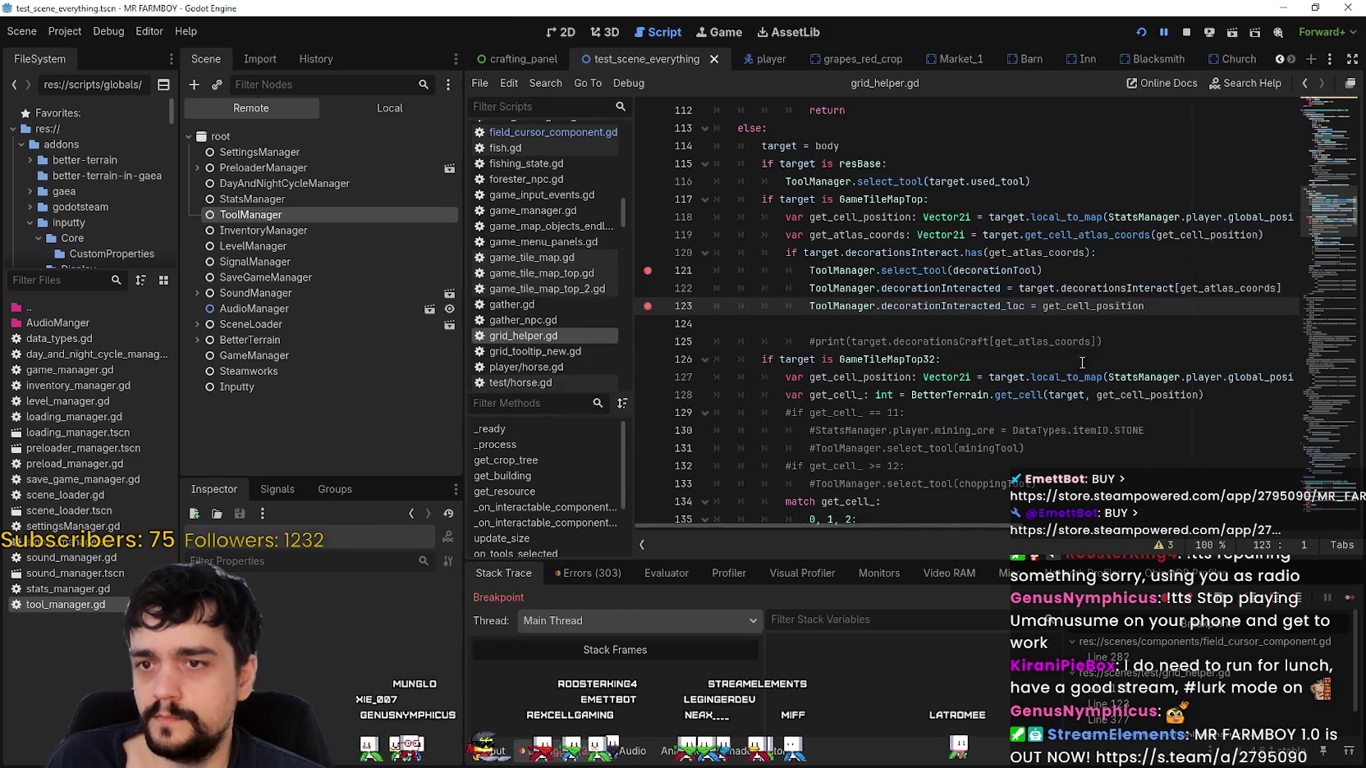
pyautogui.click(1349, 600)
pyautogui.click(1348, 600)
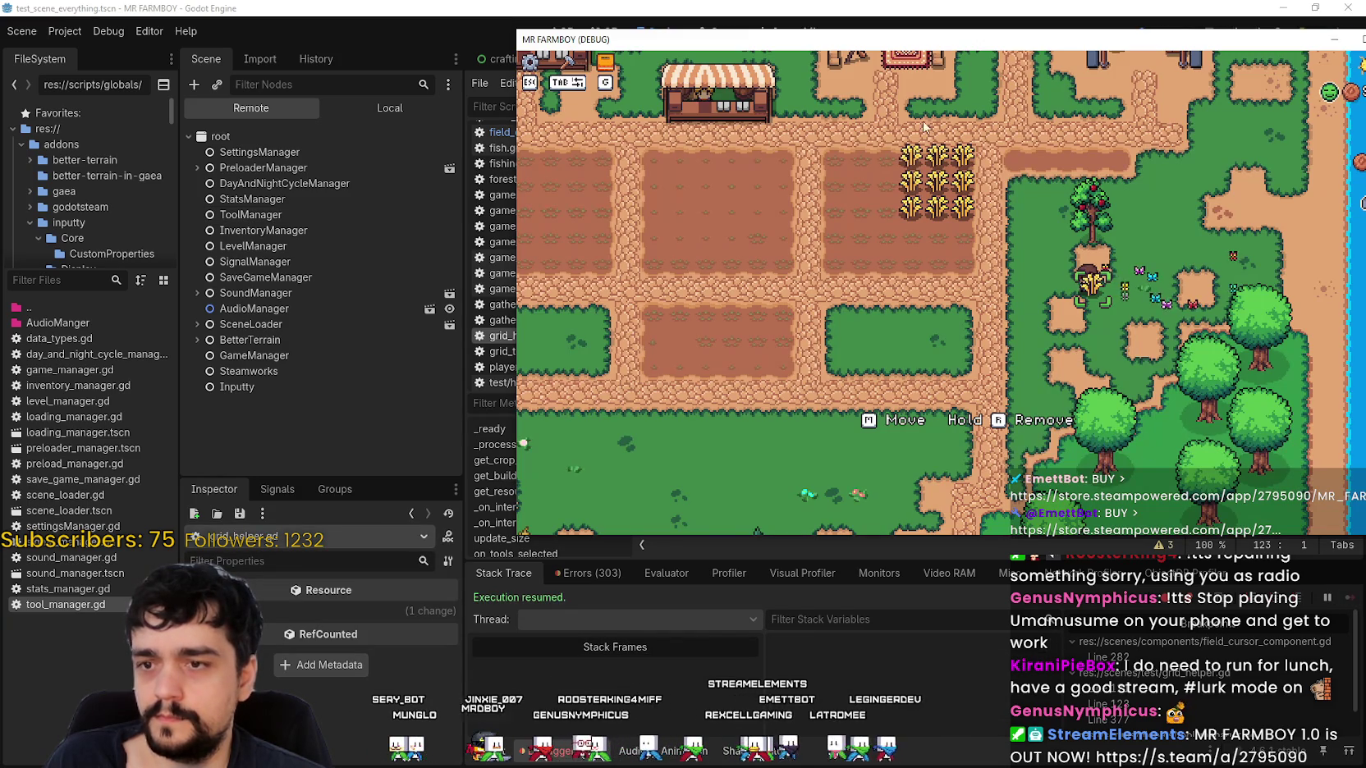
pyautogui.click(274, 218)
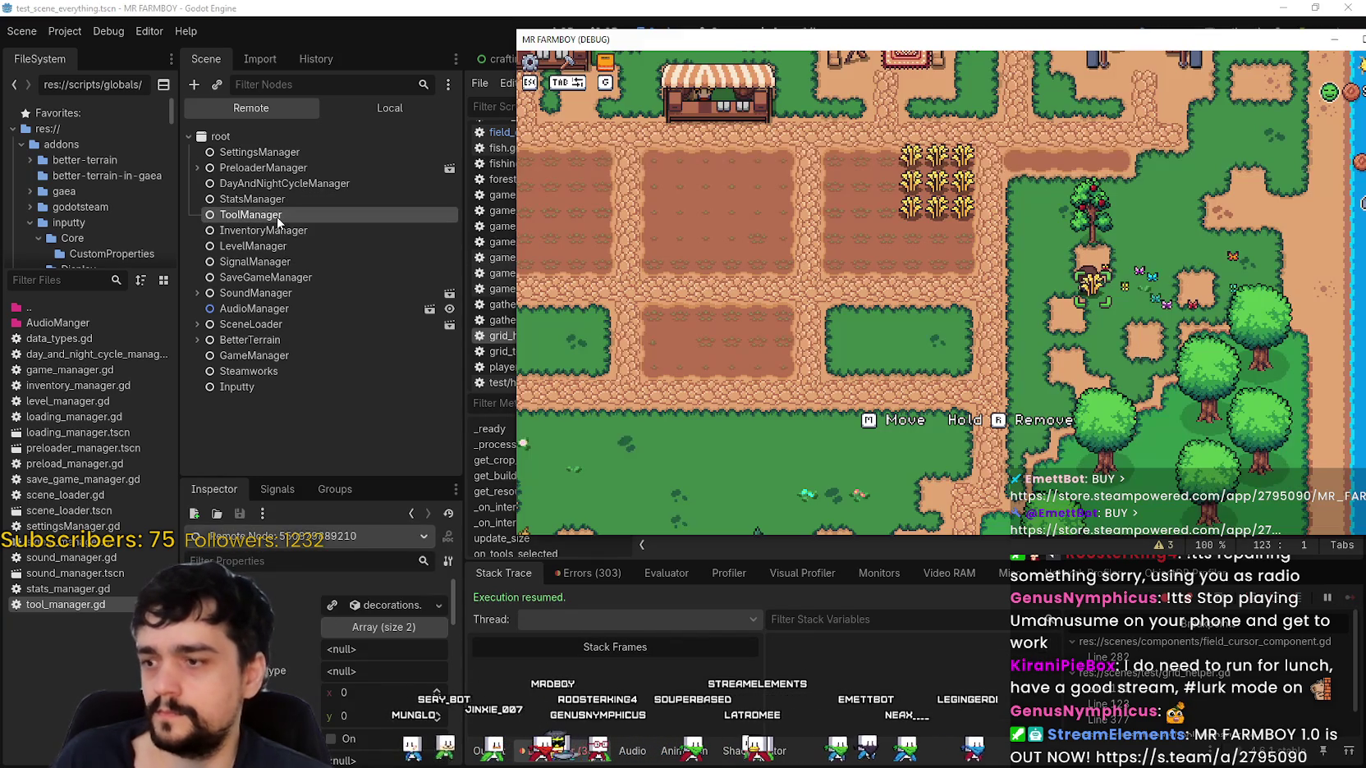
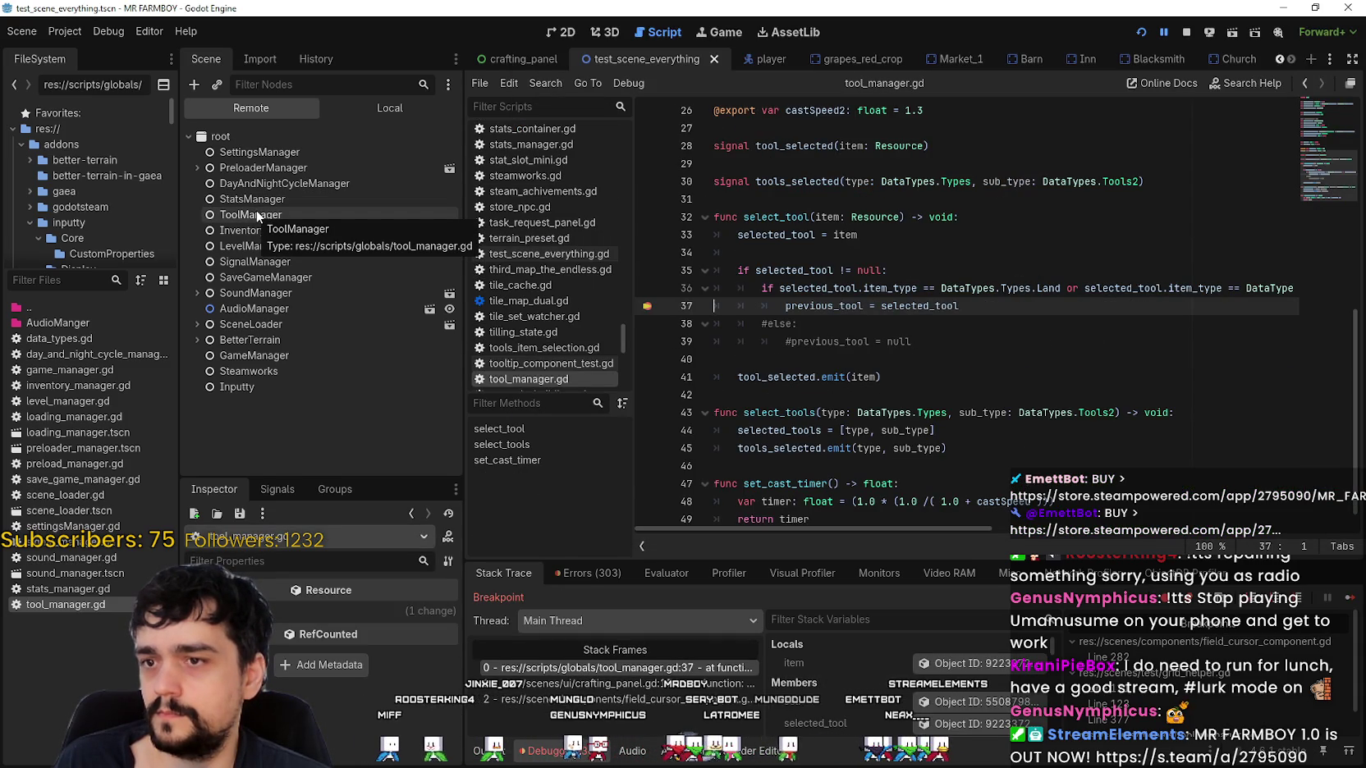
# Inspect the live ToolManager node and expand then collapse its current tool resource.
pyautogui.moveTo(762, 288)
pyautogui.mouseDown()
pyautogui.moveTo(1292, 286)
pyautogui.moveTo(1254, 279)
pyautogui.mouseUp()
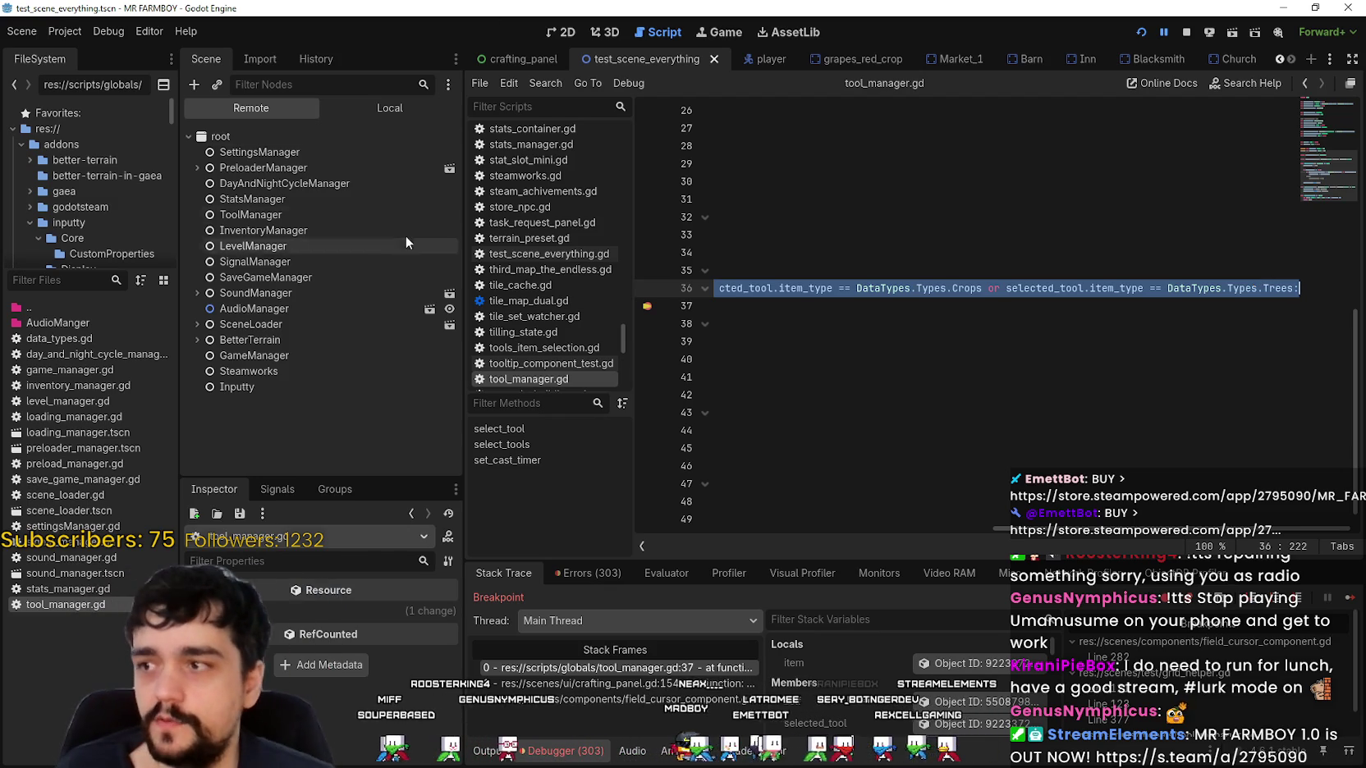
pyautogui.click(374, 214)
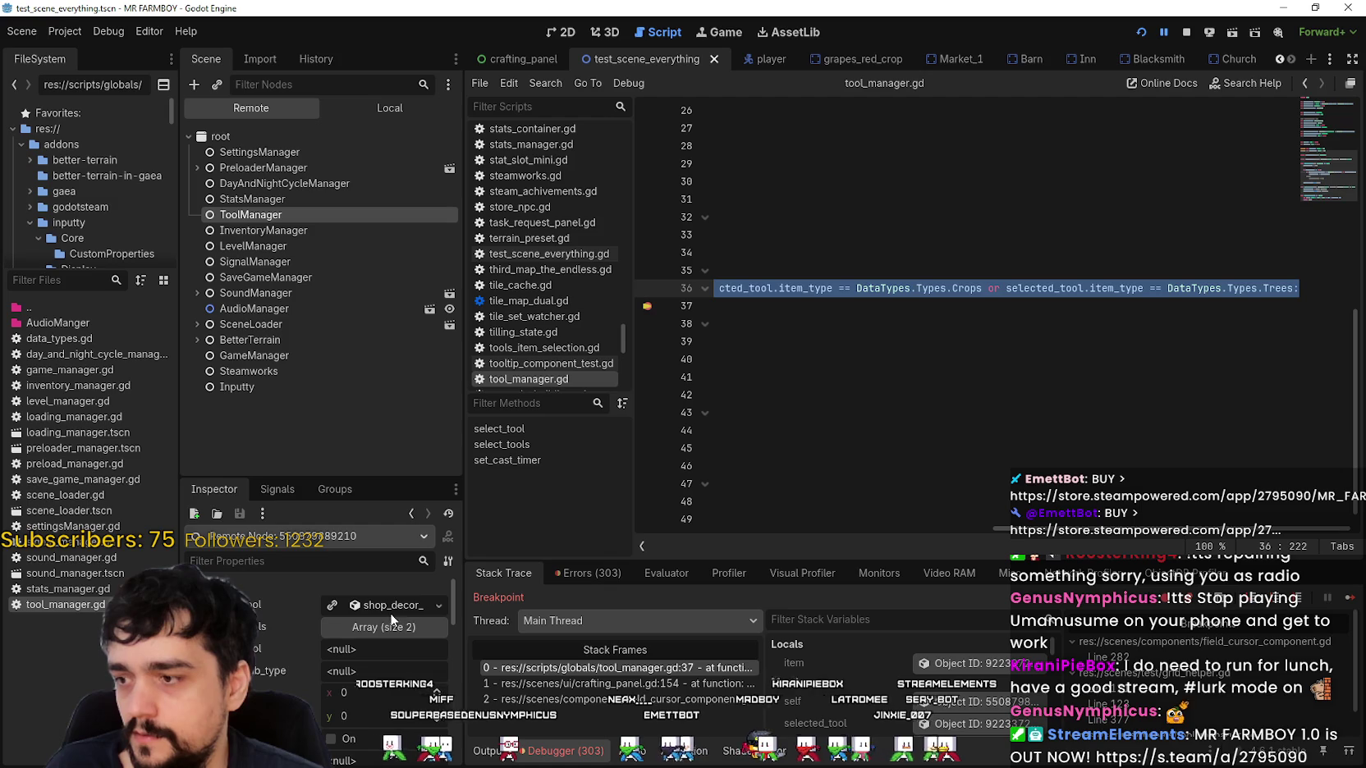
pyautogui.click(384, 607)
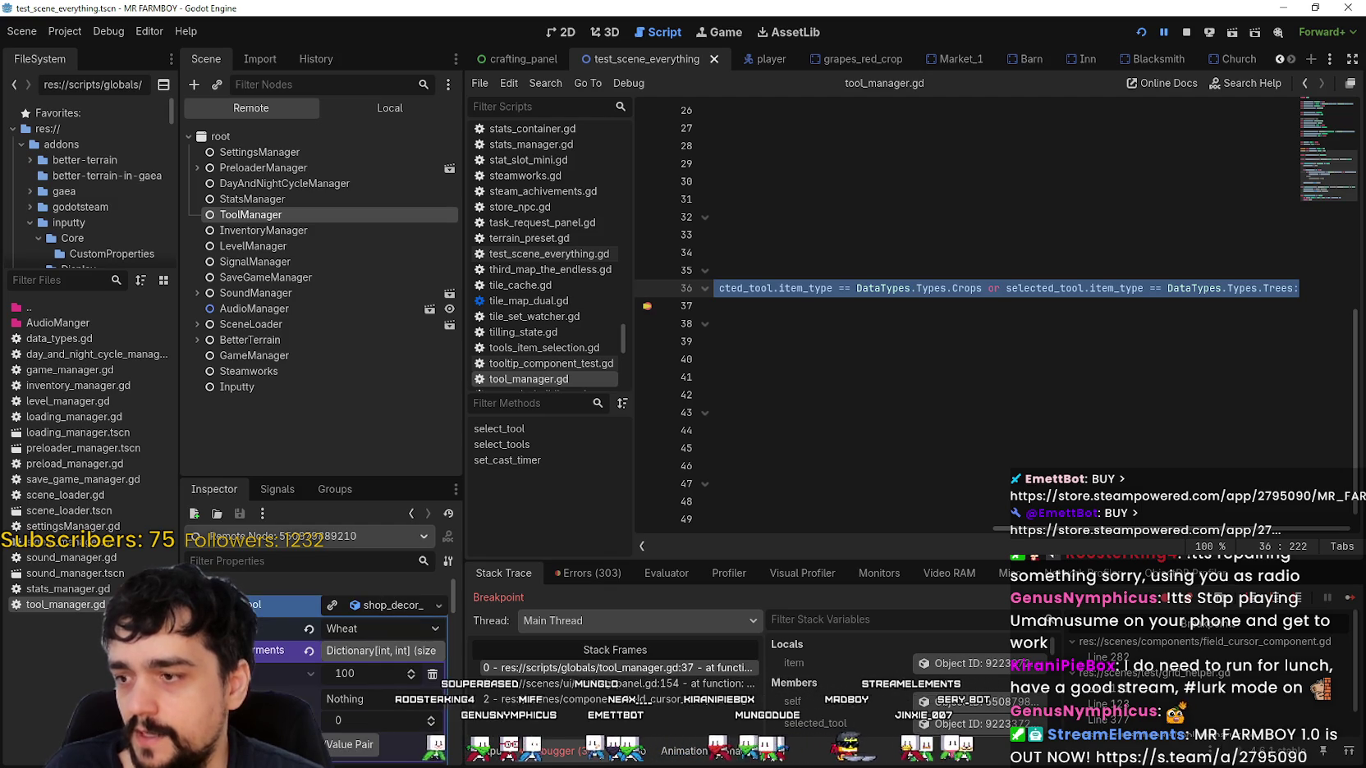
pyautogui.click(382, 606)
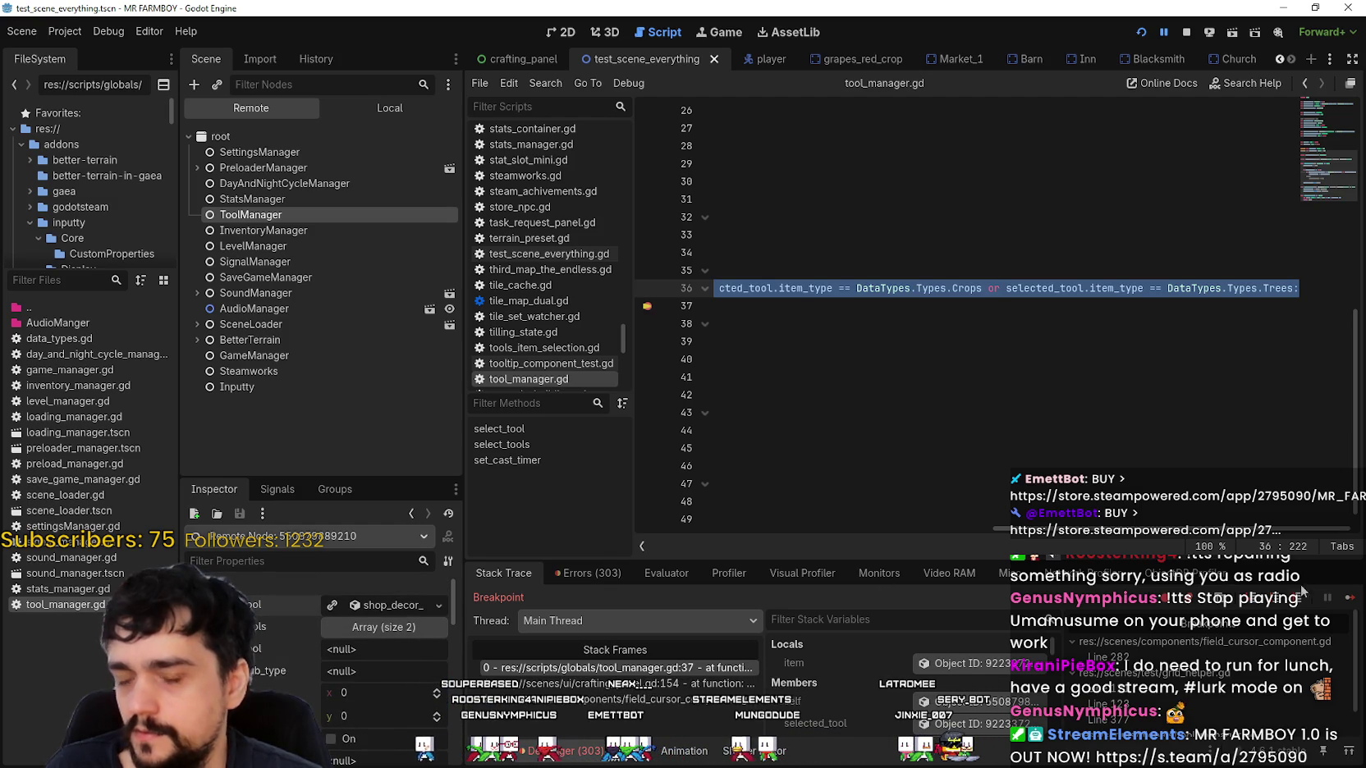
pyautogui.moveTo(1197, 530); pyautogui.dragTo(725, 510)
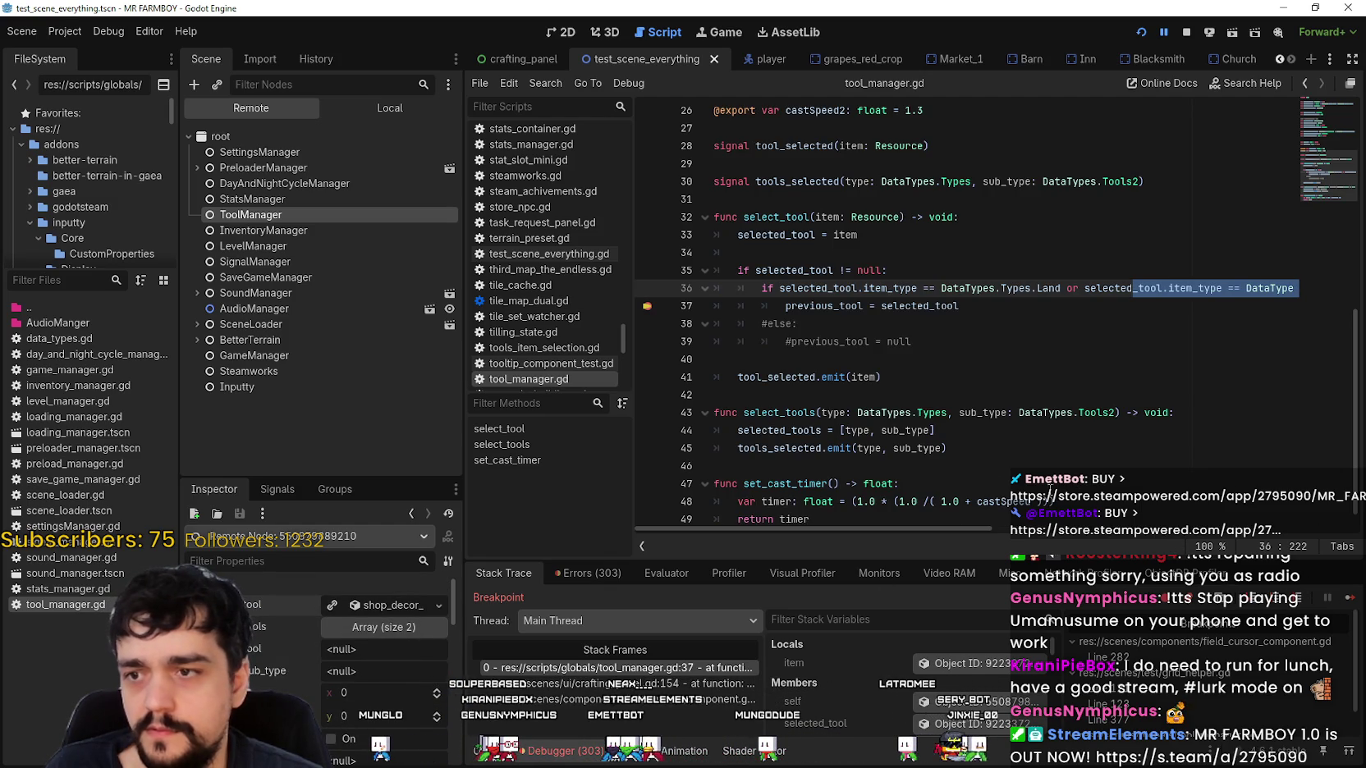
pyautogui.click(928, 324)
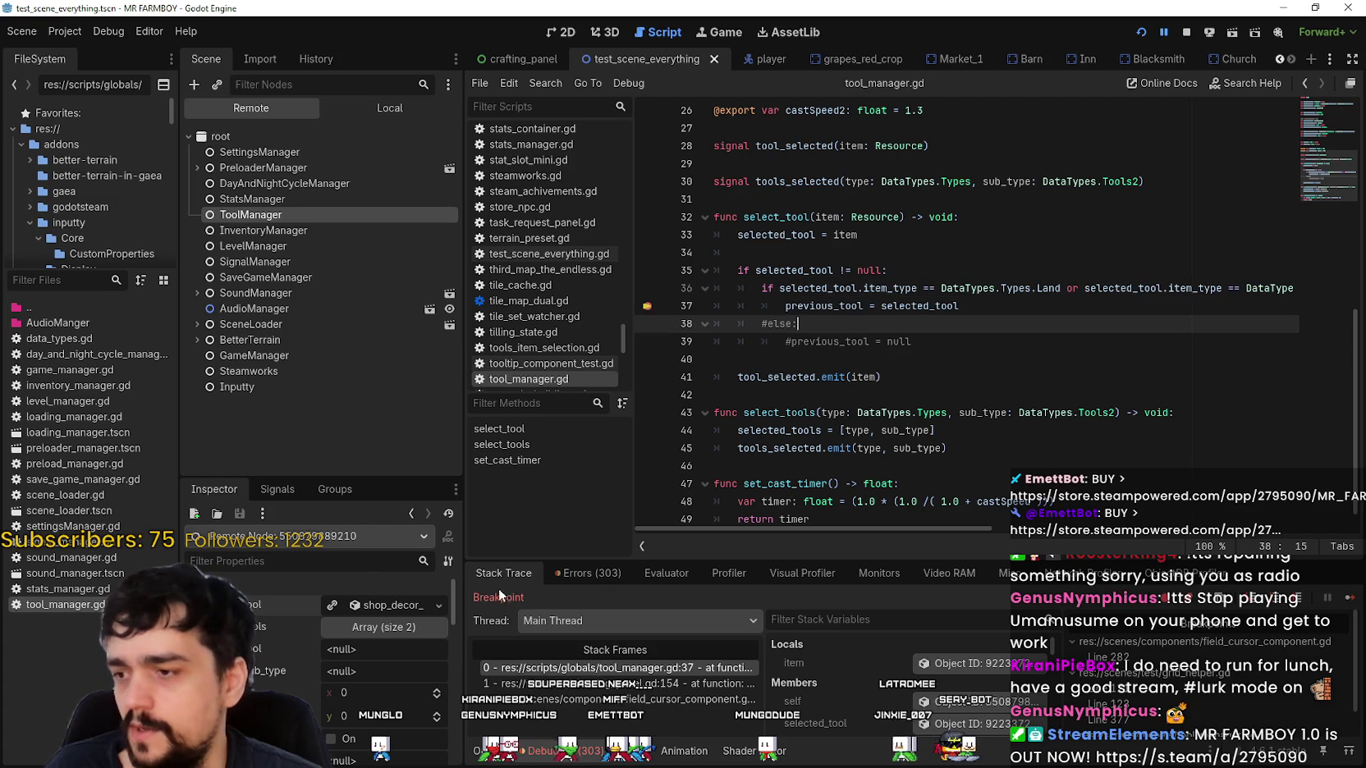
# Glance at StatsManager, re-examine ToolManager's shop decoration resource fields, then resume from the breakpoint.
pyautogui.click(271, 199)
pyautogui.click(275, 216)
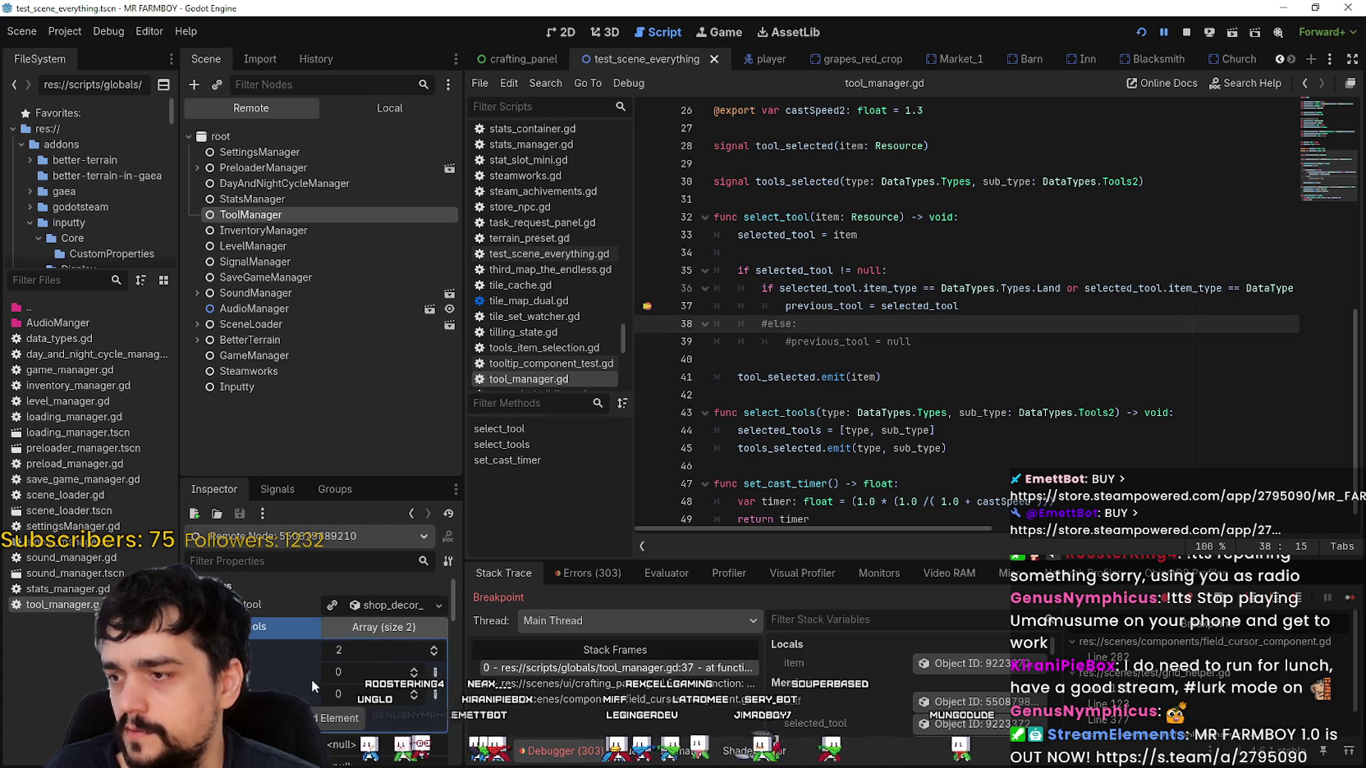
pyautogui.click(386, 605)
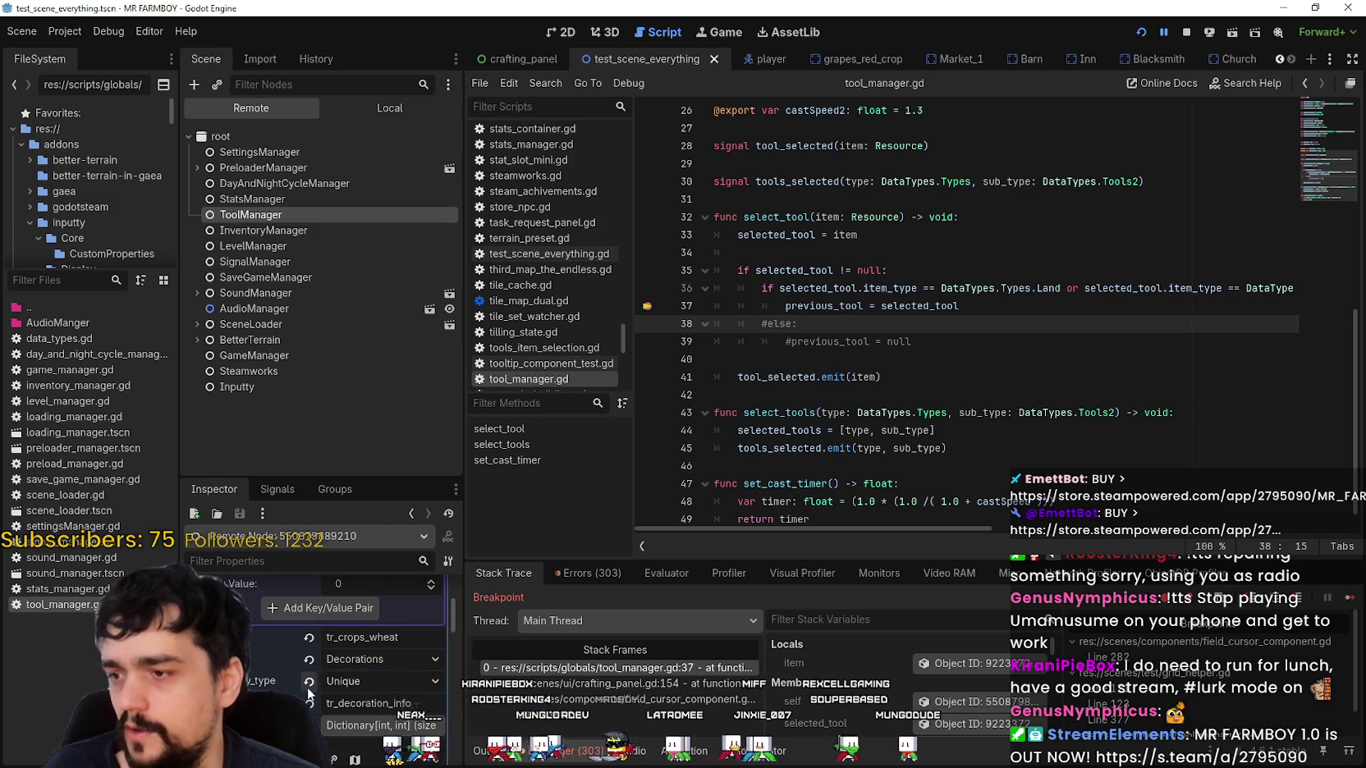
pyautogui.click(345, 653)
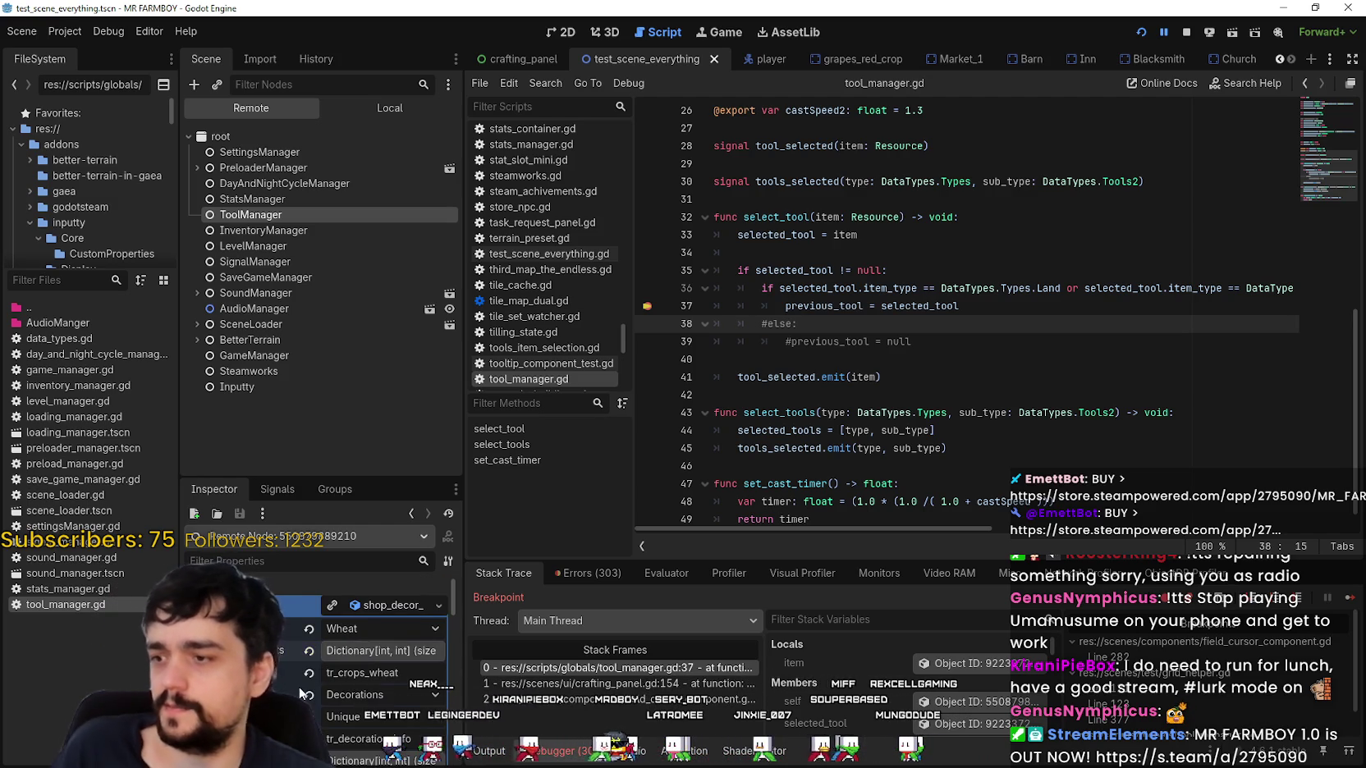
pyautogui.scroll(-2, 276, 668)
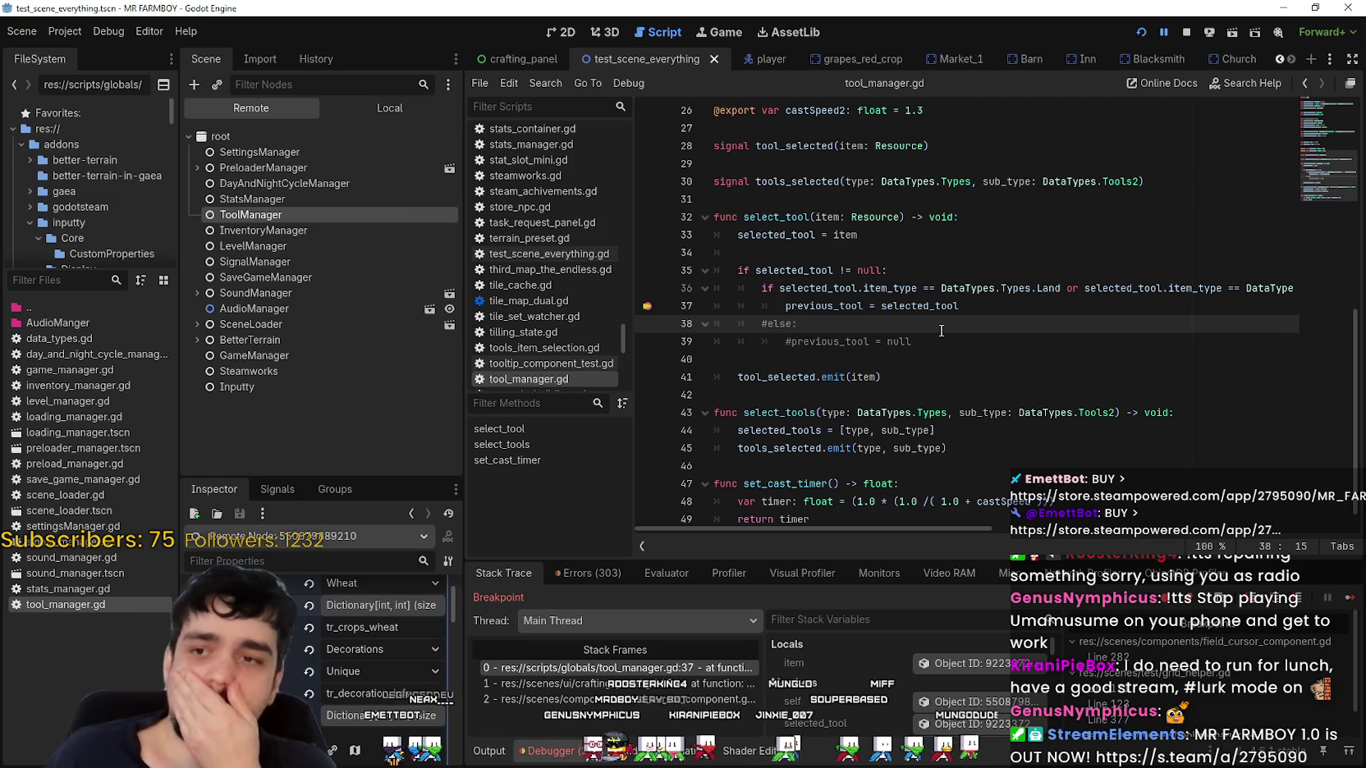
pyautogui.click(1344, 597)
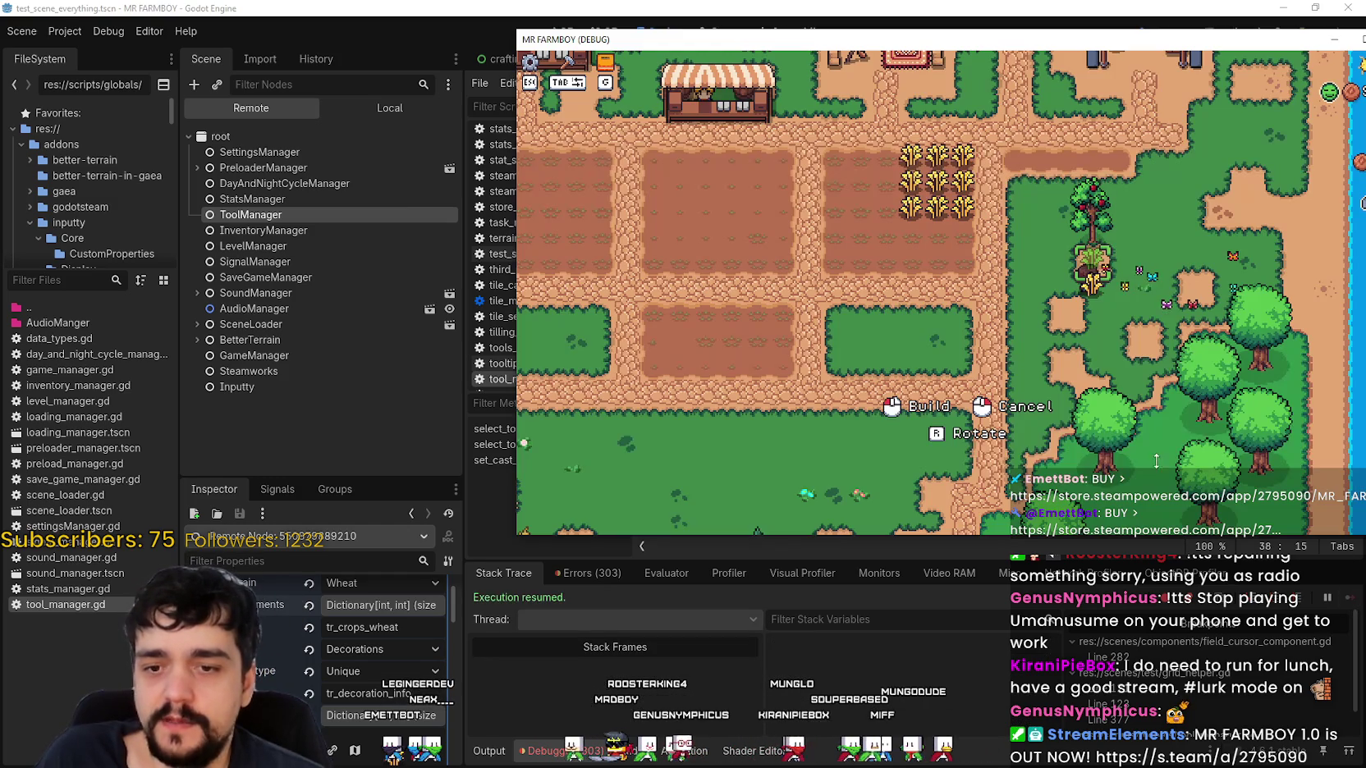
# Walk the player down the map, then return to the editor with the Scene dock on Local.
pyautogui.press('s')
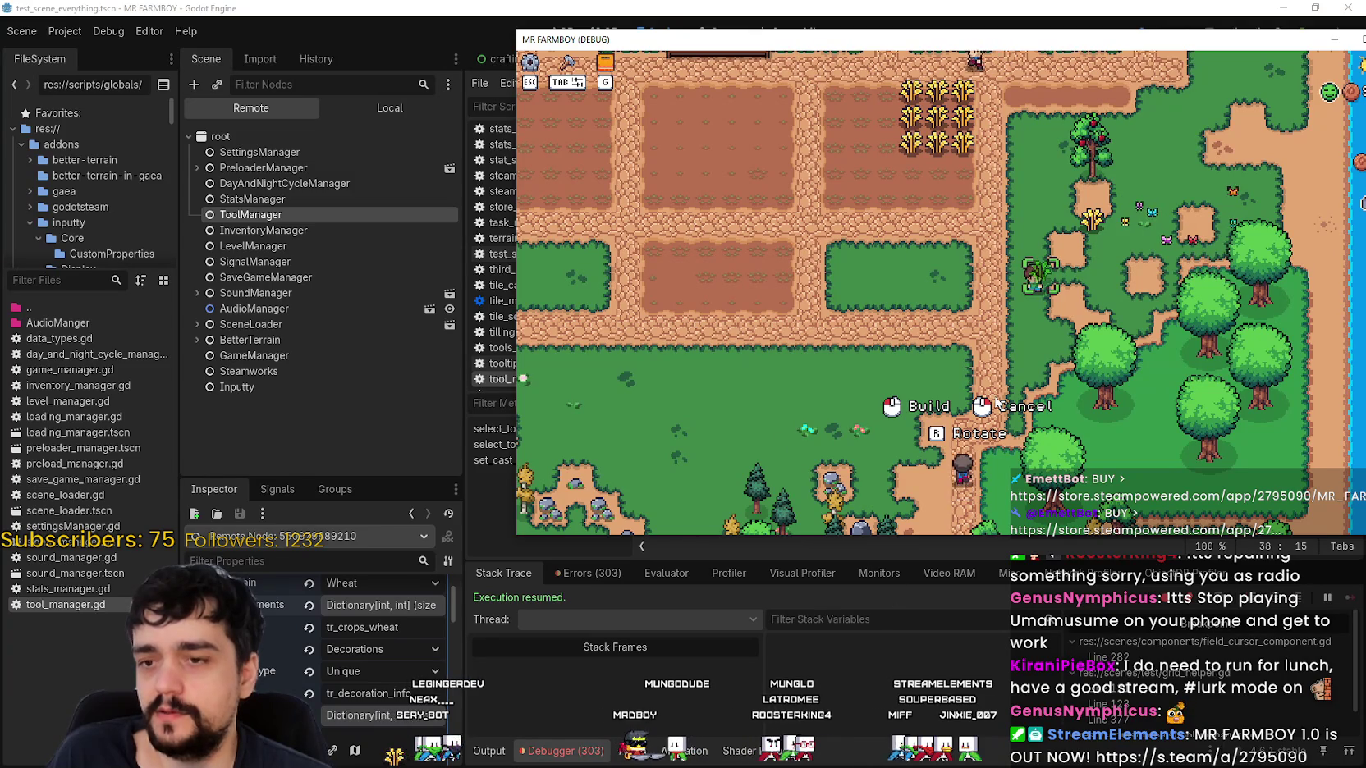
pyautogui.click(858, 599)
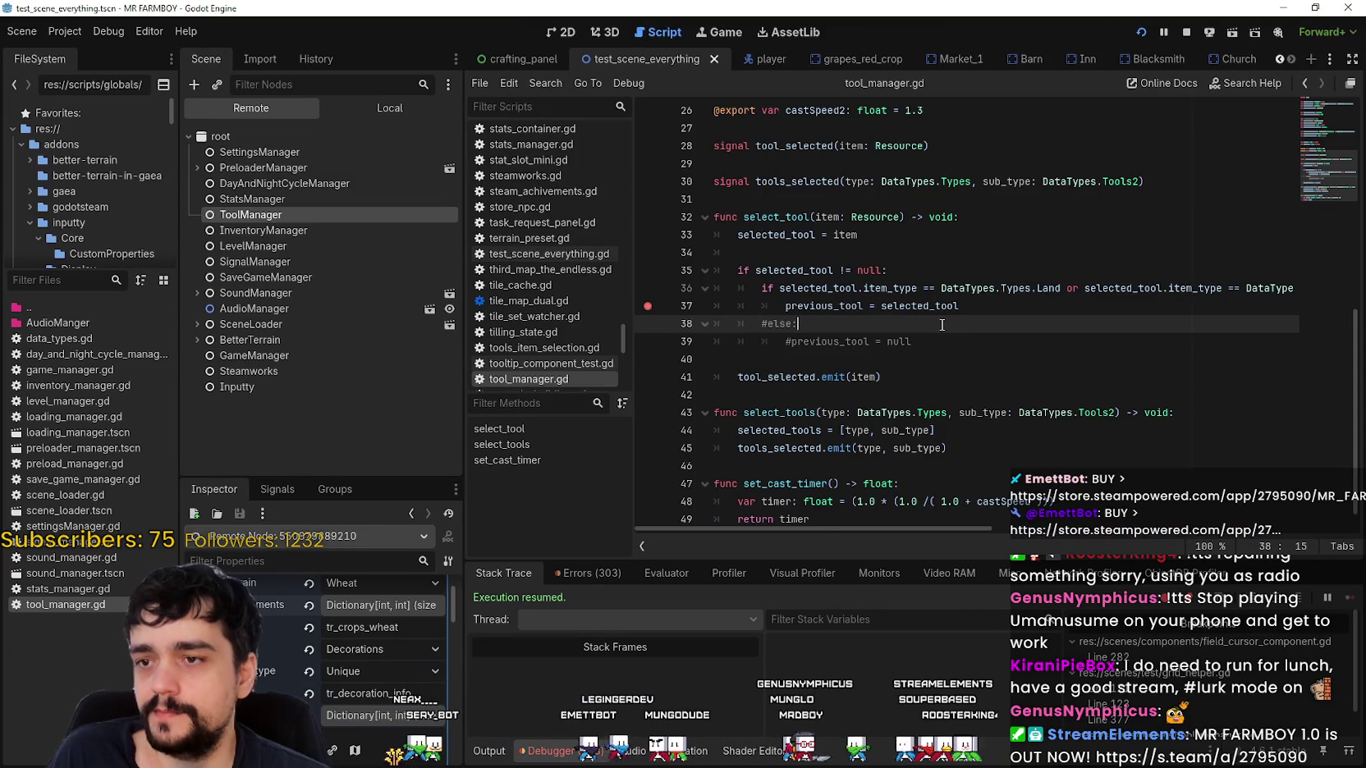
pyautogui.hotkey('alt', 'Tab')
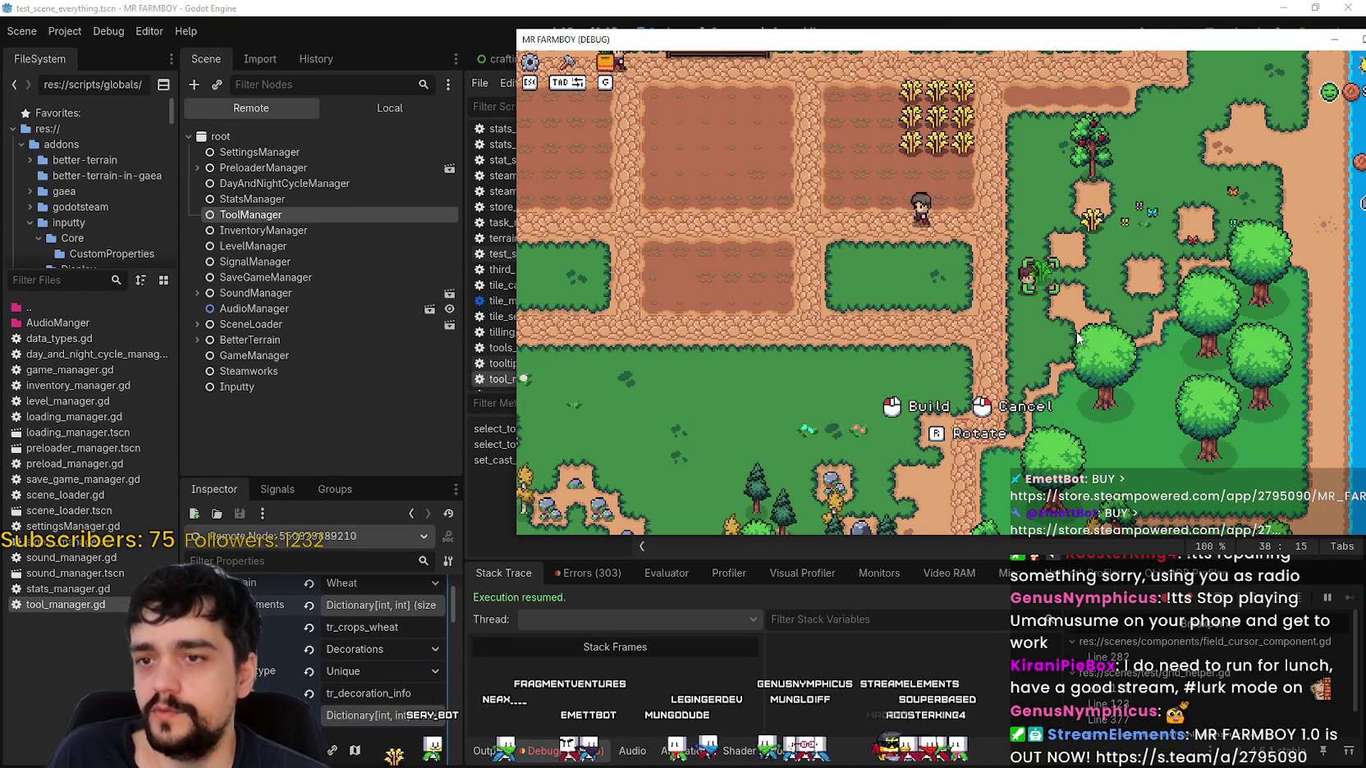
pyautogui.click(387, 6)
pyautogui.click(394, 114)
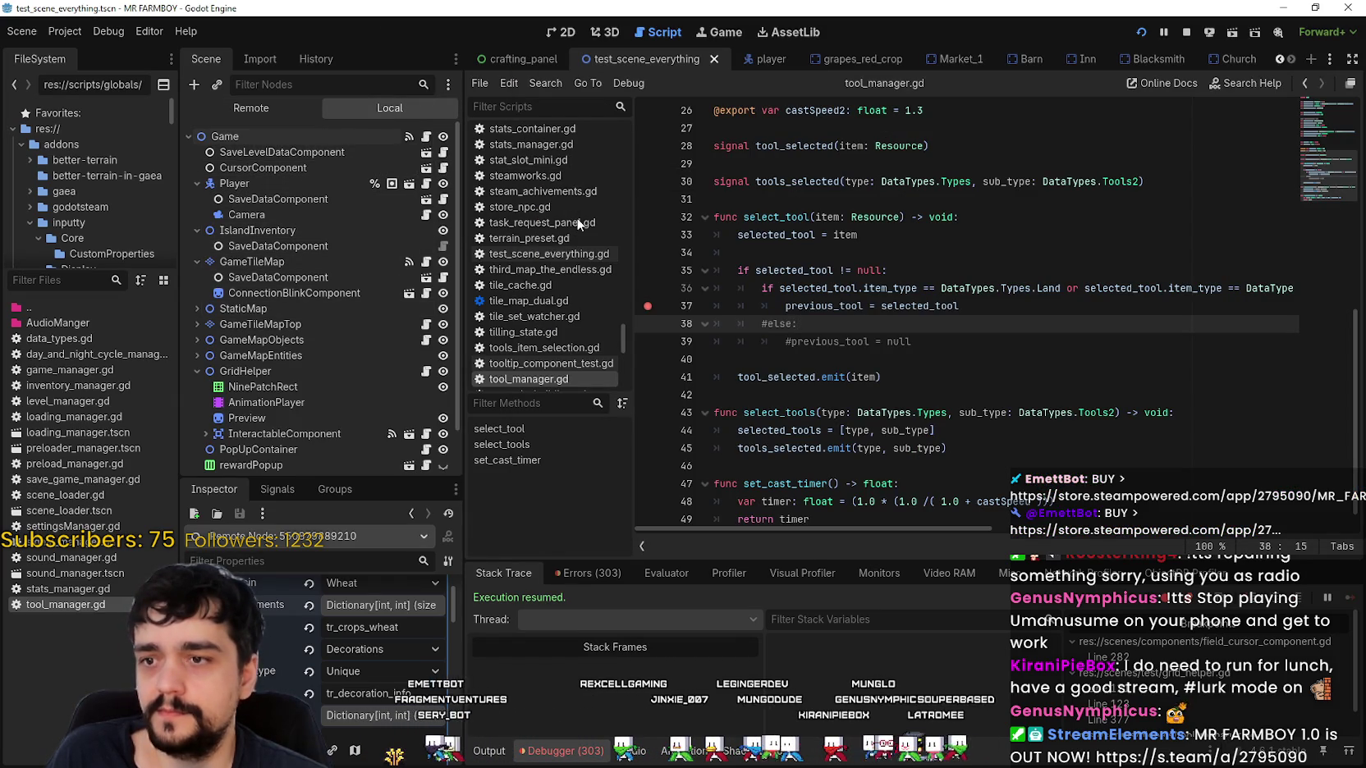
# Open field_cursor_component.gd and review remove_decoration and decorationInteracted around lines 857–861.
pyautogui.click(445, 167)
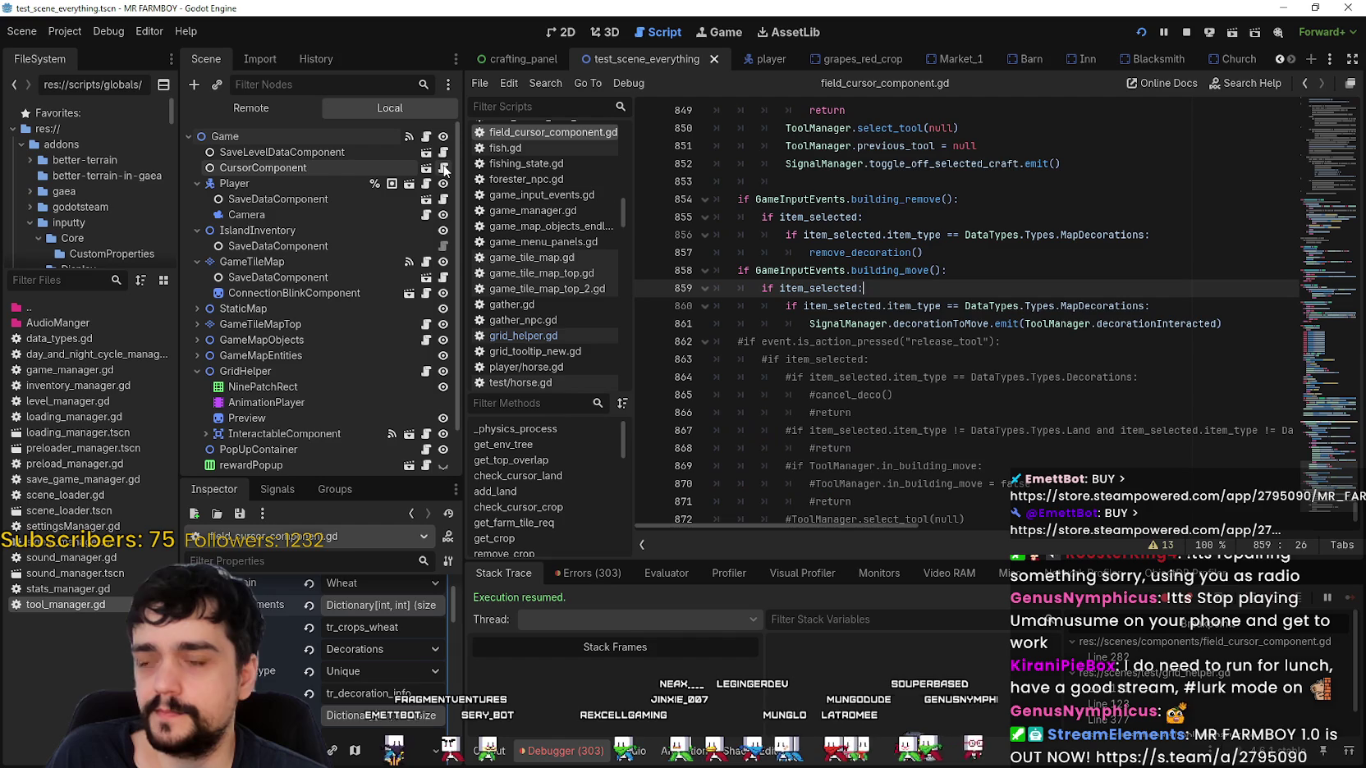
pyautogui.scroll(1, 1156, 326)
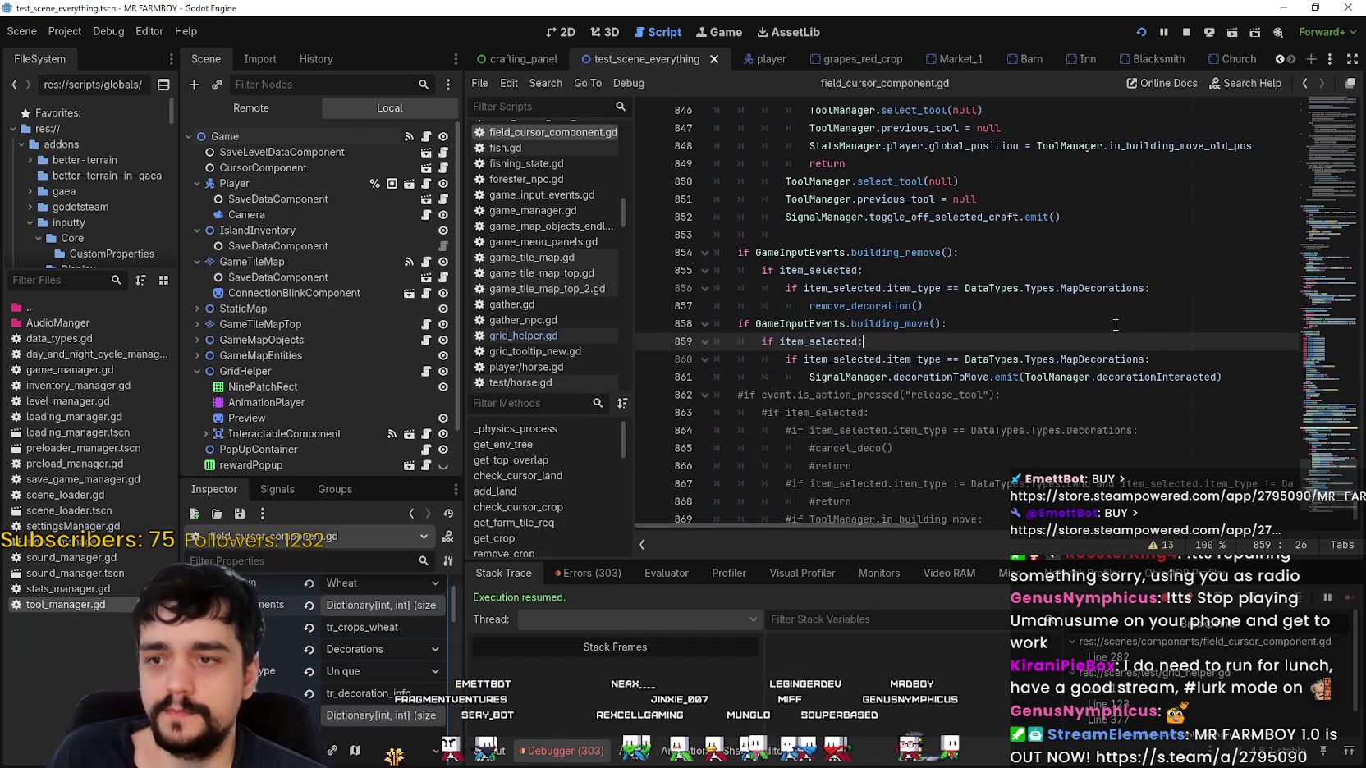
pyautogui.scroll(-1, 1116, 325)
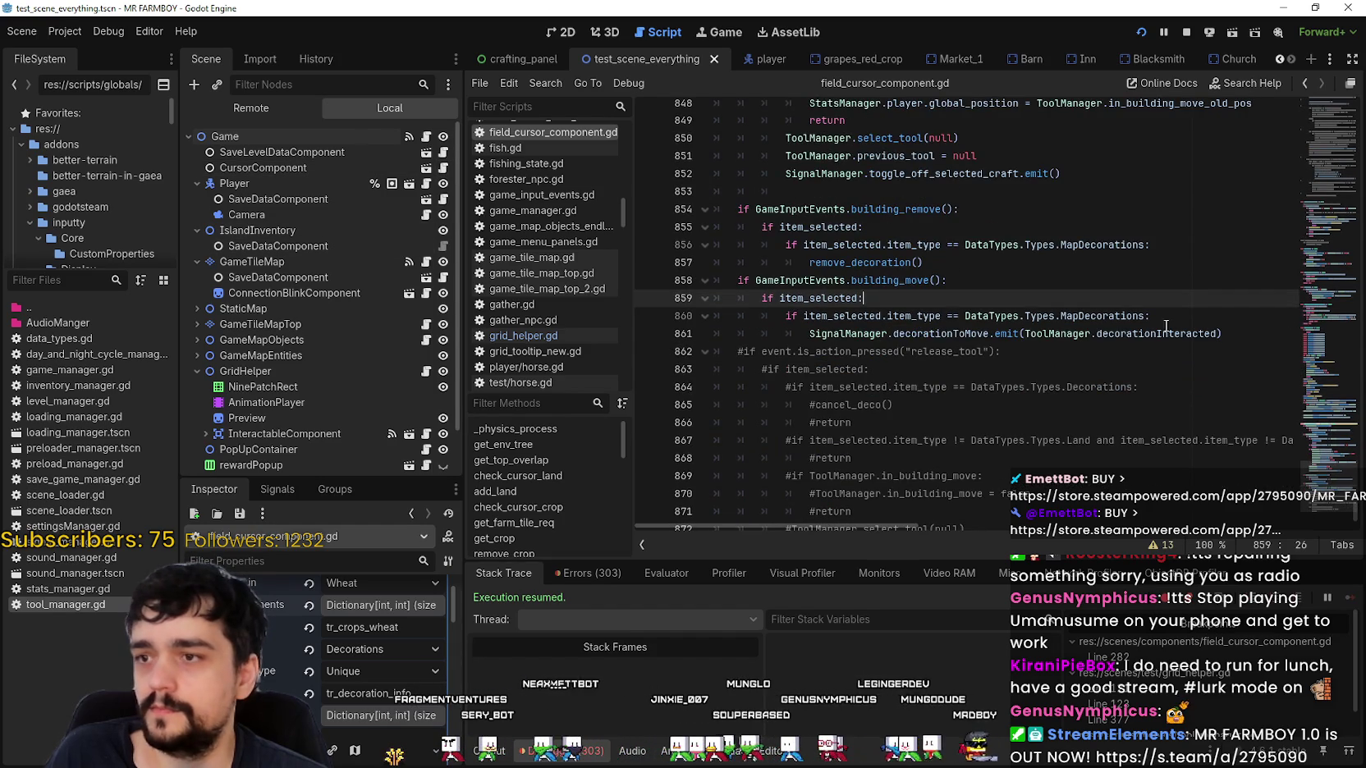
pyautogui.scroll(1, 1149, 328)
pyautogui.click(1130, 408)
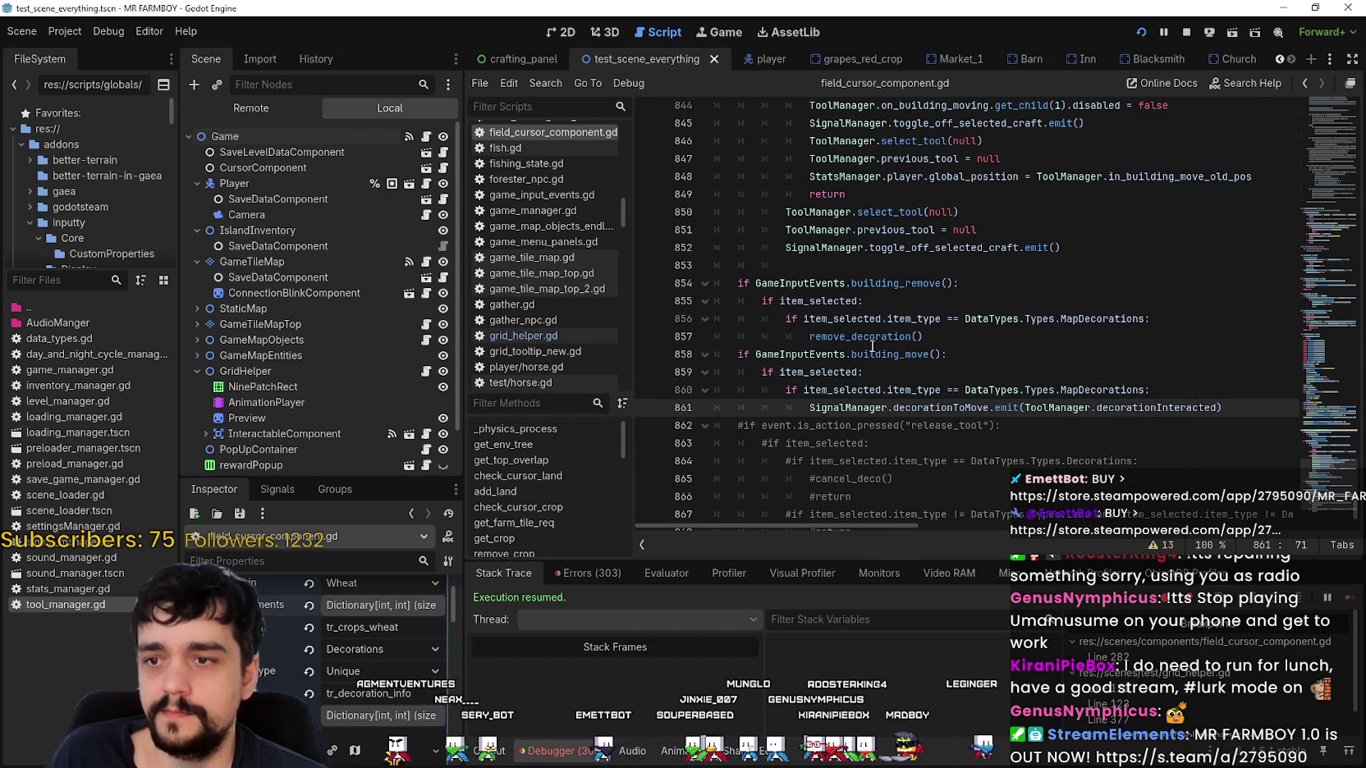
pyautogui.scroll(2, 1028, 469)
pyautogui.click(882, 443)
pyautogui.scroll(-2, 890, 440)
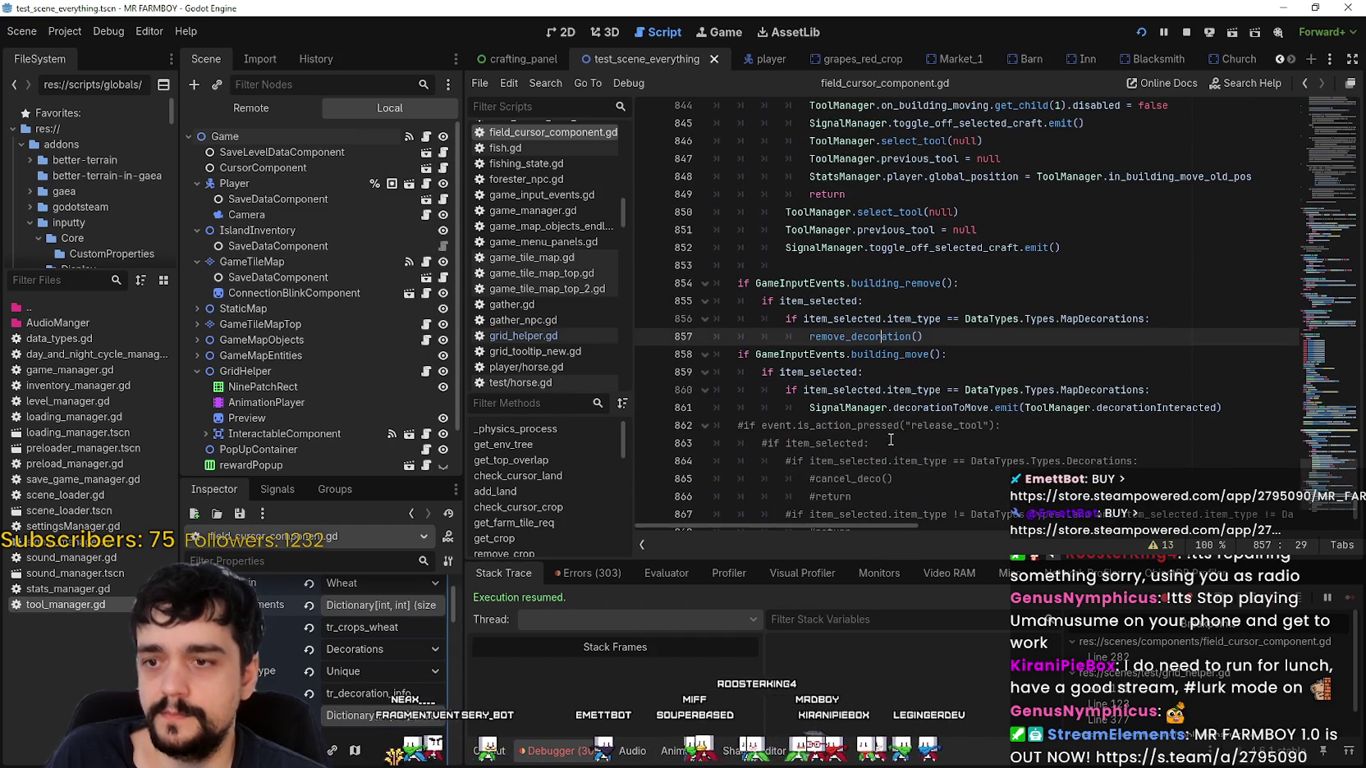
pyautogui.click(898, 410)
pyautogui.scroll(5, 898, 415)
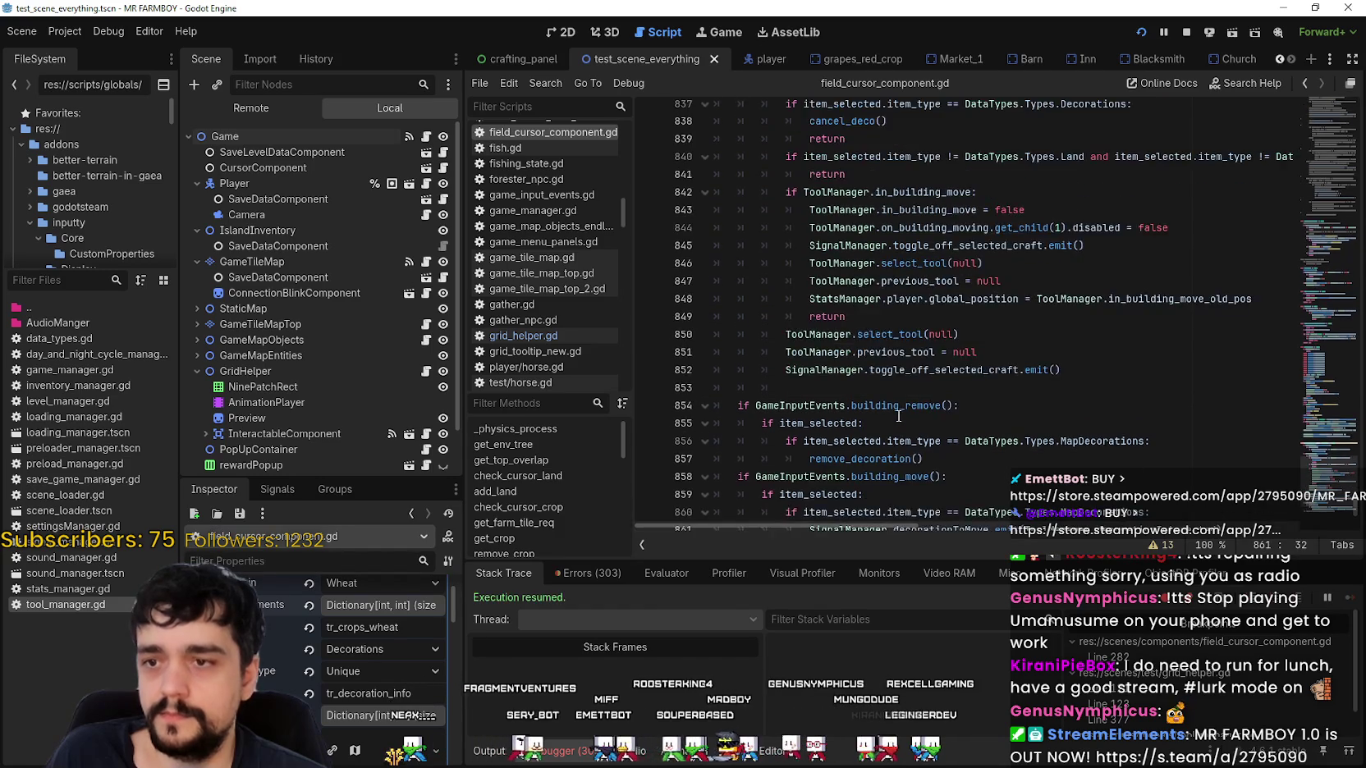
pyautogui.scroll(1, 894, 305)
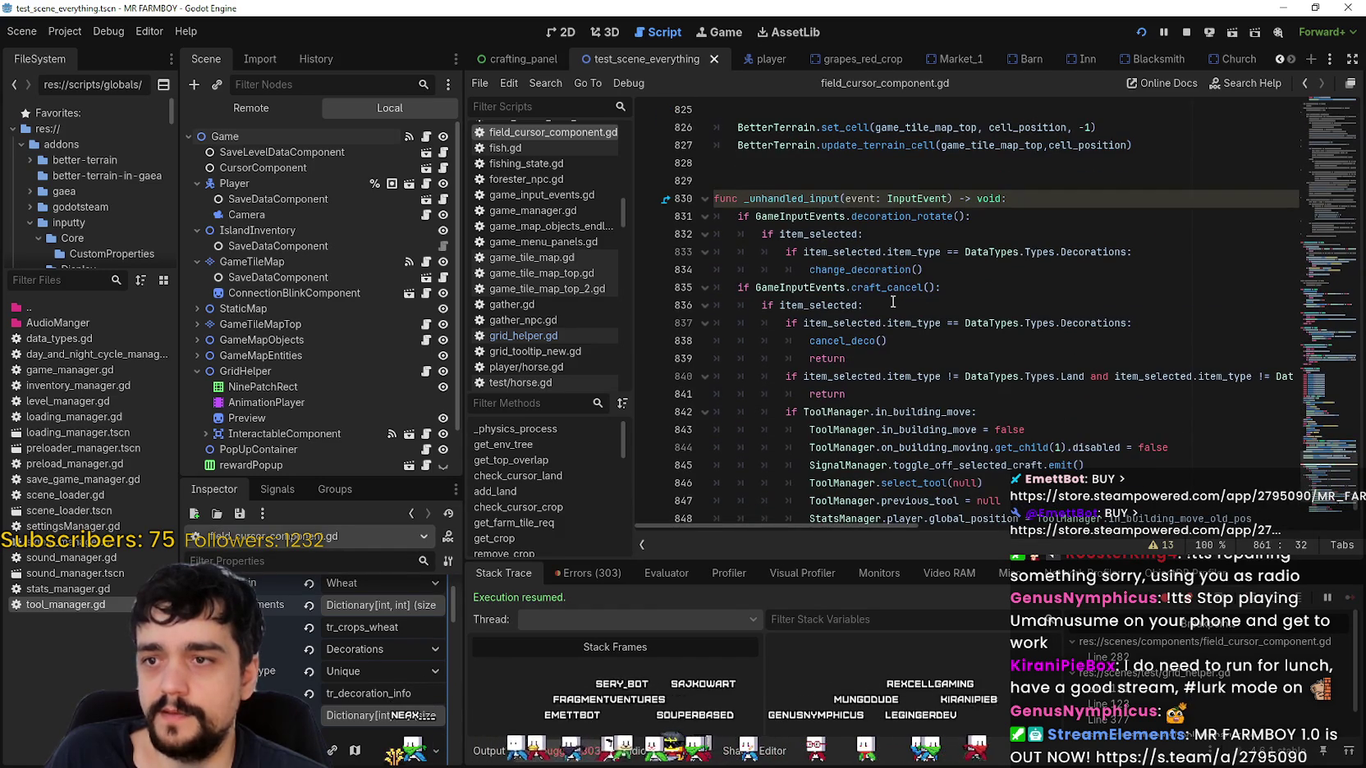
pyautogui.scroll(-1, 885, 340)
# Examine the craft_cancel branch's cancel_deco call and line 837's Decorations item-type check, then return to the game.
pyautogui.click(845, 285)
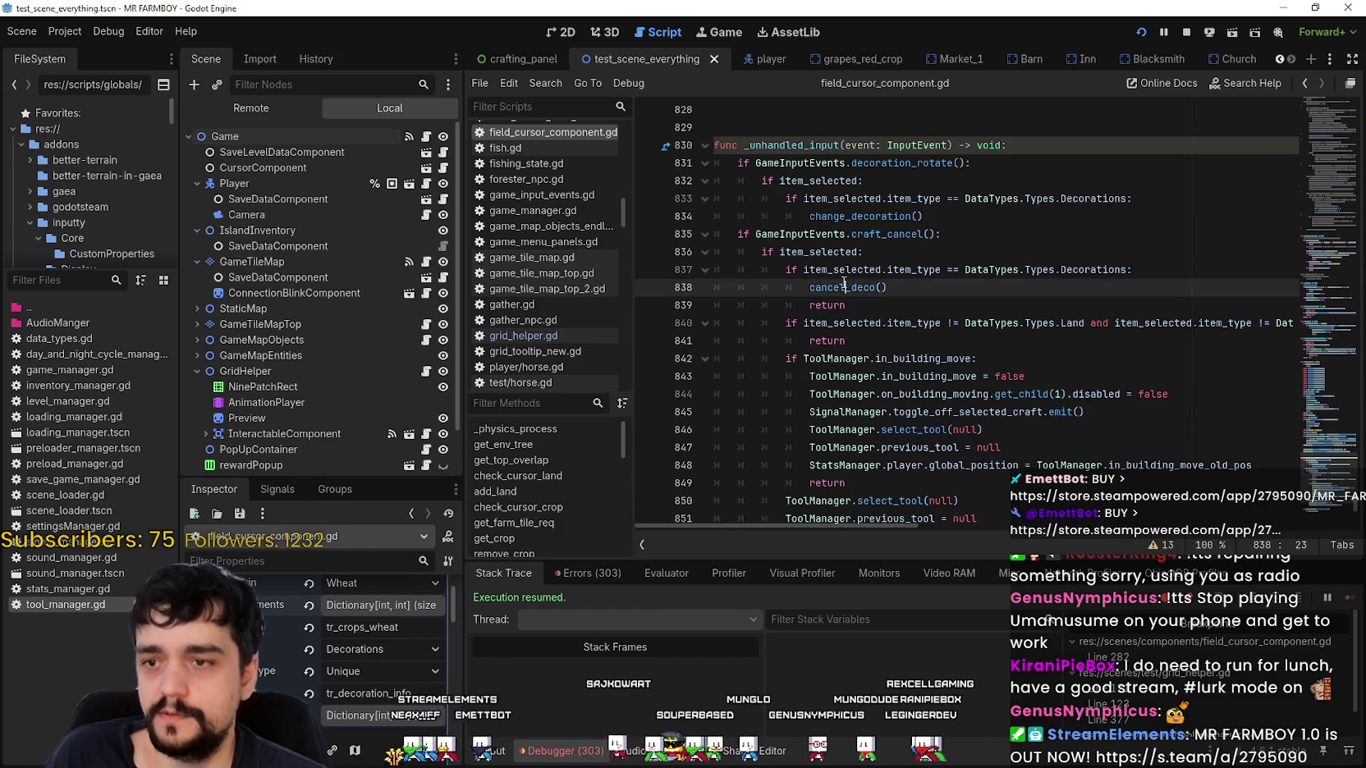
pyautogui.scroll(-1, 882, 336)
pyautogui.click(883, 212)
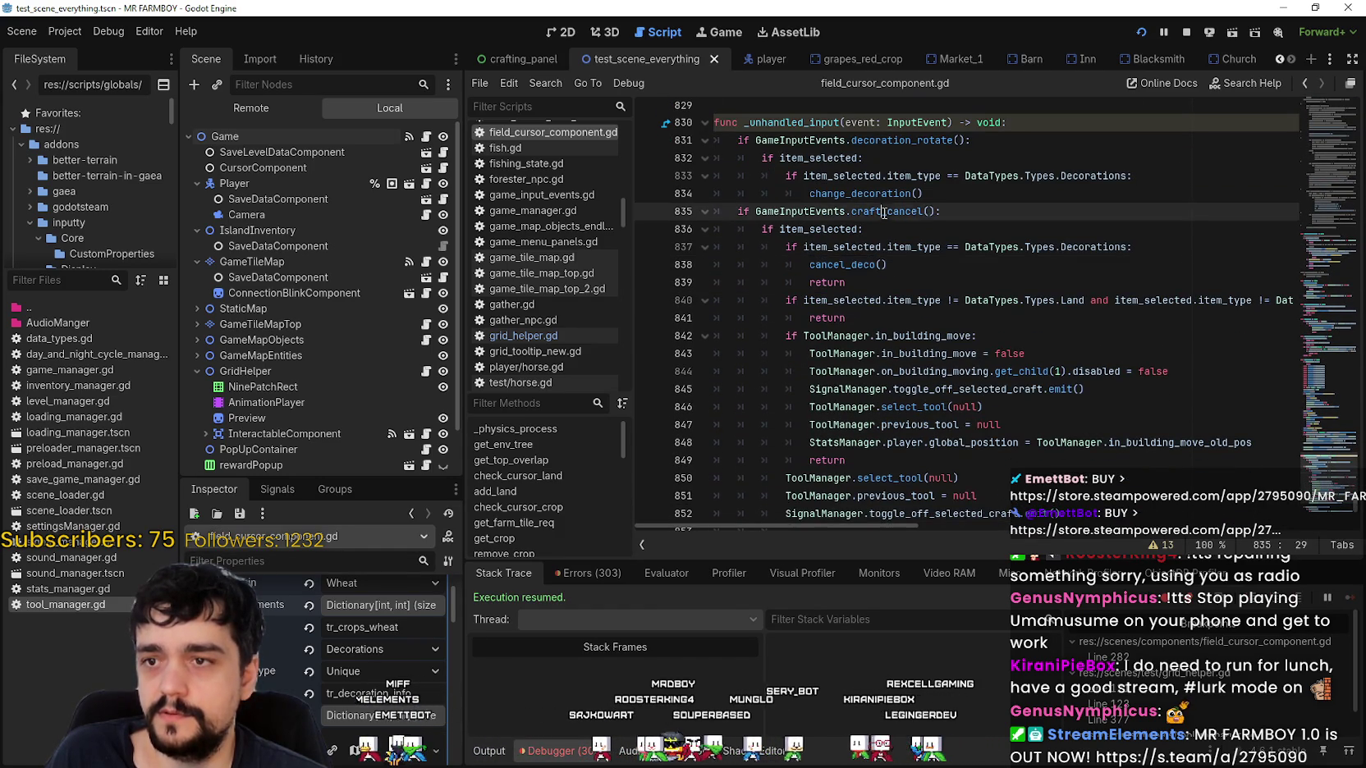
pyautogui.scroll(-3, 892, 335)
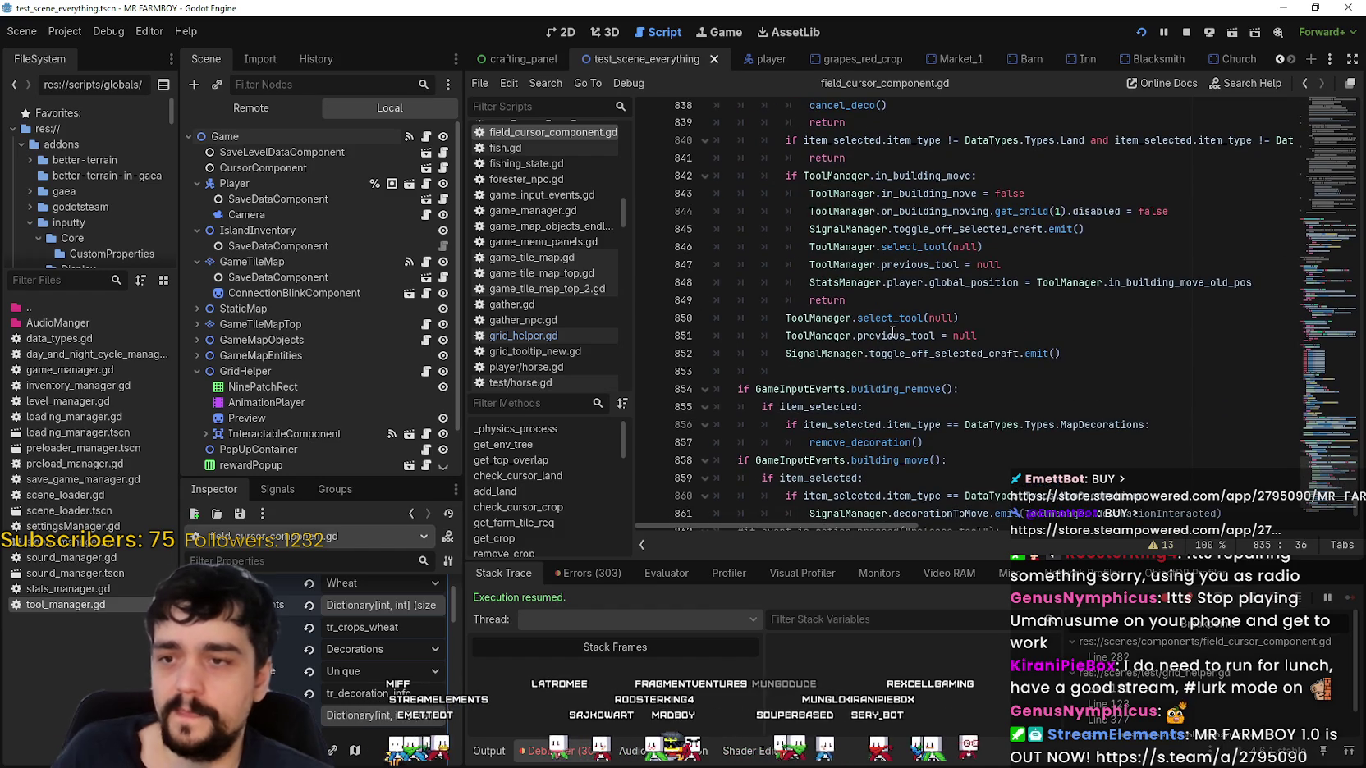
pyautogui.scroll(2, 893, 335)
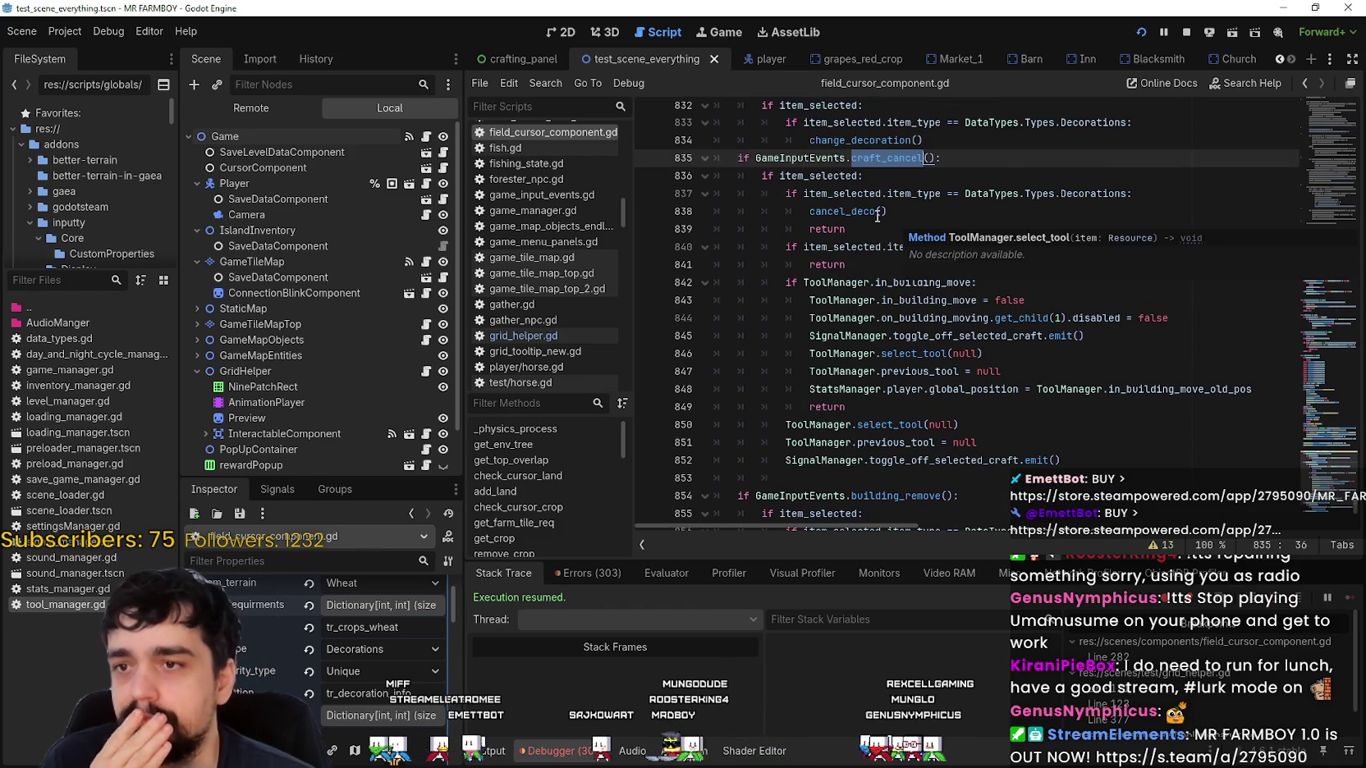
pyautogui.doubleClick(873, 212)
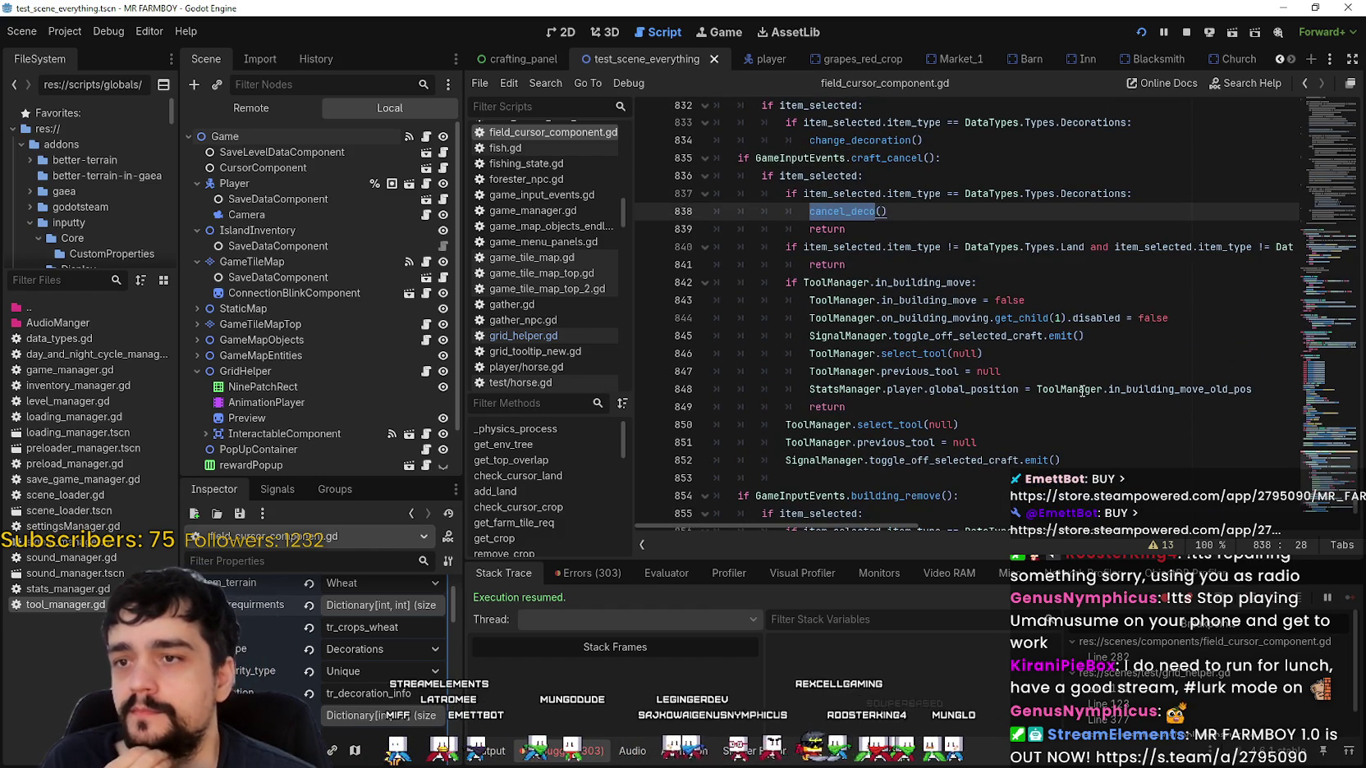
pyautogui.moveTo(1127, 193); pyautogui.dragTo(803, 194)
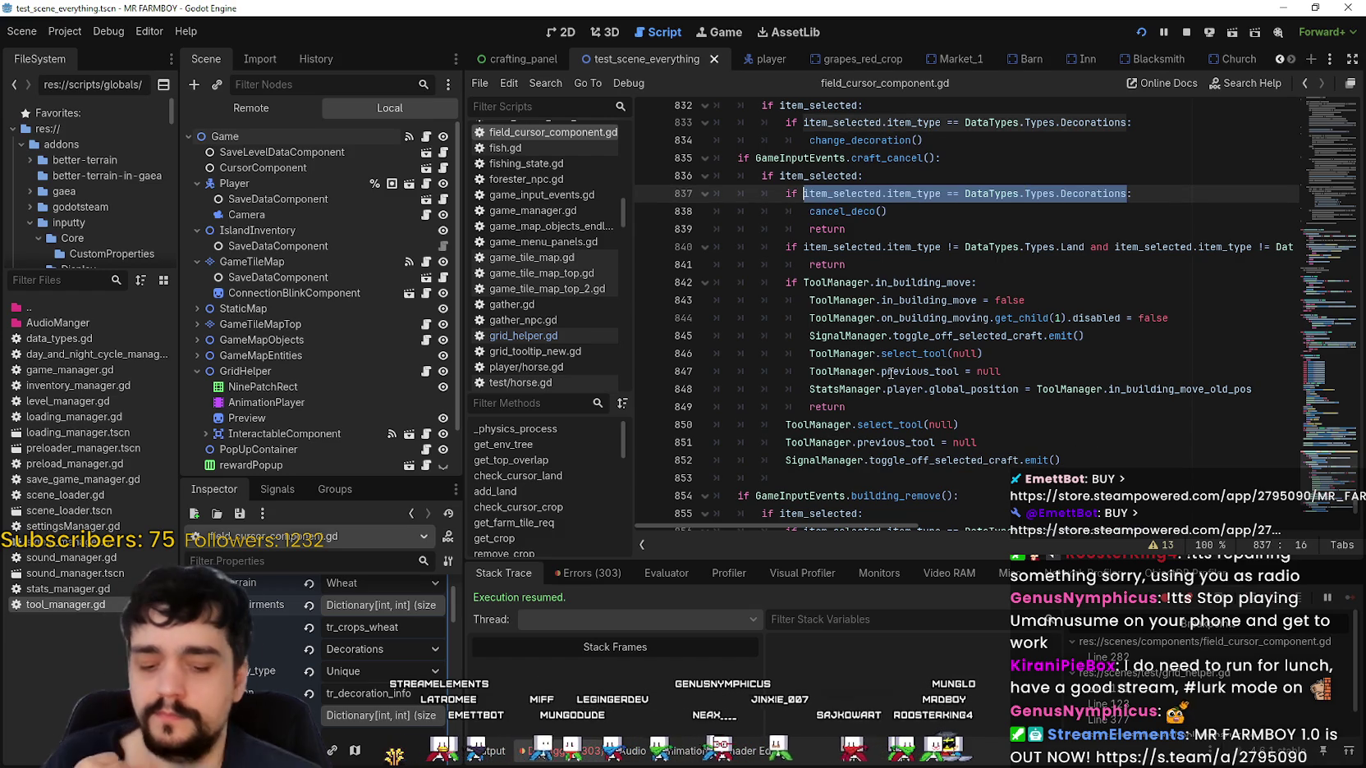
pyautogui.hotkey('alt', 'Tab')
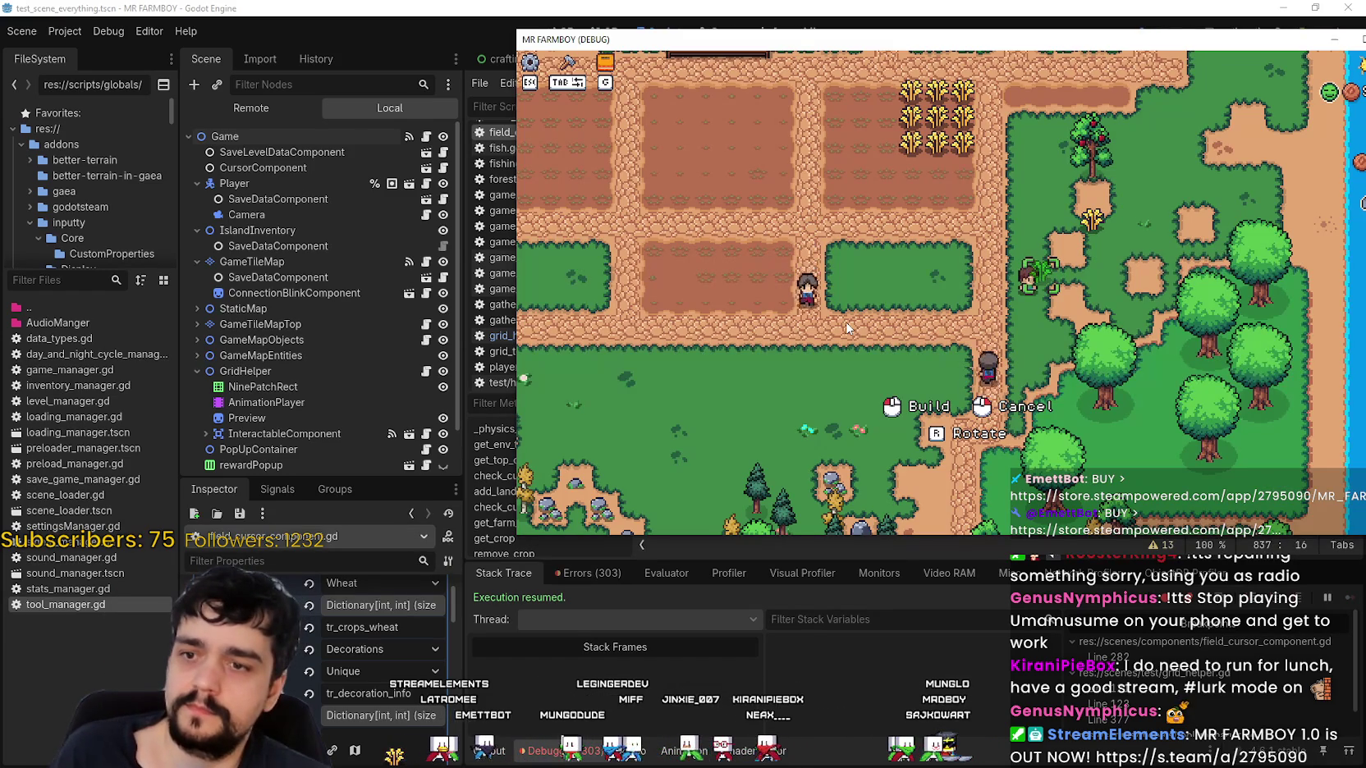
# Mark the craft-cancel return lines and select line 847's 'previous_tool = null' statement for copying.
pyautogui.hotkey('alt', 'Tab')
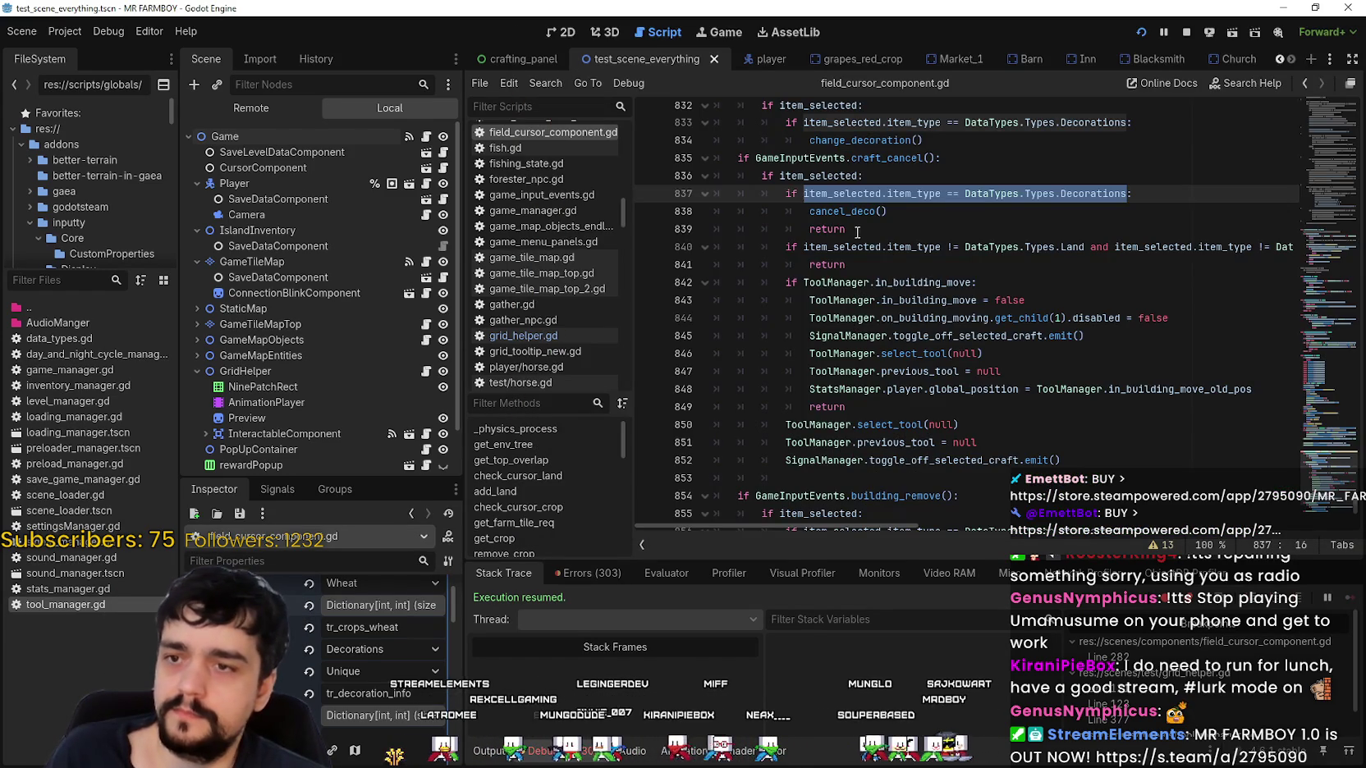
pyautogui.click(857, 234)
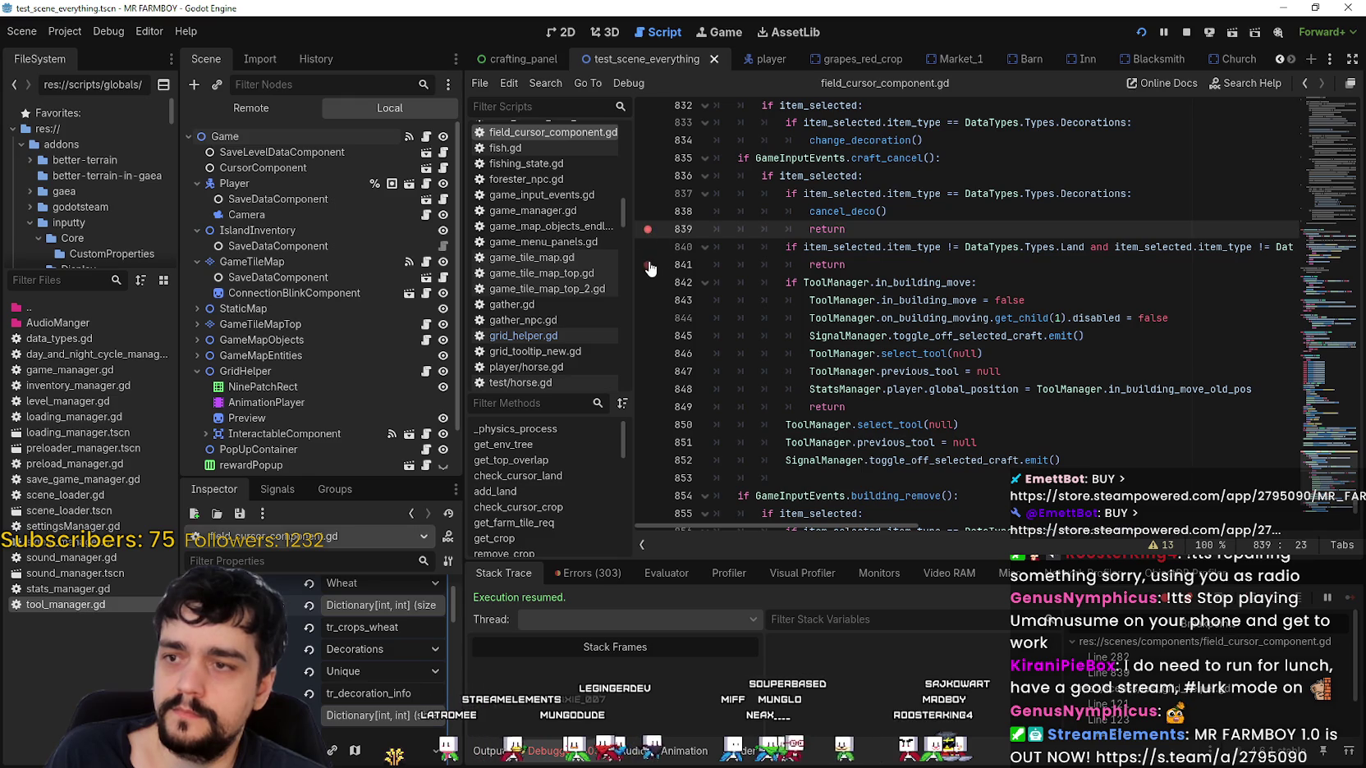
pyautogui.scroll(-1, 817, 340)
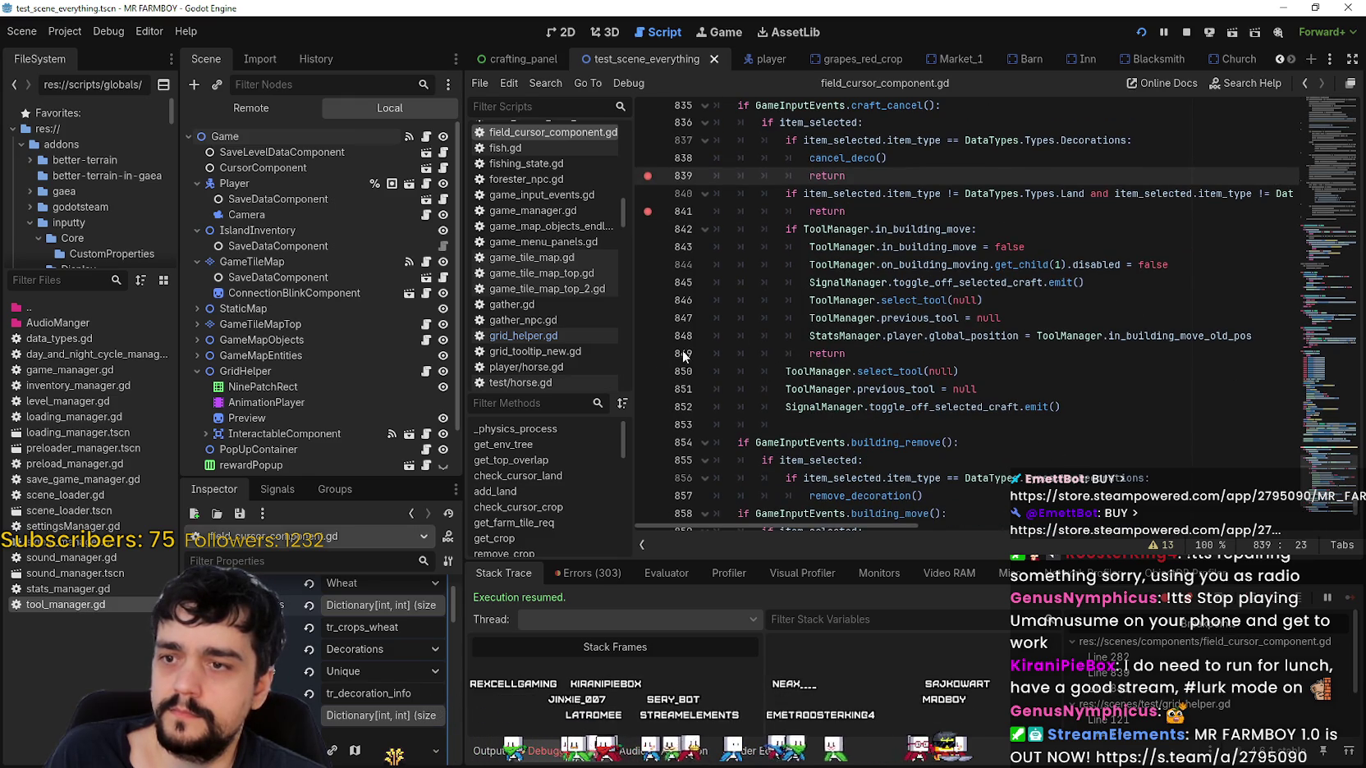
pyautogui.click(1000, 318)
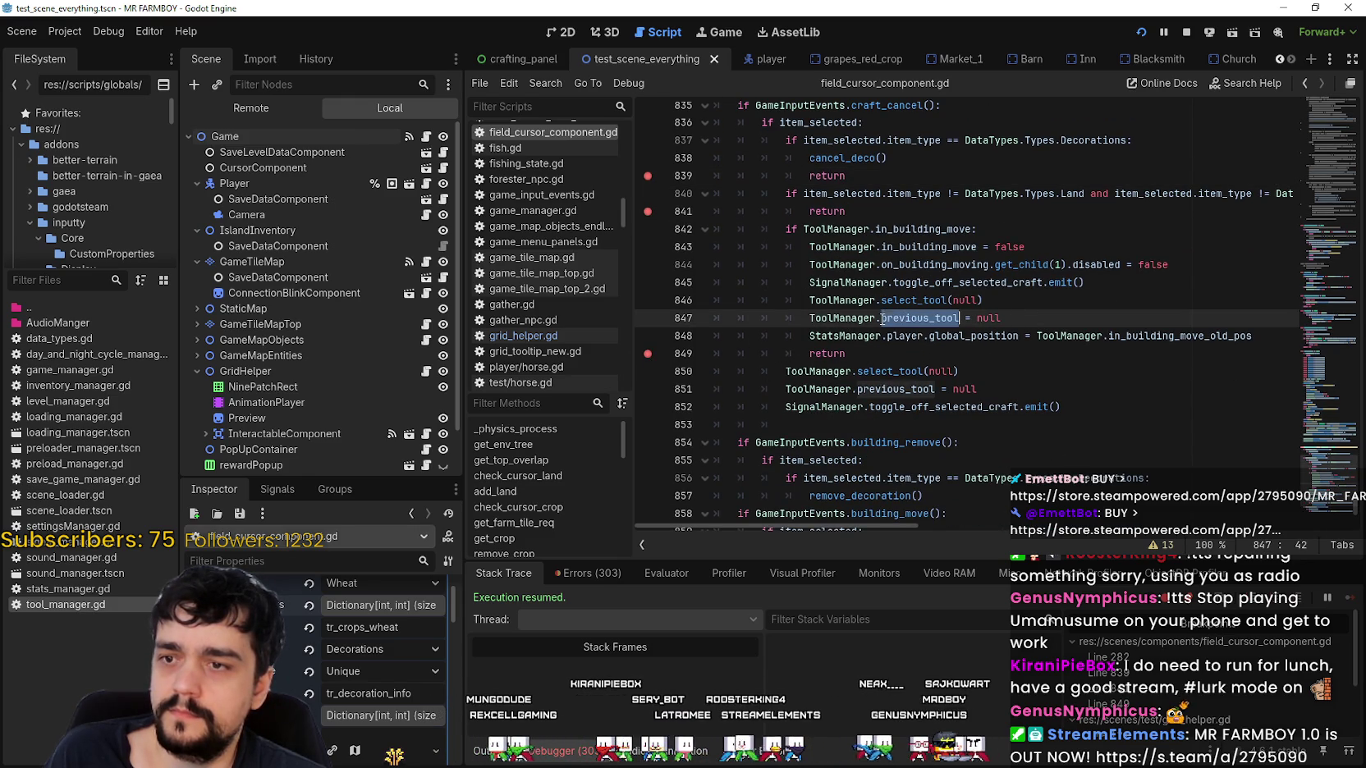
pyautogui.click(1055, 321)
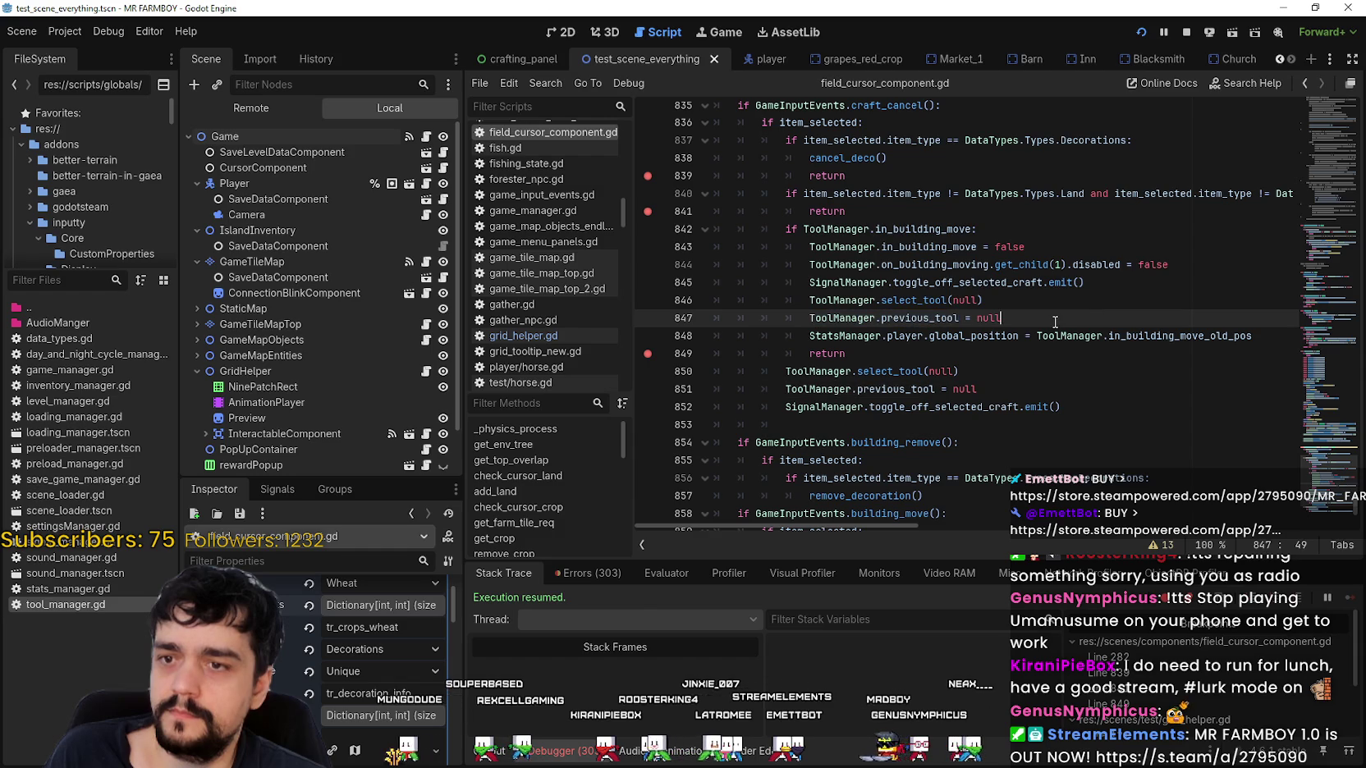
pyautogui.scroll(-2, 824, 401)
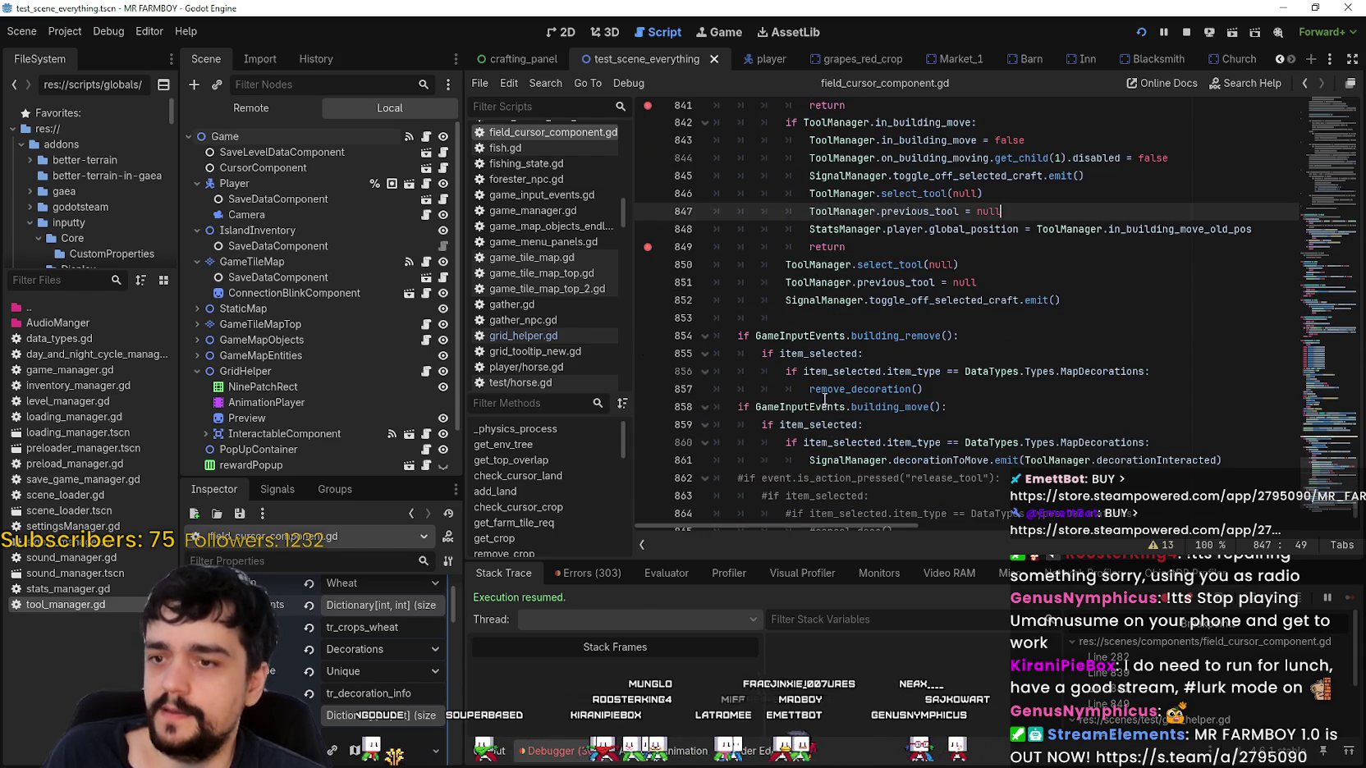
pyautogui.moveTo(1000, 211); pyautogui.dragTo(802, 211)
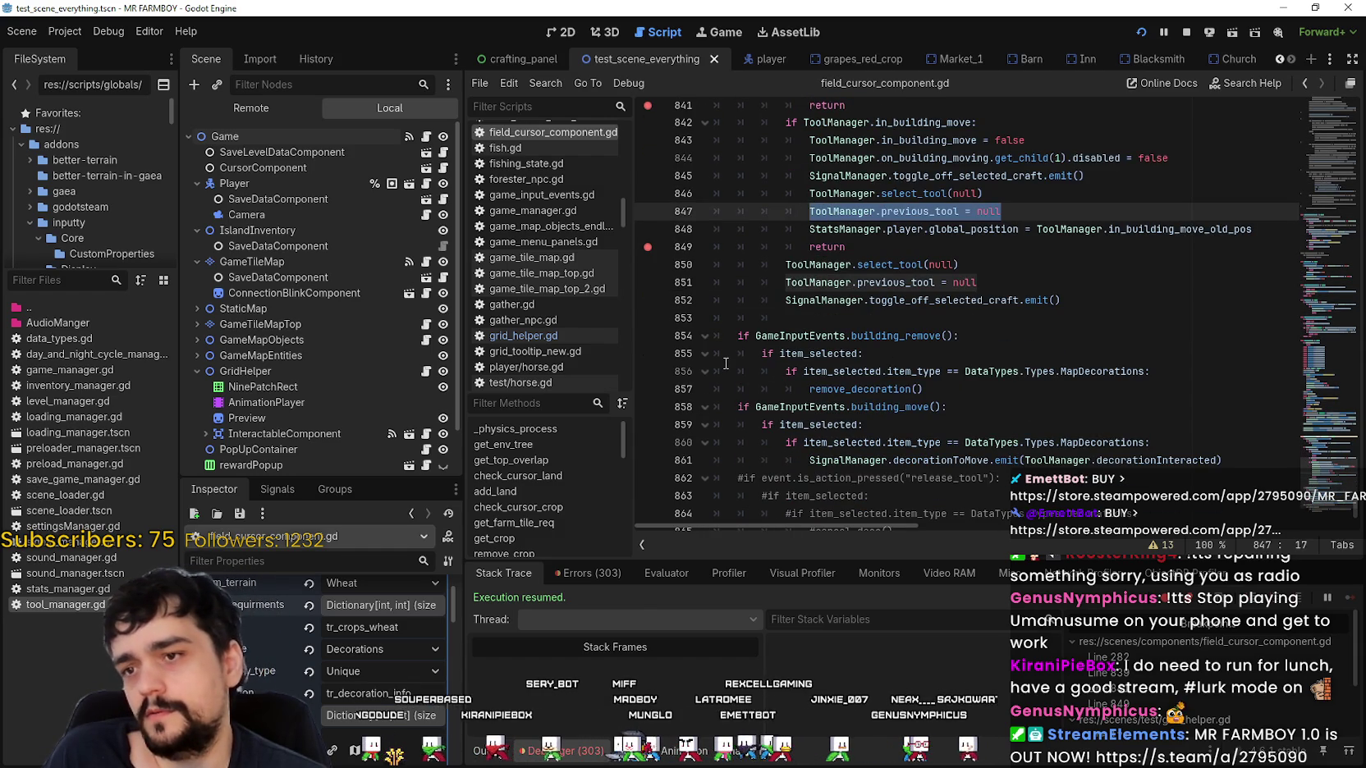
pyautogui.scroll(-2, 726, 364)
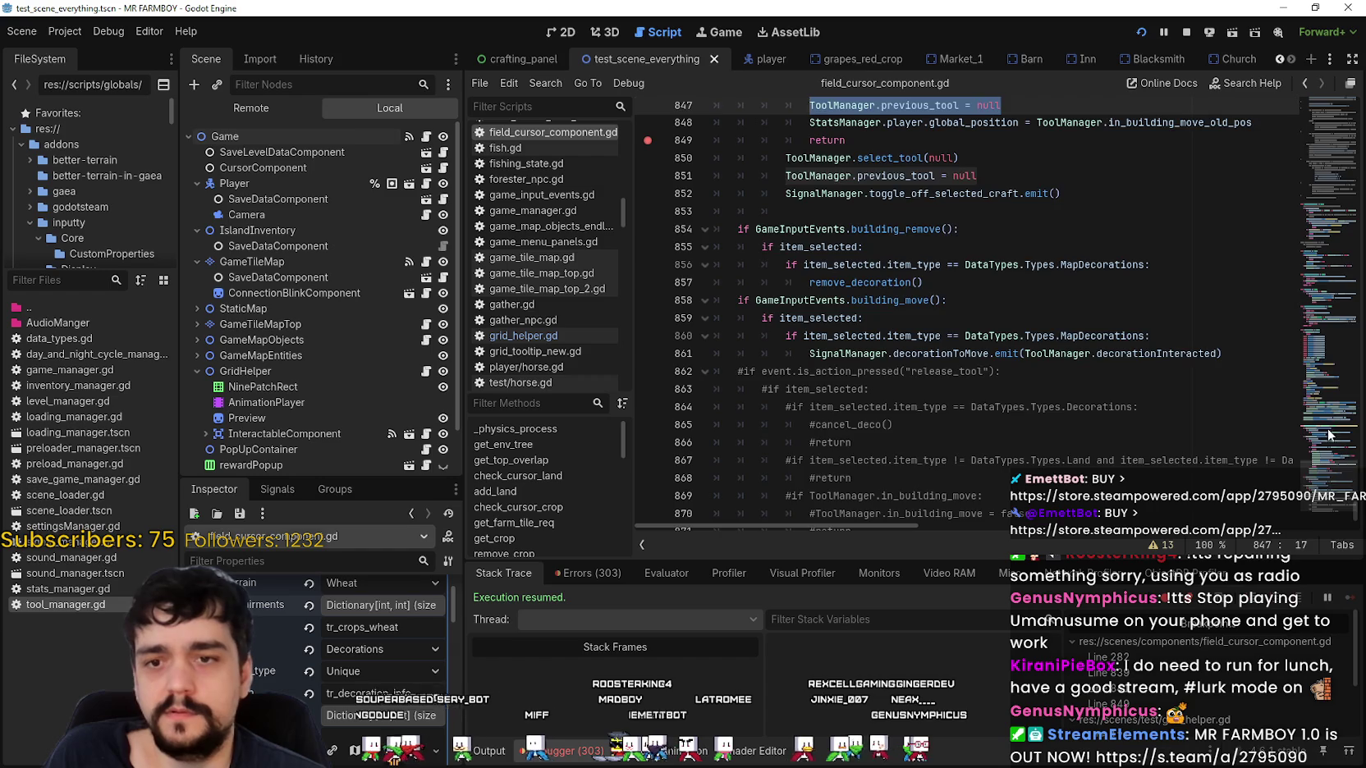
pyautogui.scroll(5, 1329, 435)
pyautogui.scroll(20, 1331, 460)
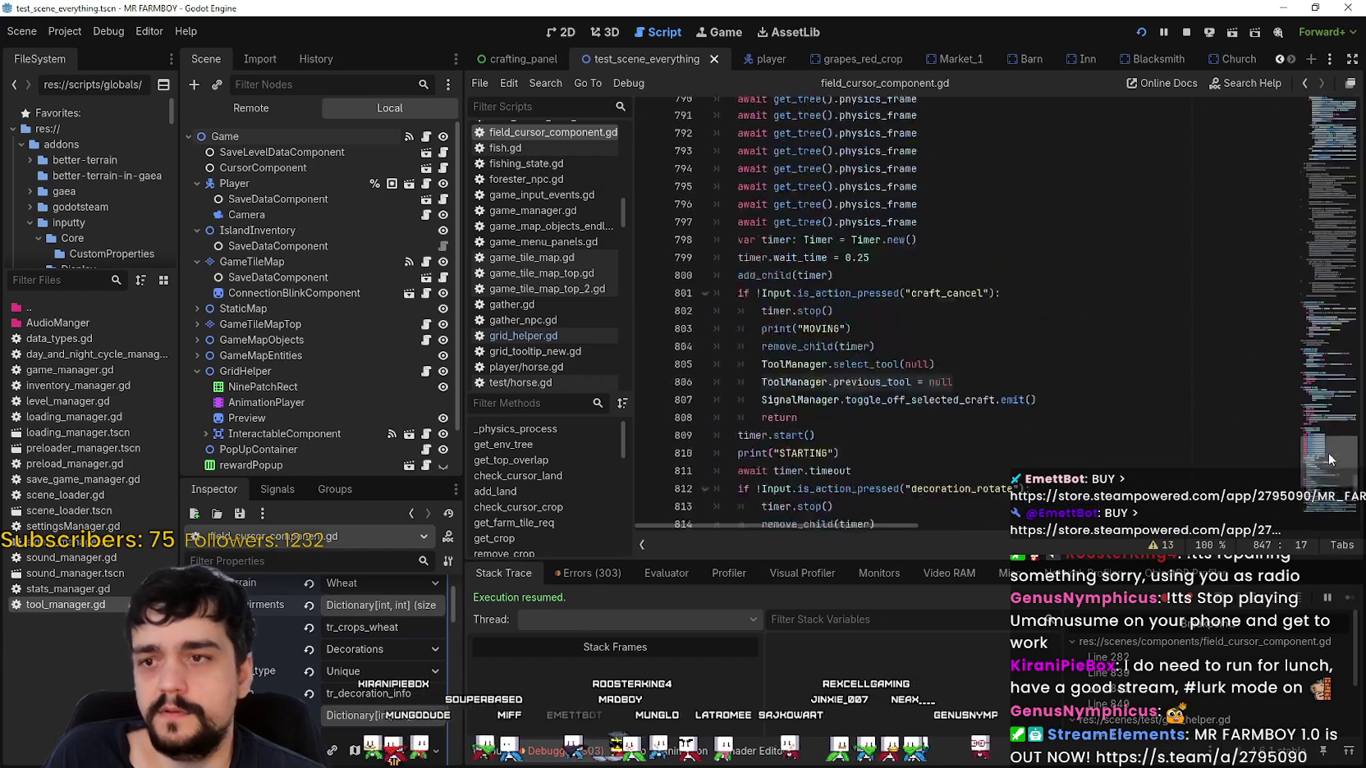
# Add 'ToolManager.previous_tool = null' on new line 638 in add_decor, save, and break at line 643.
pyautogui.moveTo(1331, 426); pyautogui.dragTo(1335, 380)
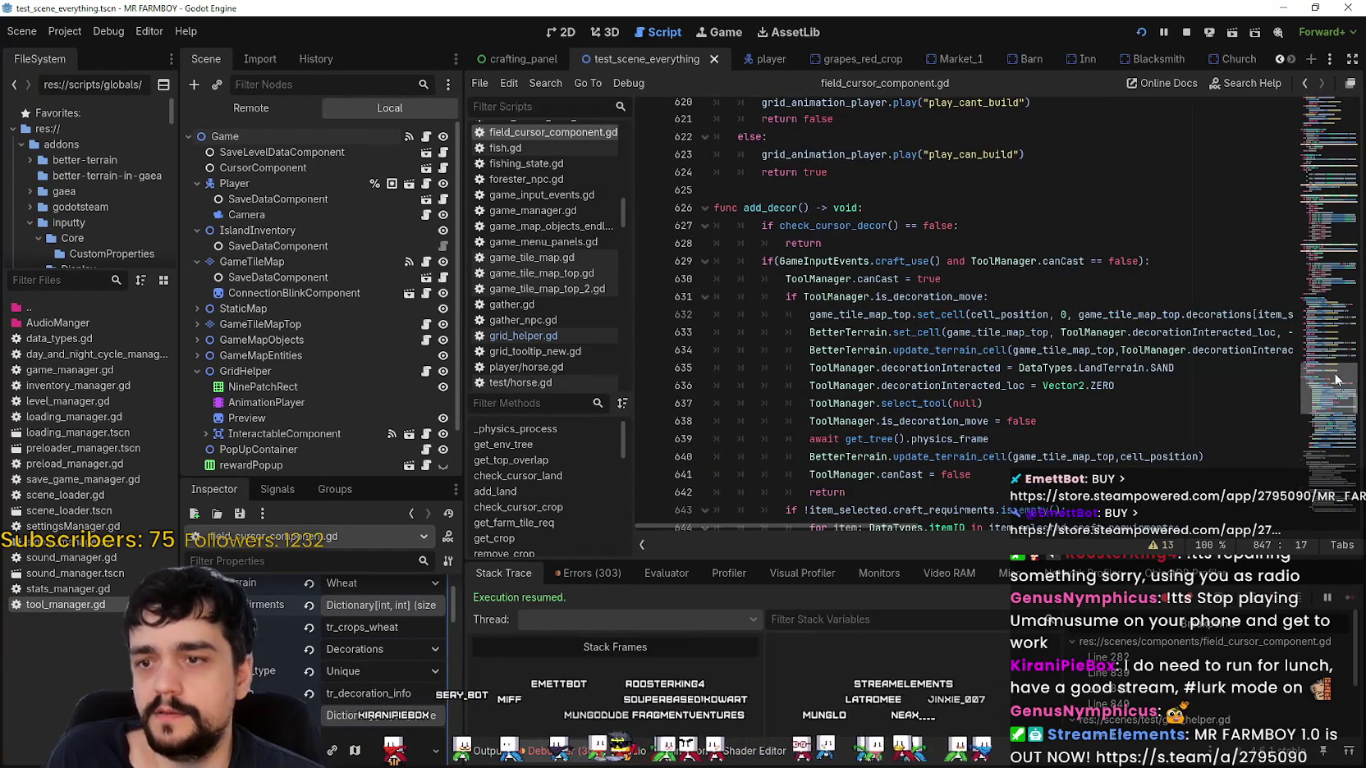
pyautogui.click(1179, 426)
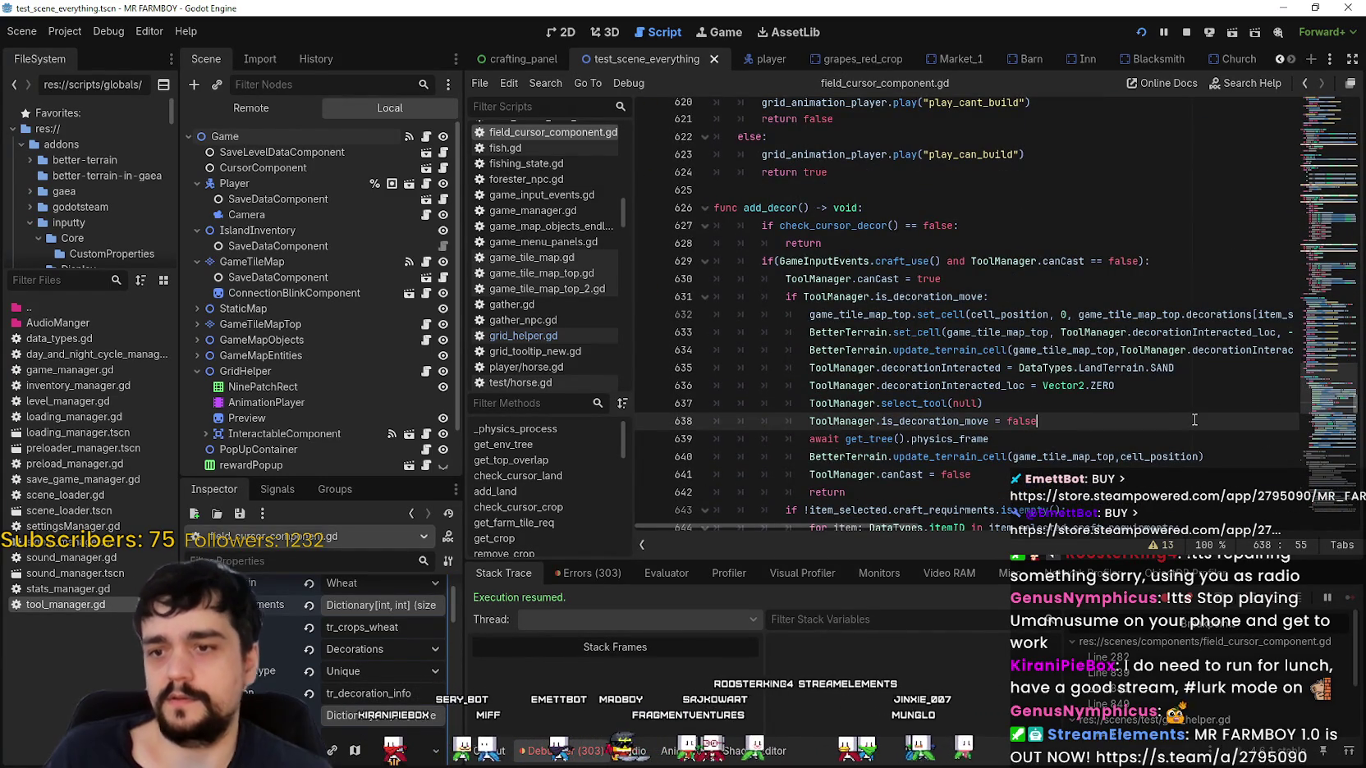
pyautogui.hotkey('ctrl', 'shift', 'Return')
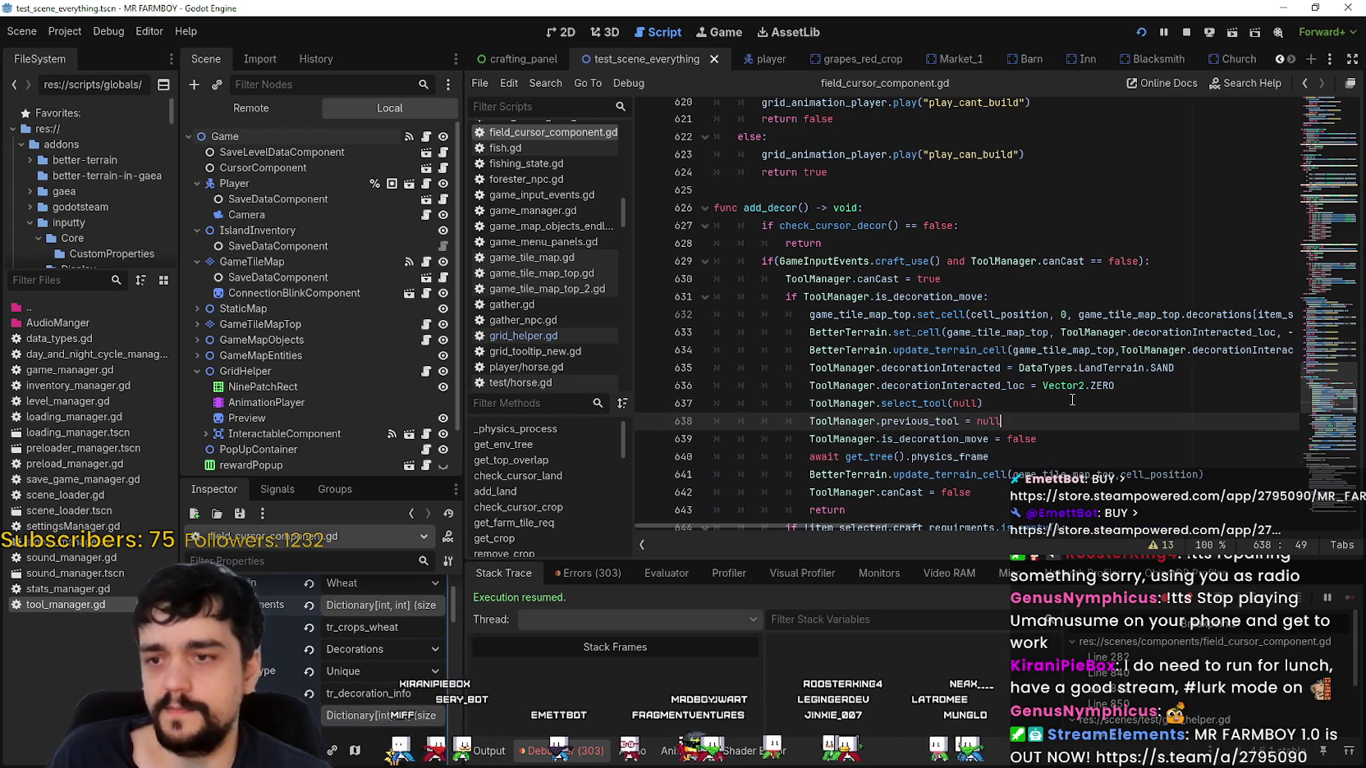
pyautogui.hotkey('ctrl', 's')
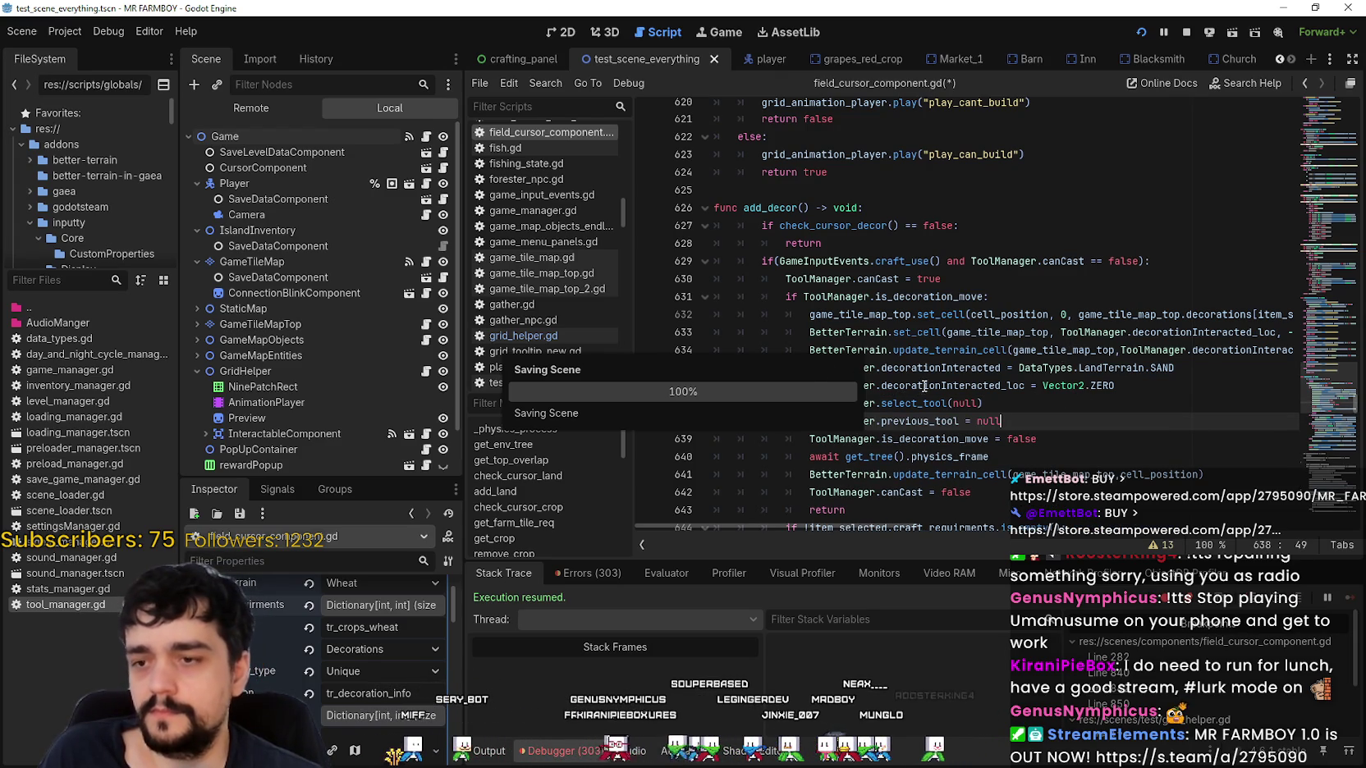
pyautogui.scroll(-4, 828, 448)
pyautogui.click(876, 498)
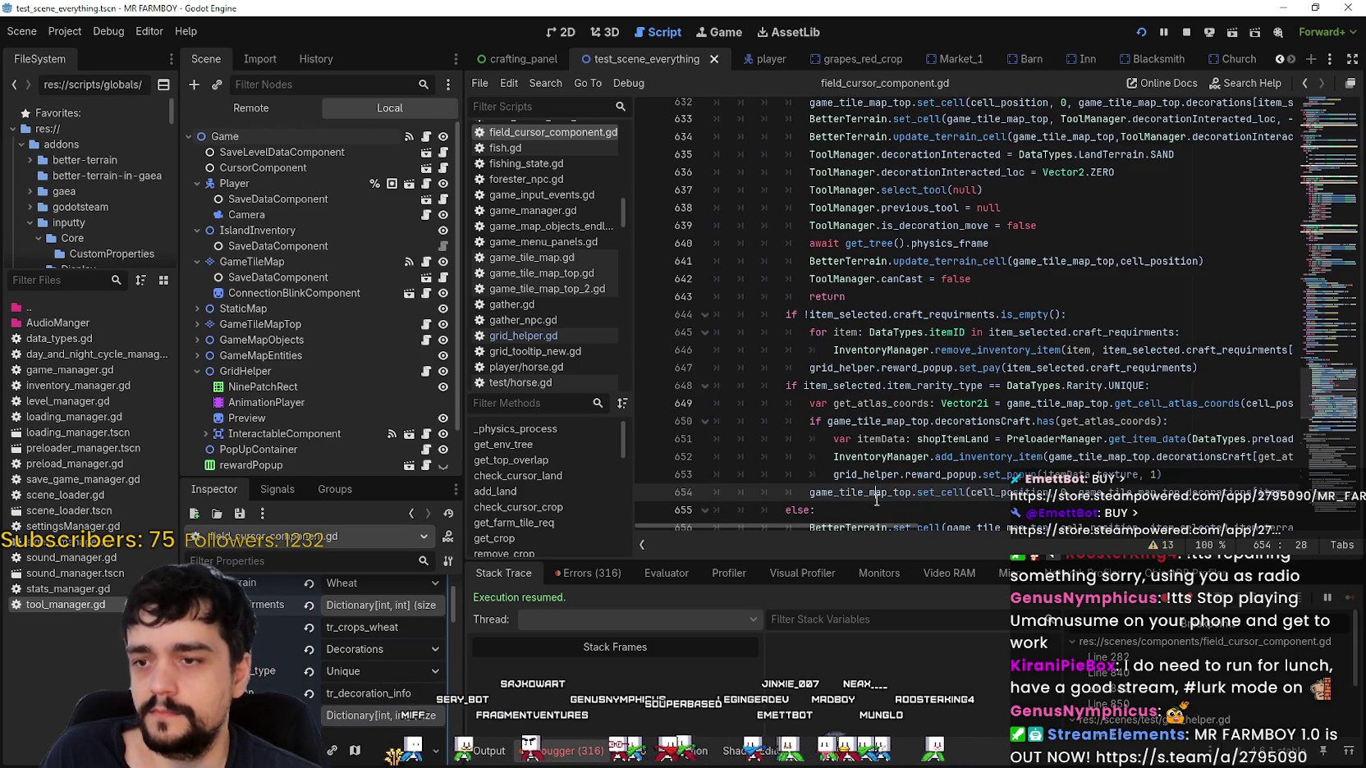
pyautogui.click(898, 298)
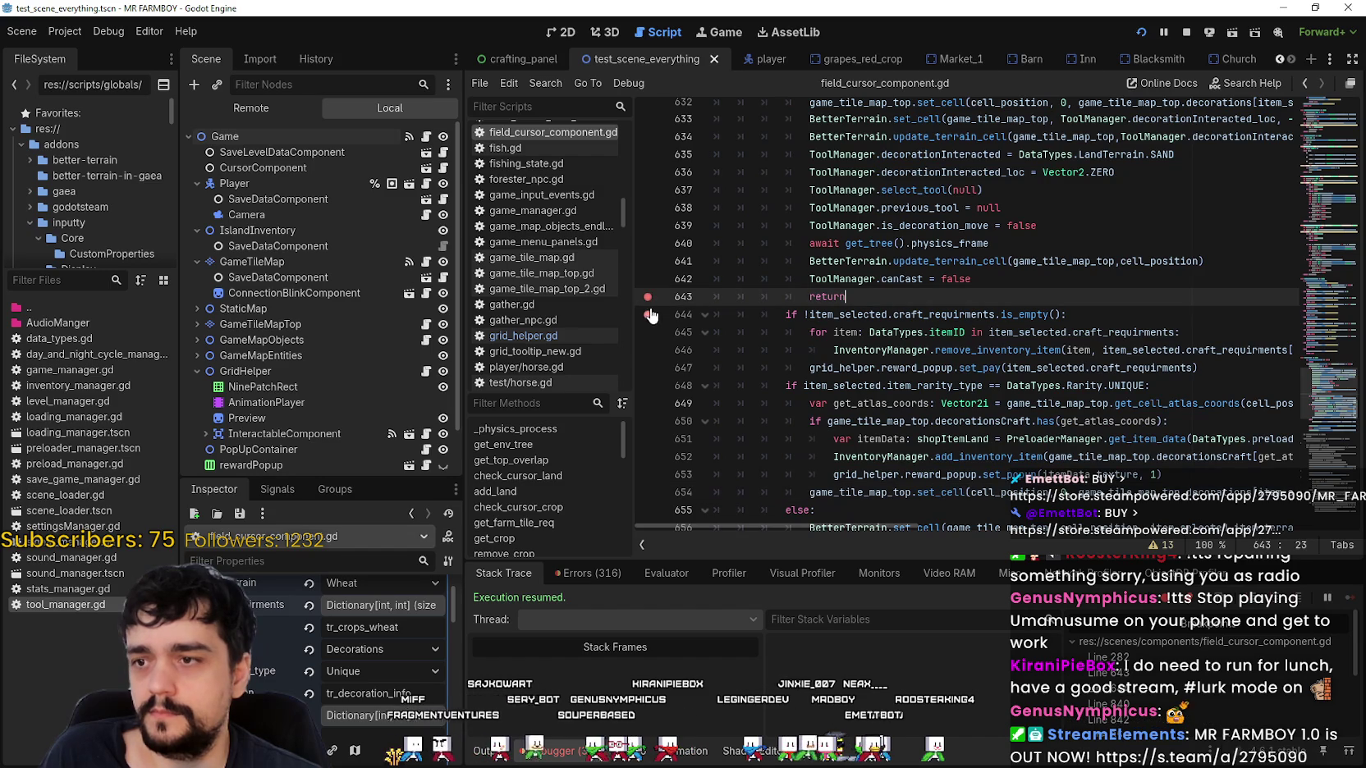
# Place the moved decoration to hit the breakpoint, inspect the remote ToolManager, and resume with F12.
pyautogui.hotkey('alt', 'Tab')
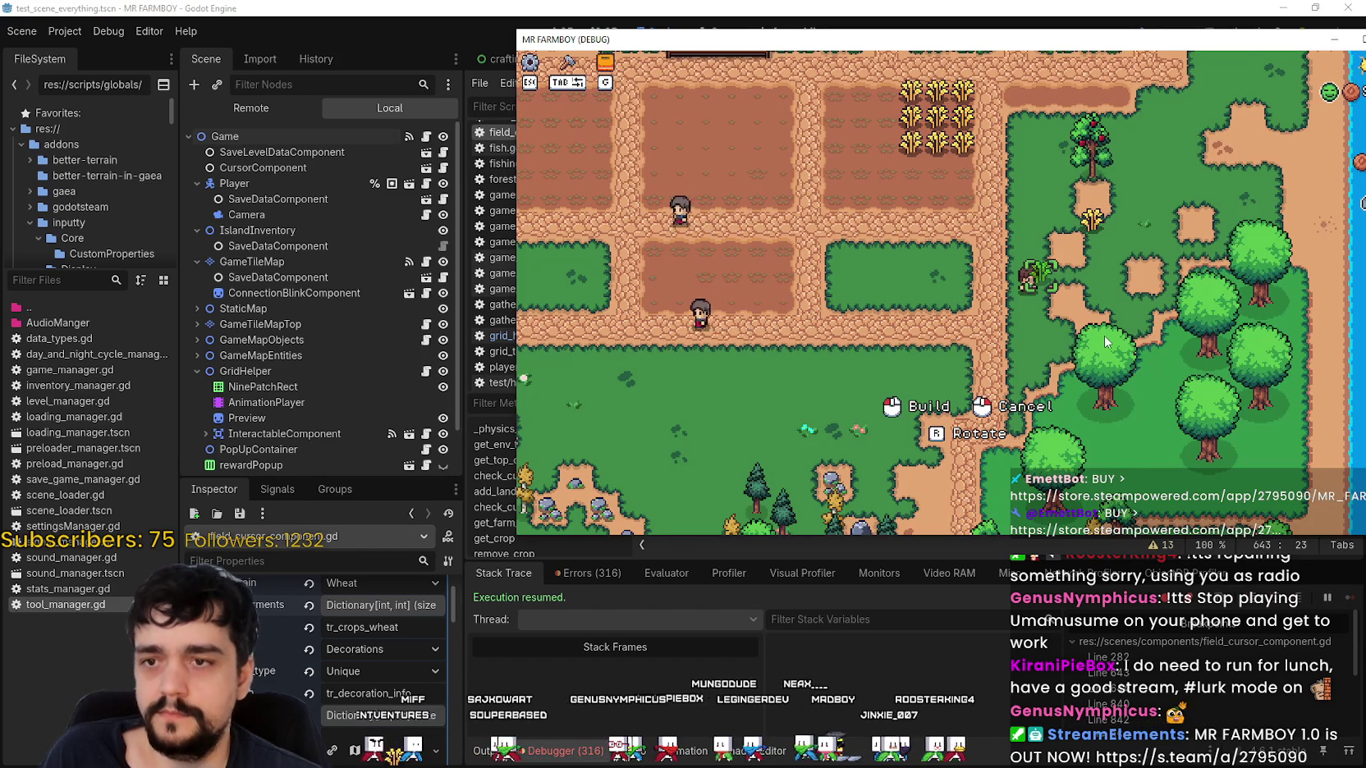
pyautogui.click(1105, 337)
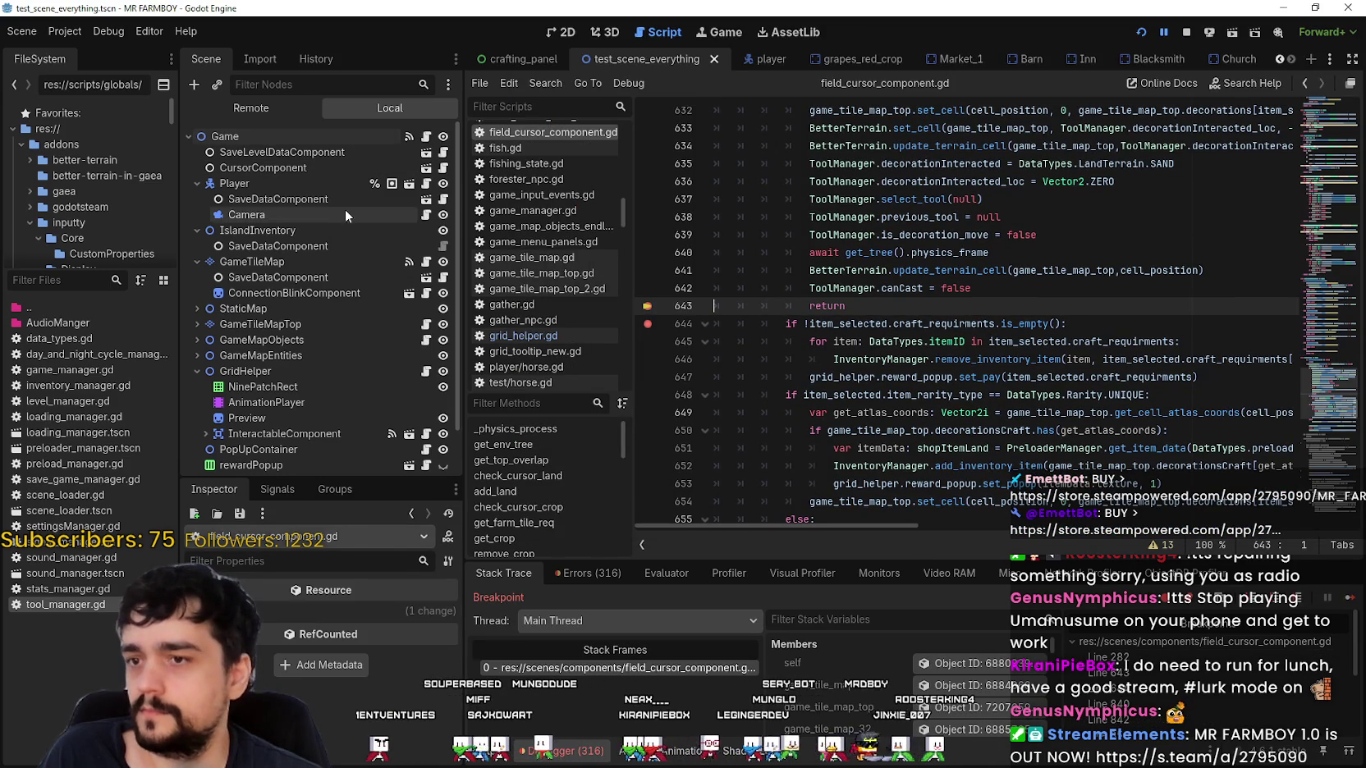
pyautogui.click(265, 110)
pyautogui.click(275, 233)
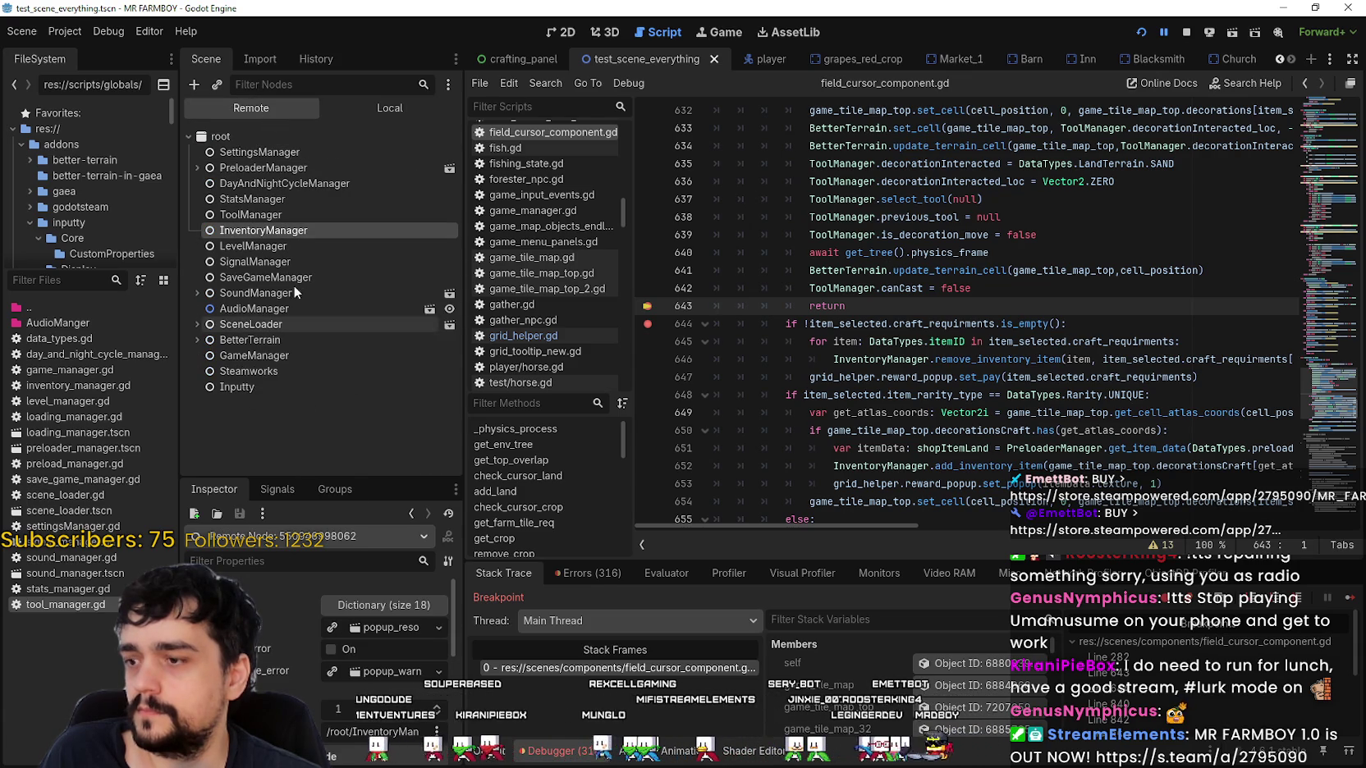
pyautogui.click(280, 213)
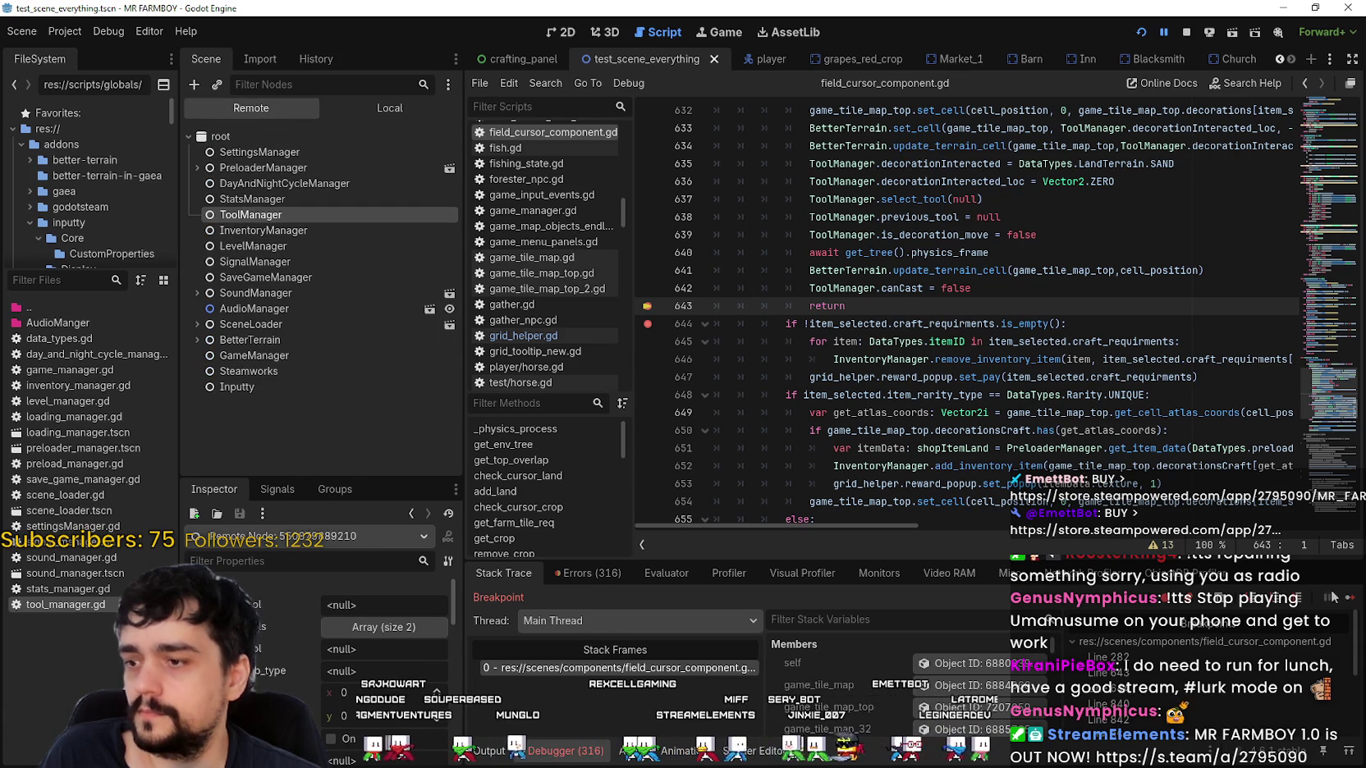
pyautogui.press('F12')
# Walk the player down, left, up and right to the wheat.
pyautogui.press('s')
pyautogui.press('a')
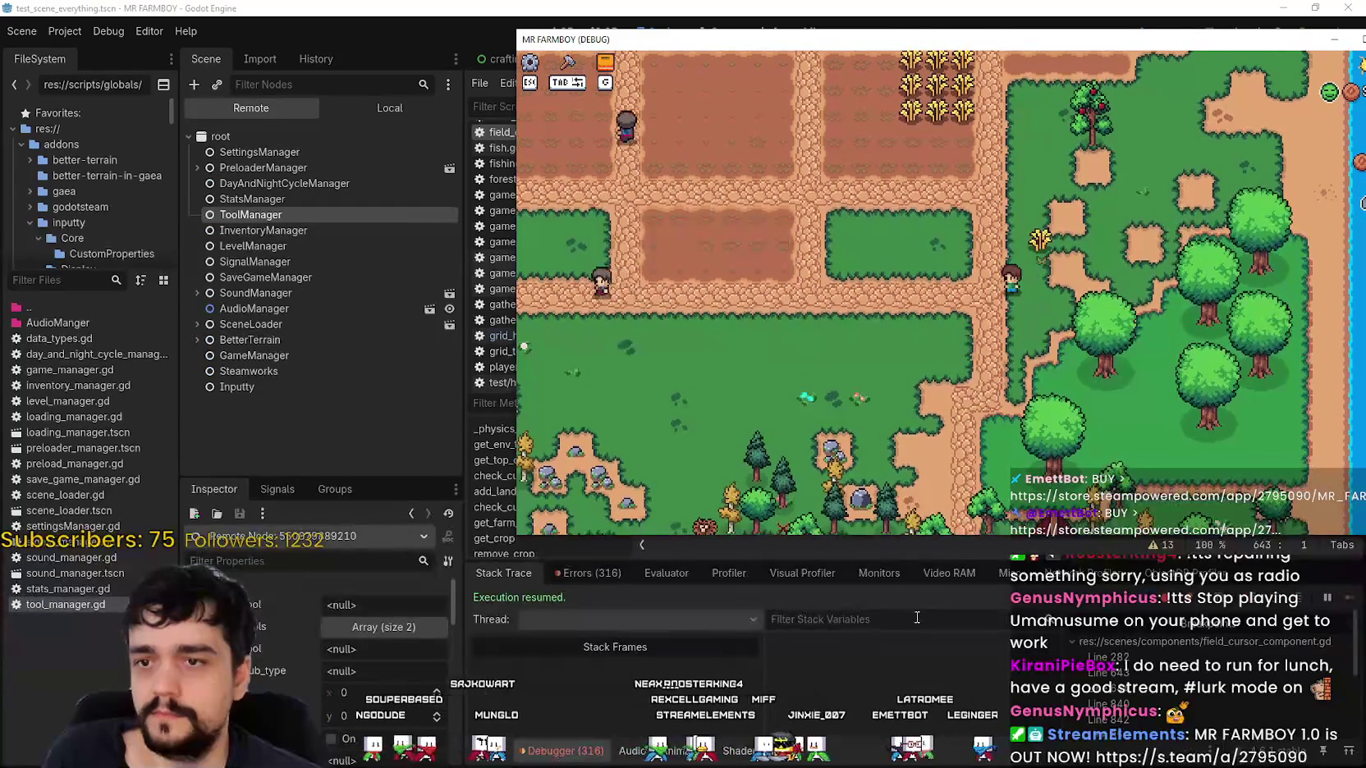
pyautogui.press('w')
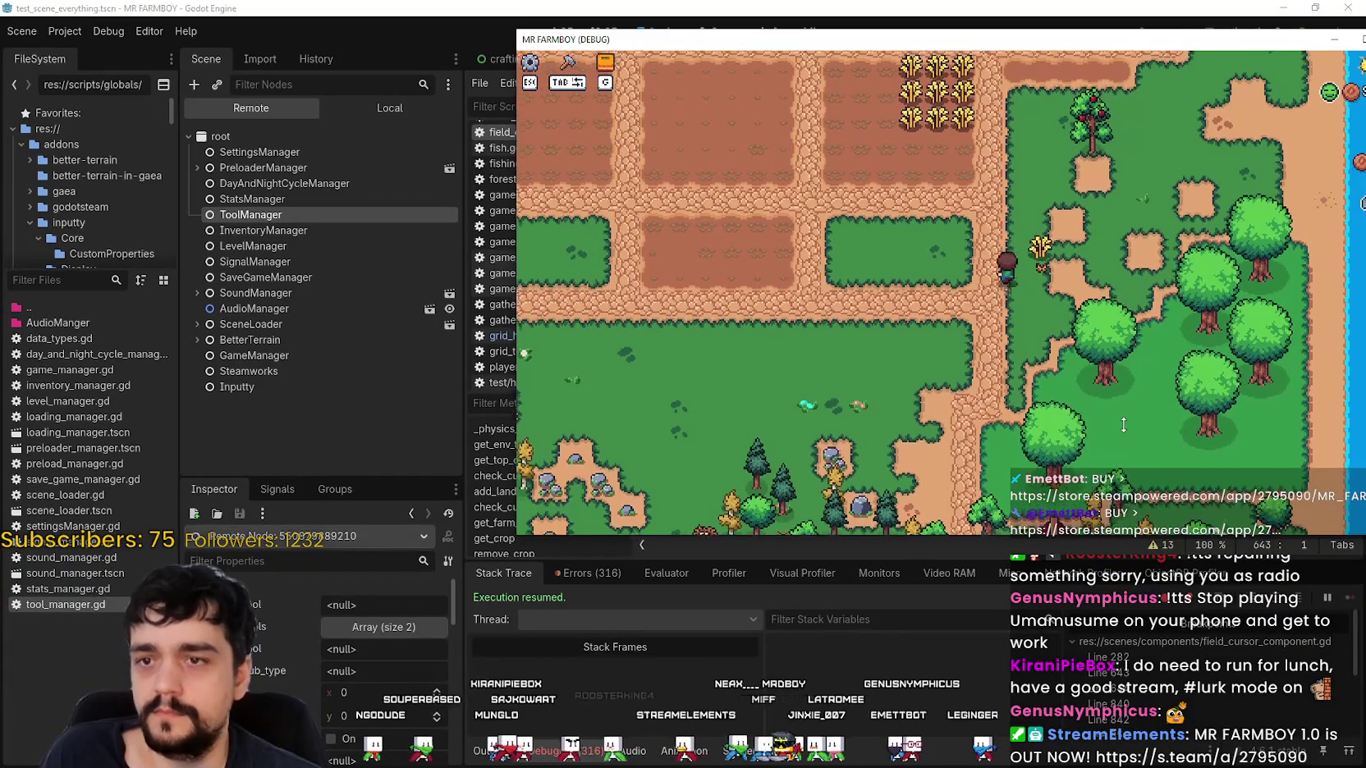
pyautogui.press('d')
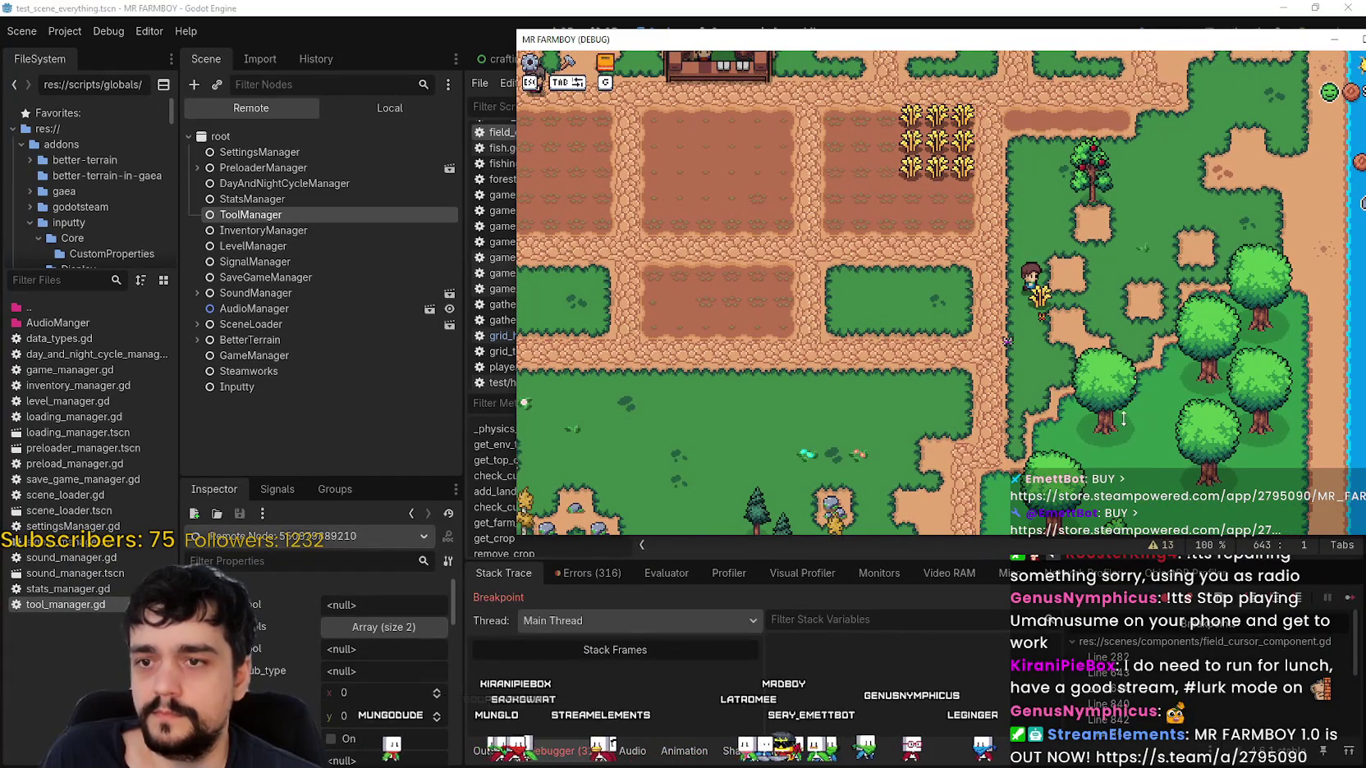
# Step past the tool selection and grid_helper code with F10, continue, and recheck ToolManager.
pyautogui.click(1359, 612)
pyautogui.press('F10')
pyautogui.press('F10')
pyautogui.click(1352, 602)
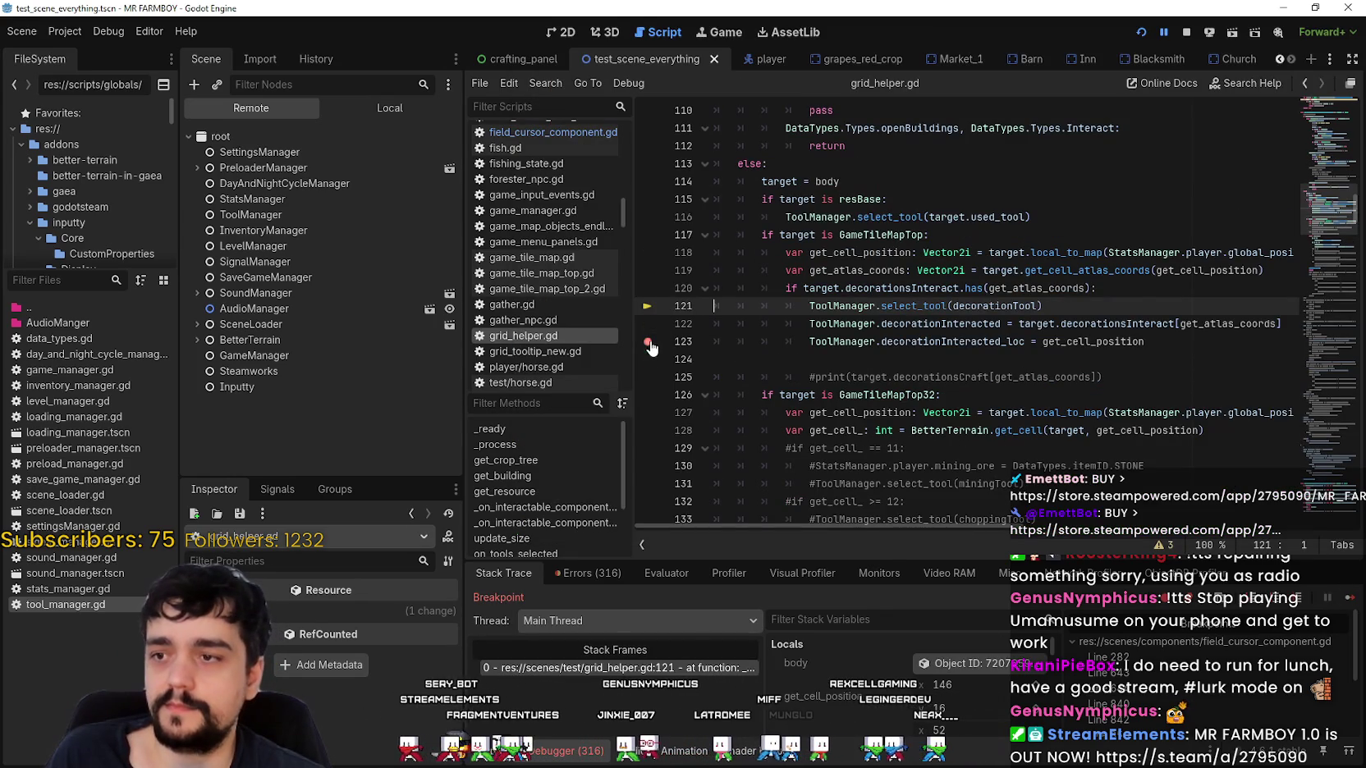
pyautogui.click(1344, 602)
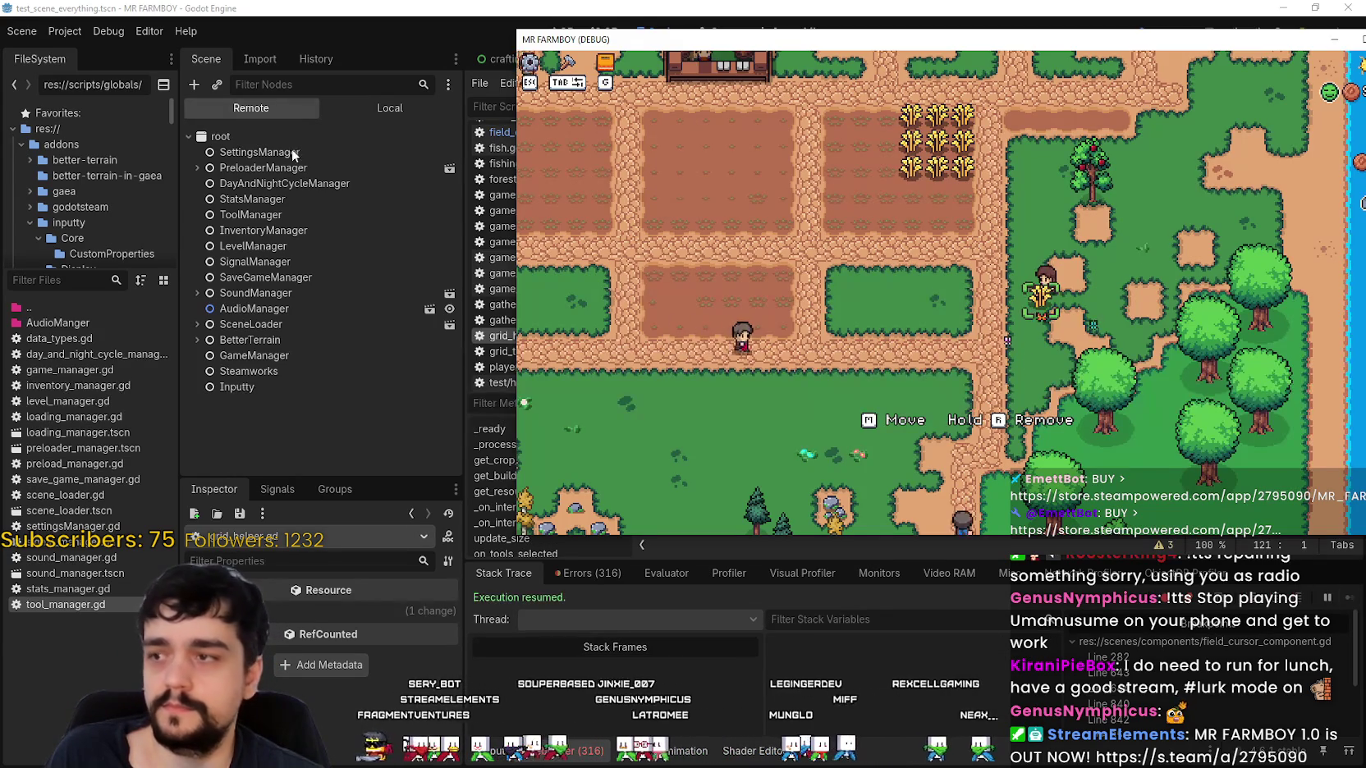
pyautogui.click(273, 212)
# Walk the player next to the sunflower decoration and return to the editor.
pyautogui.hotkey('alt', 'Tab')
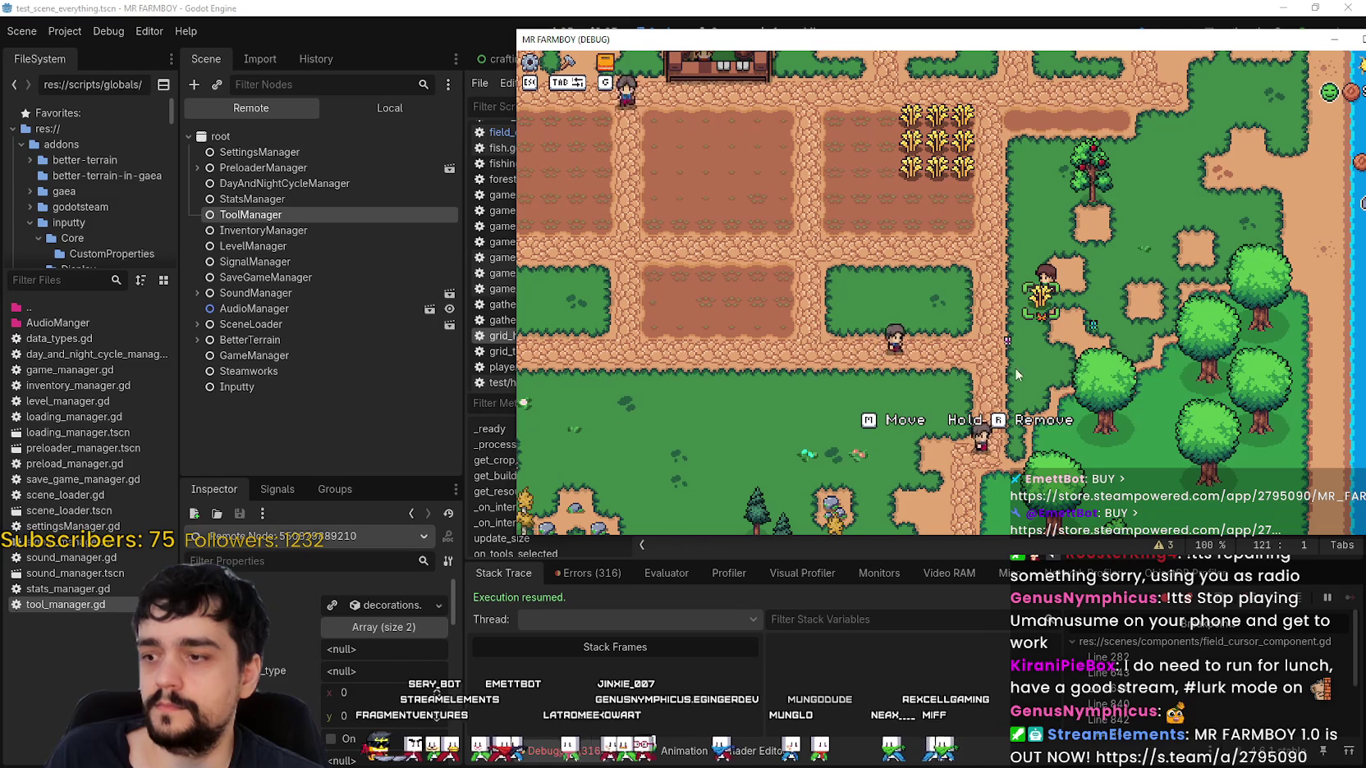
pyautogui.press('a')
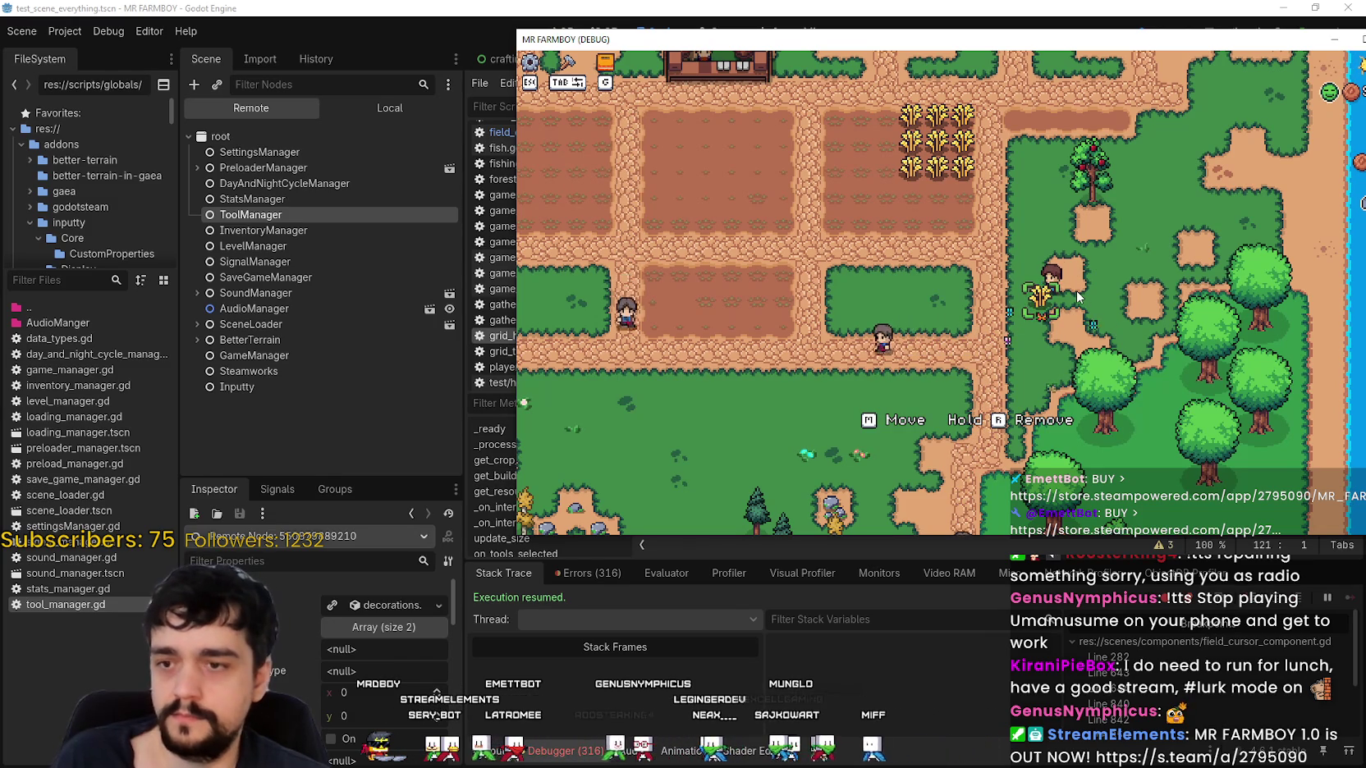
pyautogui.hotkey('alt', 'Tab')
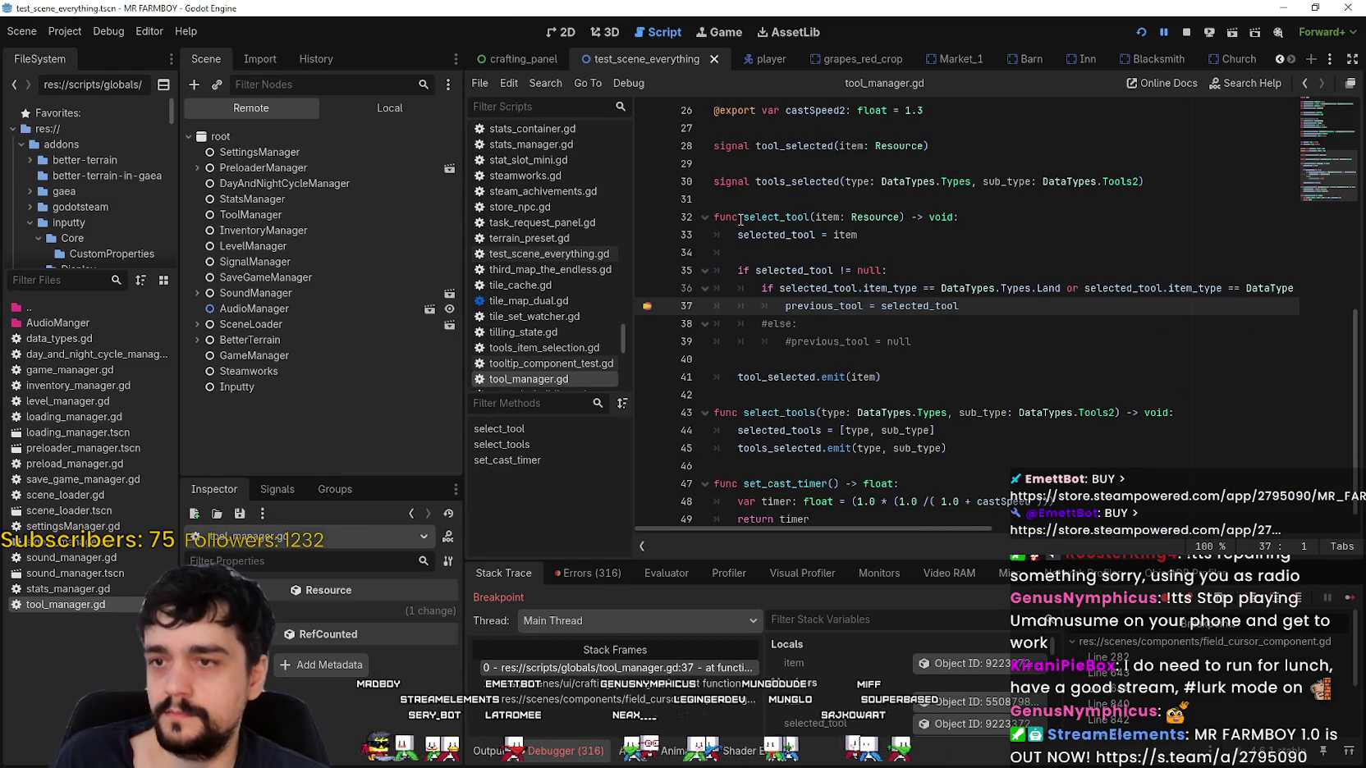
# Resume, walk the player up and right, press 1 to hit the breakpoint, and continue.
pyautogui.click(1349, 598)
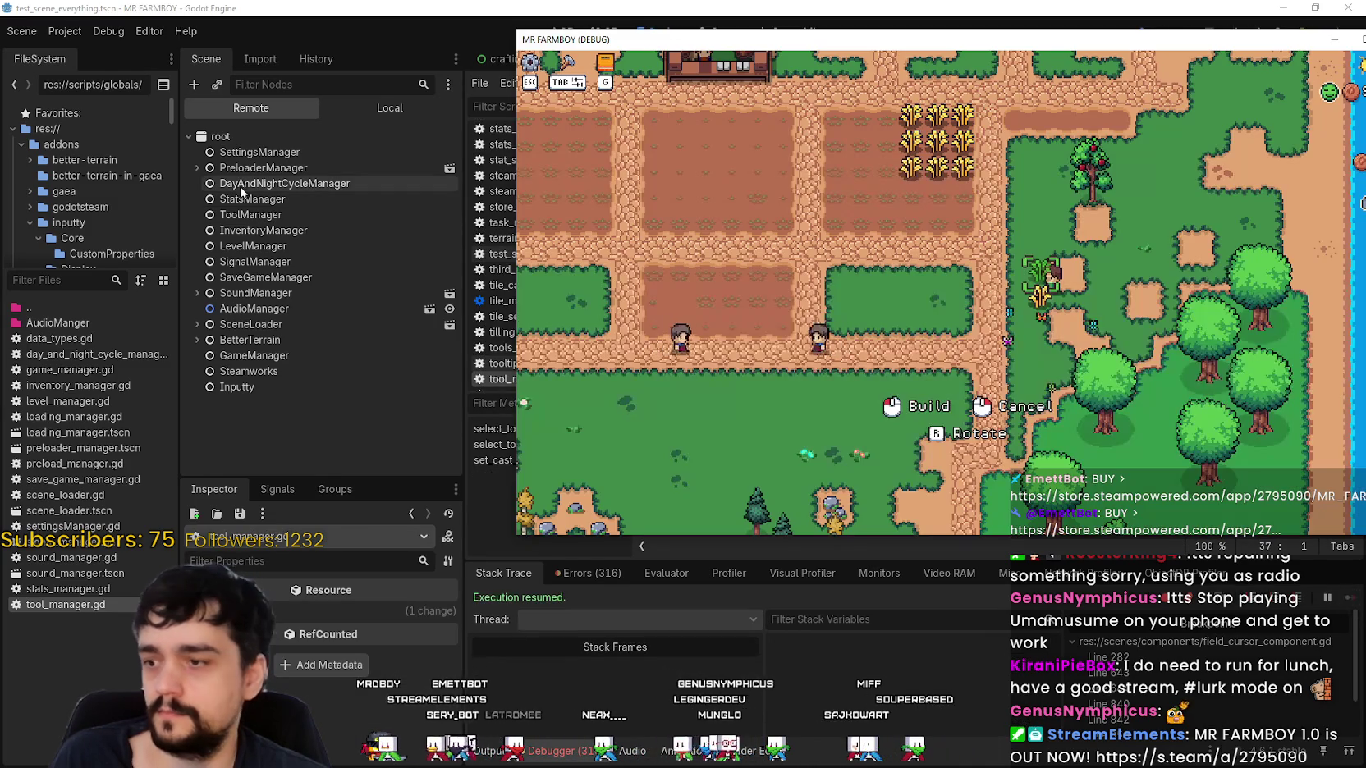
pyautogui.click(259, 213)
pyautogui.hotkey('alt', 'Tab')
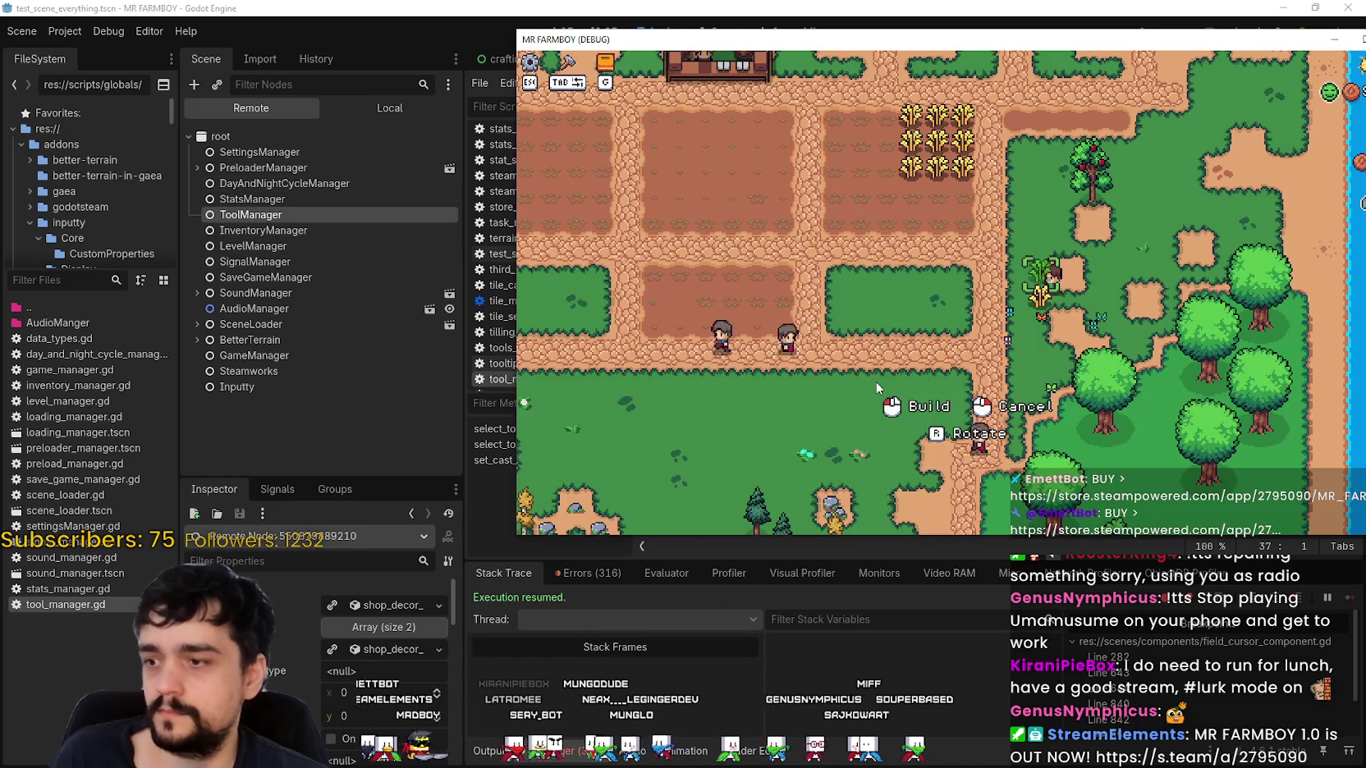
pyautogui.press('w')
pyautogui.press('d')
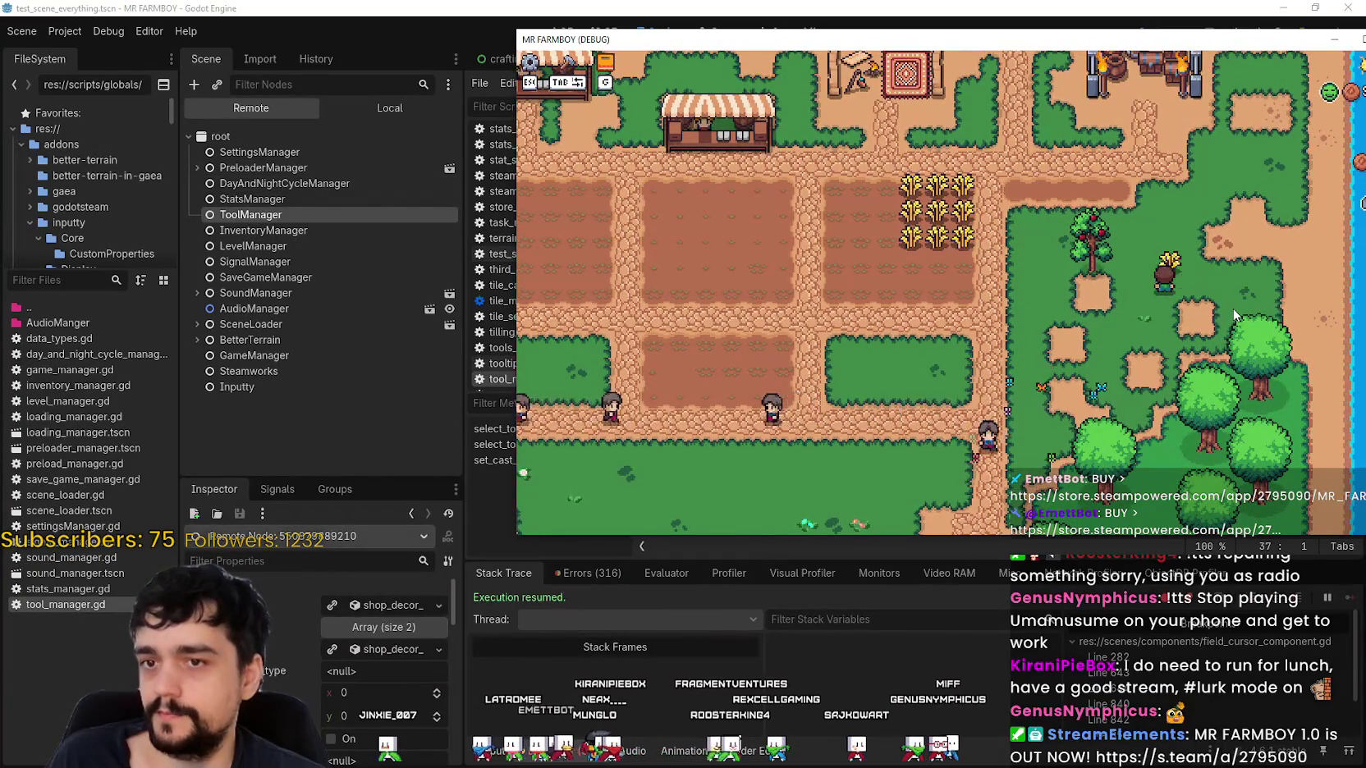
pyautogui.press('1')
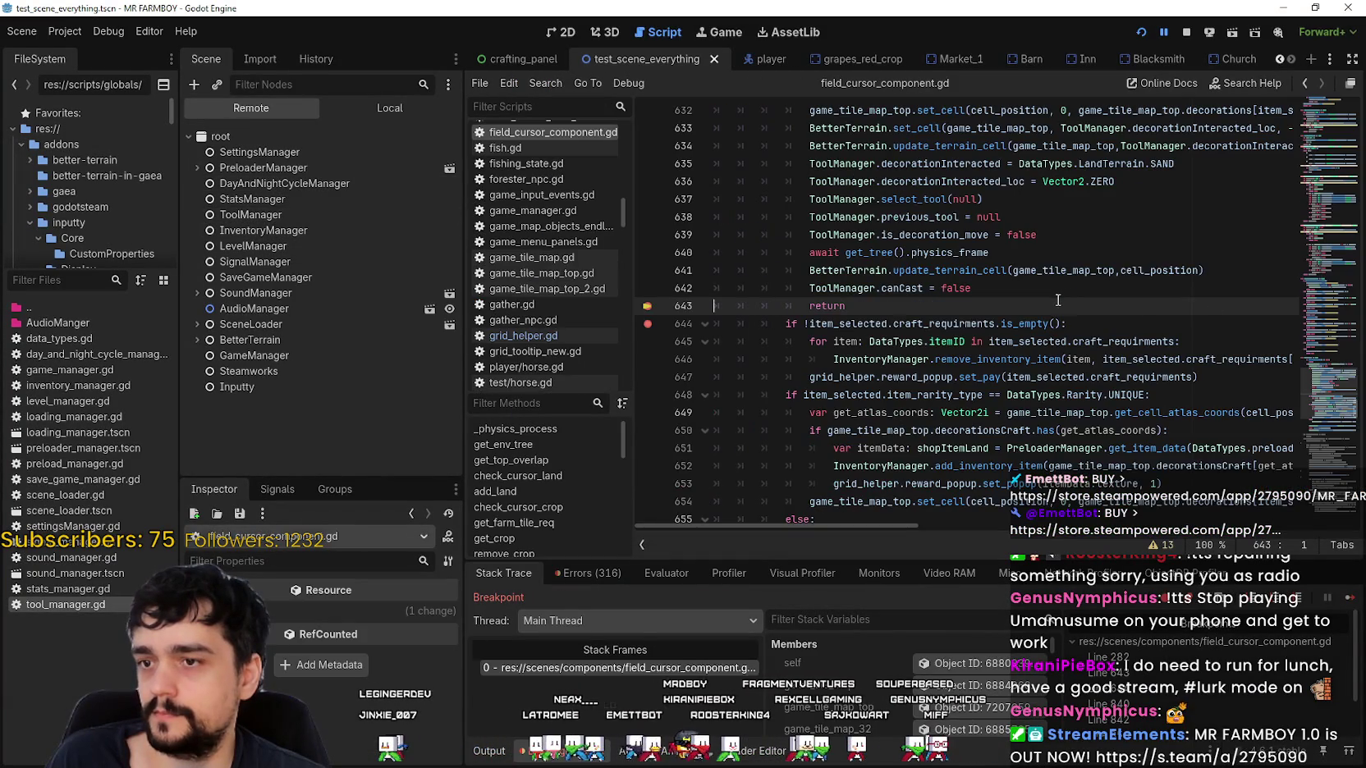
pyautogui.click(1350, 605)
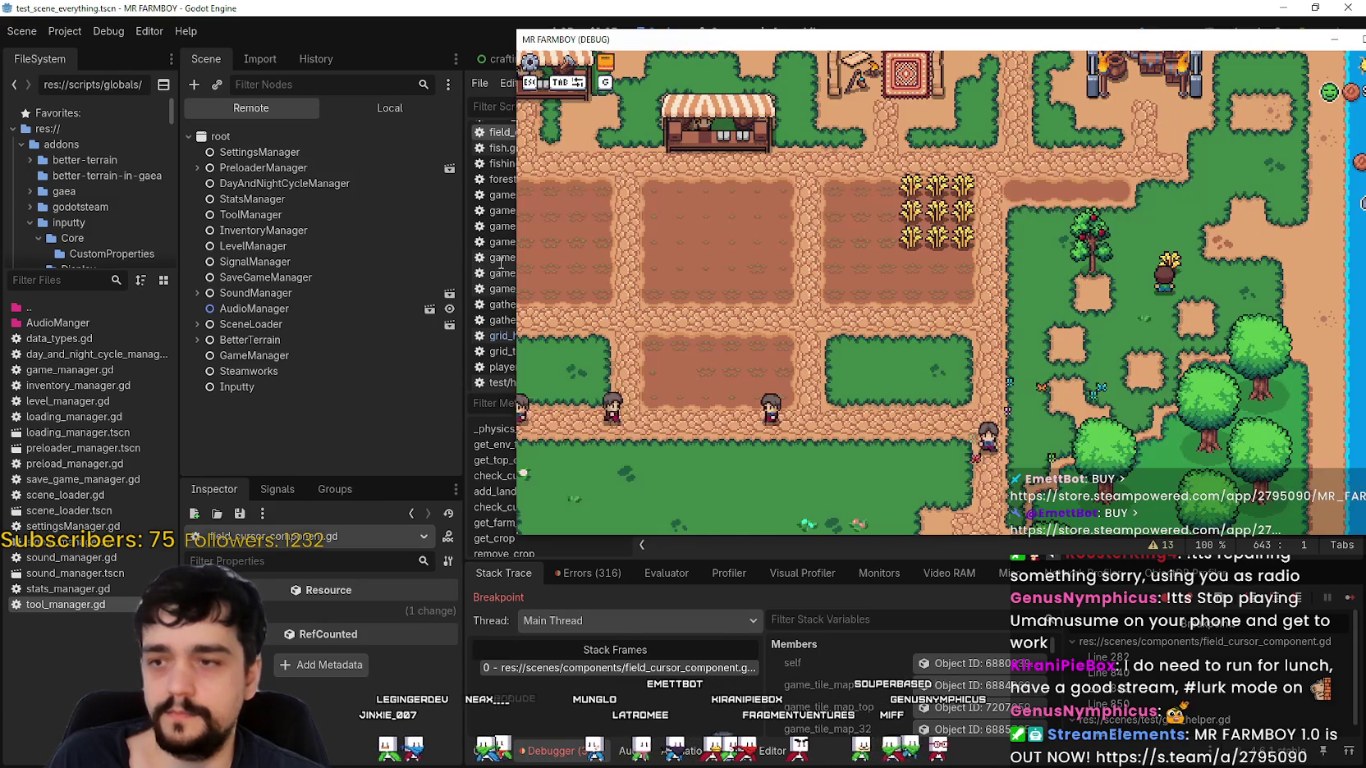
pyautogui.click(276, 215)
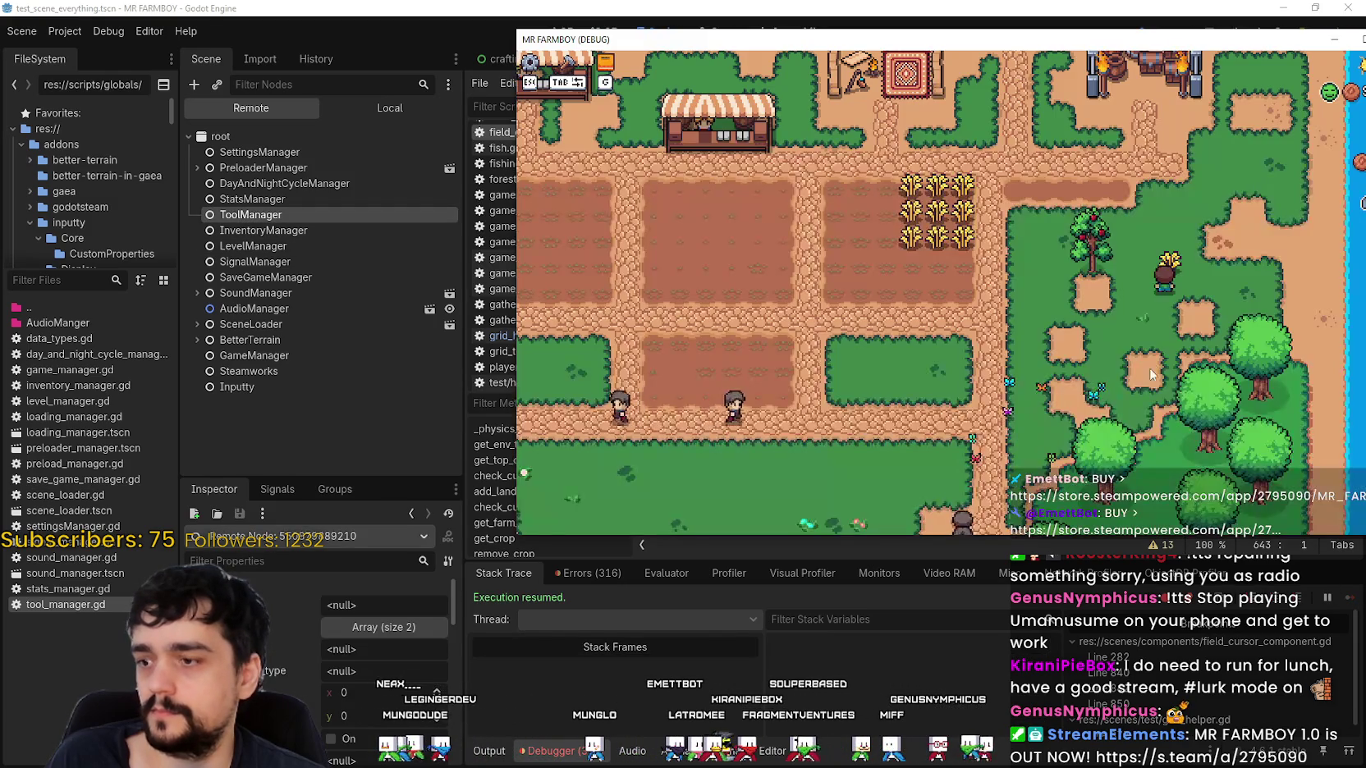
# Pick up a decoration with M, place it, pick it up again, and cancel with F8.
pyautogui.press('m')
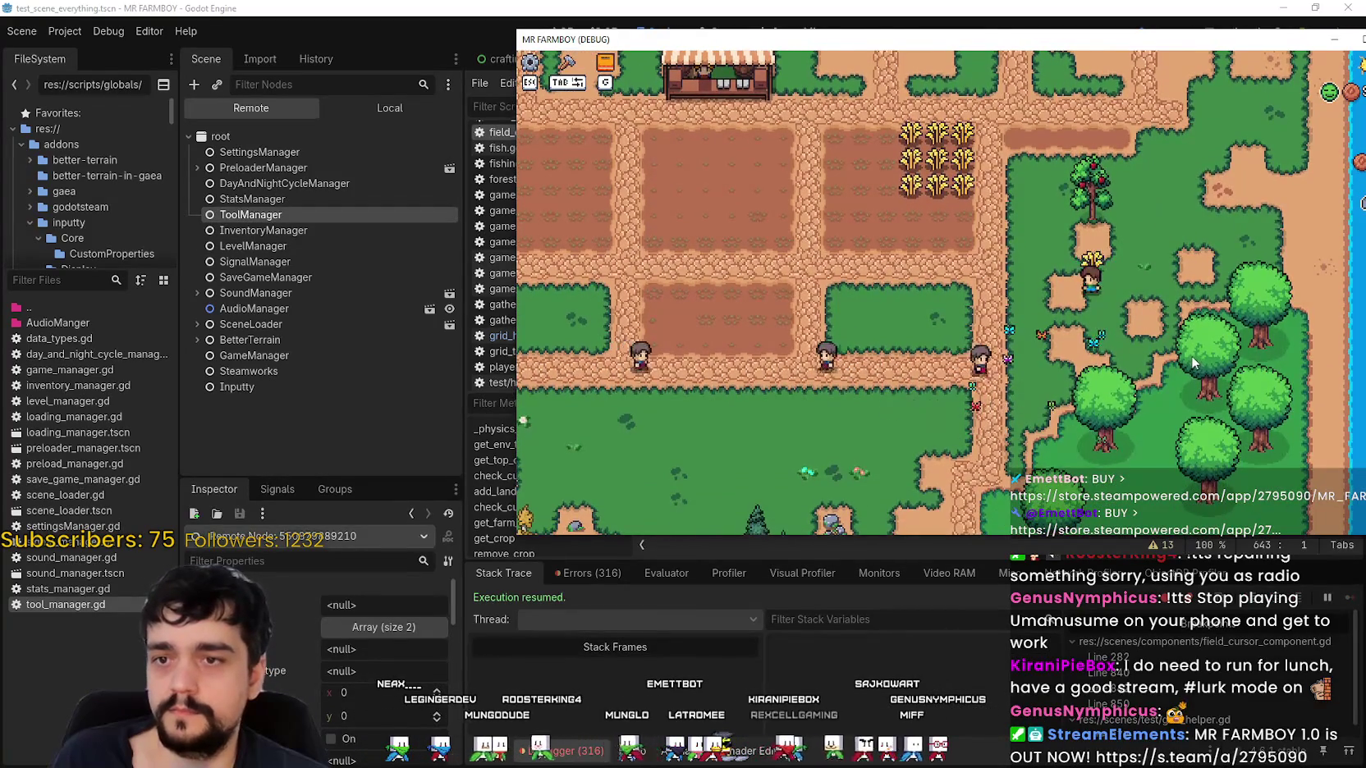
pyautogui.click(1194, 363)
pyautogui.press('m')
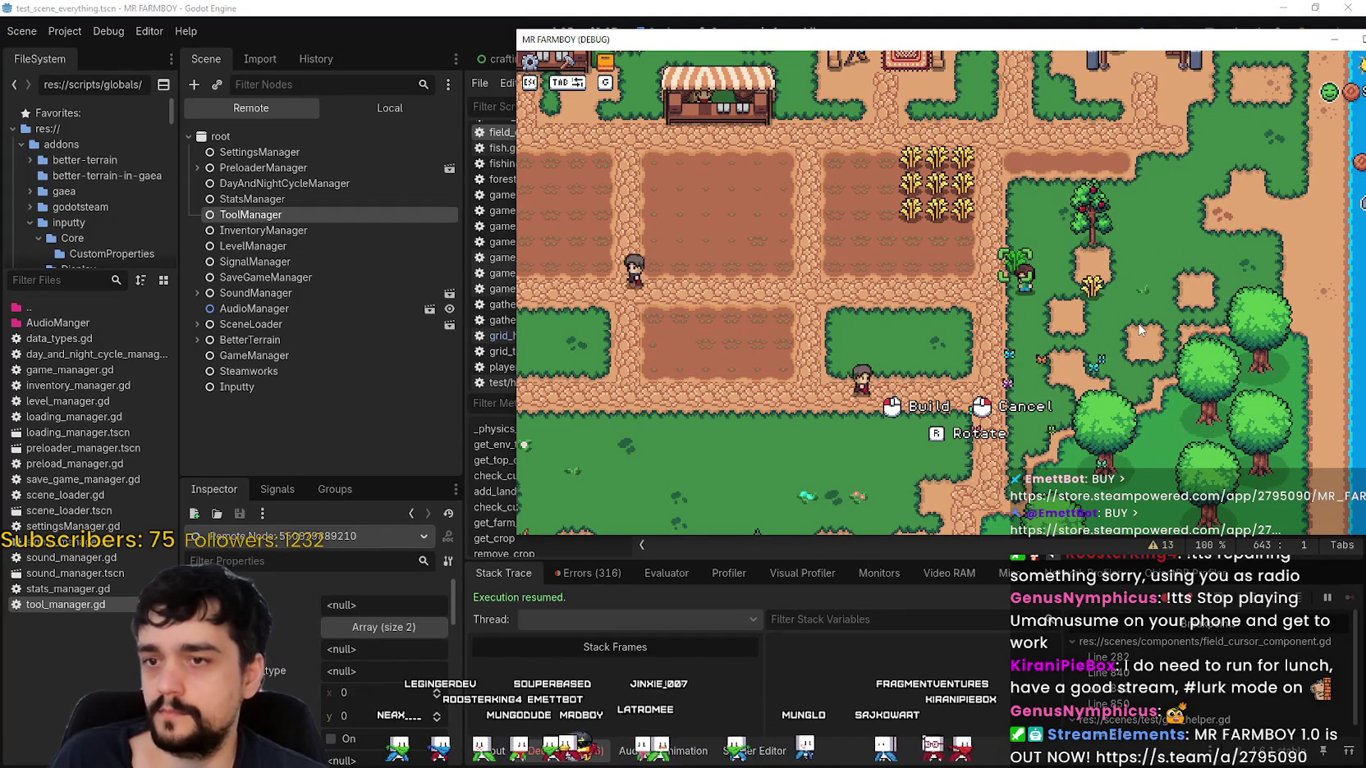
pyautogui.press('F8')
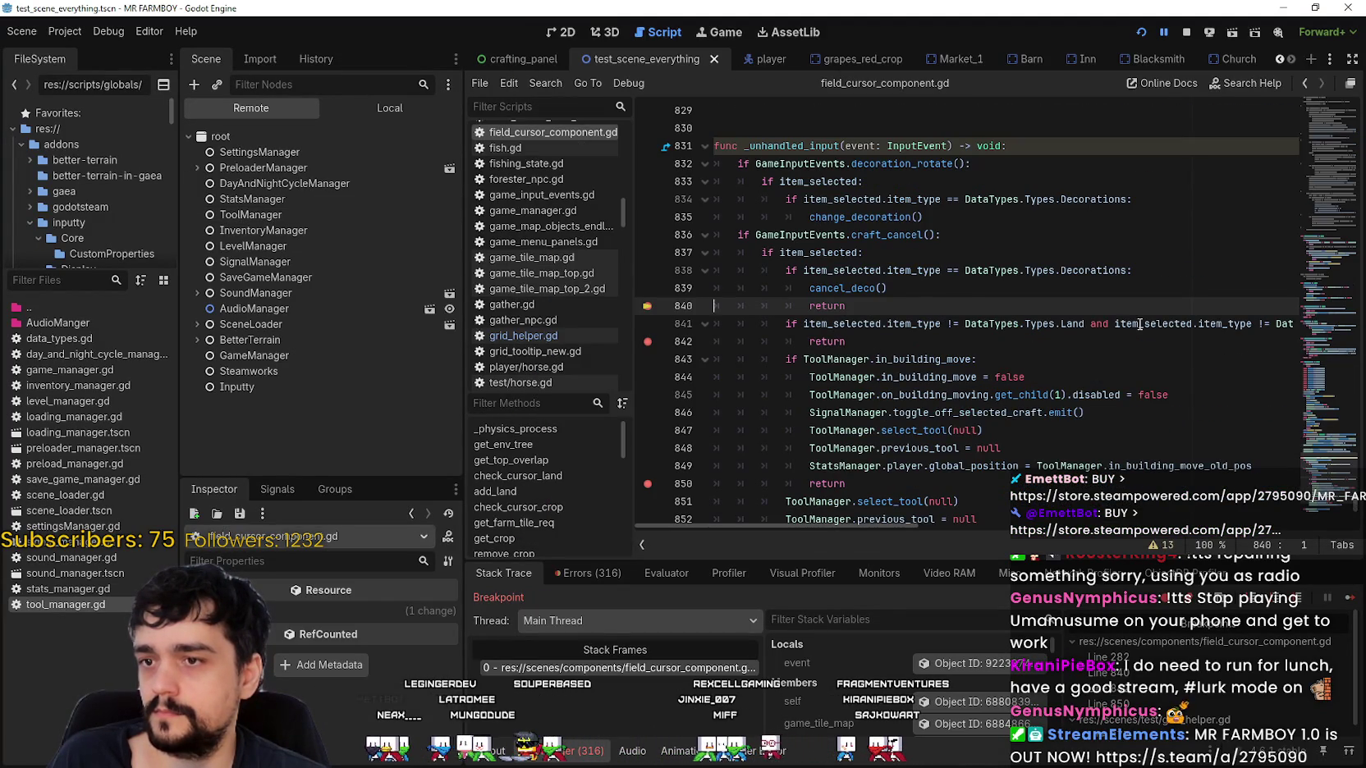
# Use Lookup Symbol on the cancel_deco call at line 839 to reach its definition at line 786.
pyautogui.rightClick(856, 287)
pyautogui.click(799, 300)
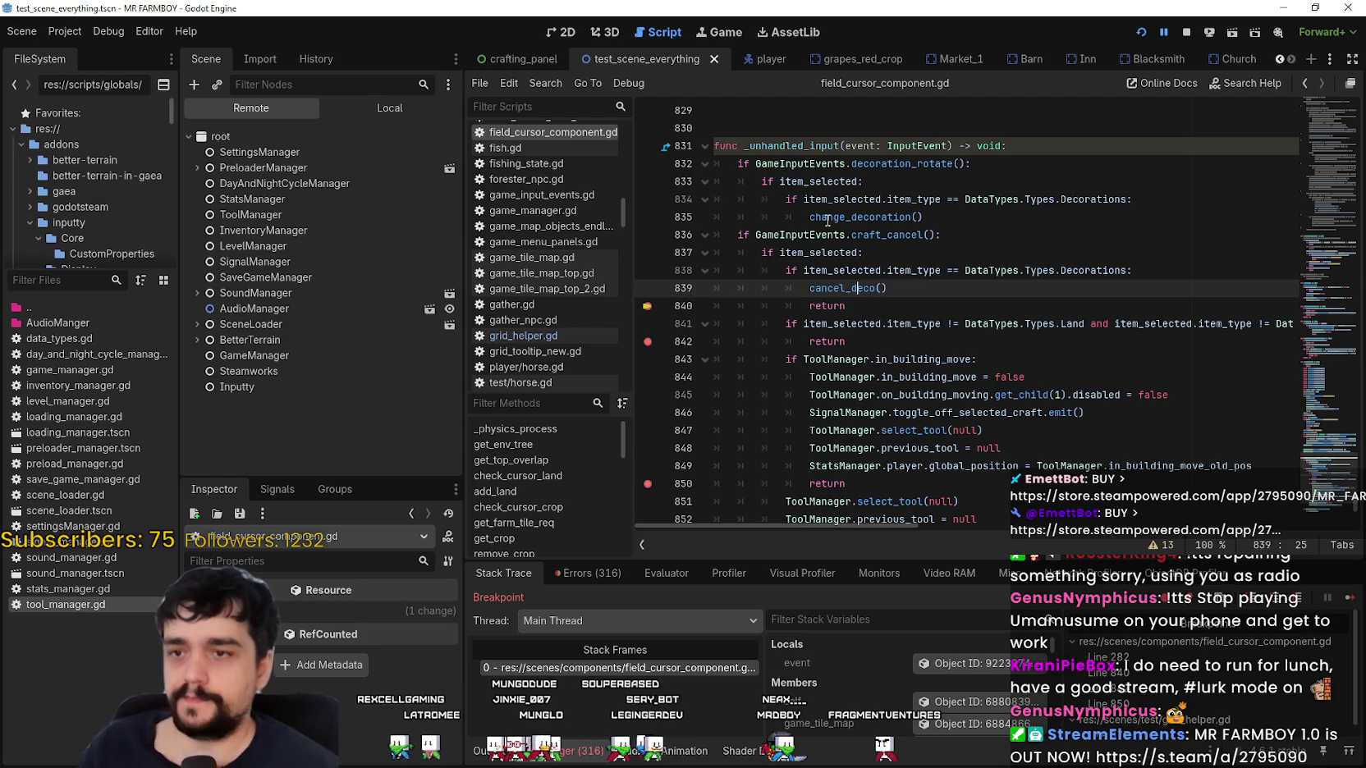
pyautogui.rightClick(839, 286)
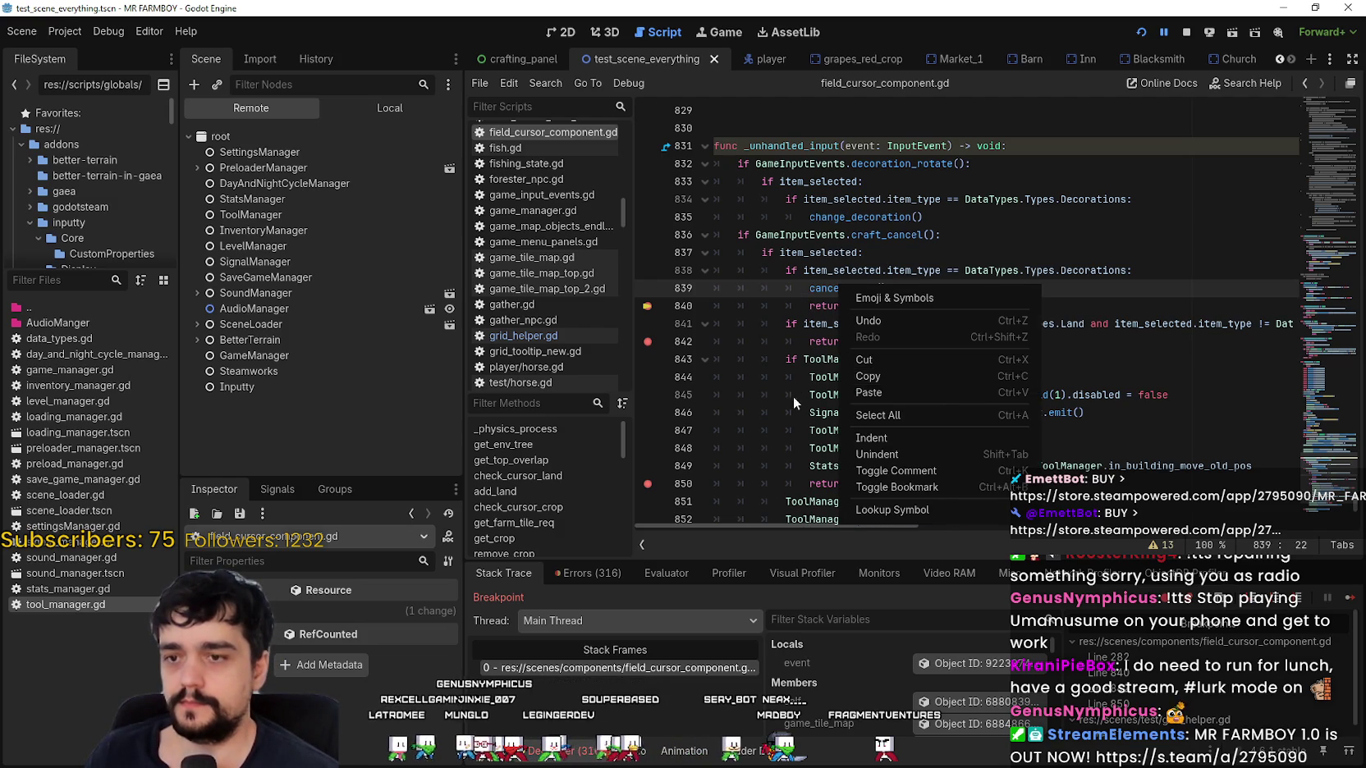
pyautogui.scroll(-2, 792, 395)
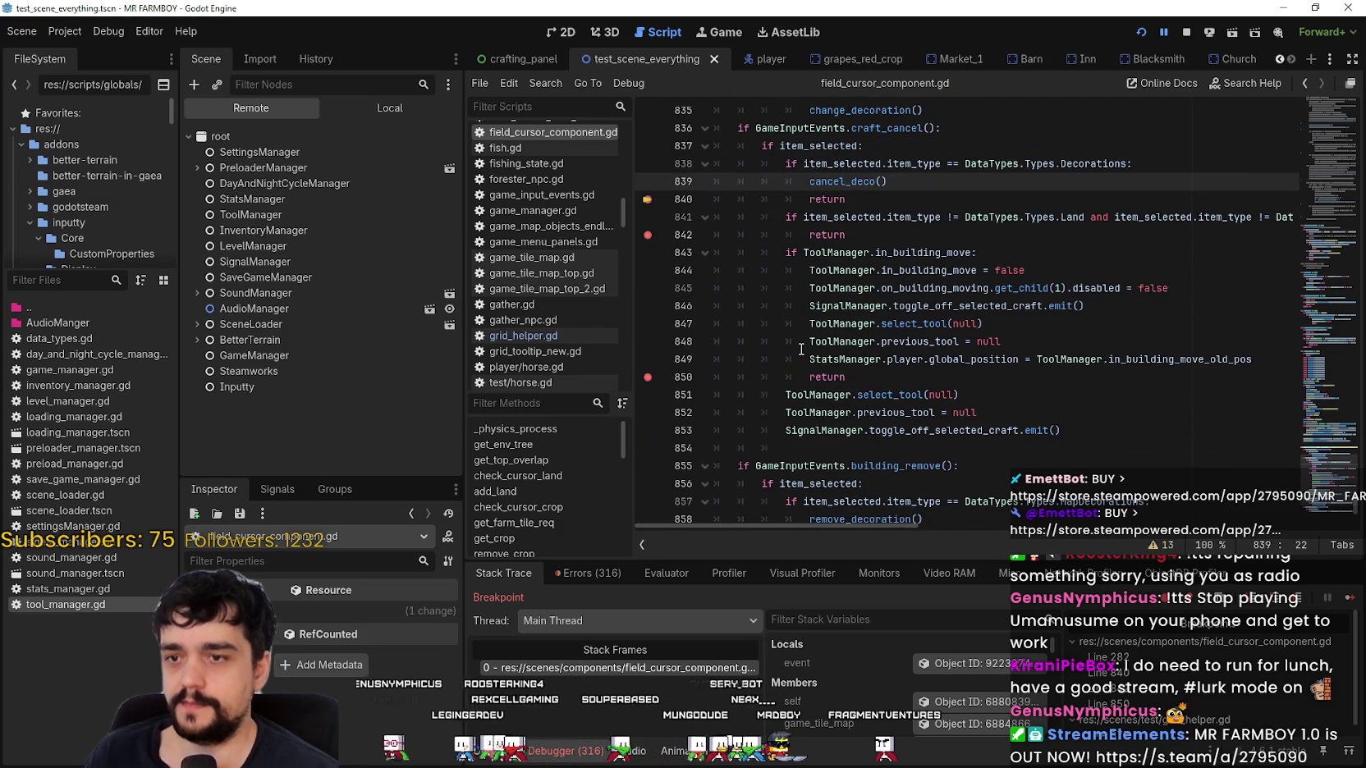
pyautogui.scroll(2, 803, 341)
pyautogui.rightClick(825, 286)
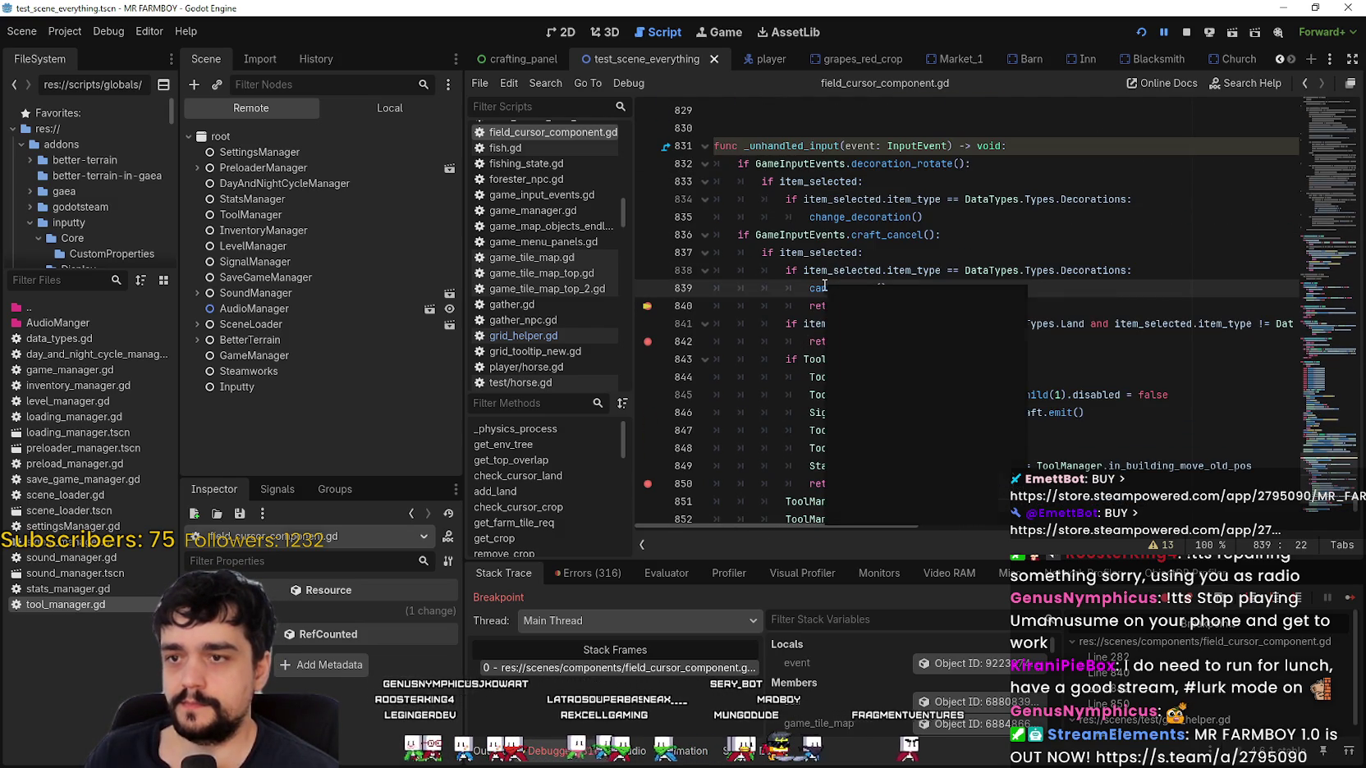
pyautogui.click(875, 510)
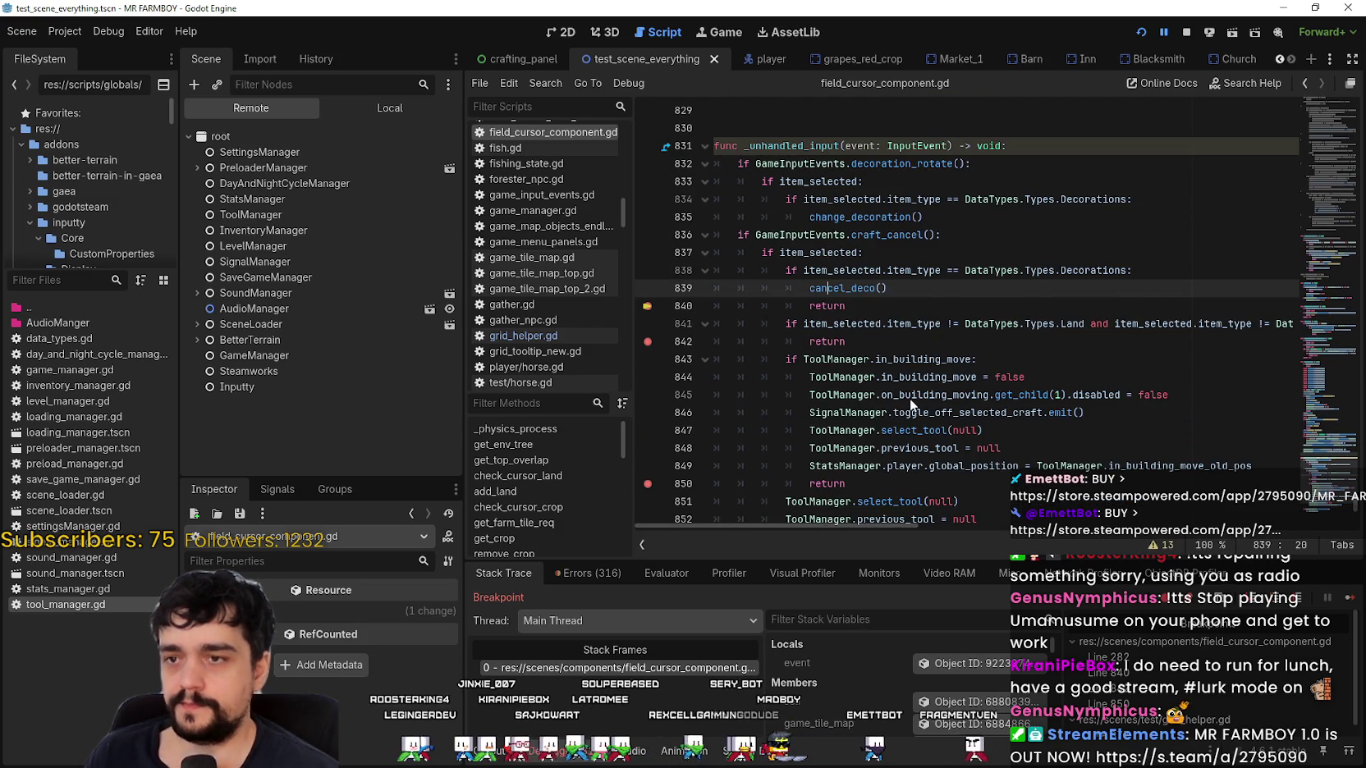
pyautogui.scroll(4, 910, 398)
pyautogui.scroll(10, 891, 377)
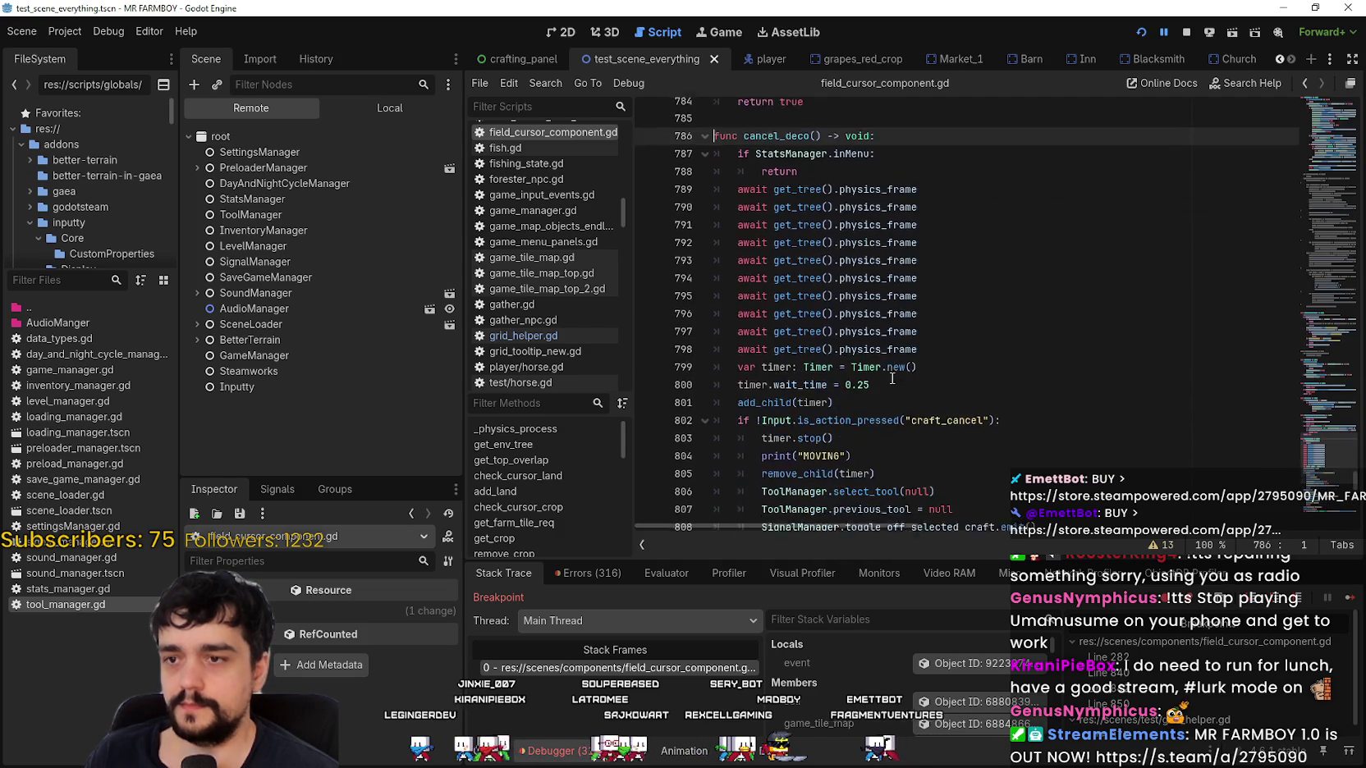
pyautogui.scroll(-3, 889, 378)
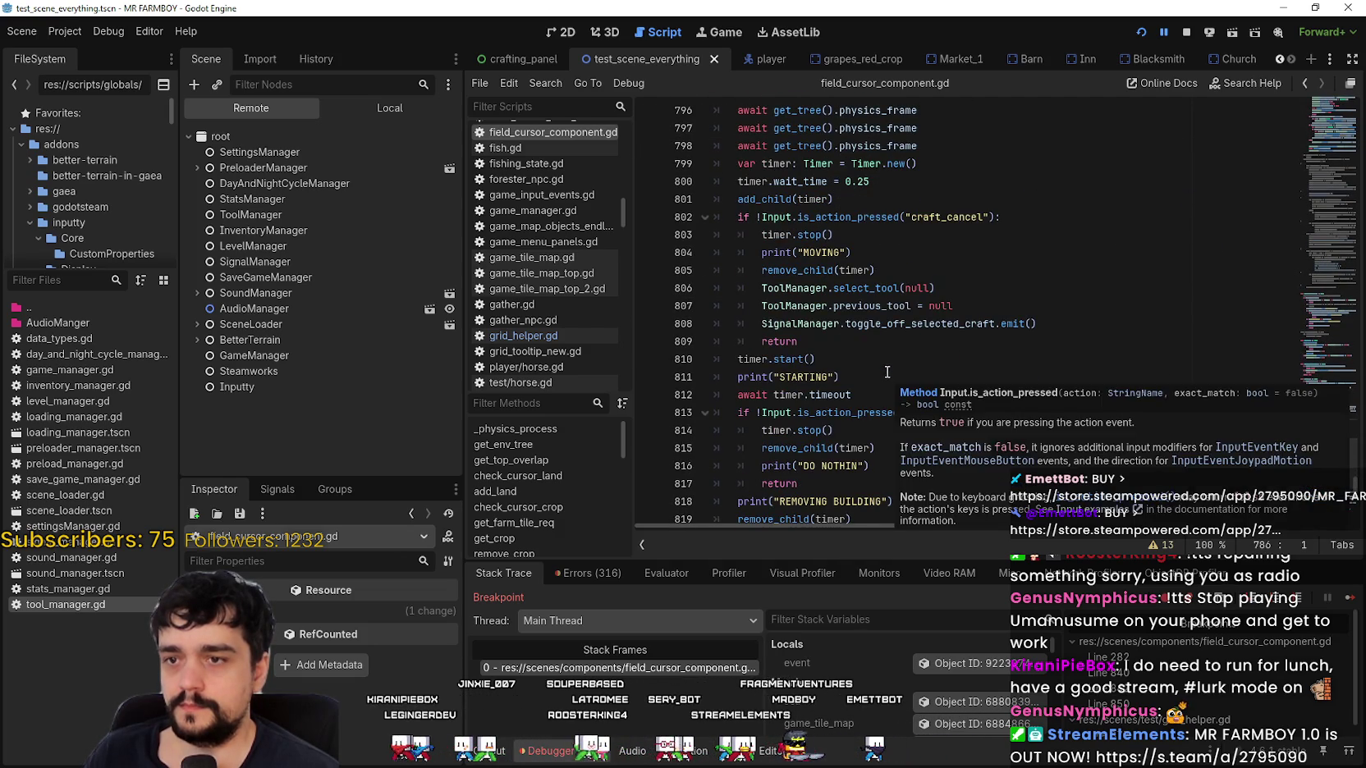
pyautogui.click(881, 305)
pyautogui.scroll(4, 855, 378)
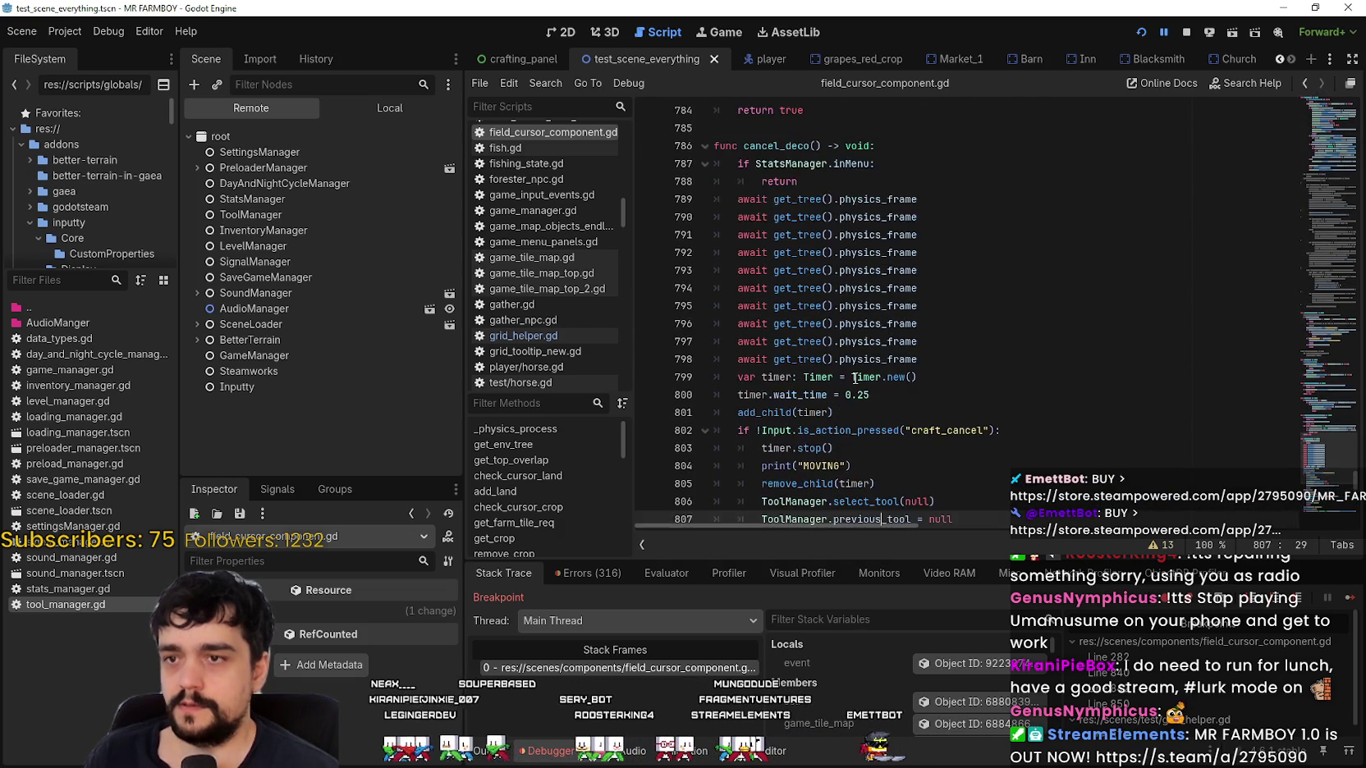
pyautogui.scroll(-2, 855, 378)
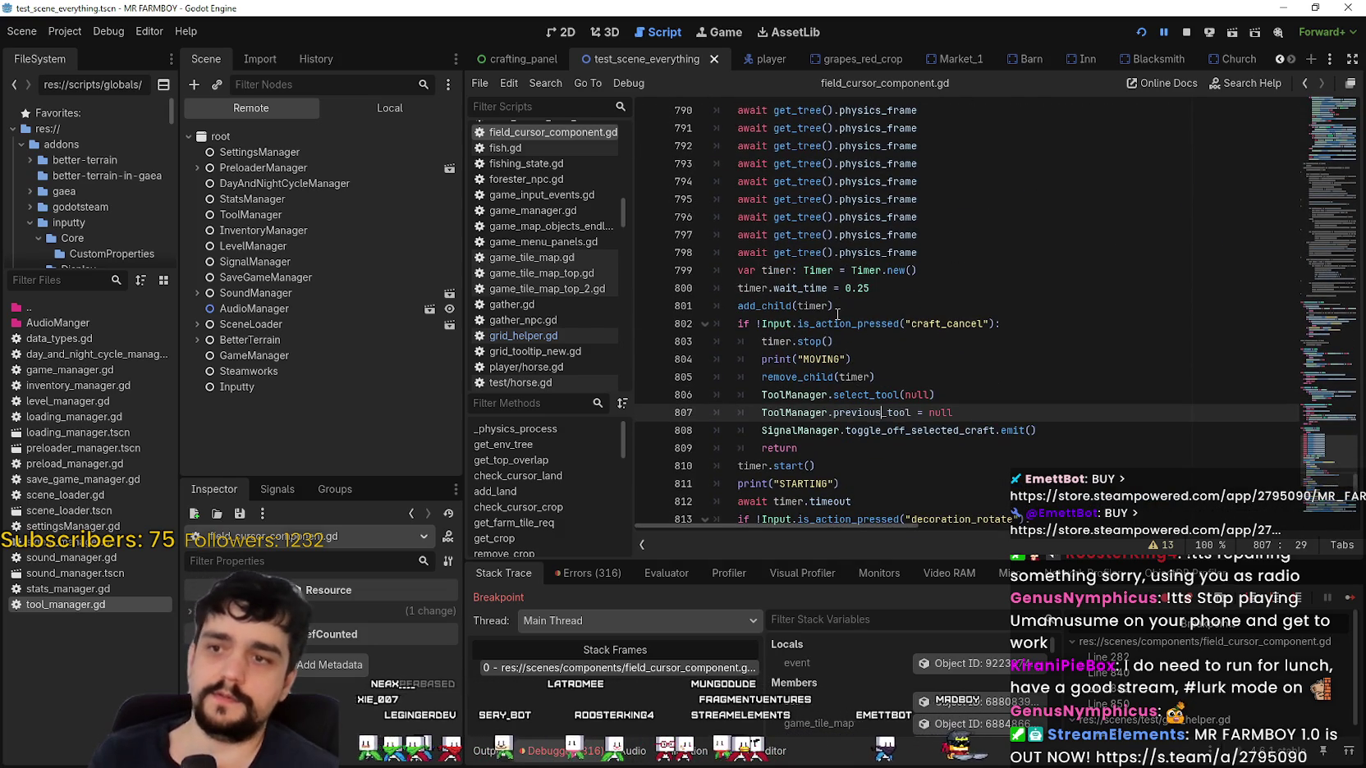
pyautogui.press('F12')
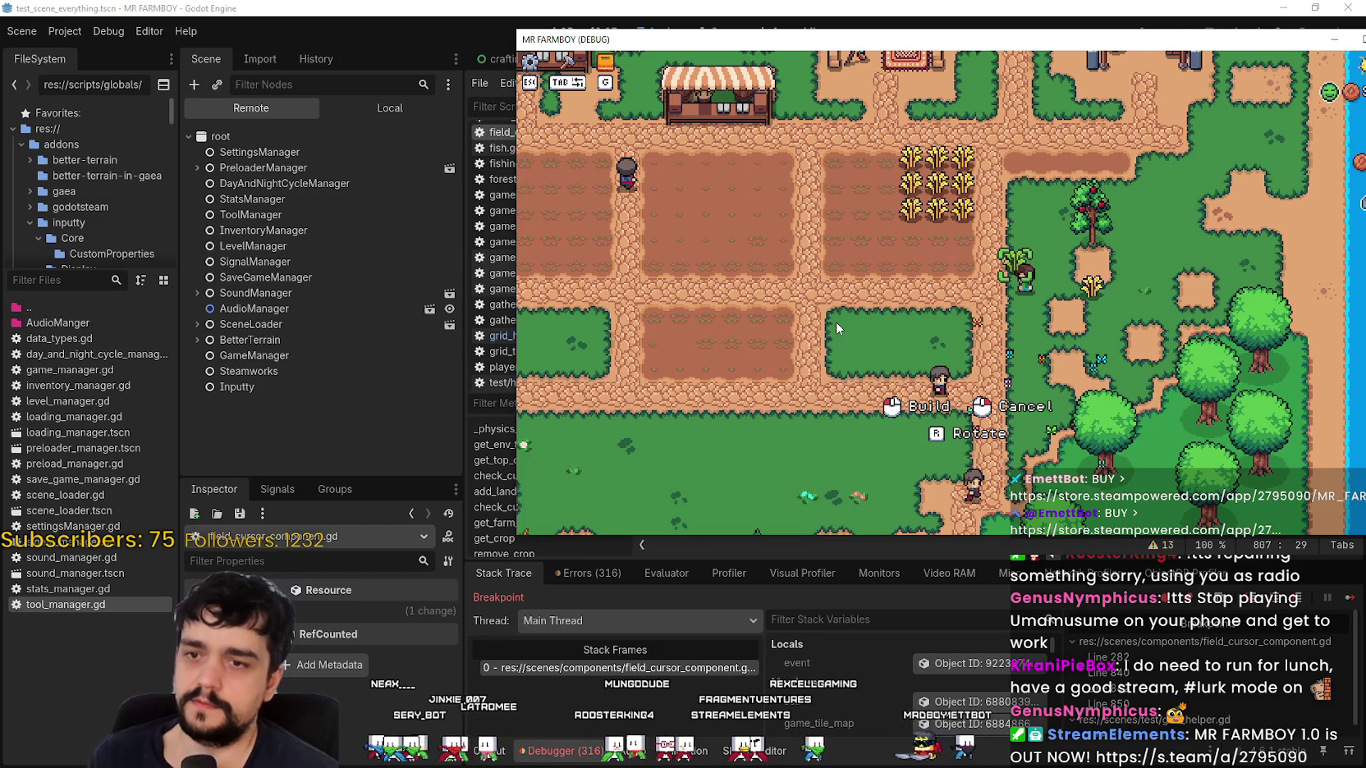
pyautogui.scroll(3, 870, 345)
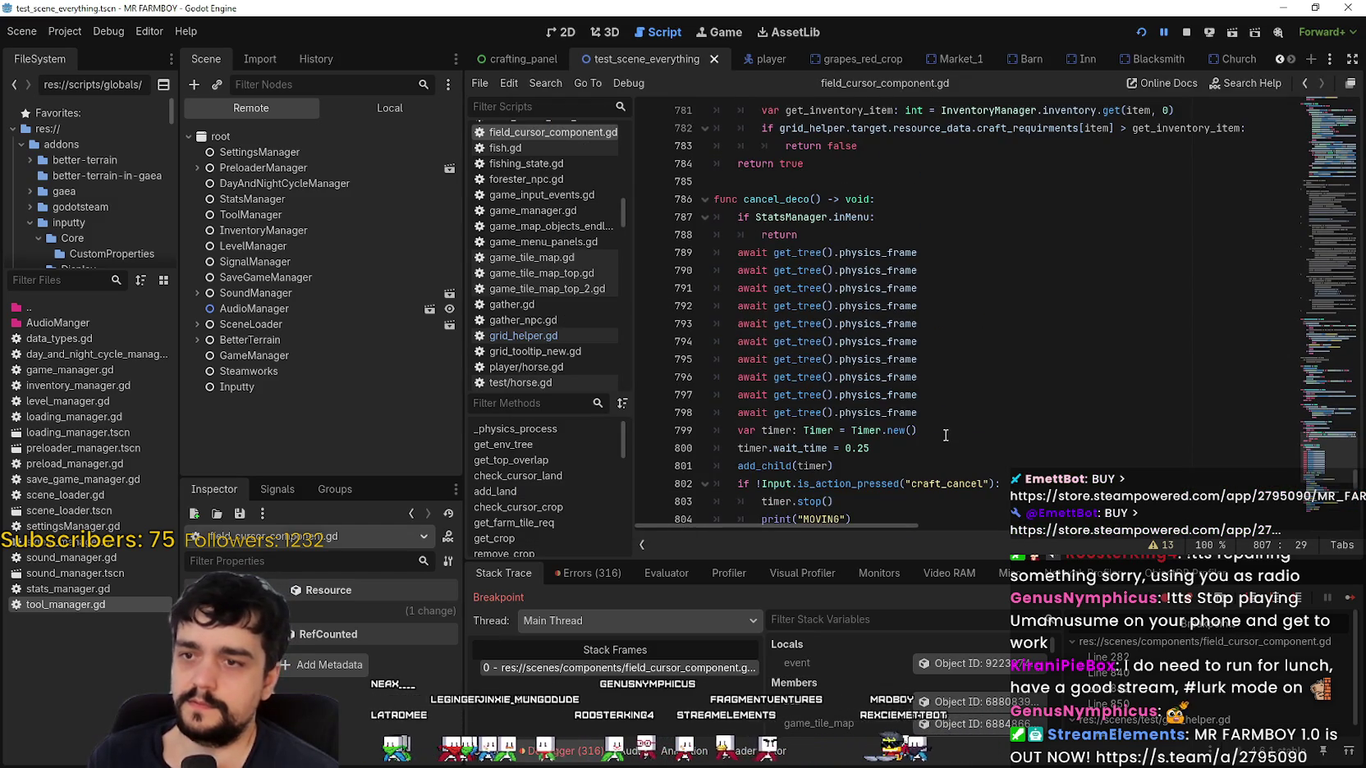
pyautogui.scroll(-3, 898, 467)
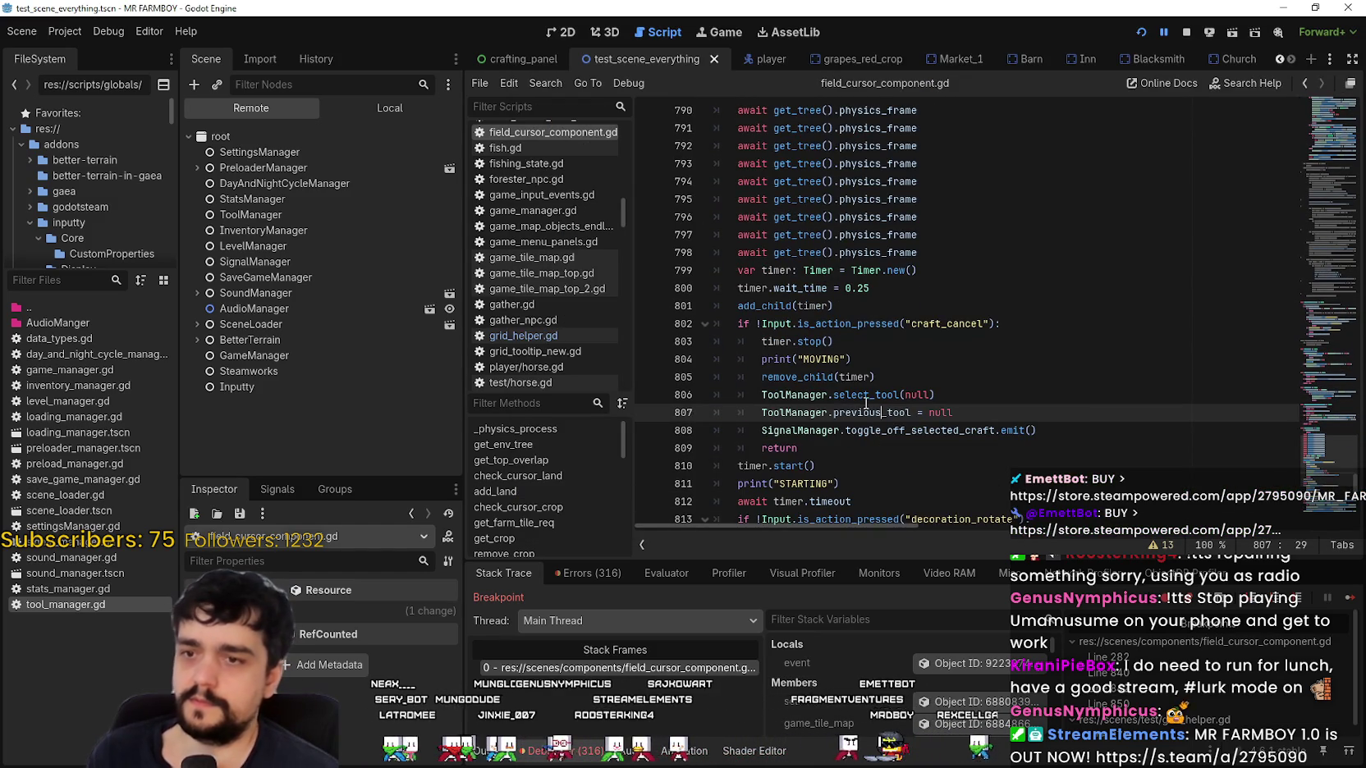
pyautogui.scroll(7, 861, 394)
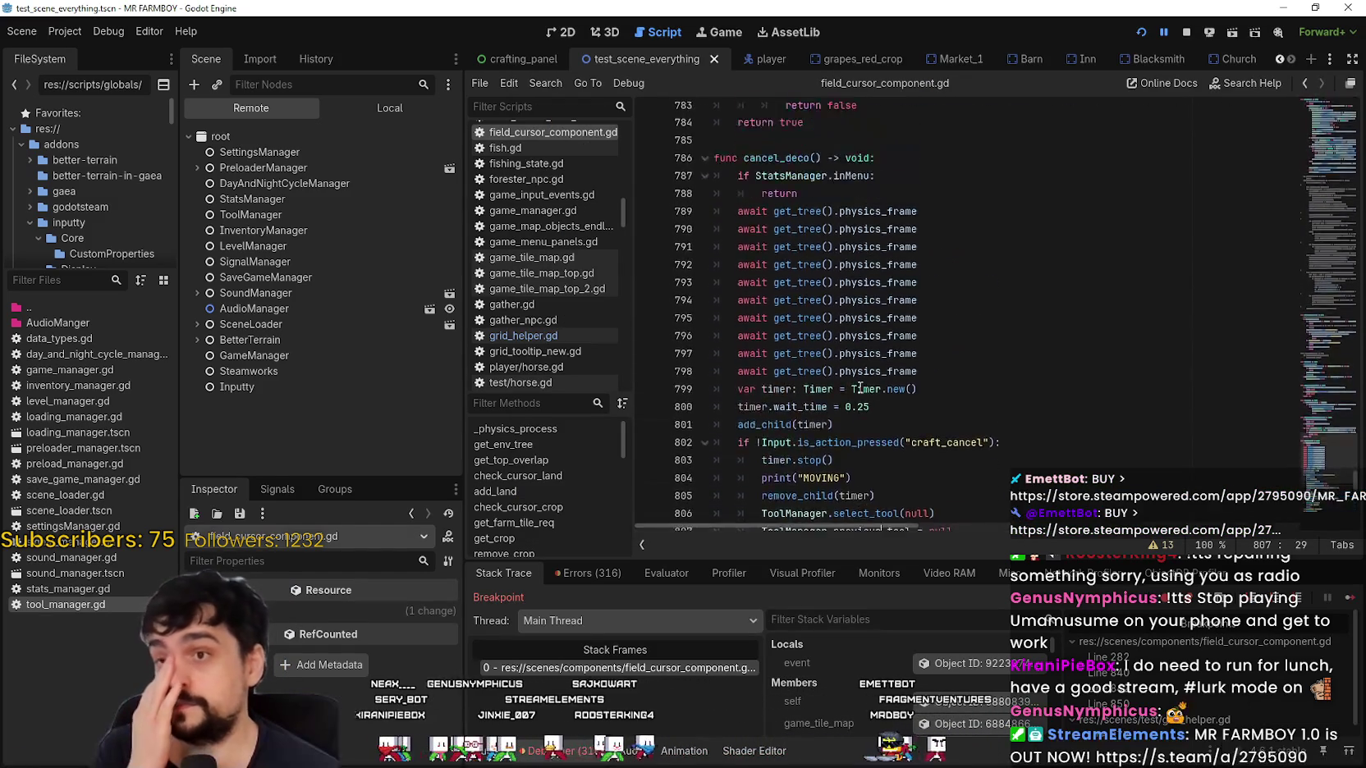
pyautogui.scroll(1, 854, 382)
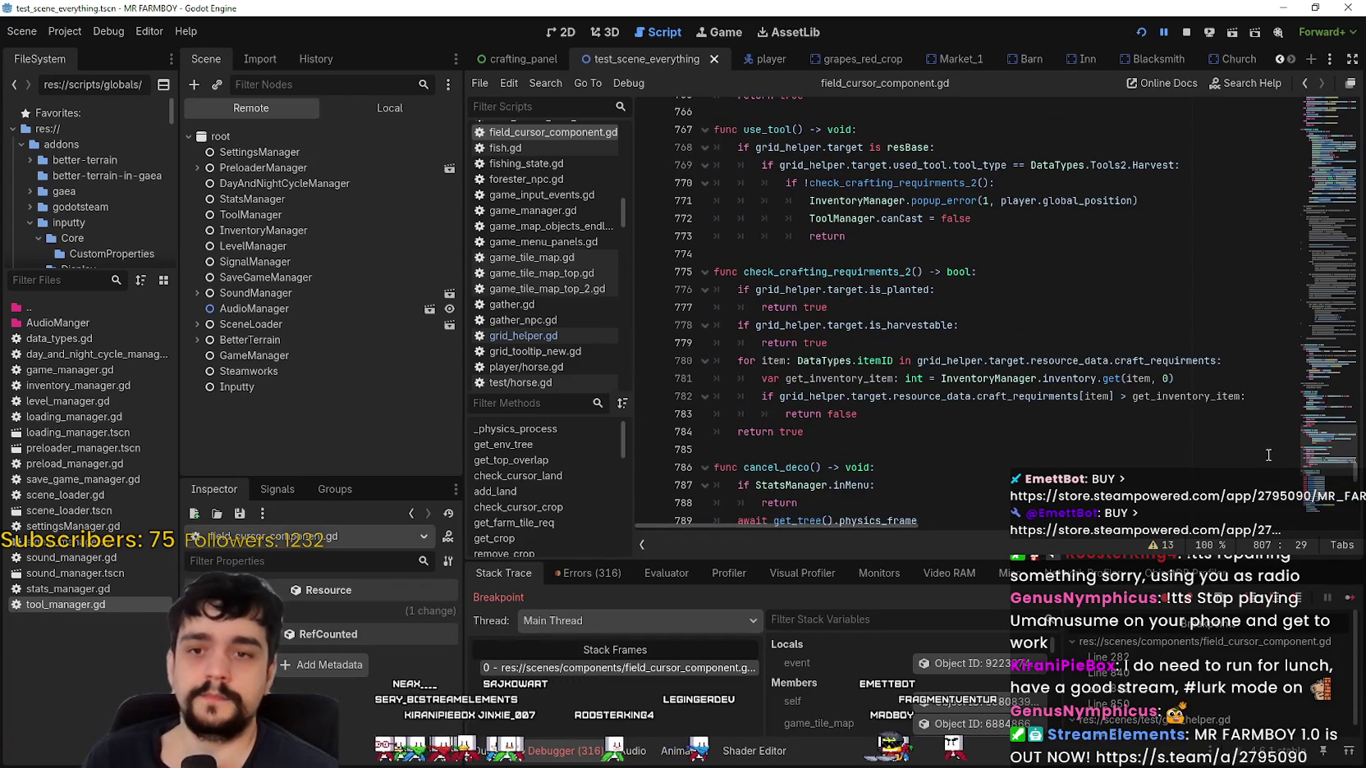
pyautogui.scroll(-15, 1325, 482)
pyautogui.scroll(-1, 1325, 482)
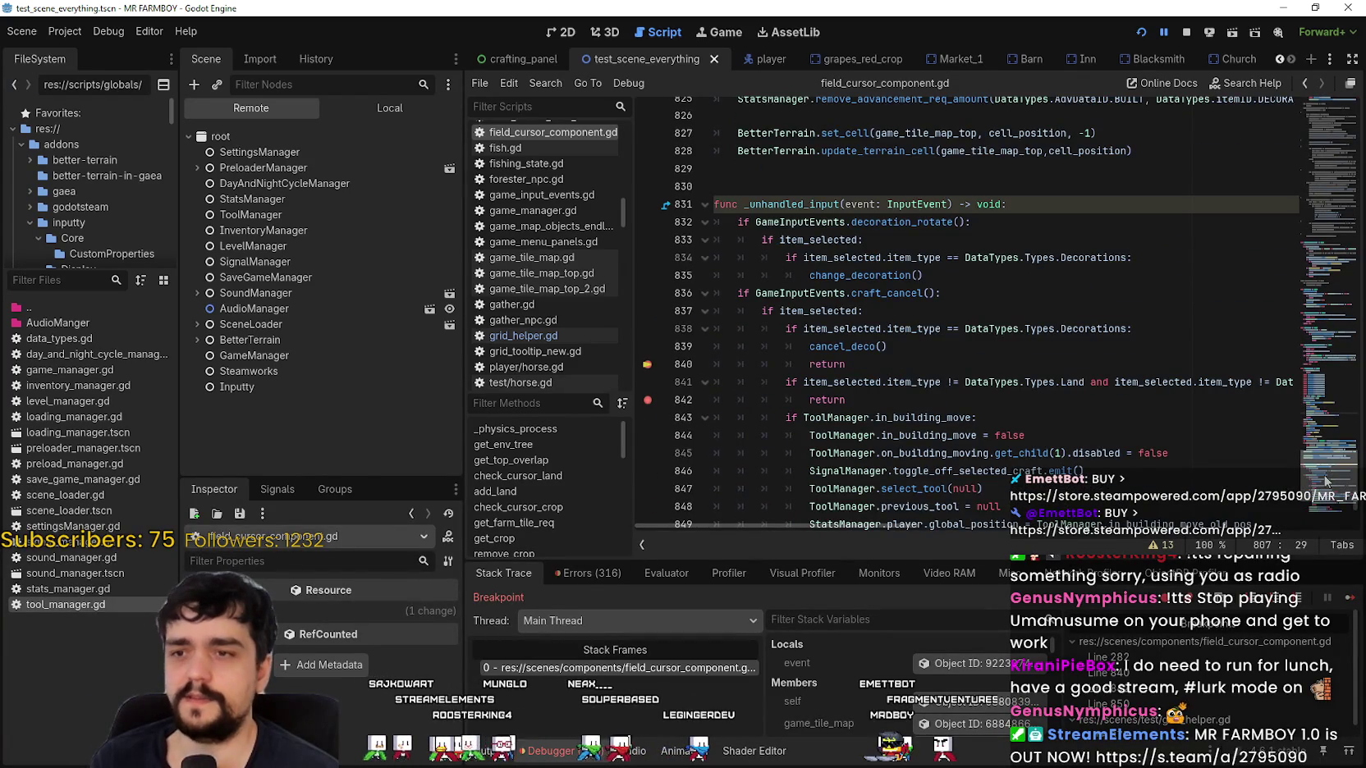
# Select the decoration-cancel branch on lines 838–840 of field_cursor_component.gd.
pyautogui.scroll(-7, 1325, 482)
pyautogui.scroll(4, 937, 247)
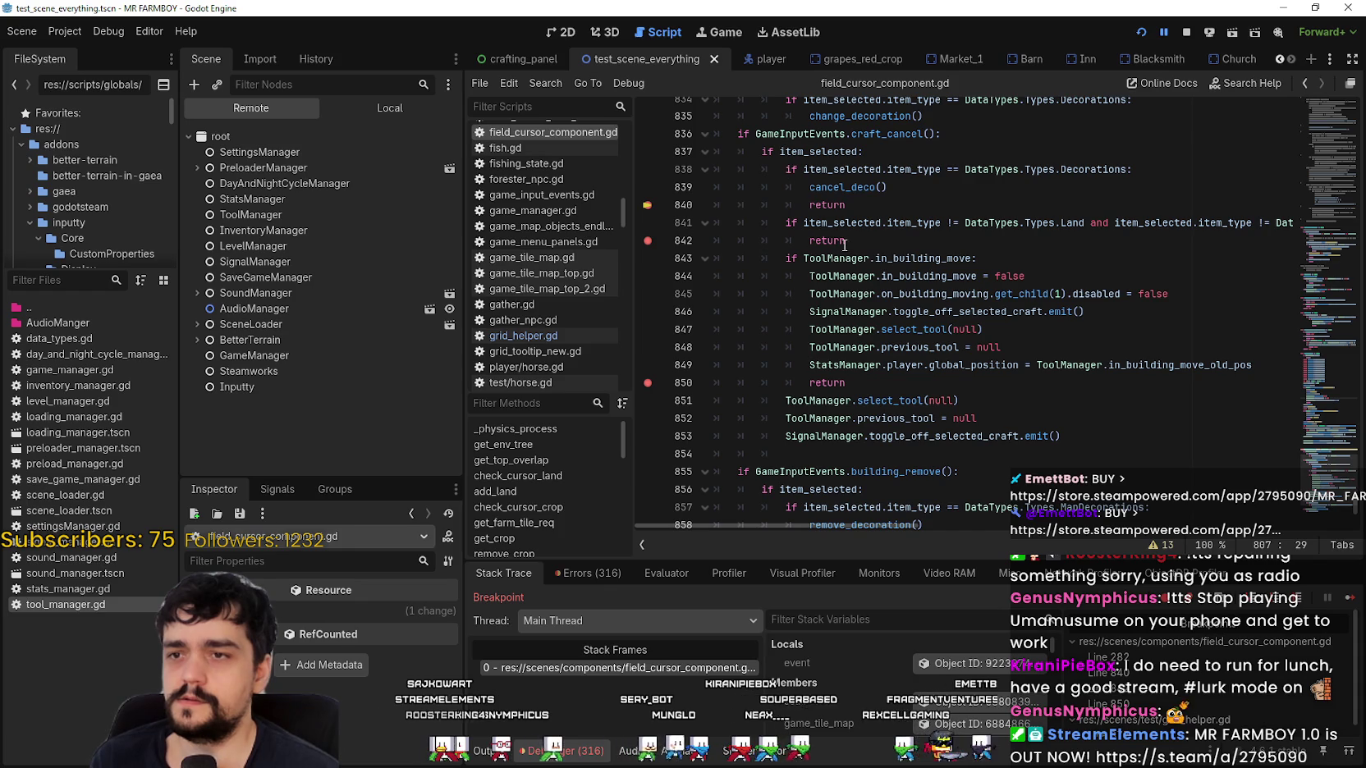
pyautogui.moveTo(870, 525)
pyautogui.mouseDown()
pyautogui.moveTo(1277, 531)
pyautogui.moveTo(799, 527)
pyautogui.mouseUp()
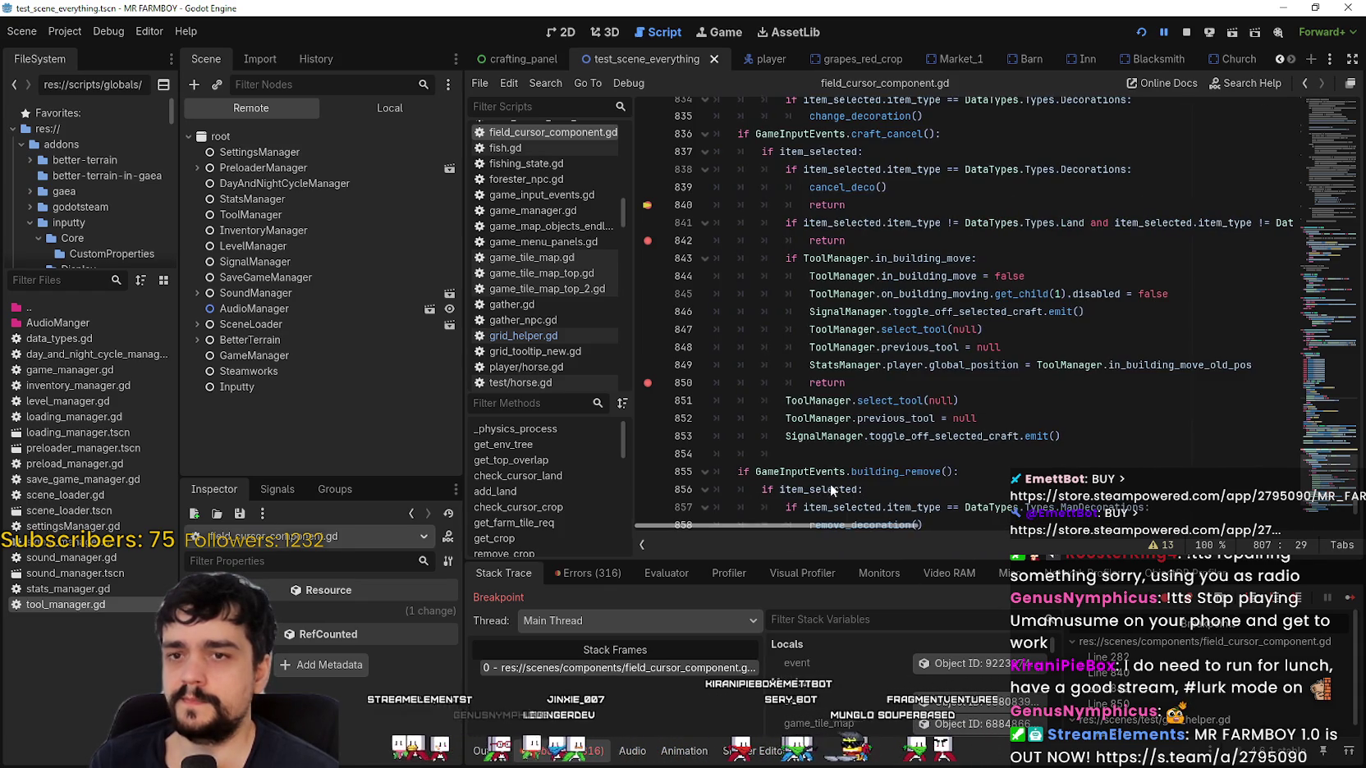
pyautogui.click(870, 240)
pyautogui.moveTo(870, 205); pyautogui.dragTo(760, 170)
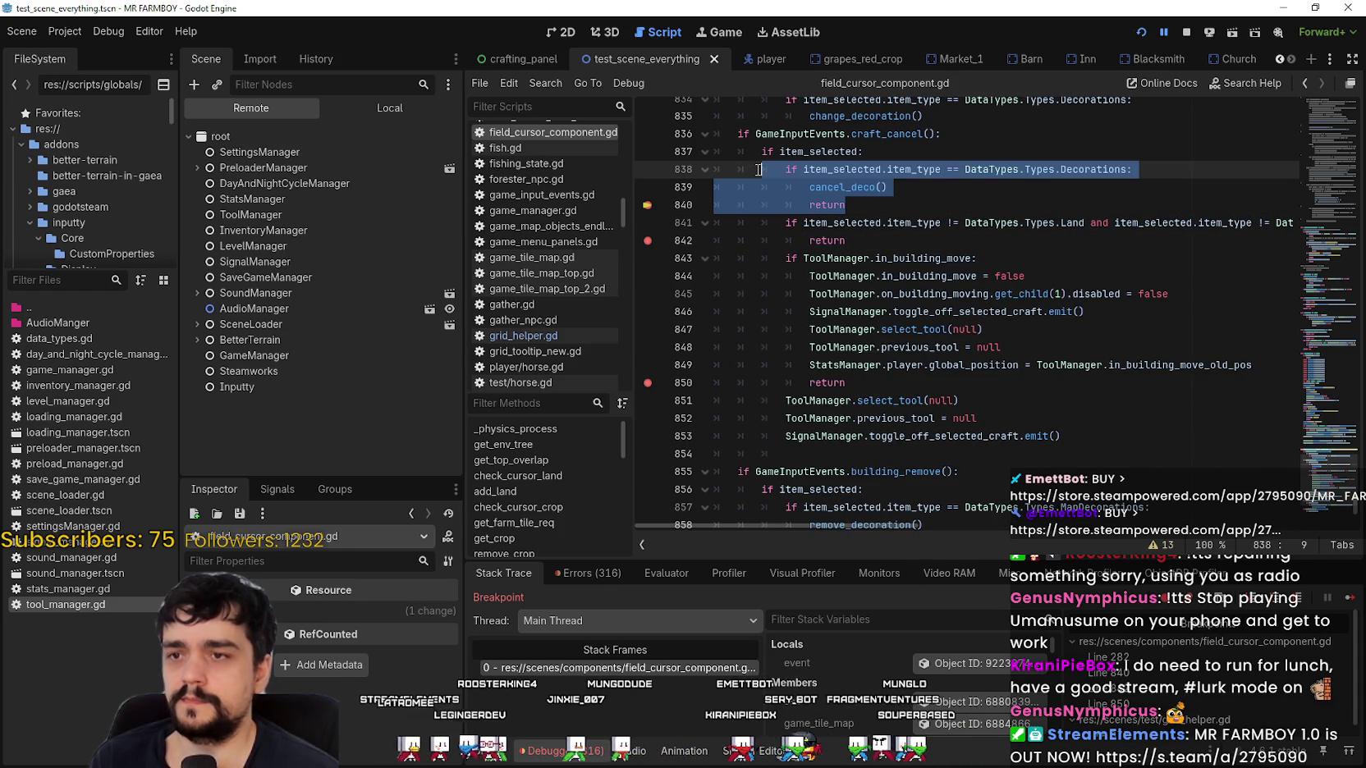
# Inspect the building_move and building_remove event checks near line 854, then return to line 840.
pyautogui.scroll(-2, 784, 327)
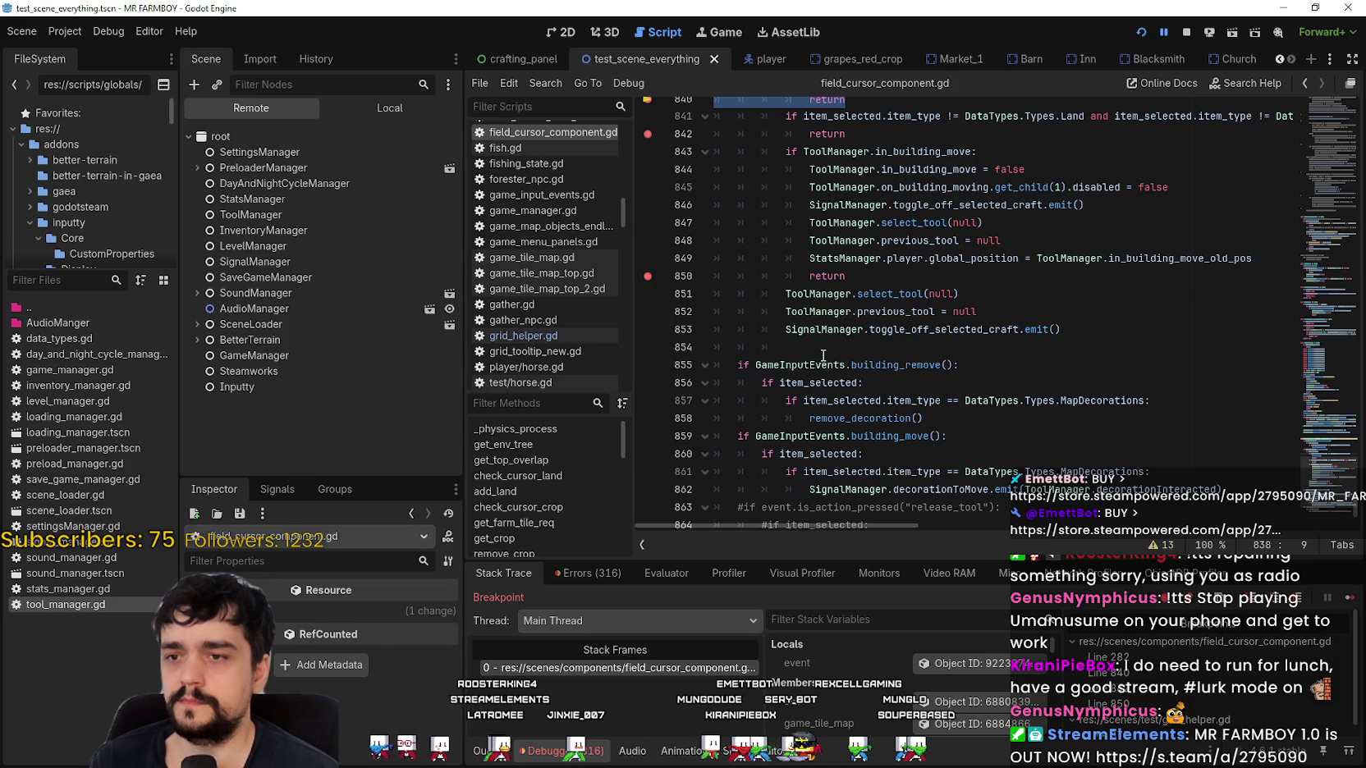
pyautogui.click(823, 353)
pyautogui.scroll(-2, 823, 351)
pyautogui.doubleClick(920, 343)
pyautogui.doubleClick(903, 271)
pyautogui.scroll(5, 902, 275)
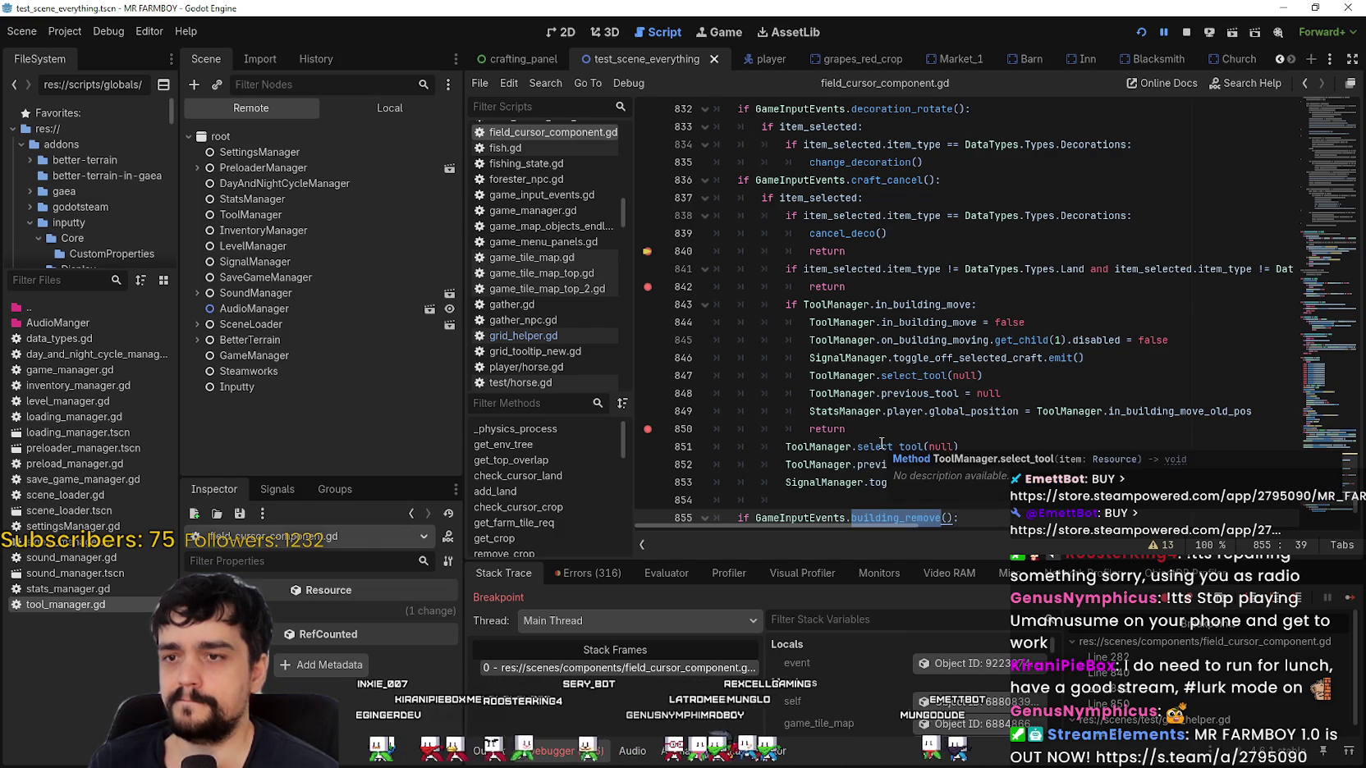
pyautogui.click(871, 247)
pyautogui.scroll(3, 882, 328)
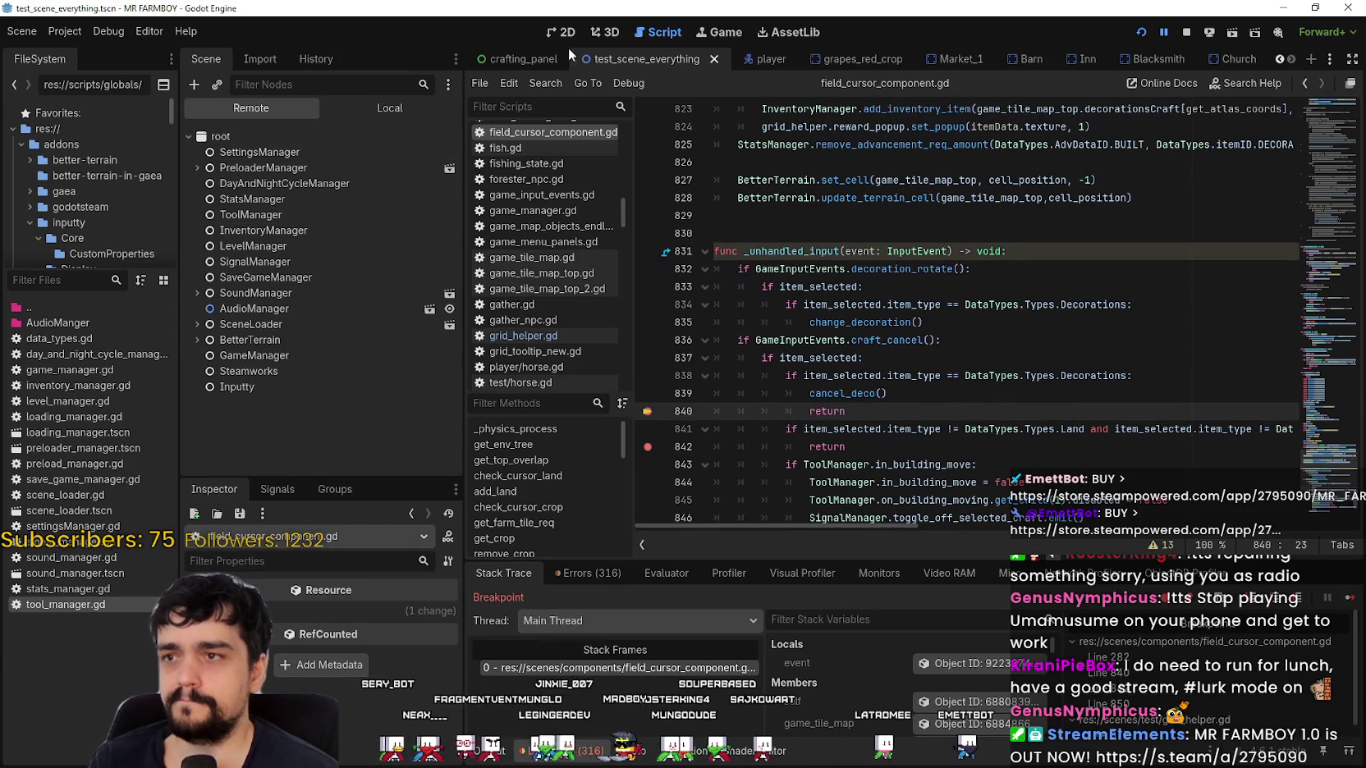
pyautogui.click(390, 108)
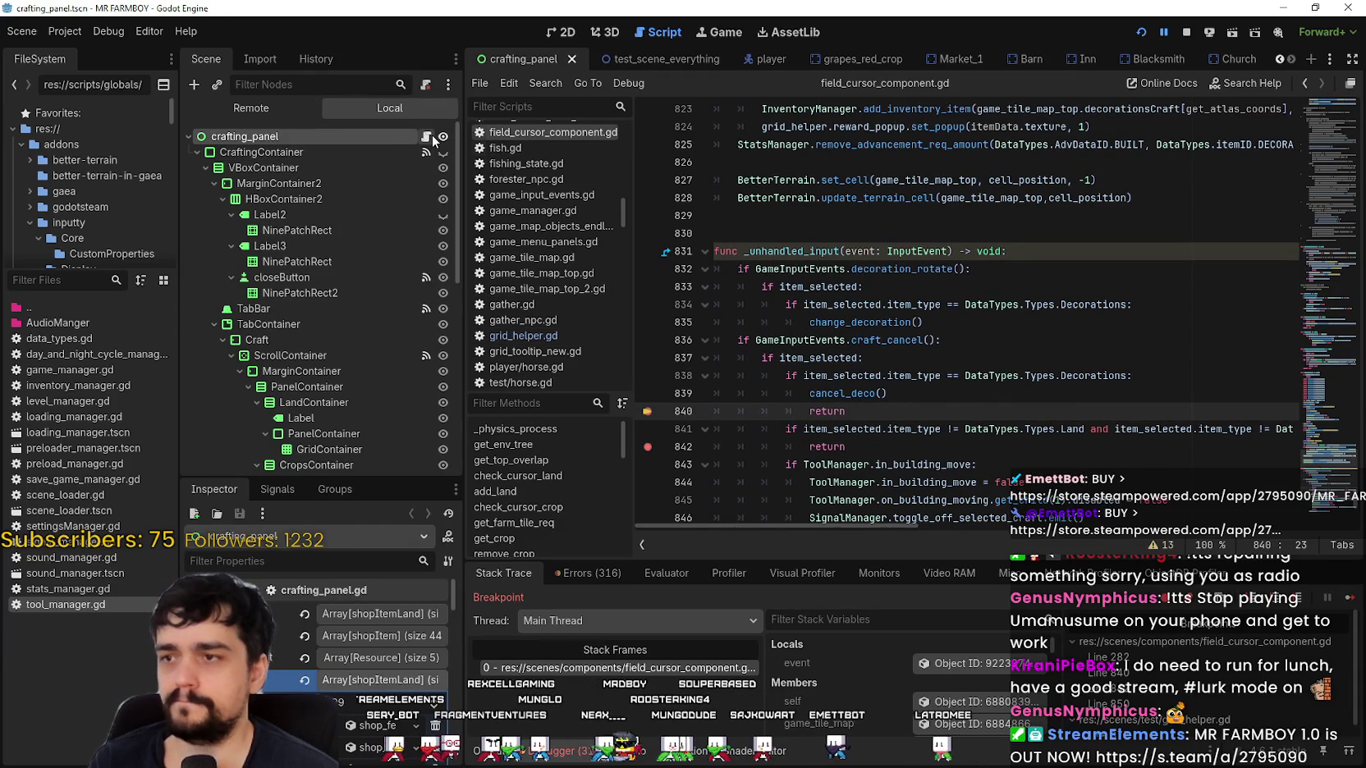
pyautogui.click(427, 137)
pyautogui.moveTo(1322, 338); pyautogui.dragTo(1313, 410)
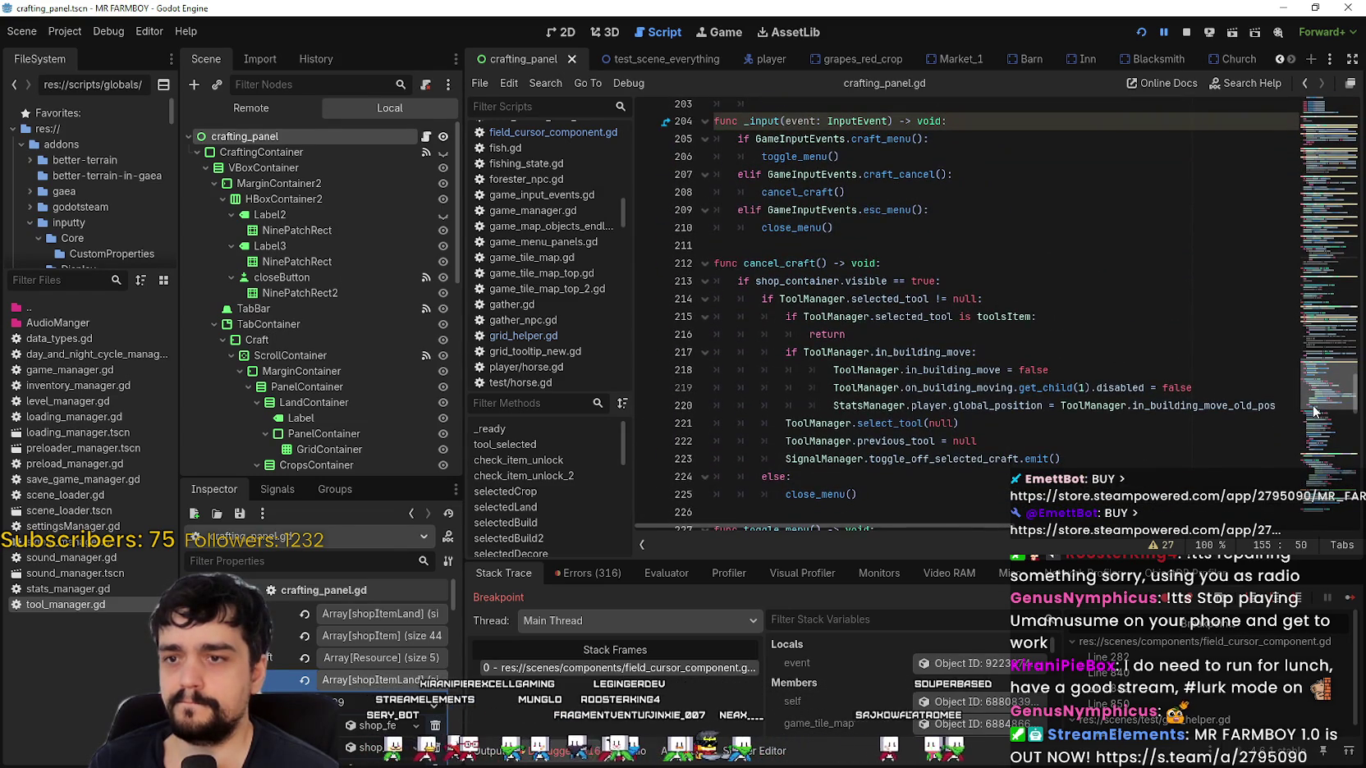
pyautogui.moveTo(1313, 410); pyautogui.dragTo(1311, 415)
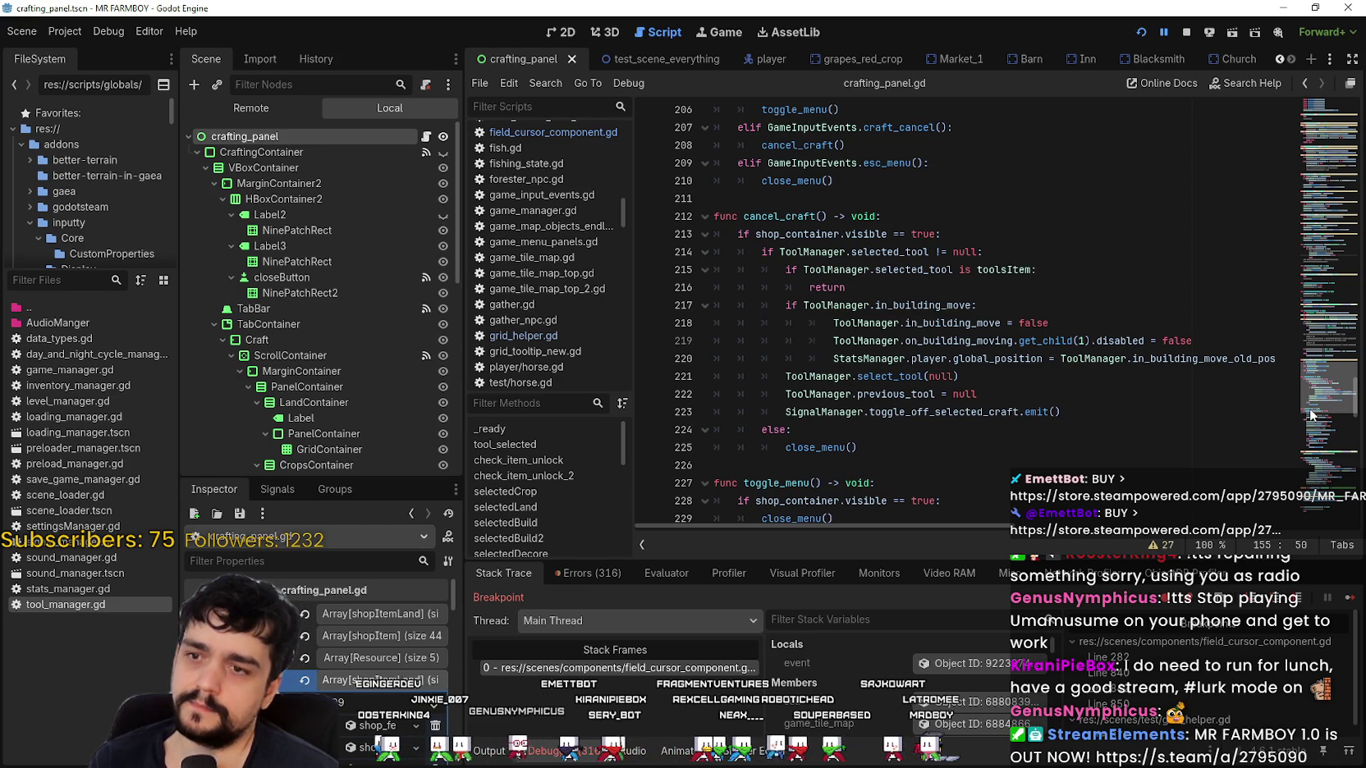
pyautogui.moveTo(1311, 416); pyautogui.dragTo(1309, 419)
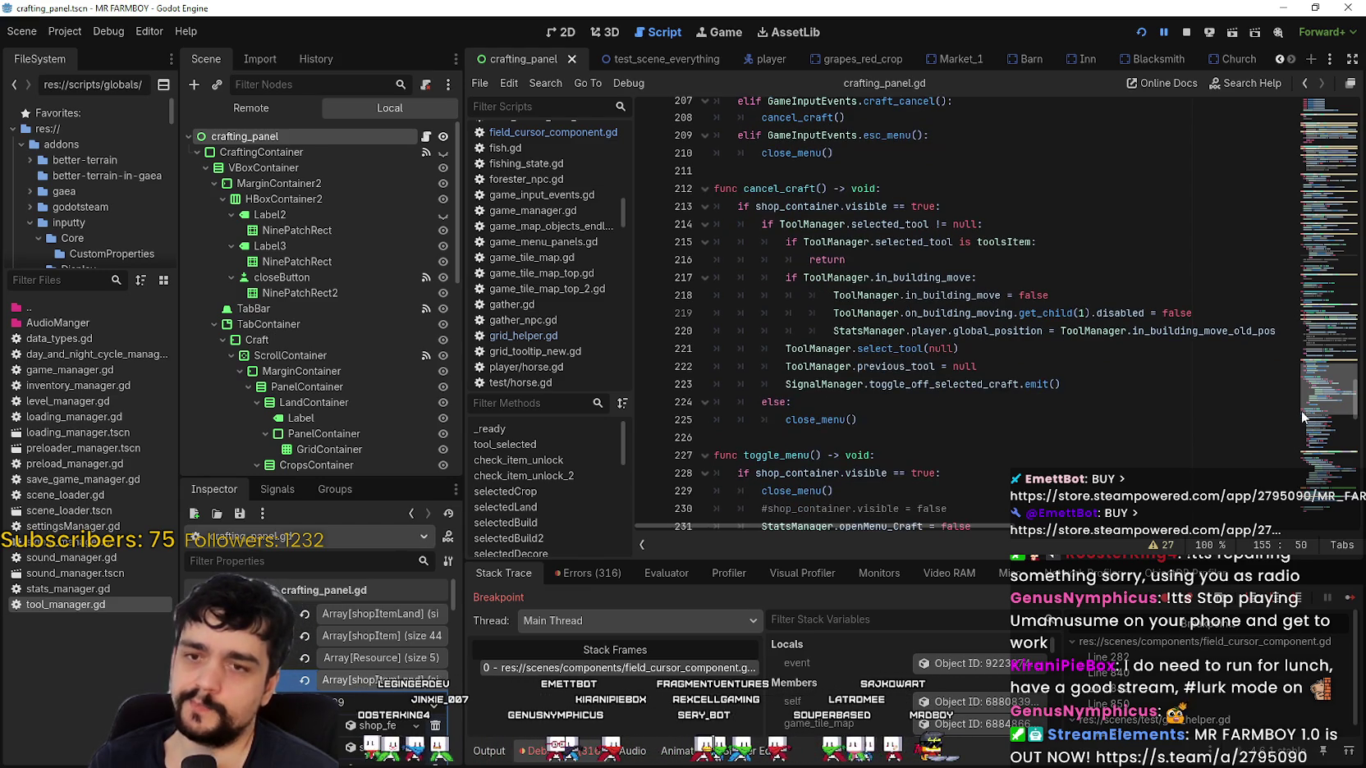
pyautogui.click(1260, 314)
pyautogui.moveTo(1204, 332); pyautogui.dragTo(1272, 333)
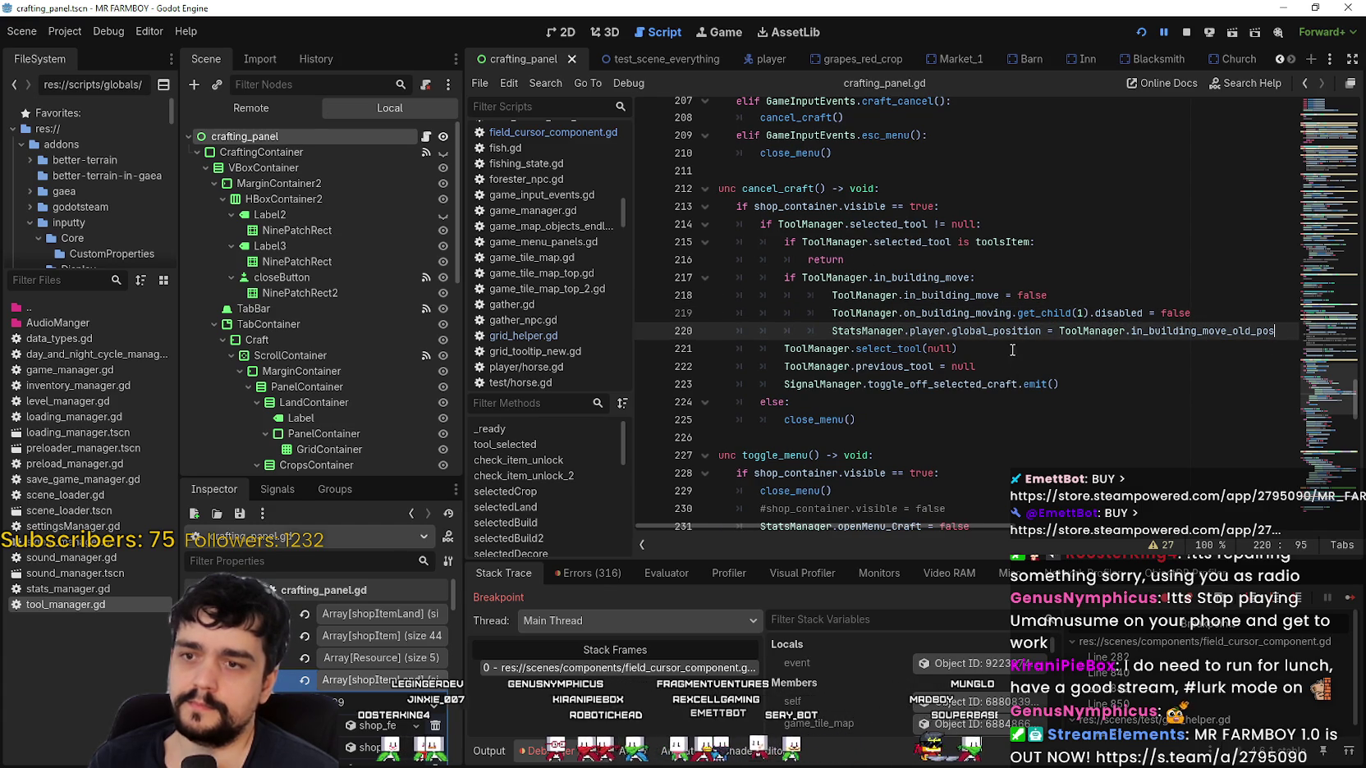
pyautogui.hotkey('shift', 'Up')
pyautogui.hotkey('shift', 'Up')
pyautogui.hotkey('shift', 'Up')
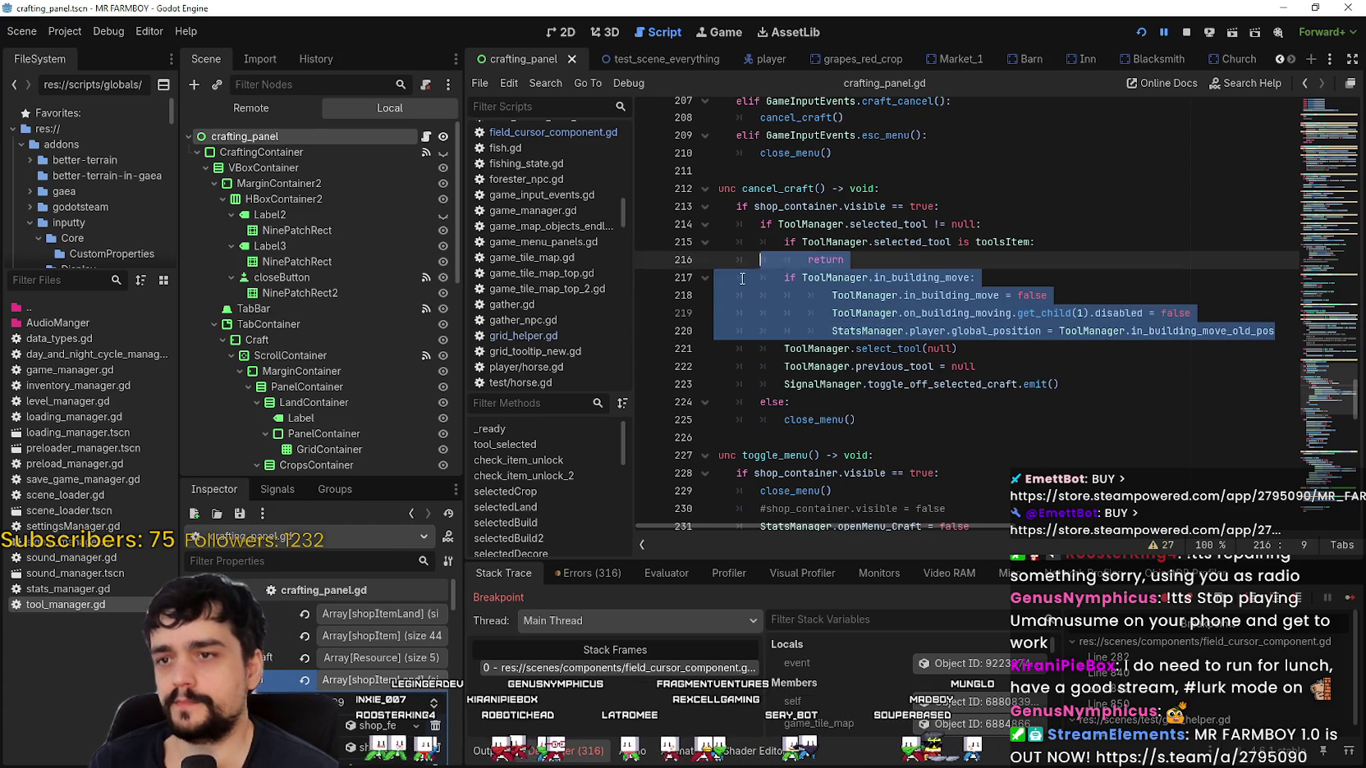
pyautogui.hotkey('shift', 'Home')
pyautogui.hotkey('ctrl', 'c')
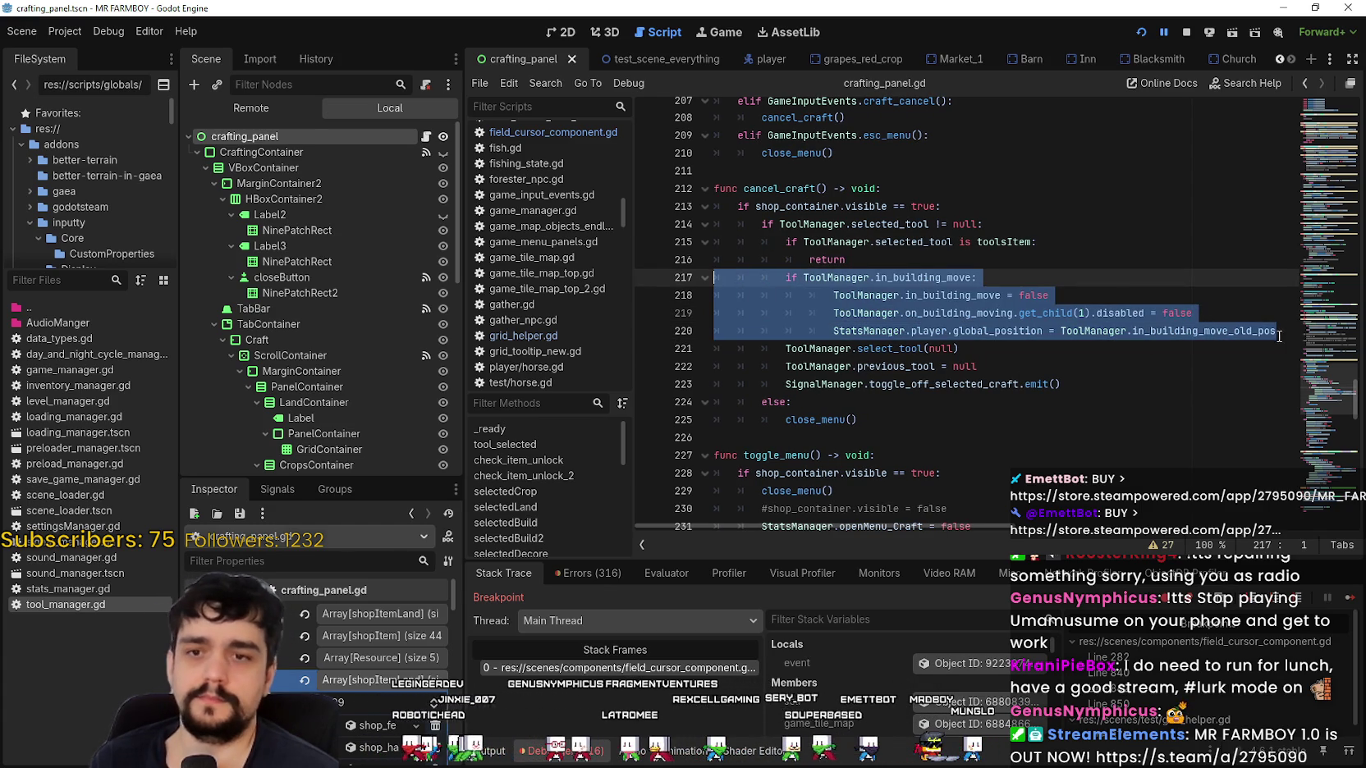
pyautogui.hotkey('ctrl', 'z')
pyautogui.hotkey('ctrl', 'z')
pyautogui.hotkey('ctrl', 'z')
pyautogui.scroll(10, 817, 300)
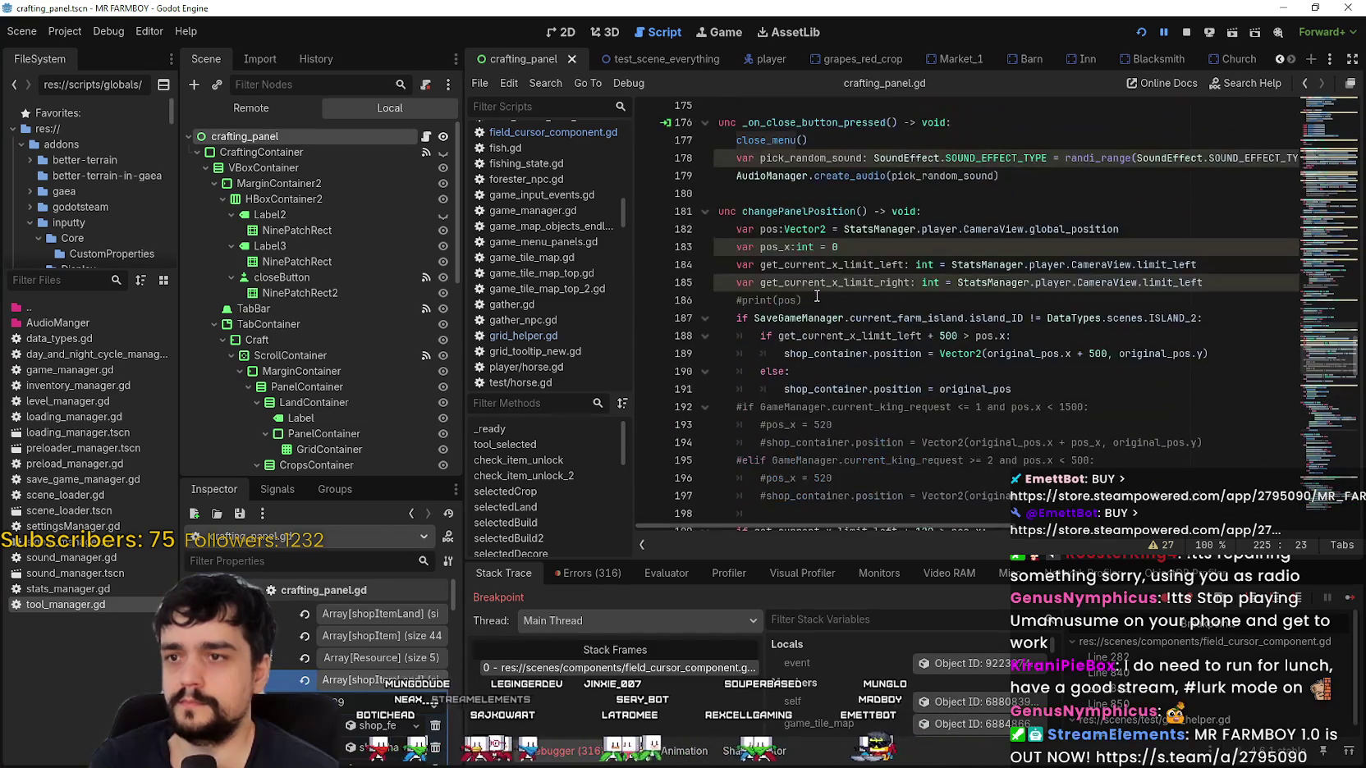
pyautogui.scroll(-19, 929, 271)
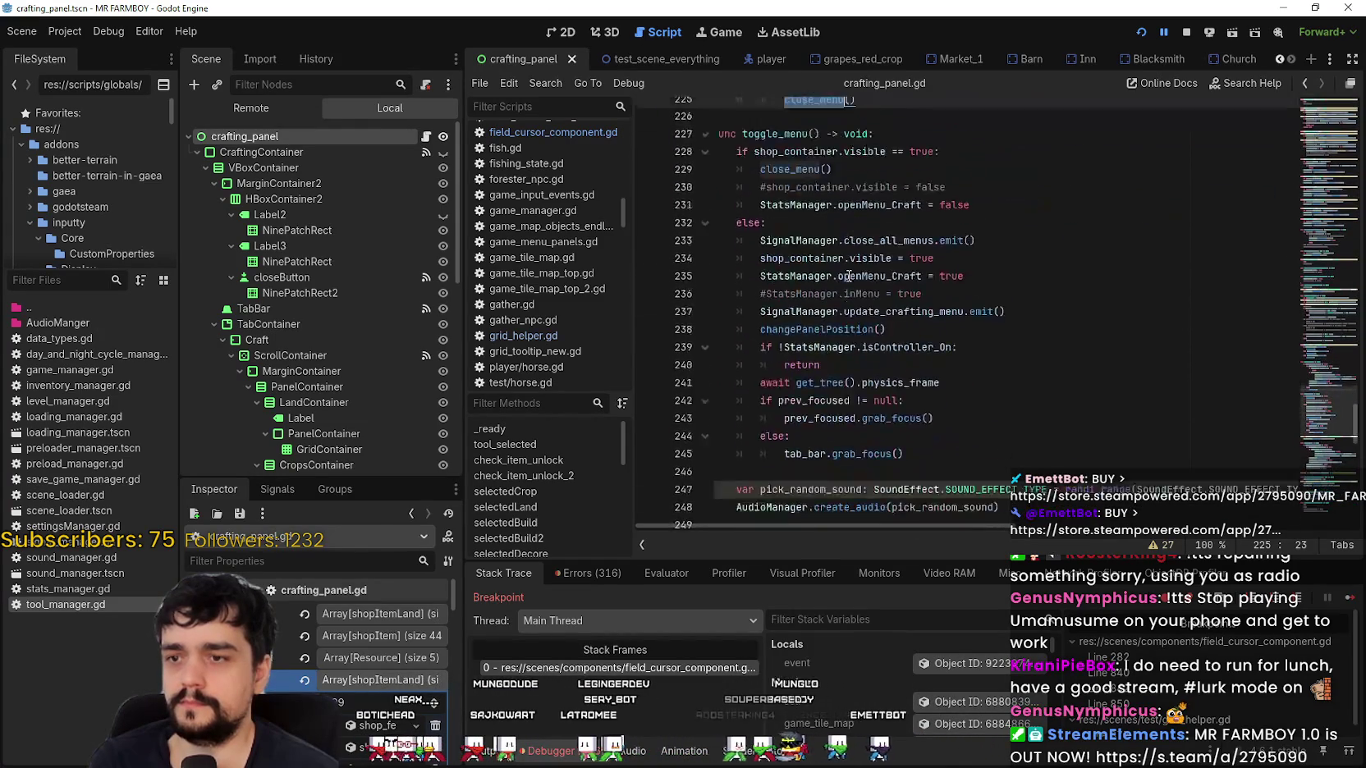
pyautogui.scroll(-3, 847, 276)
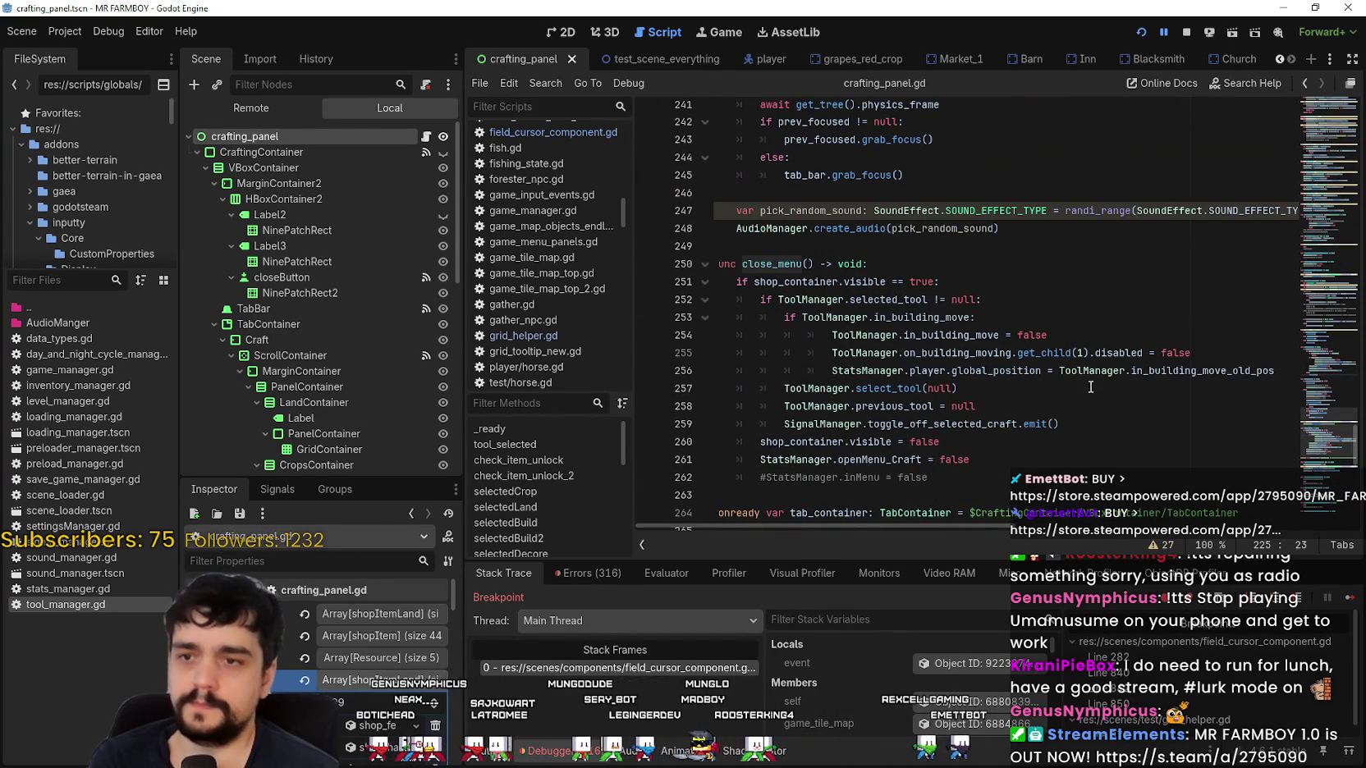
pyautogui.scroll(9, 1082, 362)
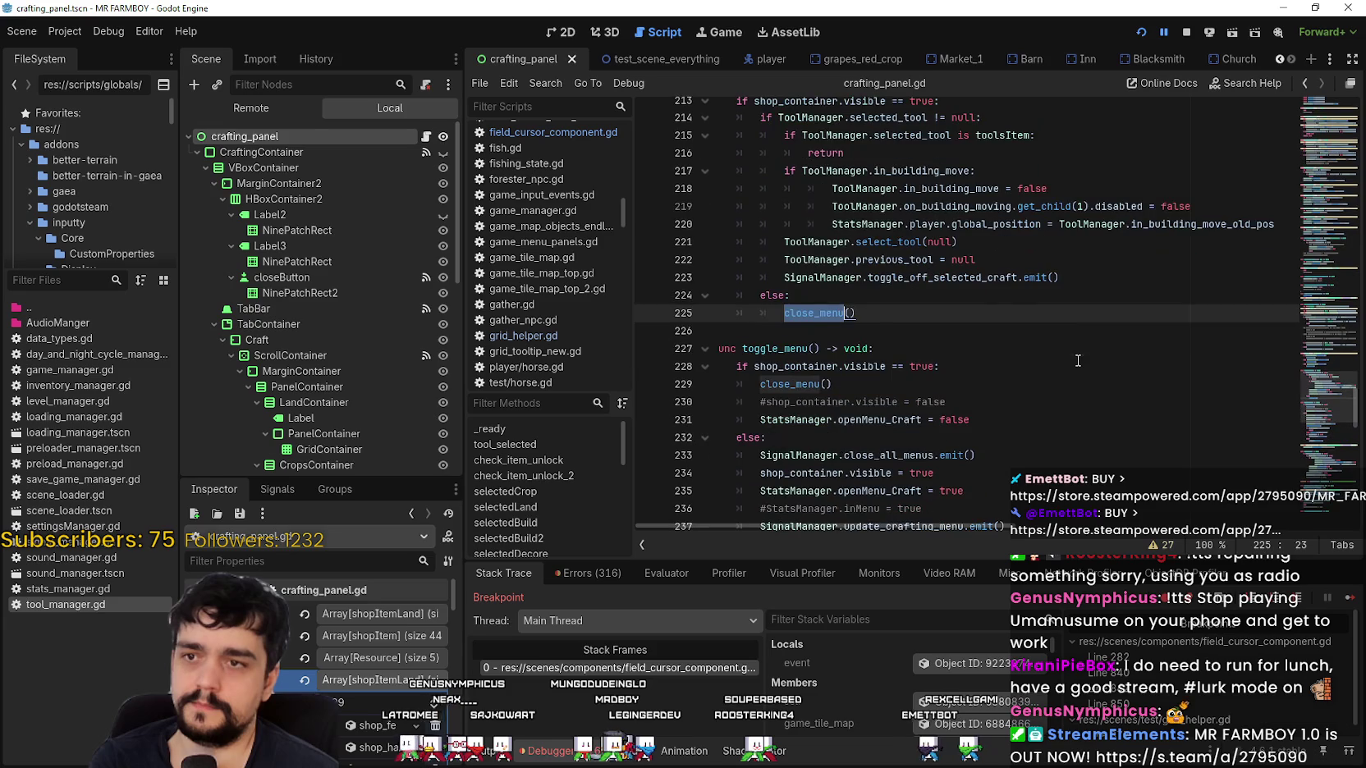
pyautogui.click(1286, 225)
# Paste the copied building-move block after line 220 and change both conditions to is_decoration_move.
pyautogui.press('Return')
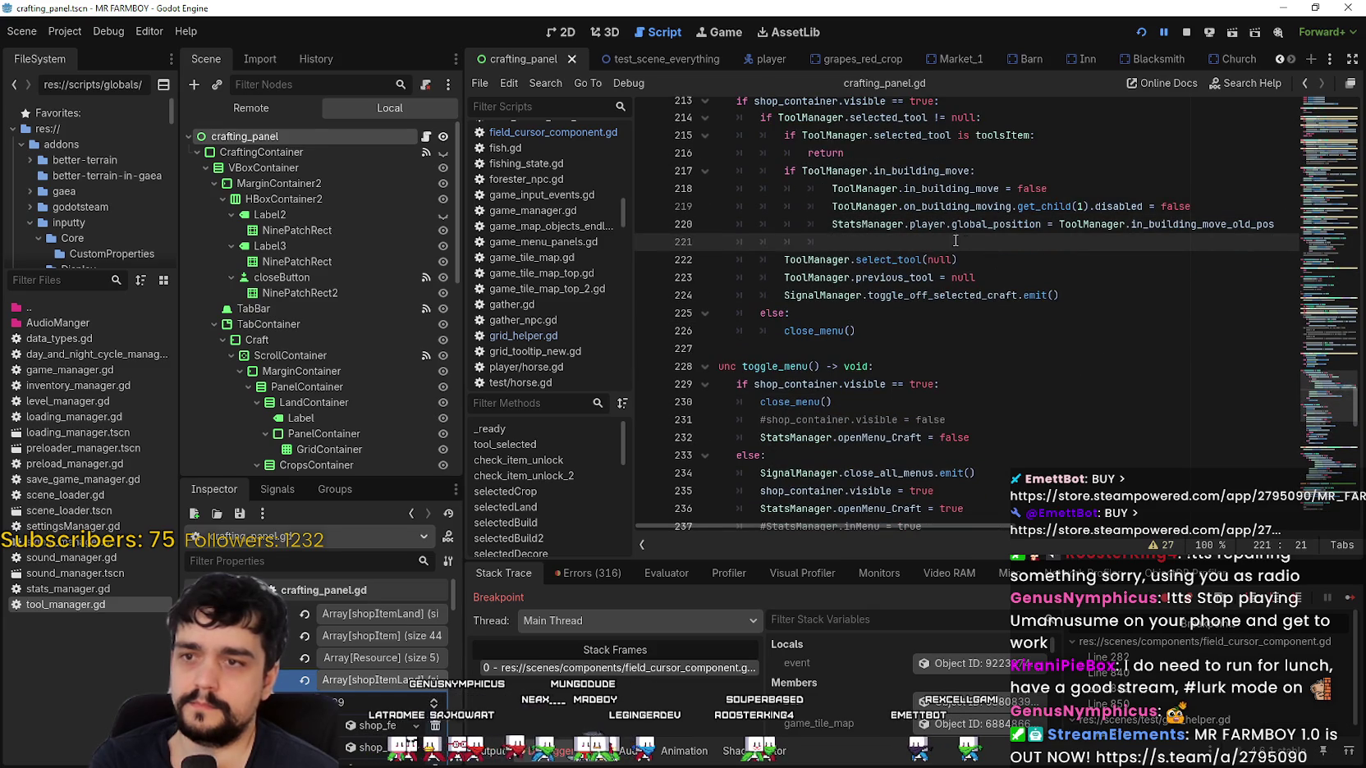
pyautogui.moveTo(837, 242); pyautogui.dragTo(662, 241)
pyautogui.hotkey('ctrl', 'v')
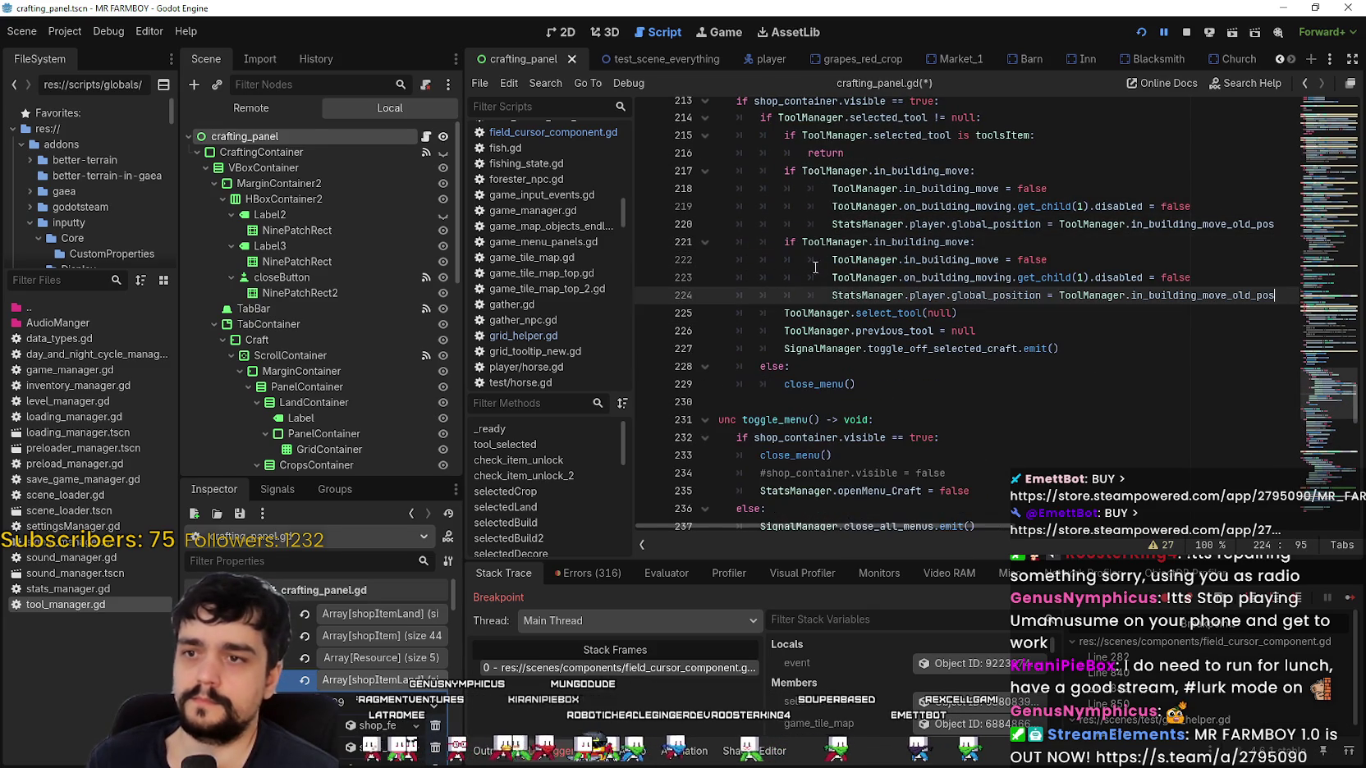
pyautogui.doubleClick(920, 242)
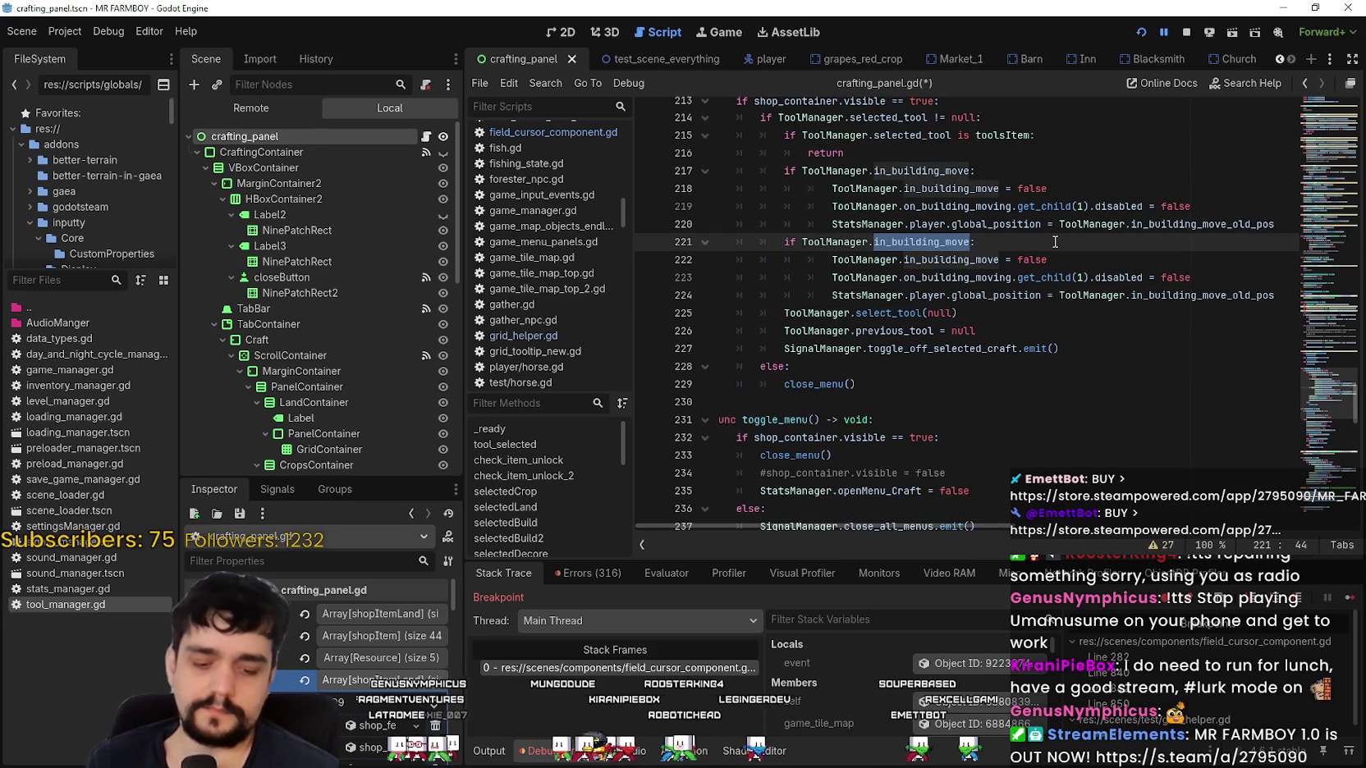
pyautogui.write('decor')
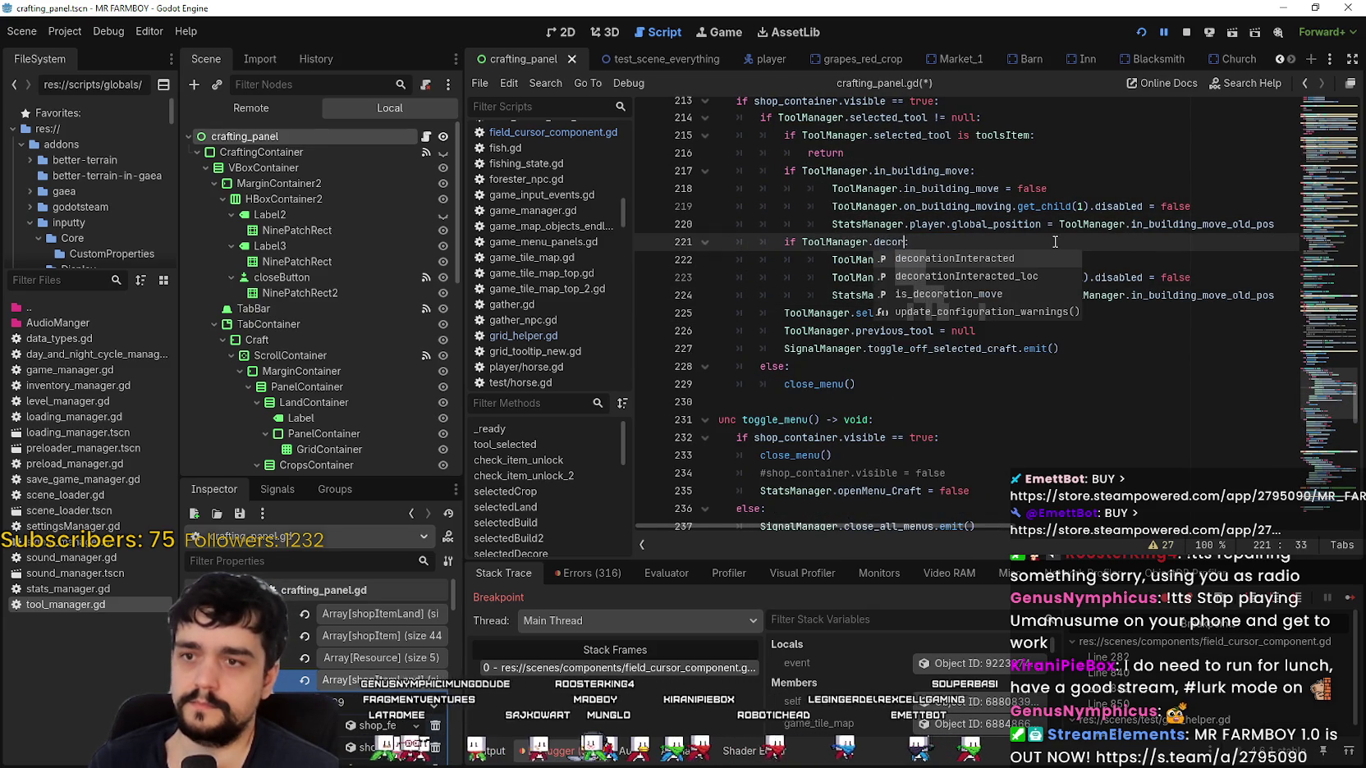
pyautogui.press('Down')
pyautogui.press('Down')
pyautogui.press('Return')
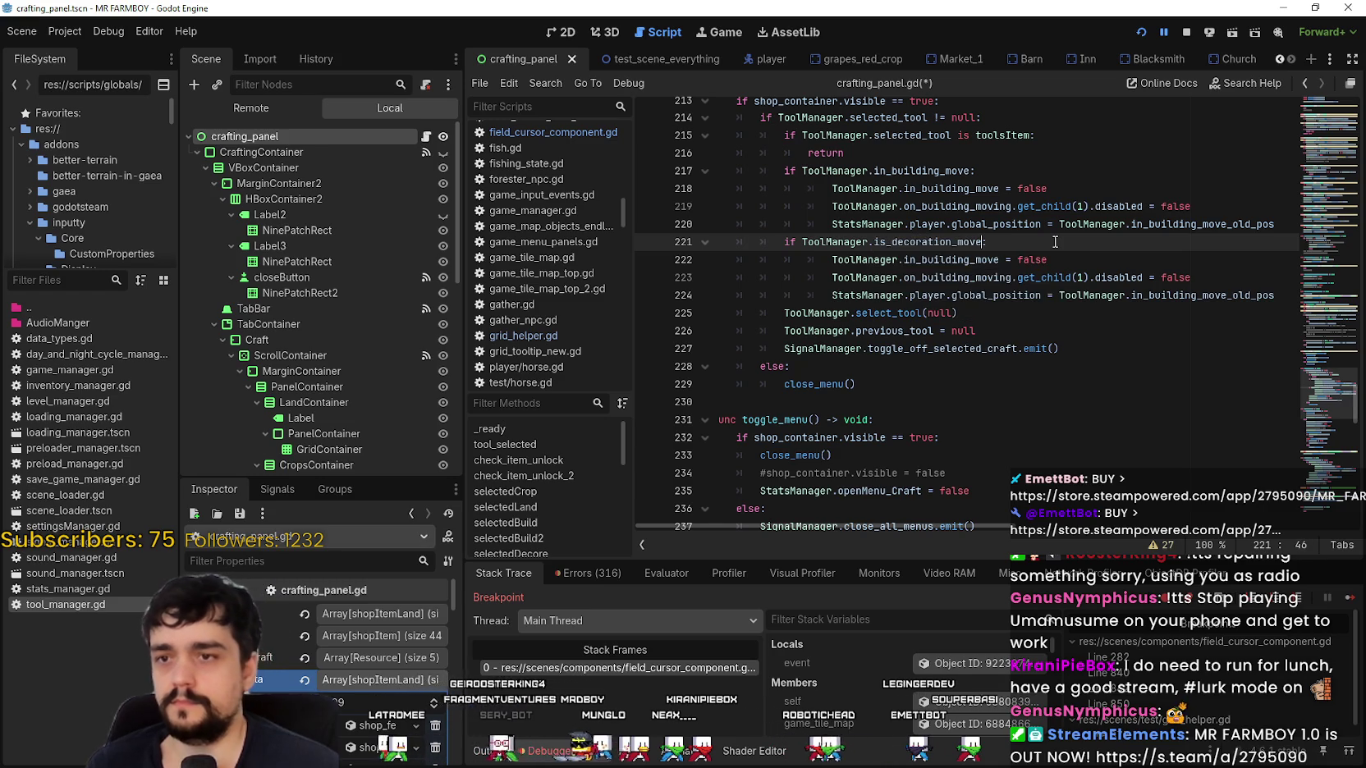
pyautogui.write(':')
pyautogui.doubleClick(958, 260)
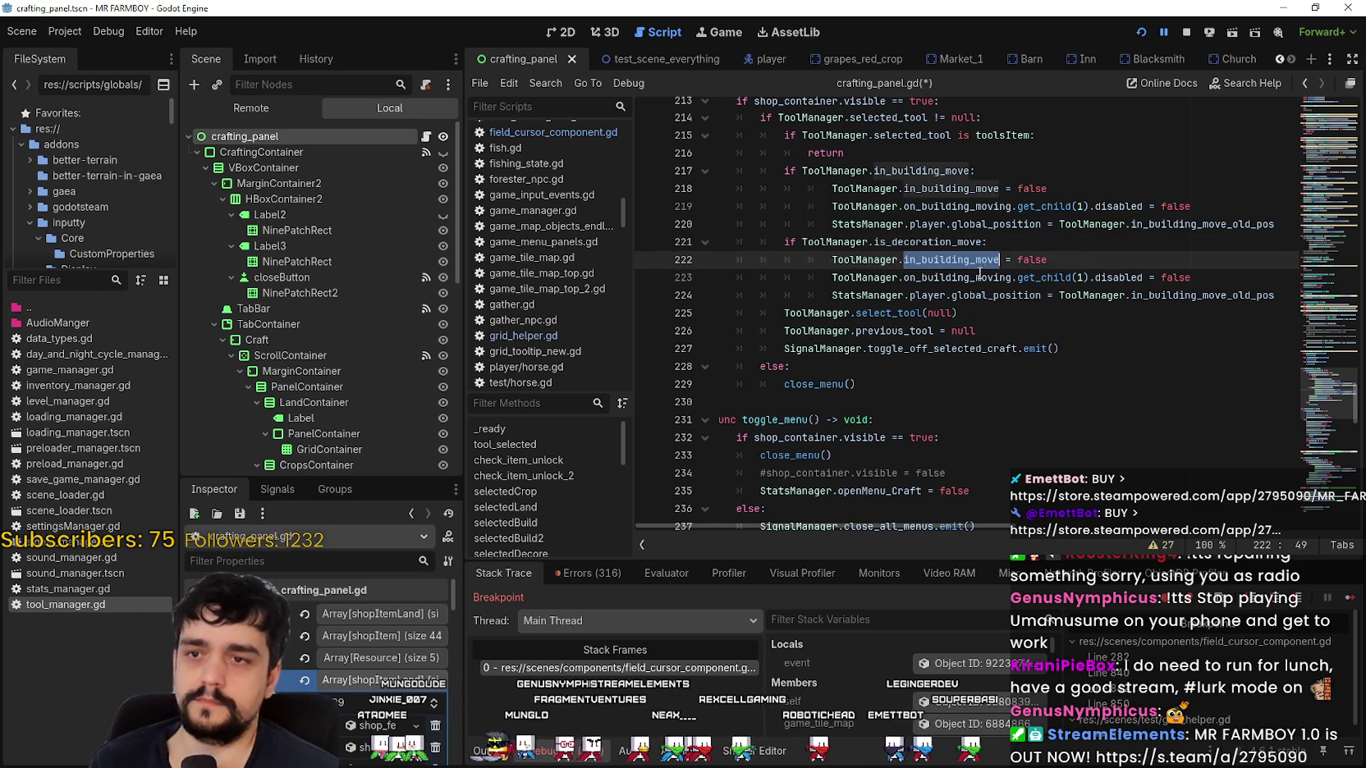
pyautogui.write('decorati')
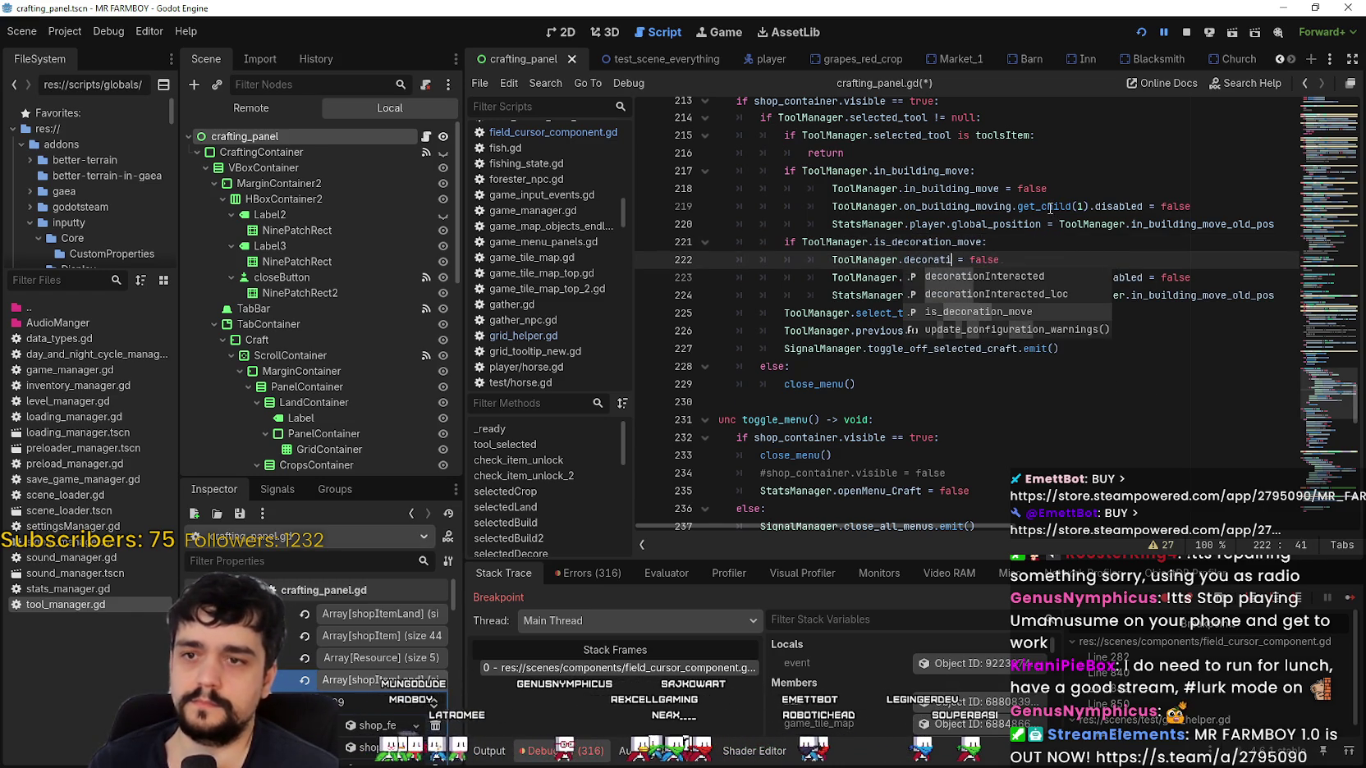
pyautogui.press('Down')
pyautogui.press('Down')
pyautogui.press('Return')
# Delete the button-disabling line and replace the position line with ToolManager.decorationInteracted.
pyautogui.press('End')
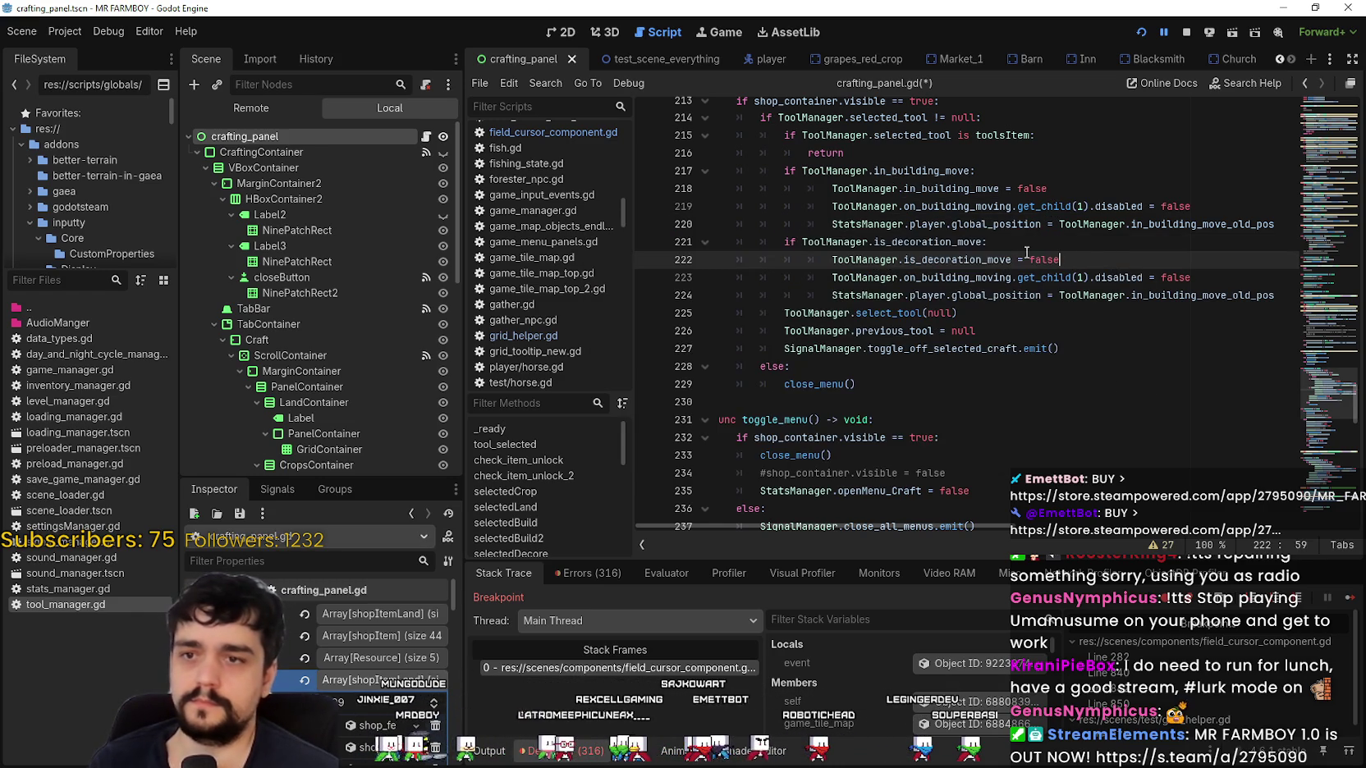
pyautogui.moveTo(1194, 277); pyautogui.dragTo(722, 276)
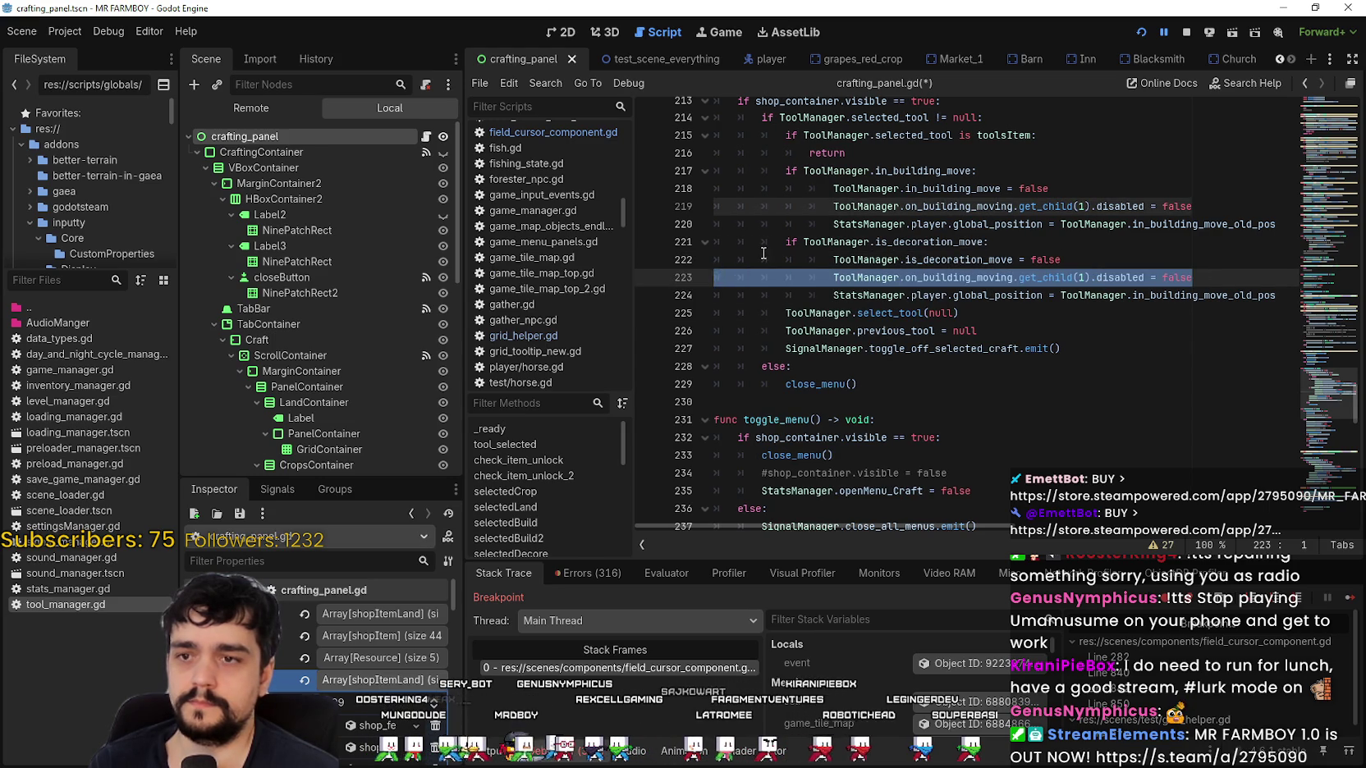
pyautogui.press('BackSpace')
pyautogui.press('Delete')
pyautogui.click(1275, 277)
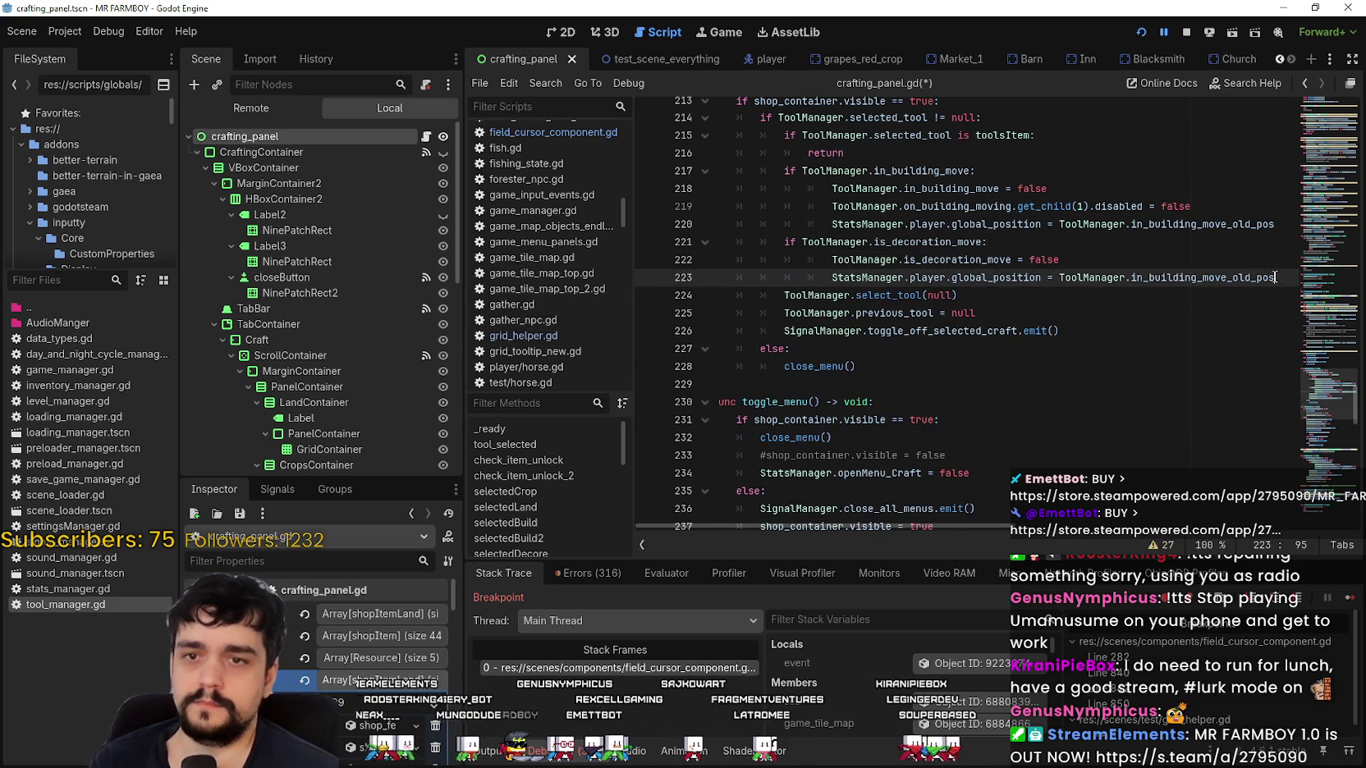
pyautogui.moveTo(1275, 277); pyautogui.dragTo(829, 279)
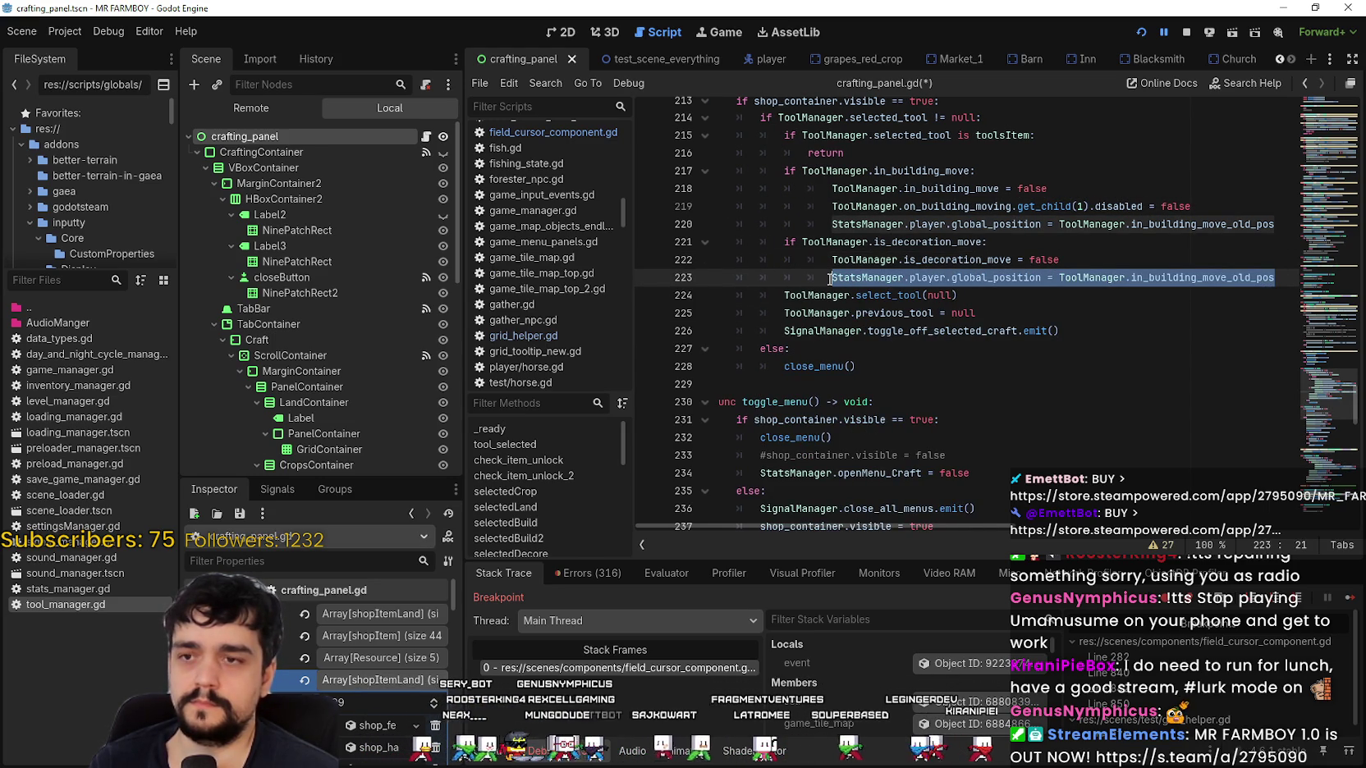
pyautogui.write('T')
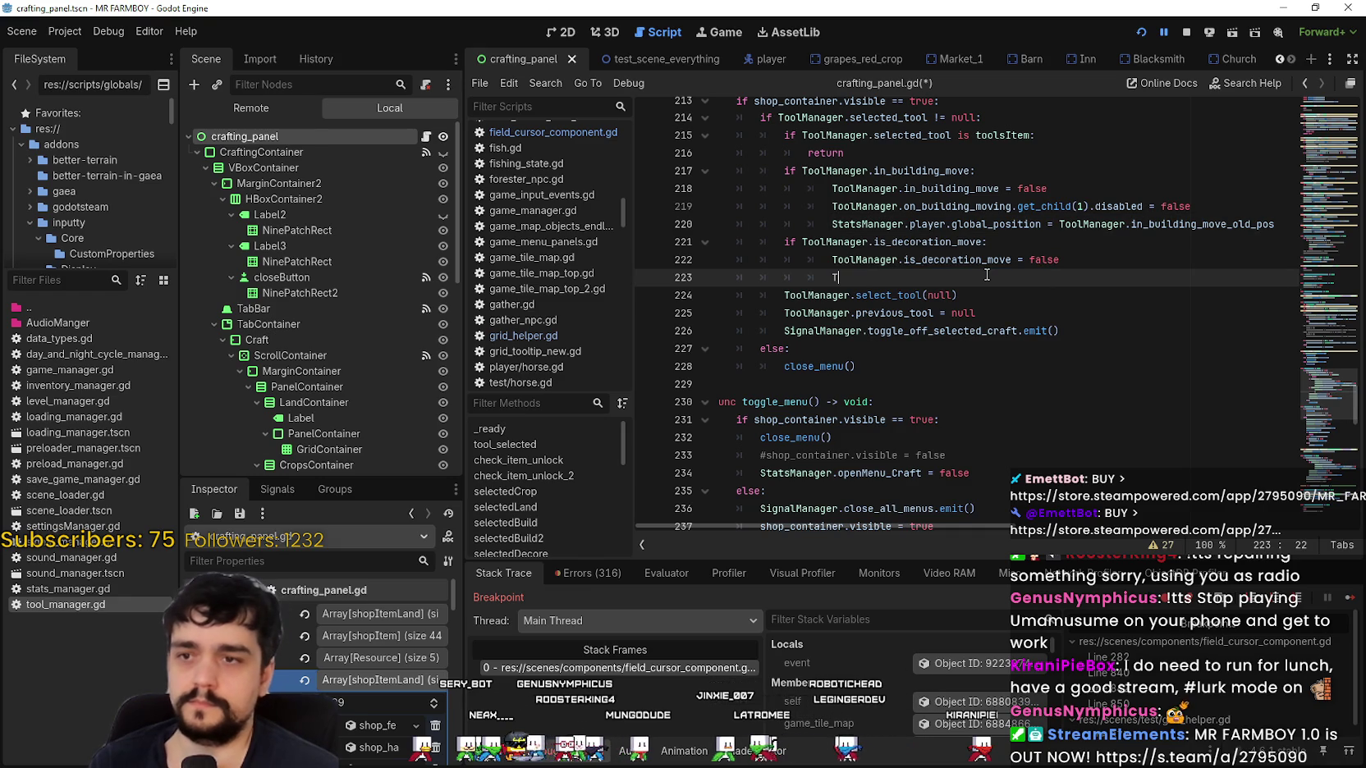
pyautogui.write('ool')
pyautogui.press('Return')
pyautogui.write('.deco')
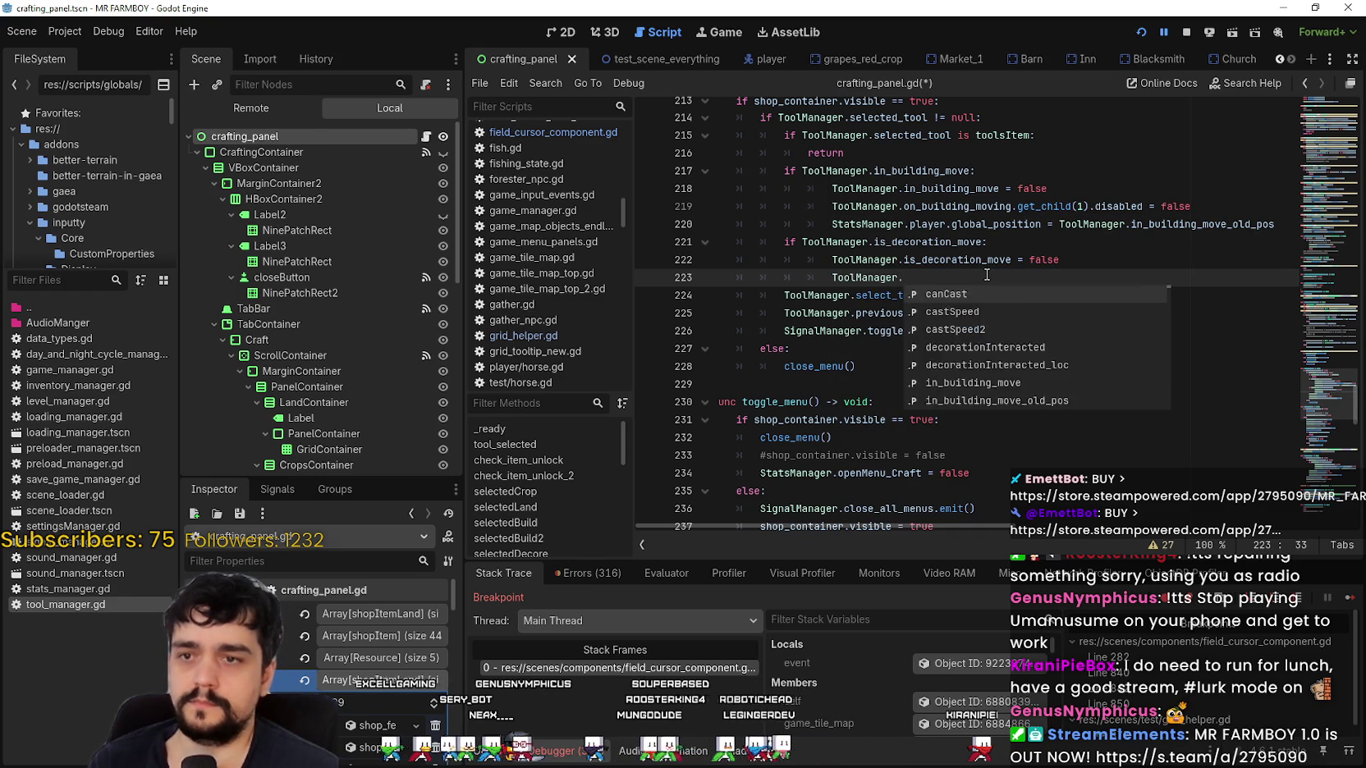
pyautogui.press('Return')
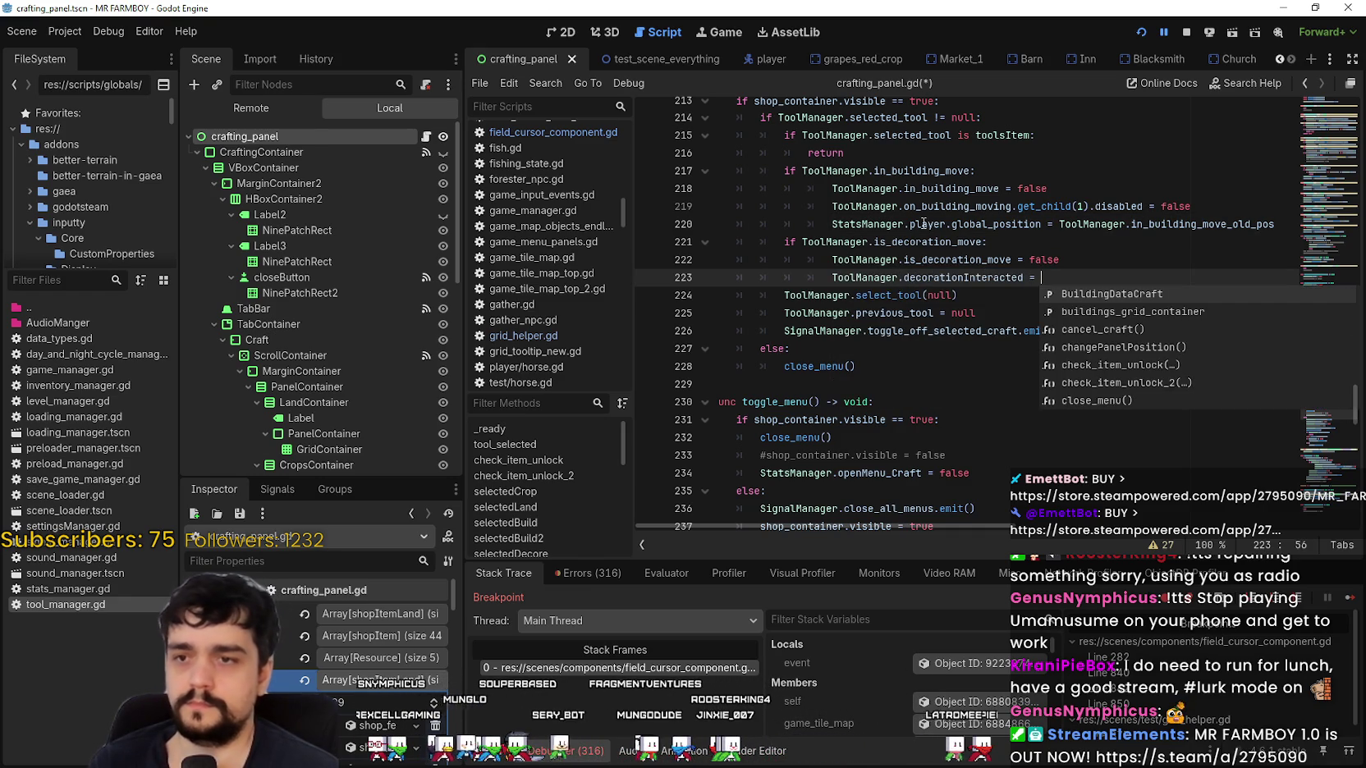
# Assign DataTypes.LandTerrain.SAND, add 'decorationInteracted_loc = Vector2.ZERO' below, and select the new block.
pyautogui.moveTo(959, 277)
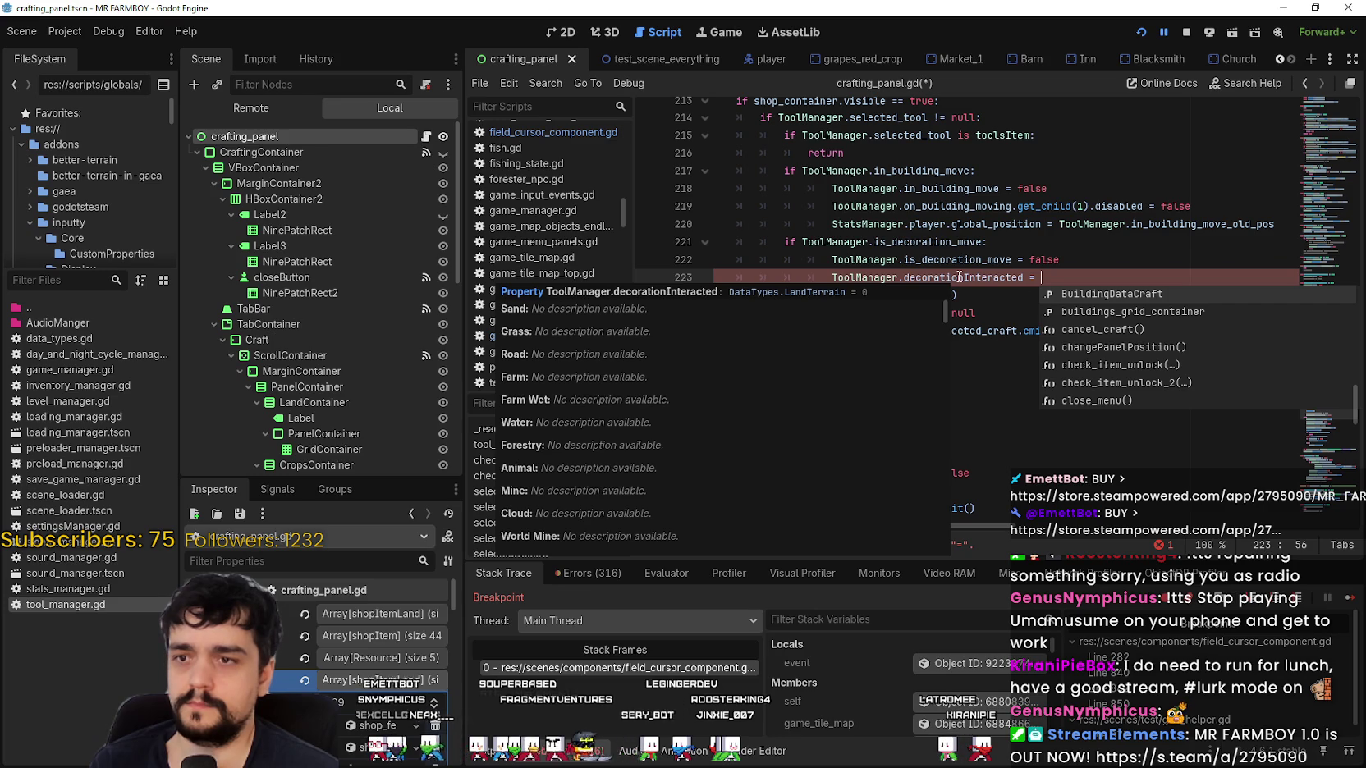
pyautogui.write('DataTypes')
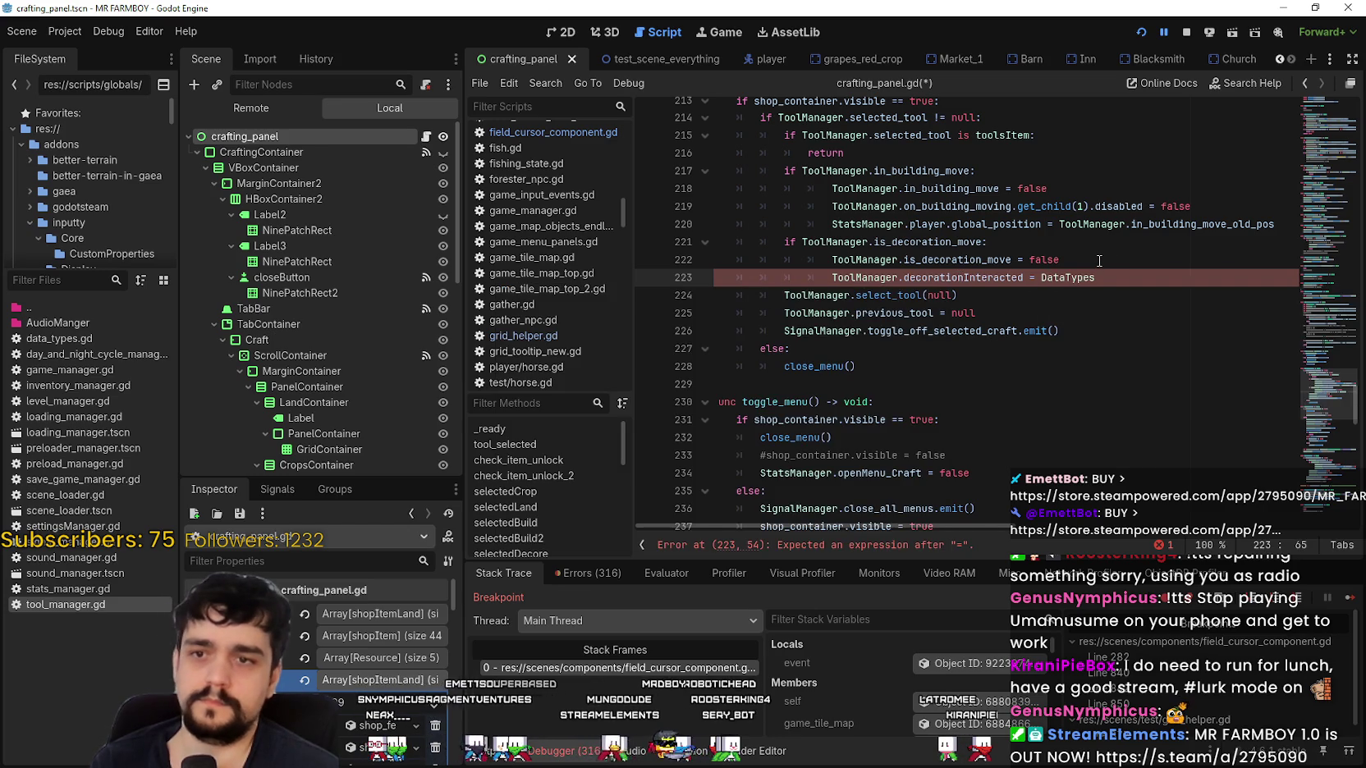
pyautogui.write('.land')
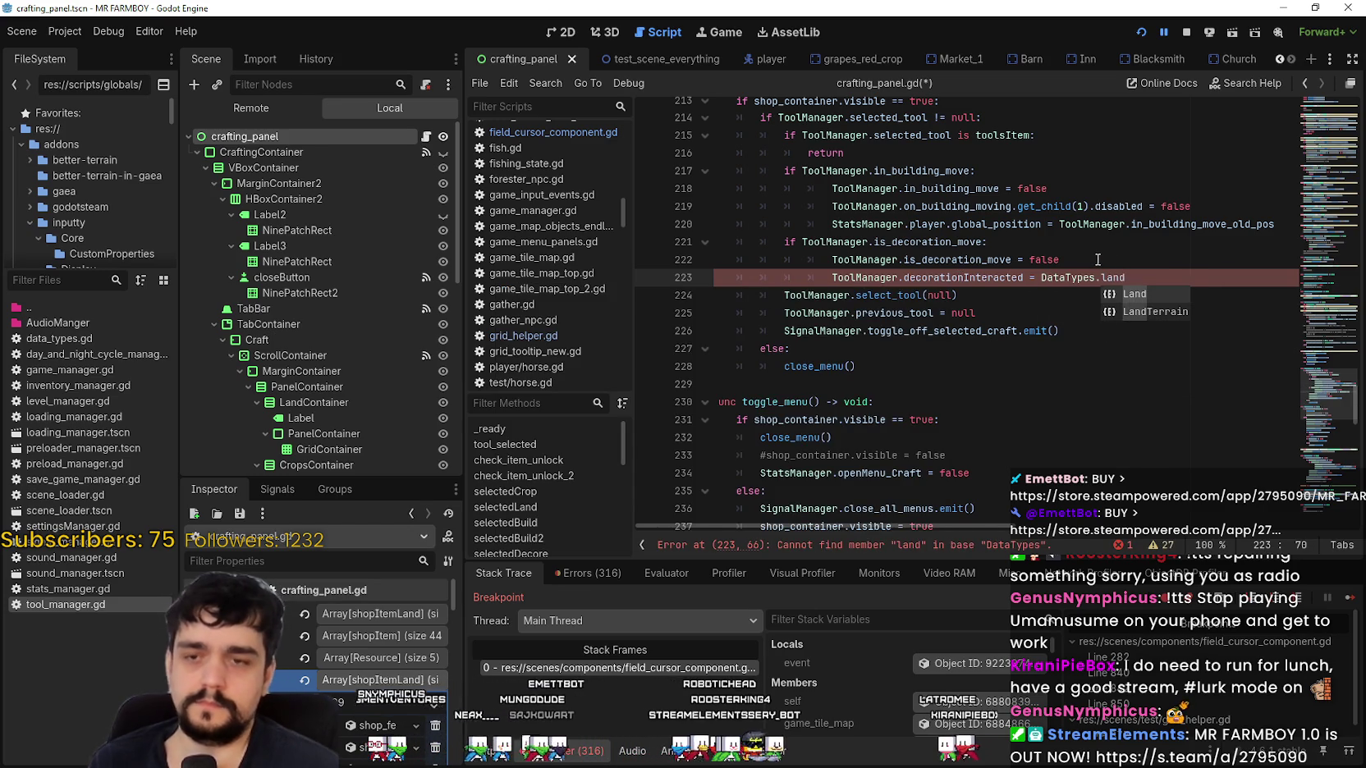
pyautogui.press('Return')
pyautogui.write('.')
pyautogui.press('Return')
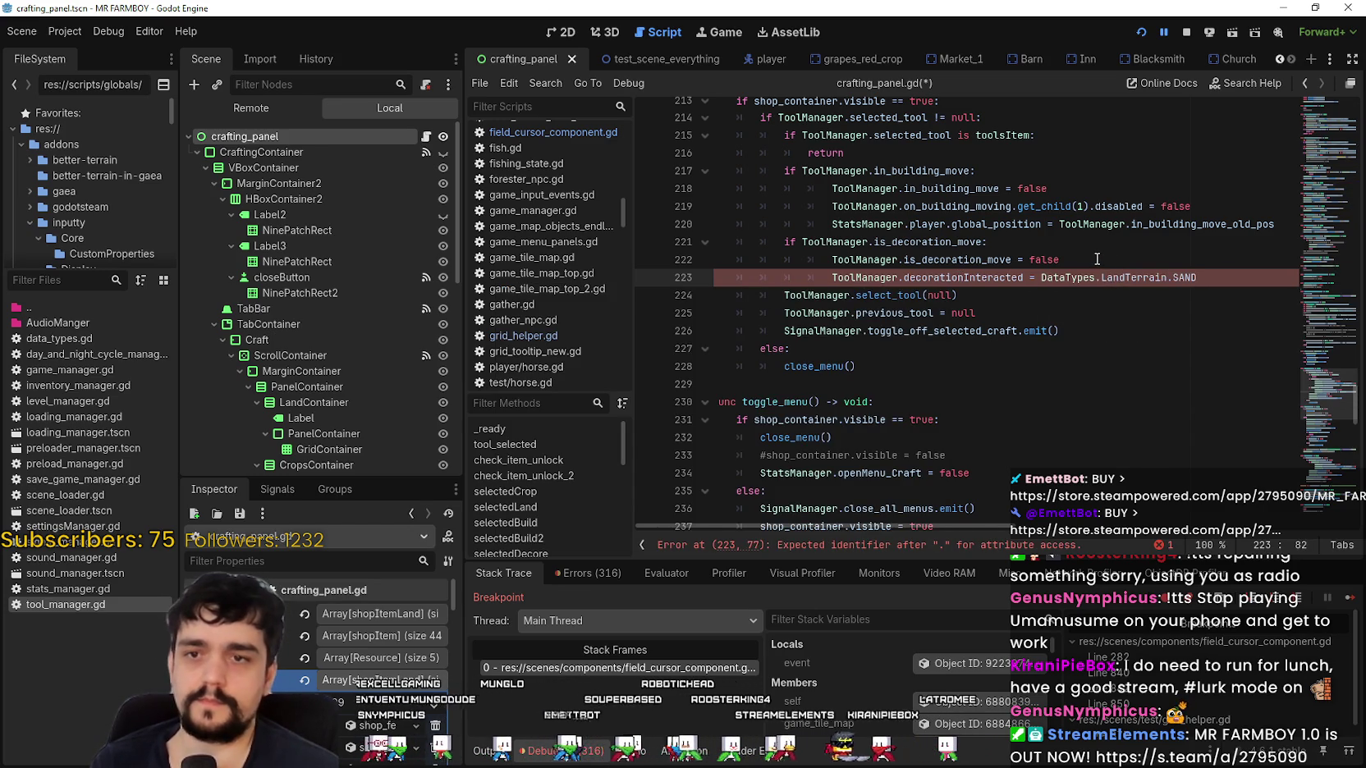
pyautogui.press('Return')
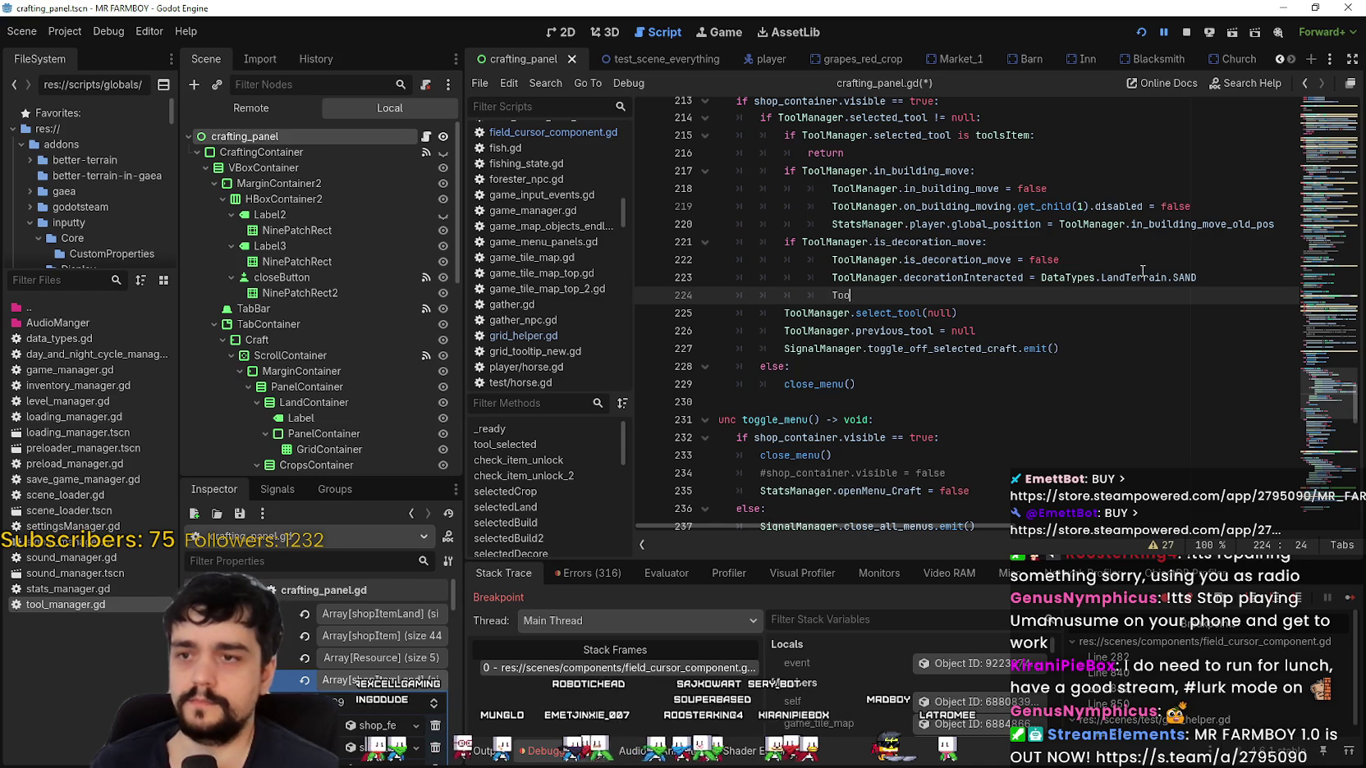
pyautogui.write('lManager.decorationInteracted_loc = Vector')
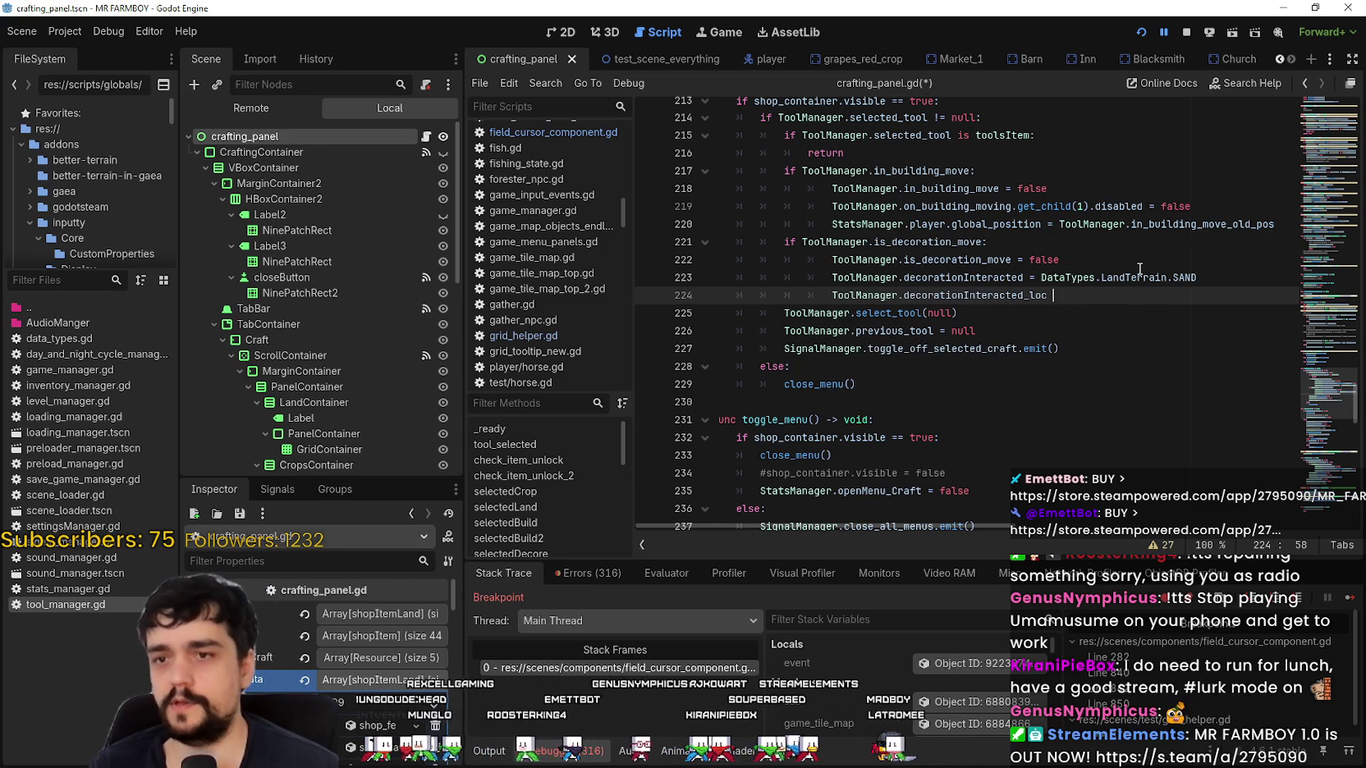
pyautogui.write('2.ZERO')
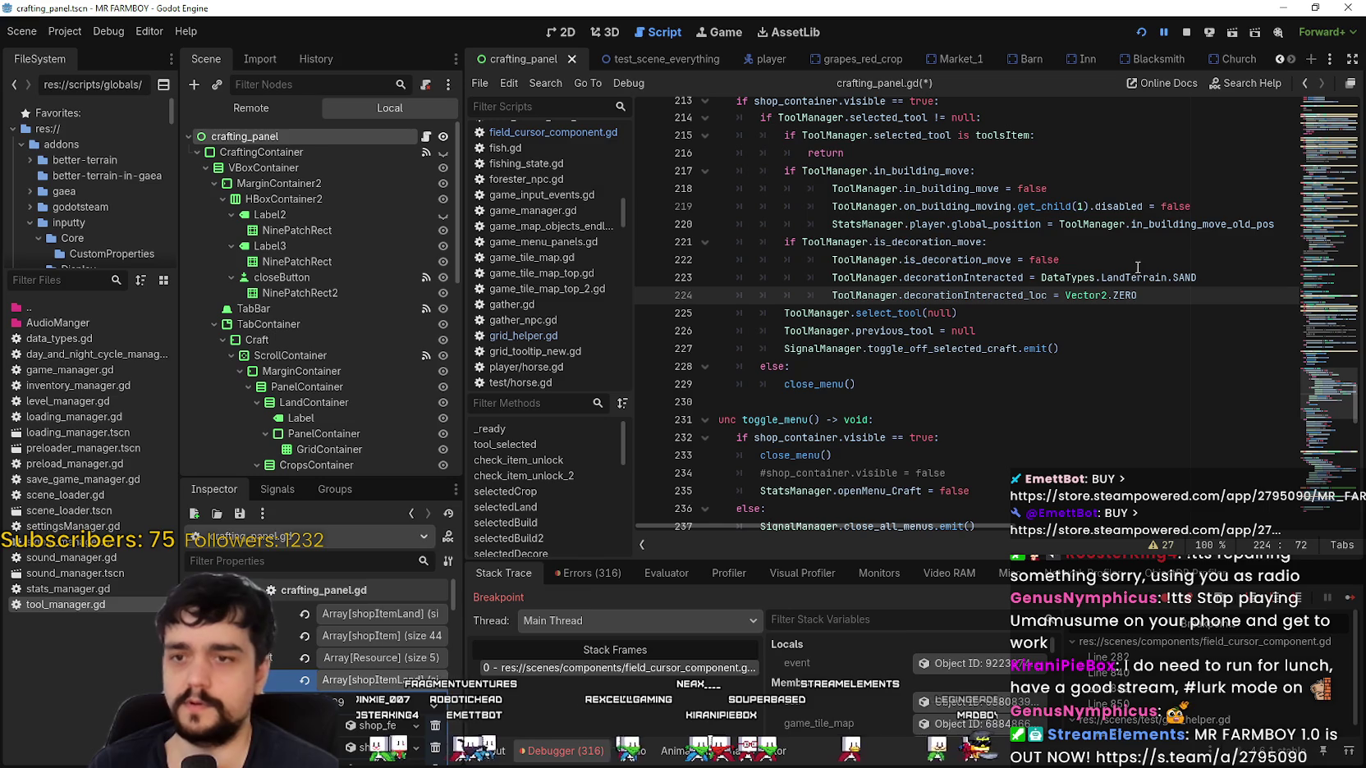
pyautogui.keyDown('shift'); pyautogui.click(820, 261); pyautogui.keyUp('shift')
pyautogui.keyDown('shift'); pyautogui.click(649, 262); pyautogui.keyUp('shift')
pyautogui.keyDown('shift'); pyautogui.click(642, 249); pyautogui.keyUp('shift')
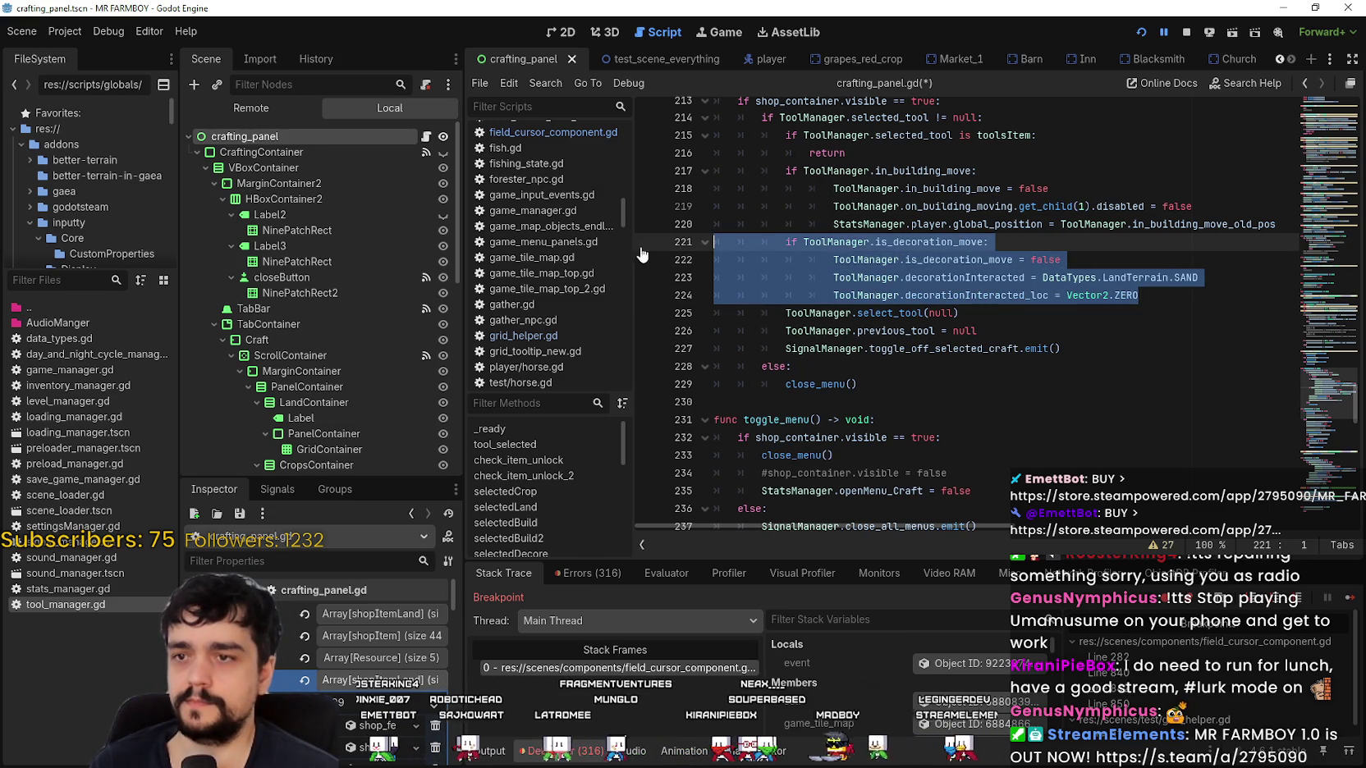
# Paste the is_decoration_move reset block after line 260 in close_menu and save the script.
pyautogui.click(911, 370)
pyautogui.scroll(-9, 1053, 380)
pyautogui.scroll(-5, 1053, 380)
pyautogui.scroll(4, 1052, 353)
pyautogui.scroll(-3, 1051, 308)
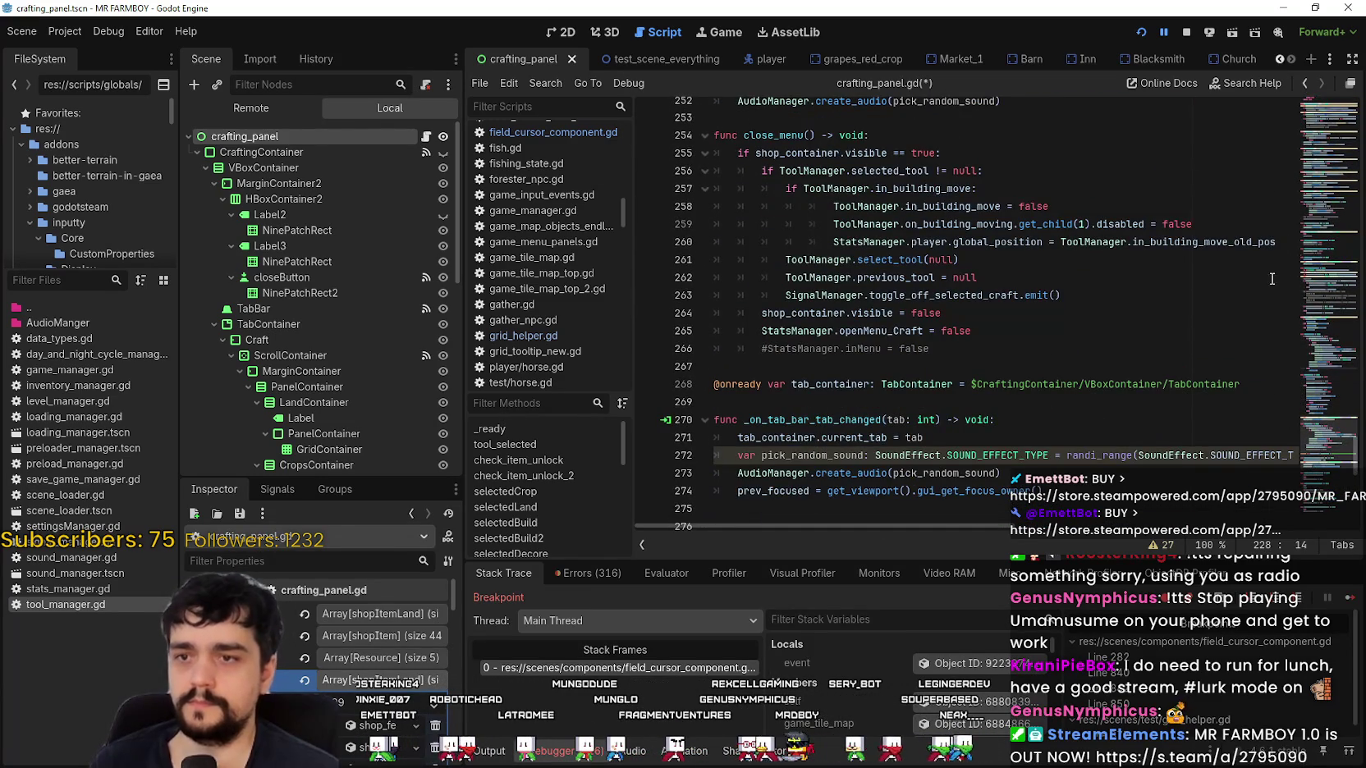
pyautogui.click(1277, 242)
pyautogui.press('Return')
pyautogui.keyDown('shift'); pyautogui.click(650, 243); pyautogui.keyUp('shift')
pyautogui.keyDown('shift'); pyautogui.click(629, 257); pyautogui.keyUp('shift')
pyautogui.hotkey('ctrl', 'v')
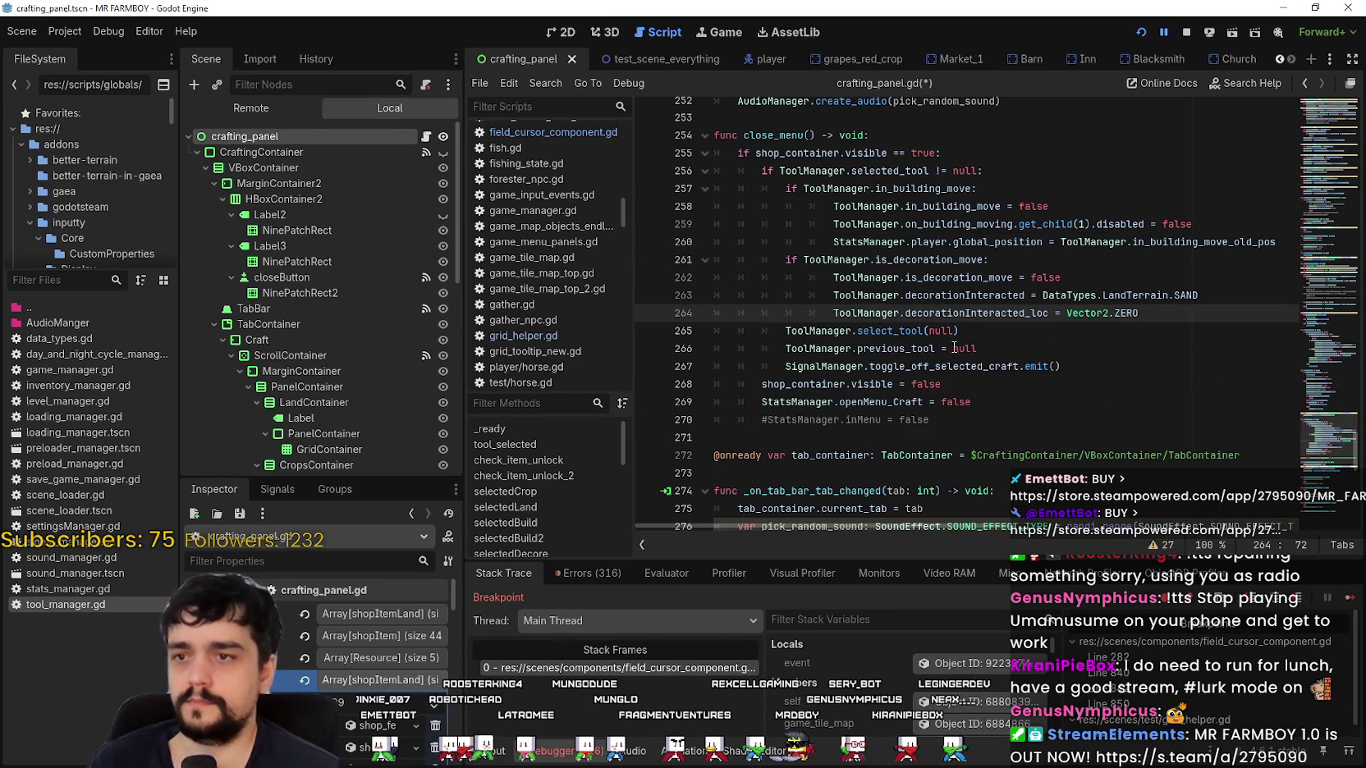
pyautogui.hotkey('ctrl', 's')
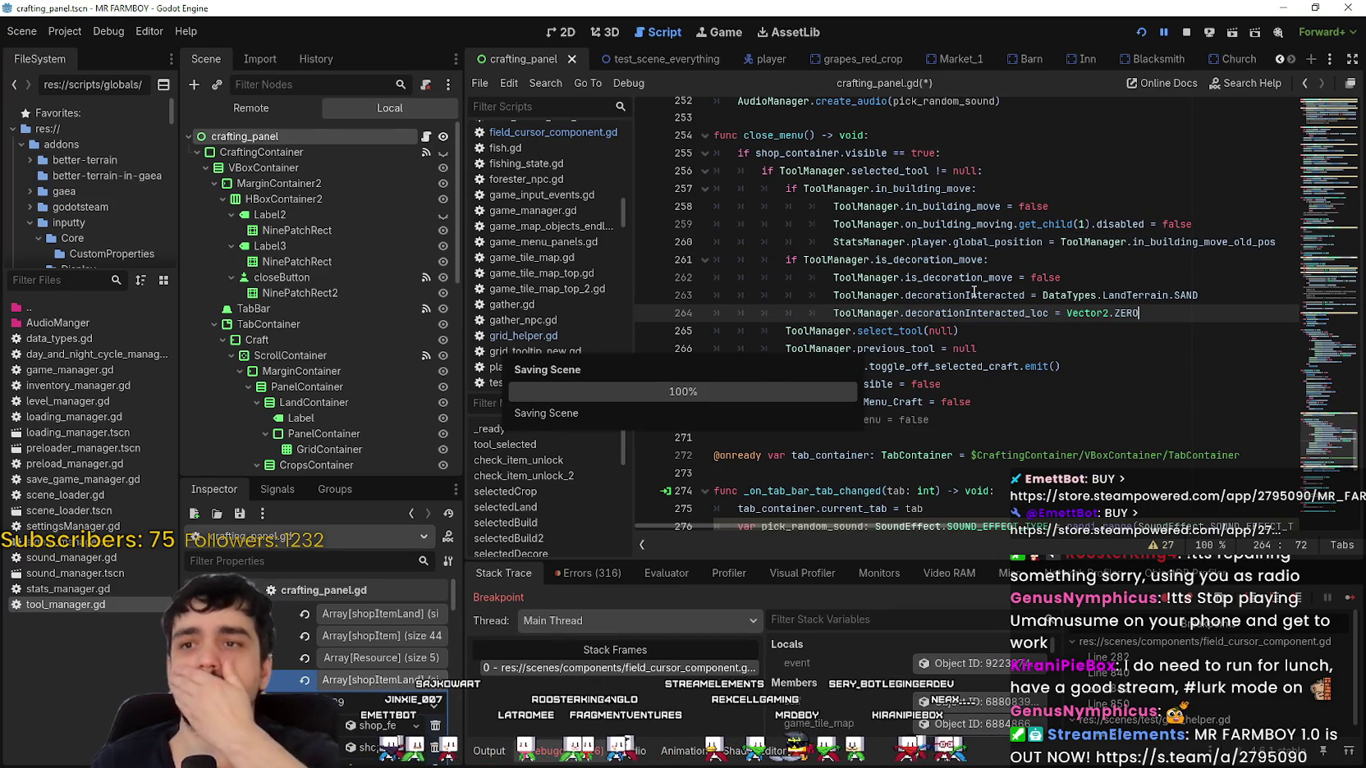
# Review the pasted decorationInteracted and previous_tool reset lines.
pyautogui.click(1048, 254)
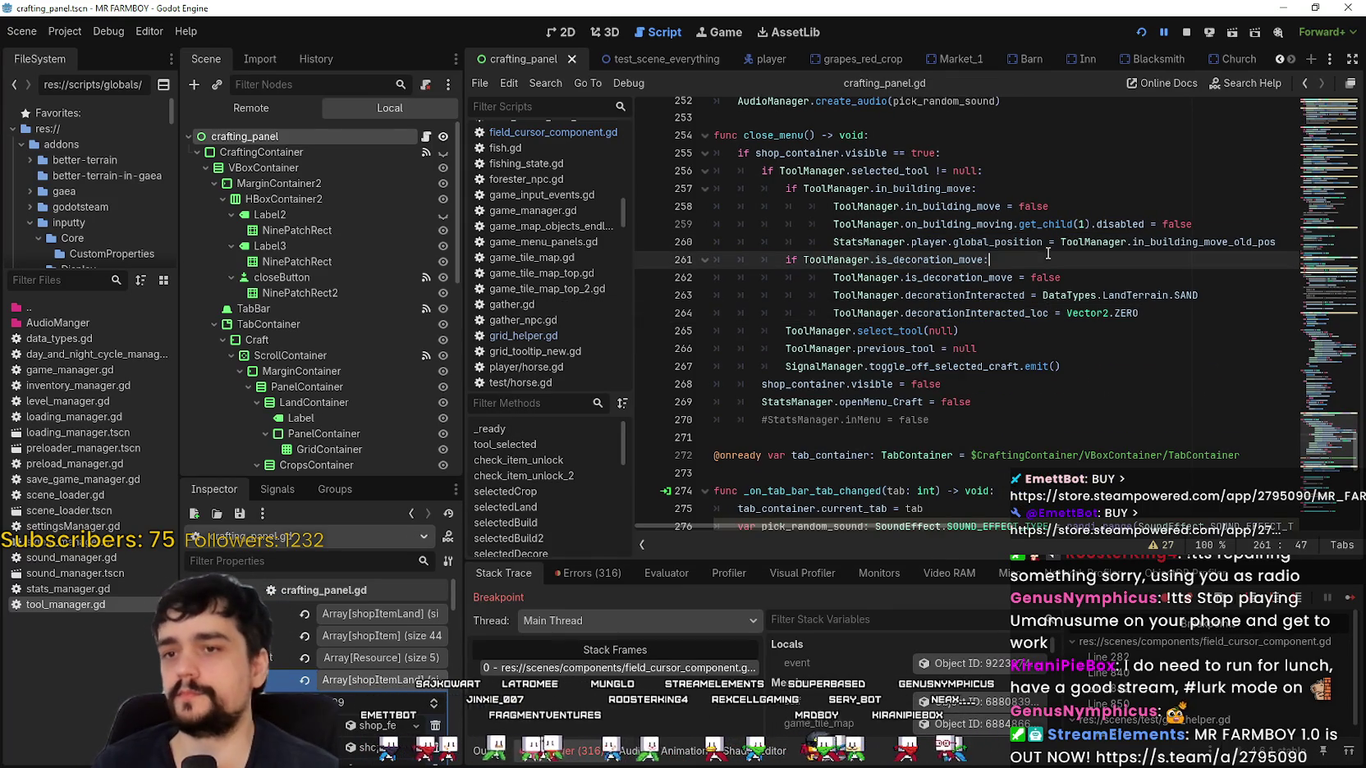
pyautogui.click(976, 295)
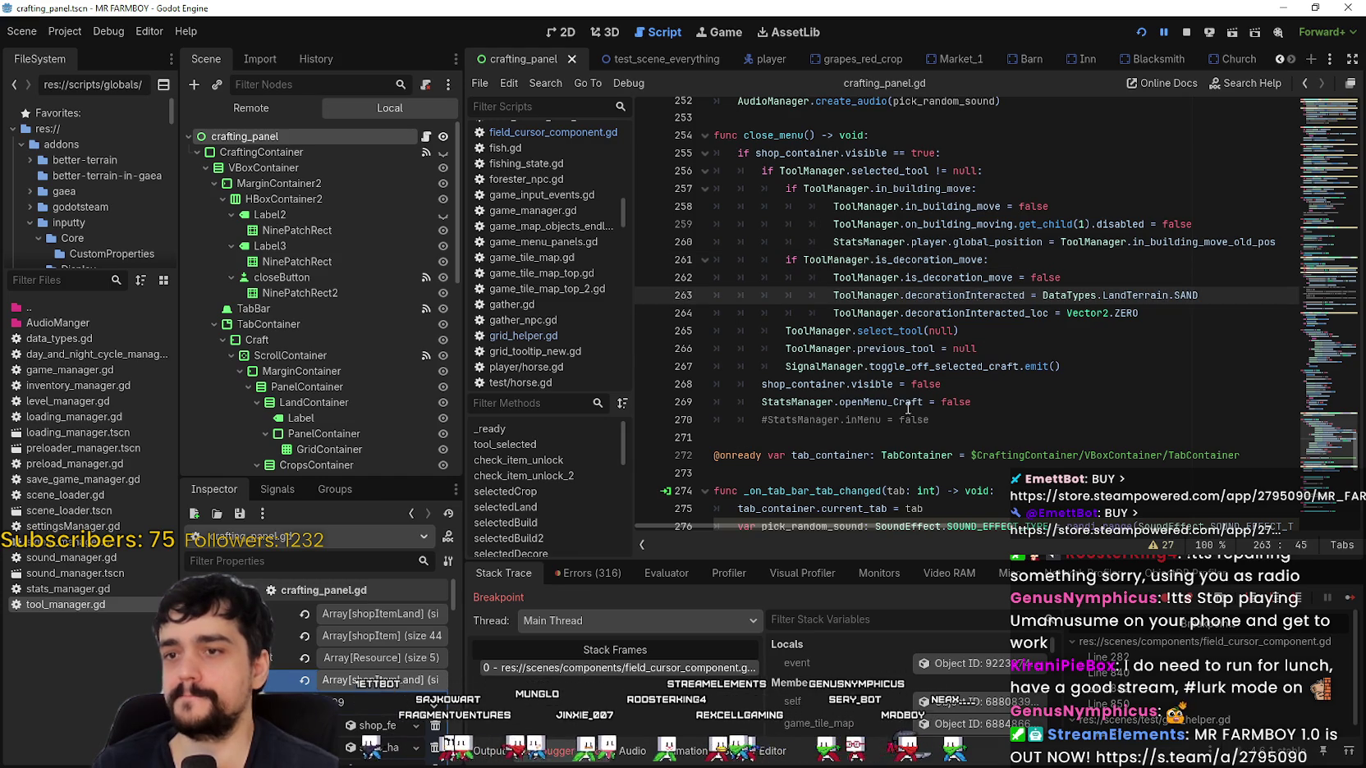
pyautogui.click(900, 349)
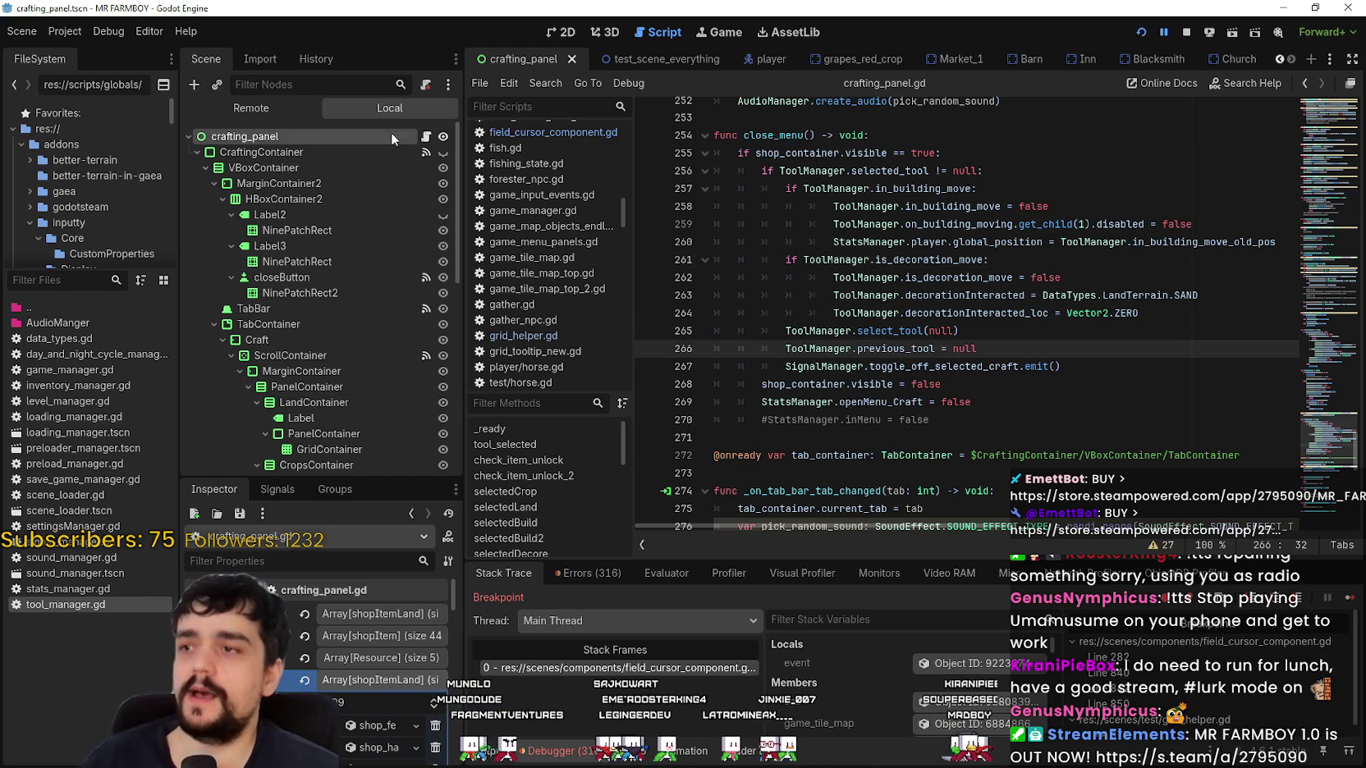
# In the test_scene_everything tab, replace cancel_deco() on line 839 with the indented decoration-move reset block.
pyautogui.click(618, 61)
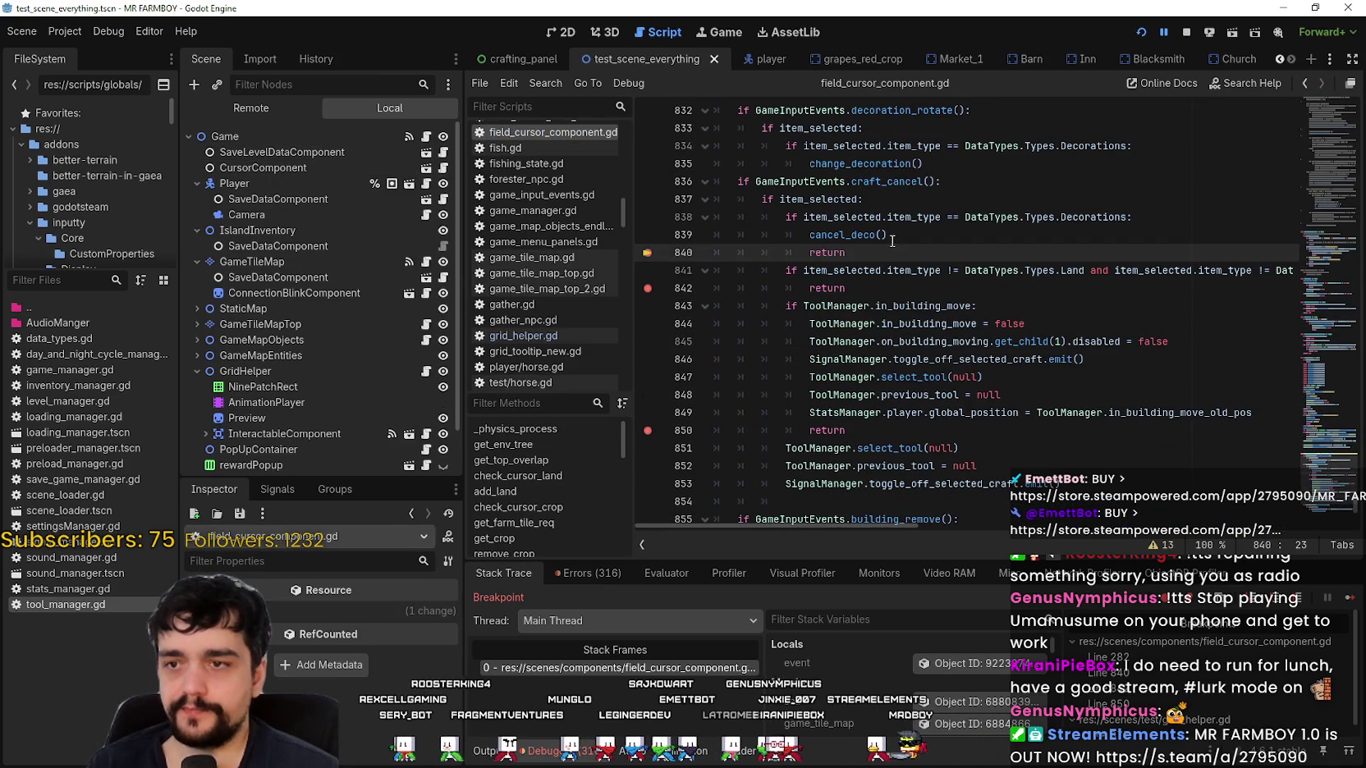
pyautogui.click(913, 233)
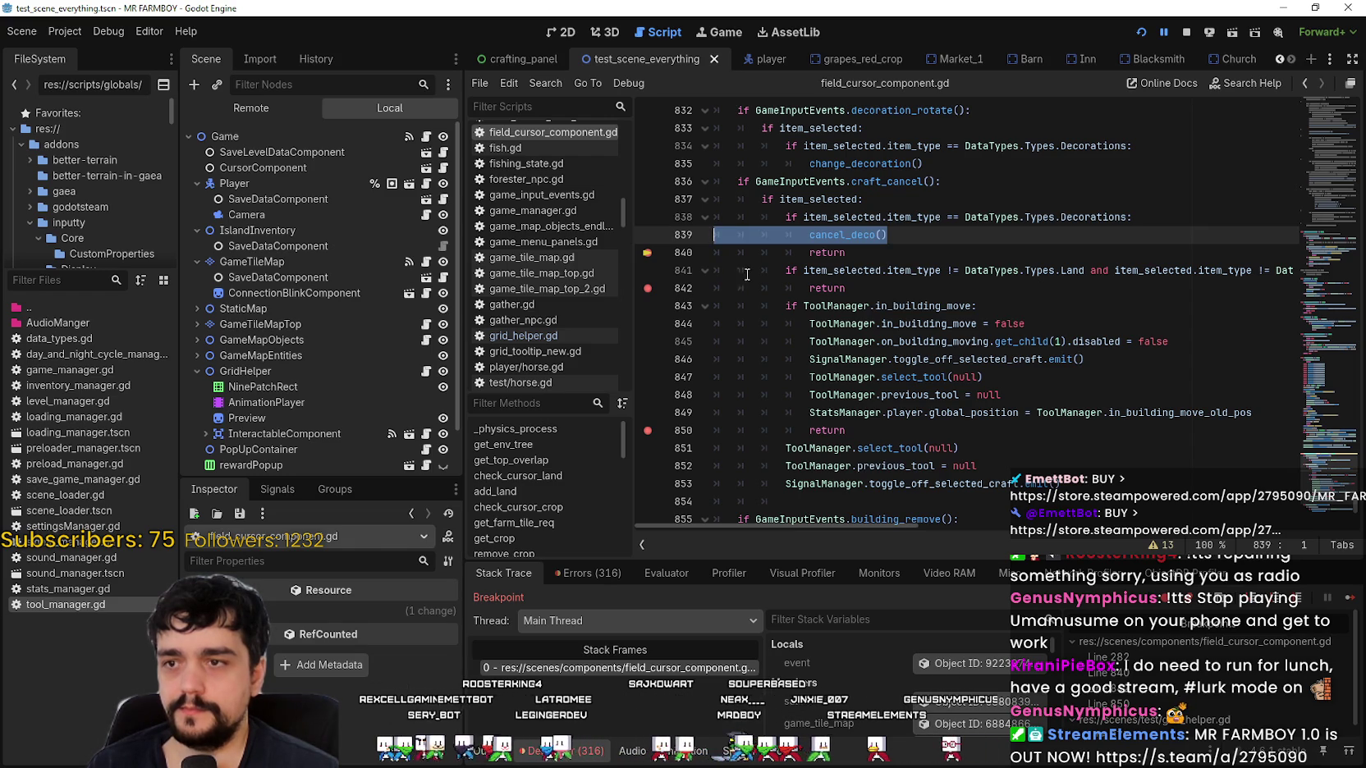
pyautogui.hotkey('ctrl', 'v')
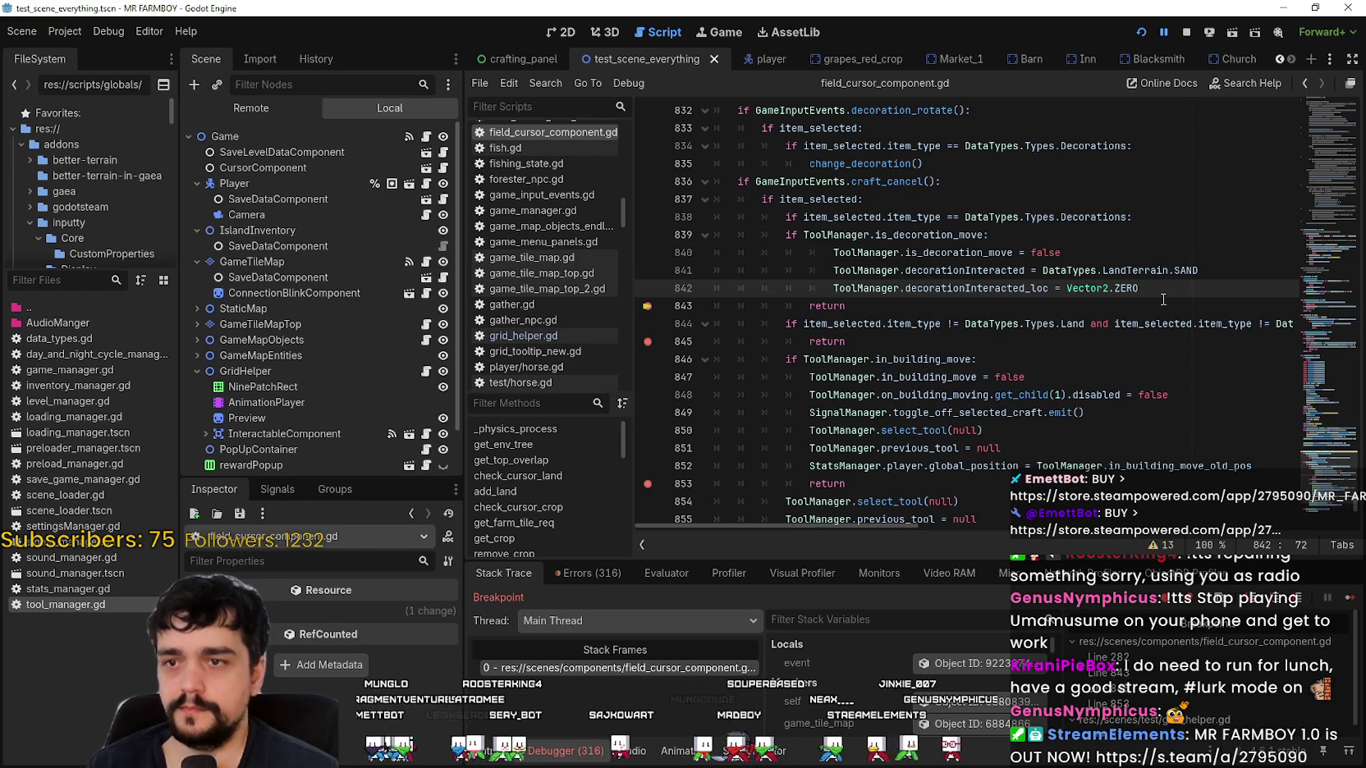
pyautogui.hotkey('shift', 'Up')
pyautogui.hotkey('shift', 'Up')
pyautogui.hotkey('shift', 'Up')
pyautogui.hotkey('shift', 'Home')
pyautogui.press('Tab')
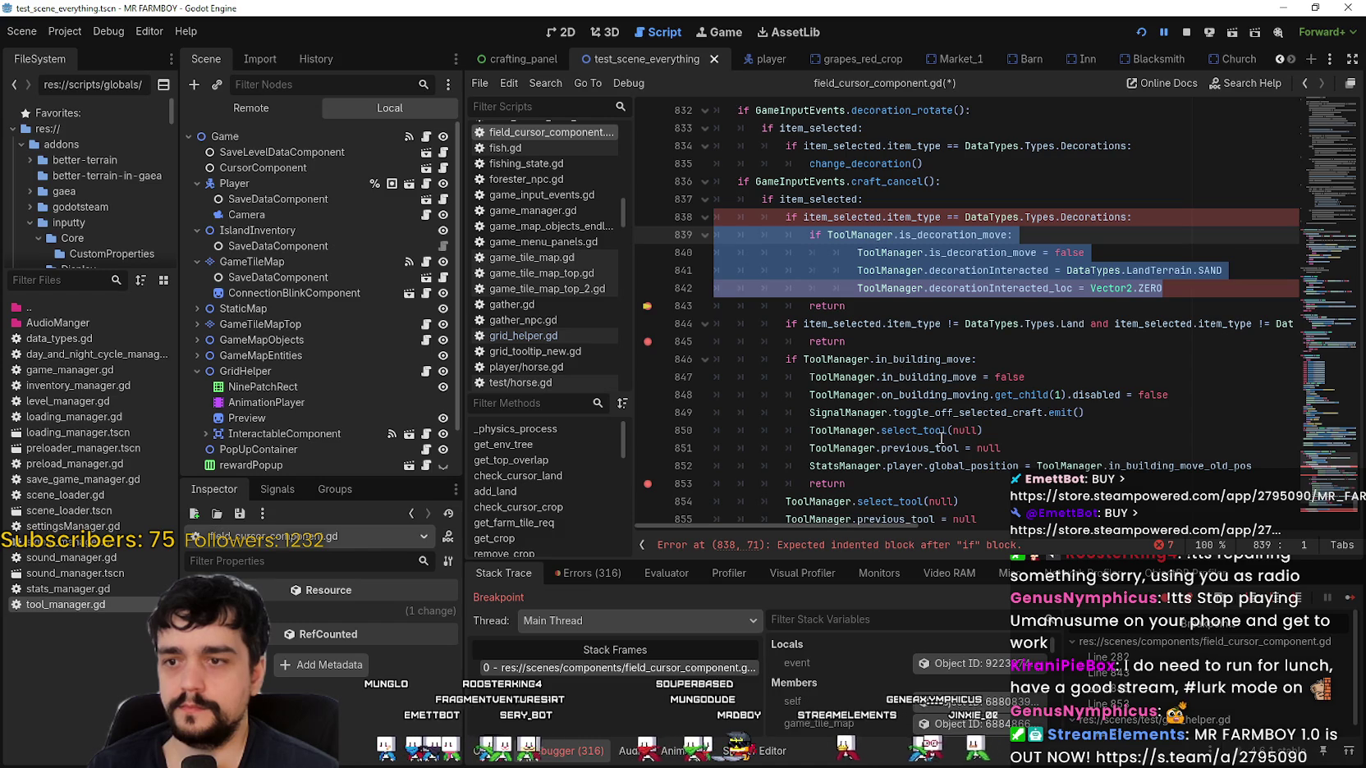
pyautogui.click(837, 304)
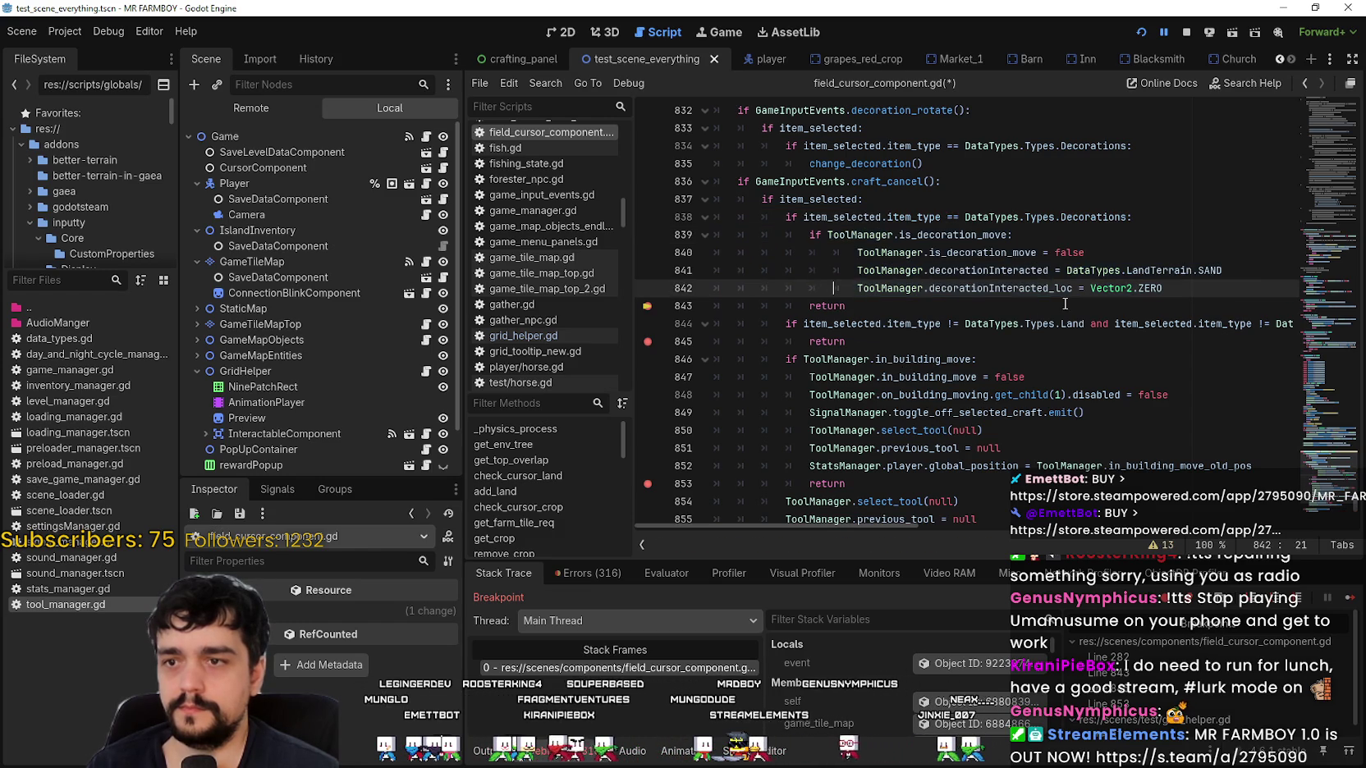
pyautogui.click(1018, 323)
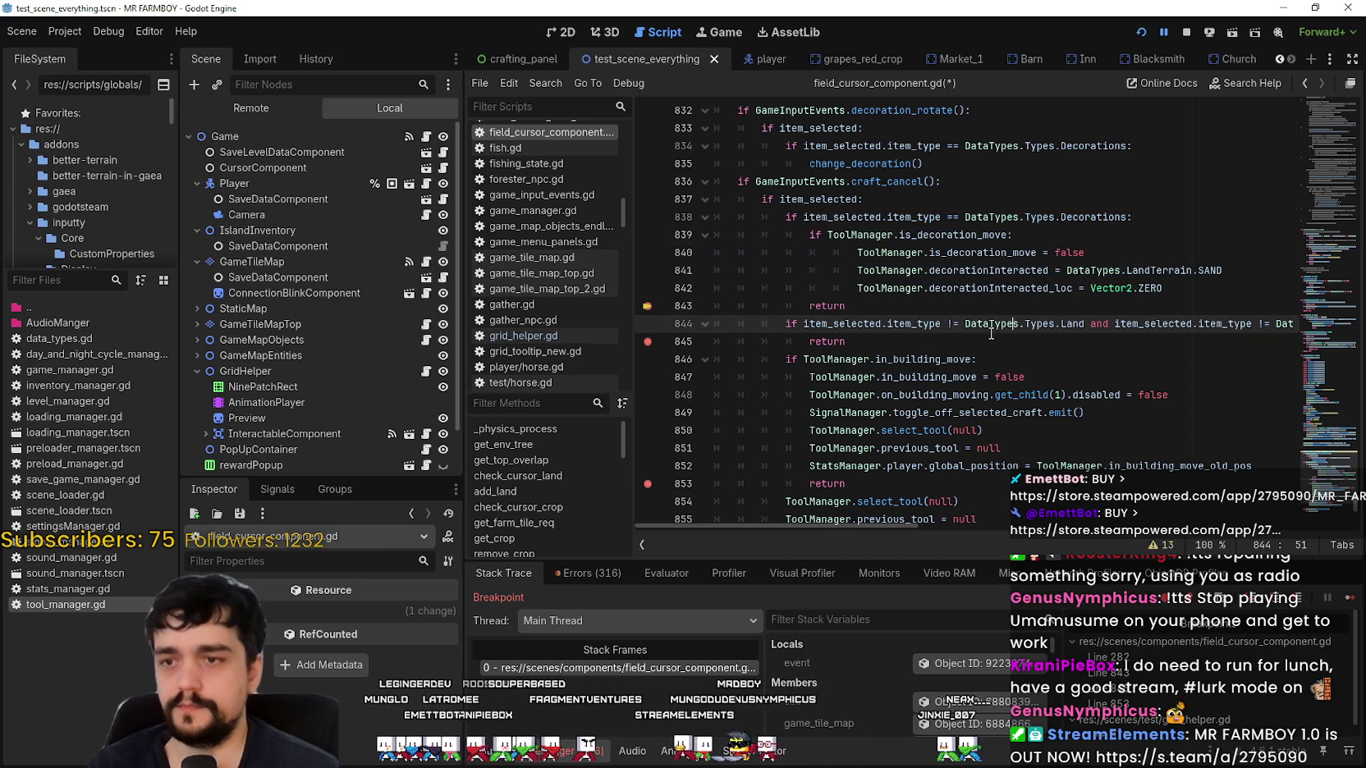
pyautogui.scroll(-3, 990, 332)
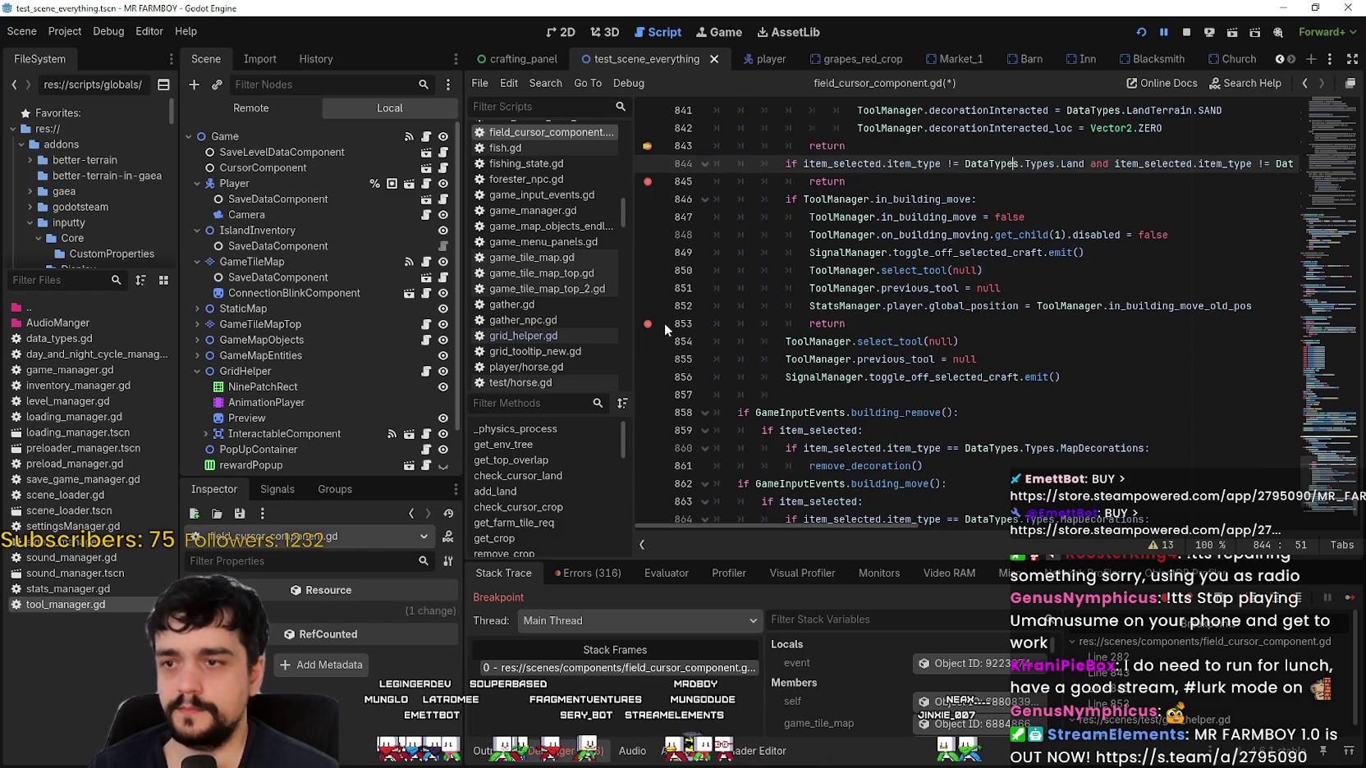
pyautogui.scroll(2, 903, 287)
# Copy the select_tool(null) and previous_tool = null lines into the decoration branch, indented.
pyautogui.click(1165, 236)
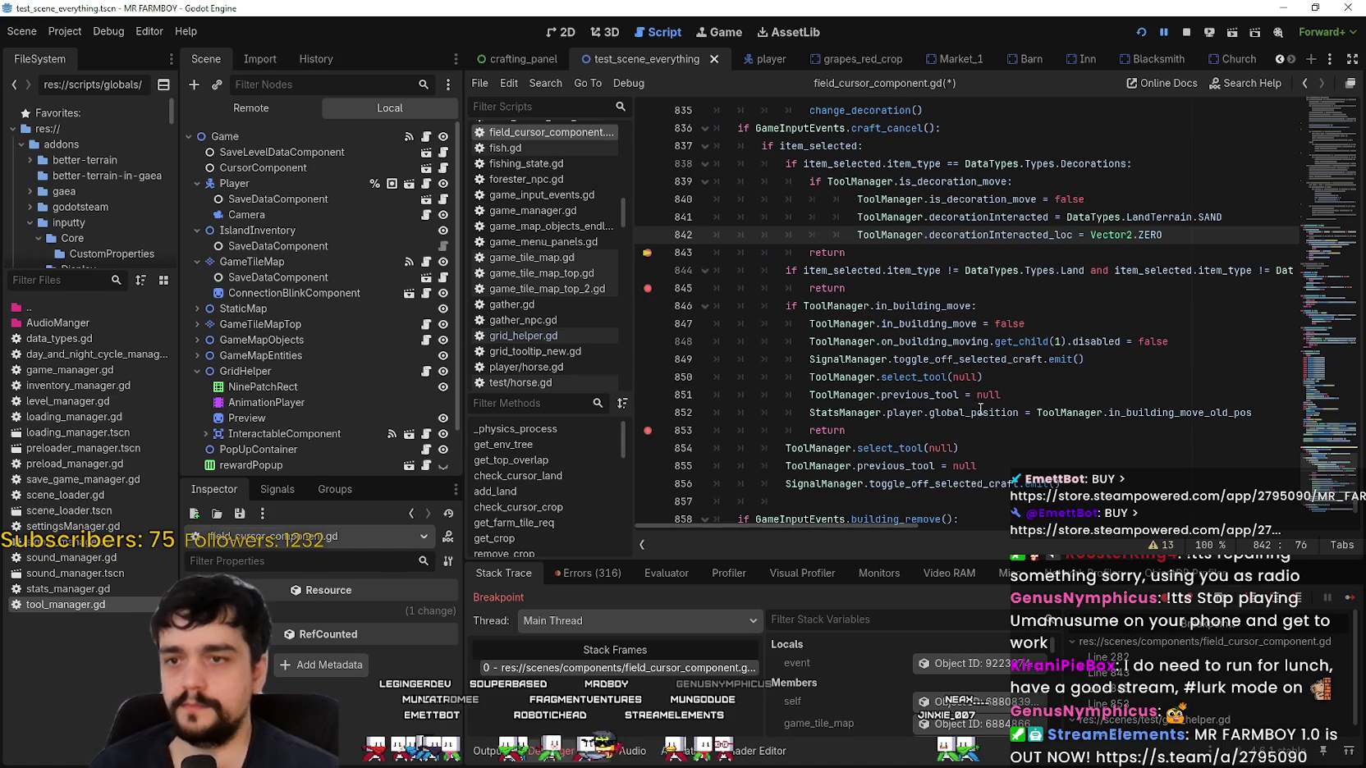
pyautogui.press('Return')
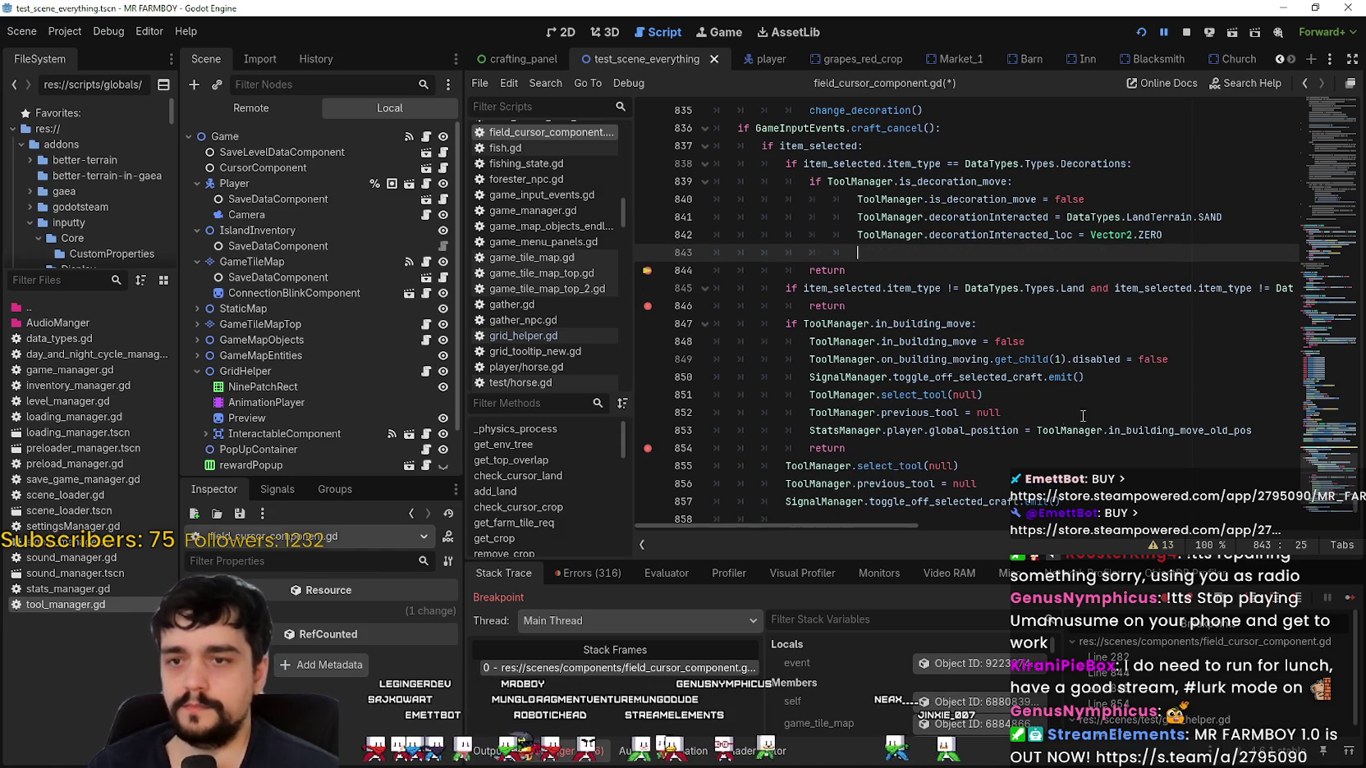
pyautogui.click(1024, 397)
pyautogui.moveTo(1038, 410); pyautogui.dragTo(688, 397)
pyautogui.hotkey('ctrl', 'c')
pyautogui.click(727, 252)
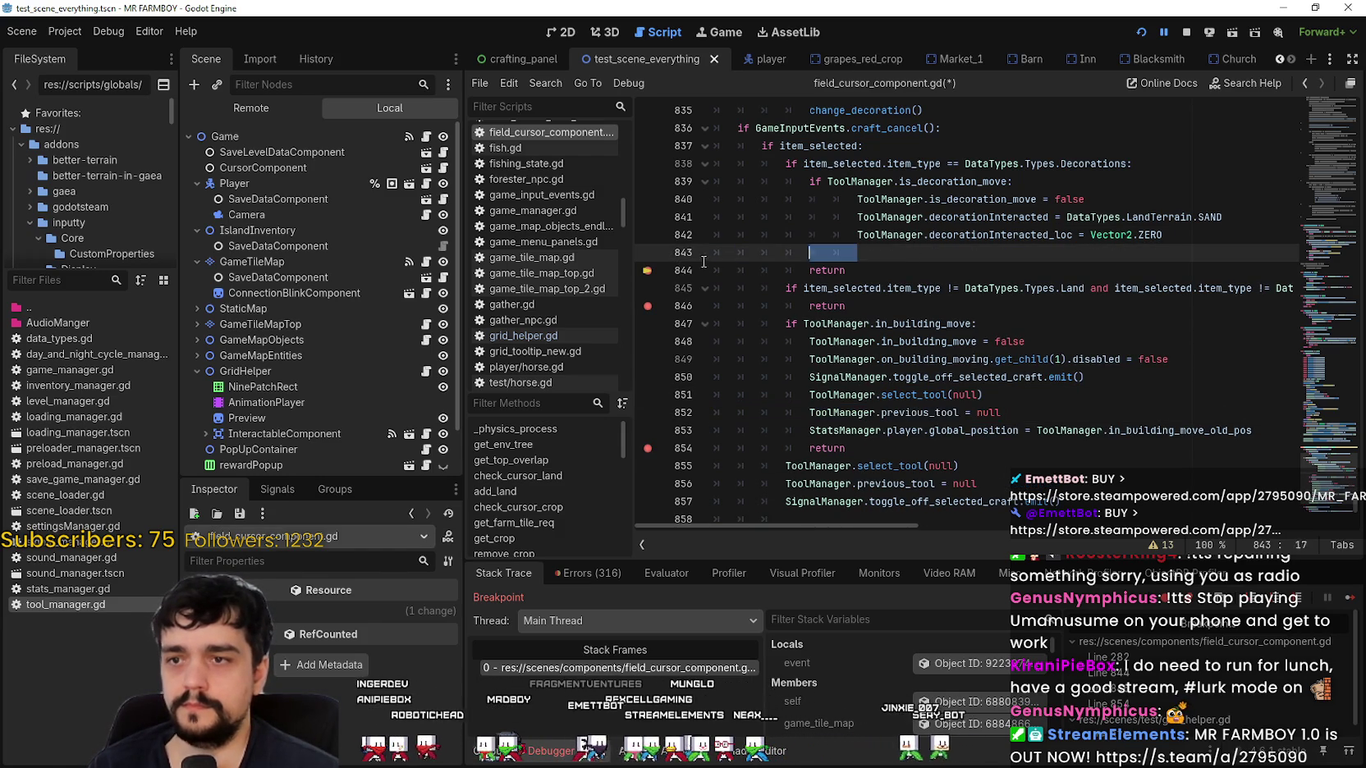
pyautogui.hotkey('ctrl', 'v')
pyautogui.moveTo(1002, 271)
pyautogui.mouseDown()
pyautogui.moveTo(705, 238)
pyautogui.moveTo(703, 254)
pyautogui.mouseUp()
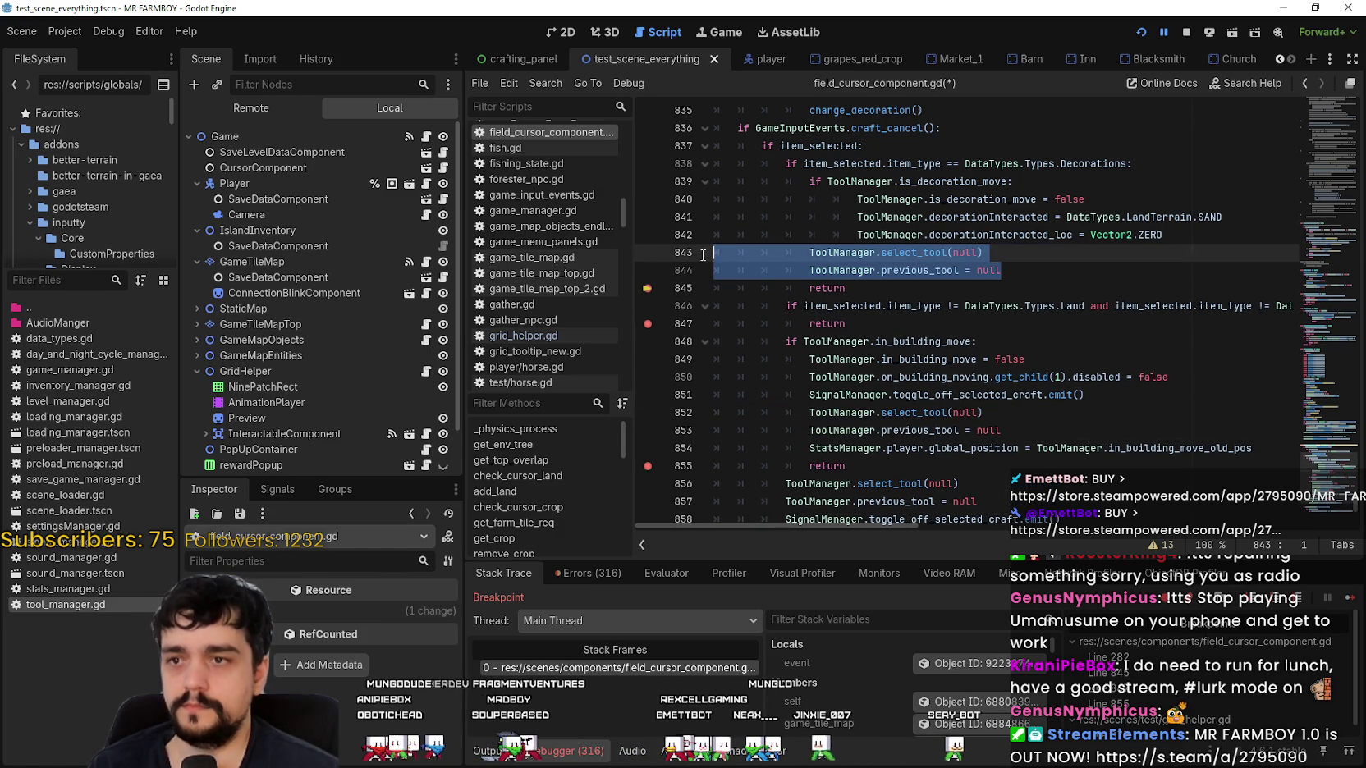
pyautogui.press('Tab')
pyautogui.click(857, 217)
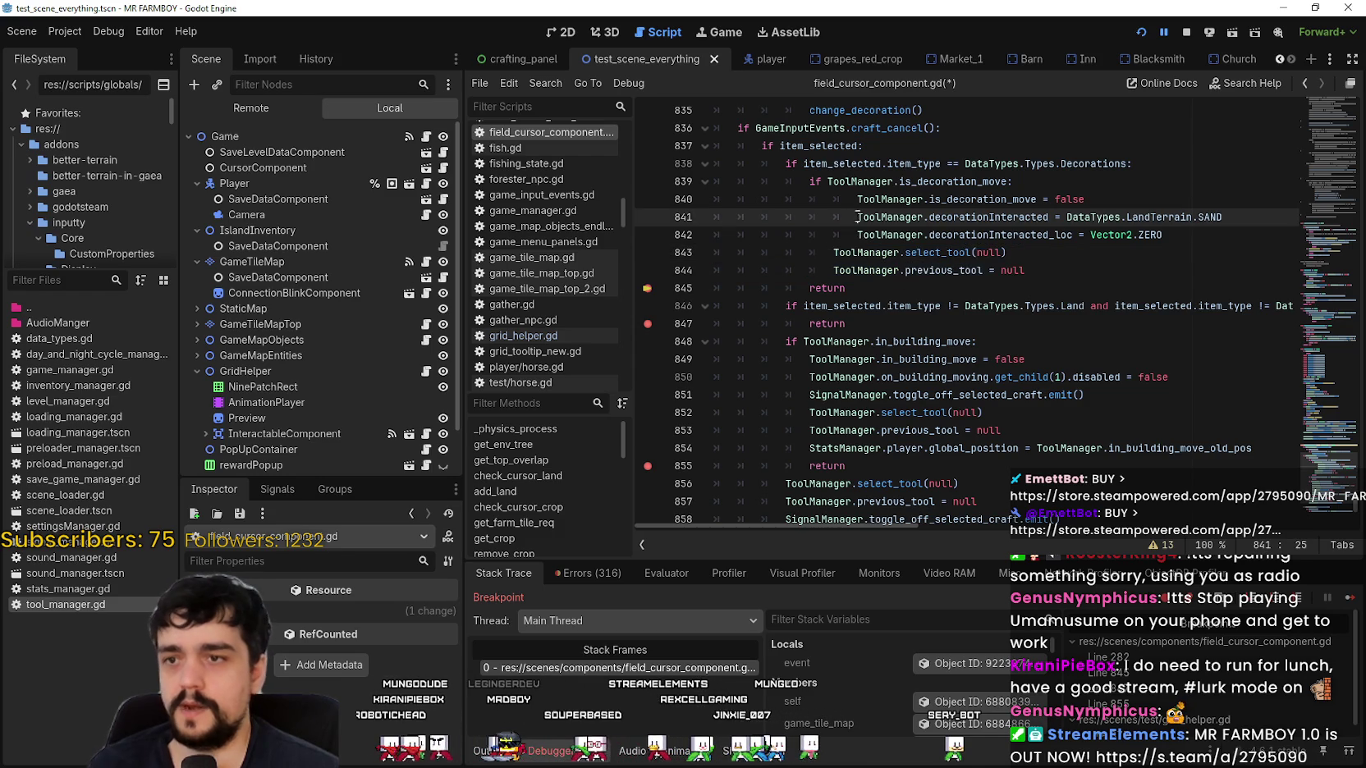
# Unindent the three reset lines one level to fix the branch's indentation, then save.
pyautogui.moveTo(1197, 235)
pyautogui.mouseDown()
pyautogui.moveTo(722, 197)
pyautogui.moveTo(739, 215)
pyautogui.mouseUp()
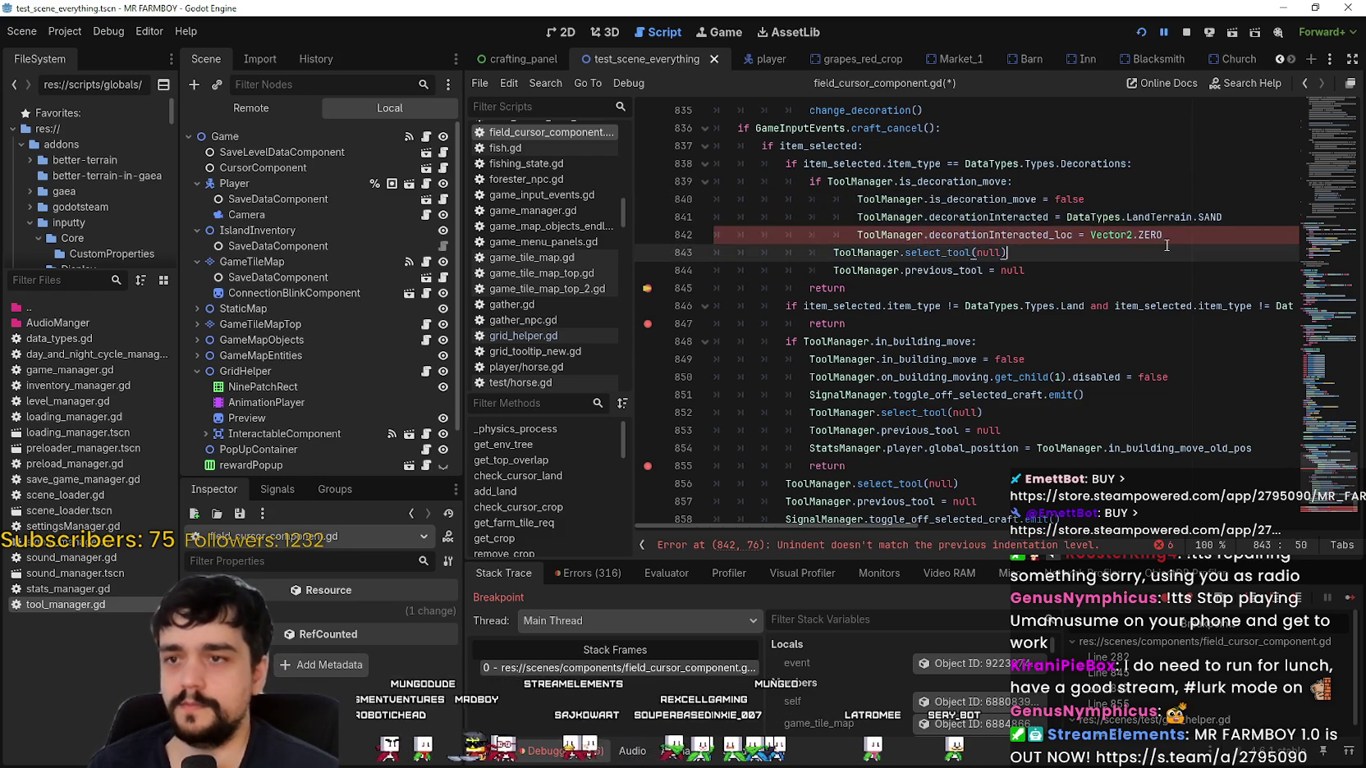
pyautogui.hotkey('shift', 'Tab')
pyautogui.hotkey('shift', 'Home')
pyautogui.hotkey('shift', 'Up')
pyautogui.hotkey('shift', 'Tab')
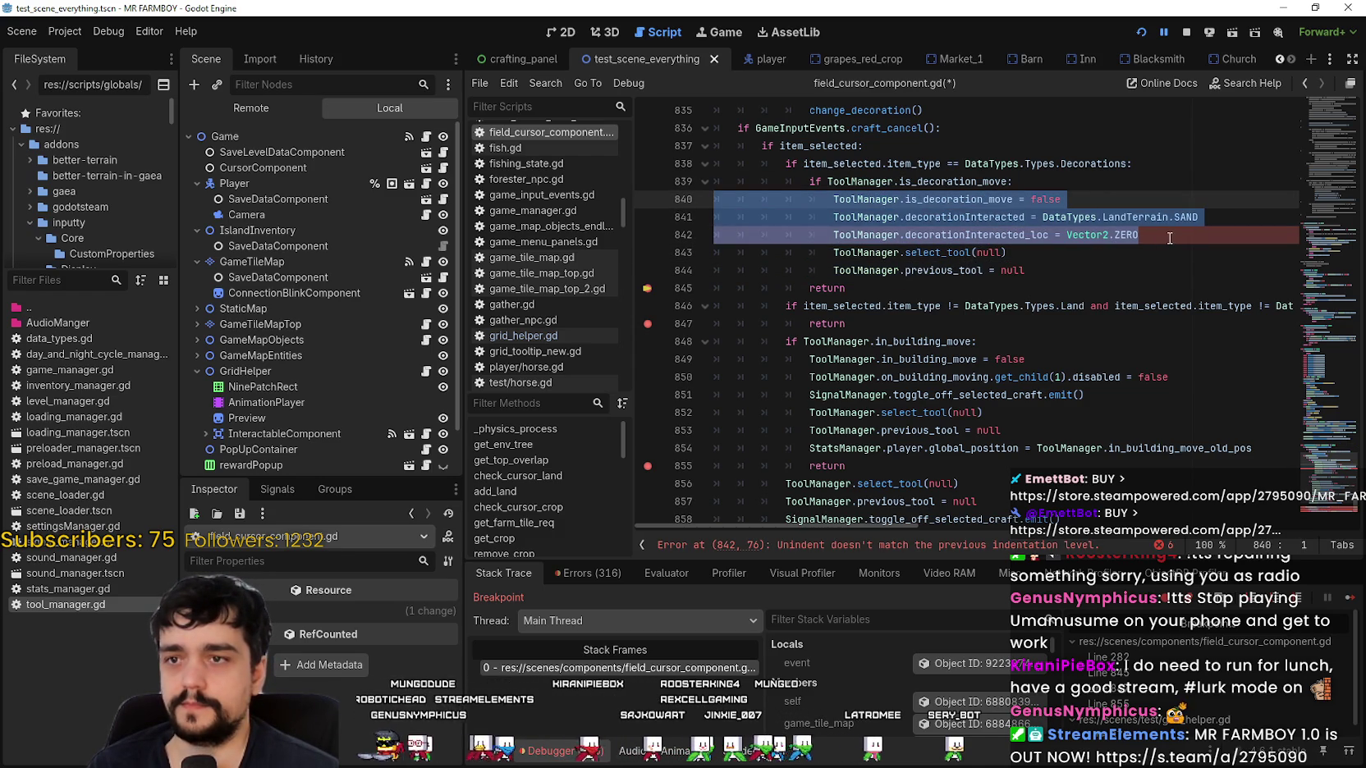
pyautogui.click(1167, 236)
pyautogui.press('Down')
pyautogui.press('Down')
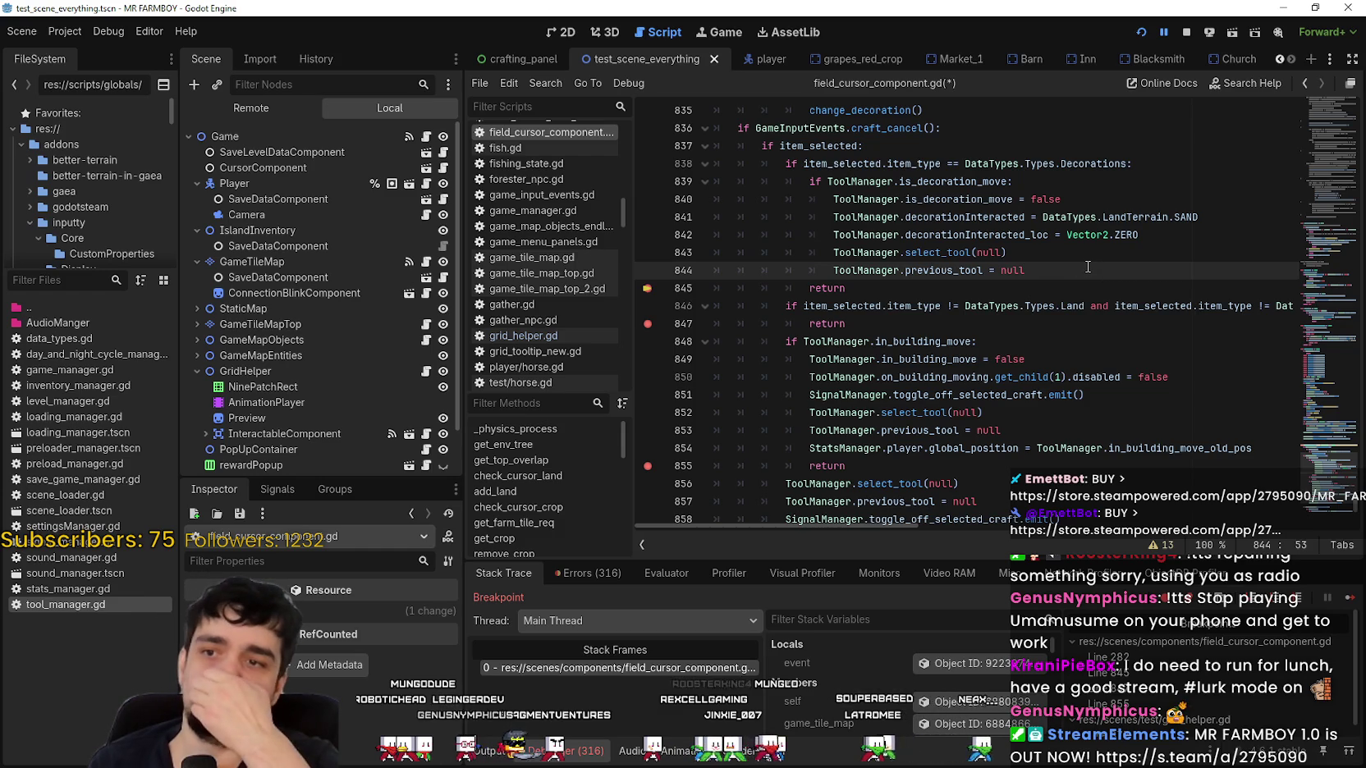
pyautogui.hotkey('ctrl', 's')
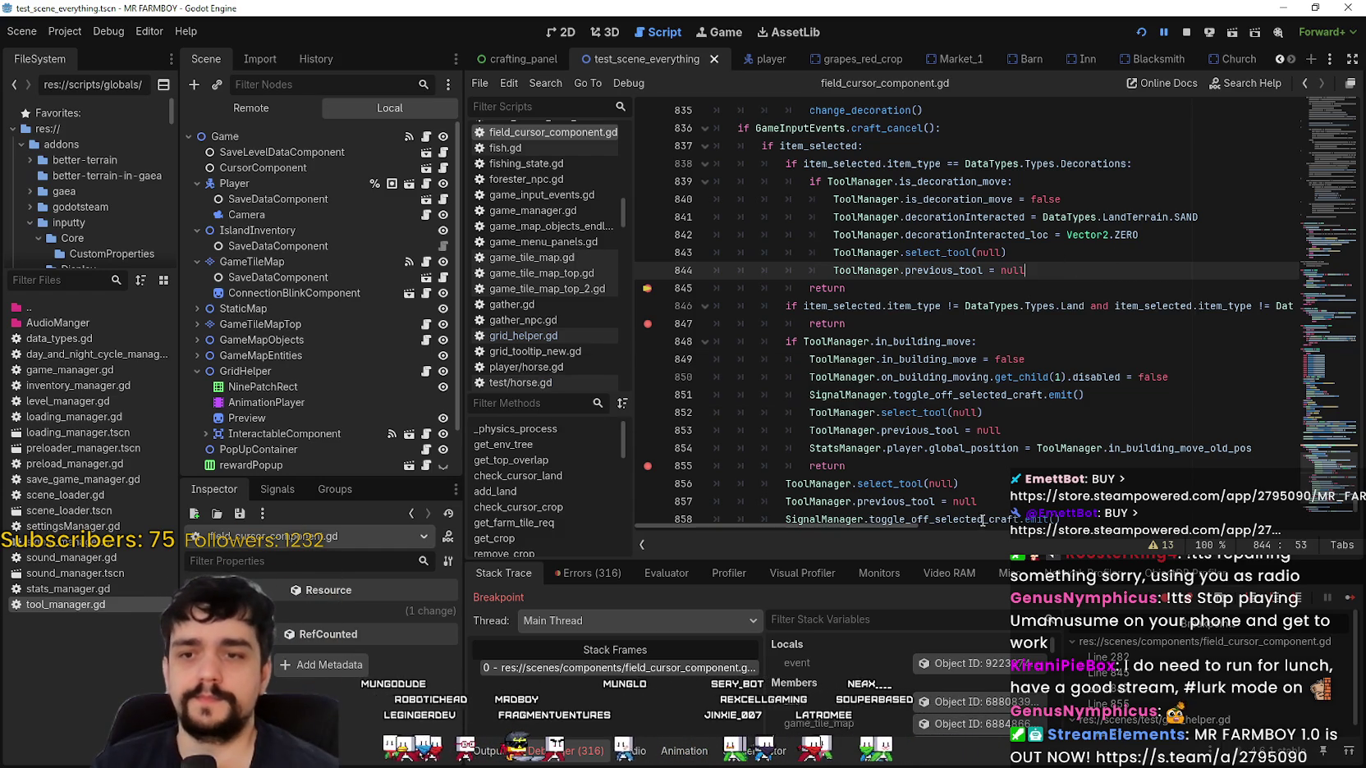
# Review the edited branch from the change_decoration() call down to the return on line 847.
pyautogui.moveTo(885, 524)
pyautogui.mouseDown()
pyautogui.moveTo(1346, 543)
pyautogui.moveTo(759, 455)
pyautogui.mouseUp()
pyautogui.click(1000, 321)
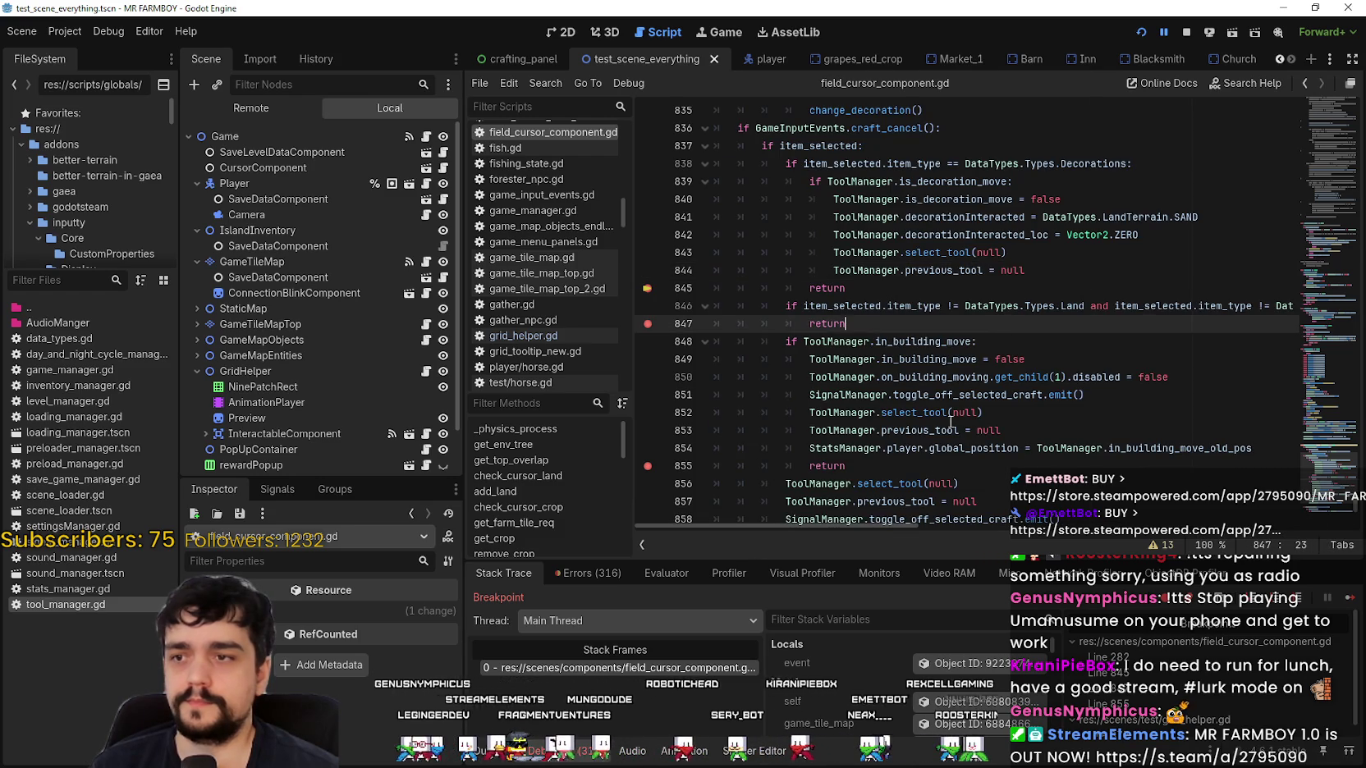
pyautogui.scroll(-5, 950, 423)
pyautogui.scroll(8, 985, 385)
pyautogui.scroll(-2, 1014, 353)
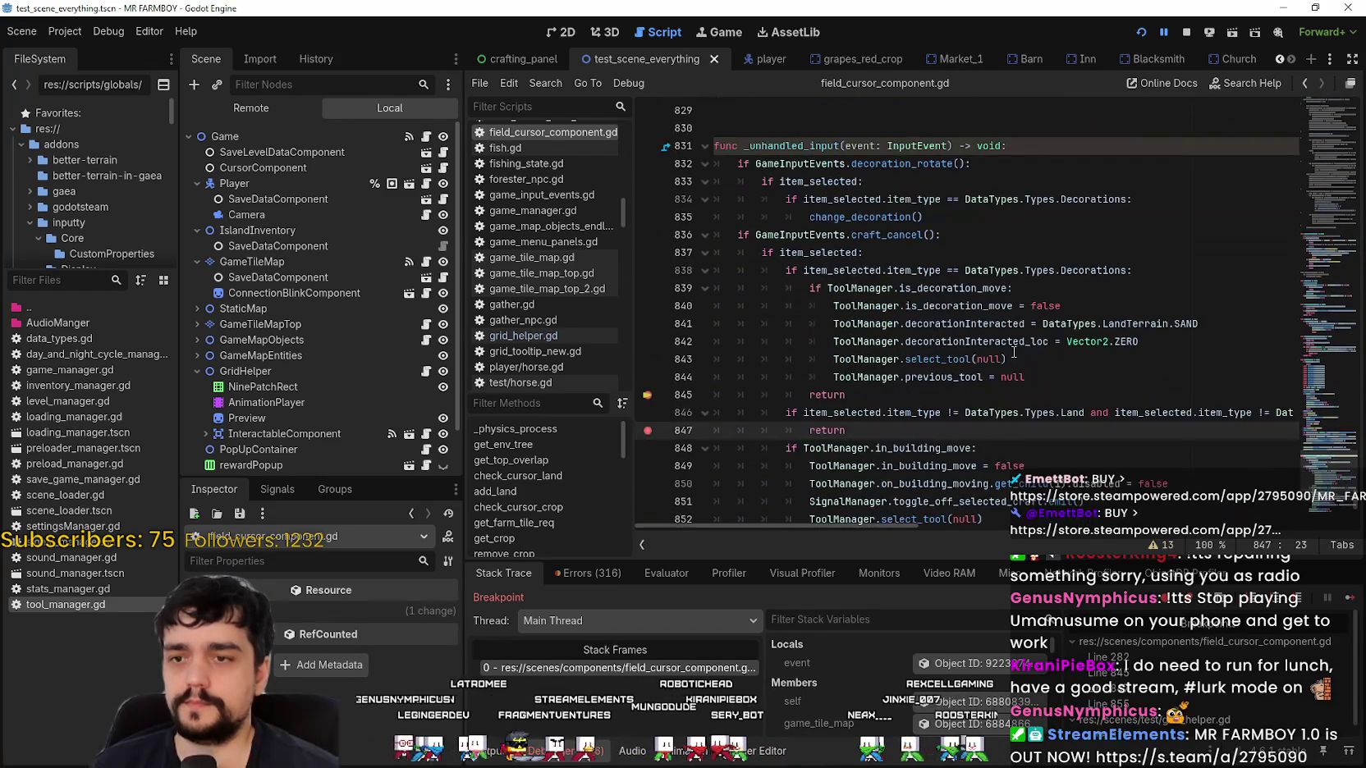
pyautogui.click(1013, 354)
pyautogui.click(923, 213)
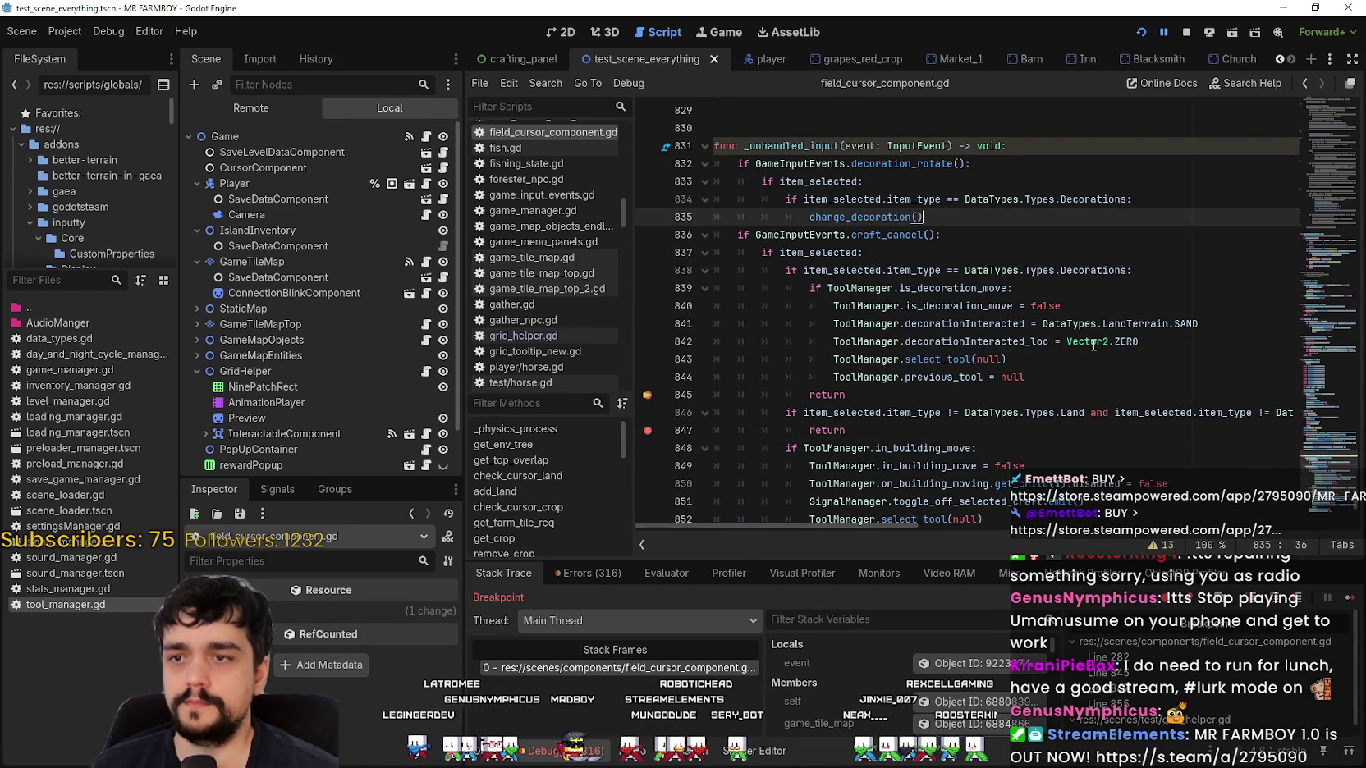
# Resume the game and inspect the running ToolManager node in the remote scene tree.
pyautogui.click(1350, 600)
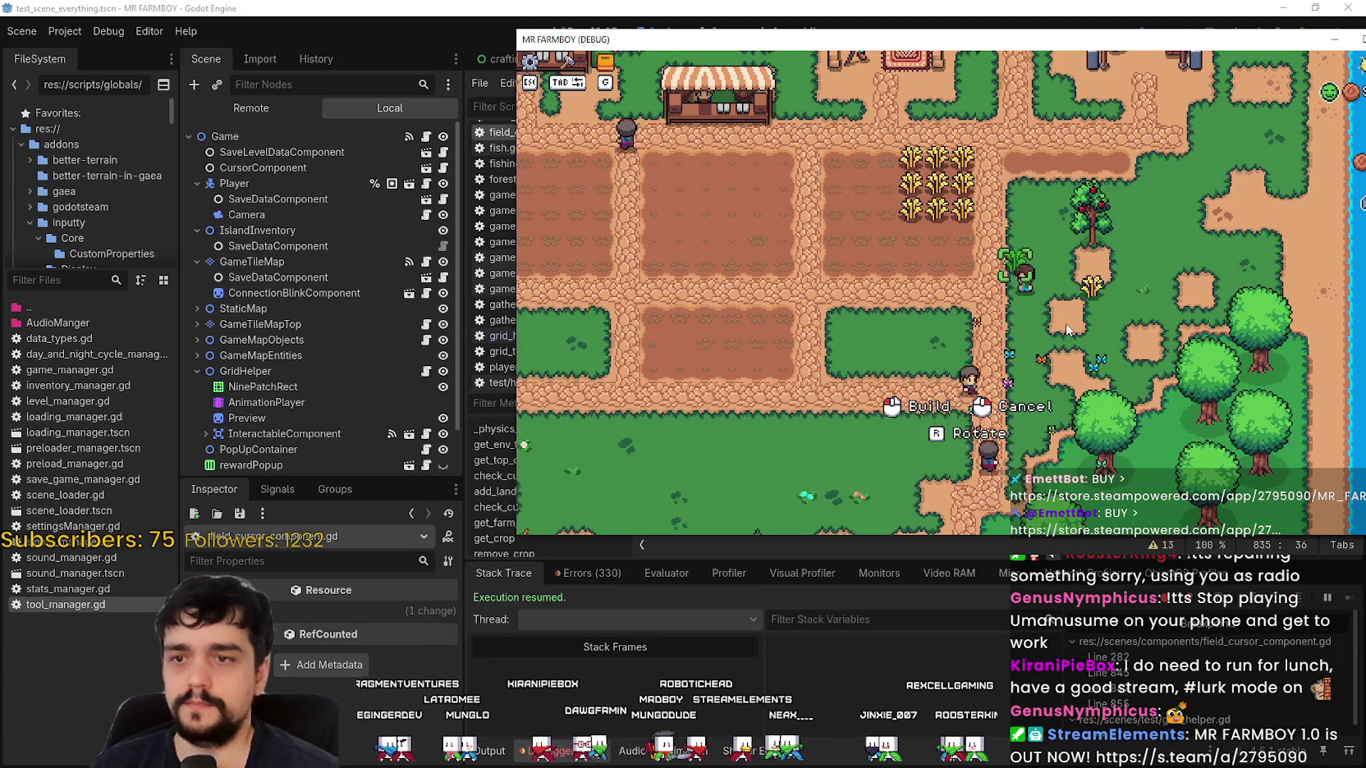
pyautogui.click(251, 108)
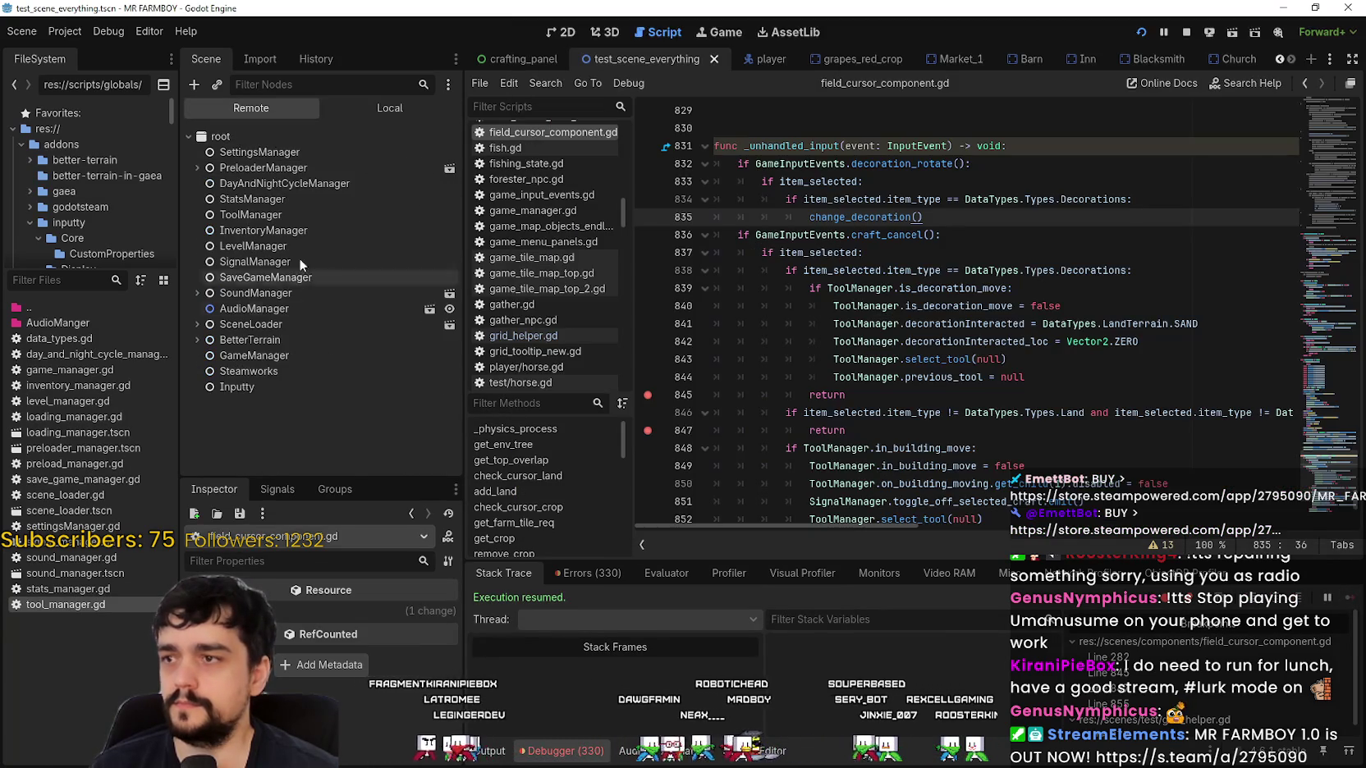
pyautogui.click(287, 214)
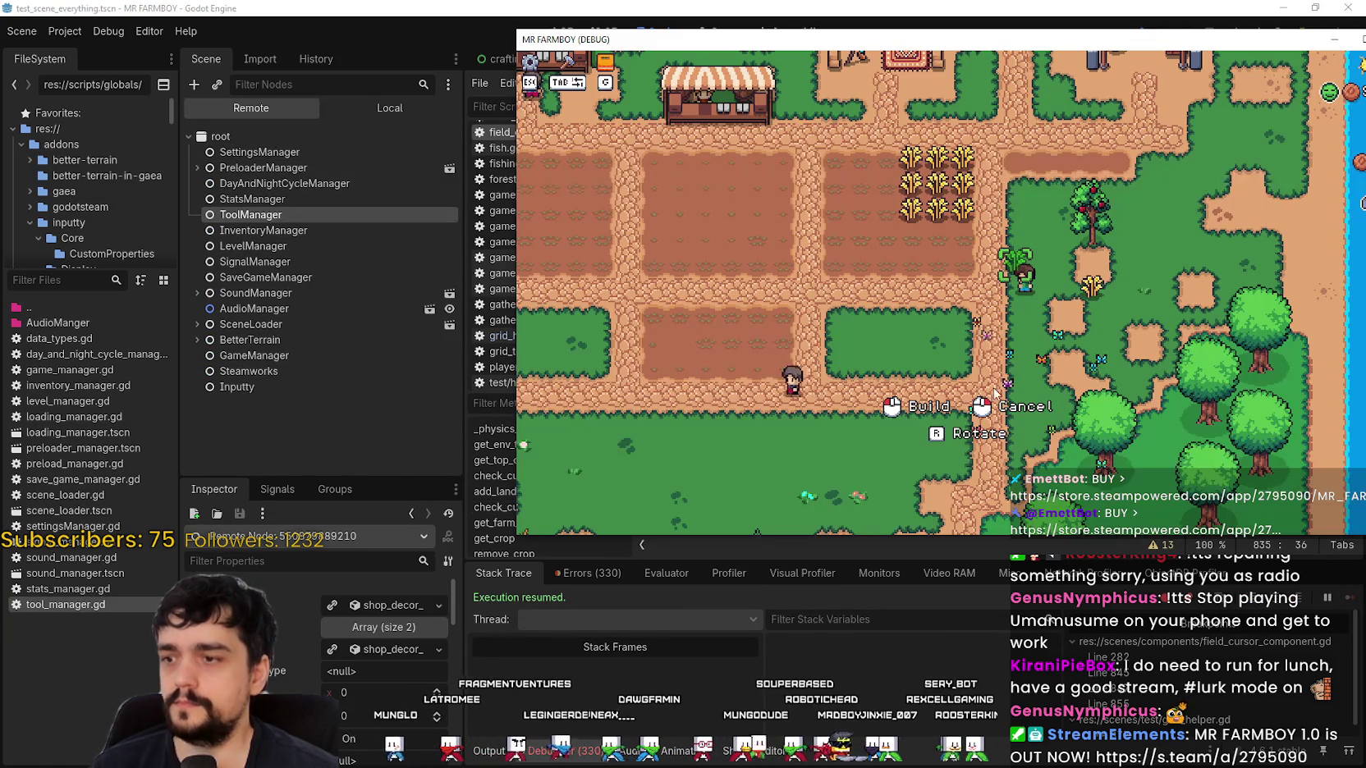
pyautogui.press('r')
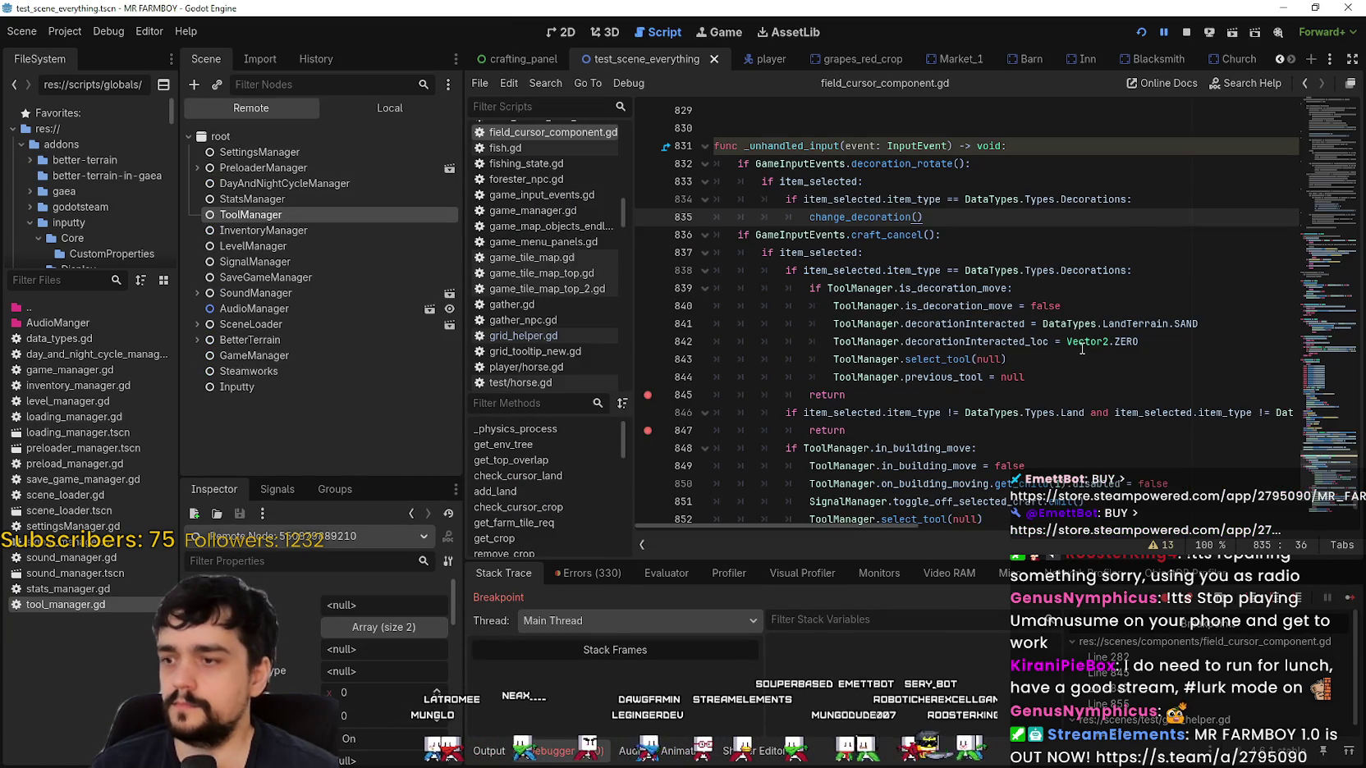
pyautogui.click(1347, 597)
pyautogui.click(321, 212)
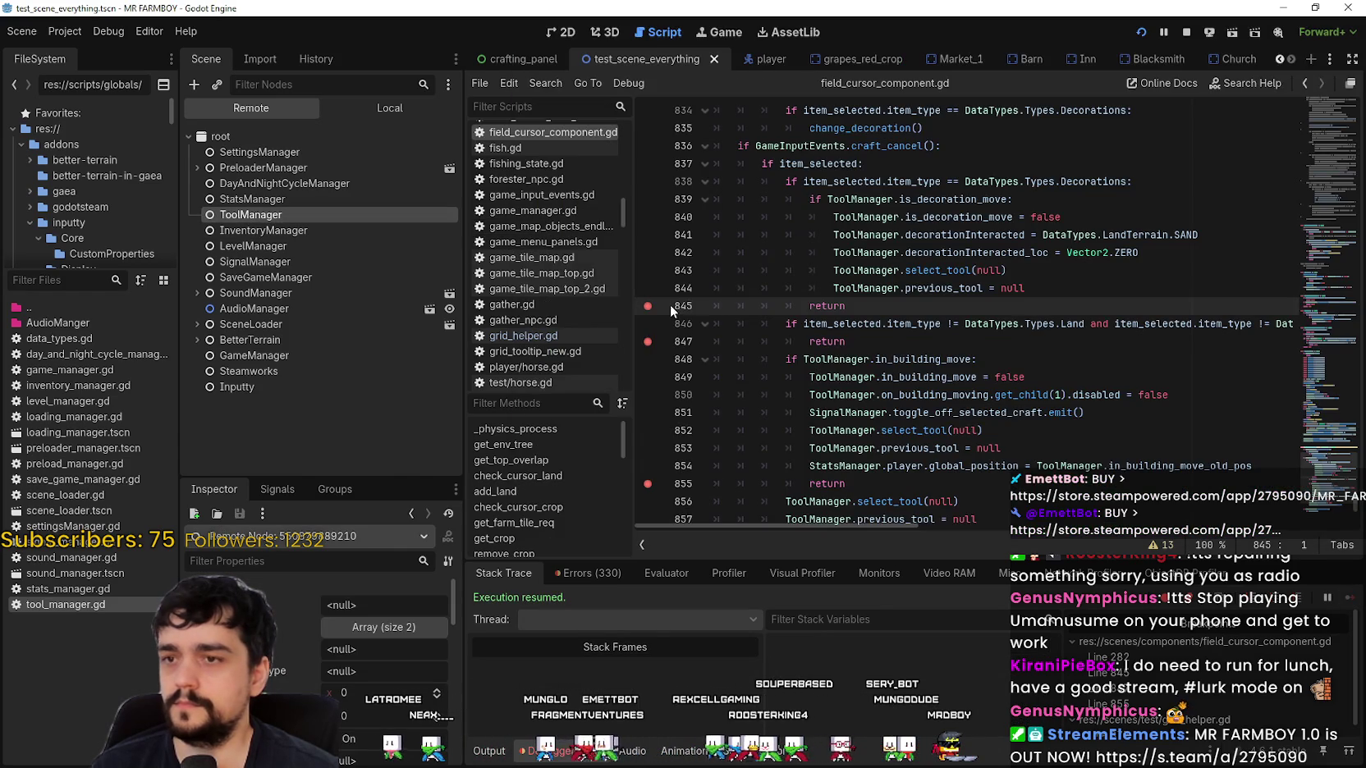
# Pick up the wheat decoration with M, check ToolManager's live values, then cancel the move.
pyautogui.hotkey('alt', 'Tab')
pyautogui.press('s')
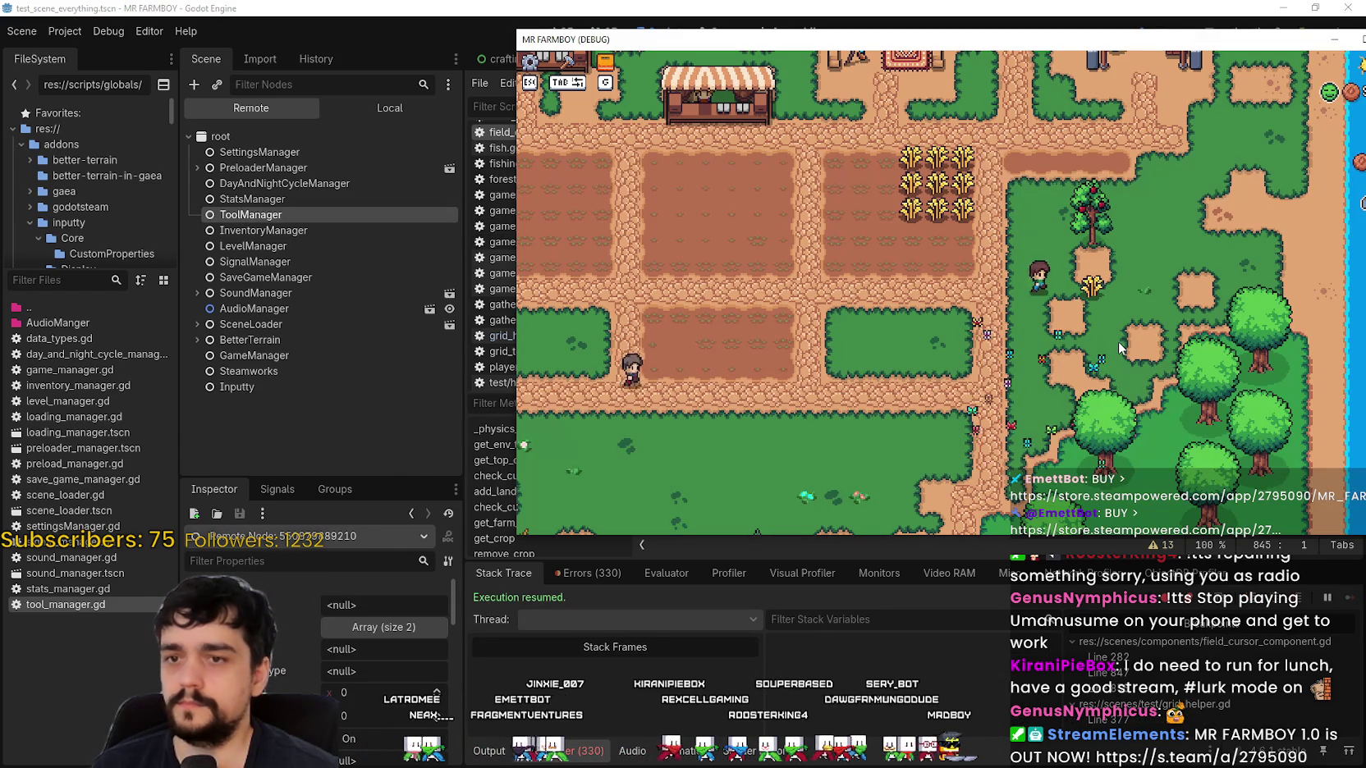
pyautogui.press('d')
pyautogui.press('d')
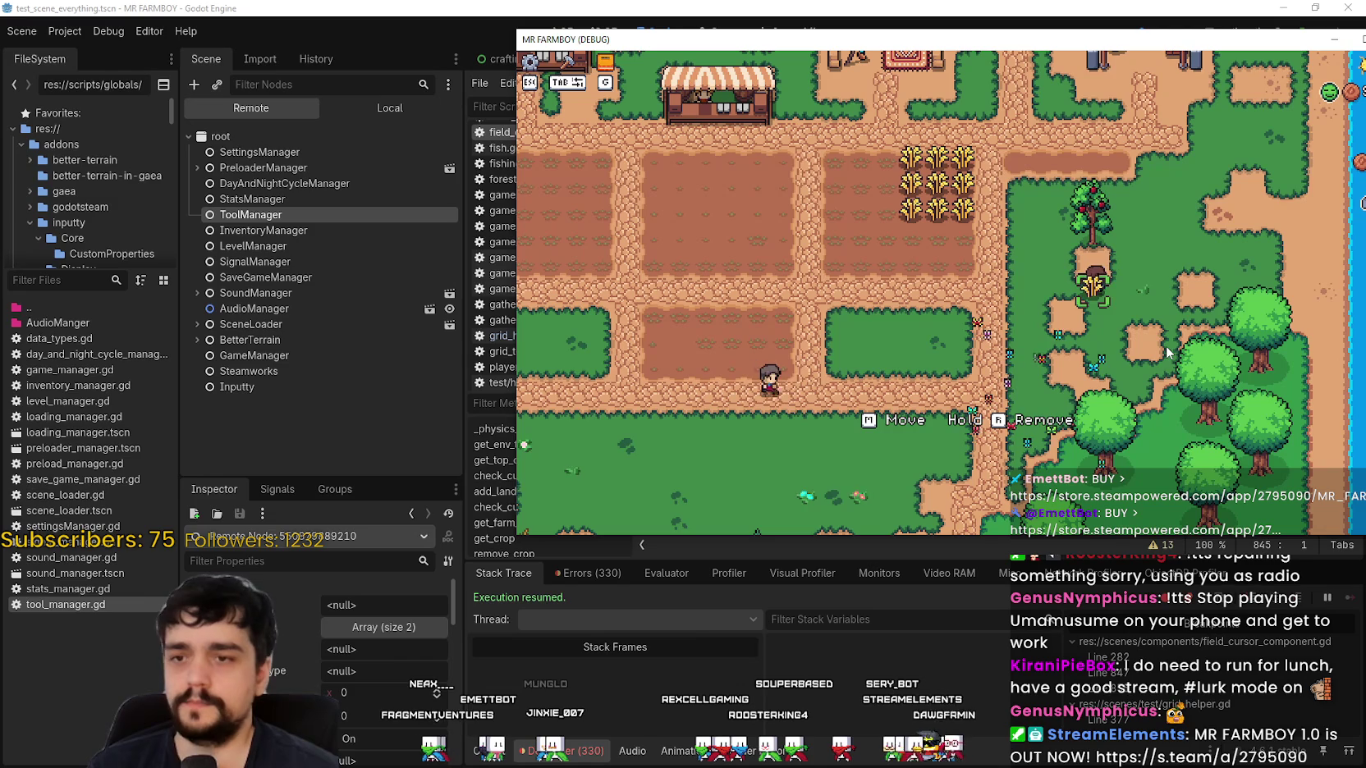
pyautogui.press('d')
pyautogui.press('m')
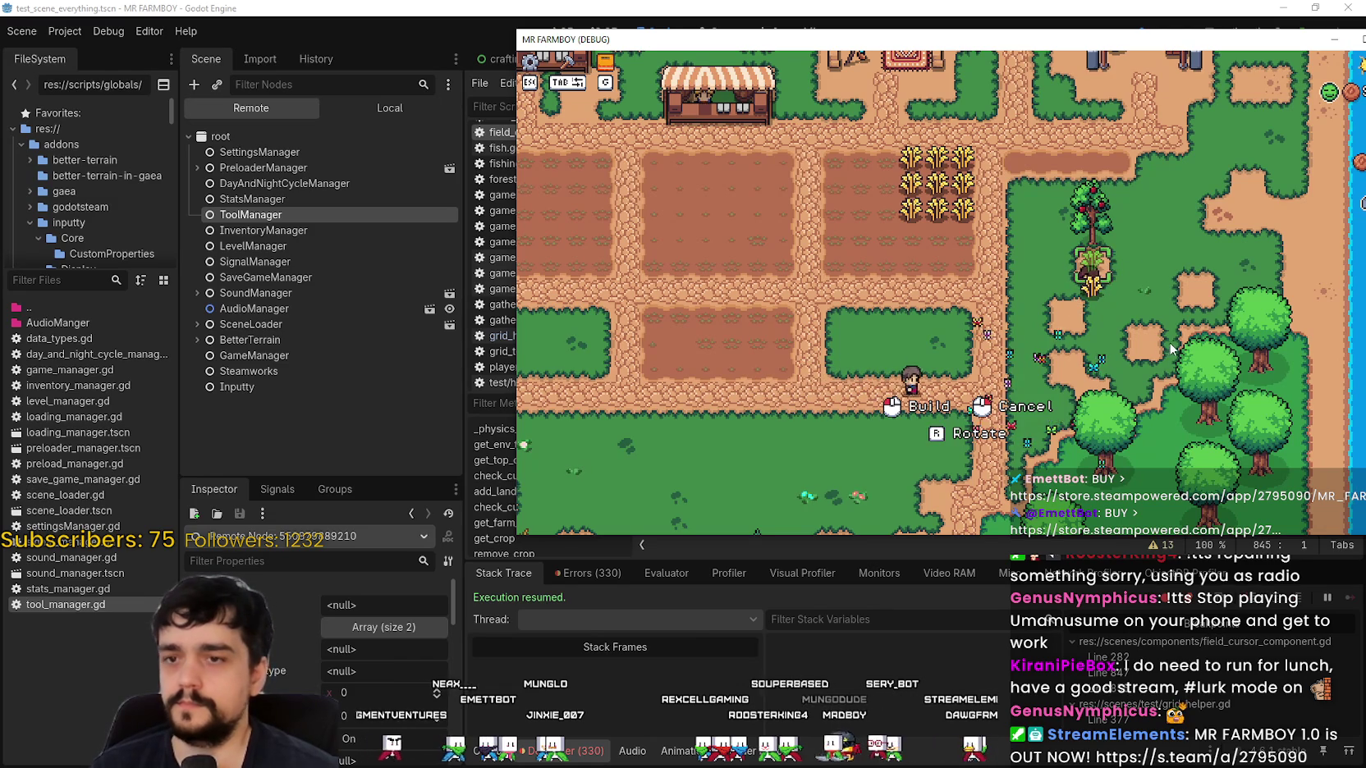
pyautogui.press('d')
pyautogui.press('w')
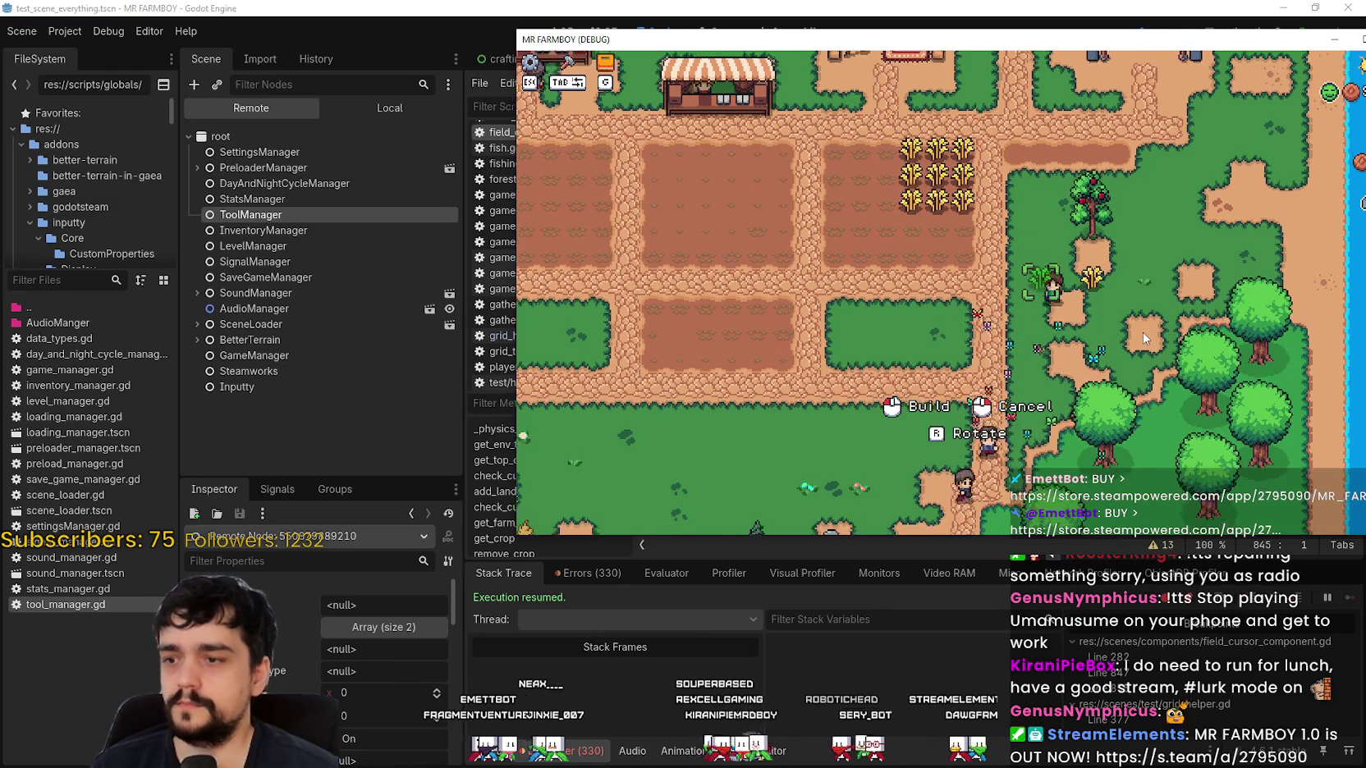
pyautogui.click(328, 196)
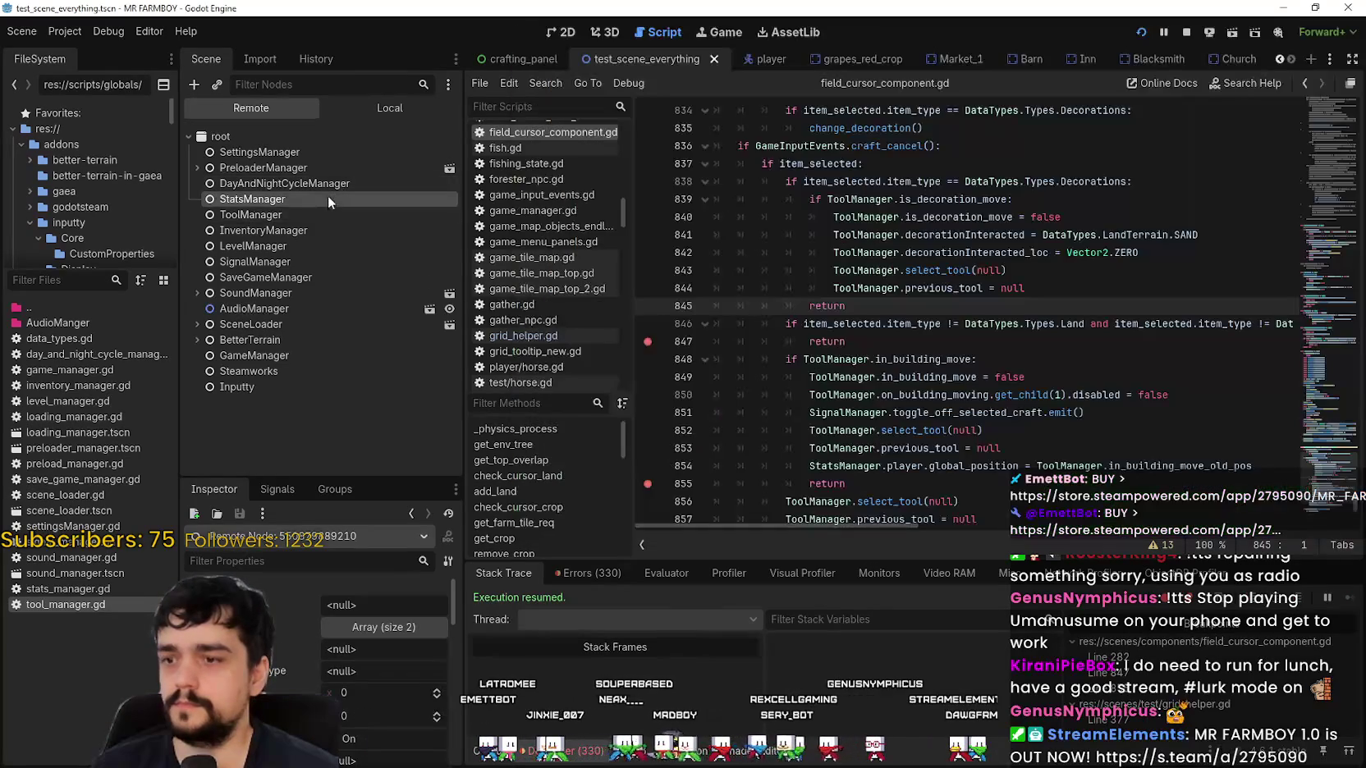
pyautogui.click(313, 210)
pyautogui.click(1106, 371)
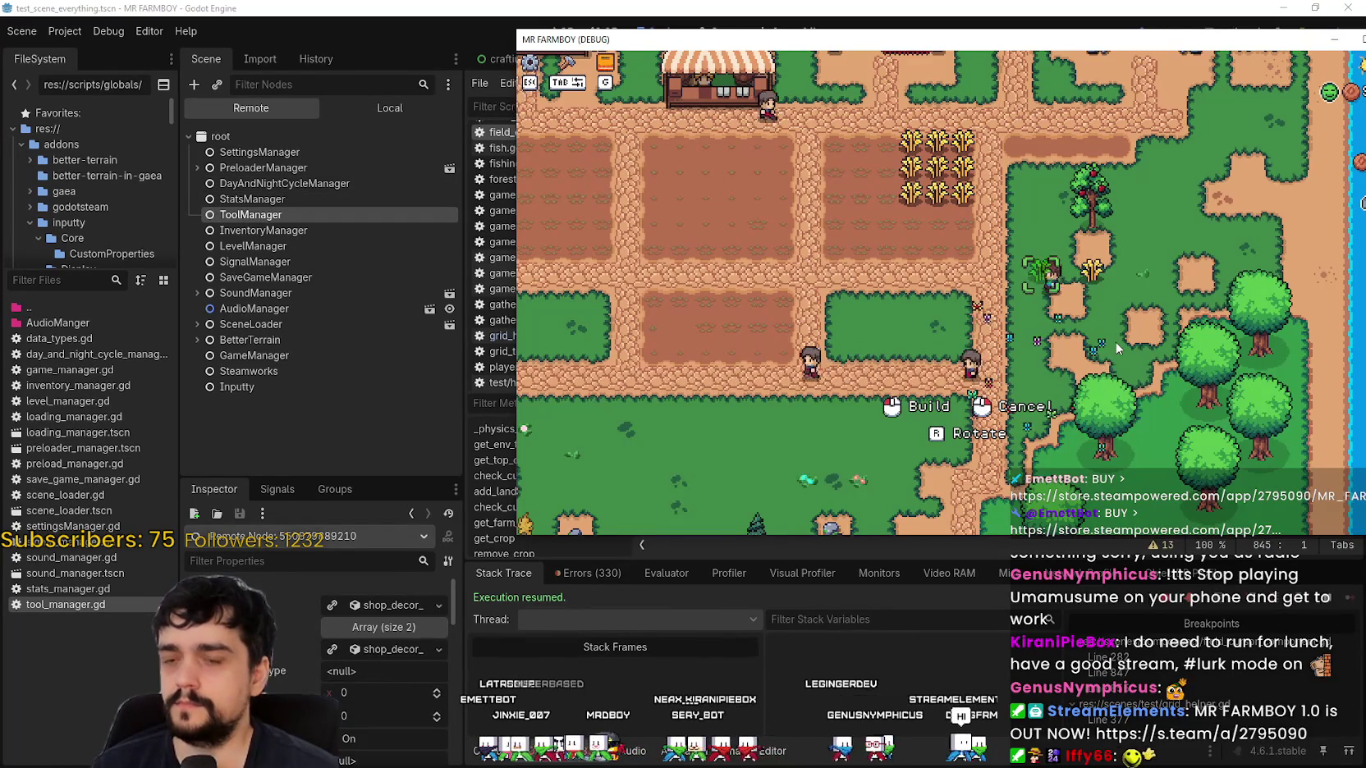
pyautogui.press('w')
pyautogui.rightClick(1113, 337)
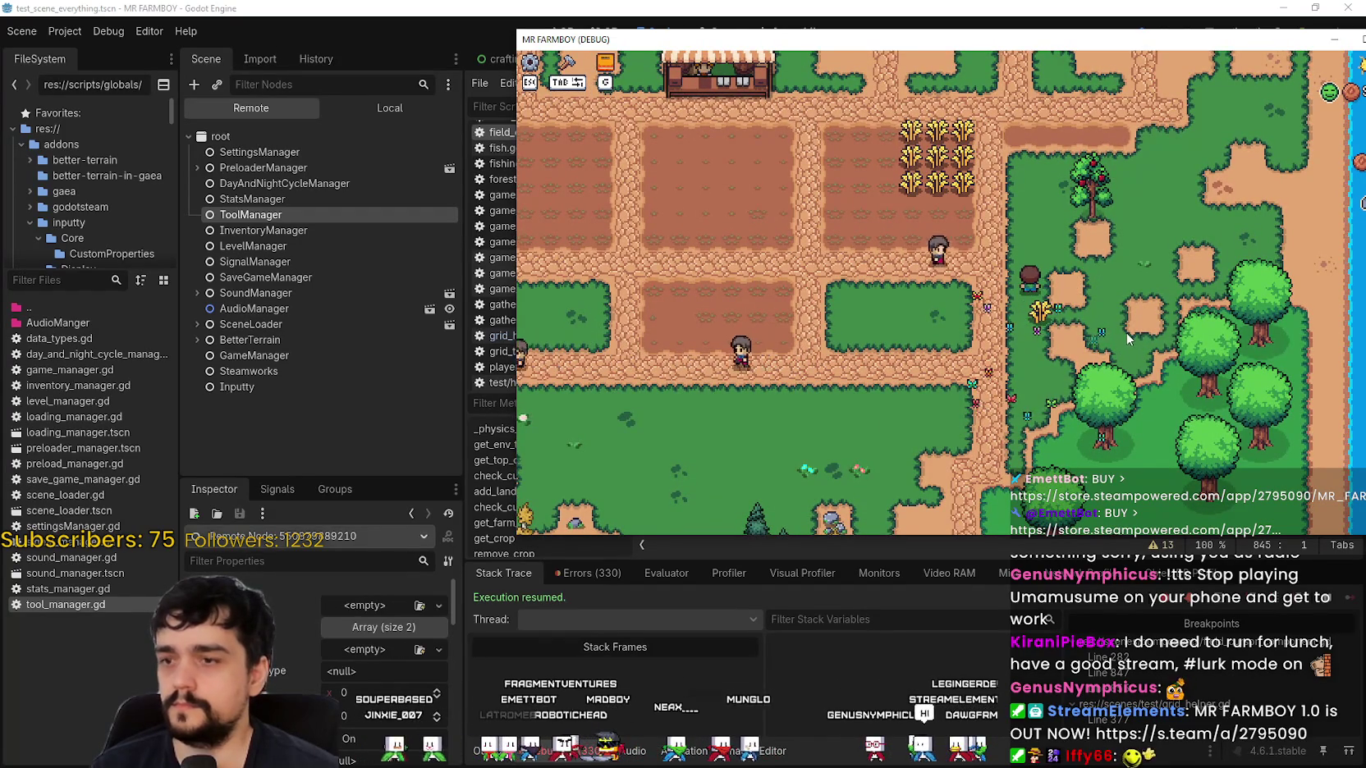
# Walk the farmer next to the wheat decoration and remove it with R.
pyautogui.press('s')
pyautogui.press('a')
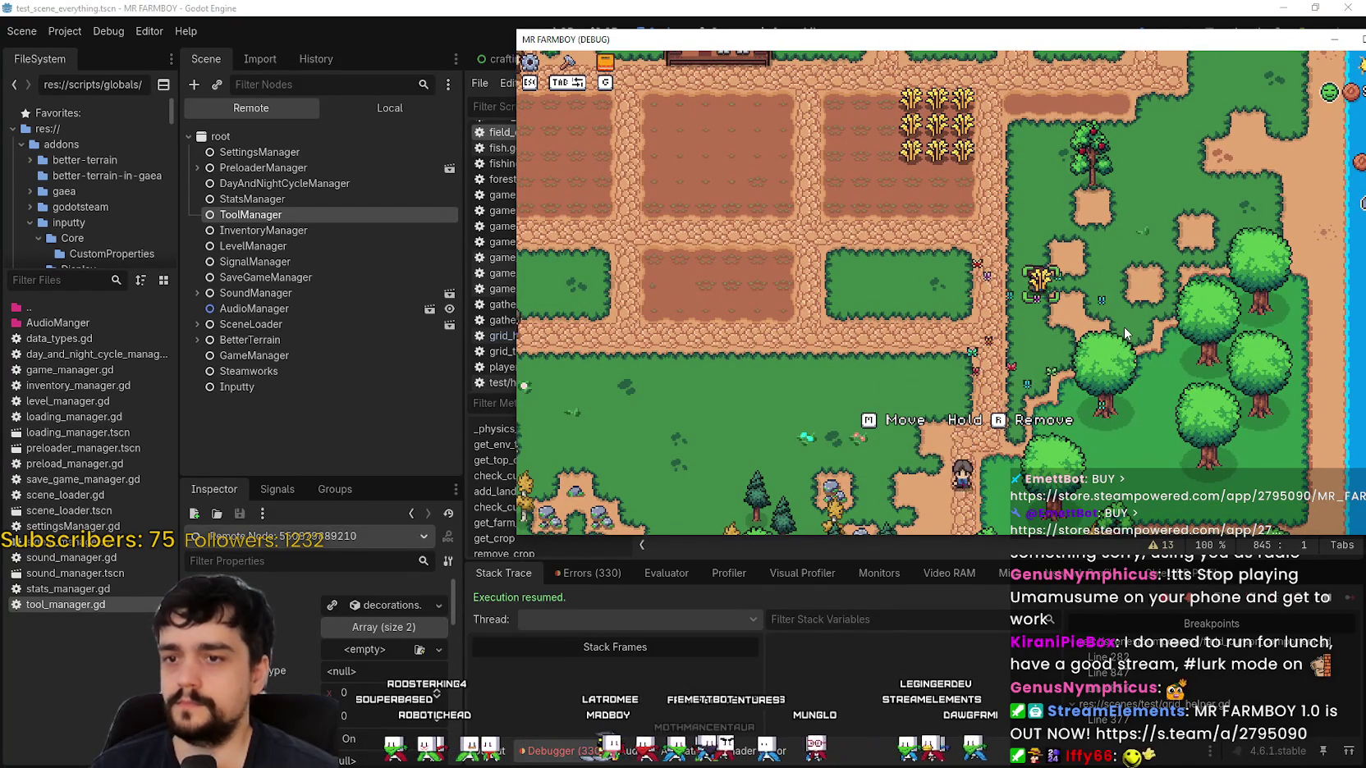
pyautogui.press('r')
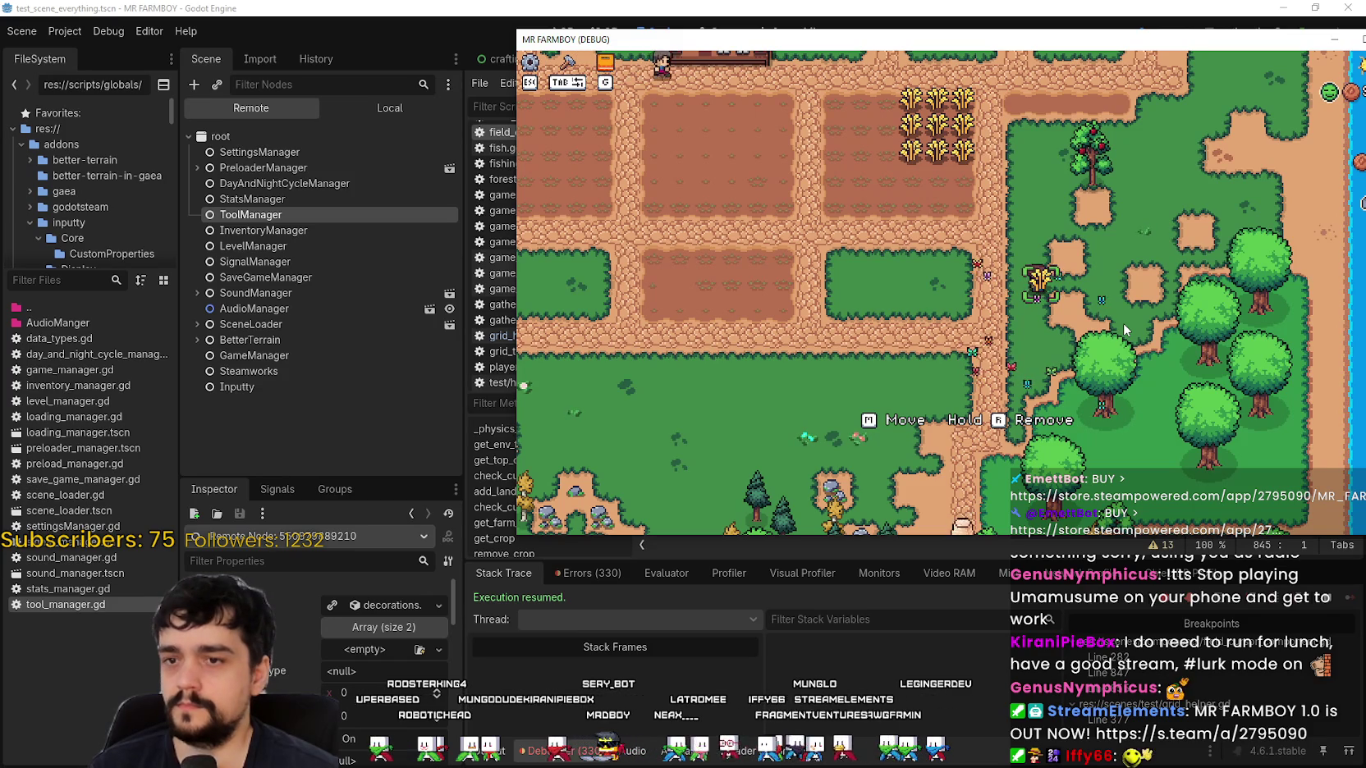
# Craft a wheat decoration from the Decorations list in the grass, then enlarge the game window.
pyautogui.press('w')
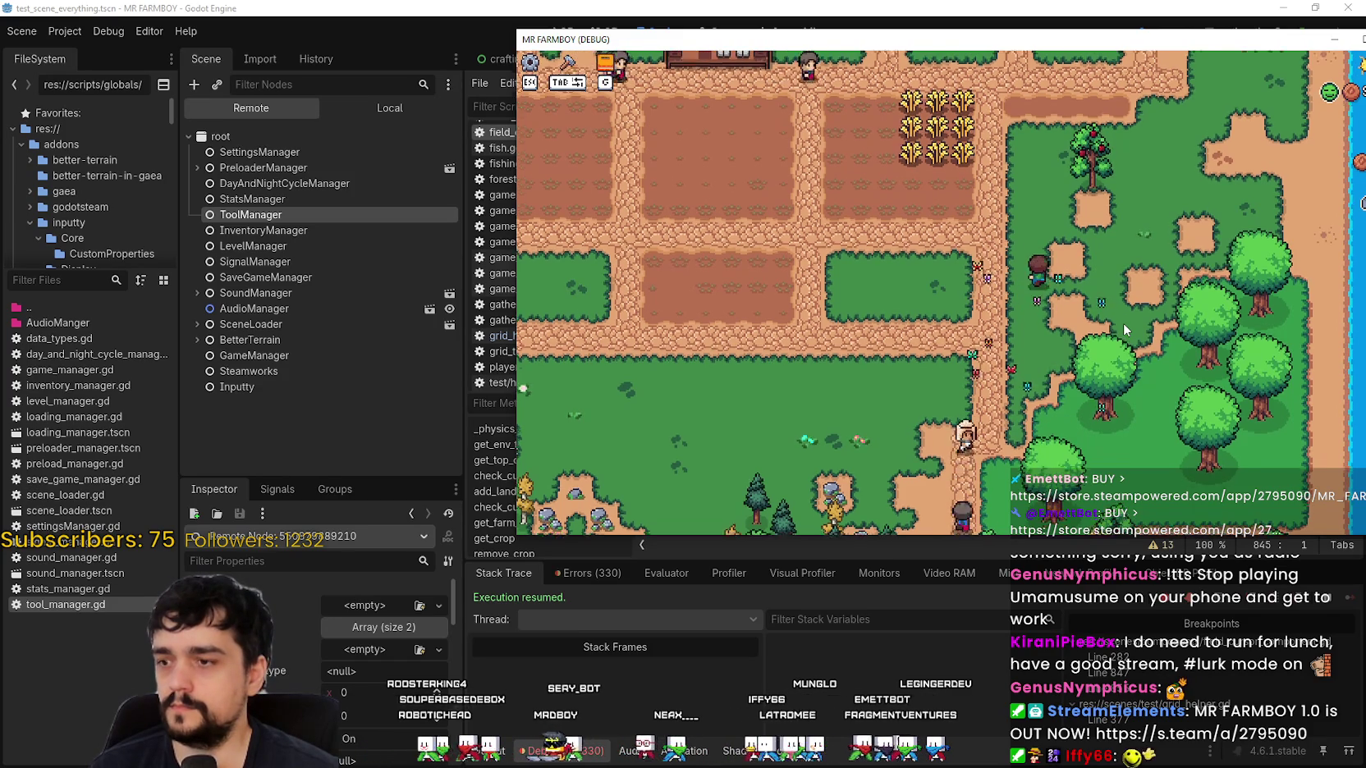
pyautogui.press('Tab')
pyautogui.click(592, 153)
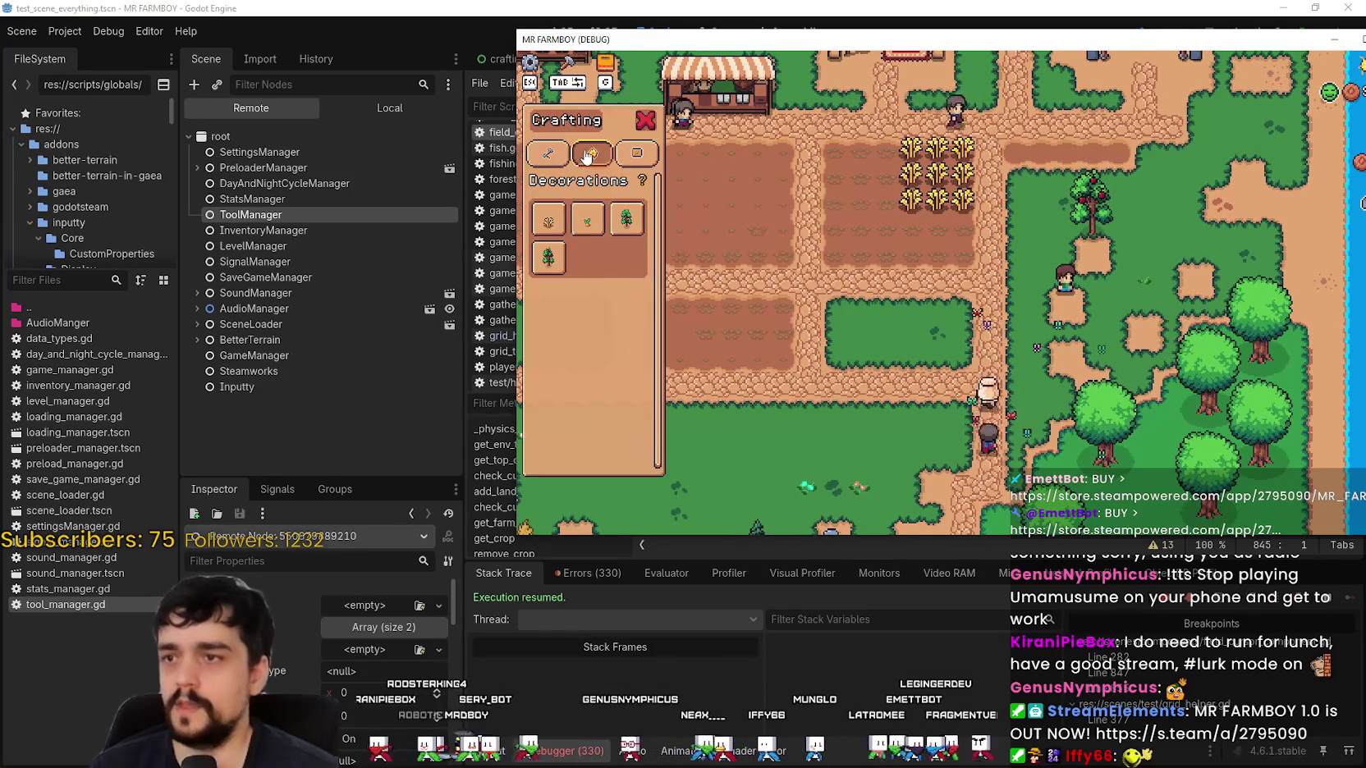
pyautogui.click(548, 219)
pyautogui.click(1099, 325)
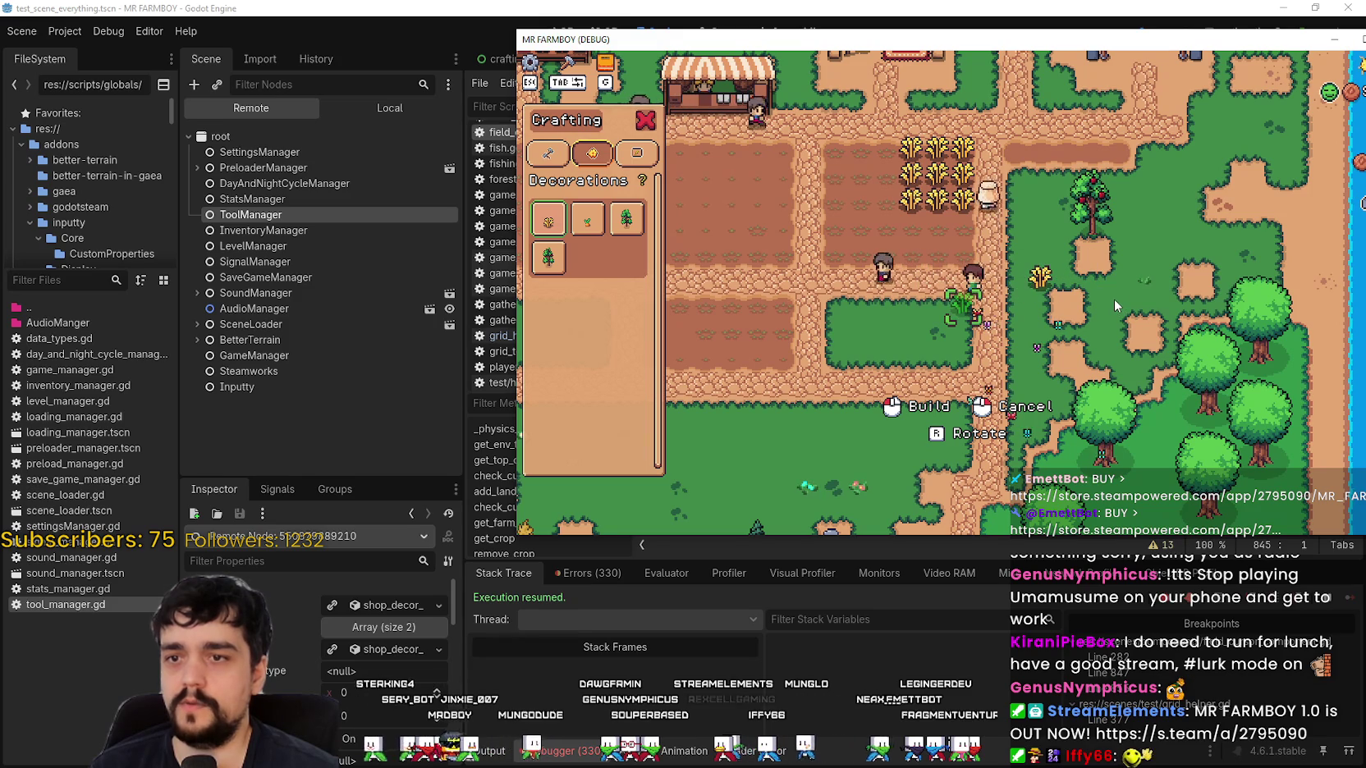
pyautogui.press('Tab')
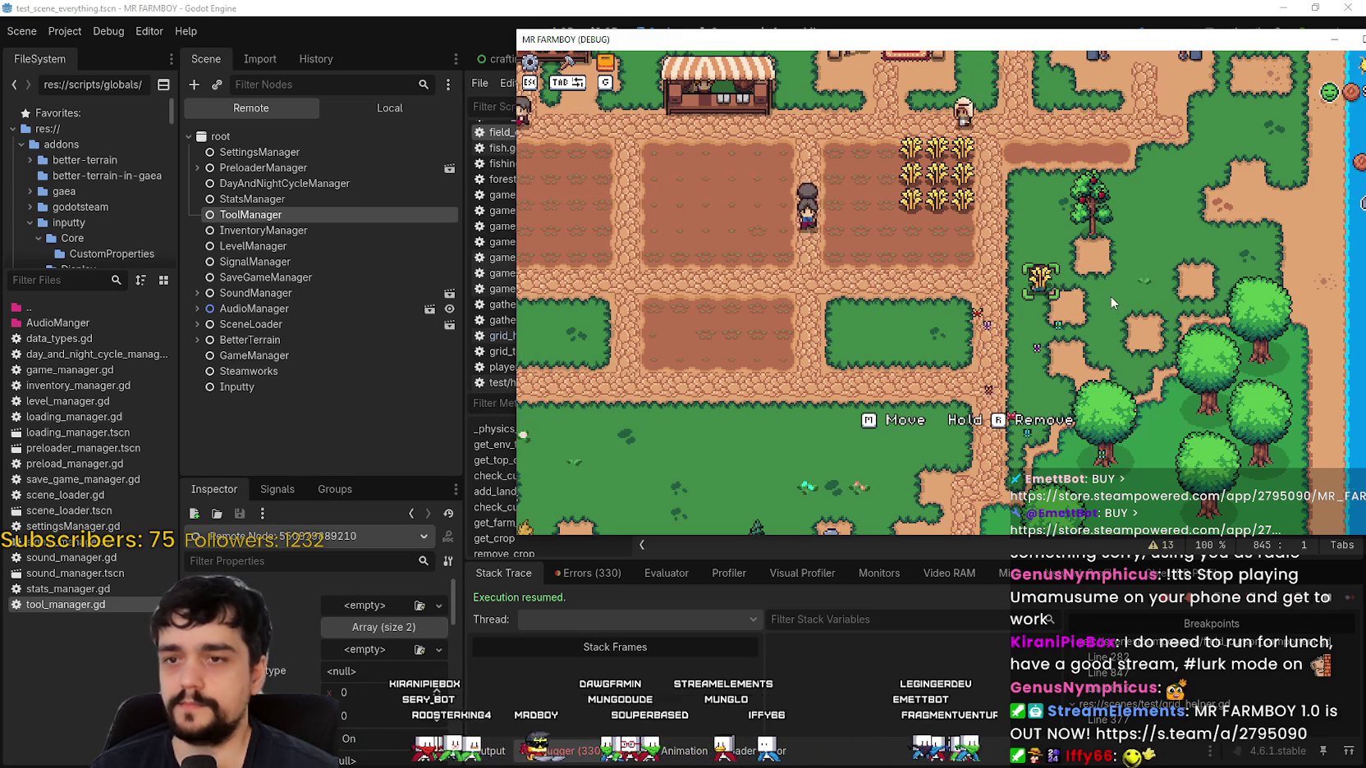
pyautogui.press('g')
pyautogui.click(1354, 40)
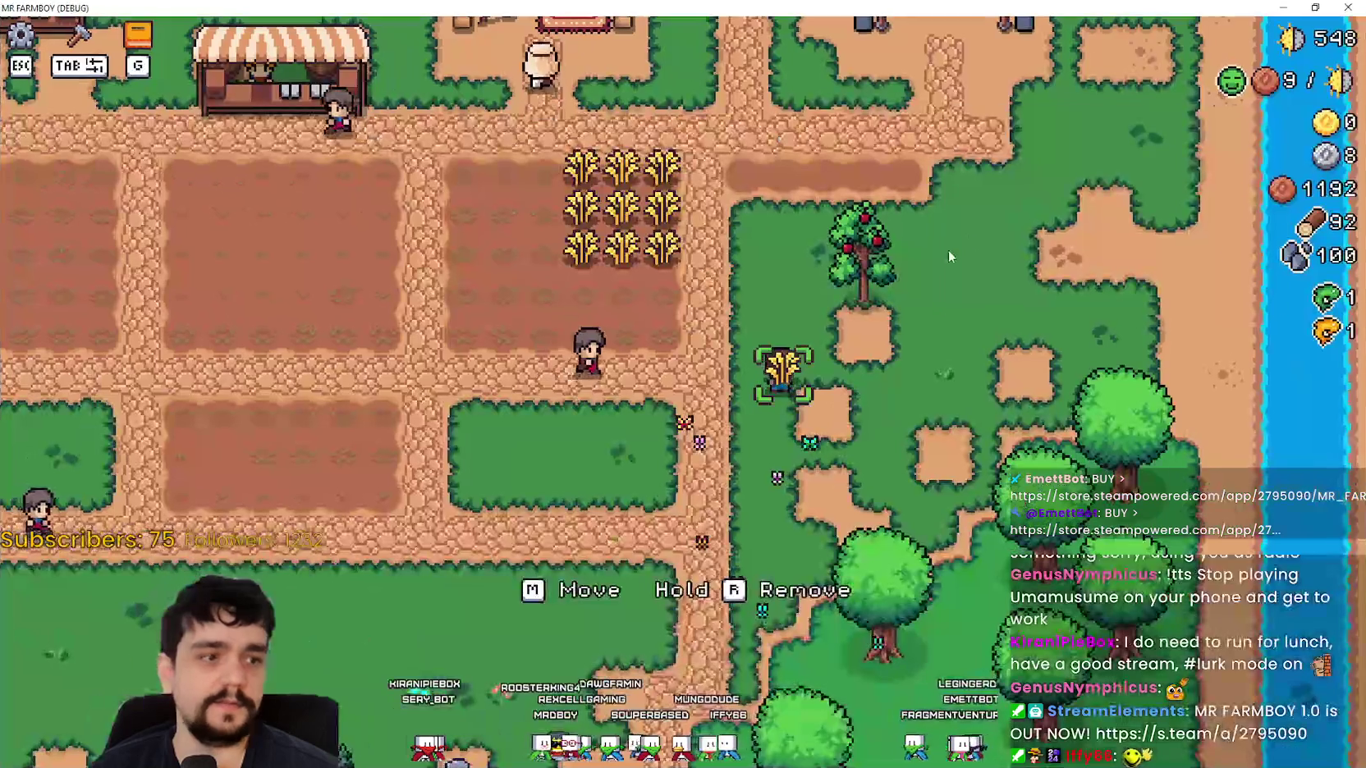
# Pick up the wheat decoration and place it near the river.
pyautogui.press('g')
pyautogui.press('g')
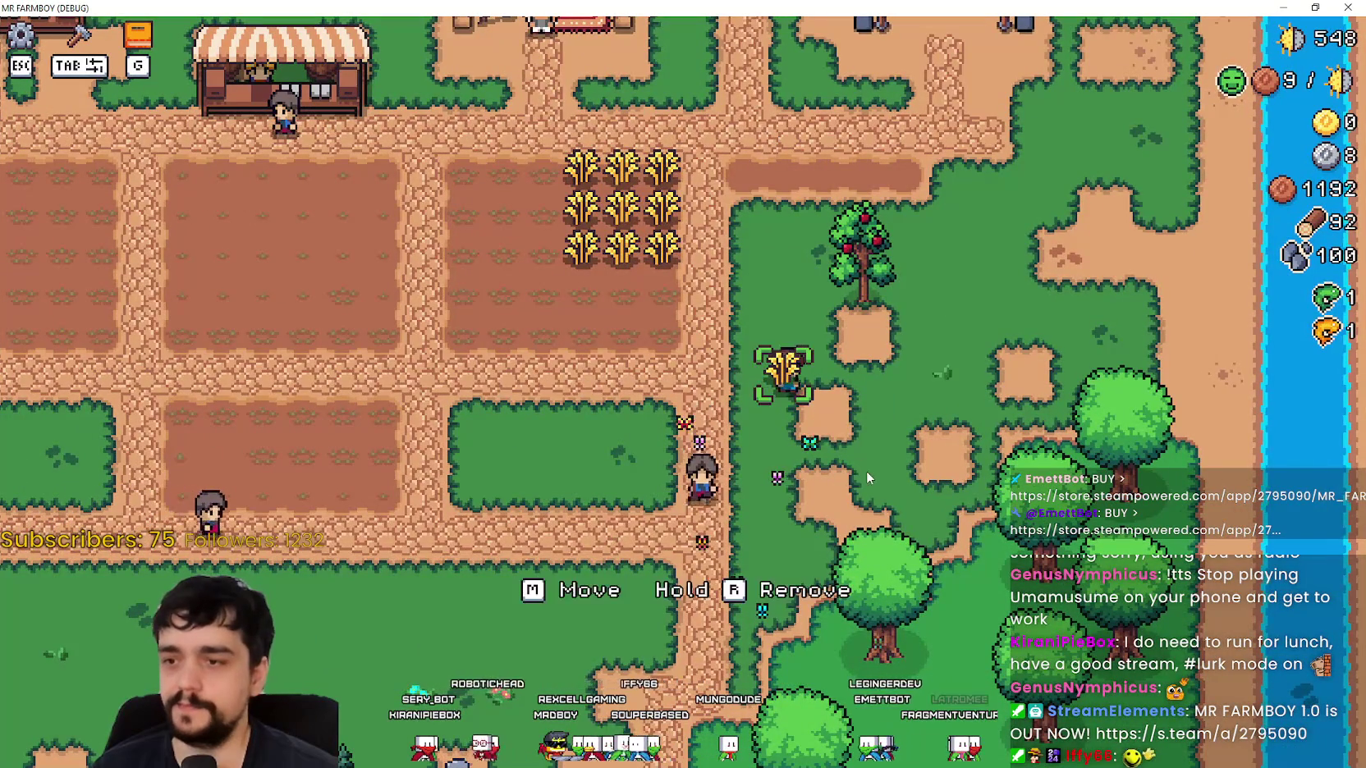
pyautogui.click(867, 467)
pyautogui.press('d')
pyautogui.press('w')
pyautogui.press('d')
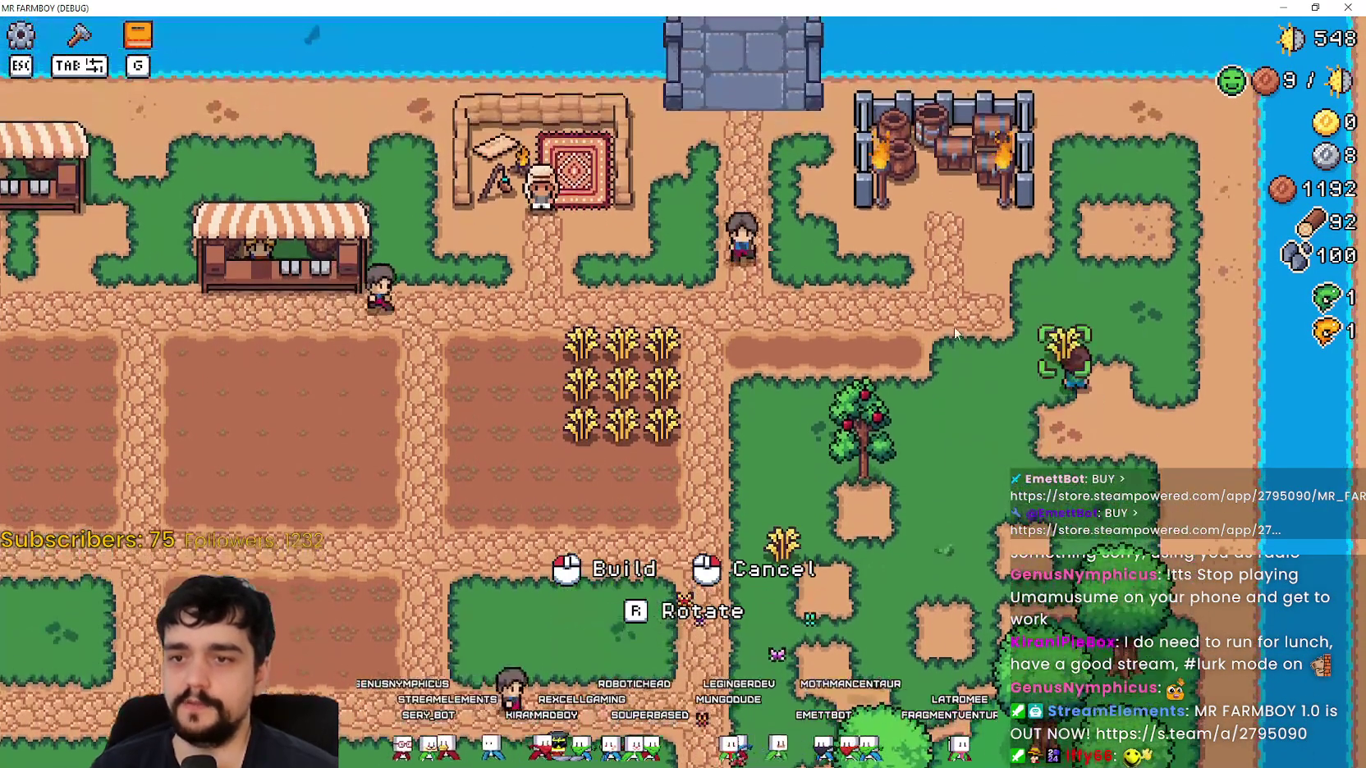
pyautogui.press('w')
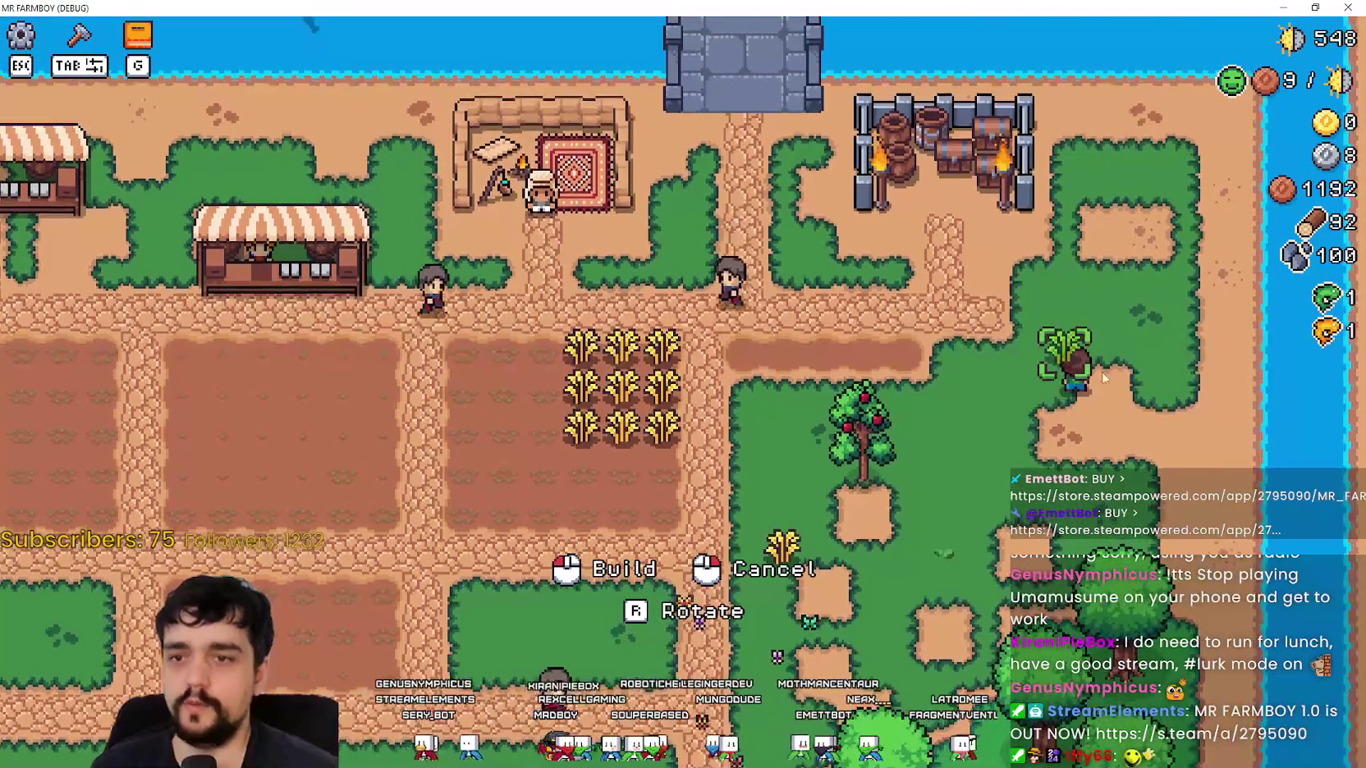
pyautogui.click(1136, 466)
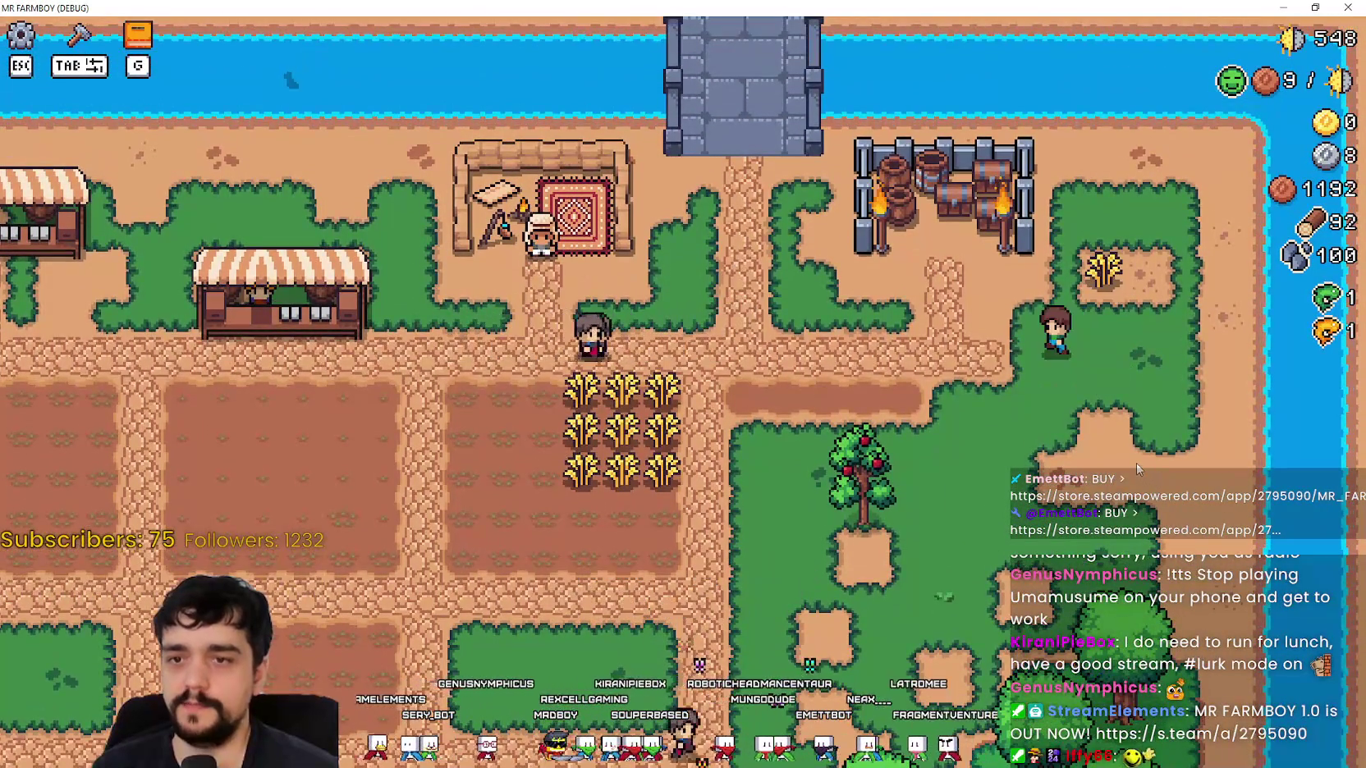
# Pick the wheat up again and place it beside the path.
pyautogui.press('w')
pyautogui.press('d')
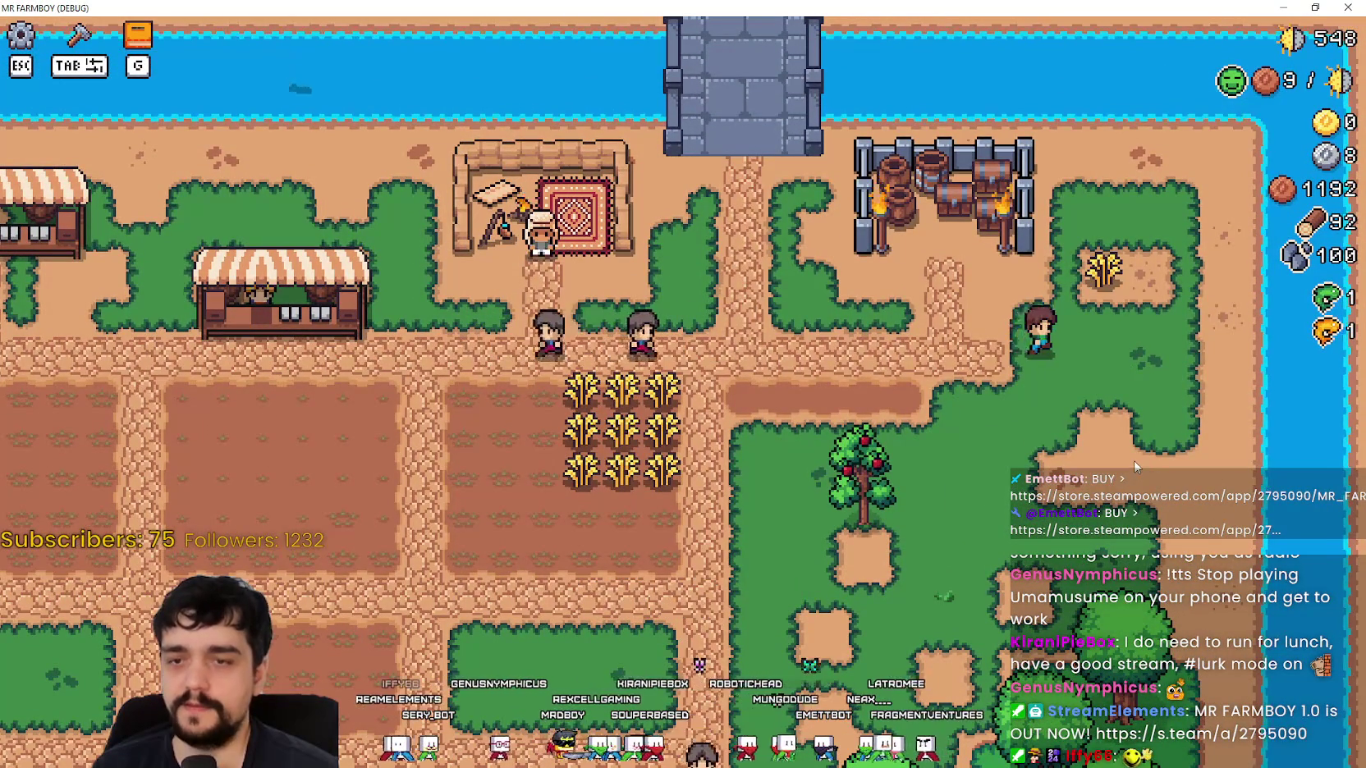
pyautogui.press('m')
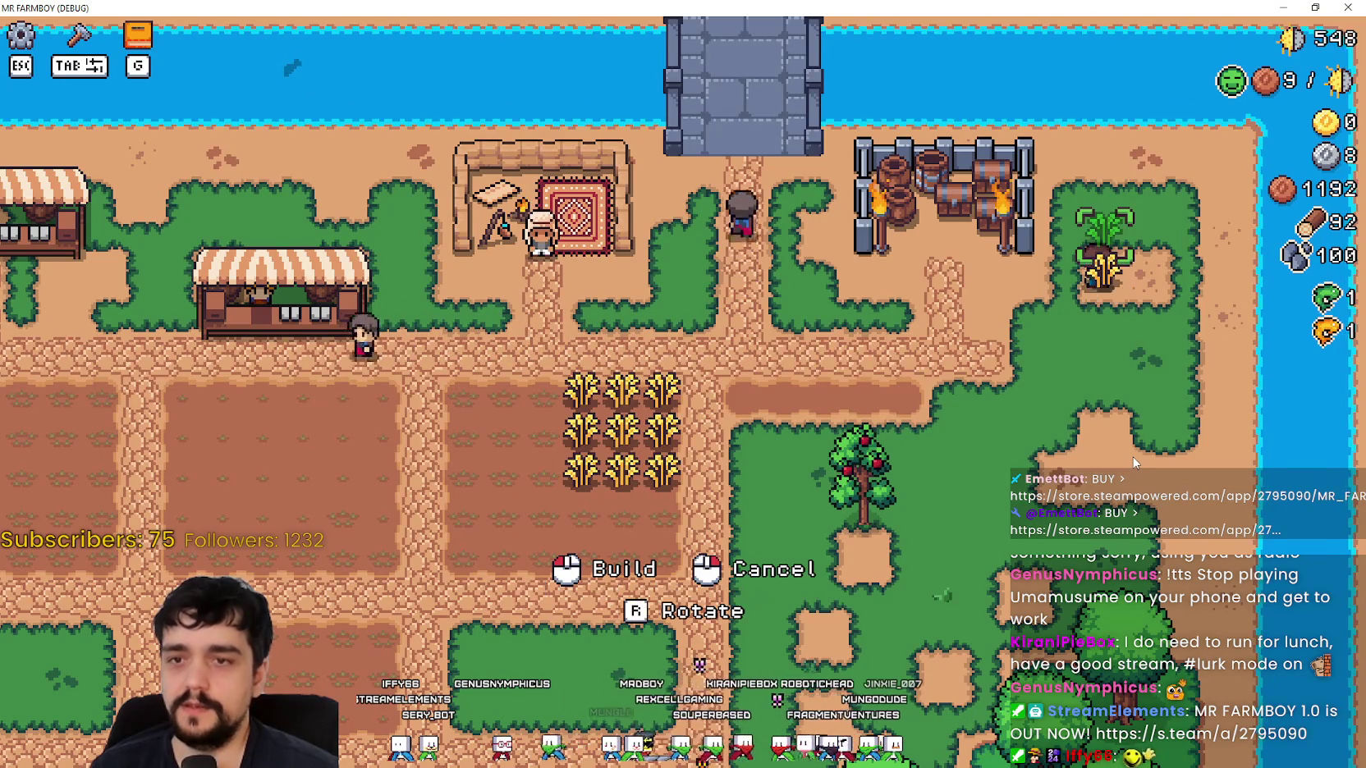
pyautogui.press('s')
pyautogui.press('a')
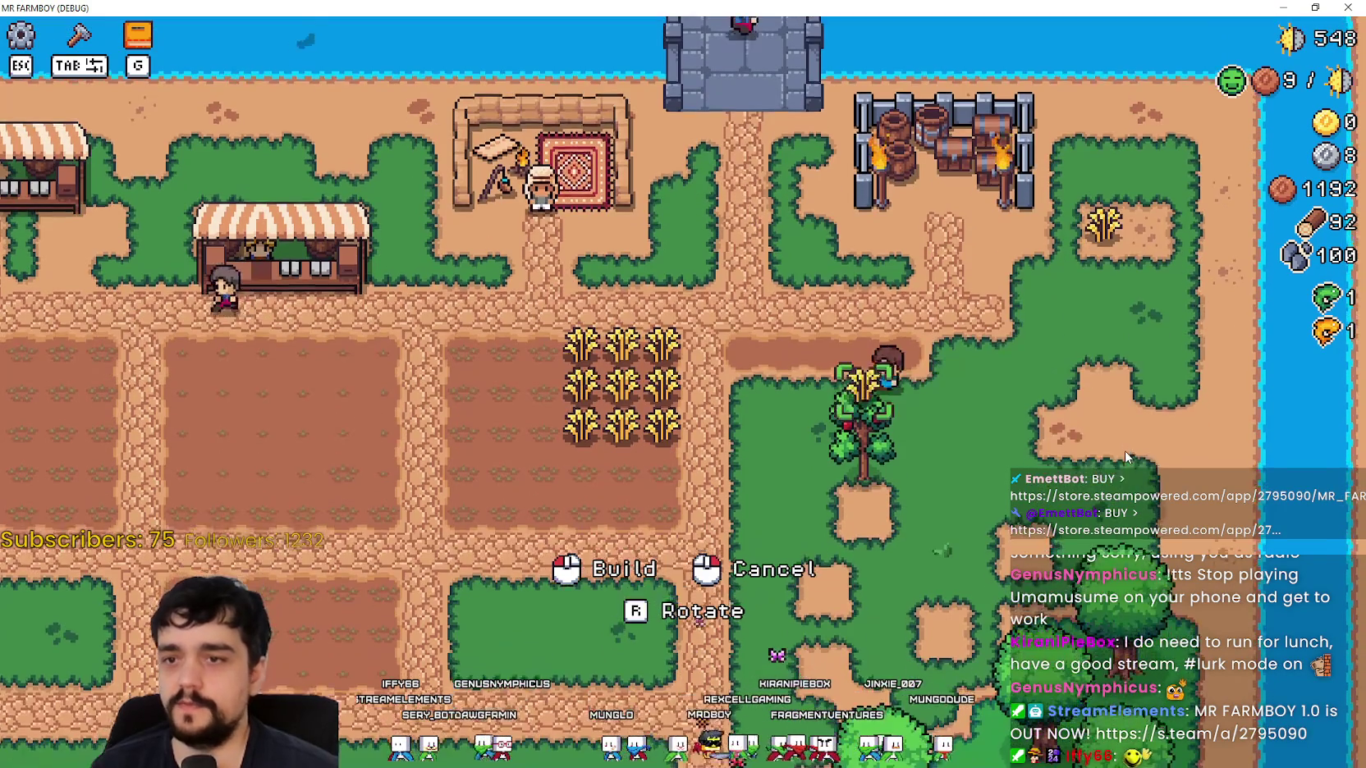
pyautogui.press('w')
pyautogui.press('a')
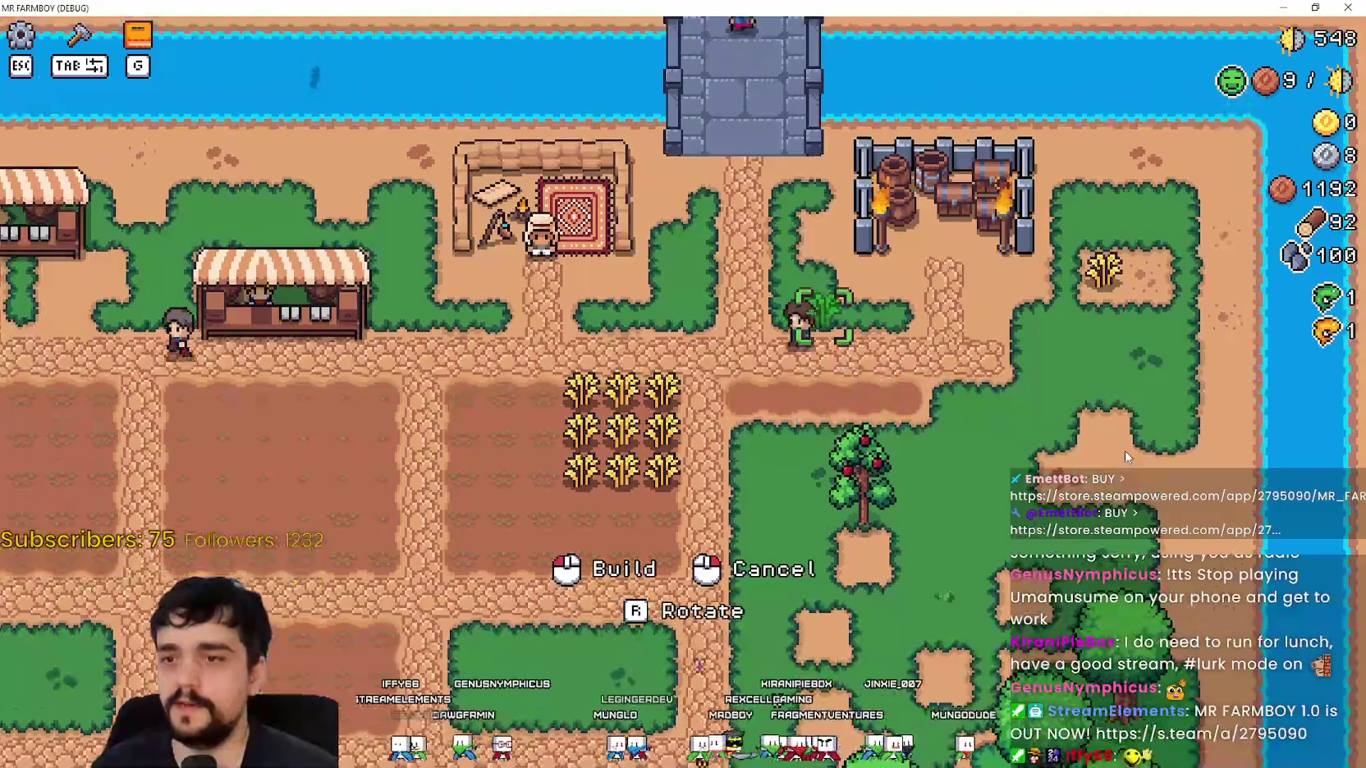
pyautogui.click(1123, 448)
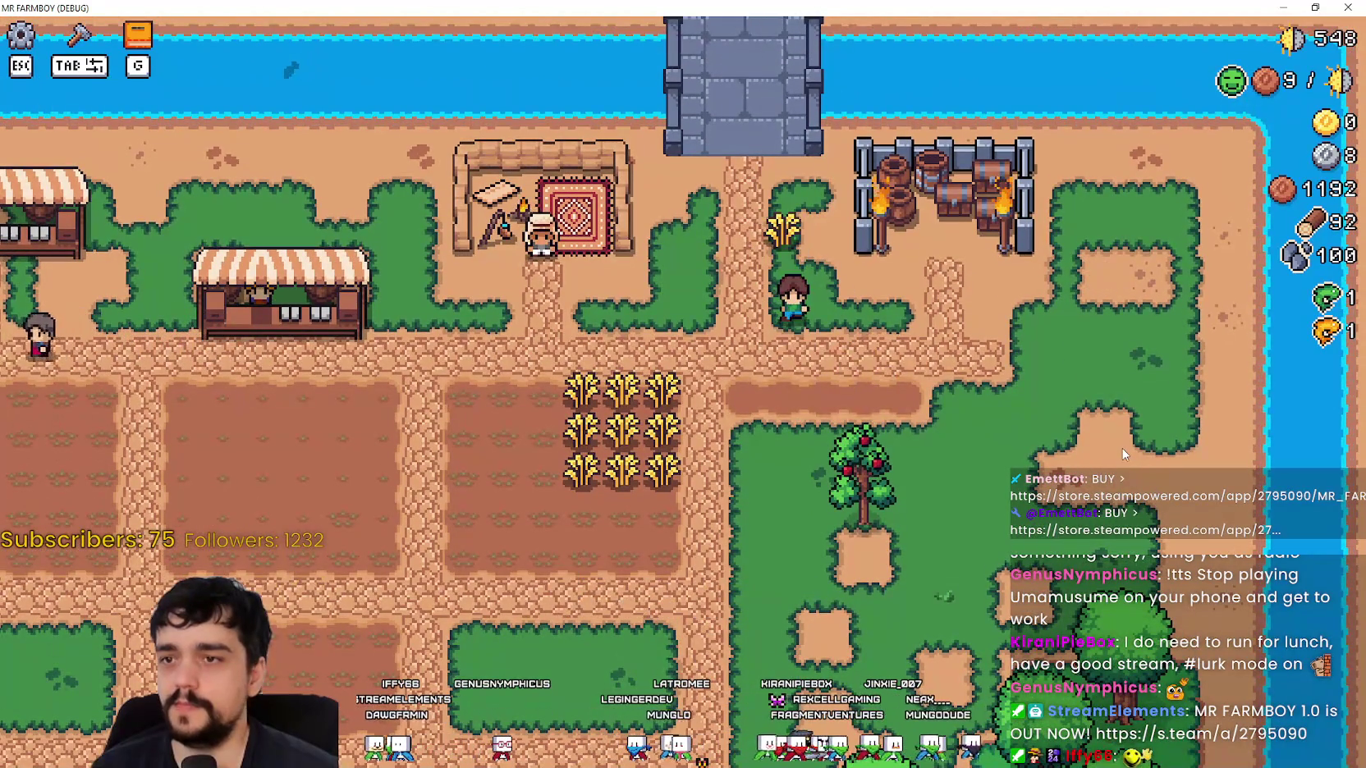
# Carry the wheat along the riverbank, onto the path and into the grass.
pyautogui.press('w')
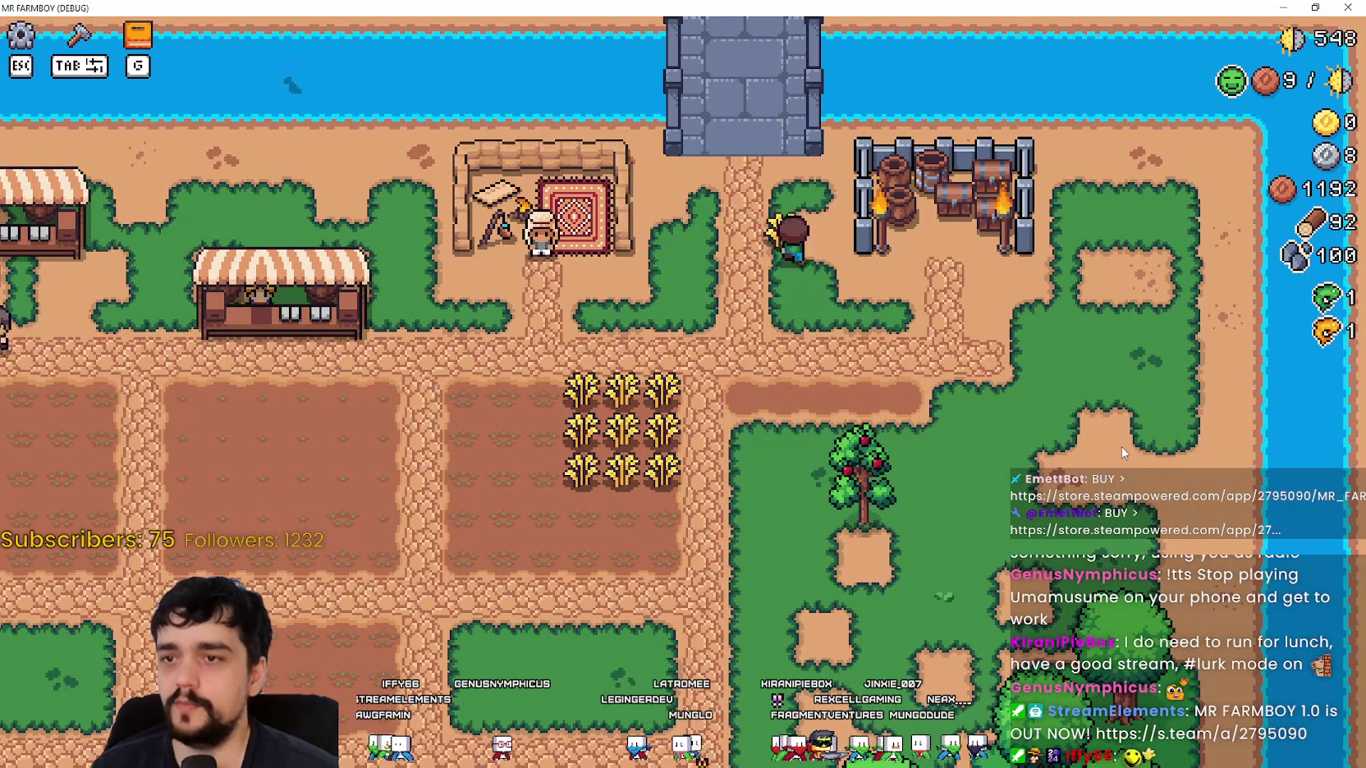
pyautogui.press('m')
pyautogui.press('s')
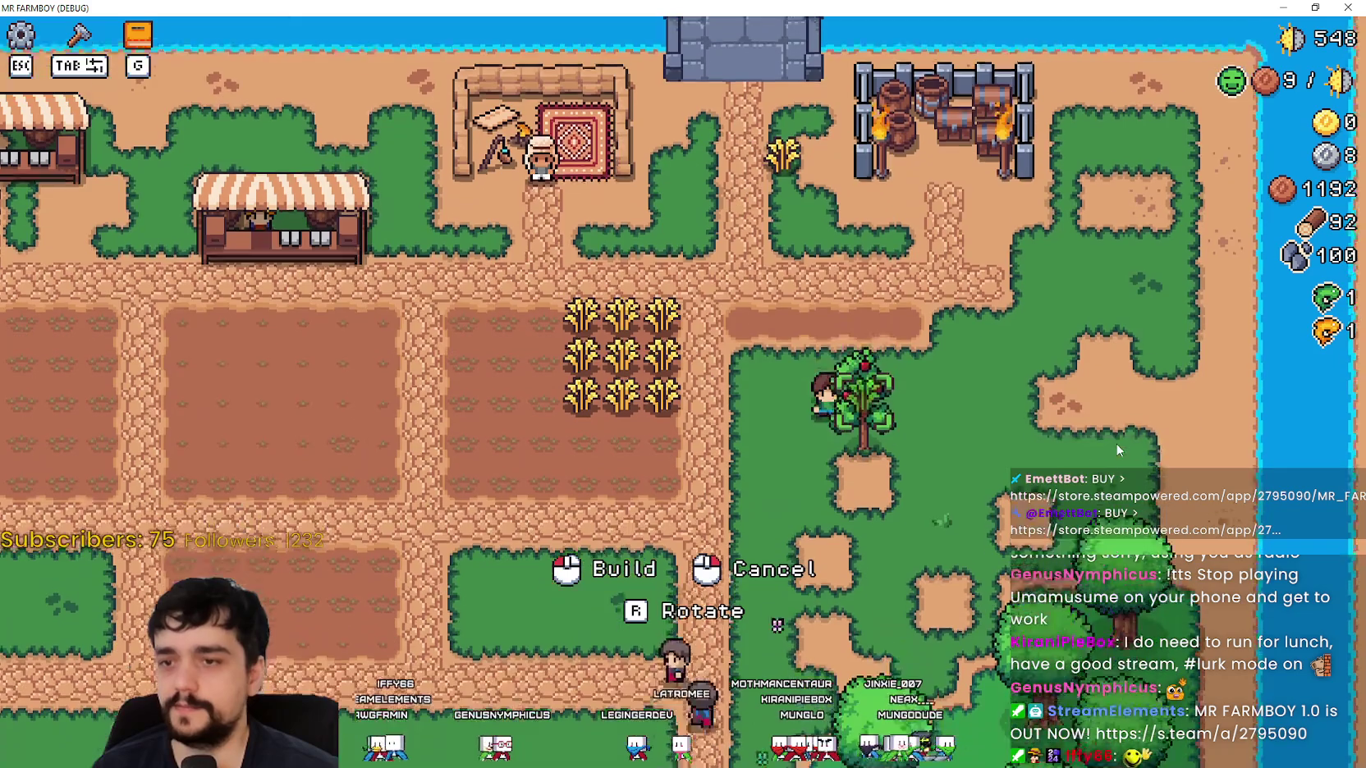
pyautogui.press('a')
pyautogui.press('w')
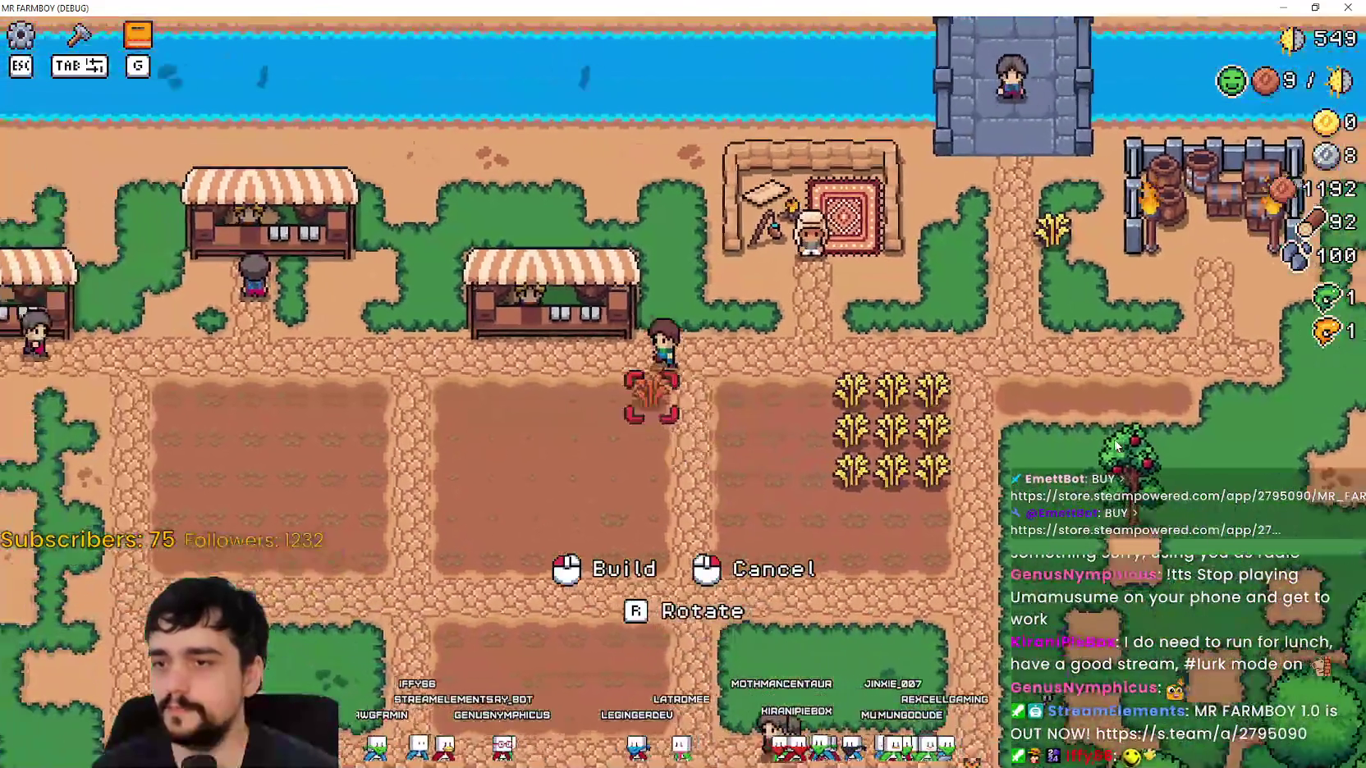
pyautogui.press('a')
pyautogui.press('w')
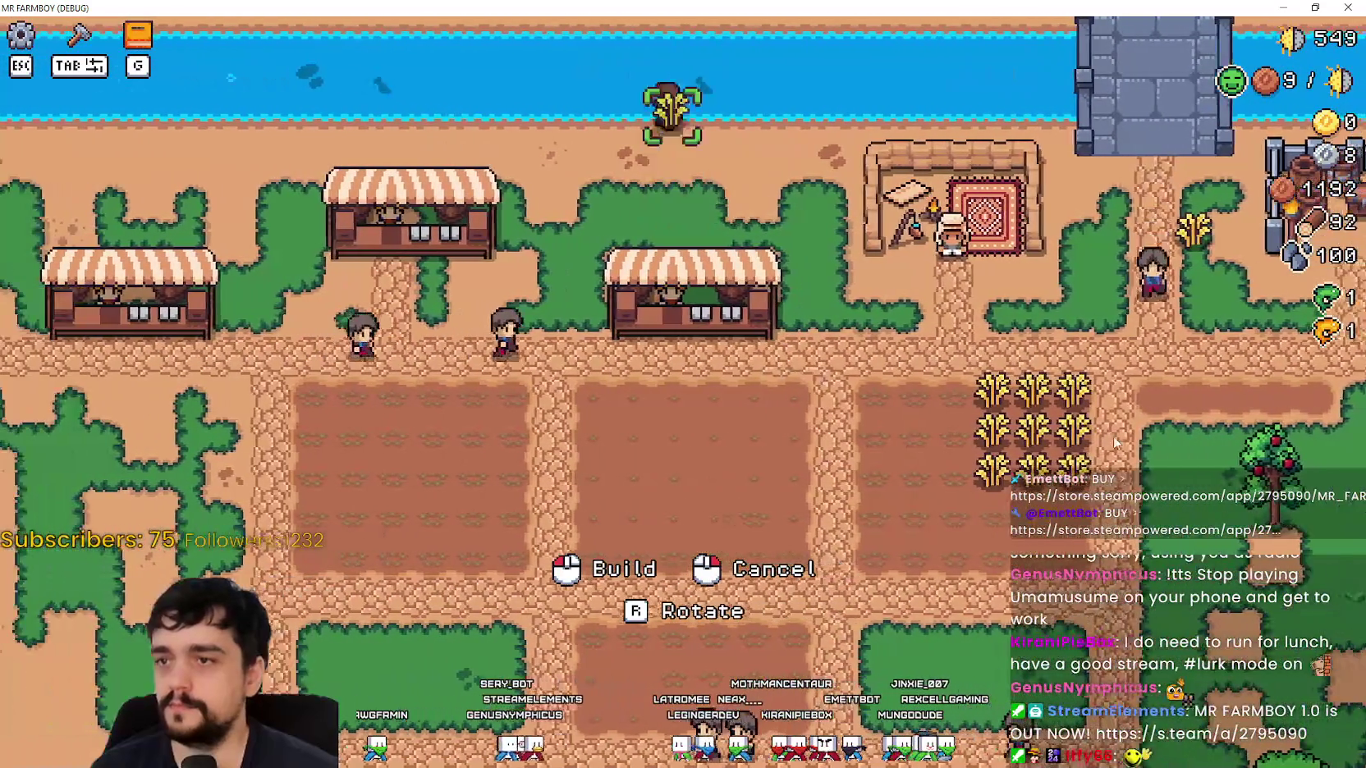
pyautogui.press('d')
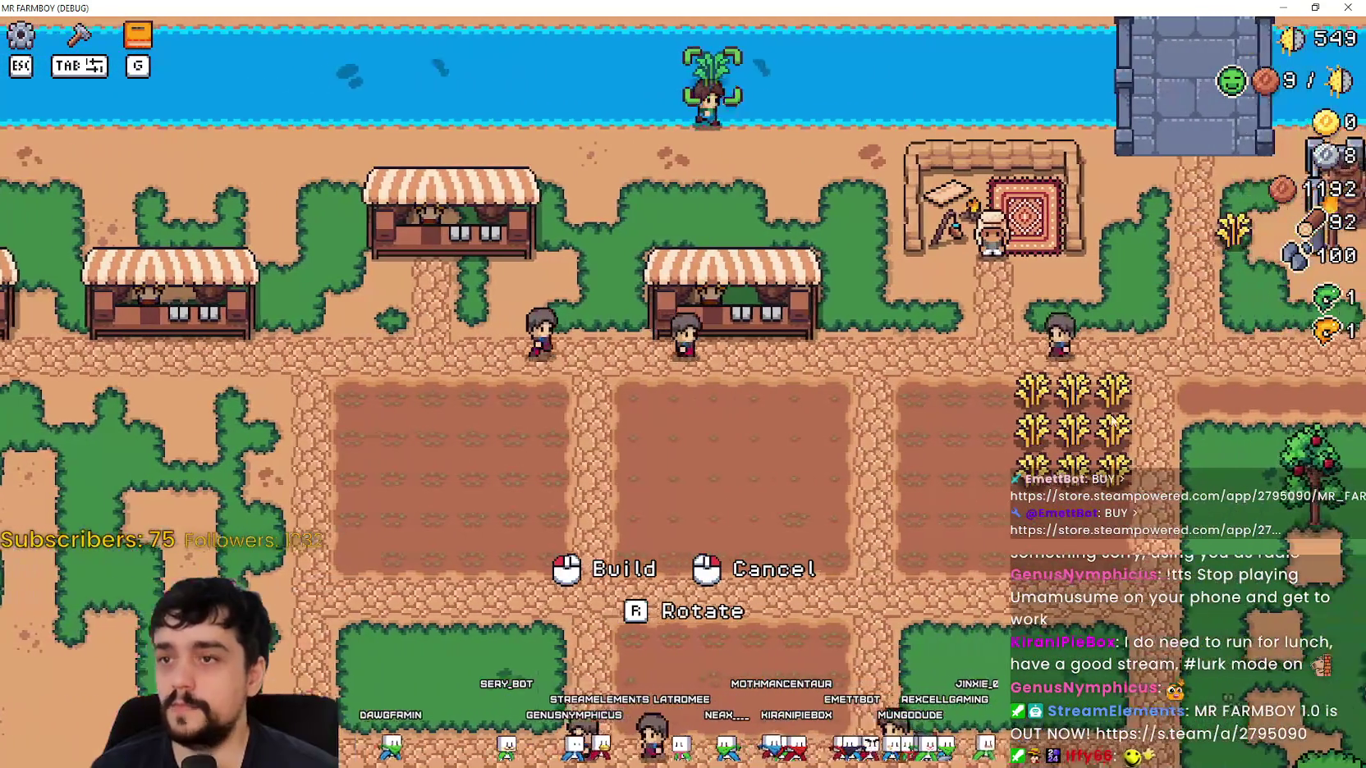
pyautogui.press('s')
pyautogui.press('d')
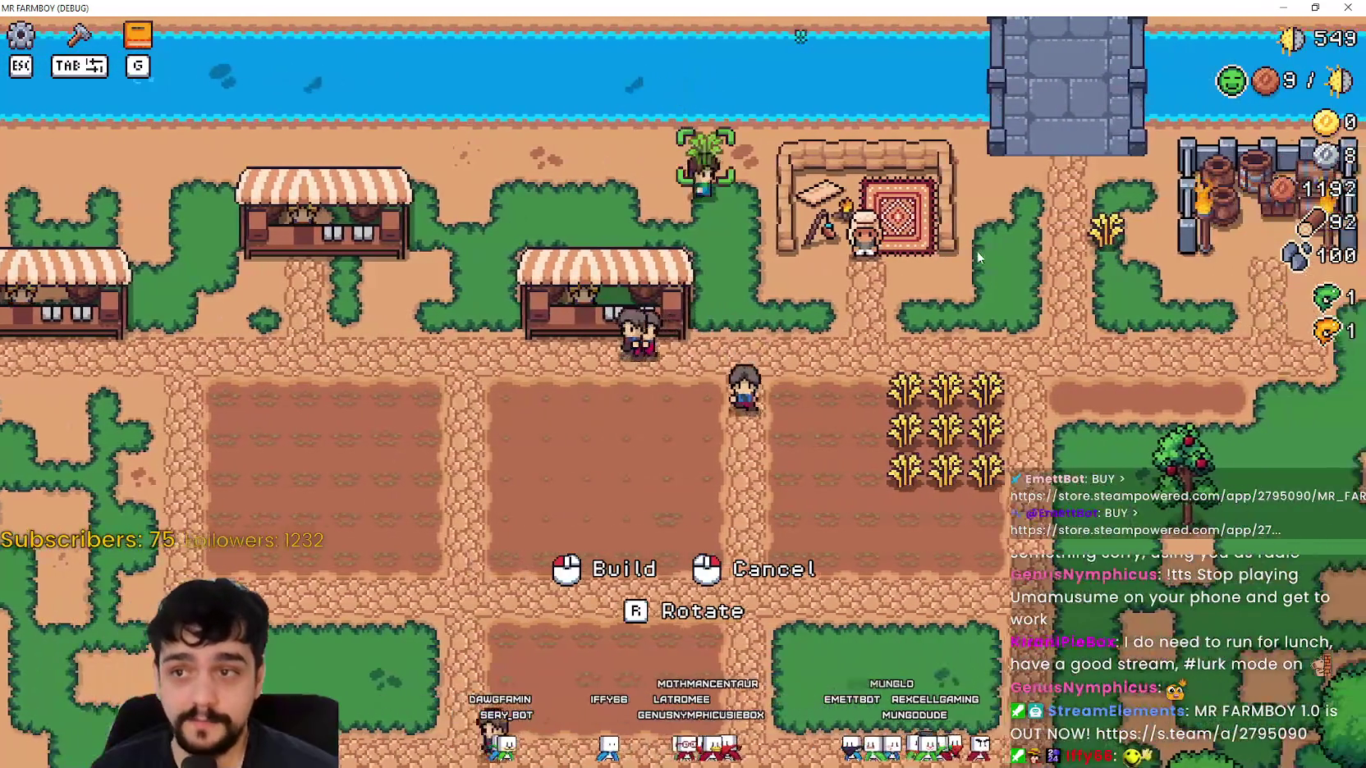
pyautogui.press('d')
pyautogui.press('s')
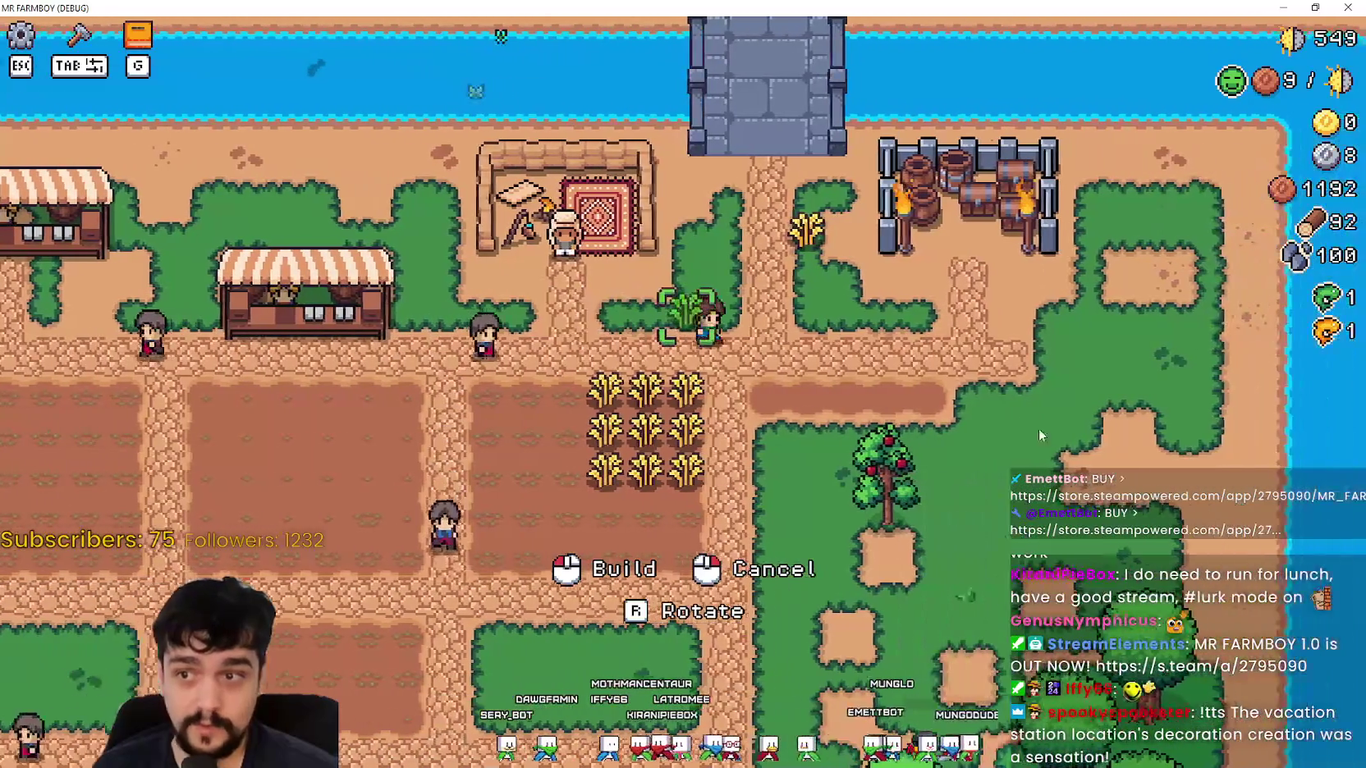
pyautogui.press('d')
pyautogui.press('s')
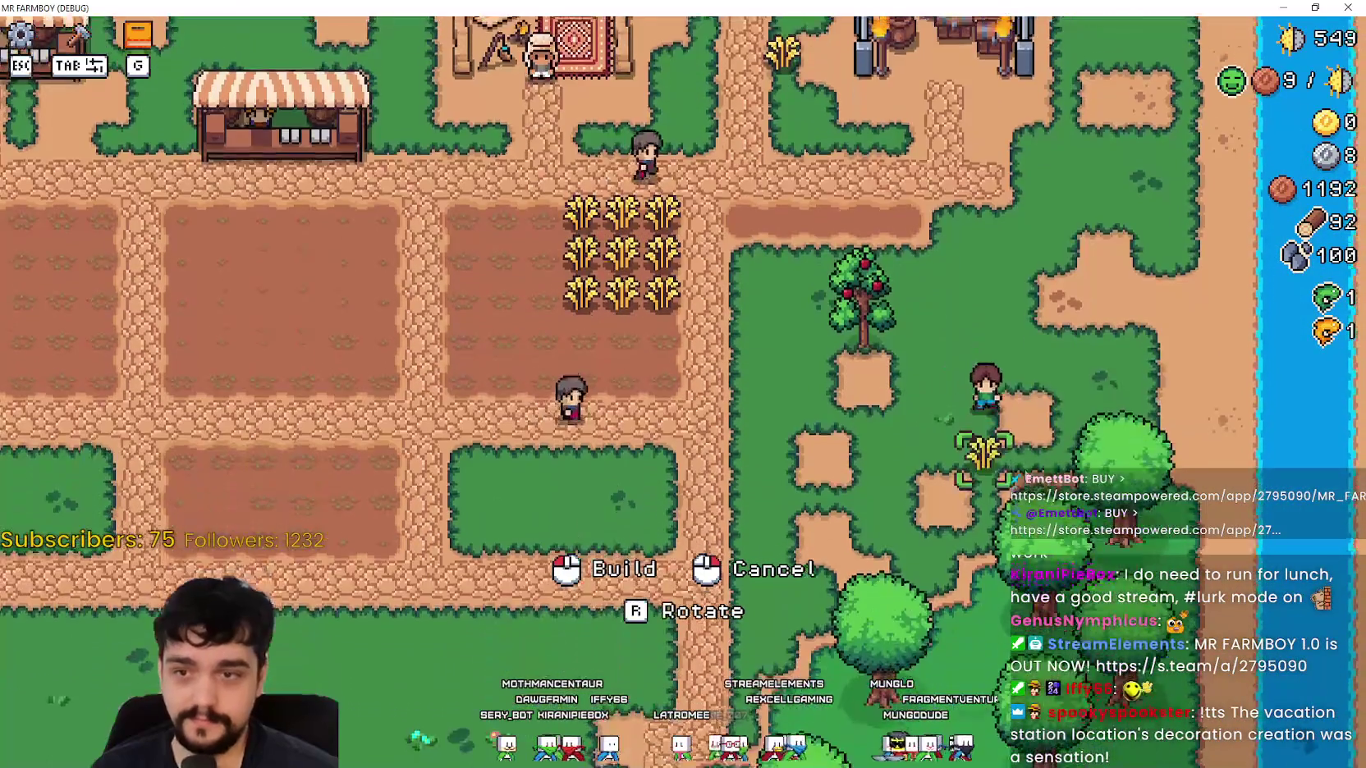
# Carry the wheat across the grass toward the tilled farm plots.
pyautogui.press('s')
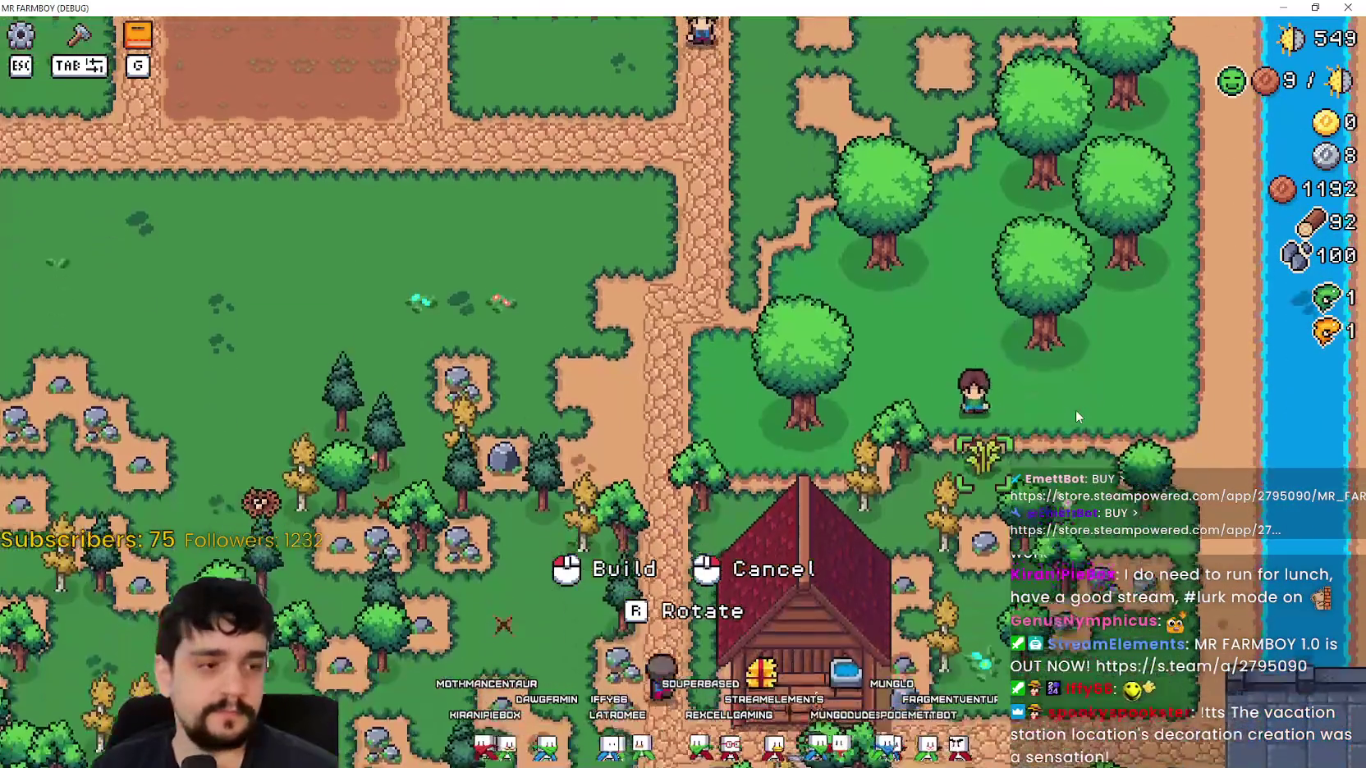
pyautogui.press('a')
pyautogui.press('a')
pyautogui.press('w')
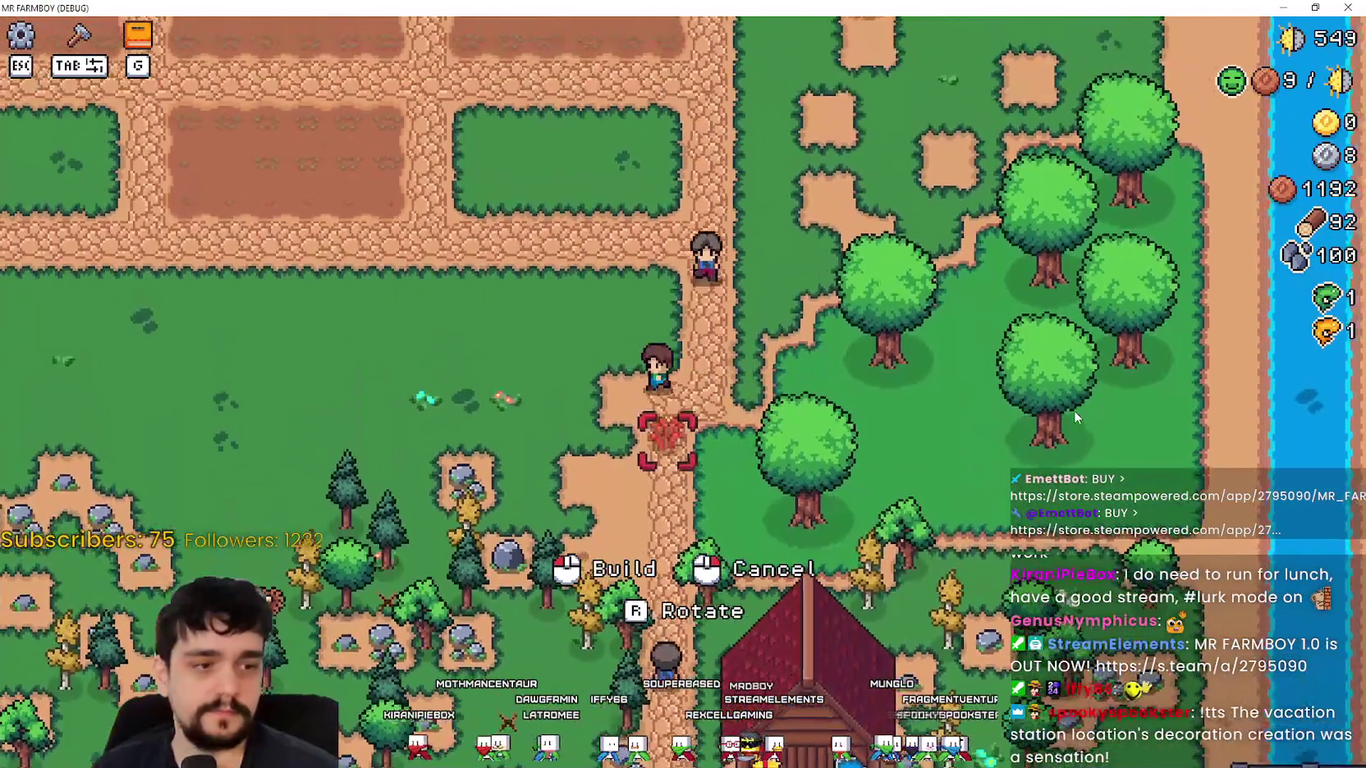
pyautogui.press('a')
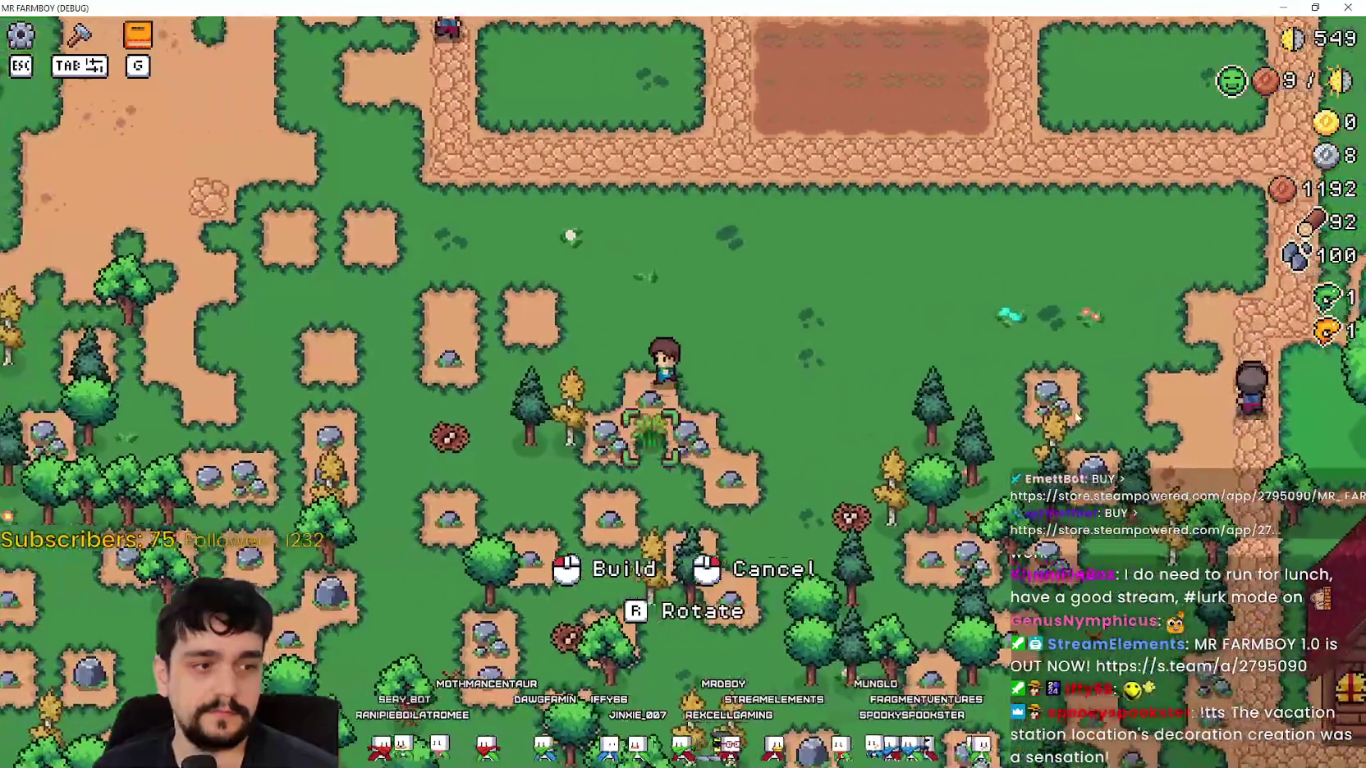
pyautogui.press('w')
pyautogui.press('w')
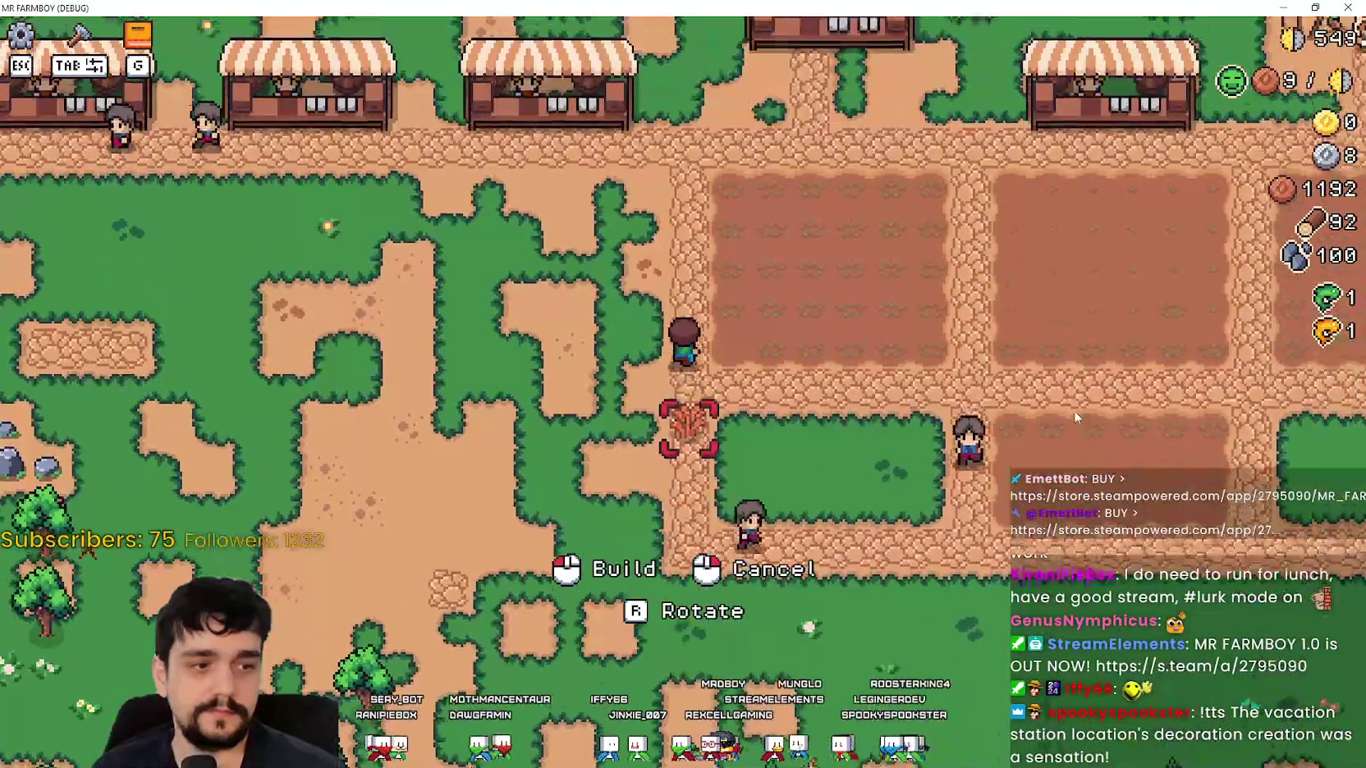
pyautogui.press('s')
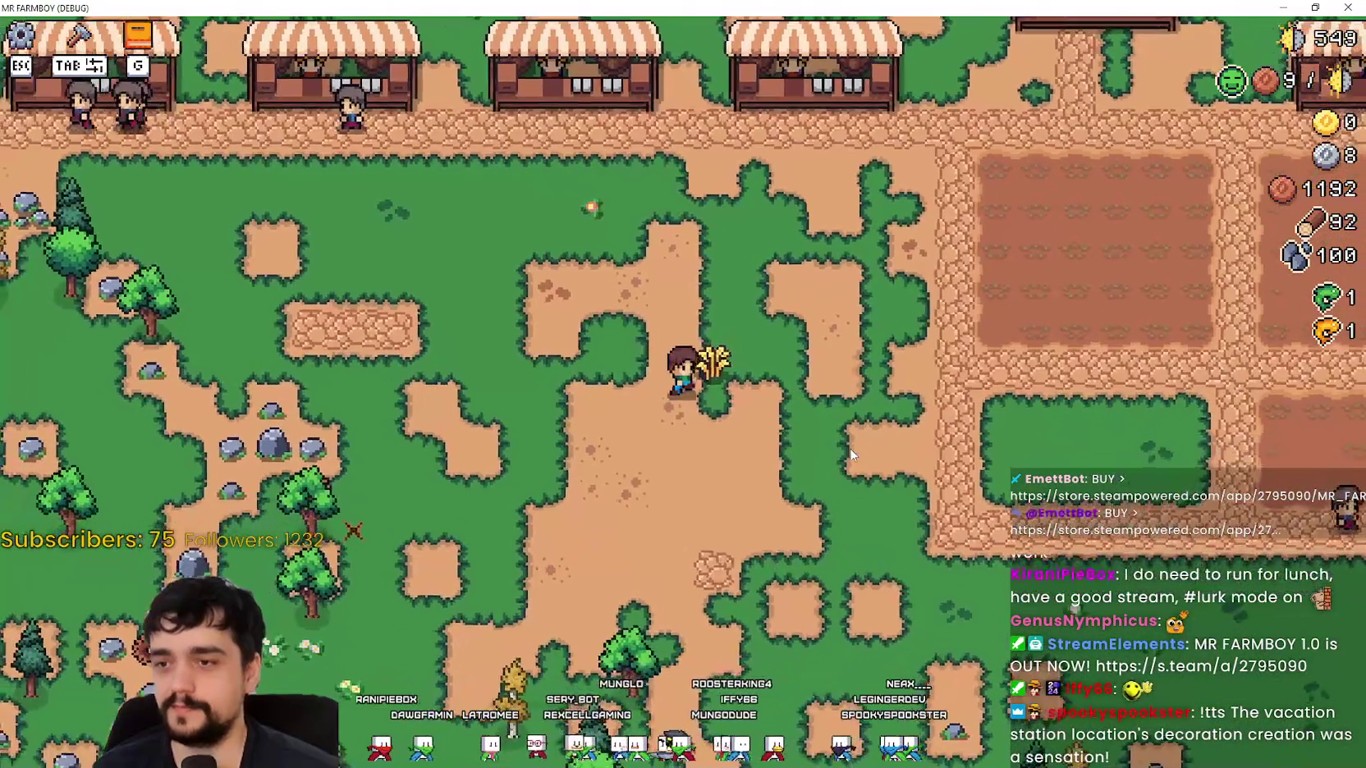
pyautogui.press('w')
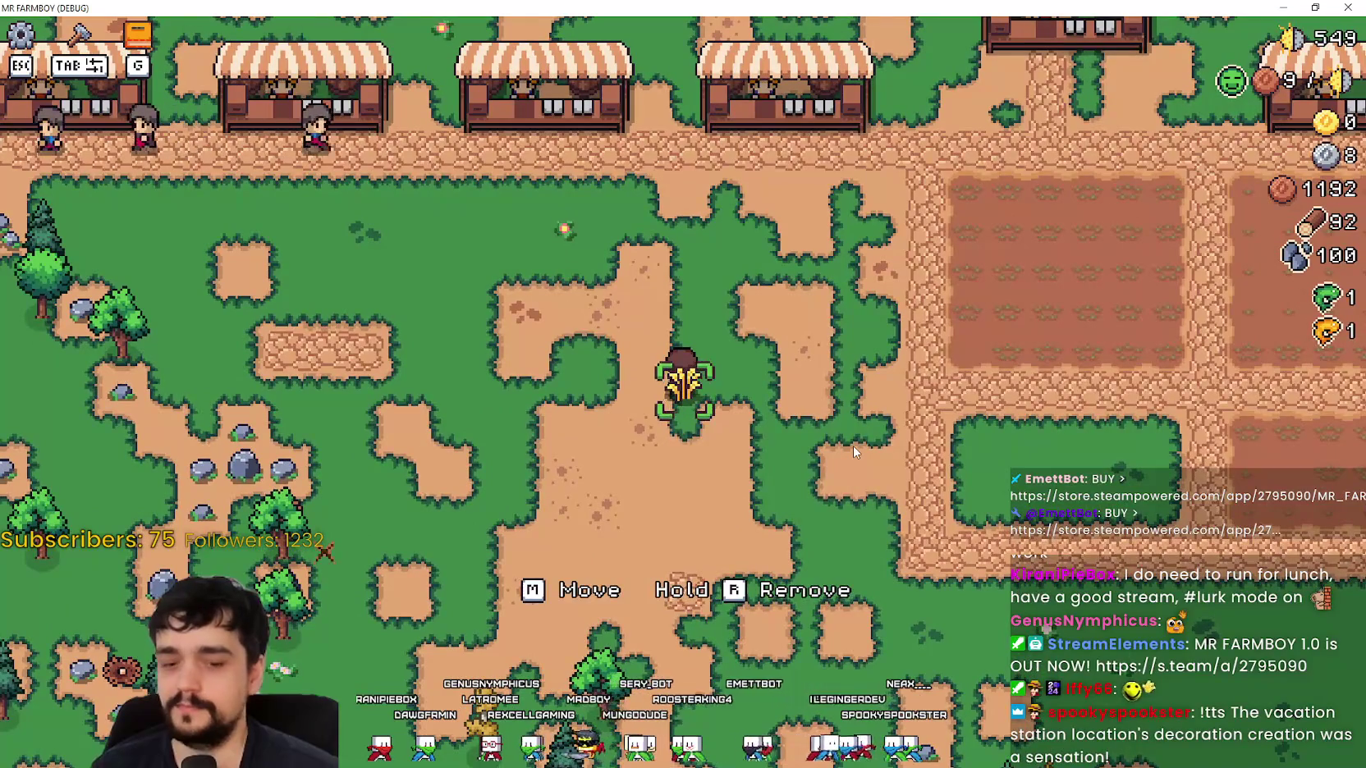
# Start moving the wheat decoration left, then cancel so it returns to its spot.
pyautogui.press('m')
pyautogui.press('a')
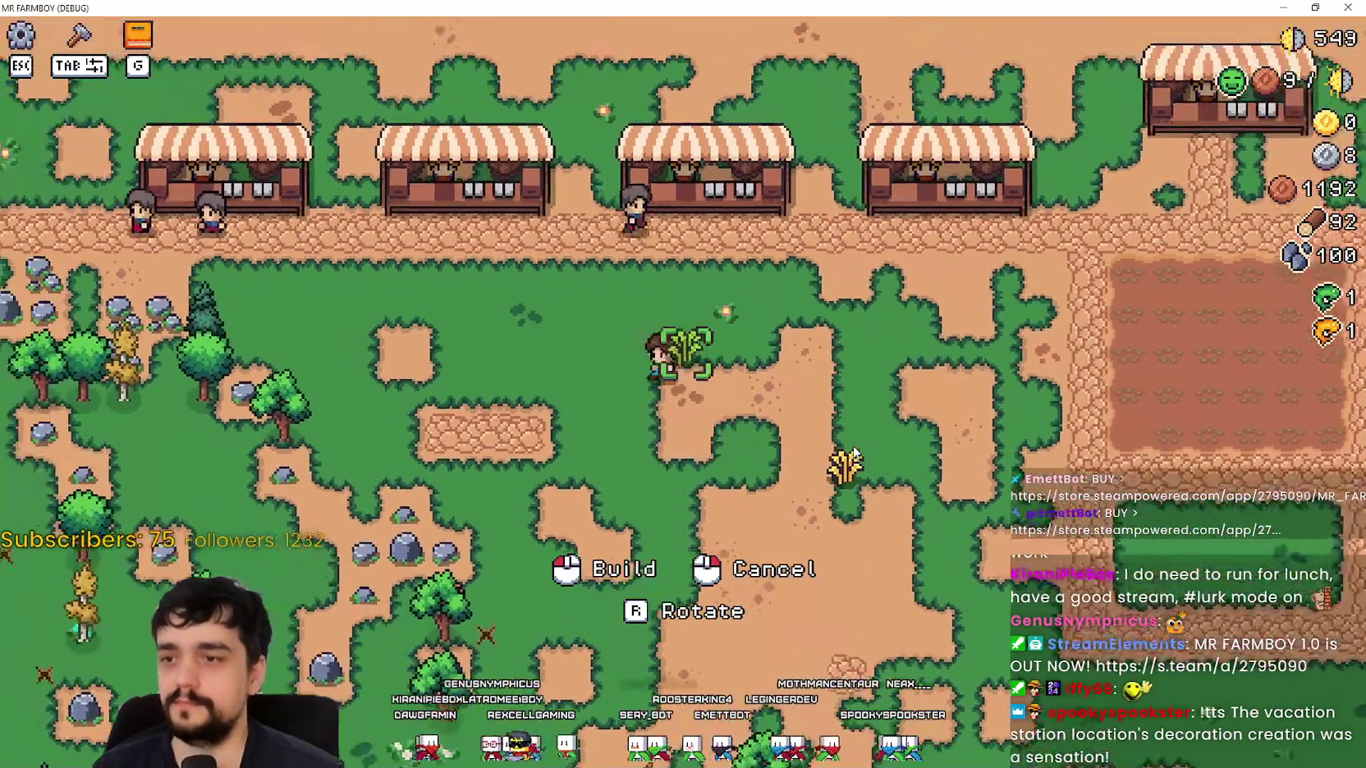
pyautogui.press('a')
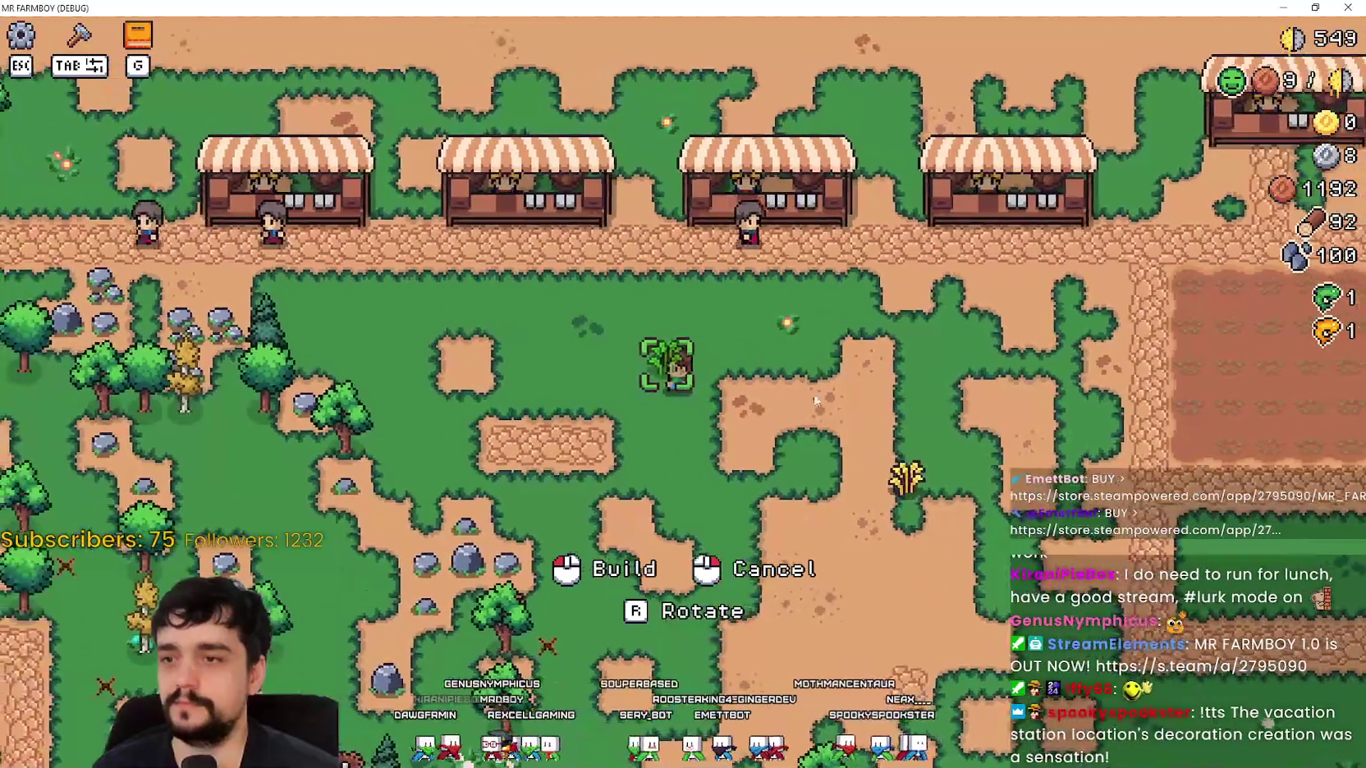
pyautogui.press('a')
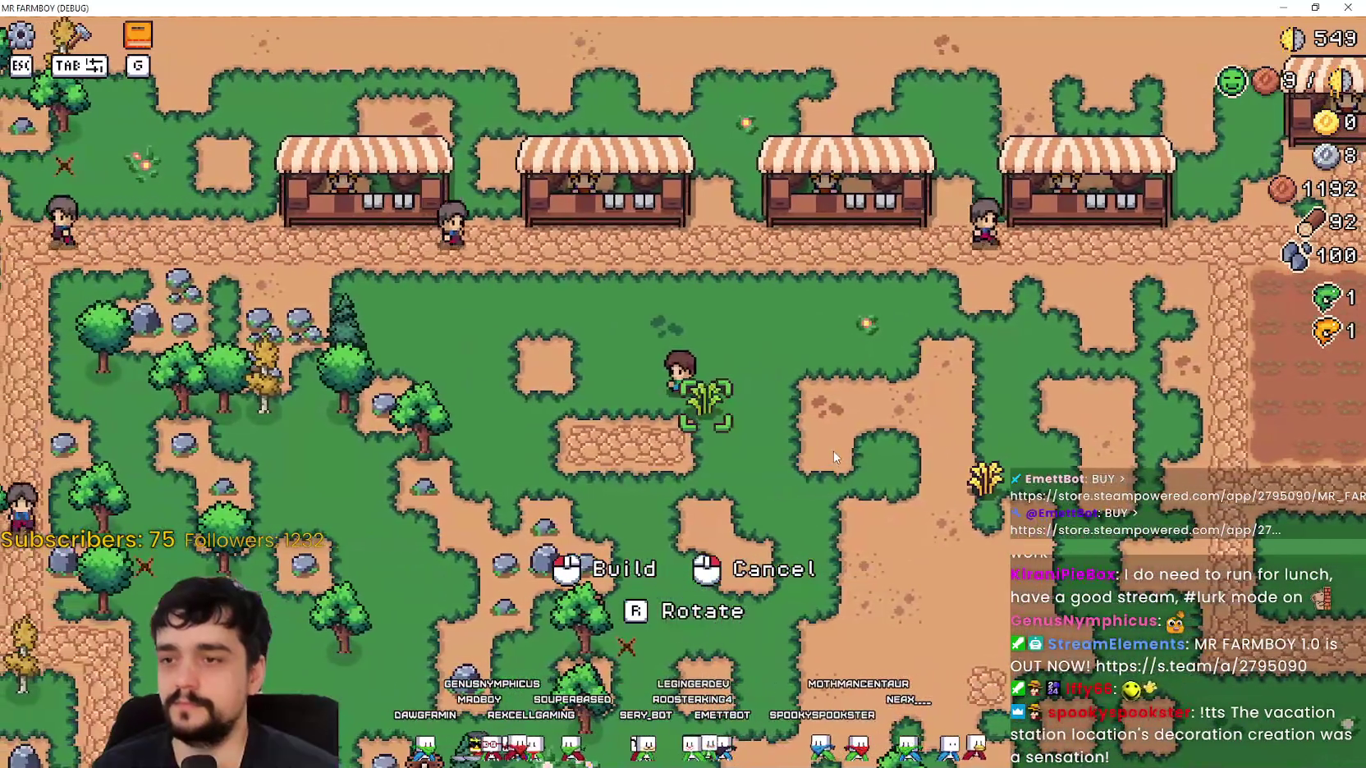
pyautogui.rightClick(833, 451)
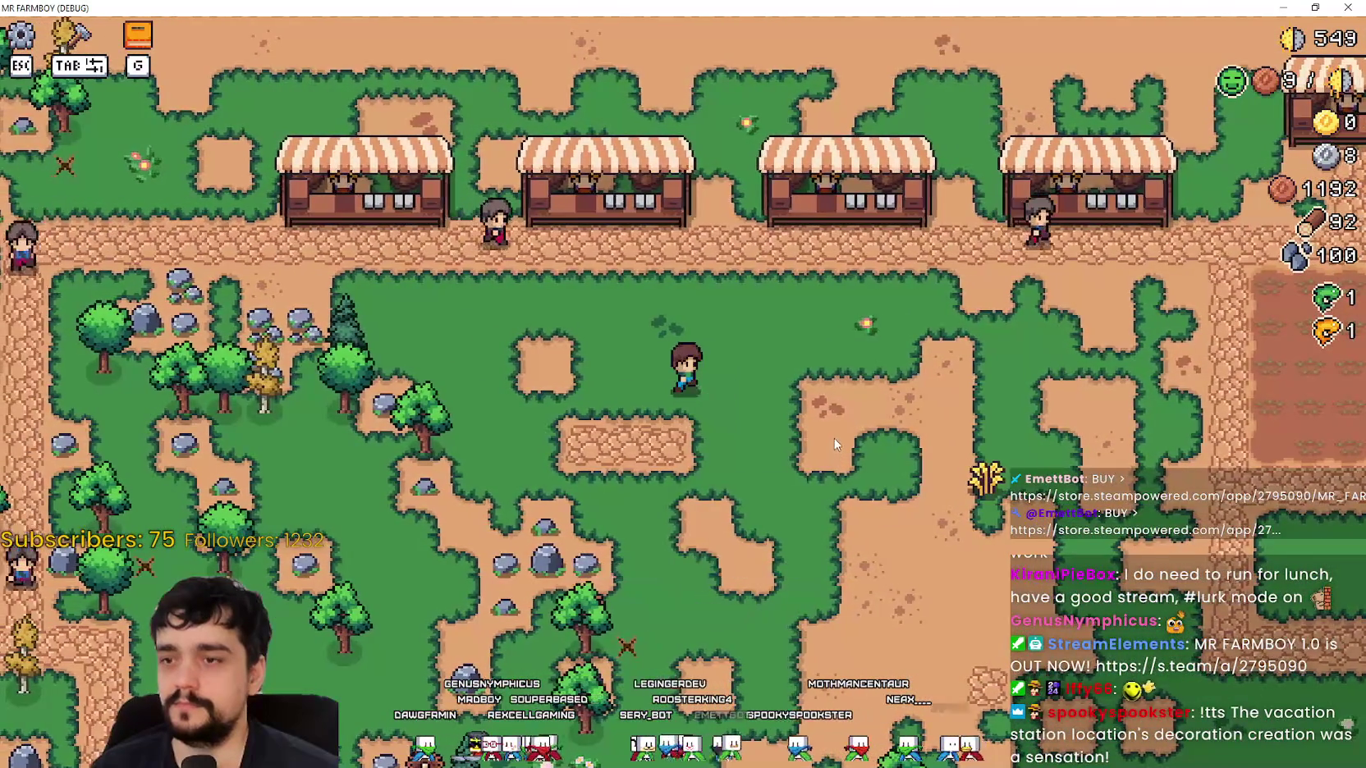
pyautogui.press('d')
pyautogui.press('s')
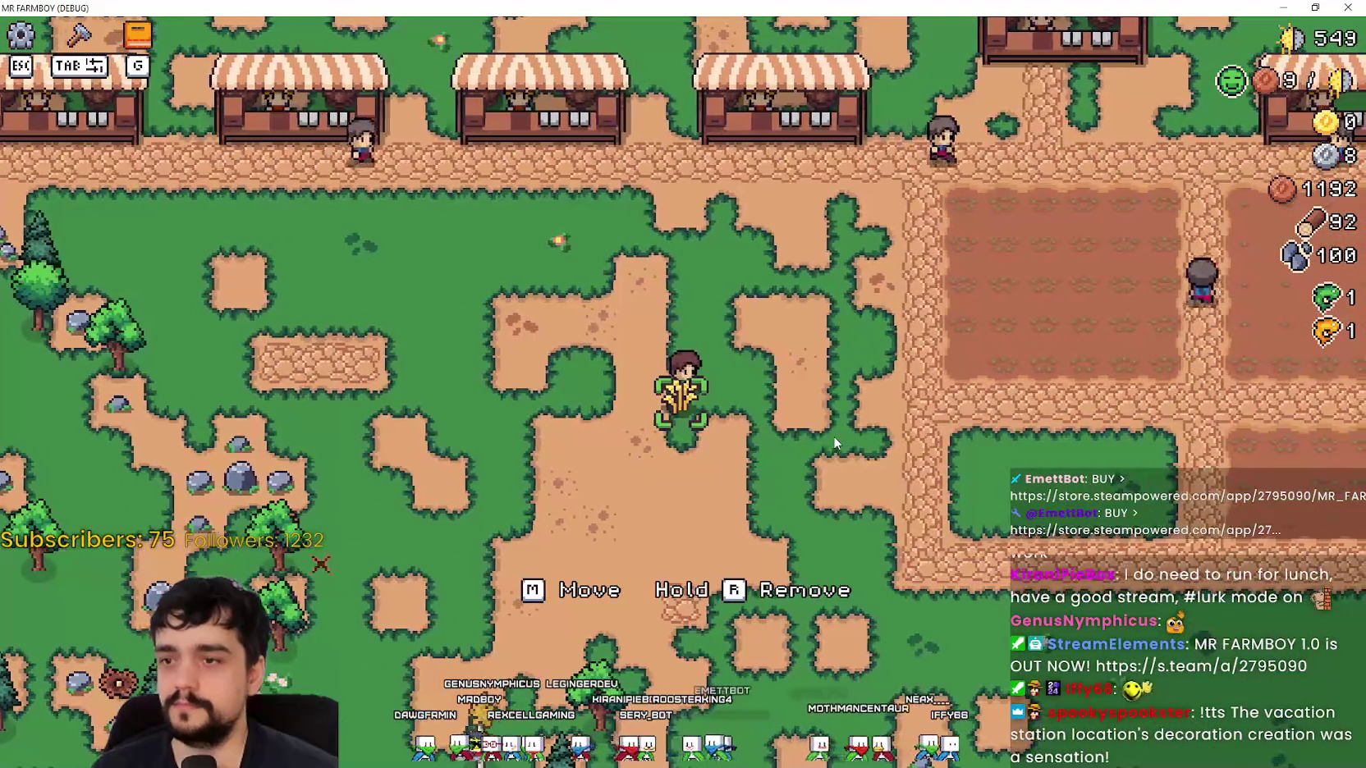
# Start moving the plant decoration beside the player, then cancel the placement.
pyautogui.press('m')
pyautogui.press('a')
pyautogui.press('w')
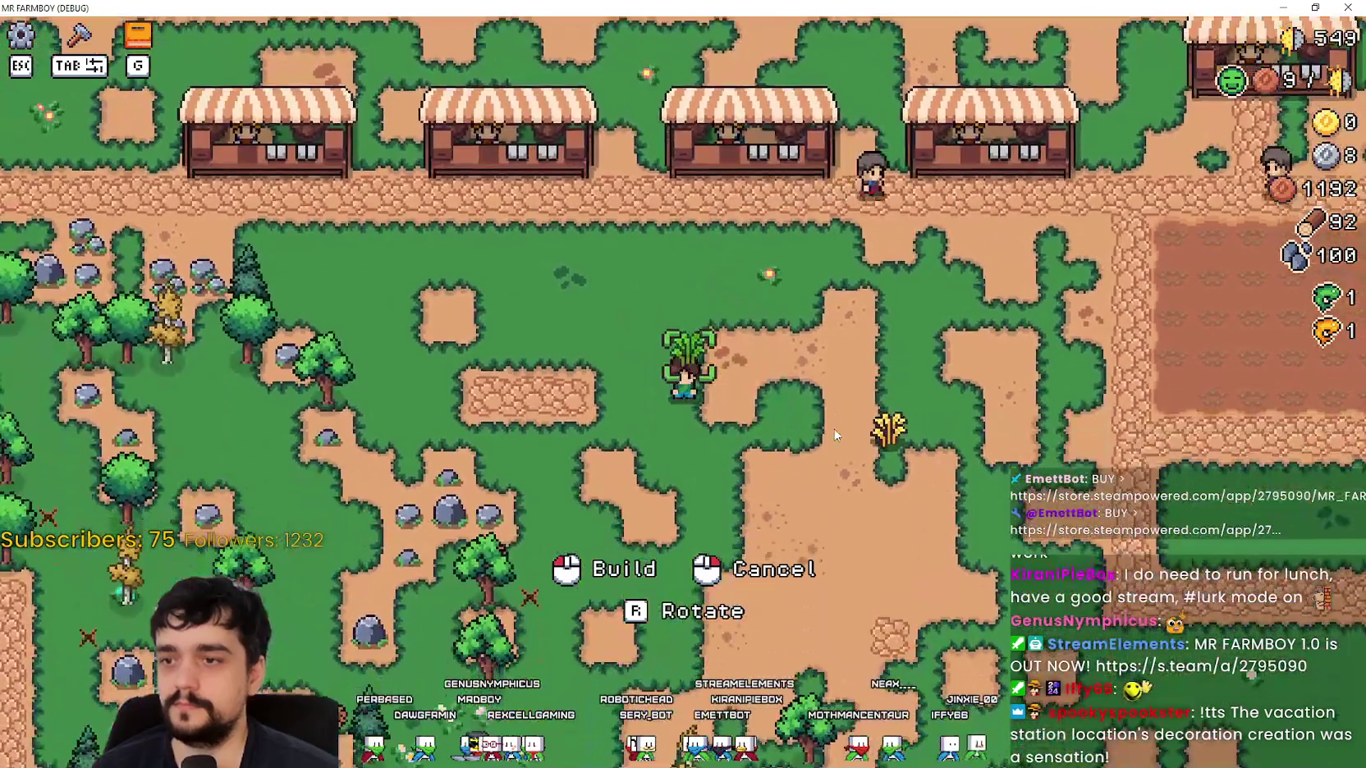
pyautogui.press('s')
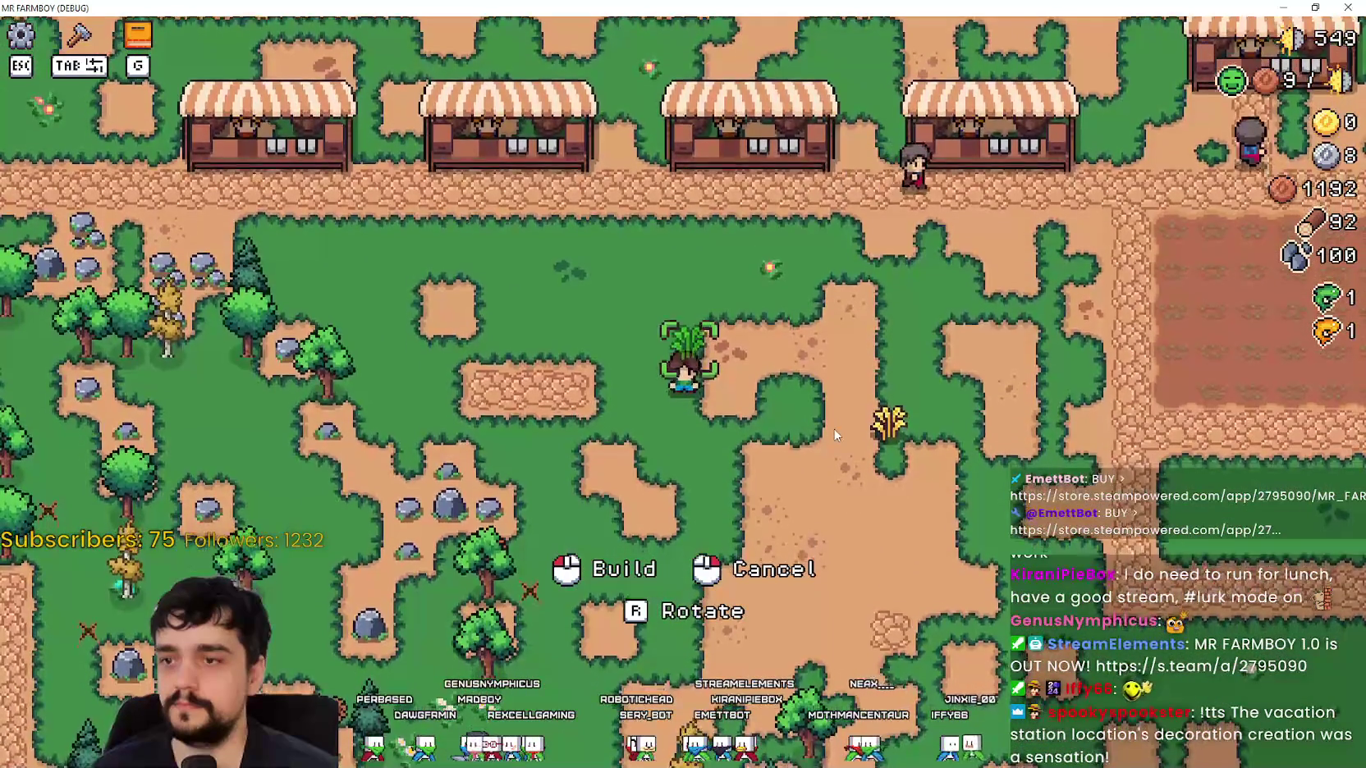
pyautogui.press('d')
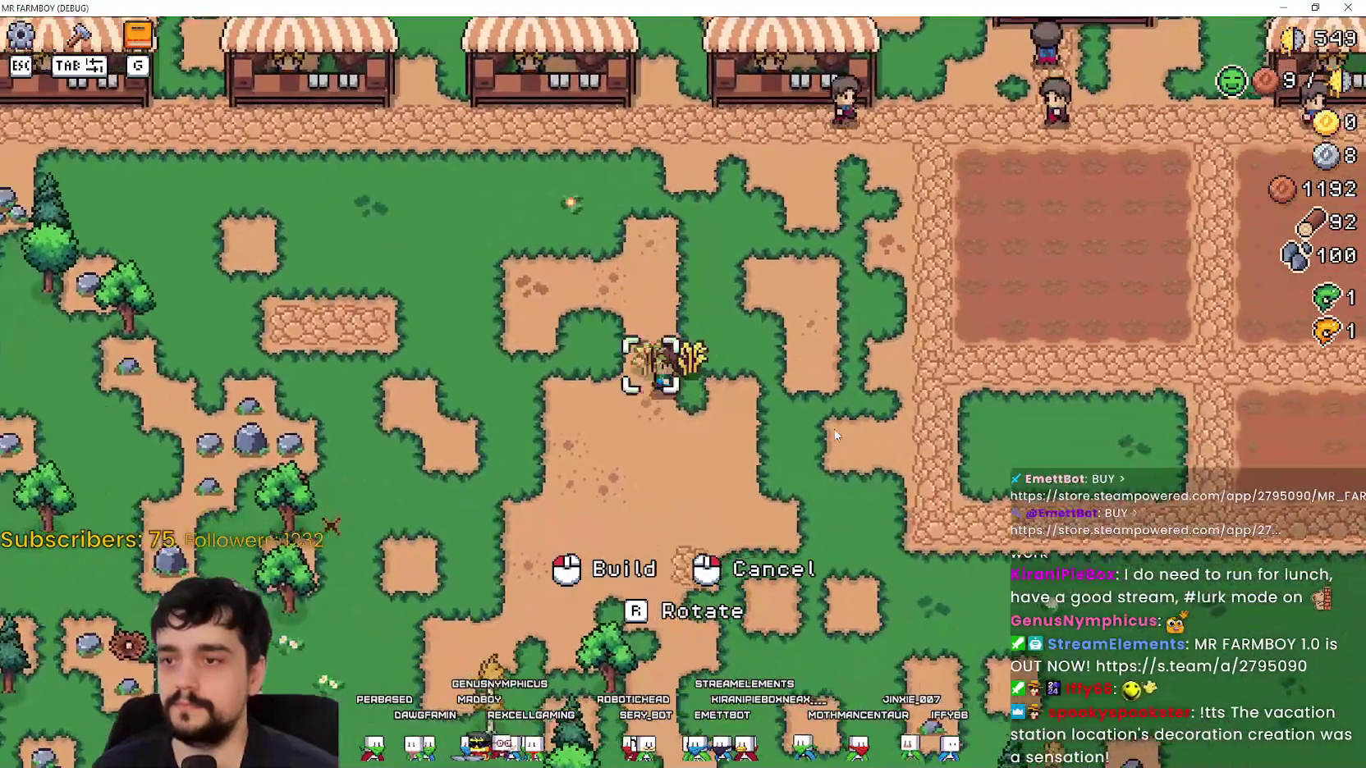
pyautogui.press('a')
pyautogui.press('w')
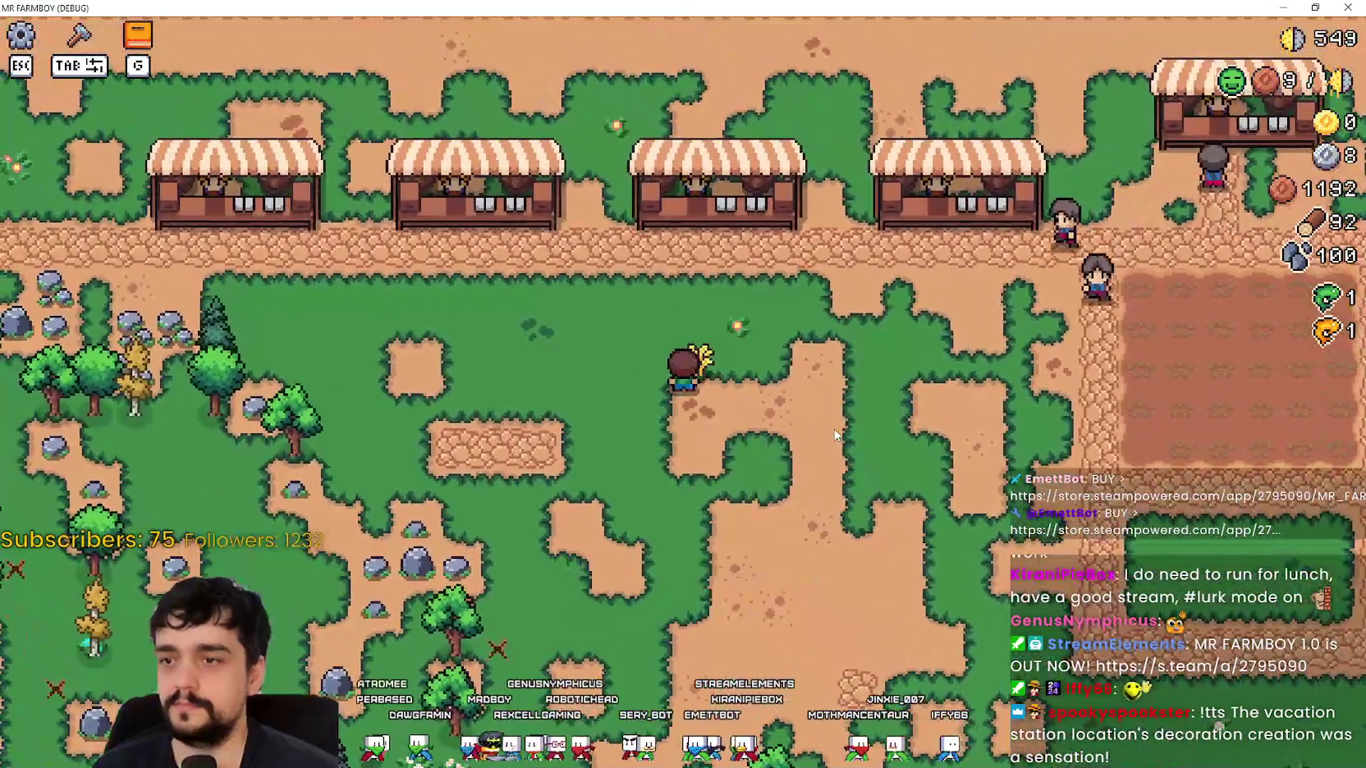
pyautogui.rightClick(835, 435)
# Mine a rock and gather more wood and stone near the market stalls.
pyautogui.press('a')
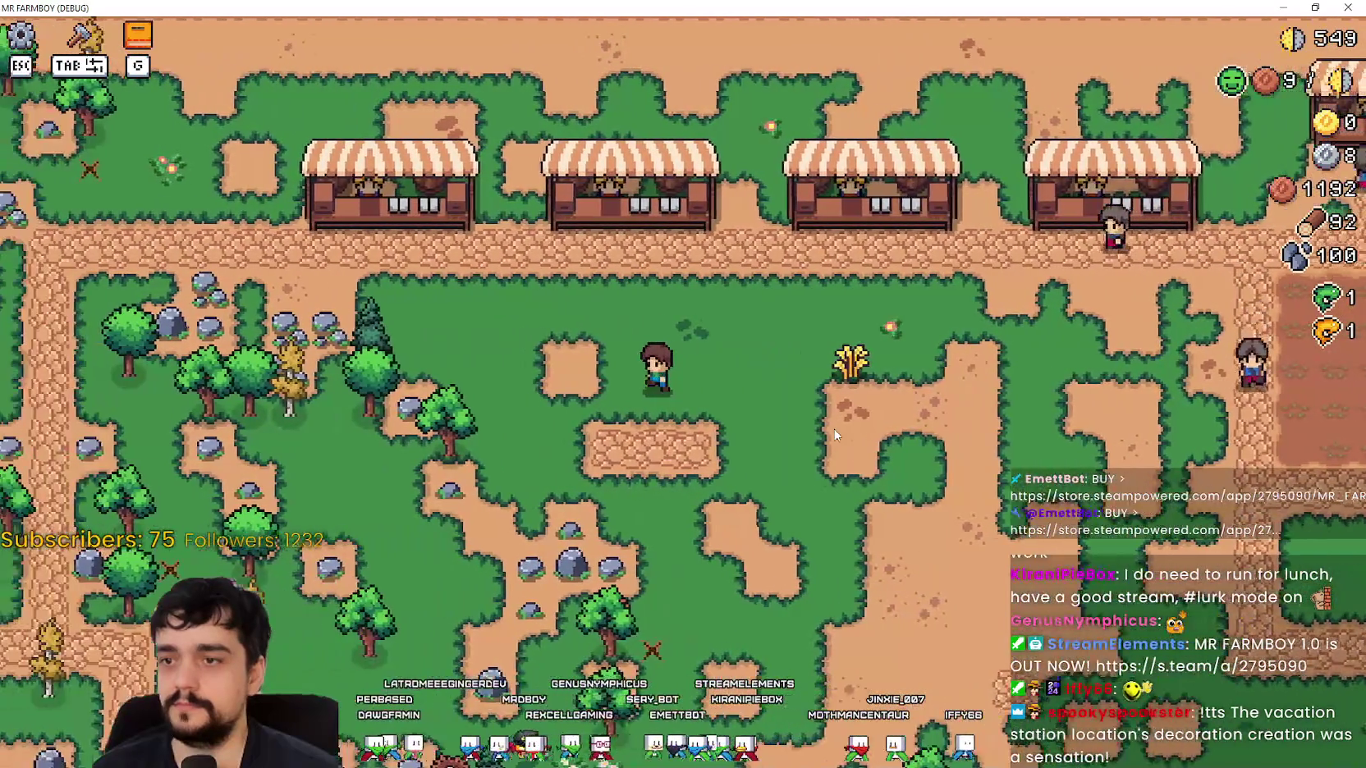
pyautogui.press('s')
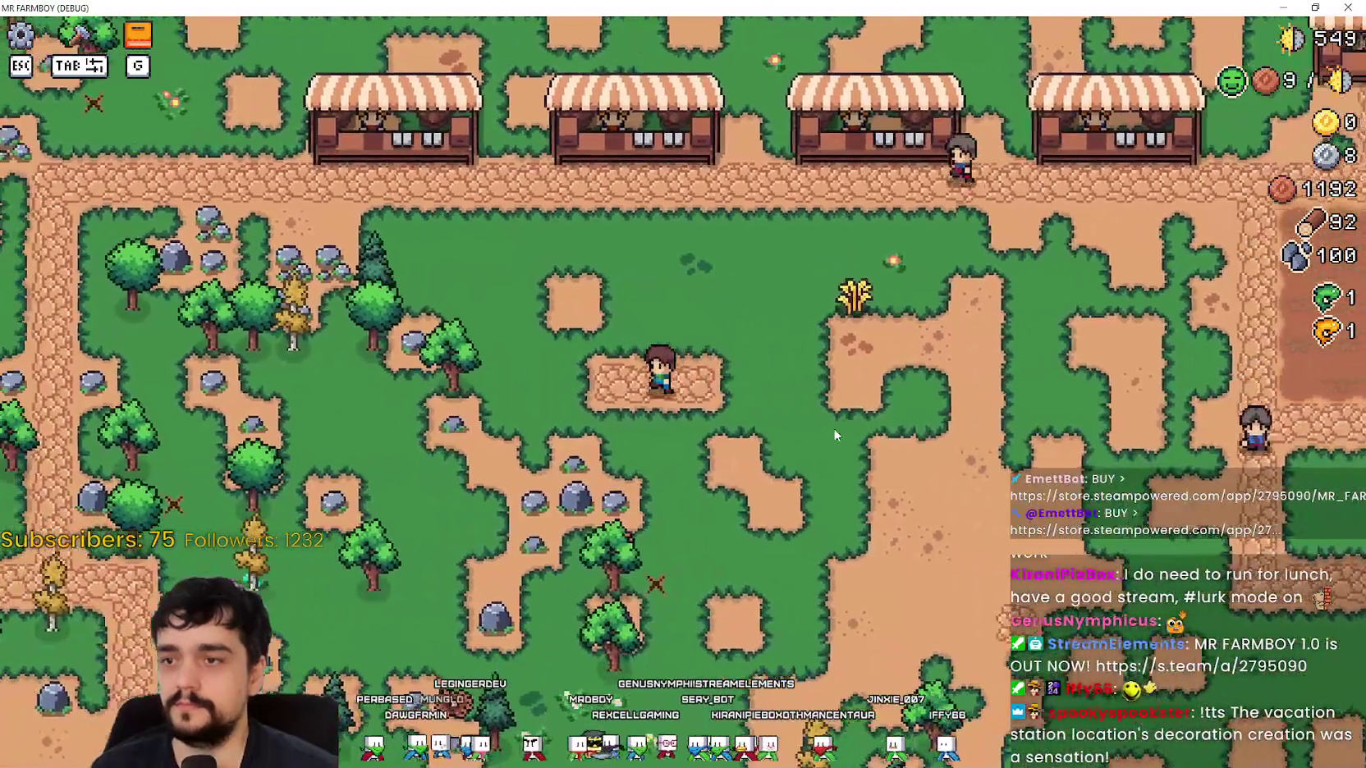
pyautogui.press('a')
pyautogui.press('s')
pyautogui.click(833, 427)
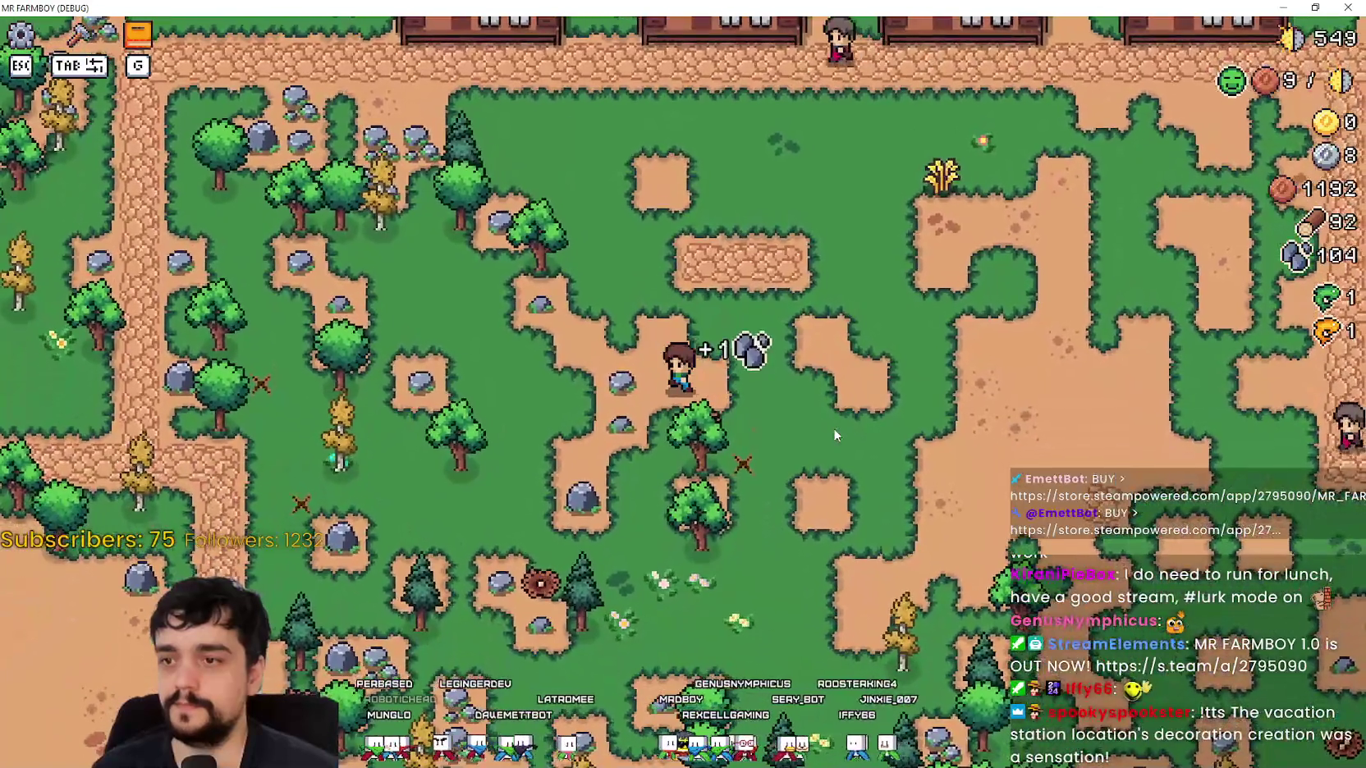
pyautogui.press('d')
pyautogui.press('s')
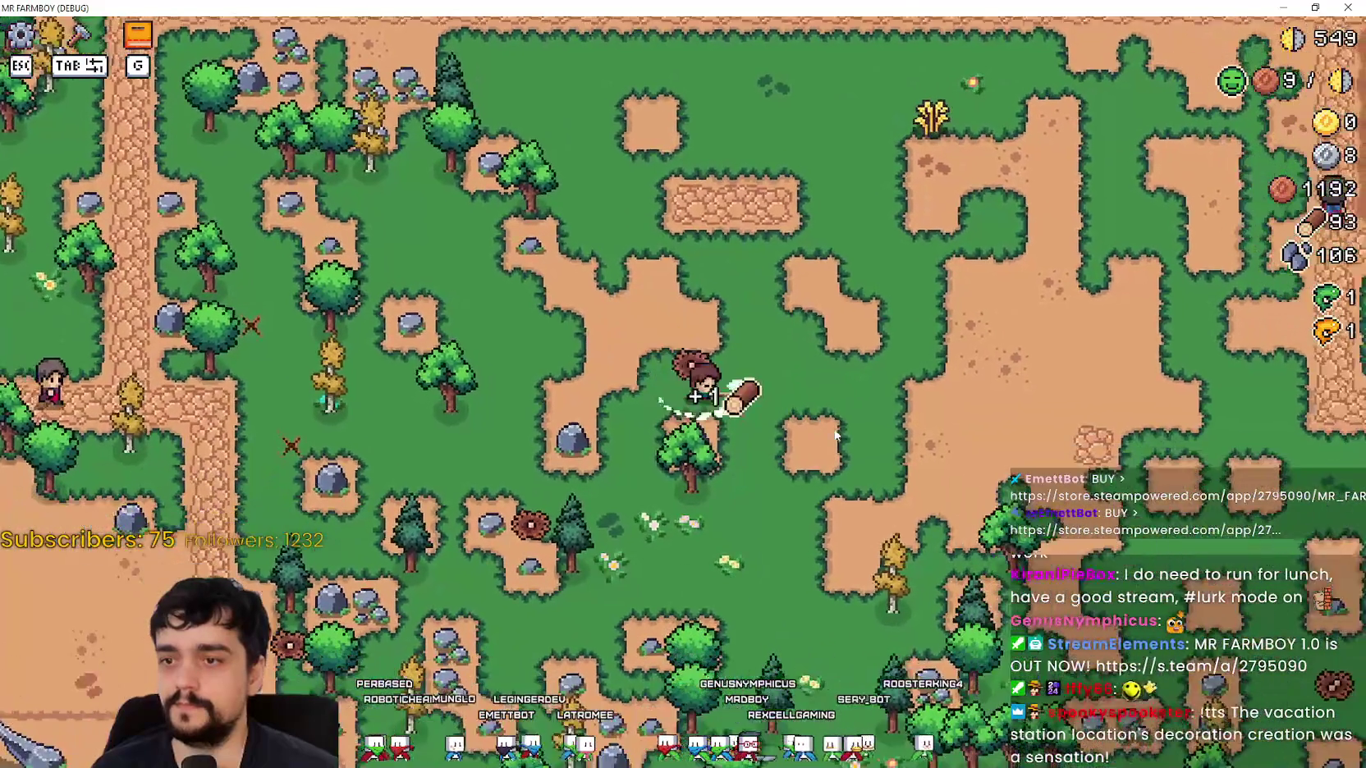
pyautogui.click(833, 428)
pyautogui.press('w')
pyautogui.press('d')
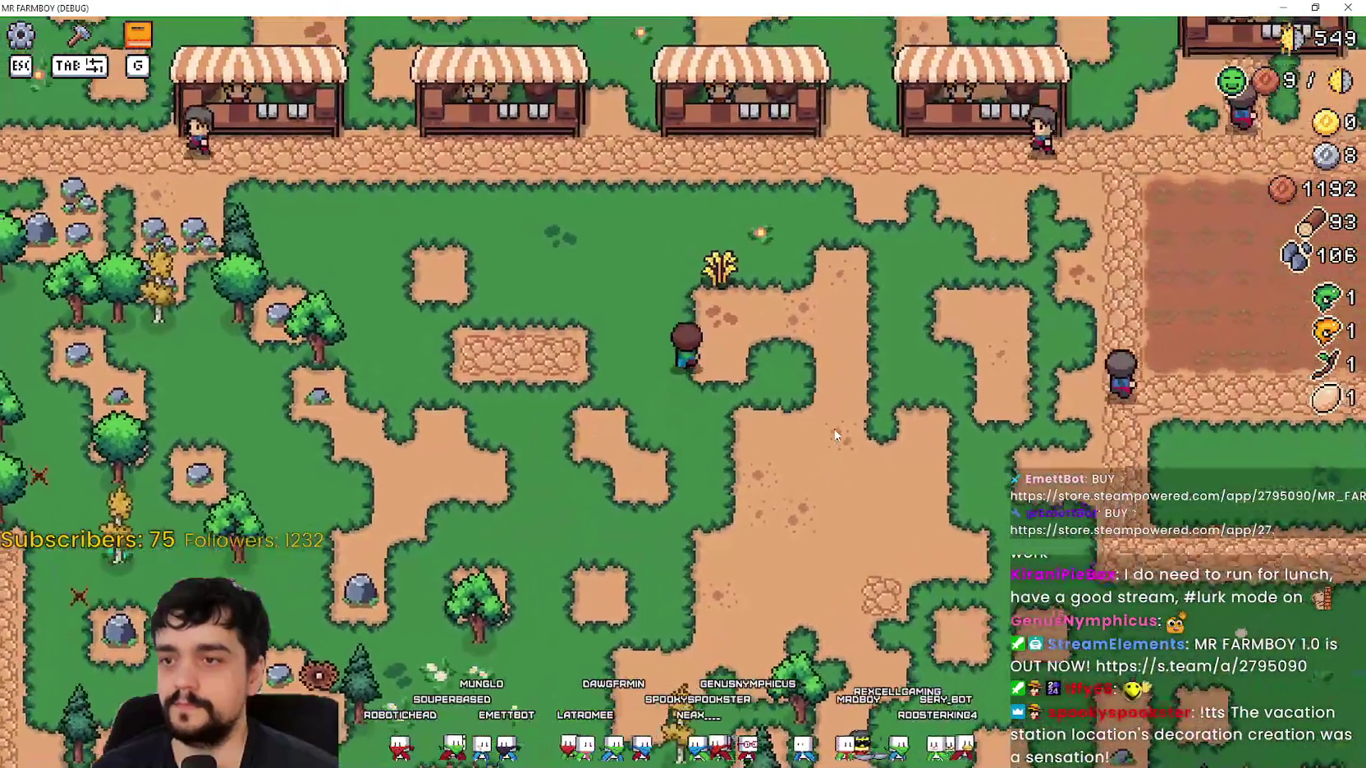
# Pick up the wheat decoration and place it at a new spot down-left.
pyautogui.press('w')
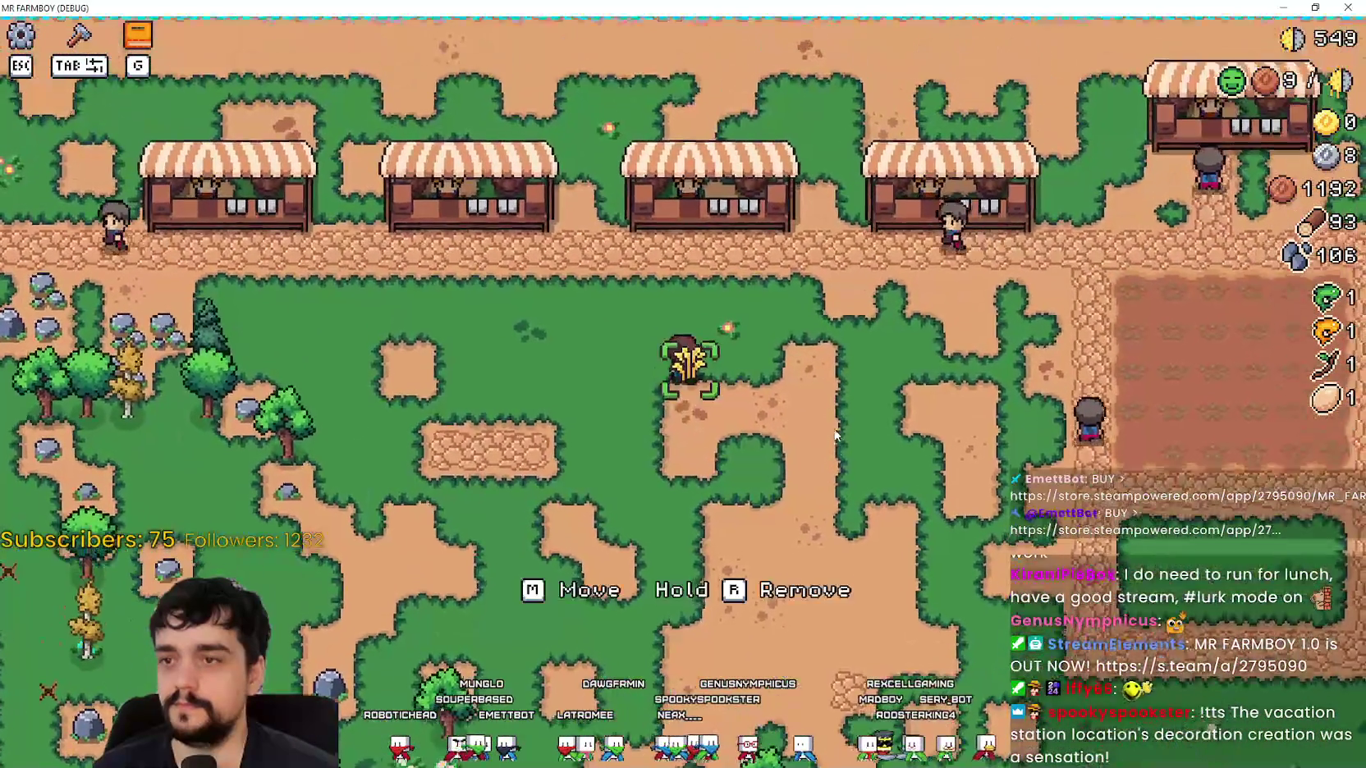
pyautogui.press('a')
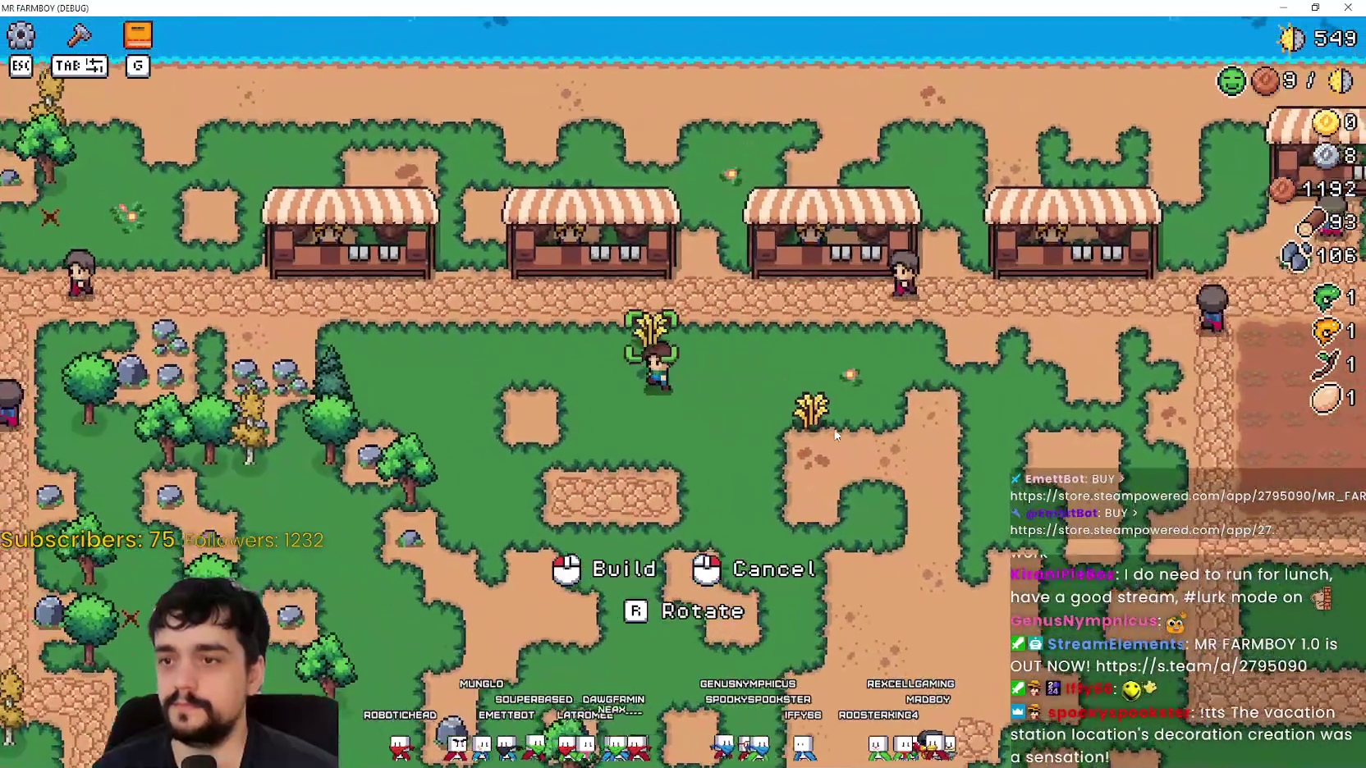
pyautogui.press('s')
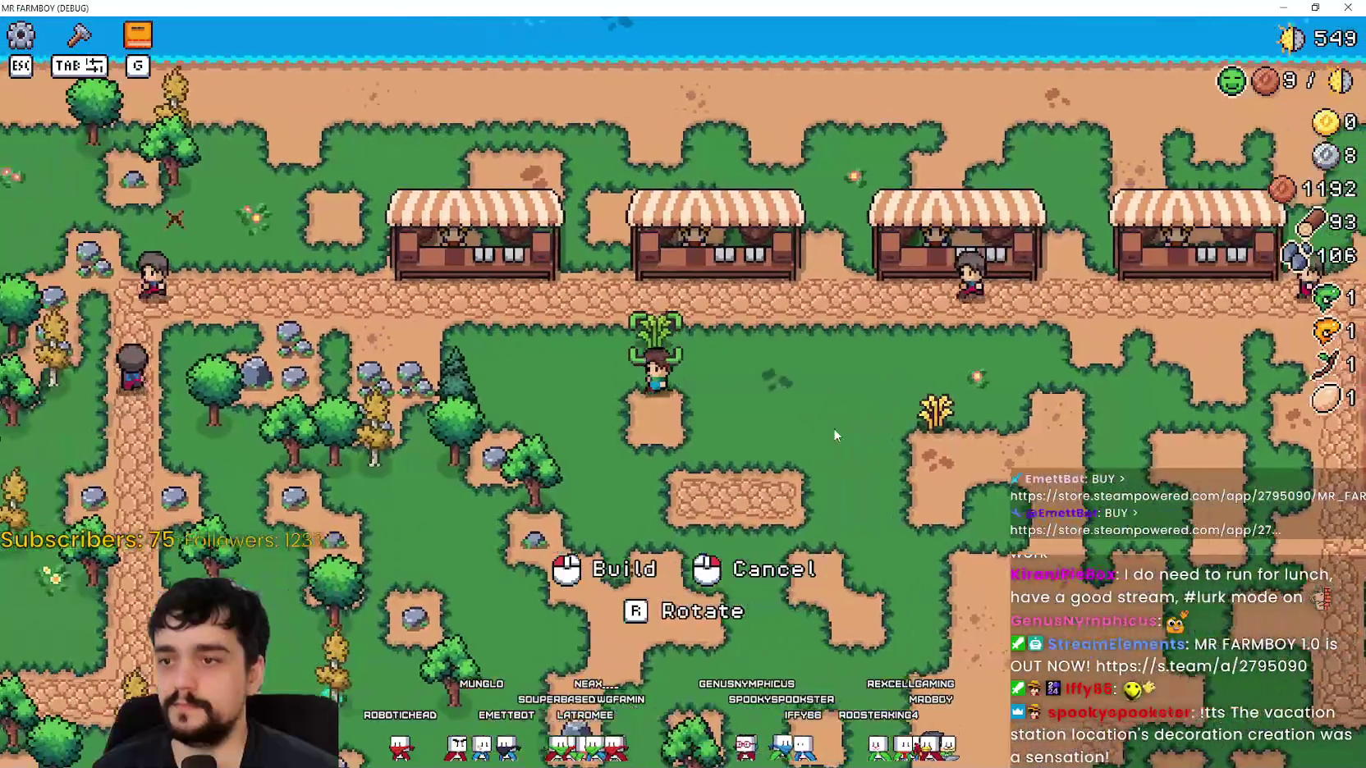
pyautogui.press('a')
pyautogui.click(825, 380)
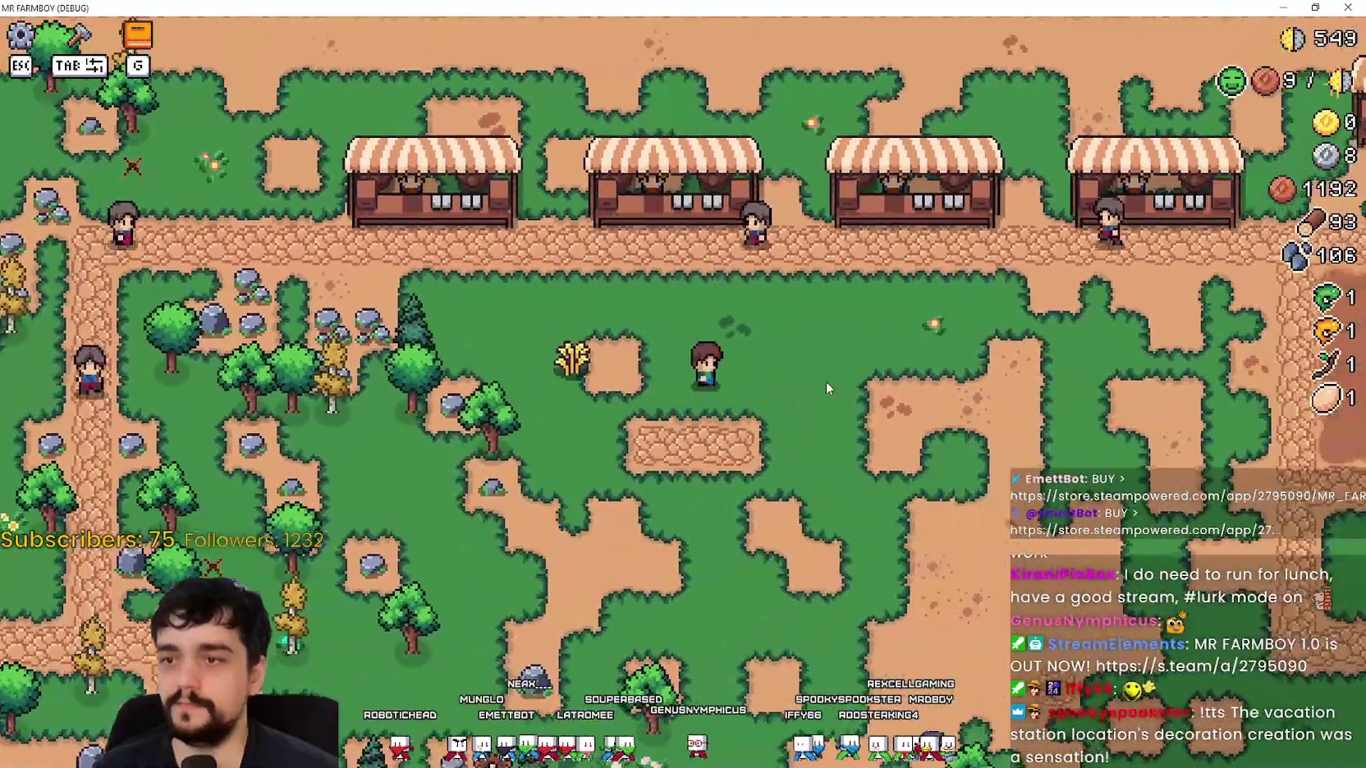
# Walk the farmer up and right across the tilled farm plots.
pyautogui.press('w')
pyautogui.press('d')
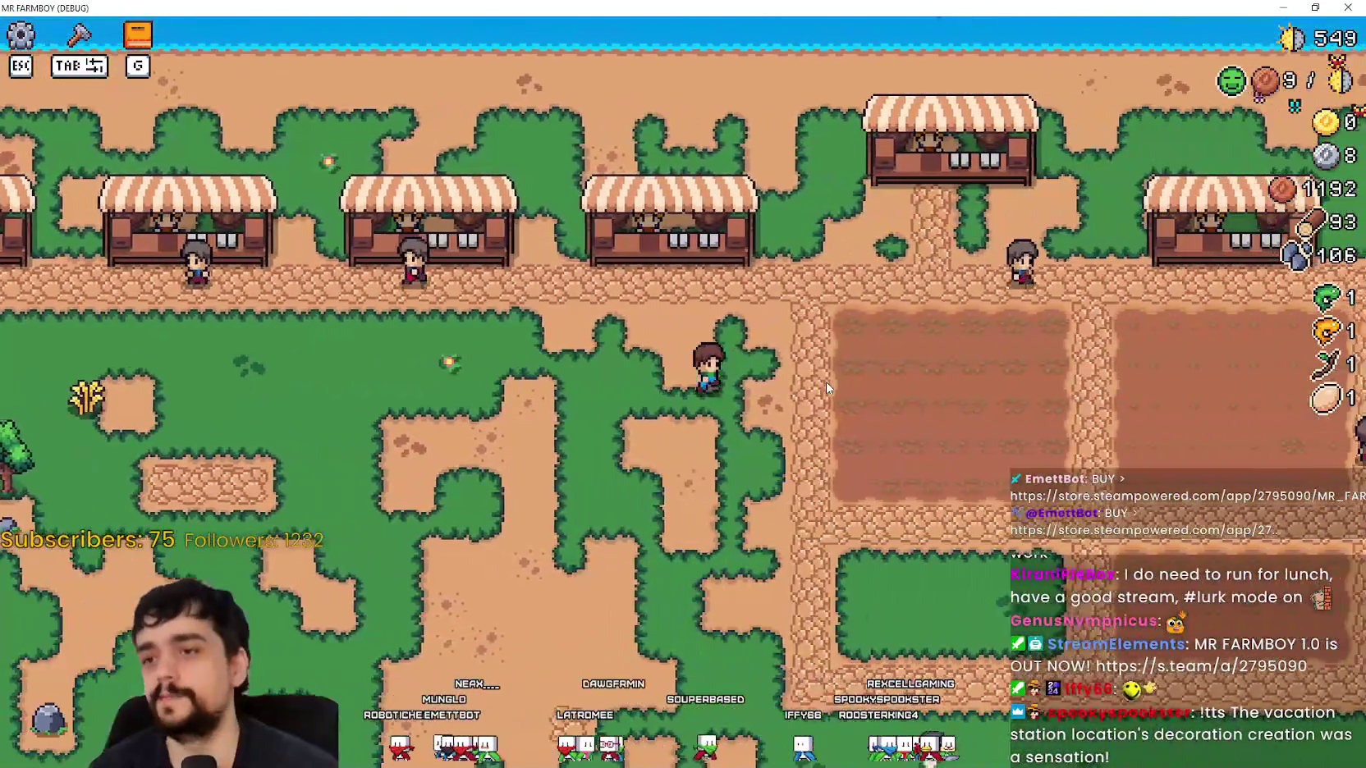
pyautogui.press('d')
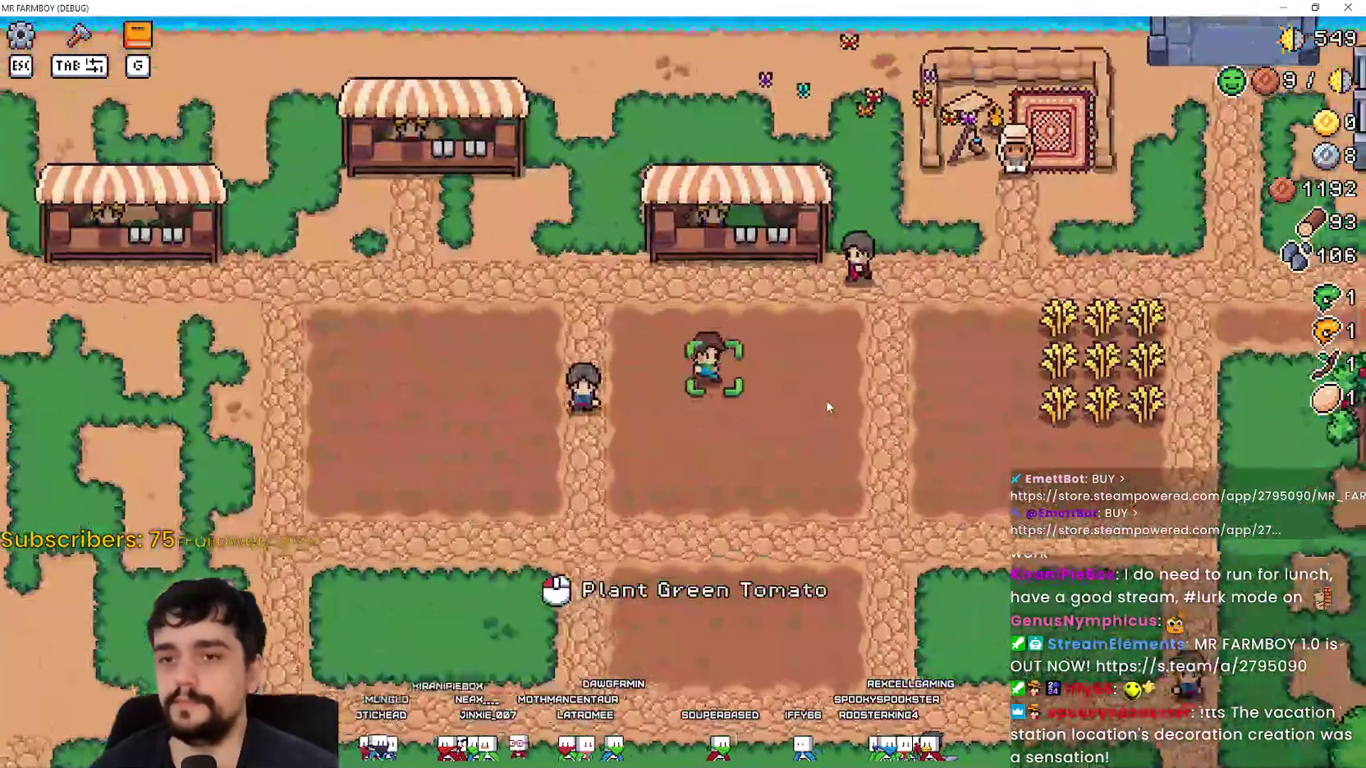
pyautogui.press('w')
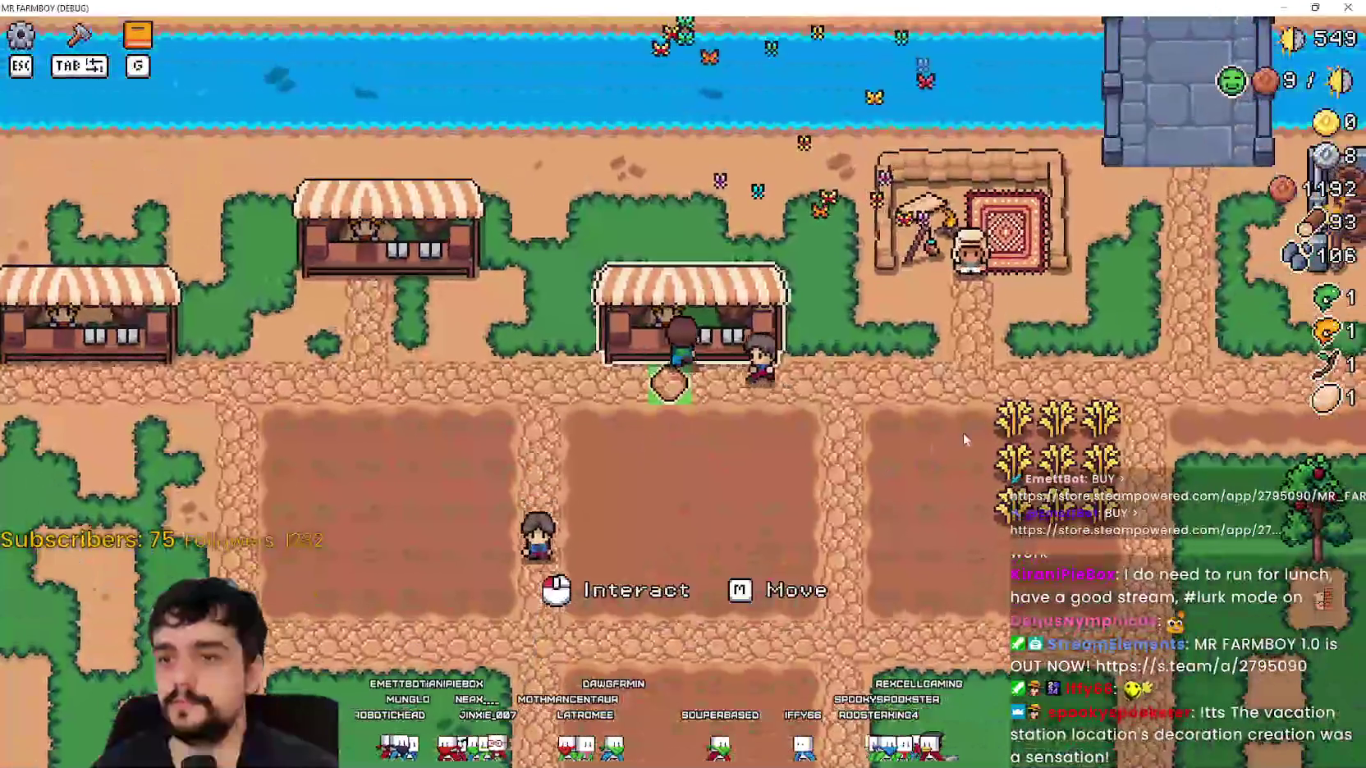
pyautogui.press('d')
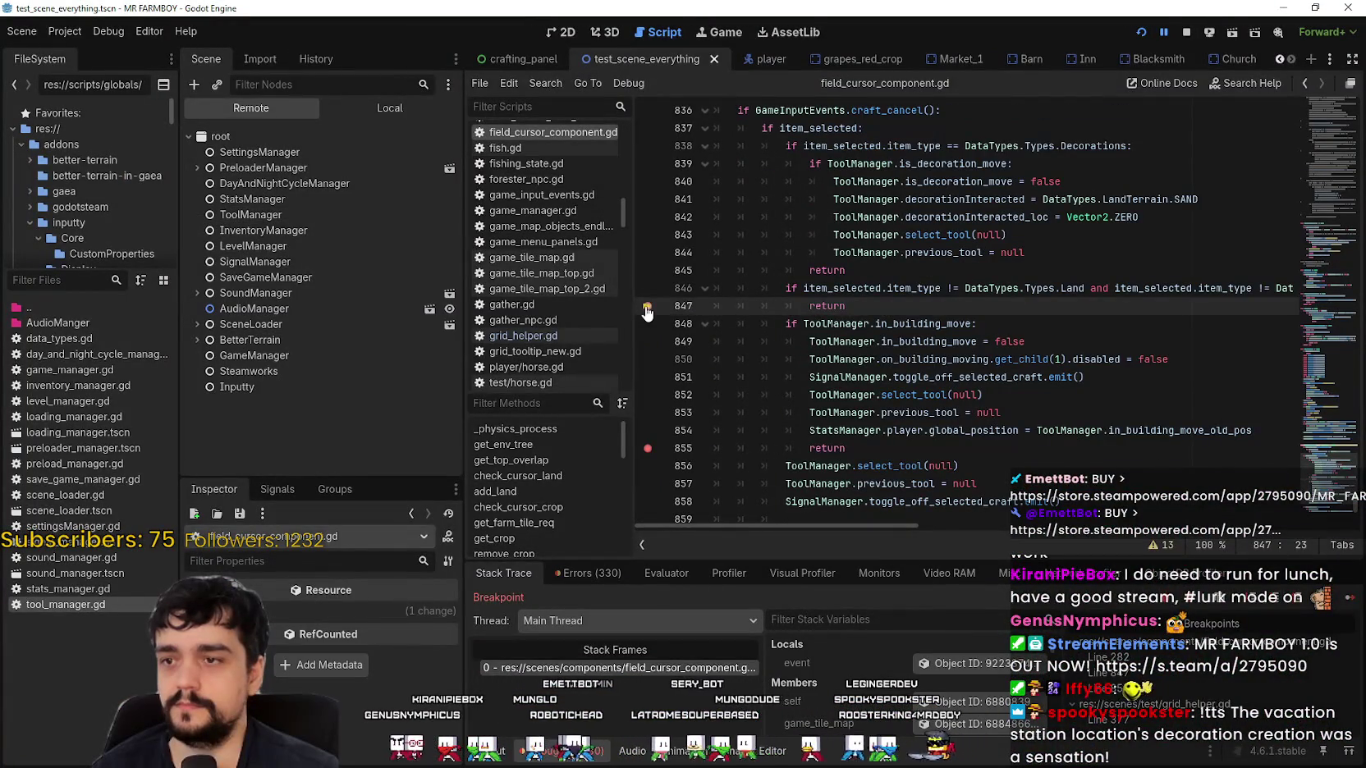
# Remove the line 847 breakpoint and resume the paused game.
pyautogui.click(646, 307)
pyautogui.click(931, 323)
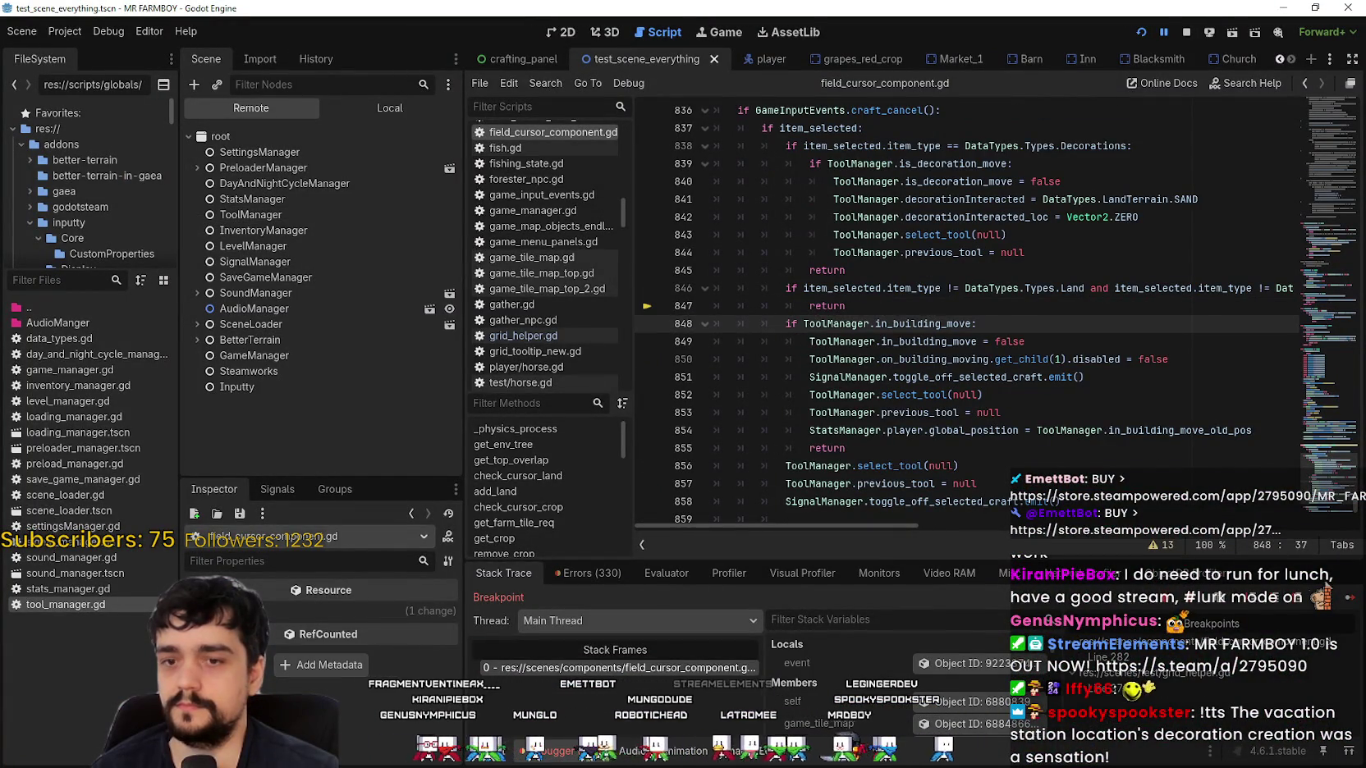
pyautogui.click(1343, 603)
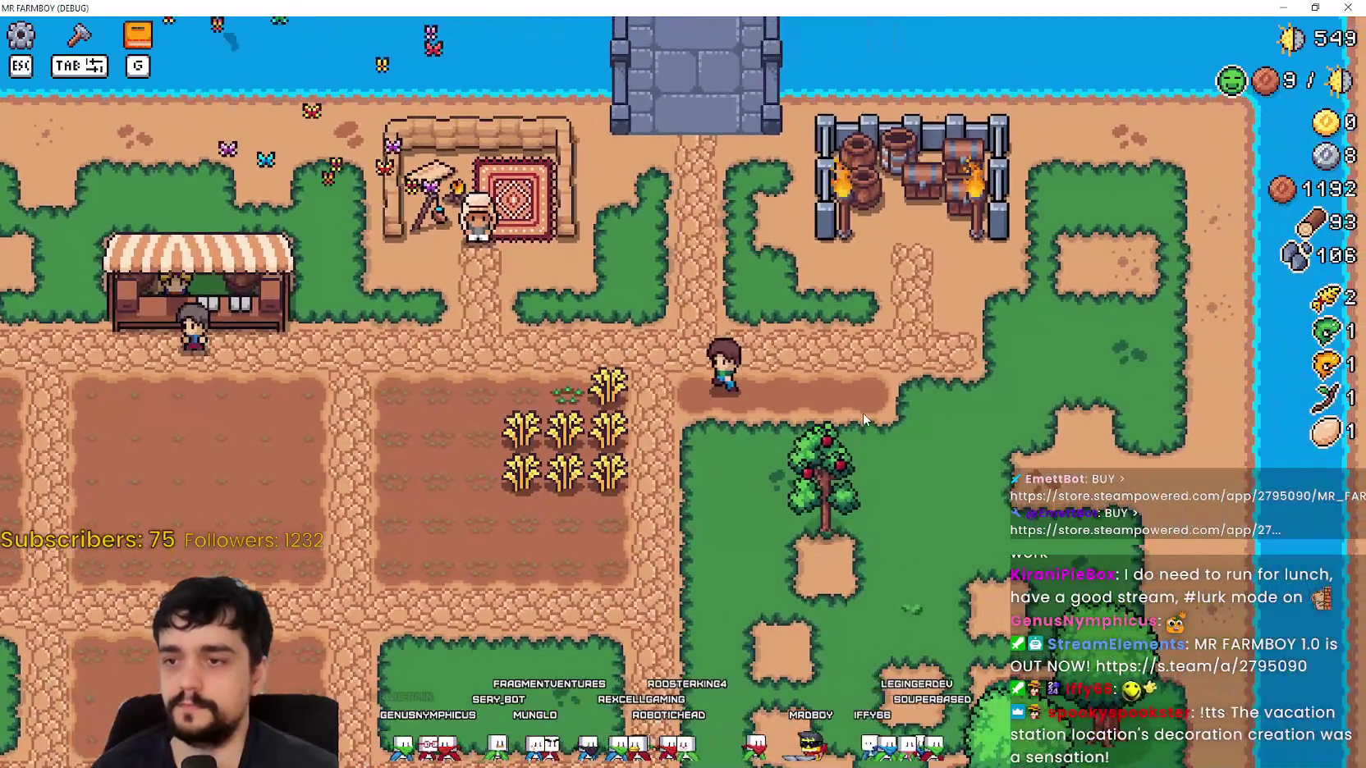
# Harvest the wheat field and walk past the market stall to the field edge.
pyautogui.press('a')
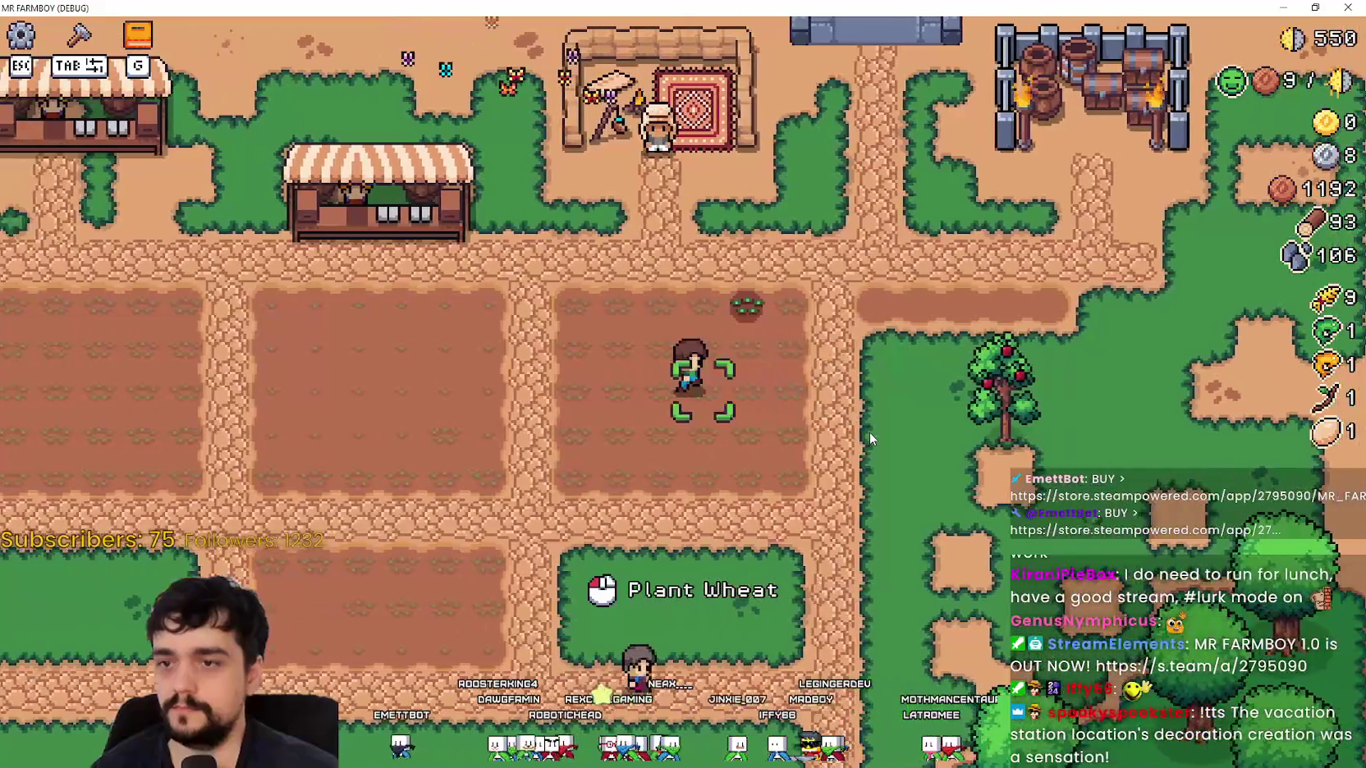
pyautogui.press('d')
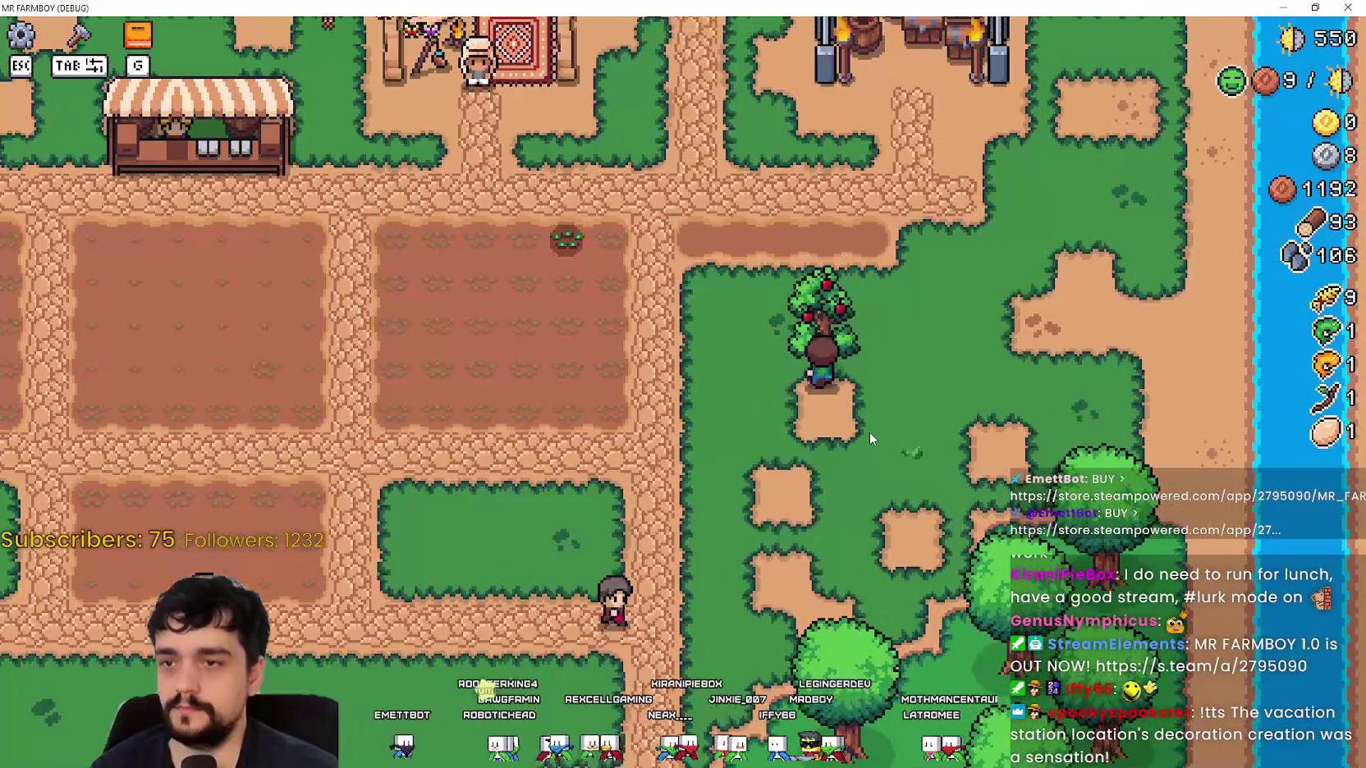
pyautogui.press('w')
pyautogui.press('a')
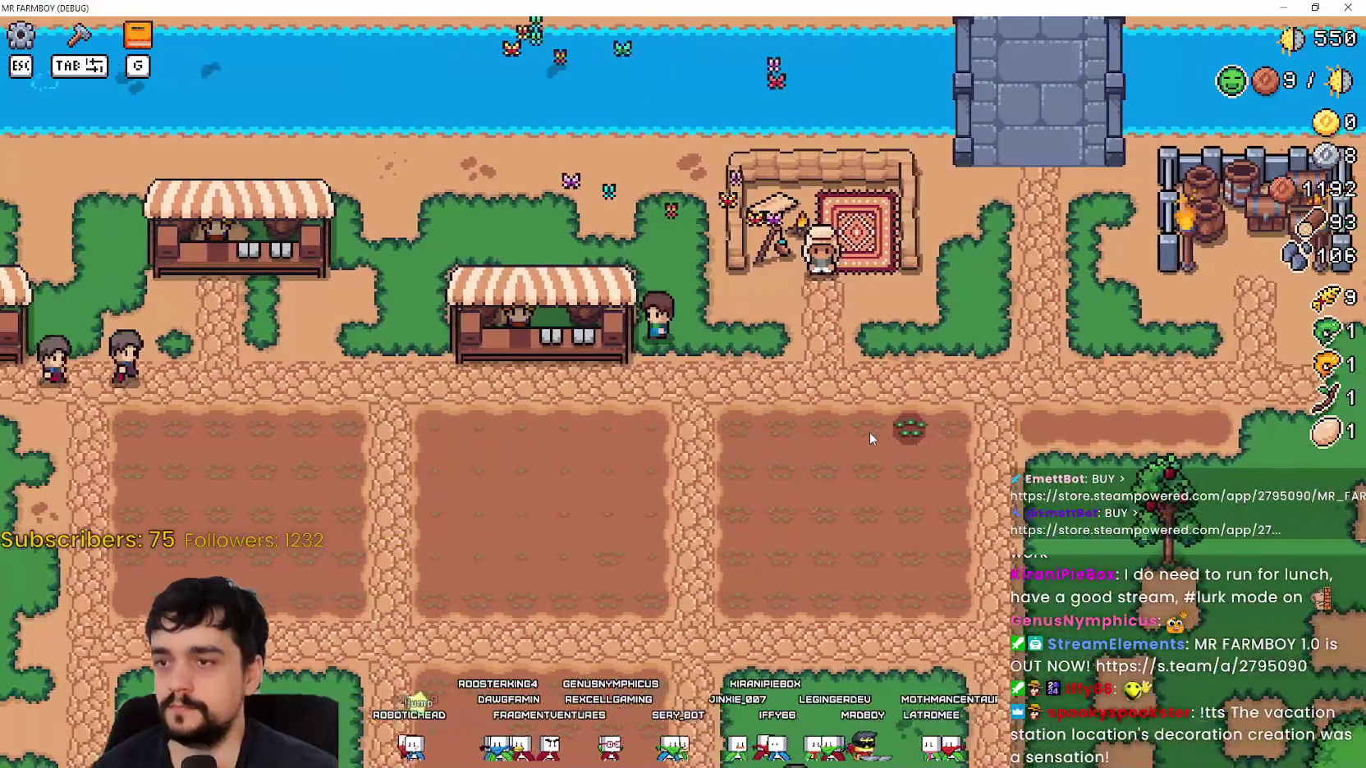
pyautogui.press('a')
pyautogui.press('s')
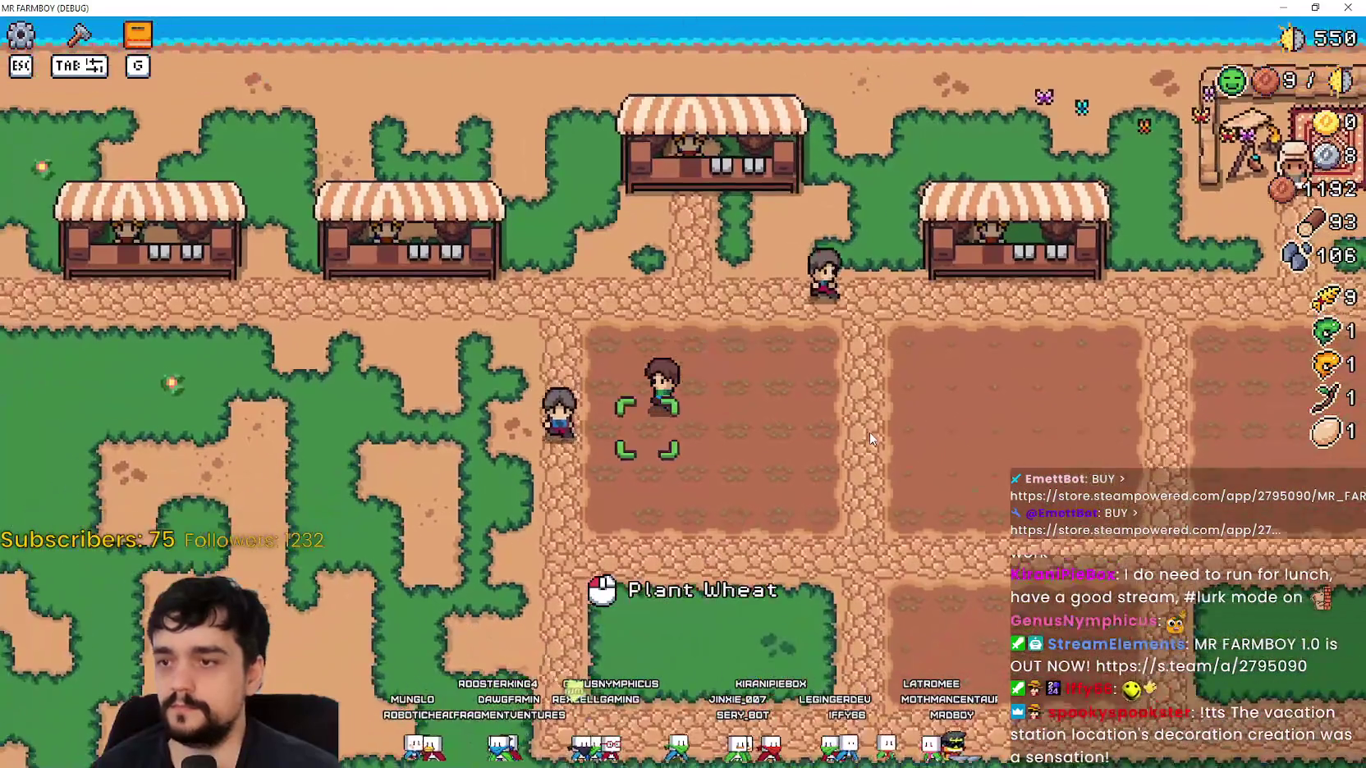
# Build a Carrot decoration beside the player from the crafting decorations list.
pyautogui.press('Tab')
pyautogui.press('a')
pyautogui.click(111, 279)
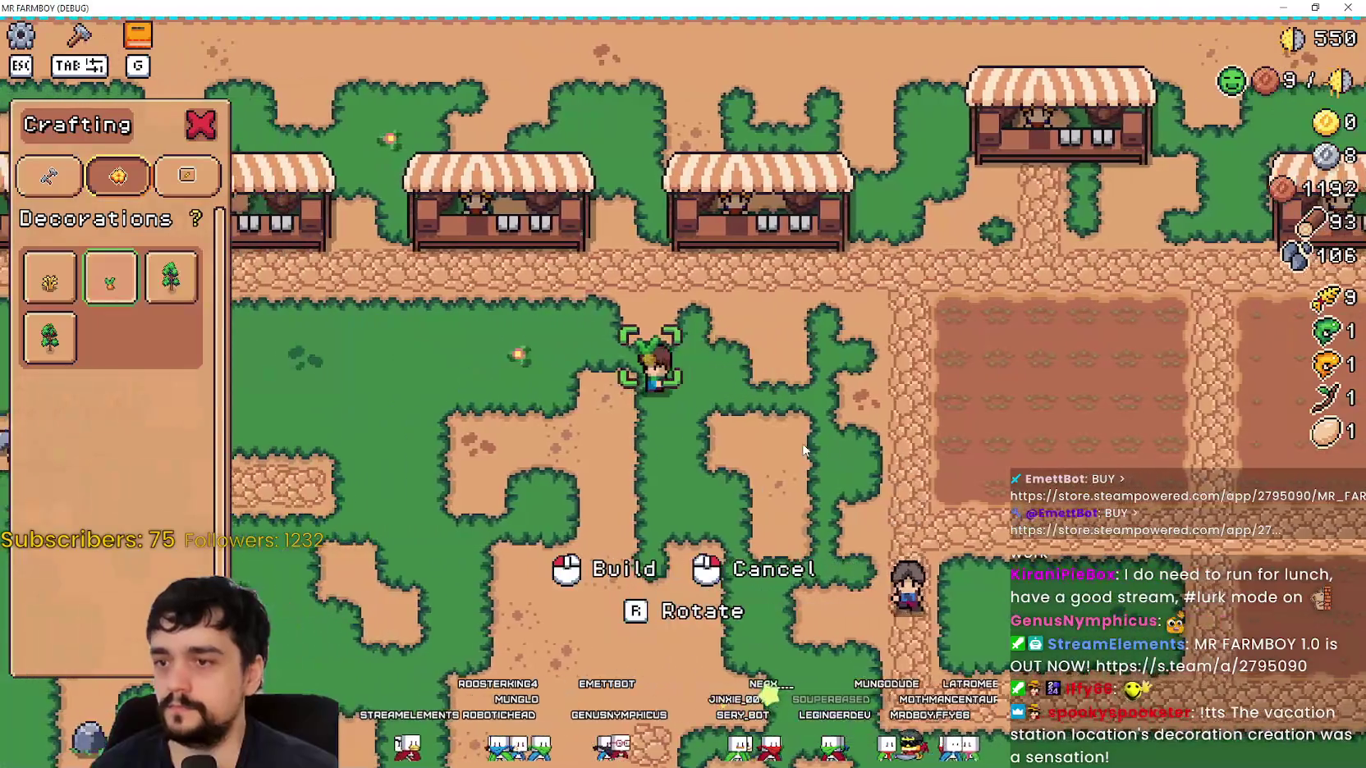
pyautogui.press('d')
pyautogui.press('a')
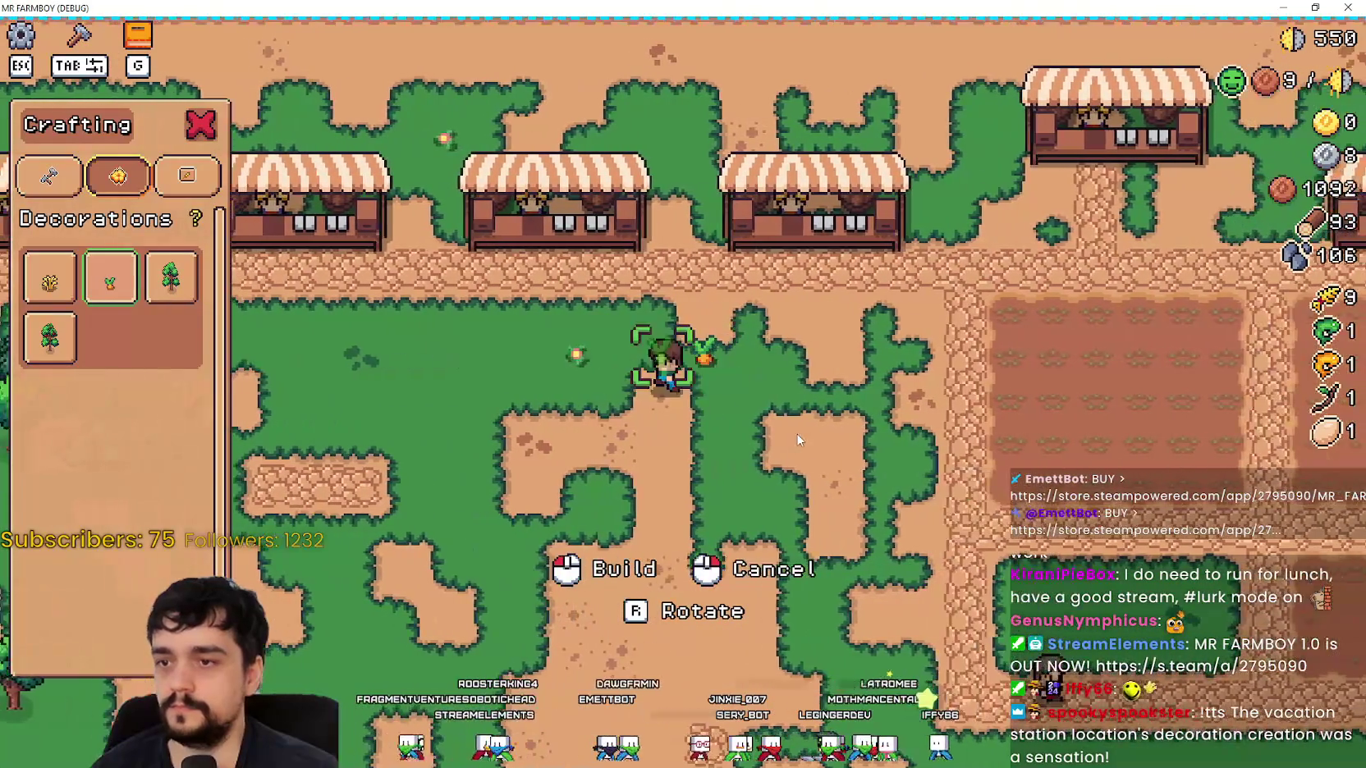
pyautogui.press('a')
pyautogui.click(797, 440)
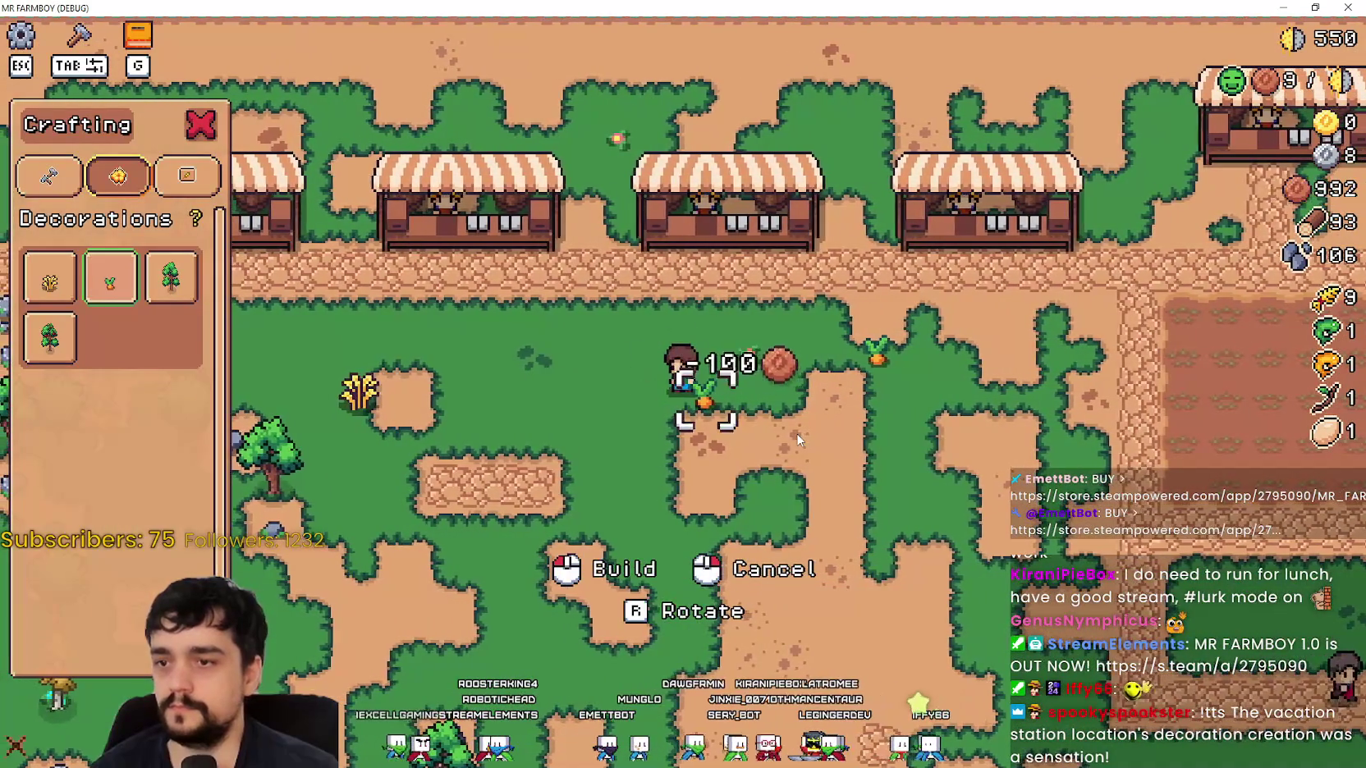
pyautogui.rightClick(796, 440)
# Stop the running game and put the caret at the end of line 844.
pyautogui.press('d')
pyautogui.press('w')
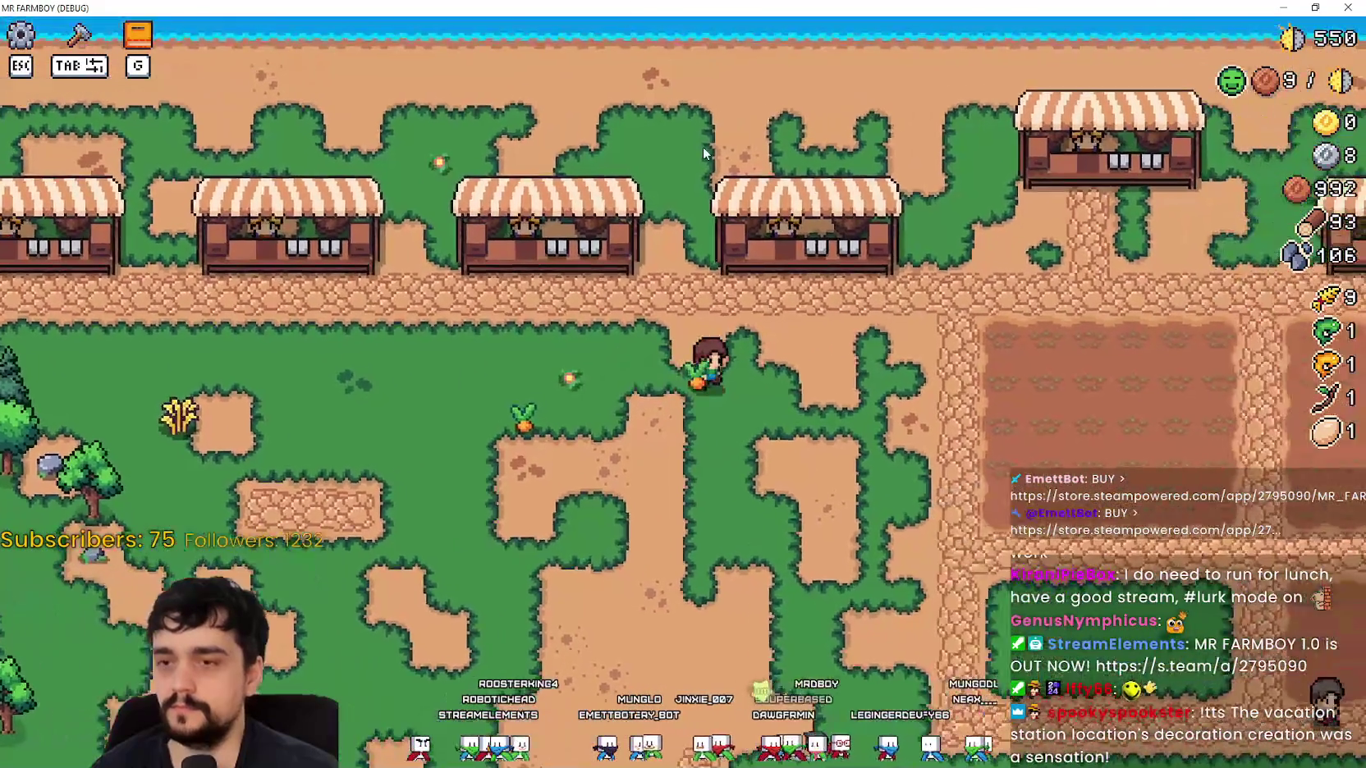
pyautogui.press('super+Down')
pyautogui.click(1186, 31)
pyautogui.click(1123, 253)
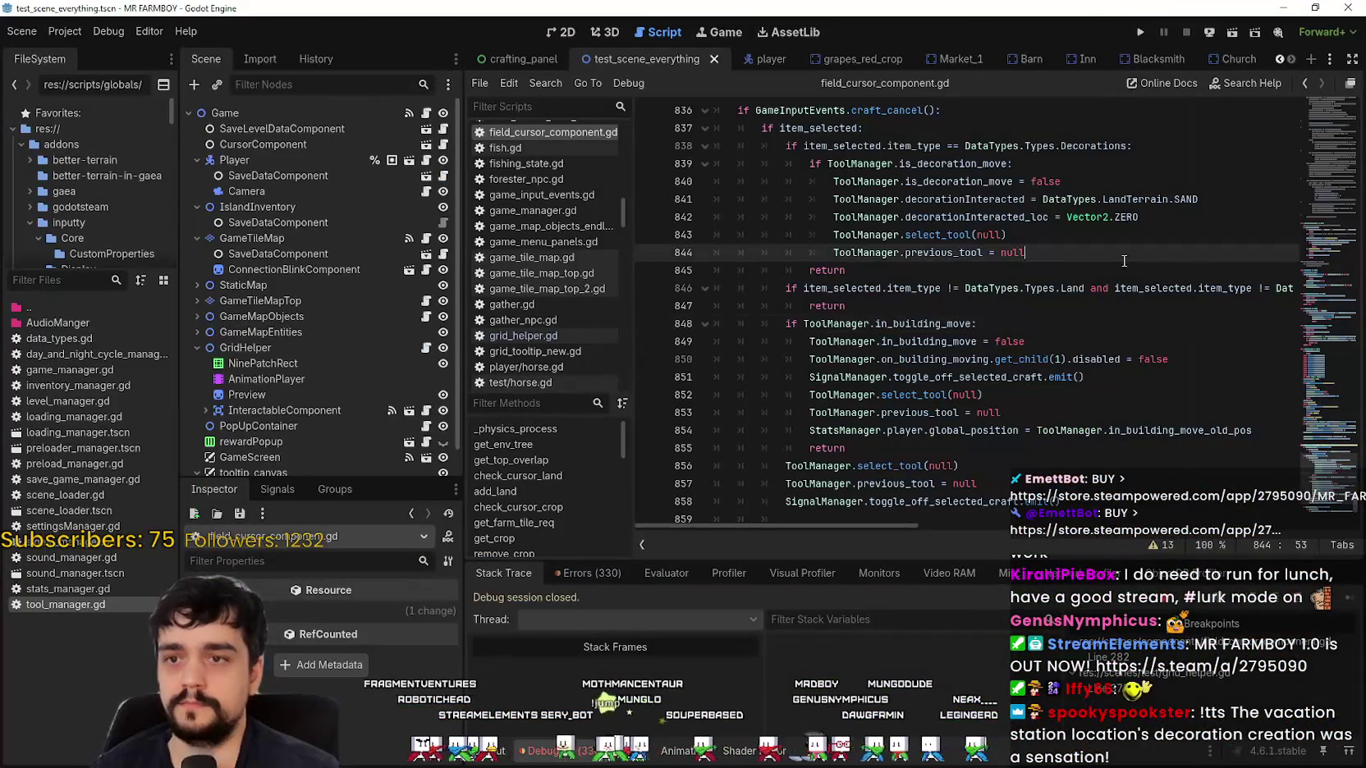
# Save the project and select the GameTileMapTop layer in the Scene dock.
pyautogui.hotkey('ctrl', 's')
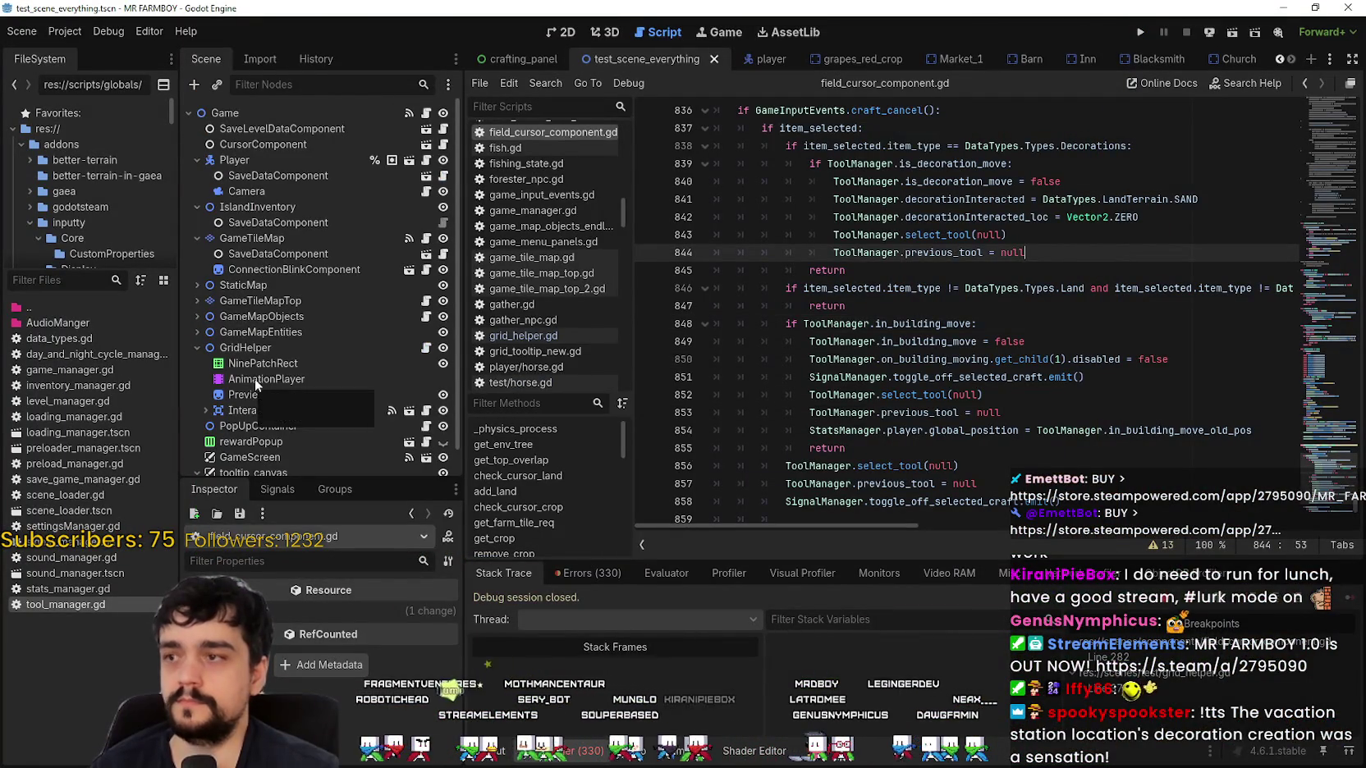
pyautogui.scroll(-1, 321, 287)
pyautogui.click(309, 273)
pyautogui.scroll(3, 989, 720)
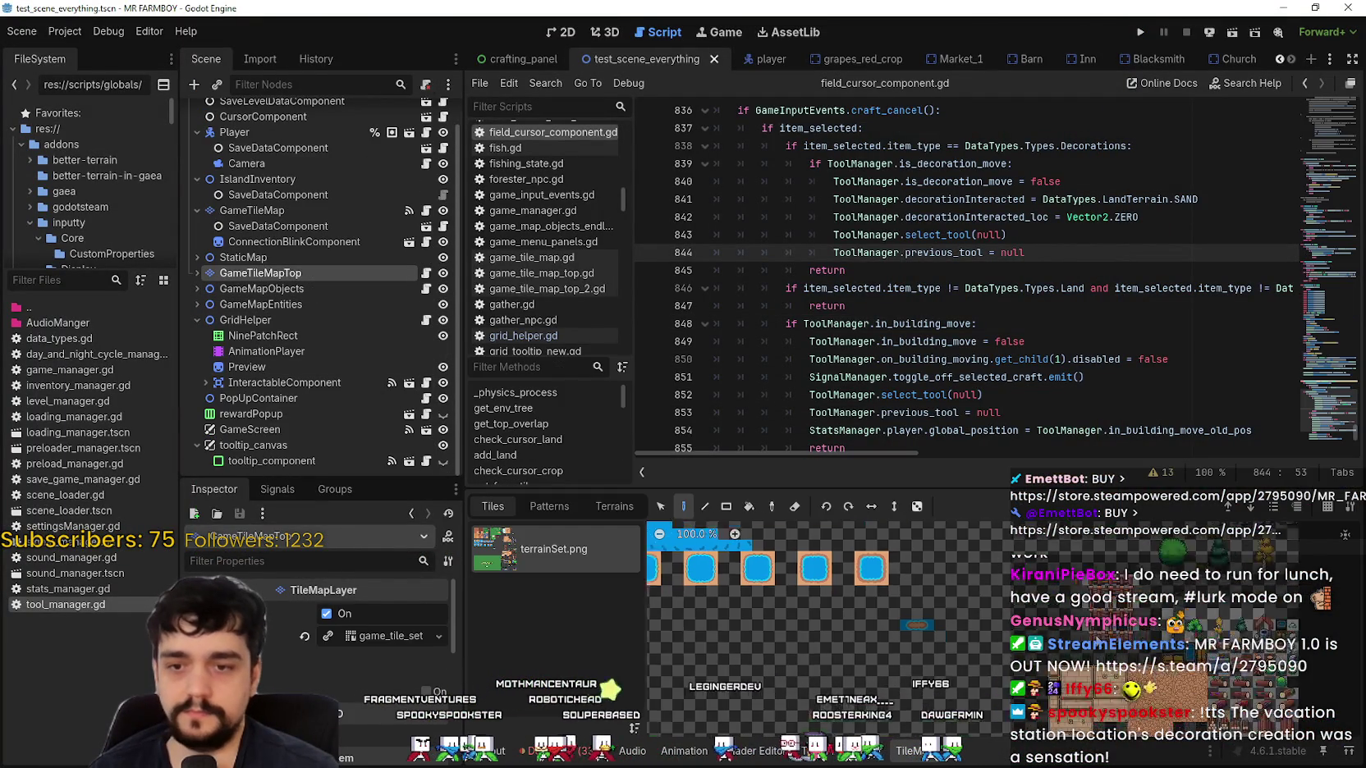
# Set the TileSet editor to Paint Physics Layer 1 and enlarge the panel.
pyautogui.click(874, 751)
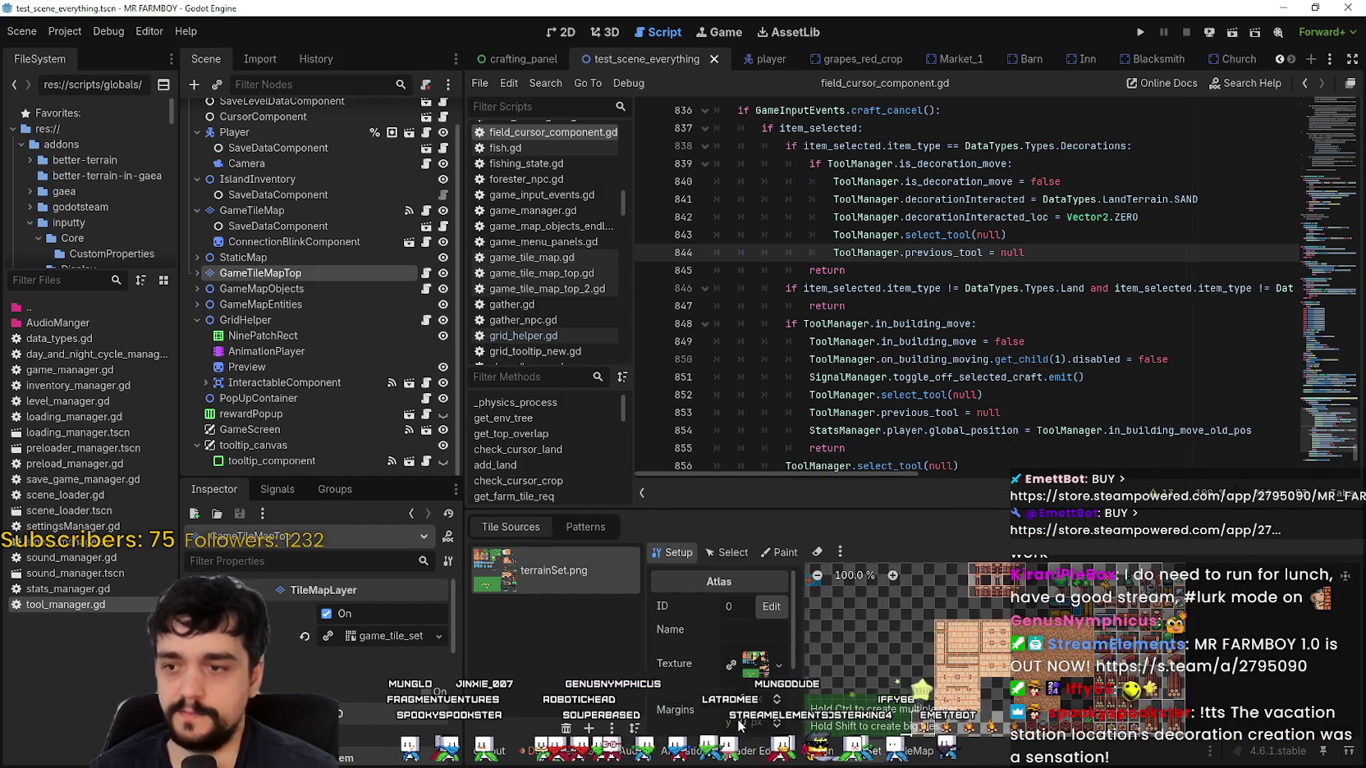
pyautogui.click(780, 553)
pyautogui.click(739, 631)
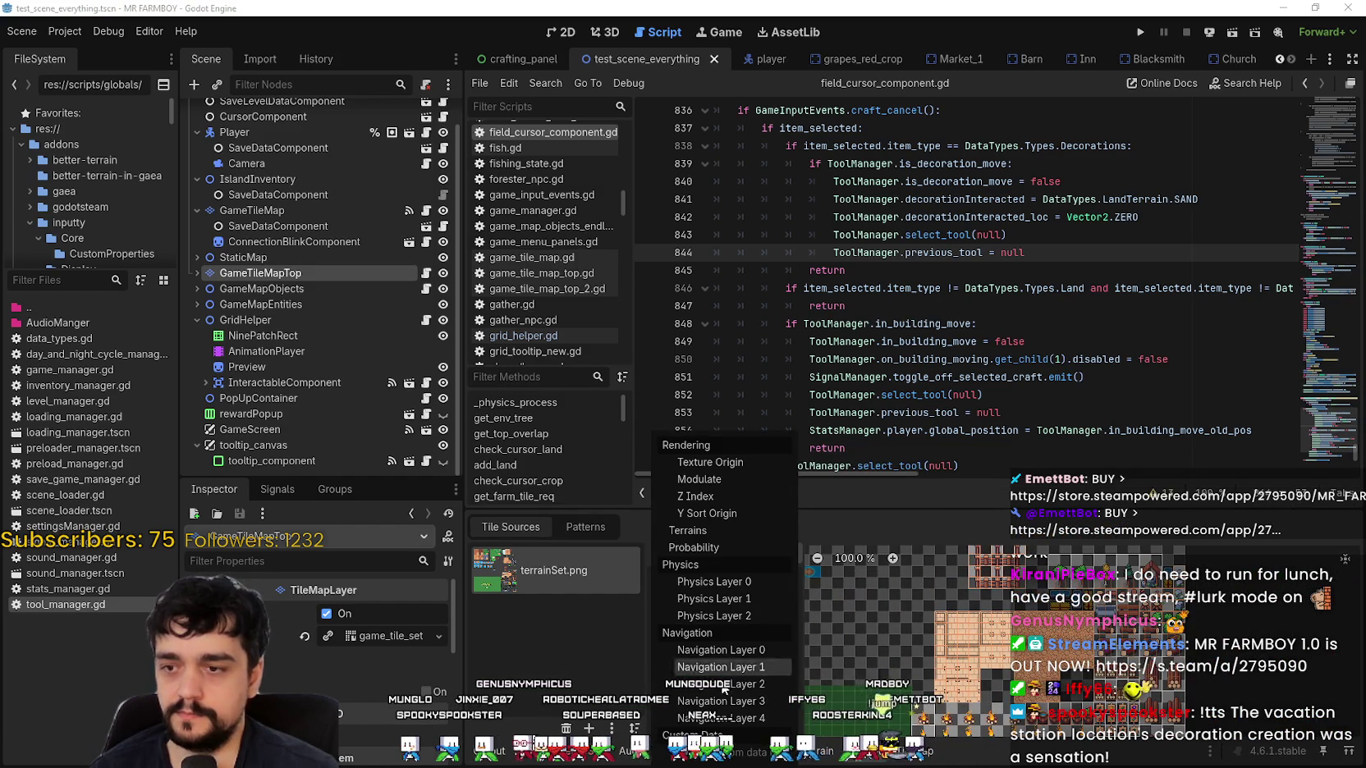
pyautogui.click(734, 600)
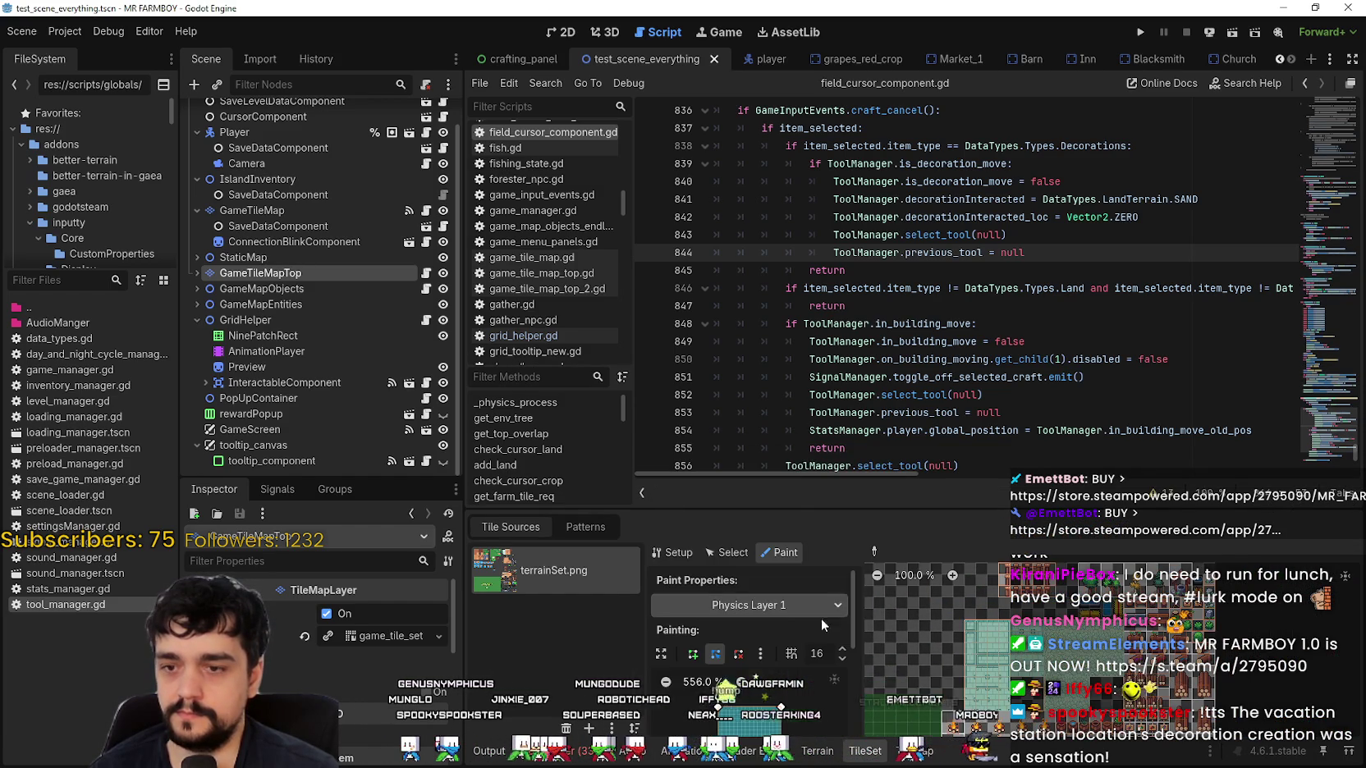
pyautogui.scroll(-5, 918, 649)
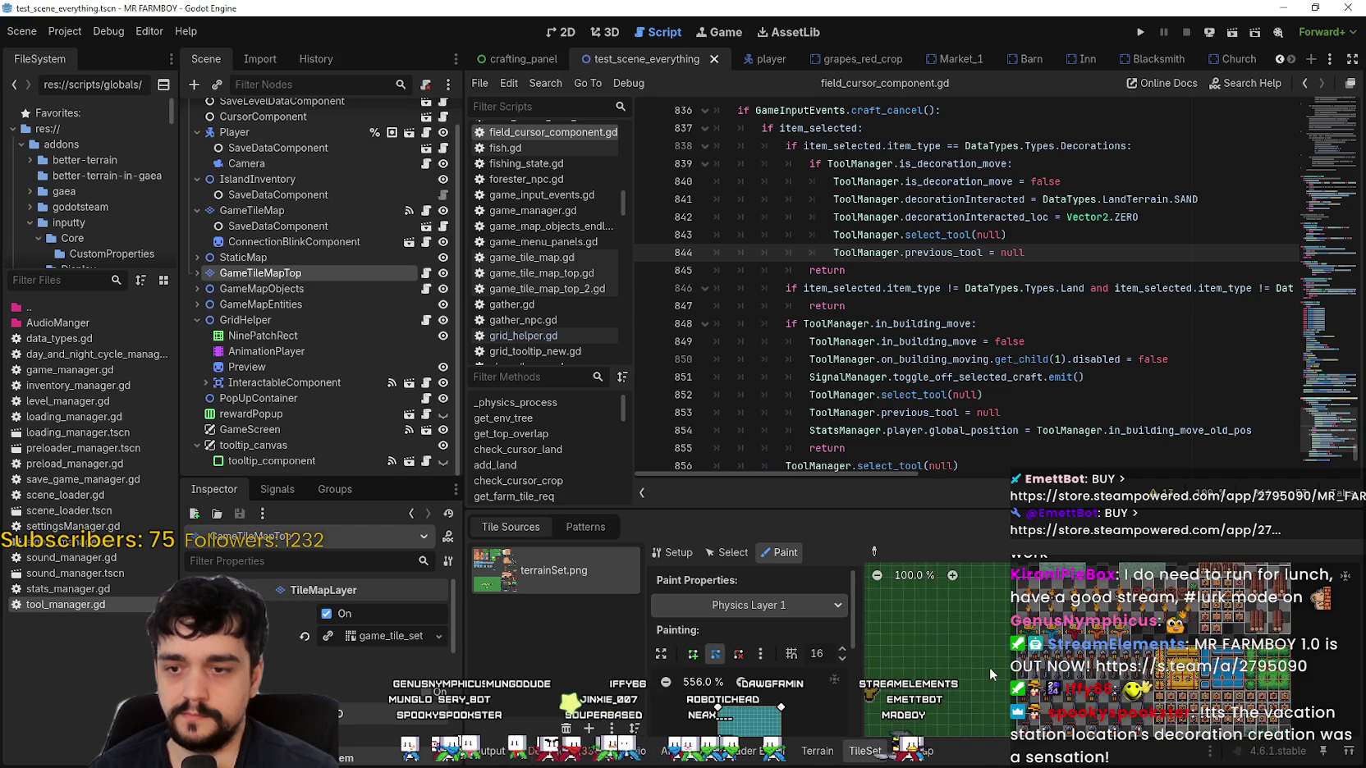
pyautogui.scroll(-3, 967, 596)
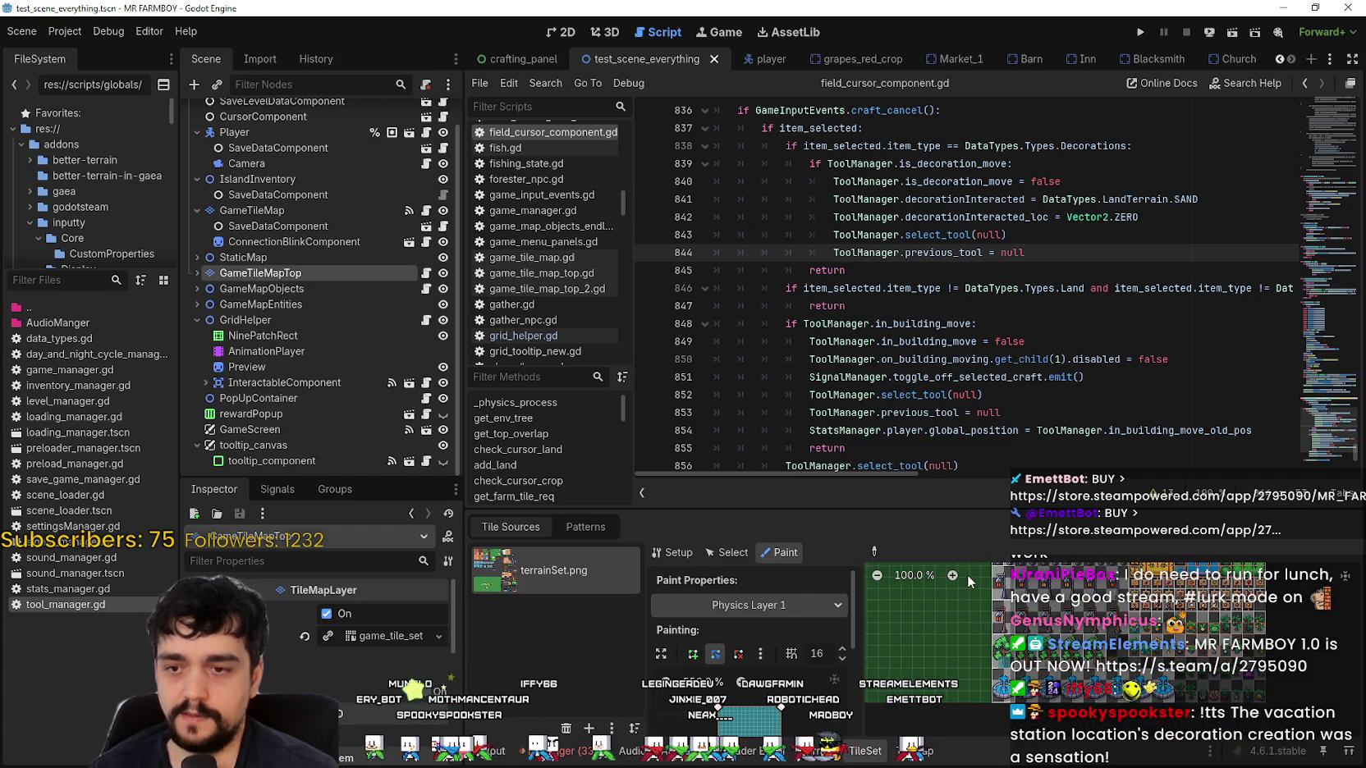
pyautogui.scroll(1, 966, 573)
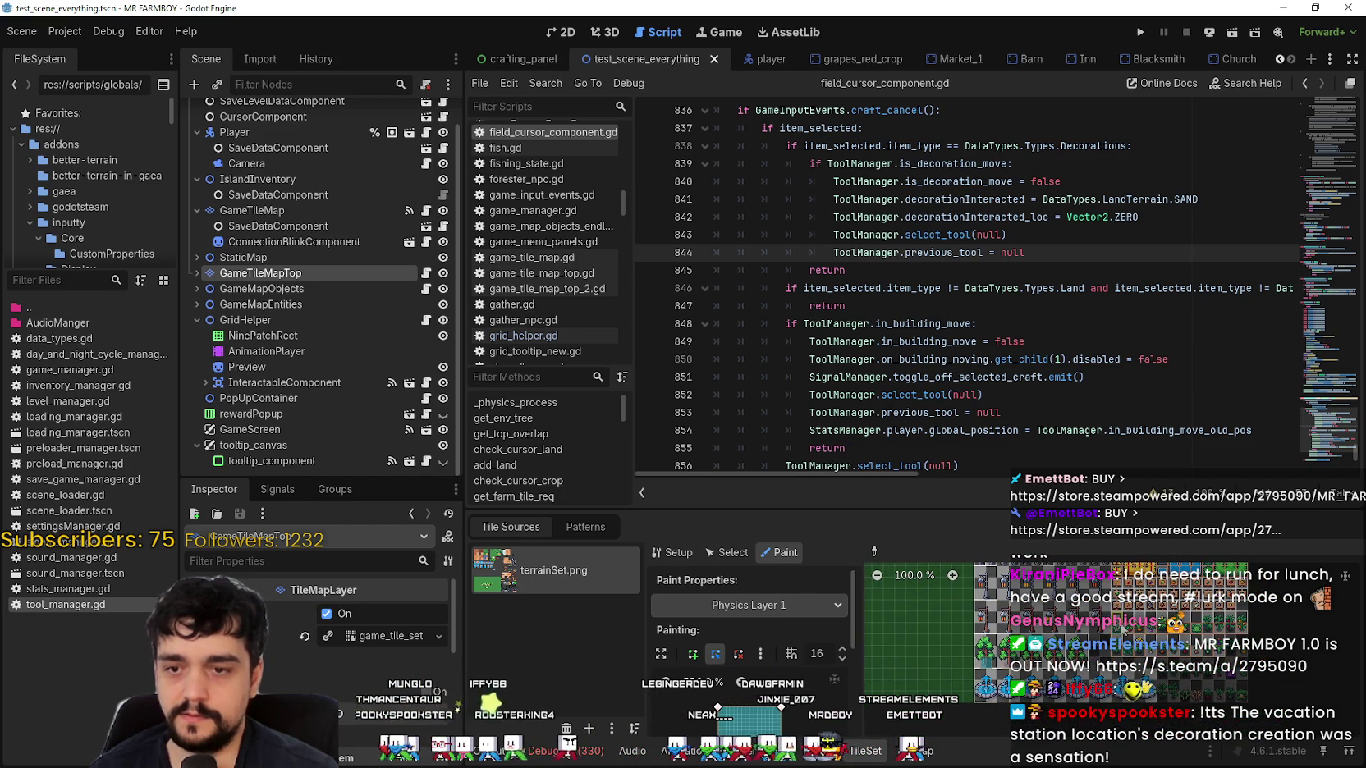
pyautogui.scroll(1, 1161, 611)
pyautogui.moveTo(1072, 507); pyautogui.dragTo(1057, 236)
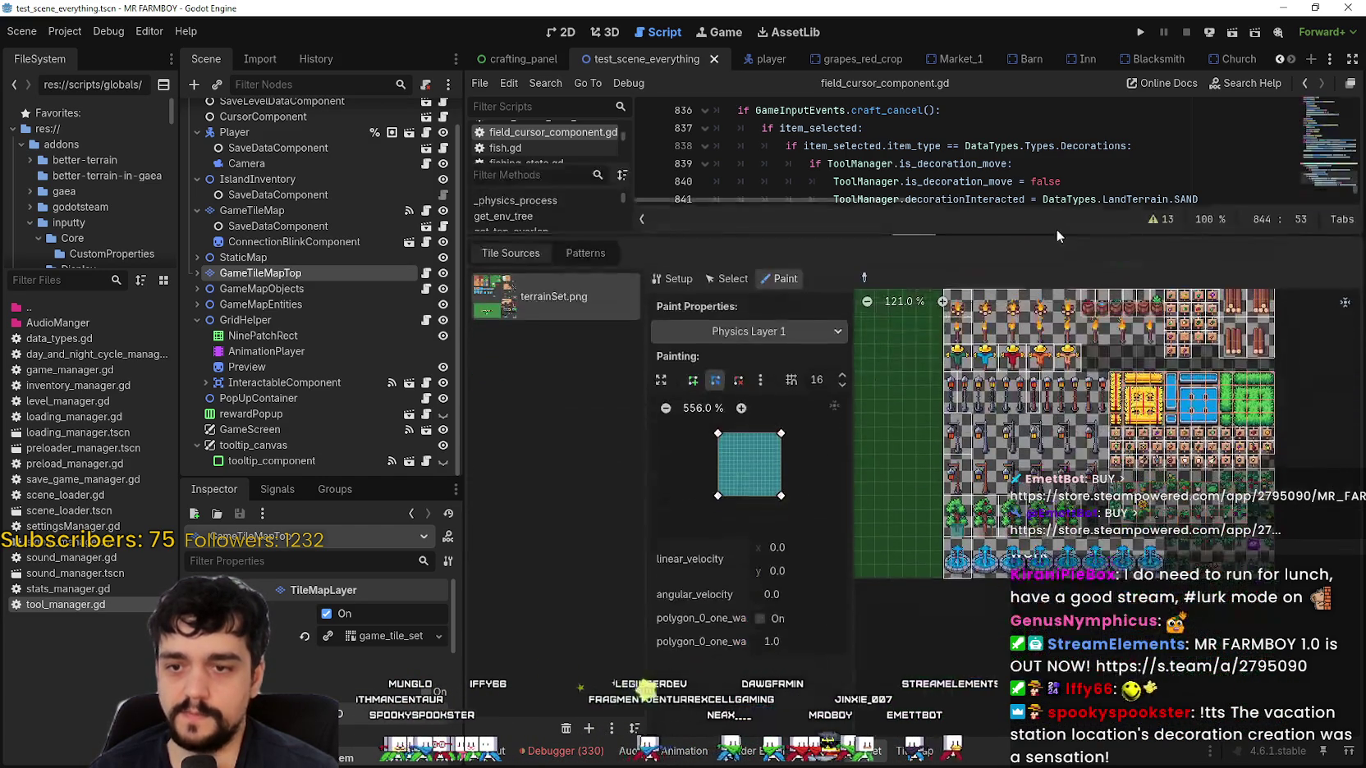
pyautogui.scroll(6, 1184, 513)
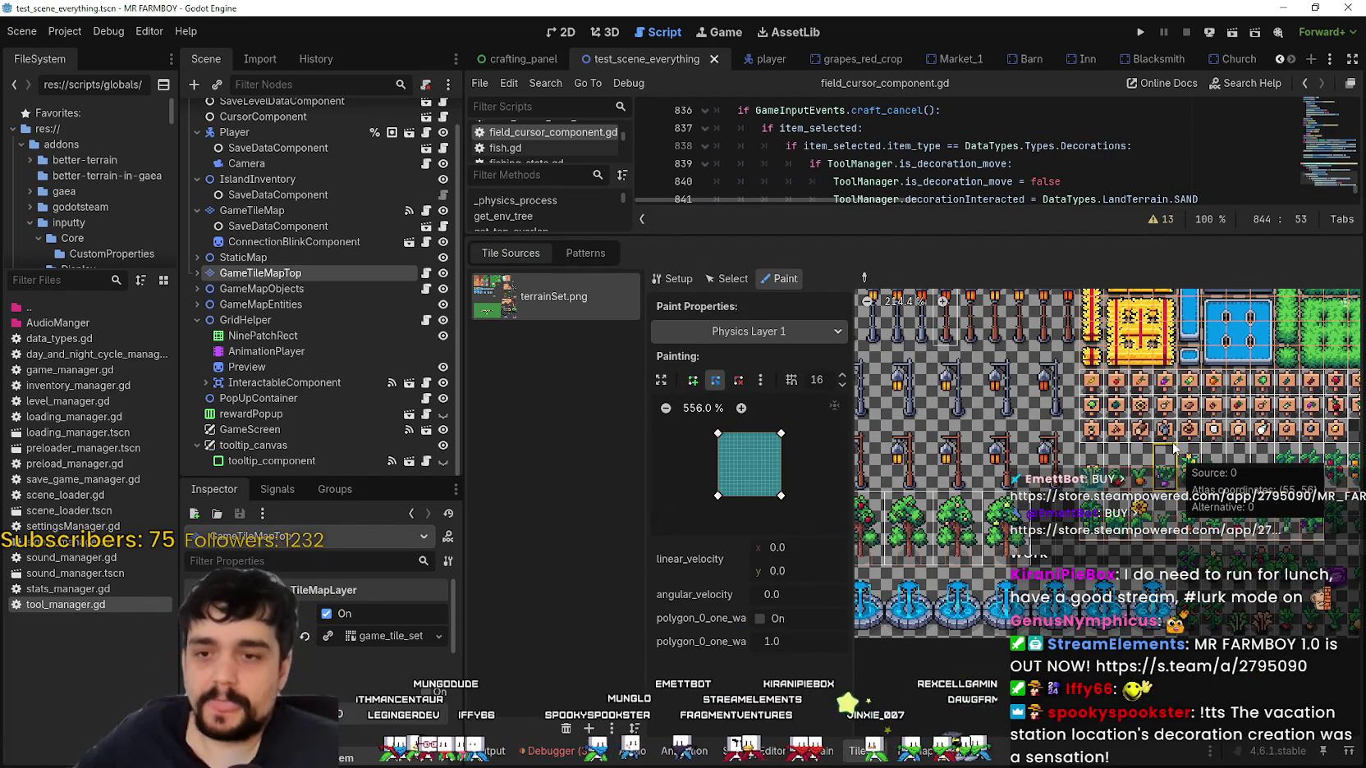
pyautogui.scroll(1, 1133, 482)
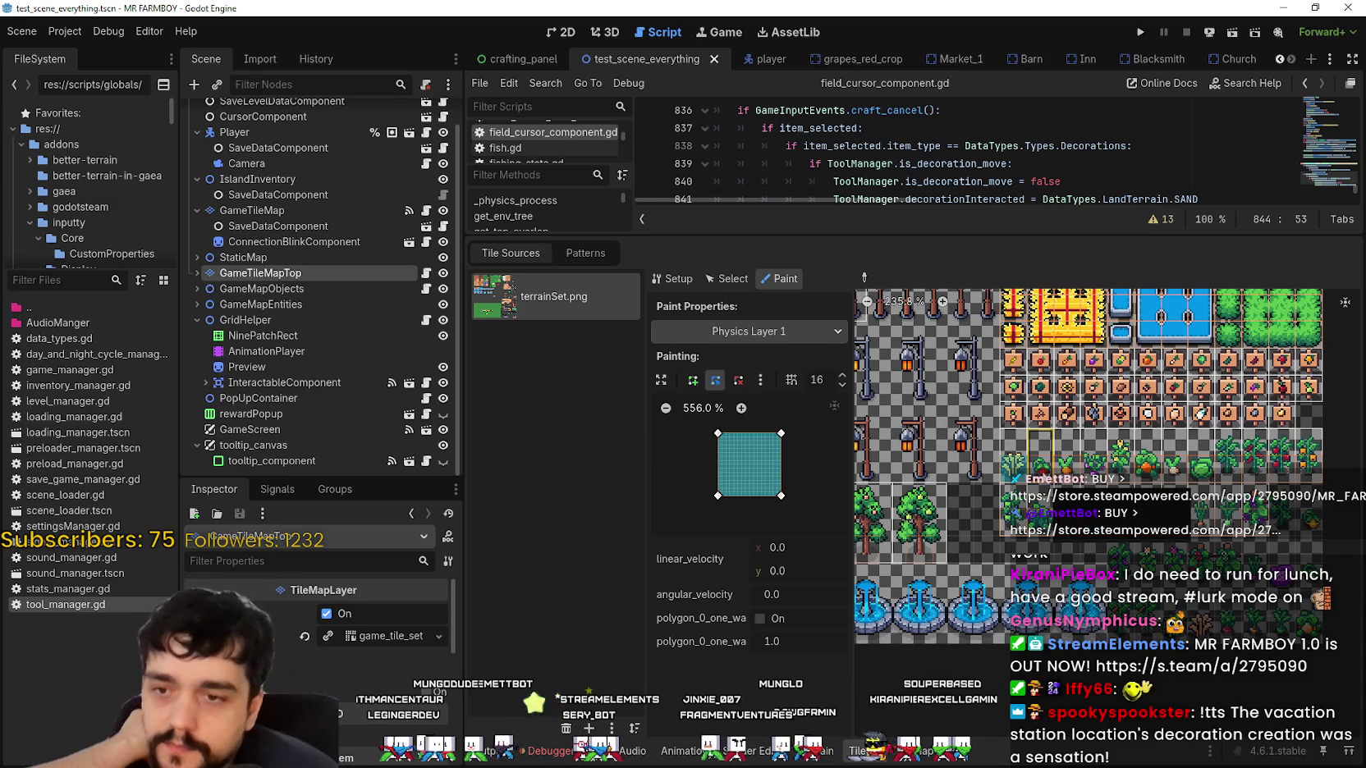
# Paint Physics Layer 1 collision onto the plant, sprout and bush tiles.
pyautogui.click(1041, 472)
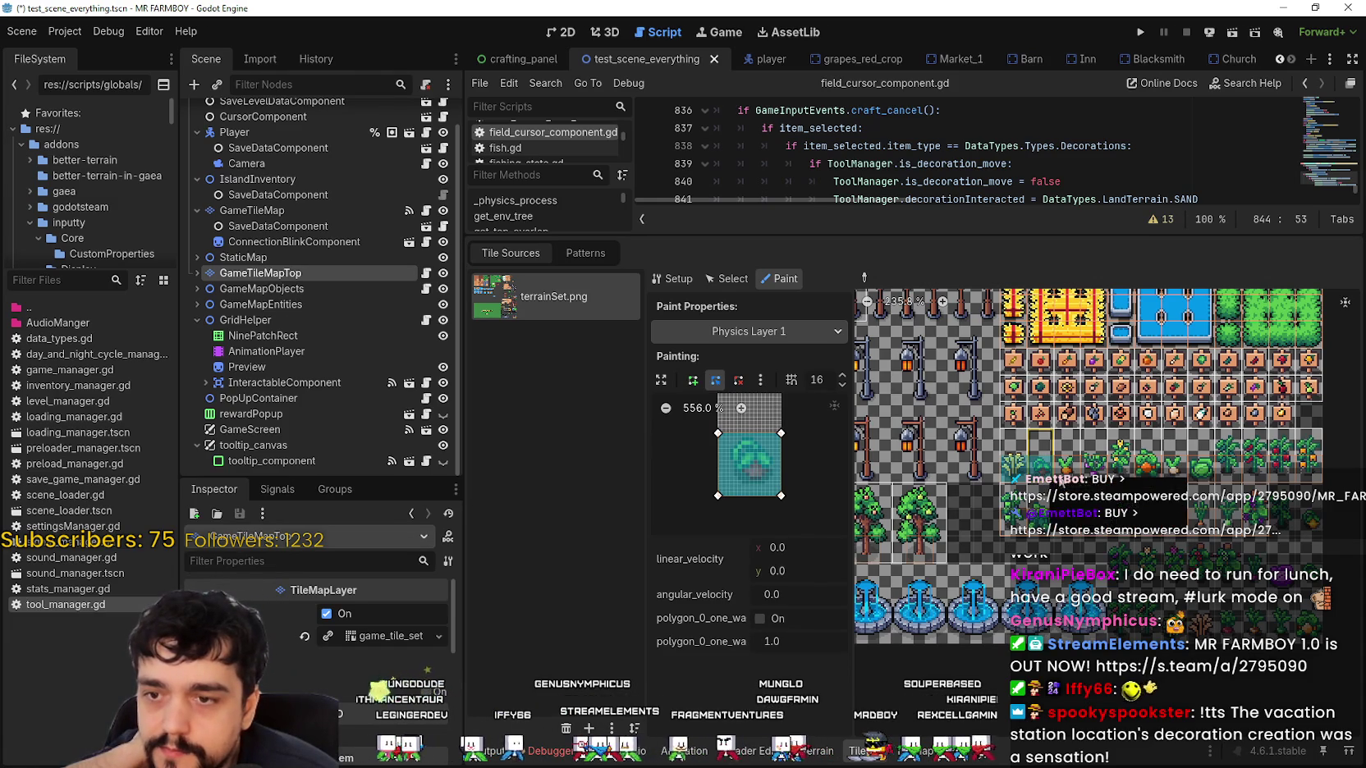
pyautogui.click(1015, 467)
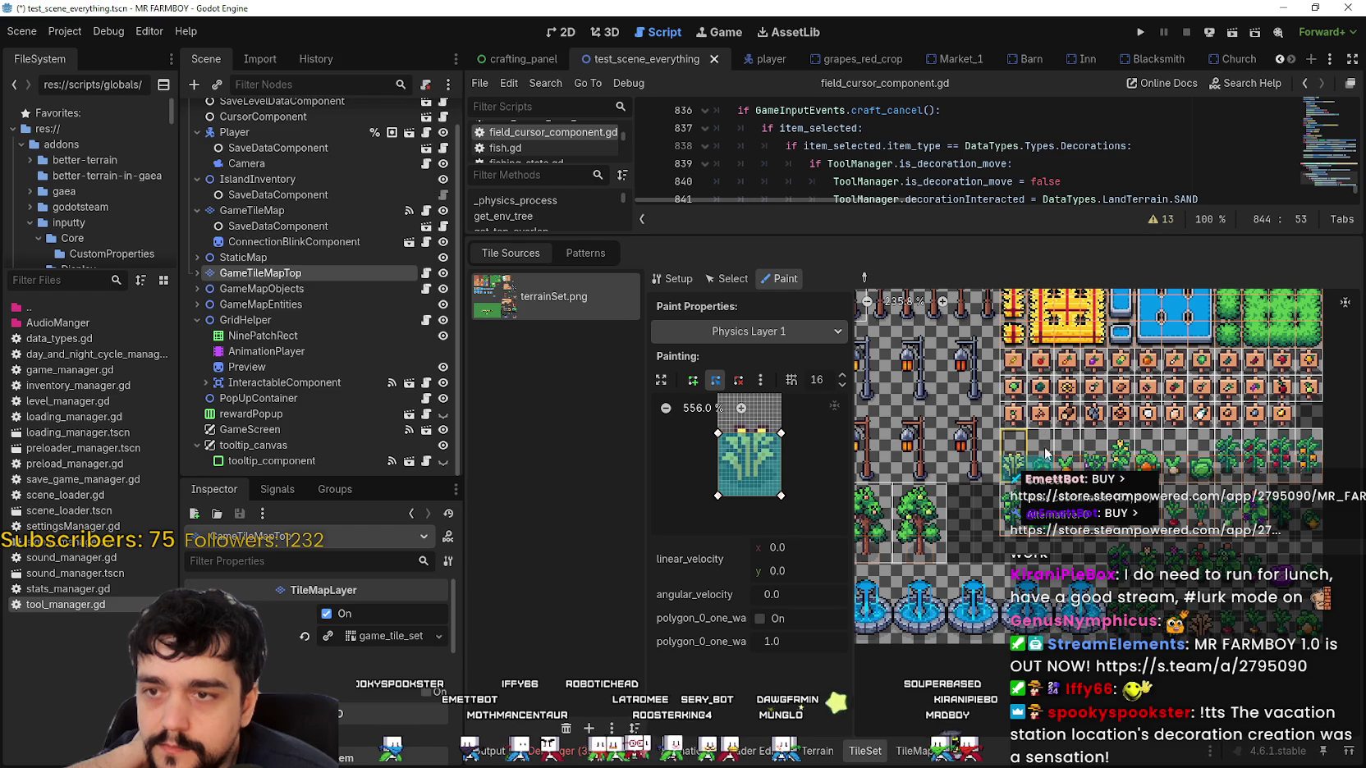
pyautogui.click(1067, 465)
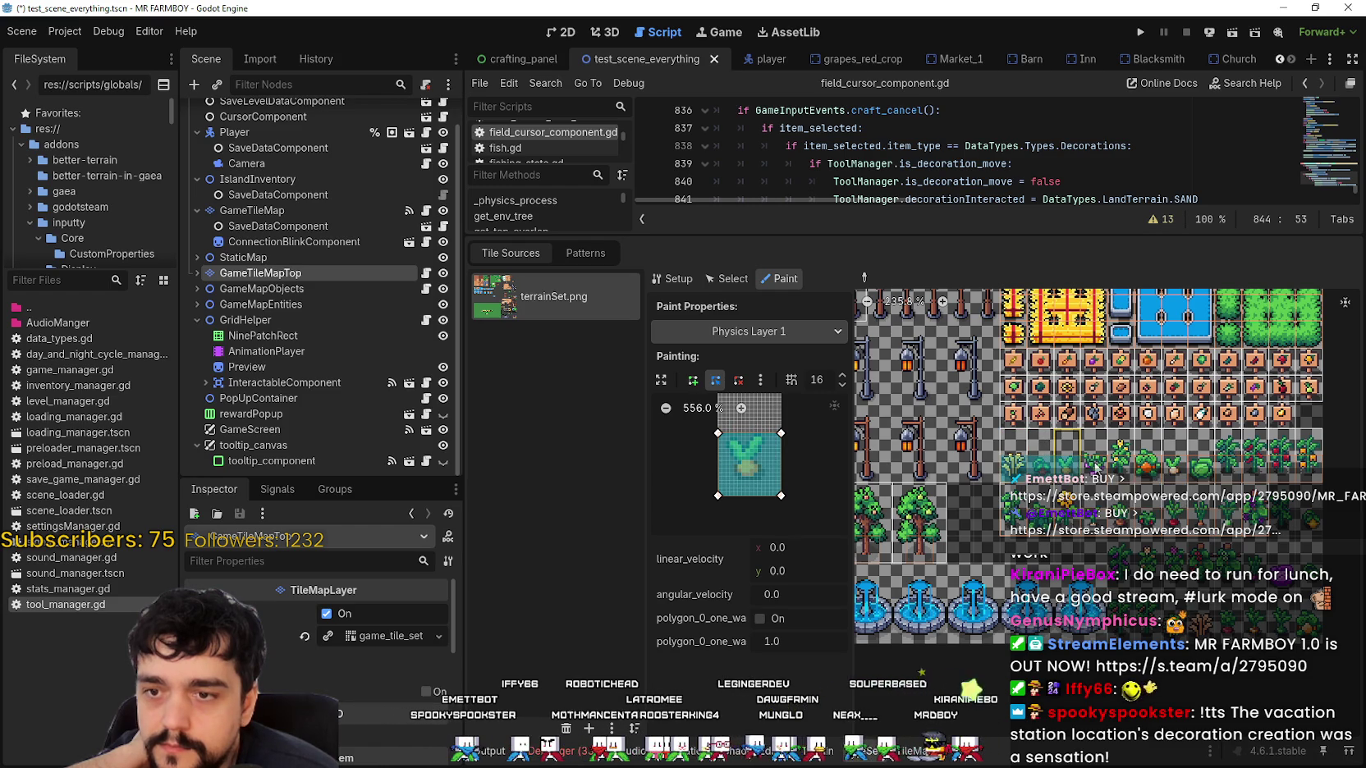
pyautogui.click(1122, 463)
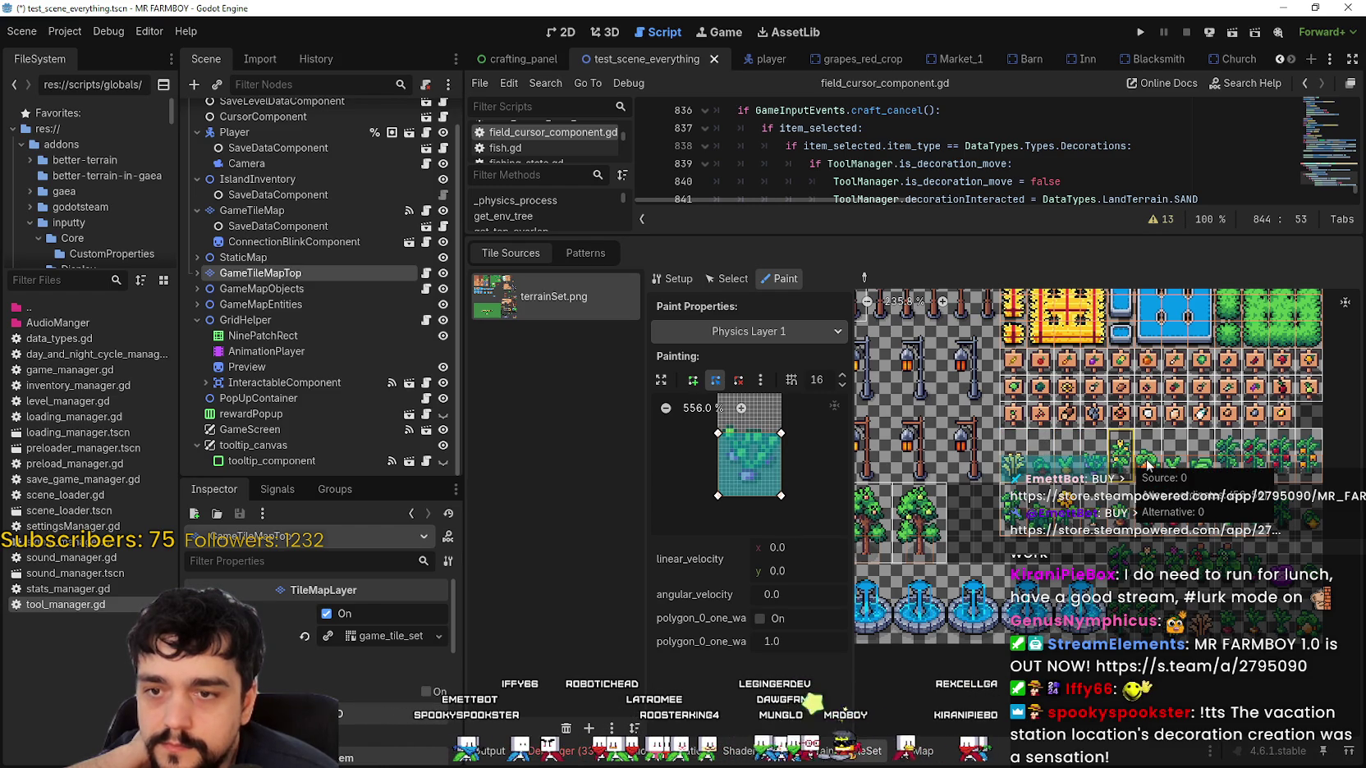
pyautogui.click(1174, 464)
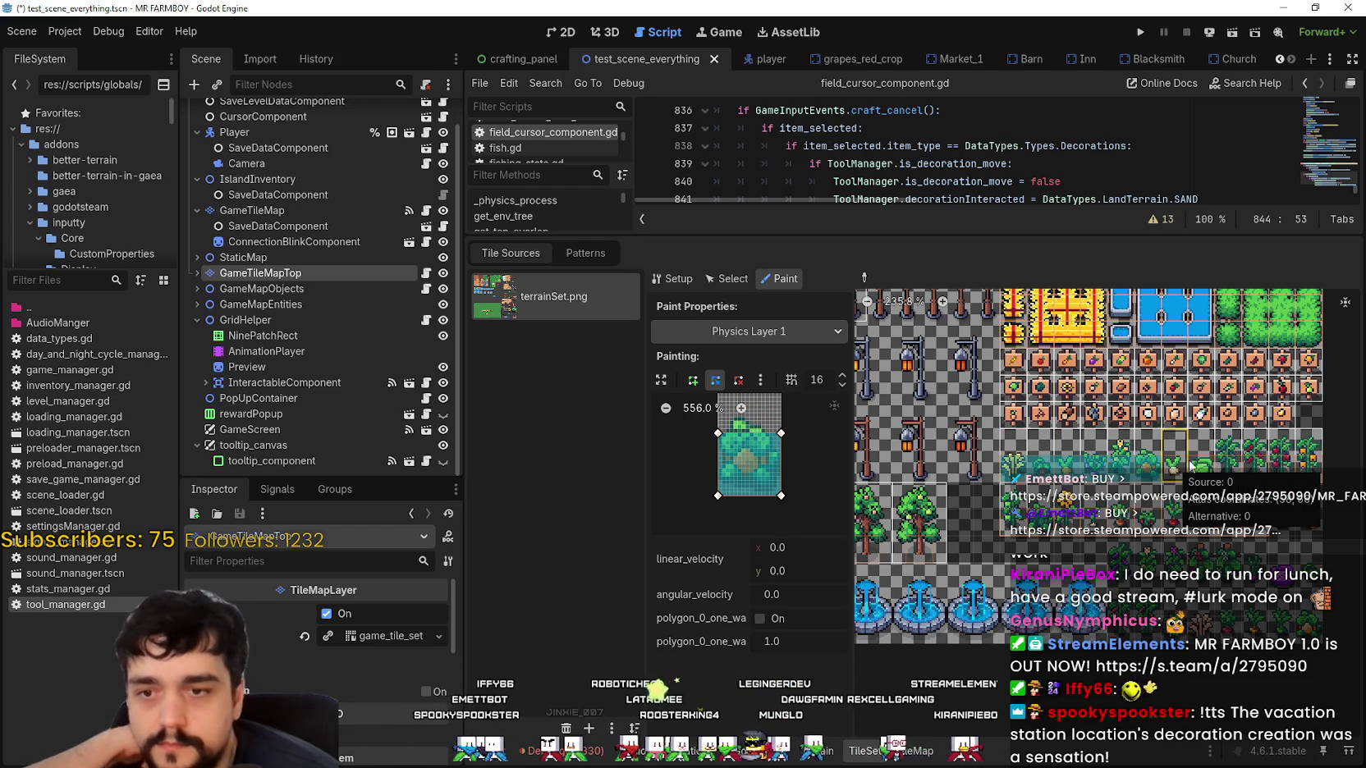
pyautogui.click(1199, 466)
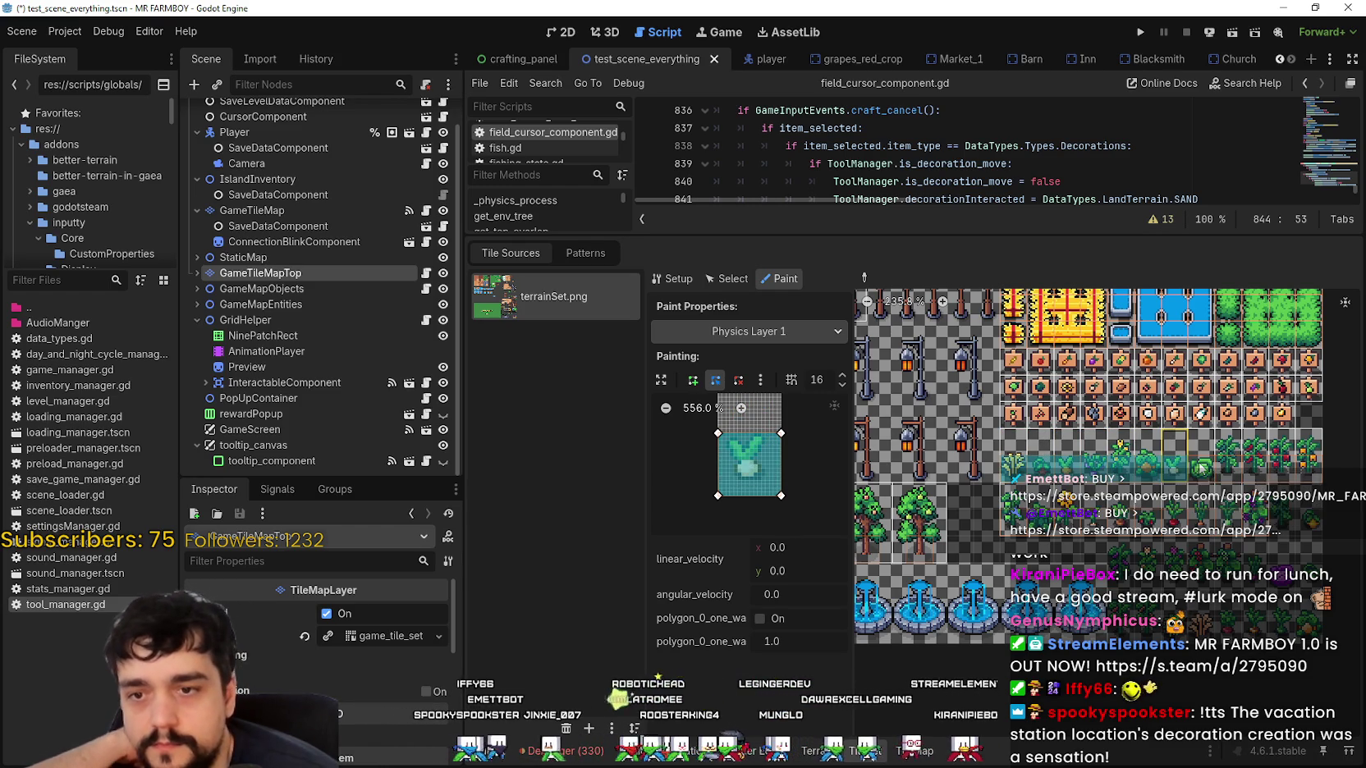
pyautogui.click(1309, 470)
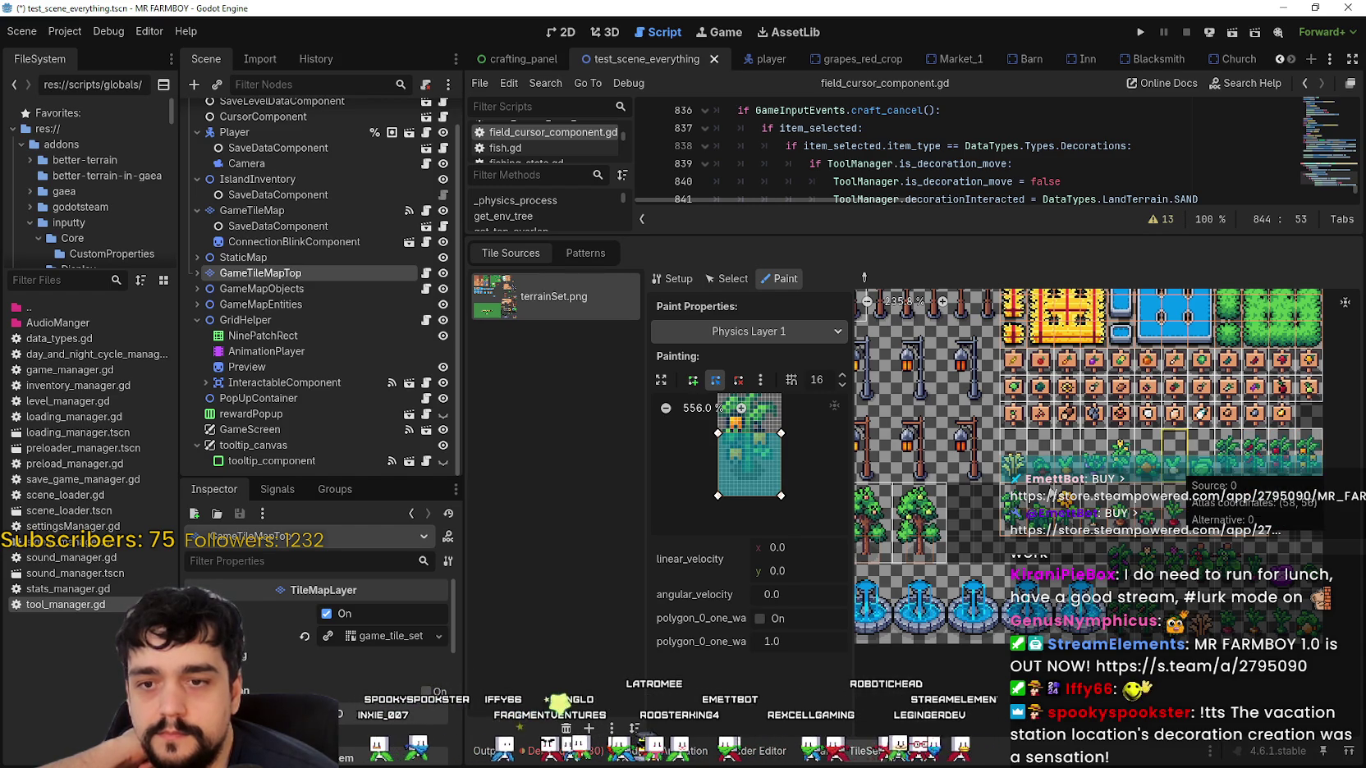
pyautogui.hscroll(2, 967, 507)
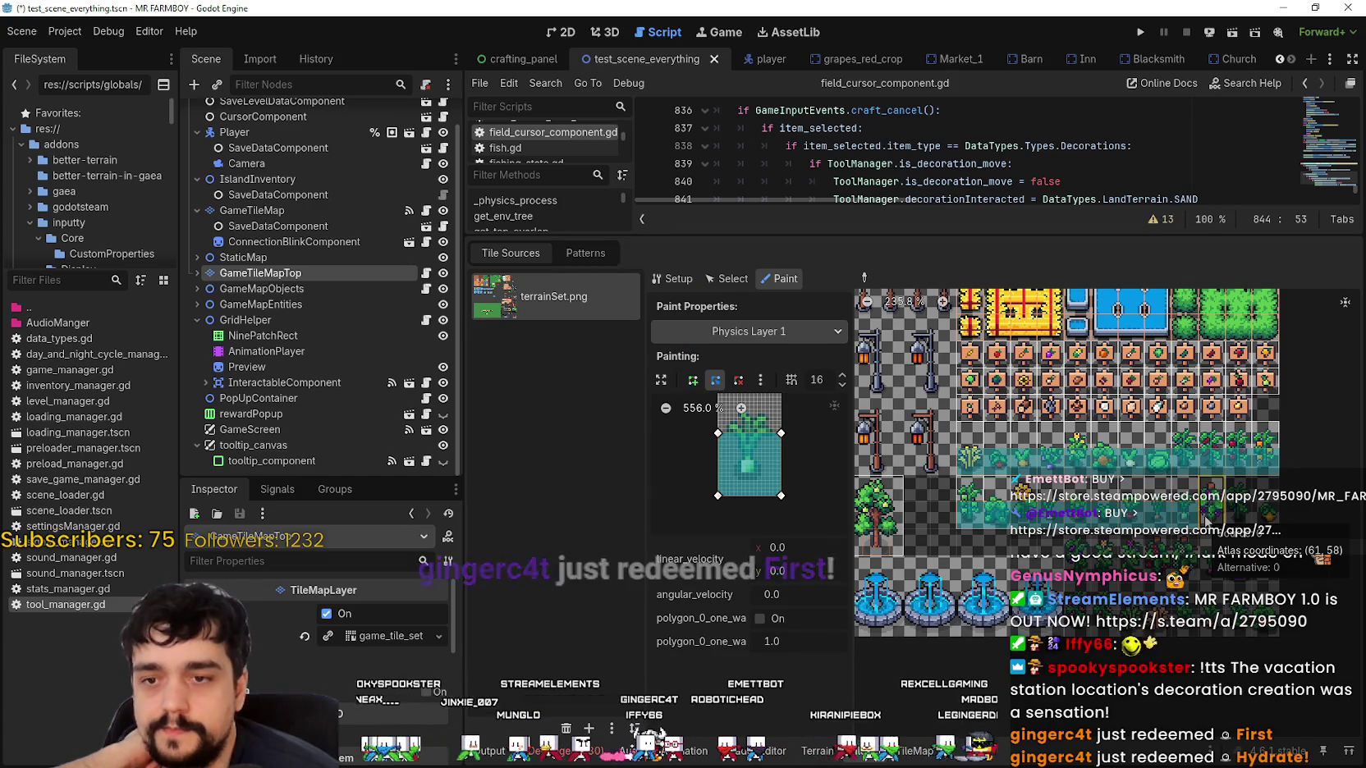
# Paint collision onto the teal tile and the lower row of square decoration tiles.
pyautogui.click(1200, 521)
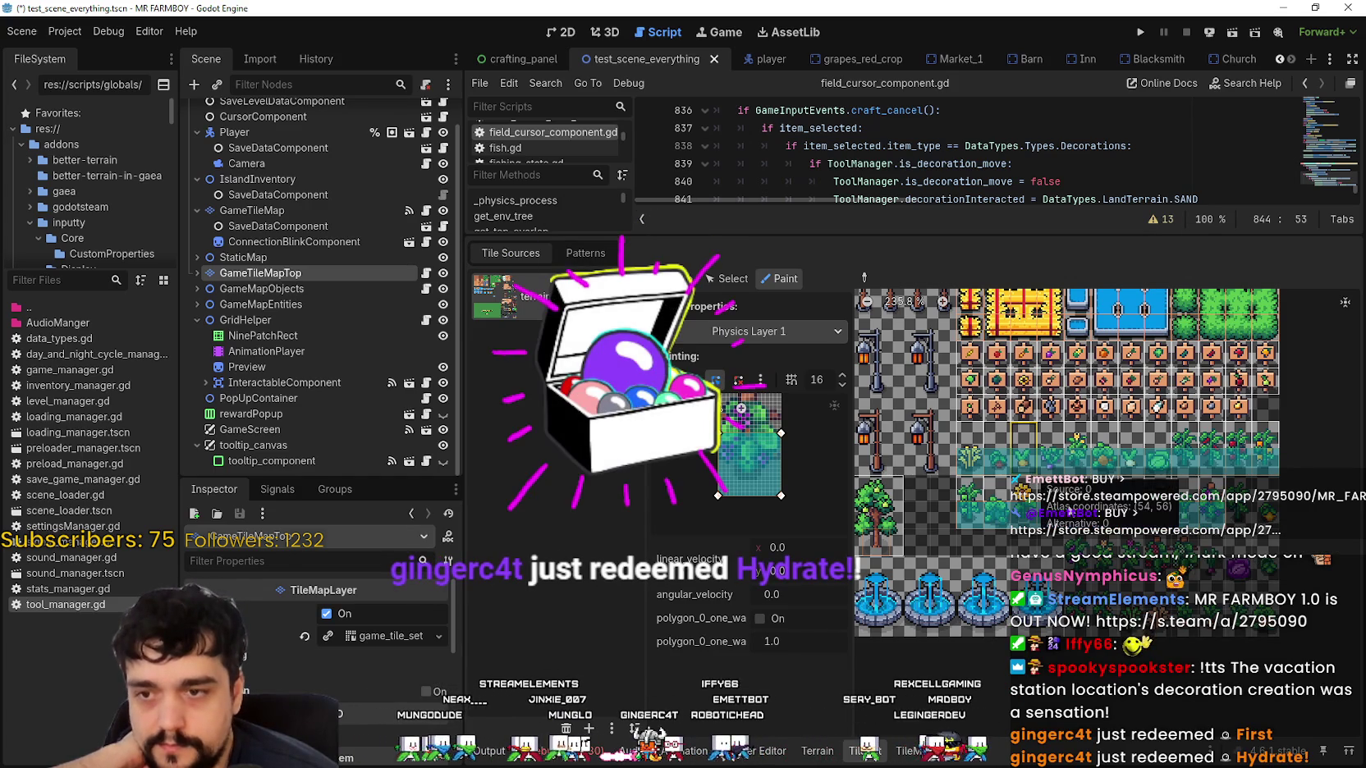
pyautogui.scroll(2, 1043, 543)
pyautogui.scroll(1, 1026, 525)
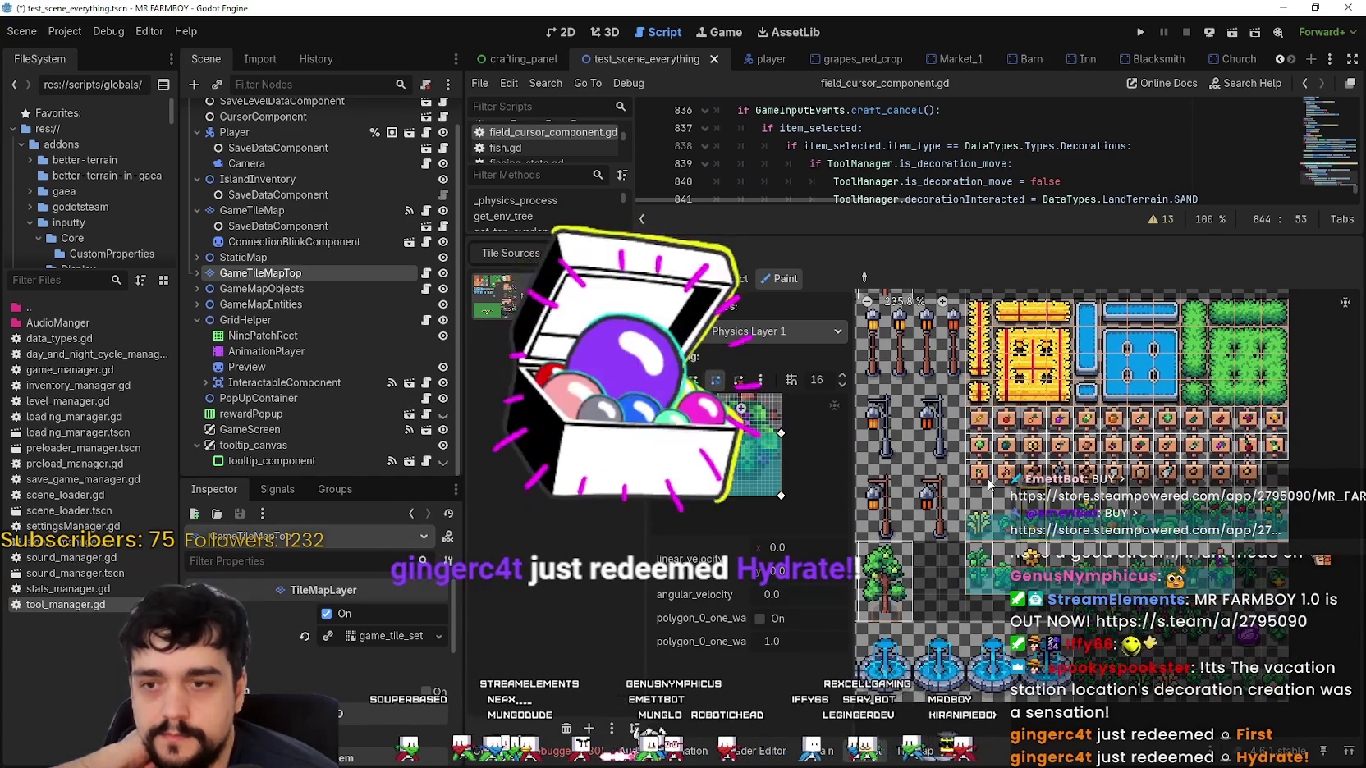
pyautogui.click(984, 479)
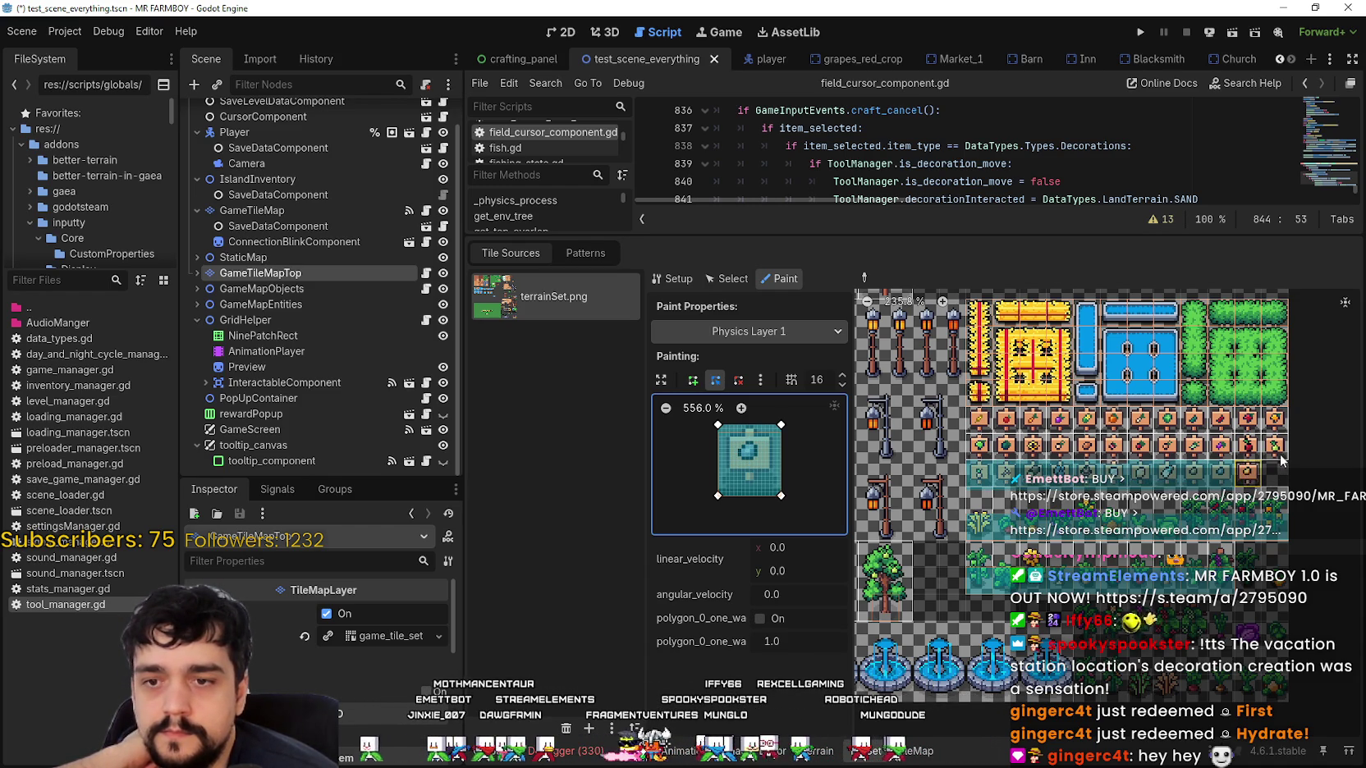
pyautogui.click(1254, 450)
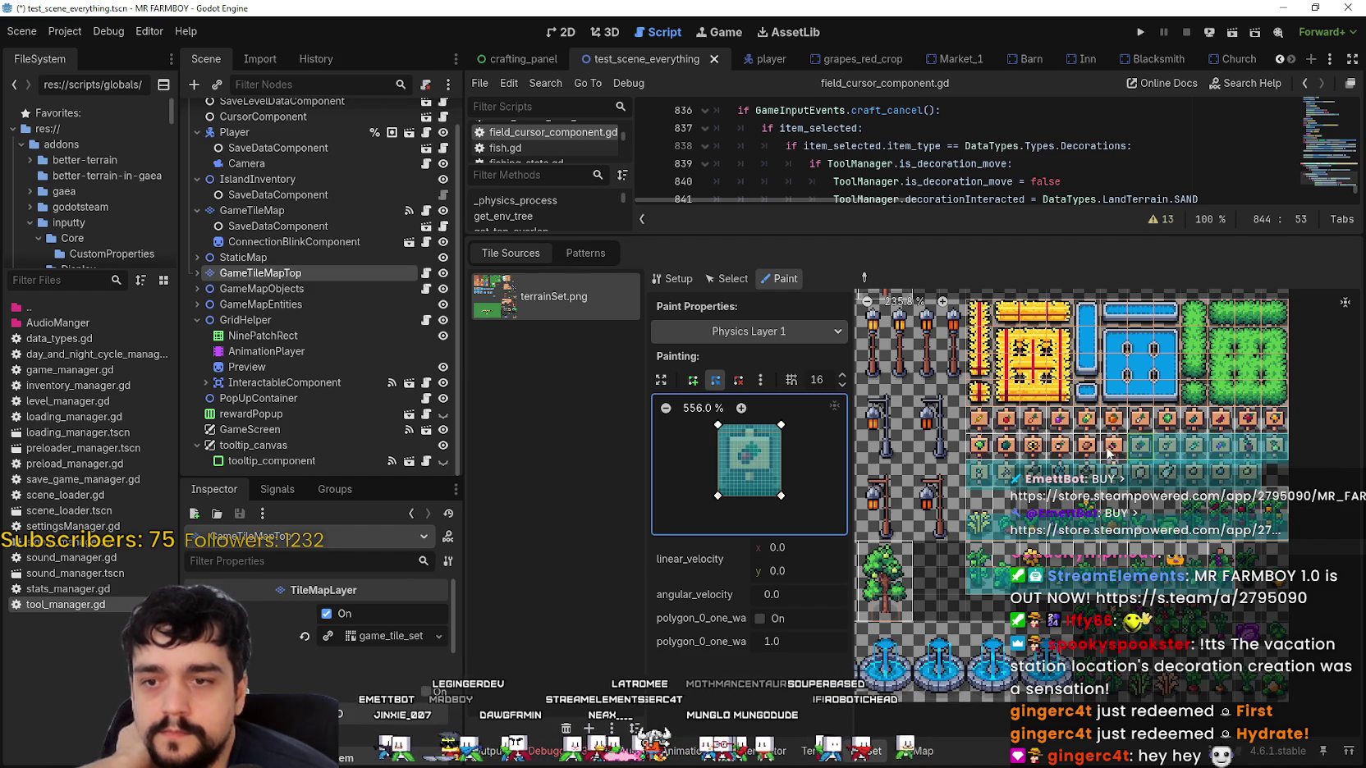
pyautogui.click(1087, 447)
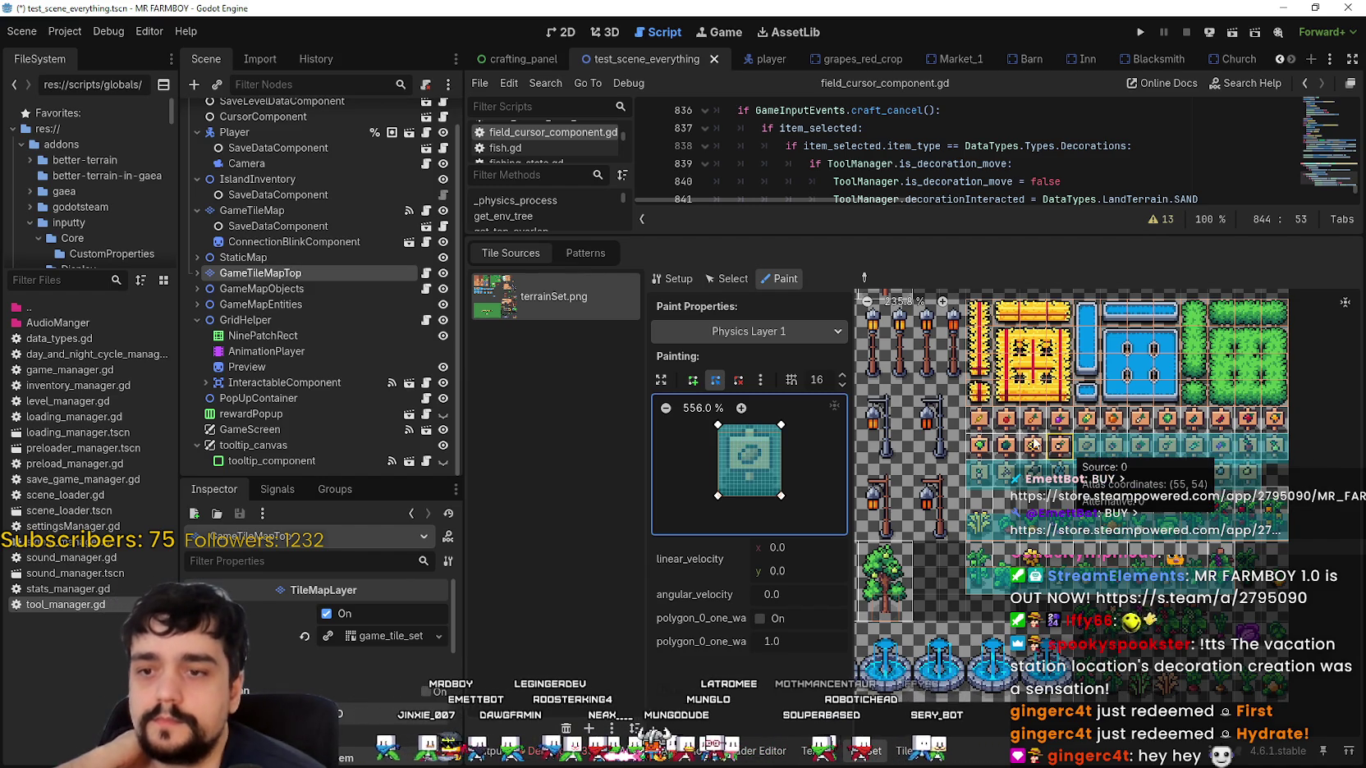
pyautogui.click(1016, 450)
pyautogui.click(995, 456)
pyautogui.click(982, 450)
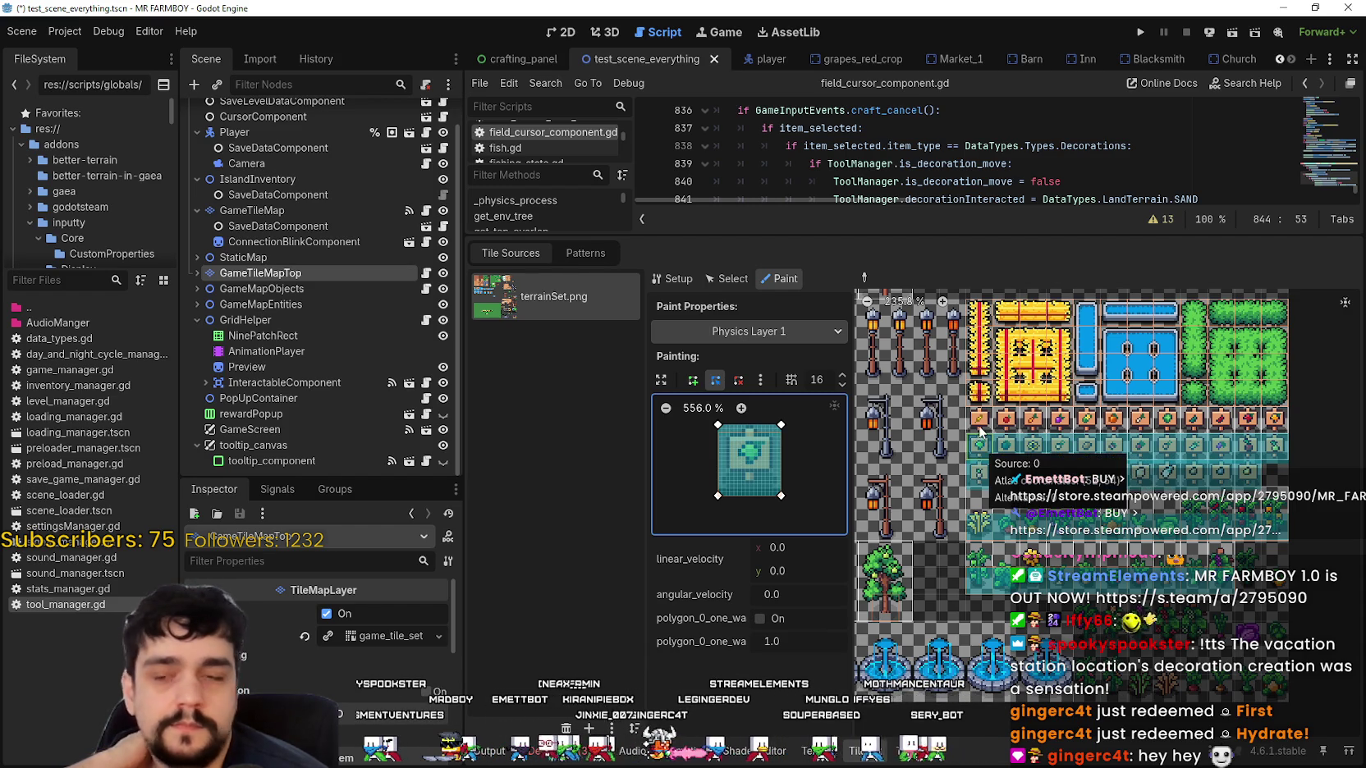
# Paint collision onto the square decoration tiles in the upper row.
pyautogui.click(1005, 425)
pyautogui.click(1035, 424)
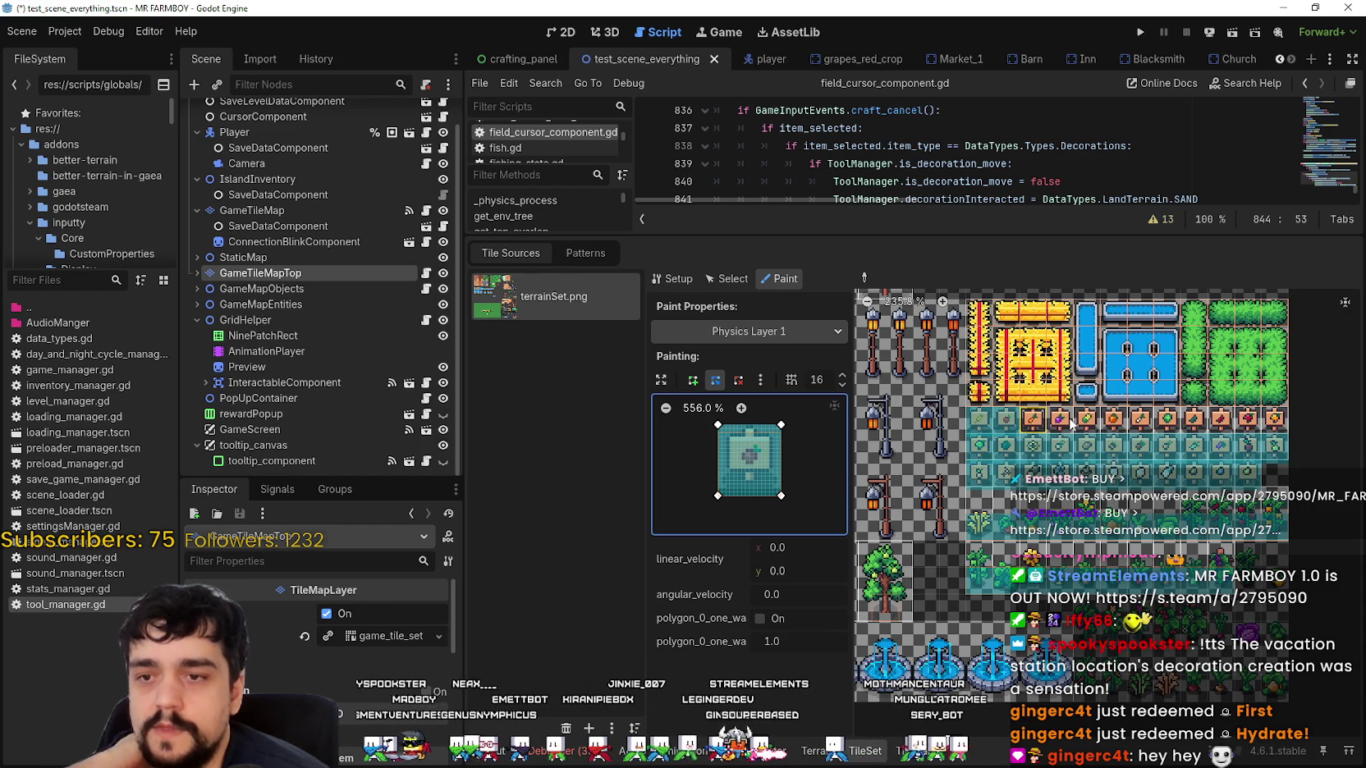
pyautogui.click(1112, 427)
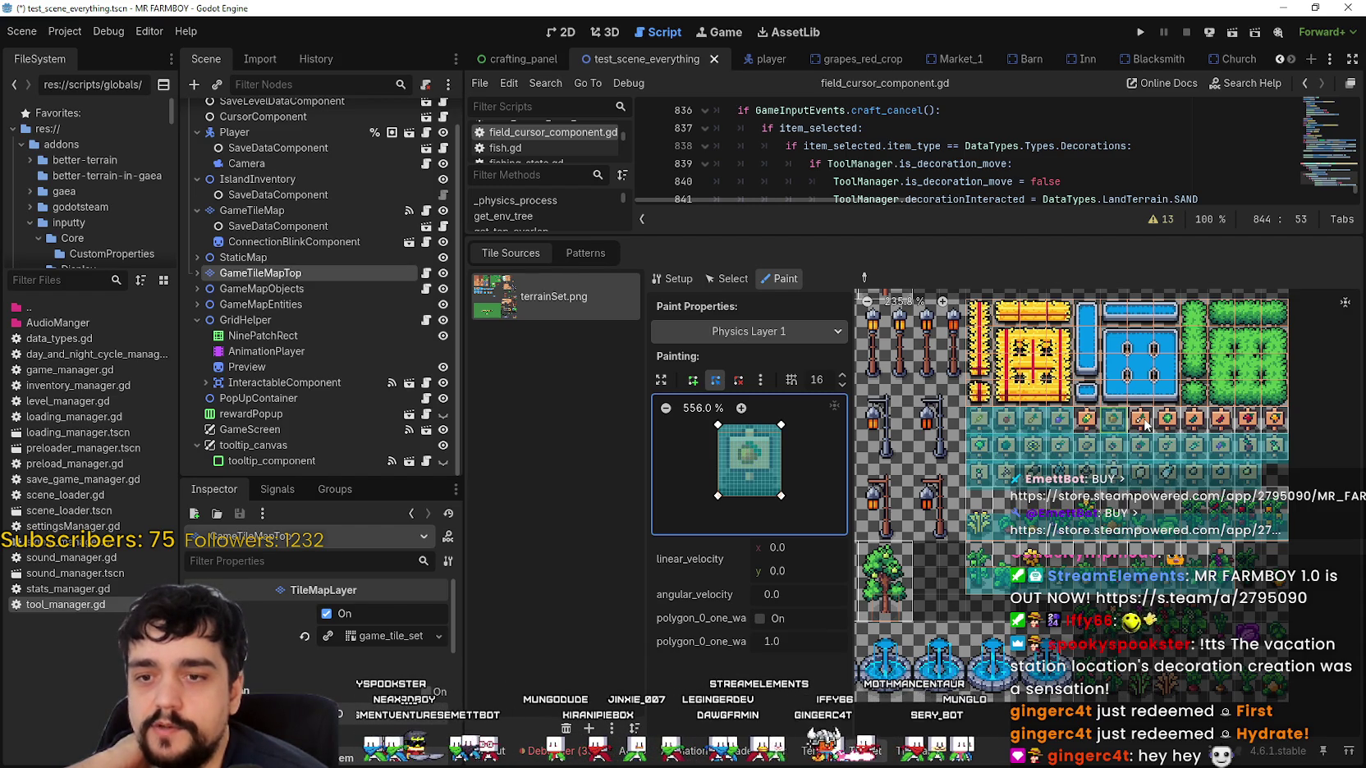
pyautogui.click(1194, 418)
pyautogui.click(1254, 420)
pyautogui.scroll(1, 1207, 428)
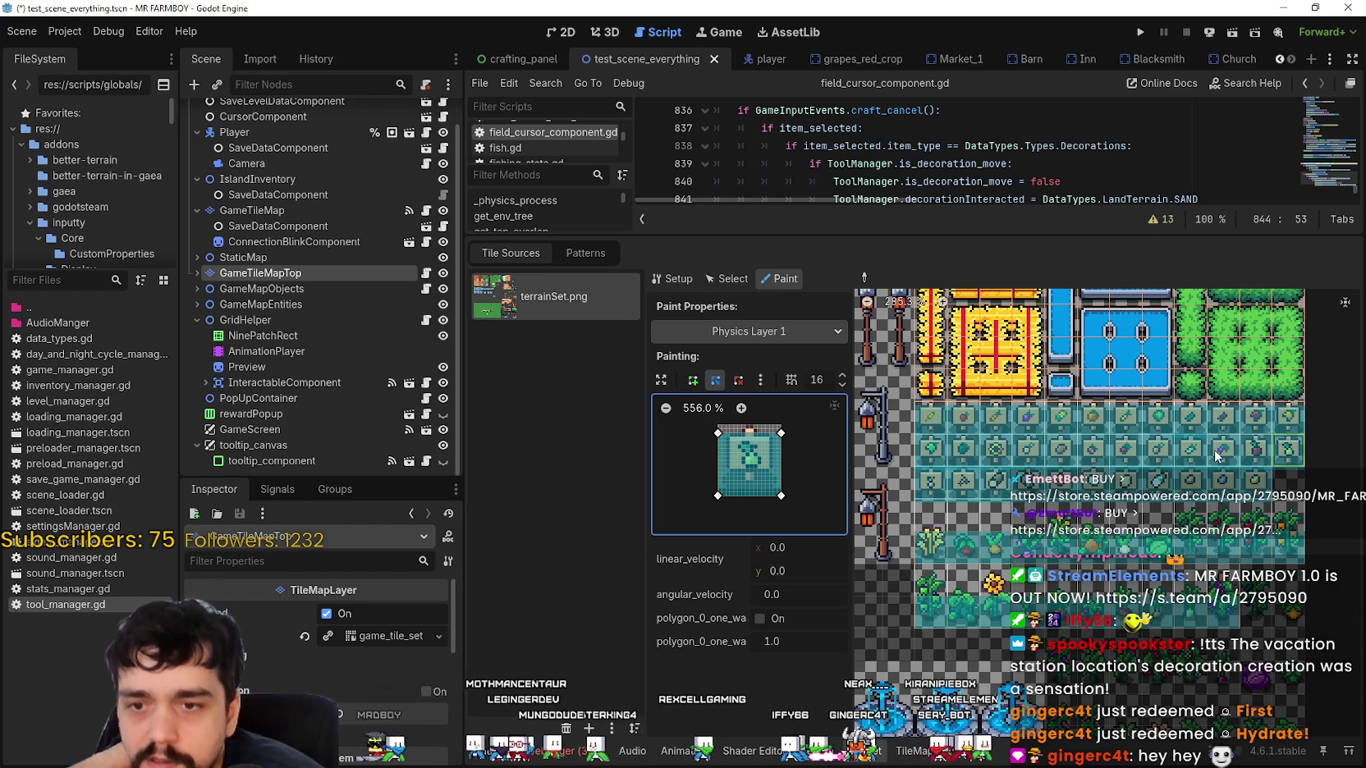
pyautogui.scroll(3, 1192, 473)
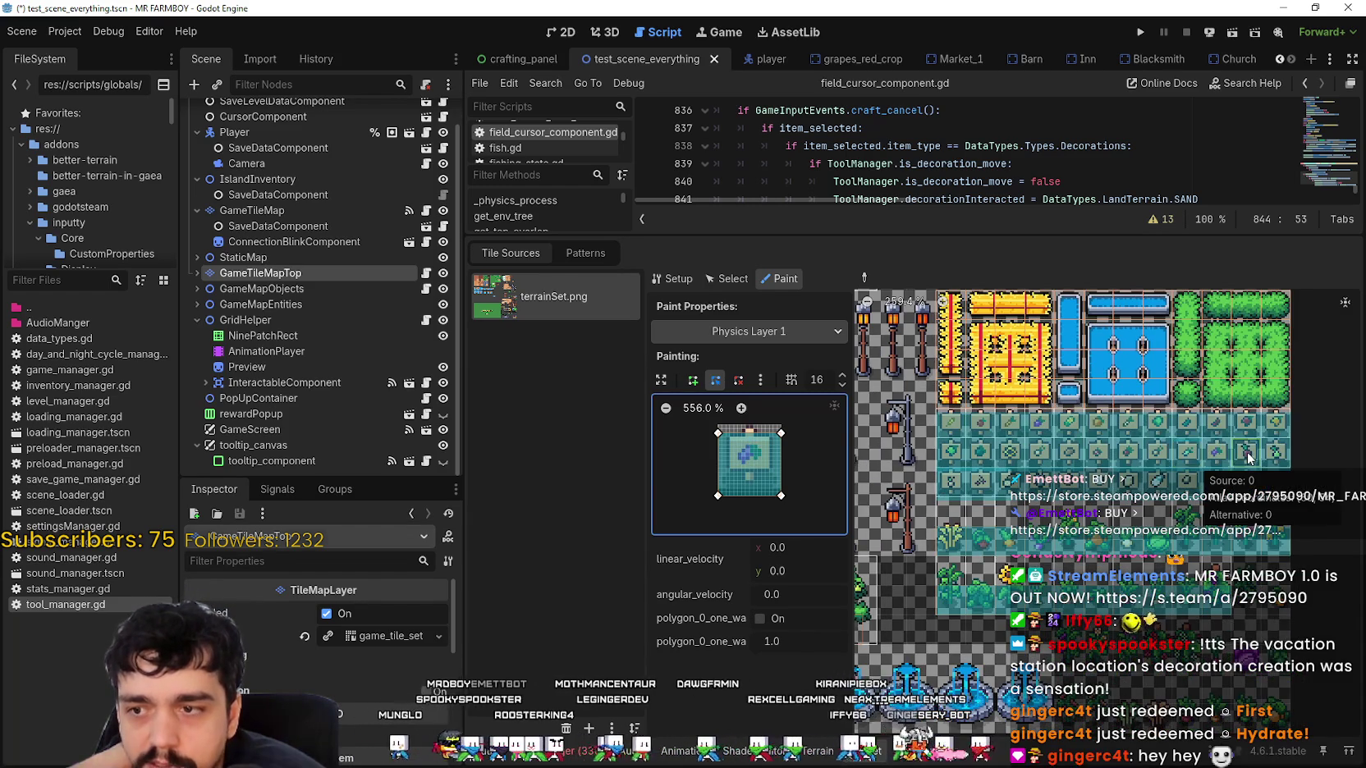
pyautogui.scroll(4, 1256, 453)
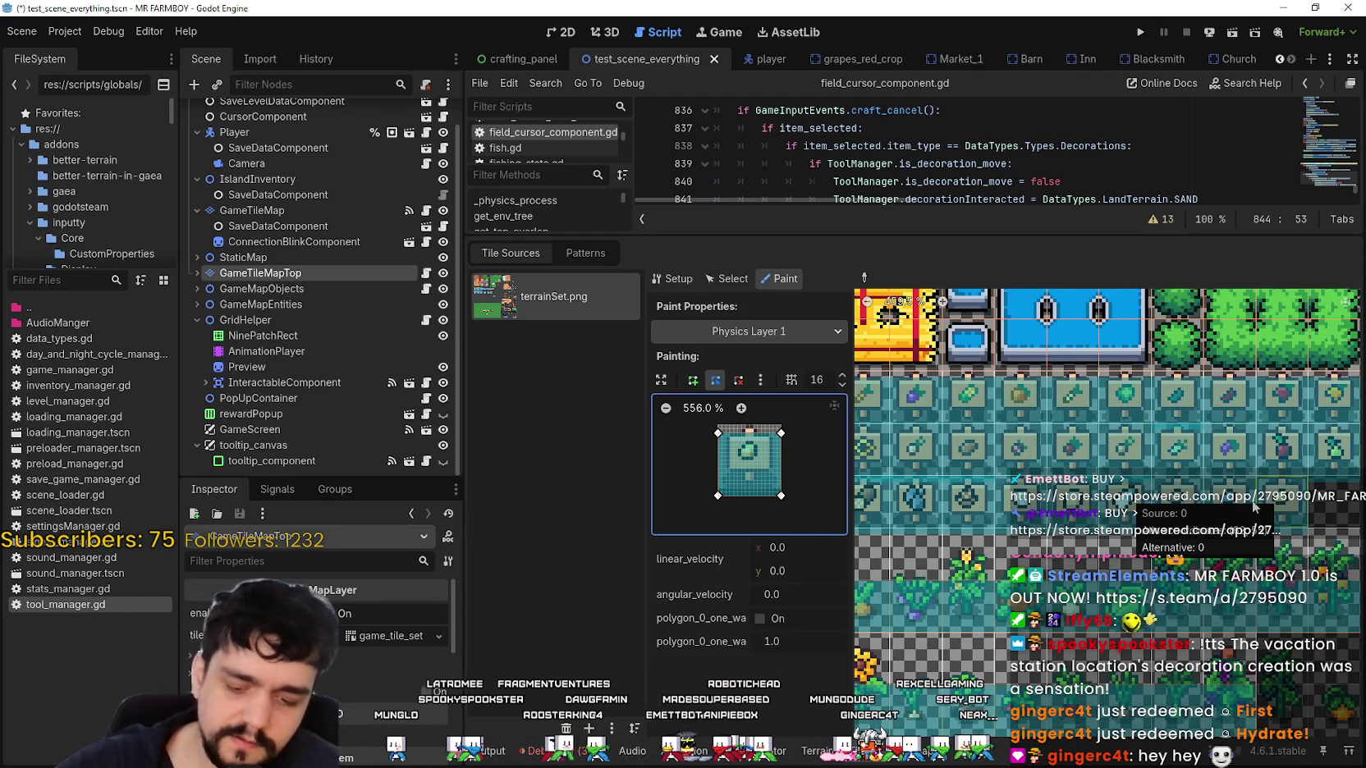
# Save the scene and paint the Physics Layer 1 collision polygon onto a decoration tile.
pyautogui.hotkey('ctrl', 's')
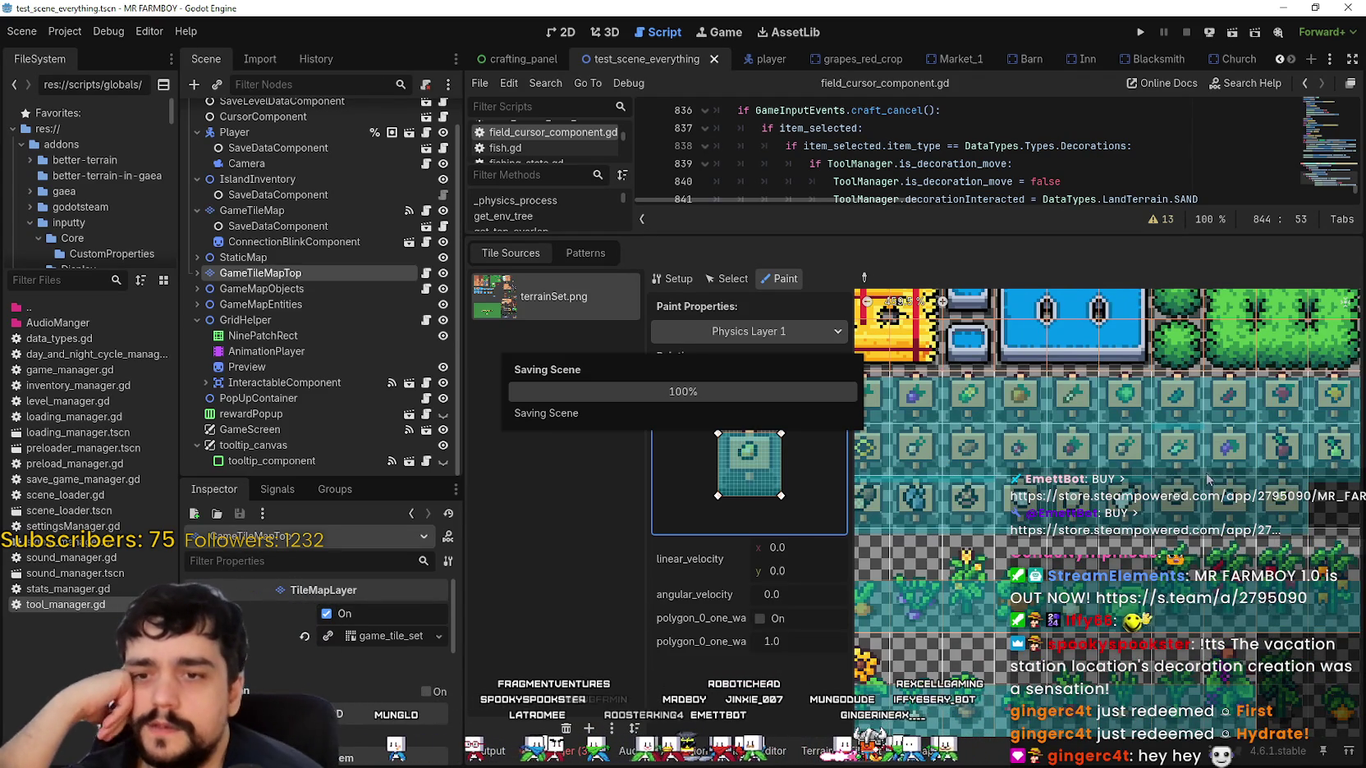
pyautogui.click(1084, 489)
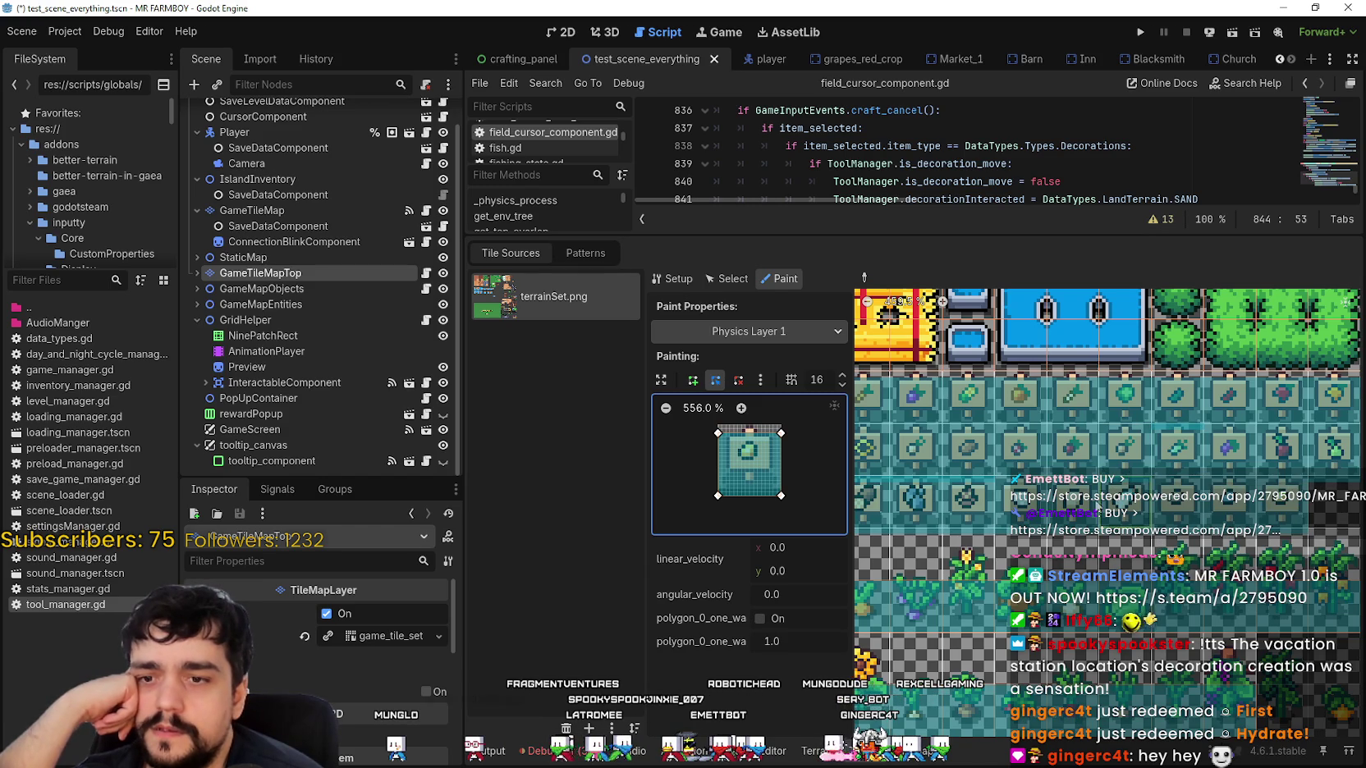
pyautogui.click(282, 257)
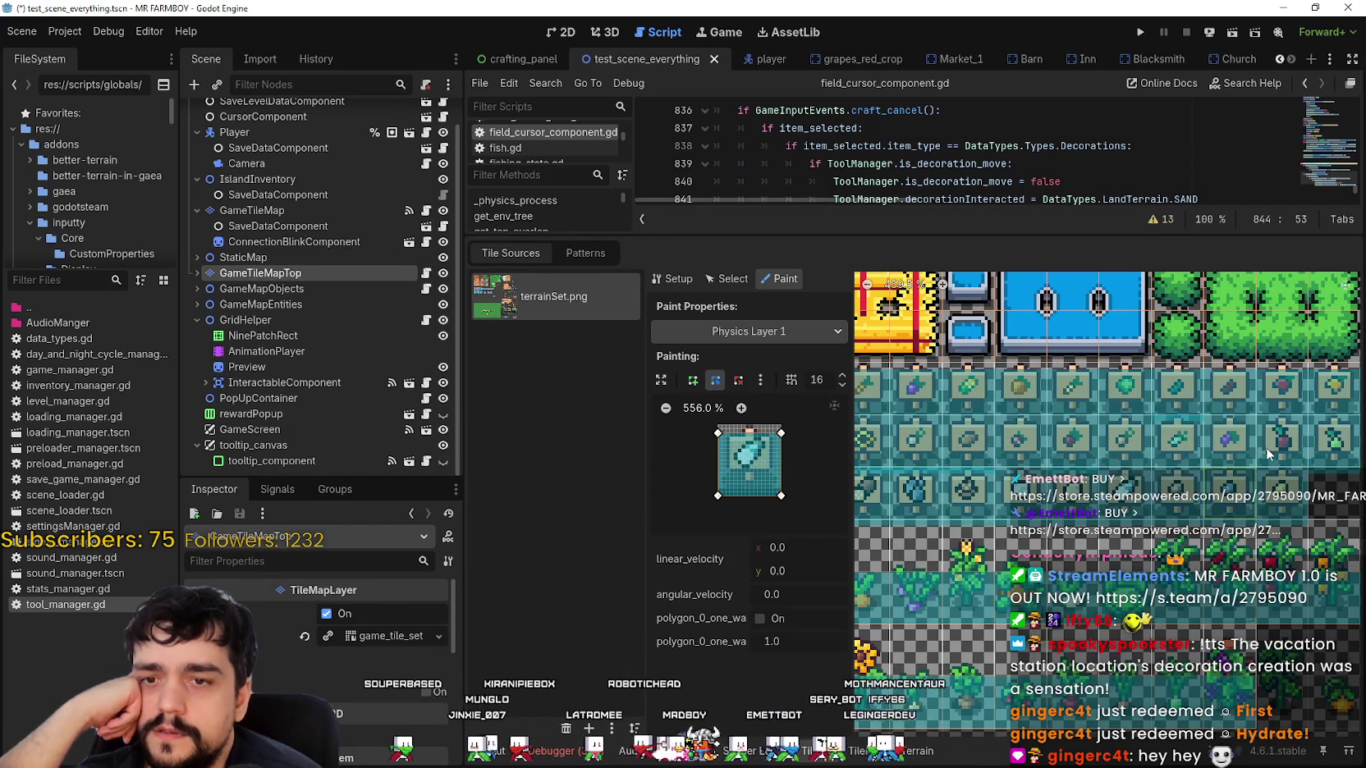
# Select the leaf decoration tile's collision polygon and its bottom-right vertex for editing.
pyautogui.hscroll(3, 1166, 468)
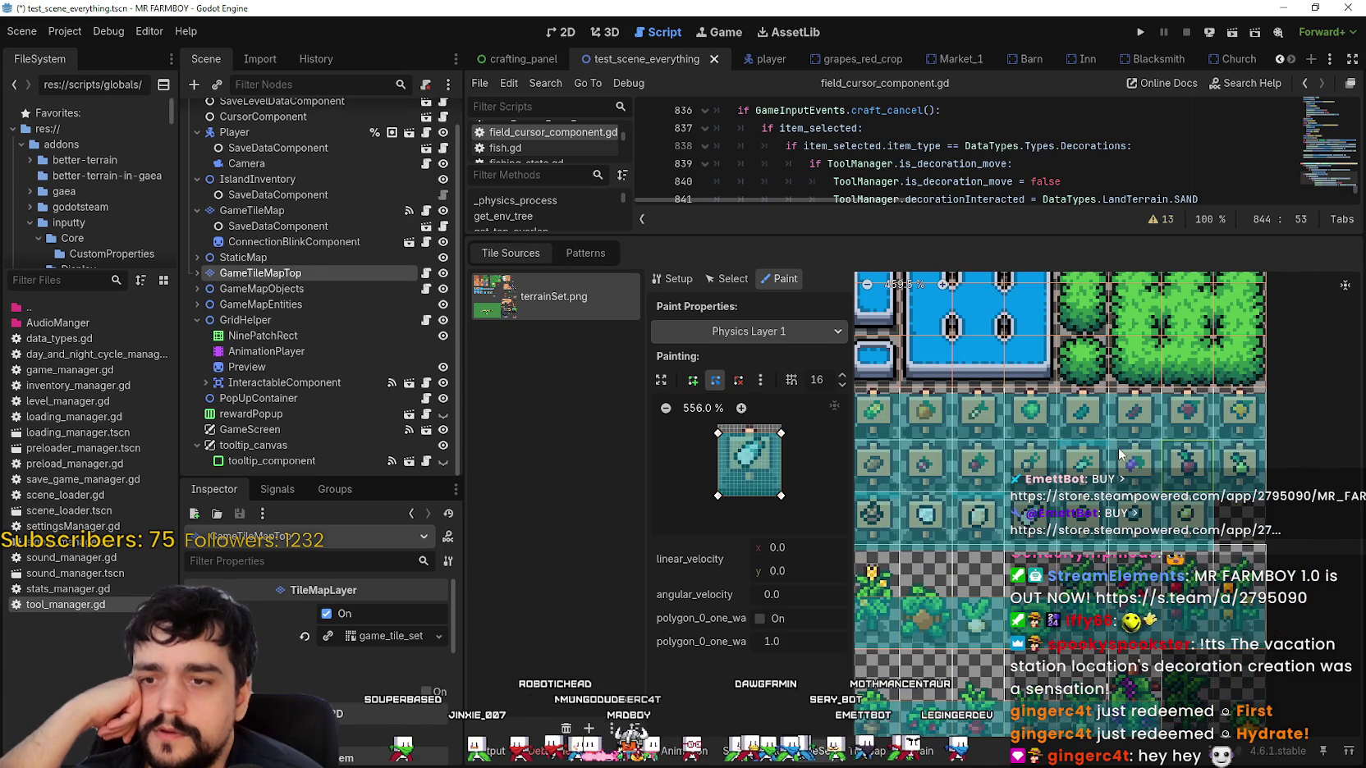
pyautogui.scroll(4, 1119, 453)
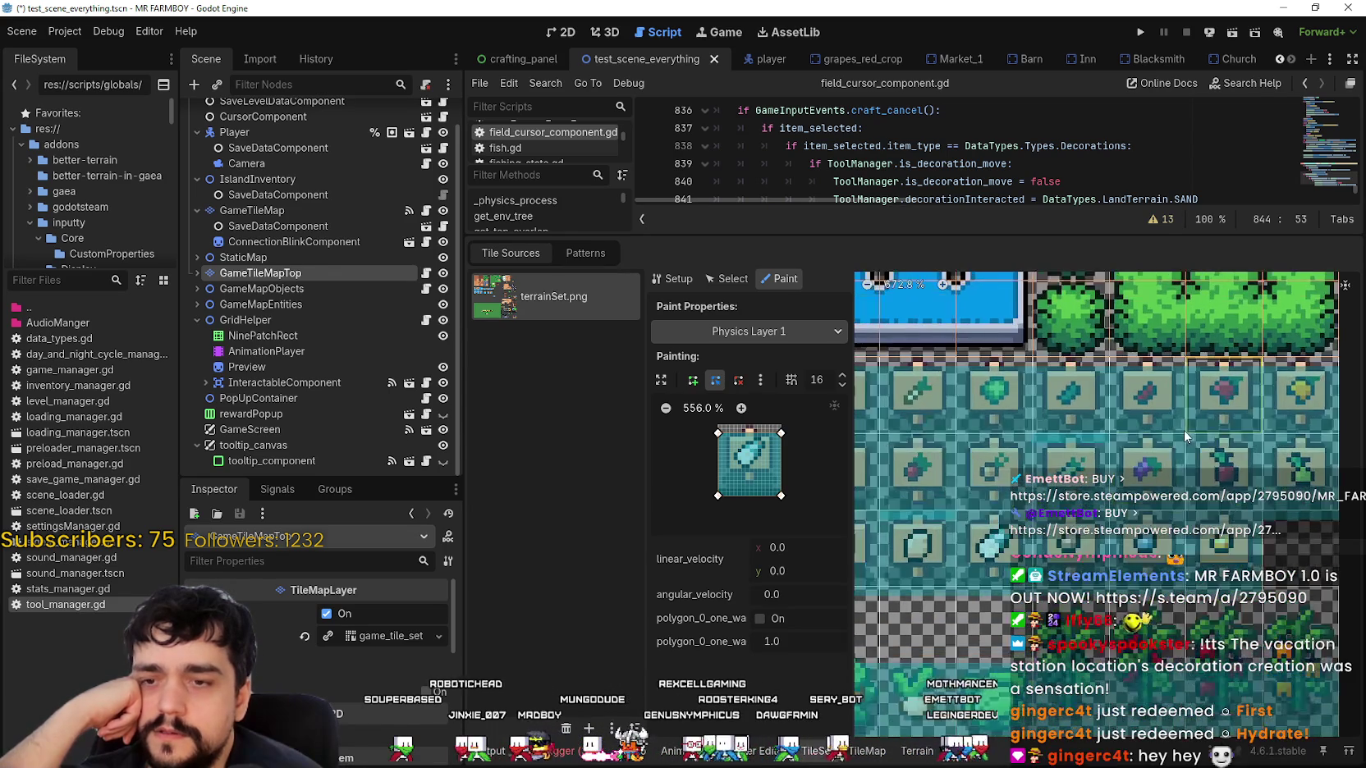
pyautogui.scroll(5, 1183, 430)
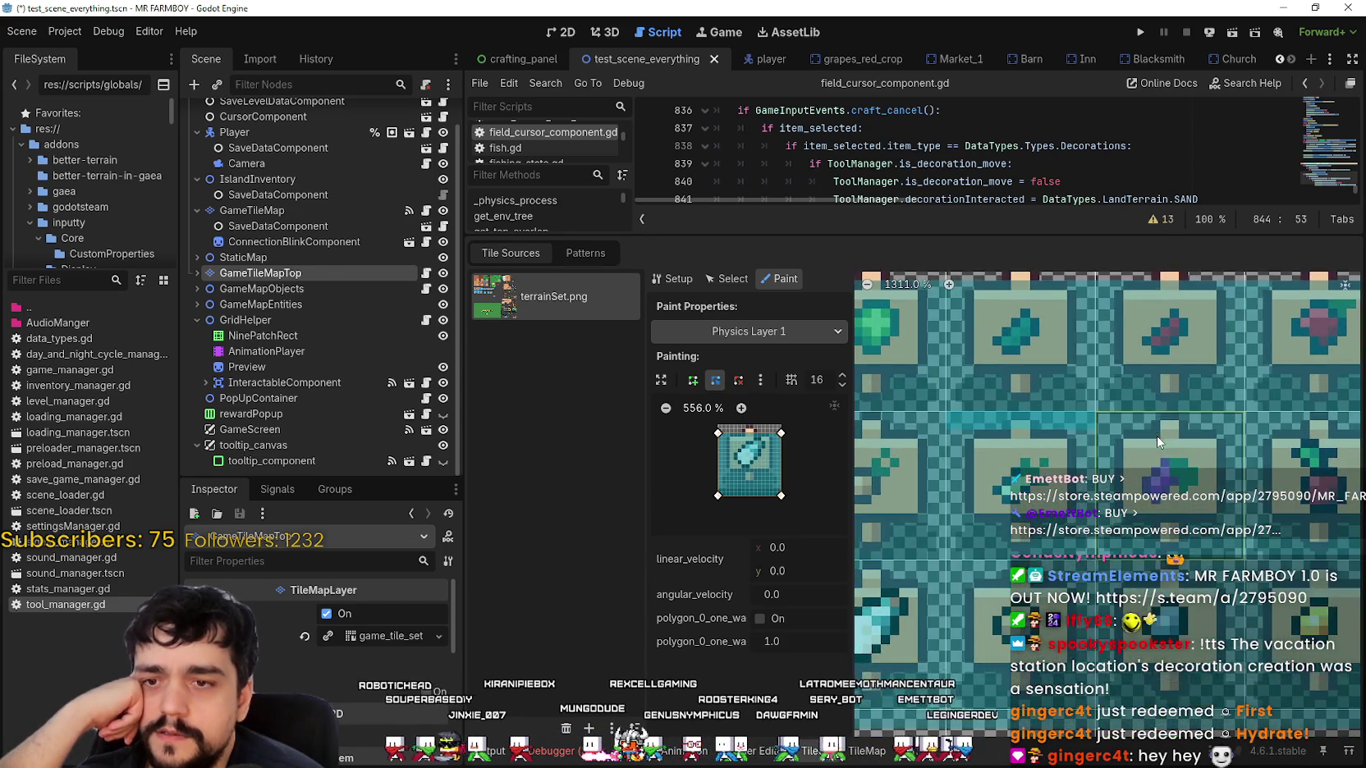
pyautogui.scroll(1, 1157, 440)
pyautogui.scroll(-5, 1070, 444)
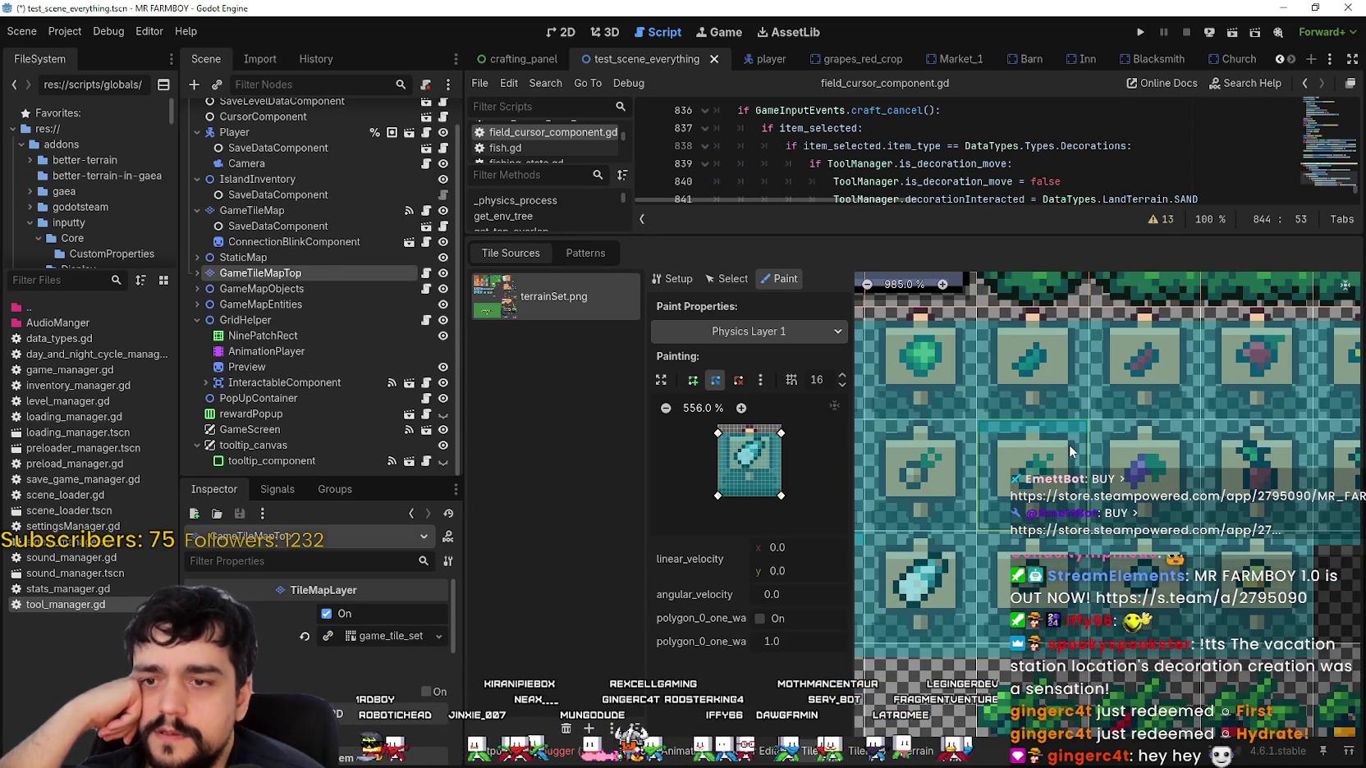
pyautogui.click(1054, 483)
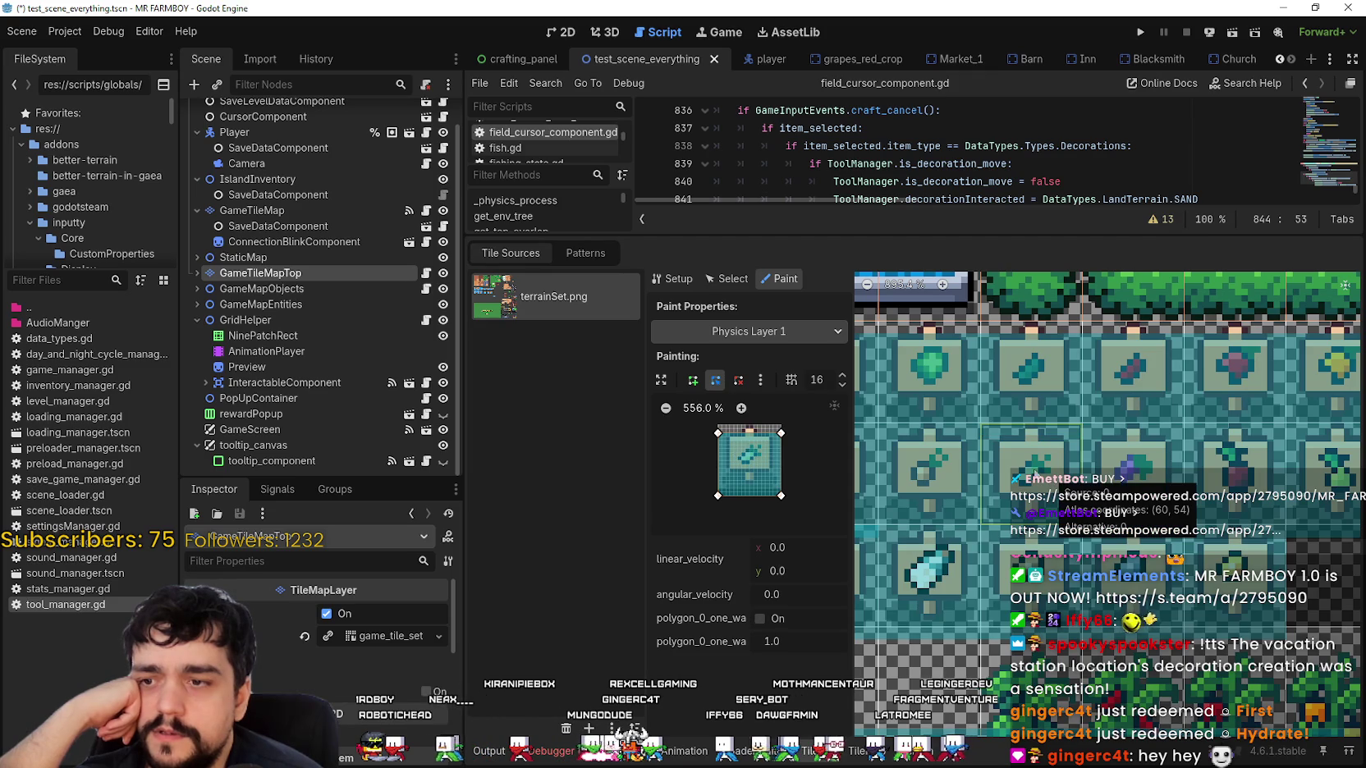
pyautogui.click(780, 495)
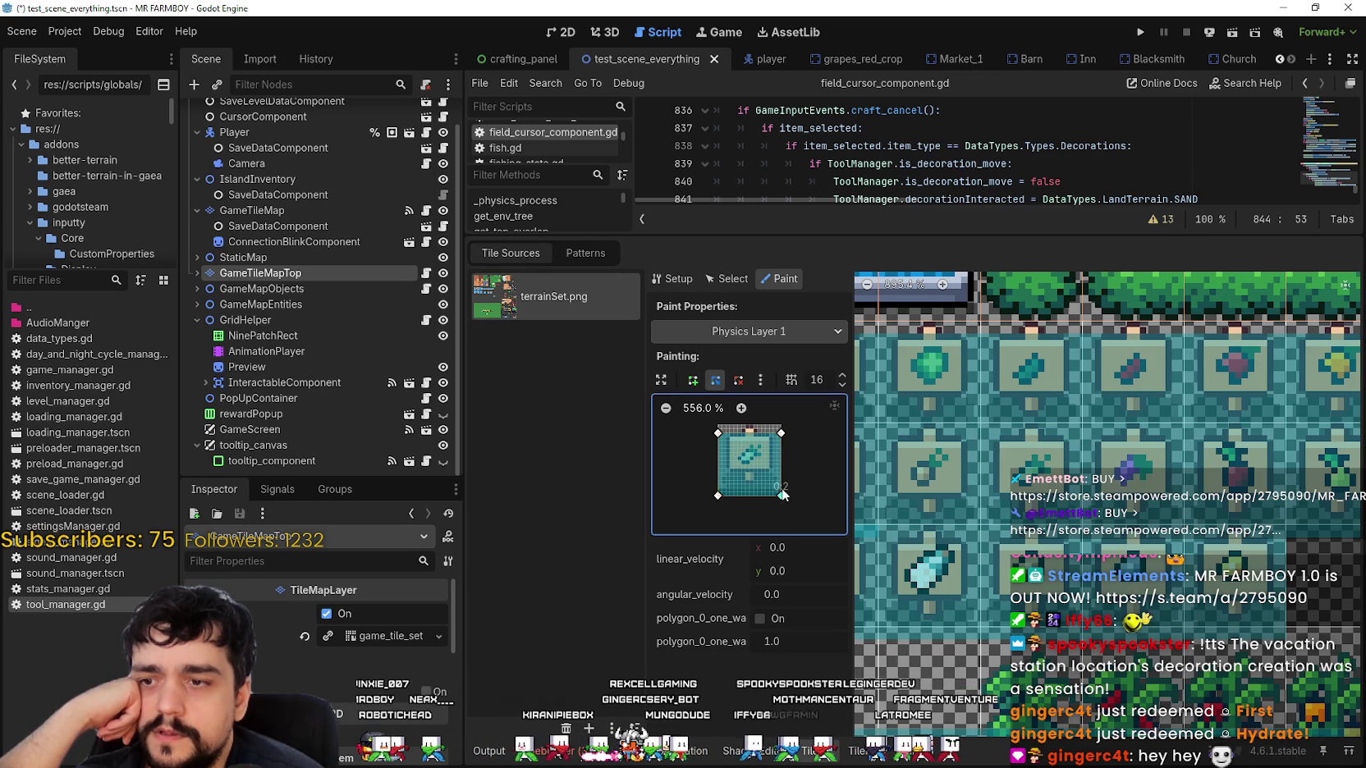
# Drag the leaf tile polygon's bottom-right vertex back onto the tile corner, straightening the bottom edge.
pyautogui.moveTo(782, 489); pyautogui.dragTo(782, 494)
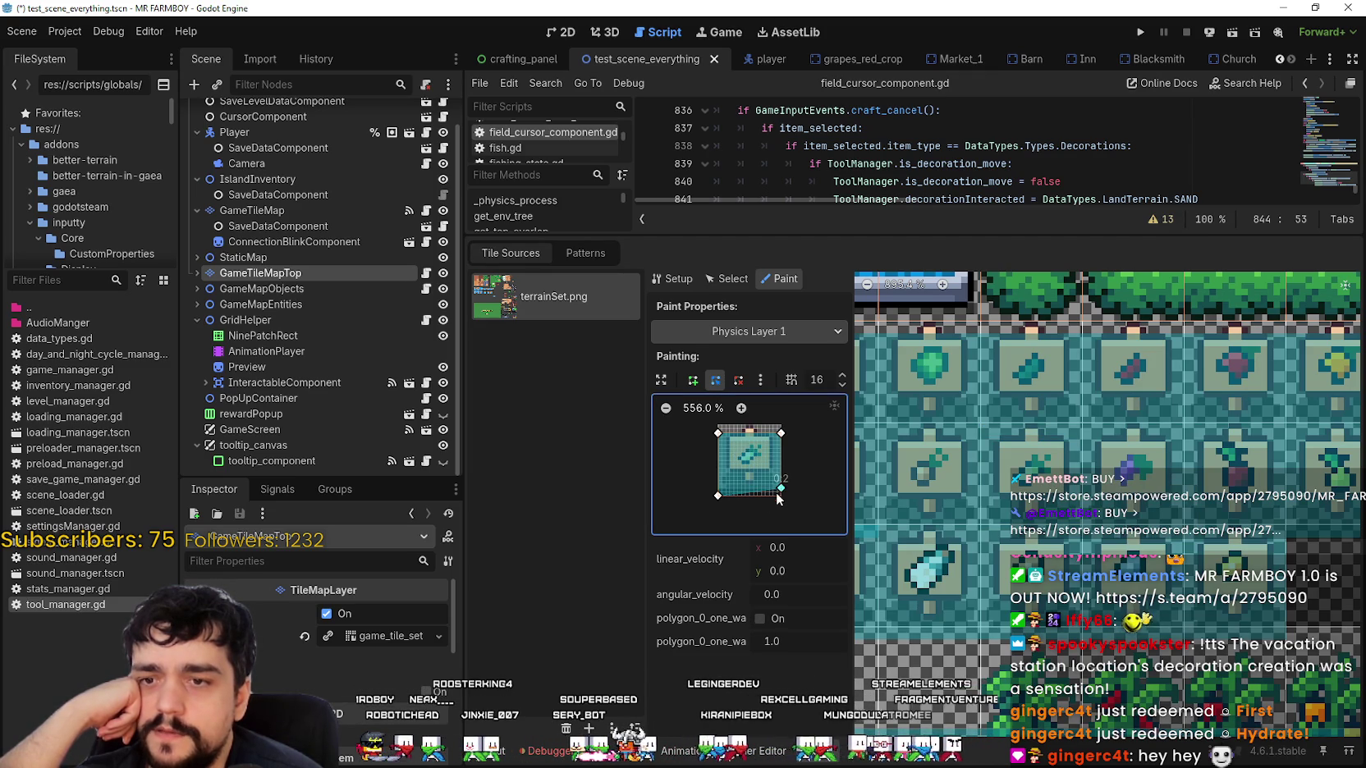
pyautogui.click(741, 407)
pyautogui.click(742, 407)
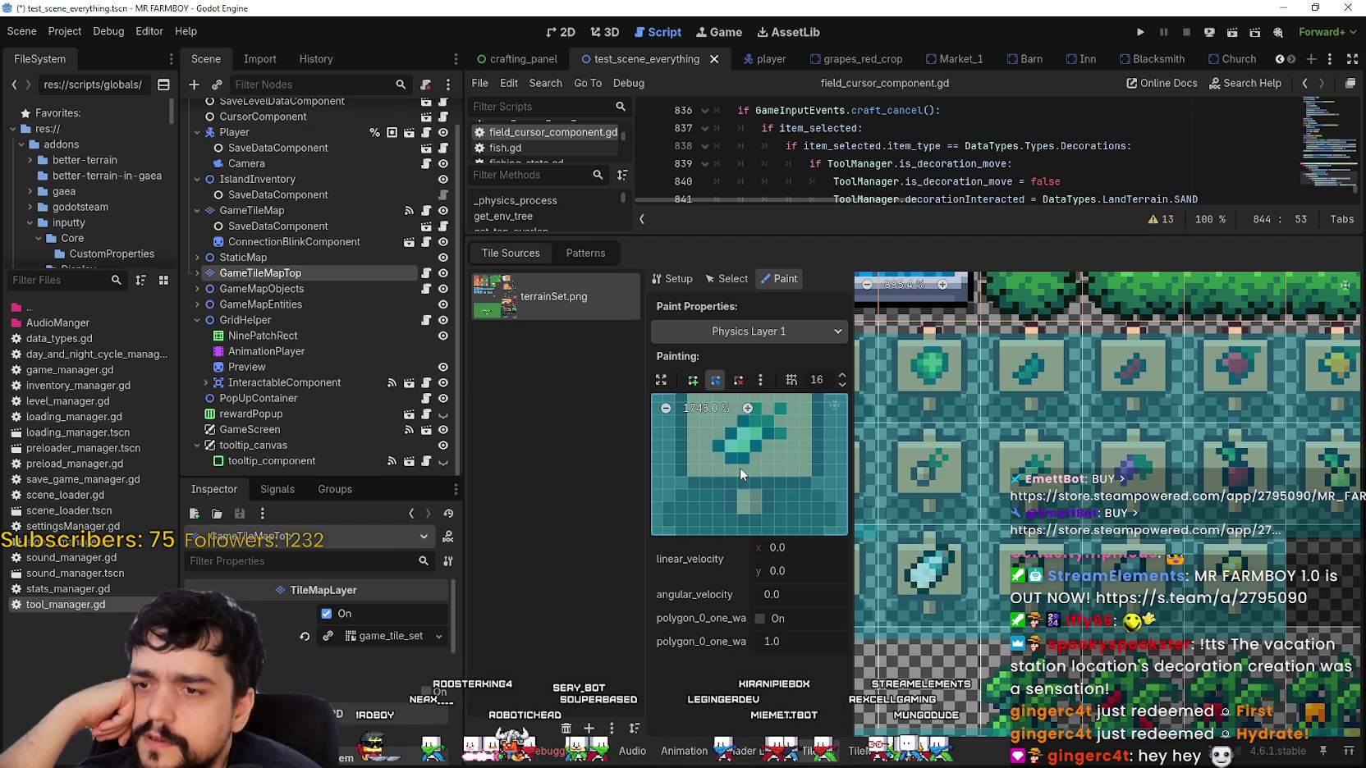
pyautogui.click(666, 409)
pyautogui.moveTo(811, 527)
pyautogui.mouseDown()
pyautogui.moveTo(772, 466)
pyautogui.moveTo(792, 423)
pyautogui.moveTo(763, 460)
pyautogui.moveTo(785, 500)
pyautogui.mouseUp()
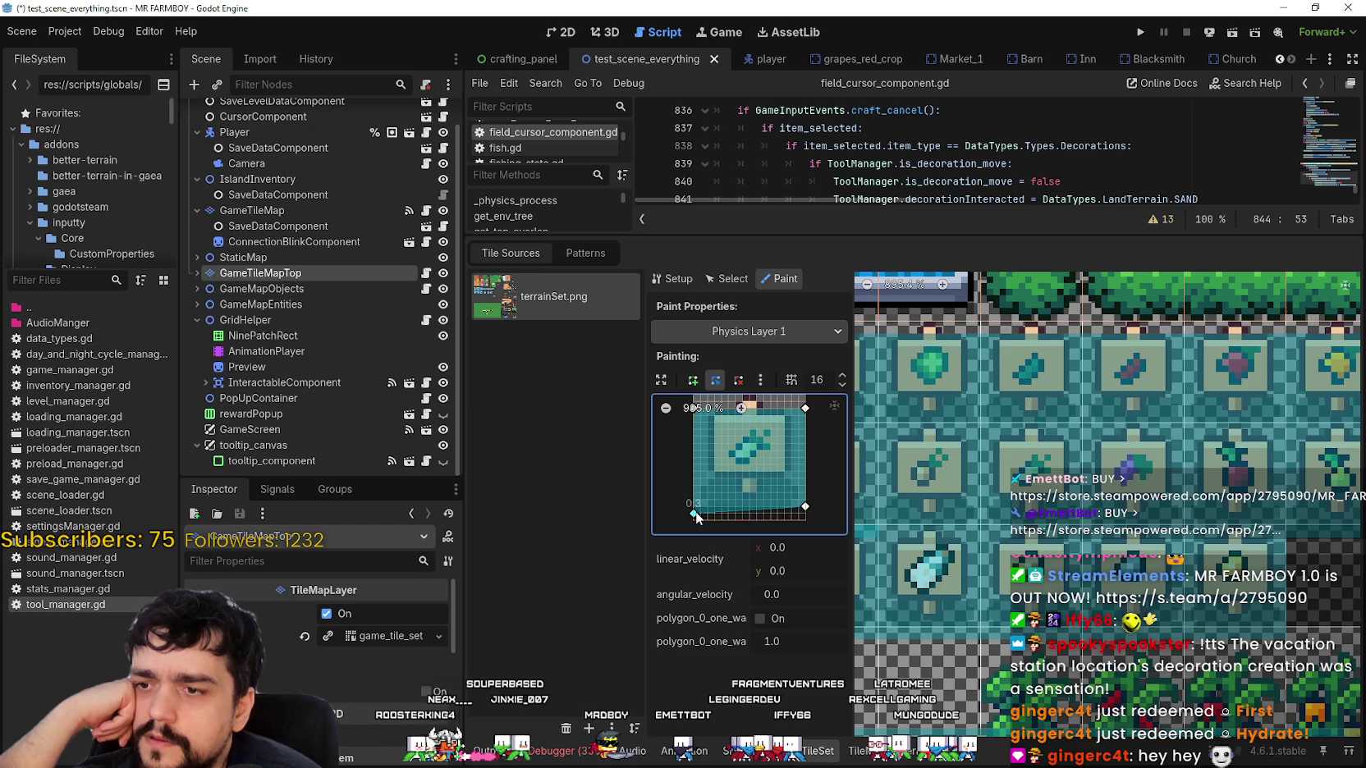
pyautogui.click(1133, 414)
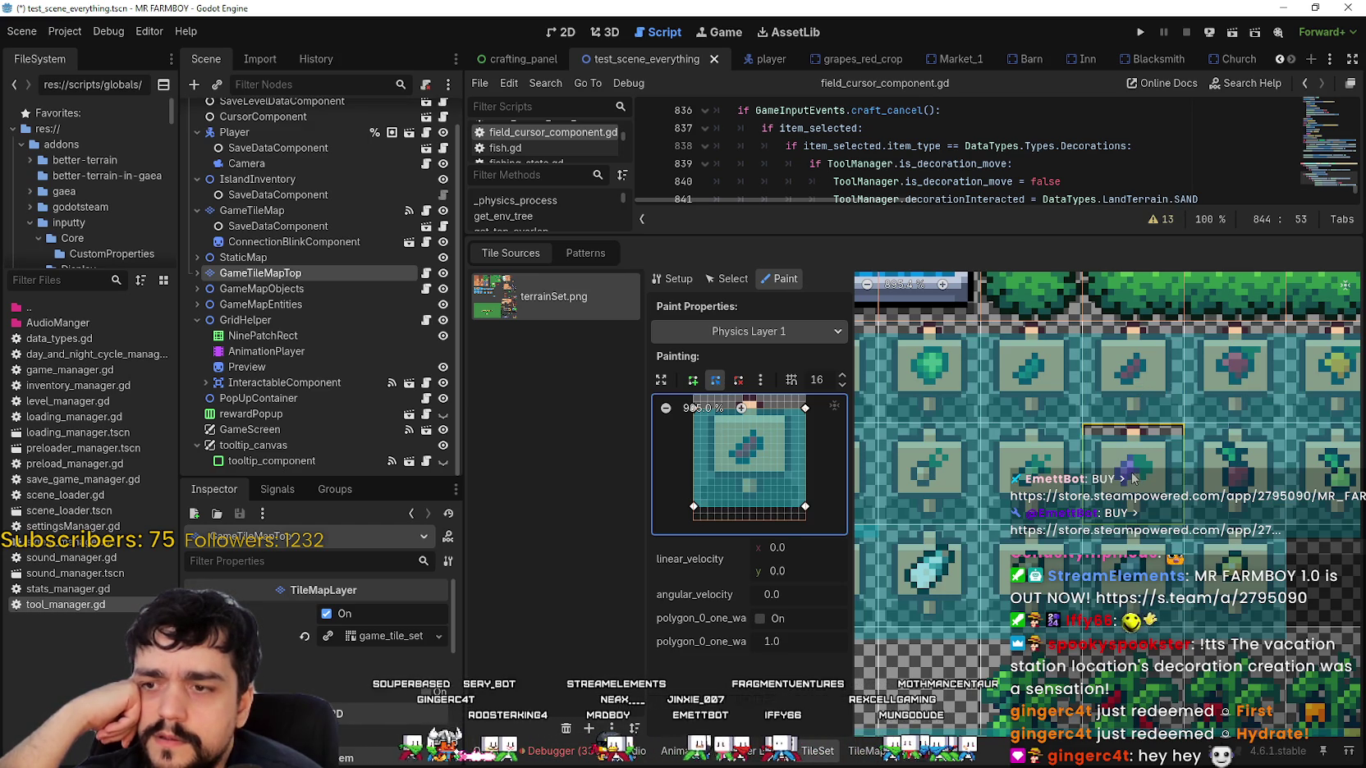
# Paint the collision polygon onto the purple item, sprout, yellow-green, top-right and one more decoration tile.
pyautogui.click(1247, 381)
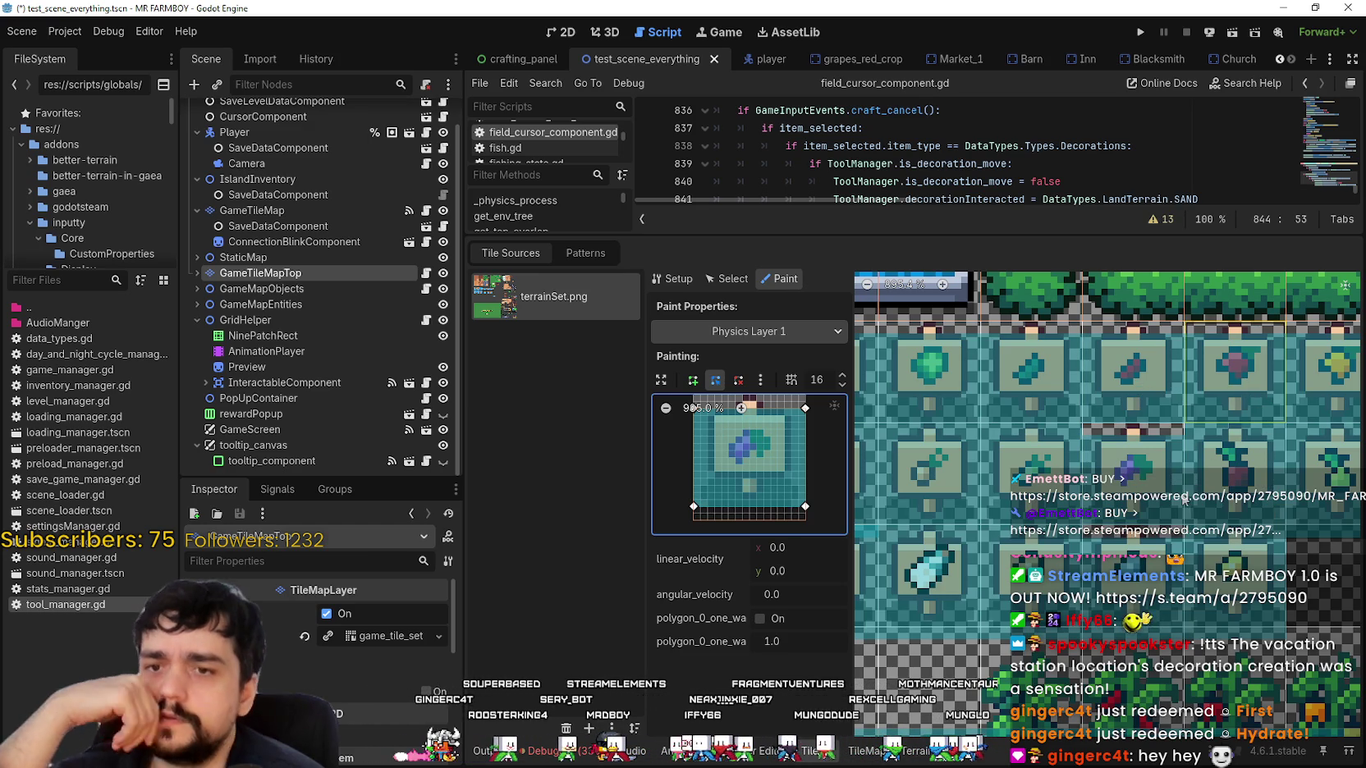
pyautogui.click(1199, 476)
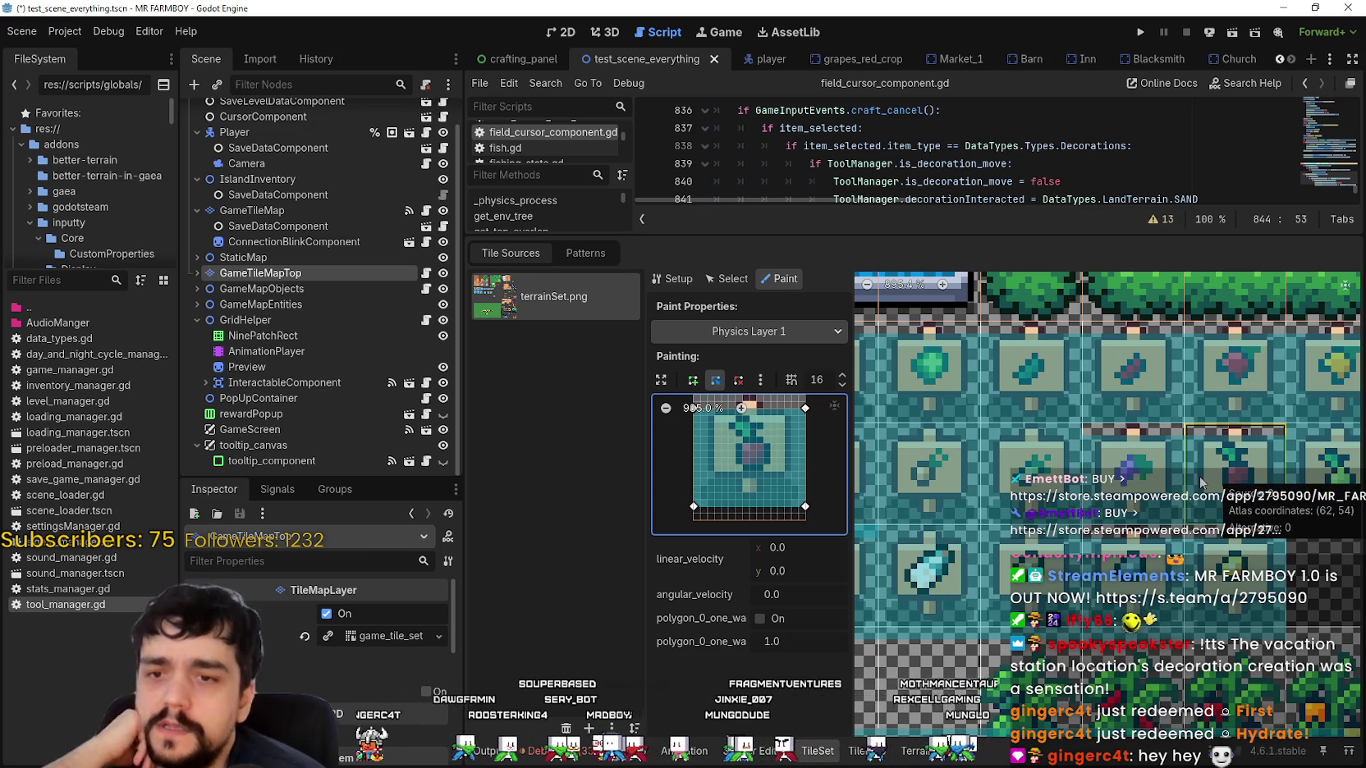
pyautogui.scroll(-3, 1198, 475)
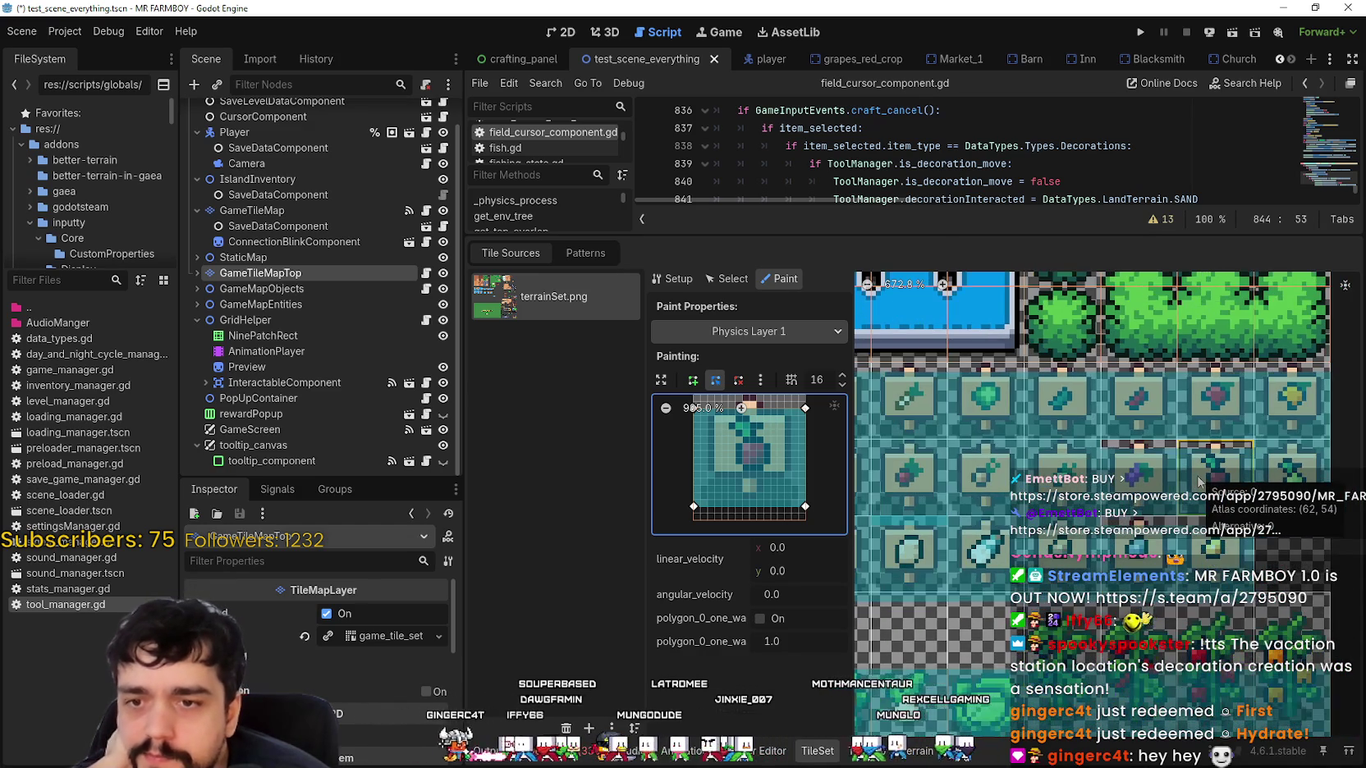
pyautogui.scroll(-2, 1208, 469)
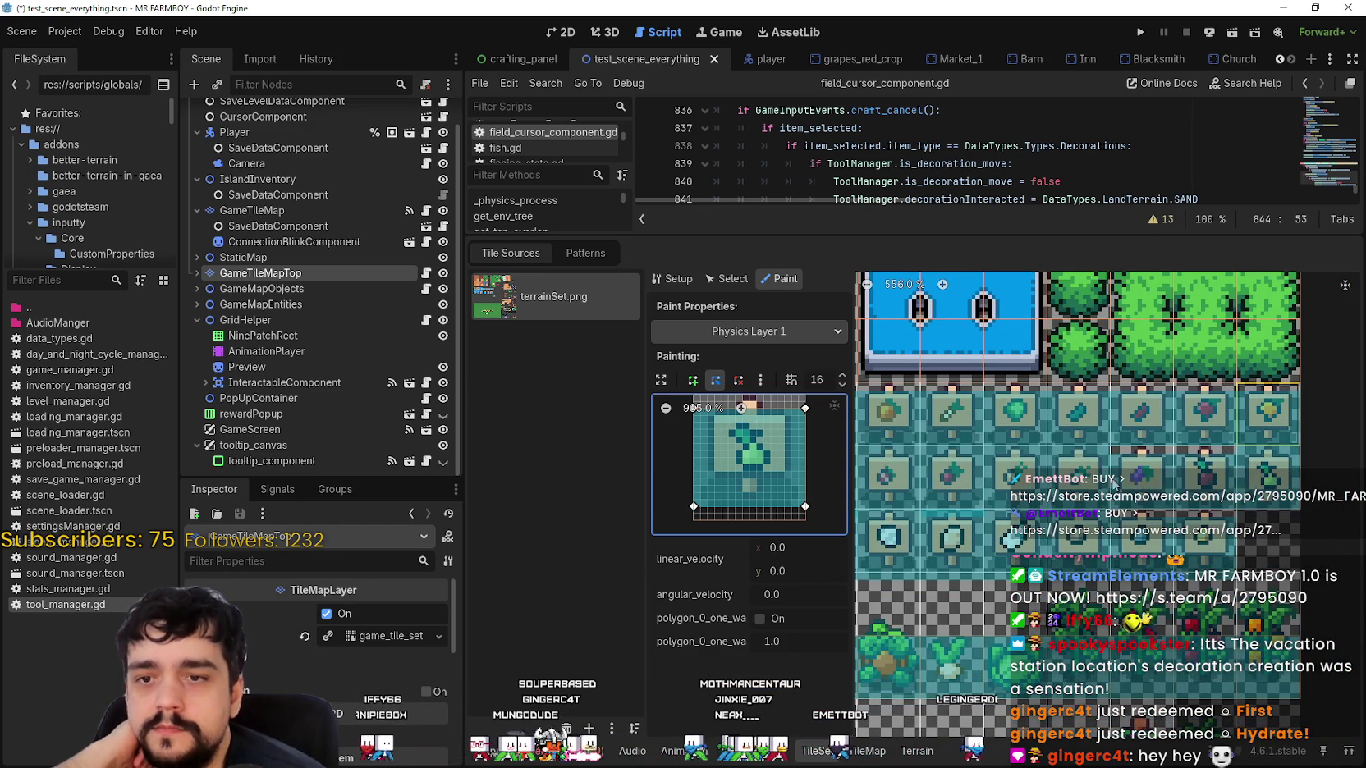
pyautogui.click(1280, 417)
pyautogui.scroll(-1, 1254, 486)
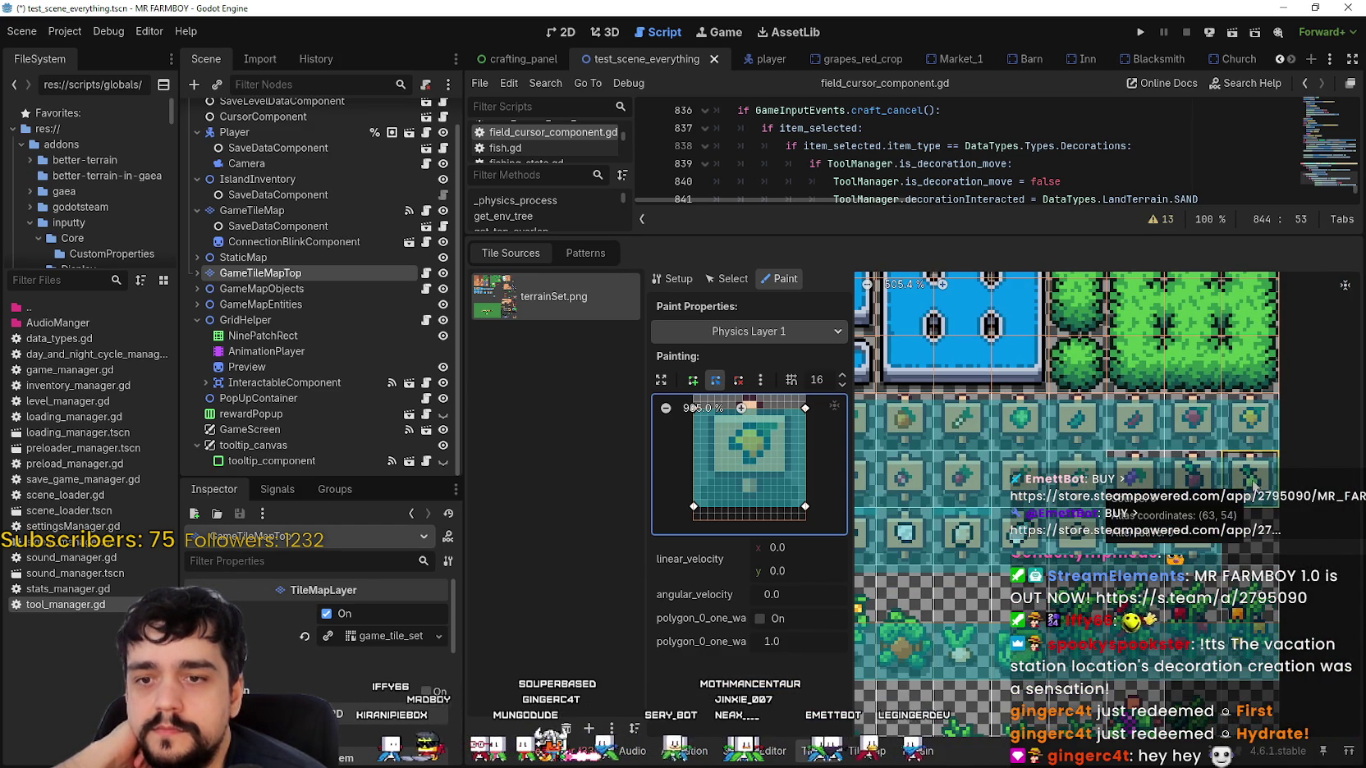
pyautogui.click(1244, 425)
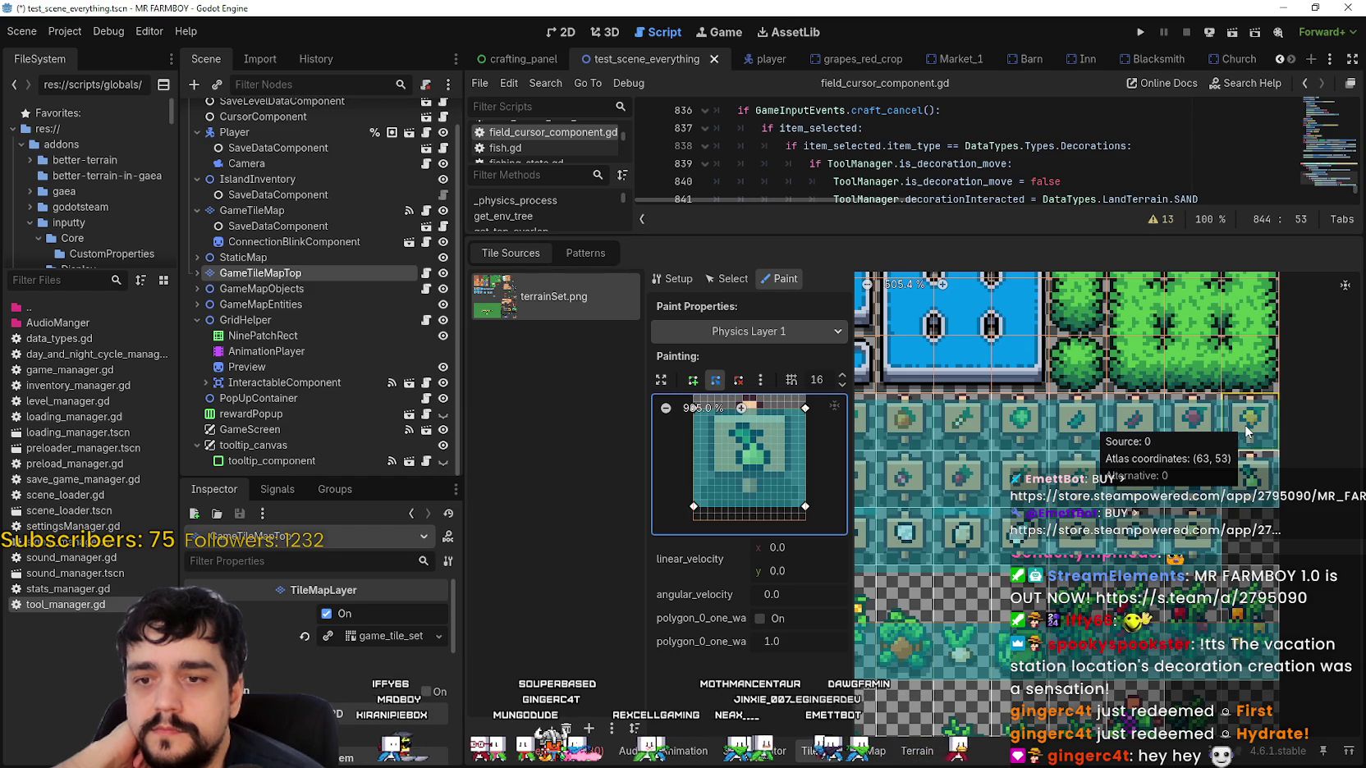
pyautogui.click(1078, 434)
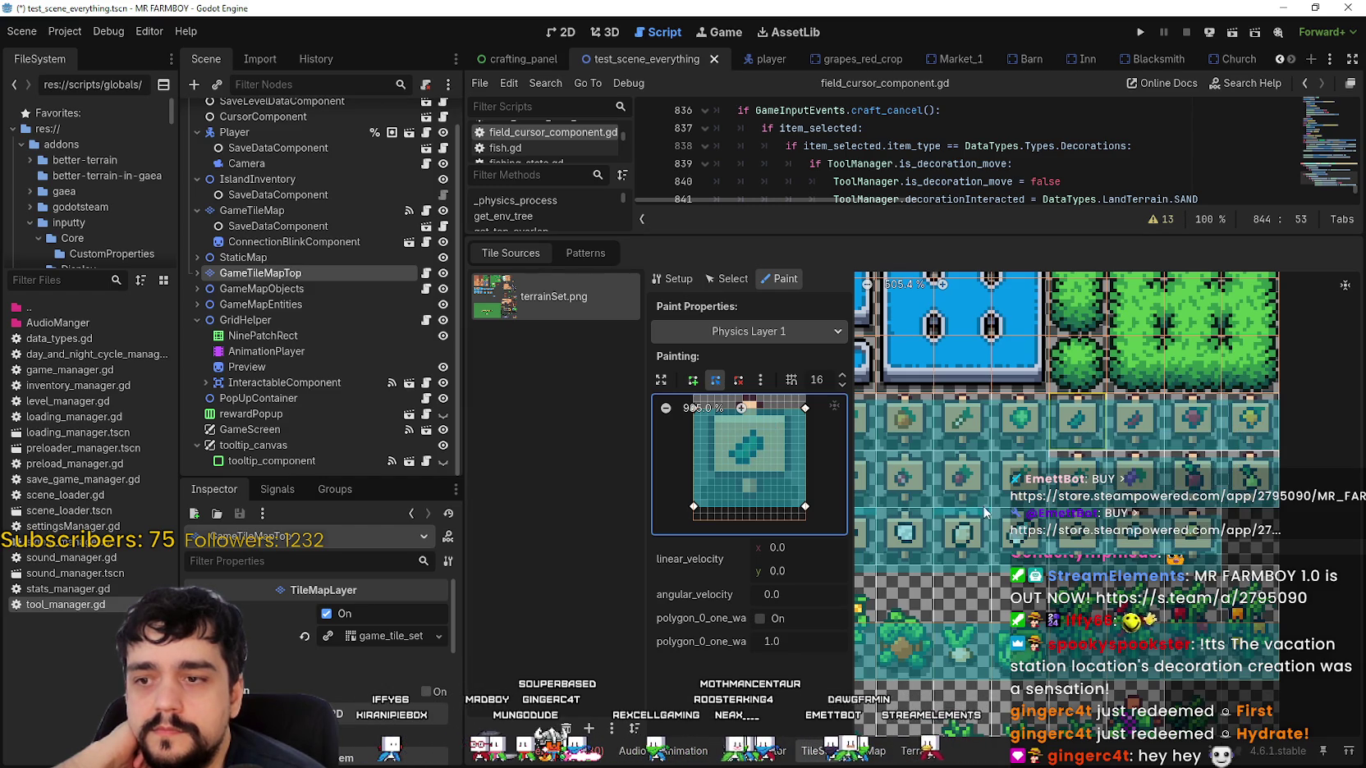
pyautogui.scroll(-1, 1094, 506)
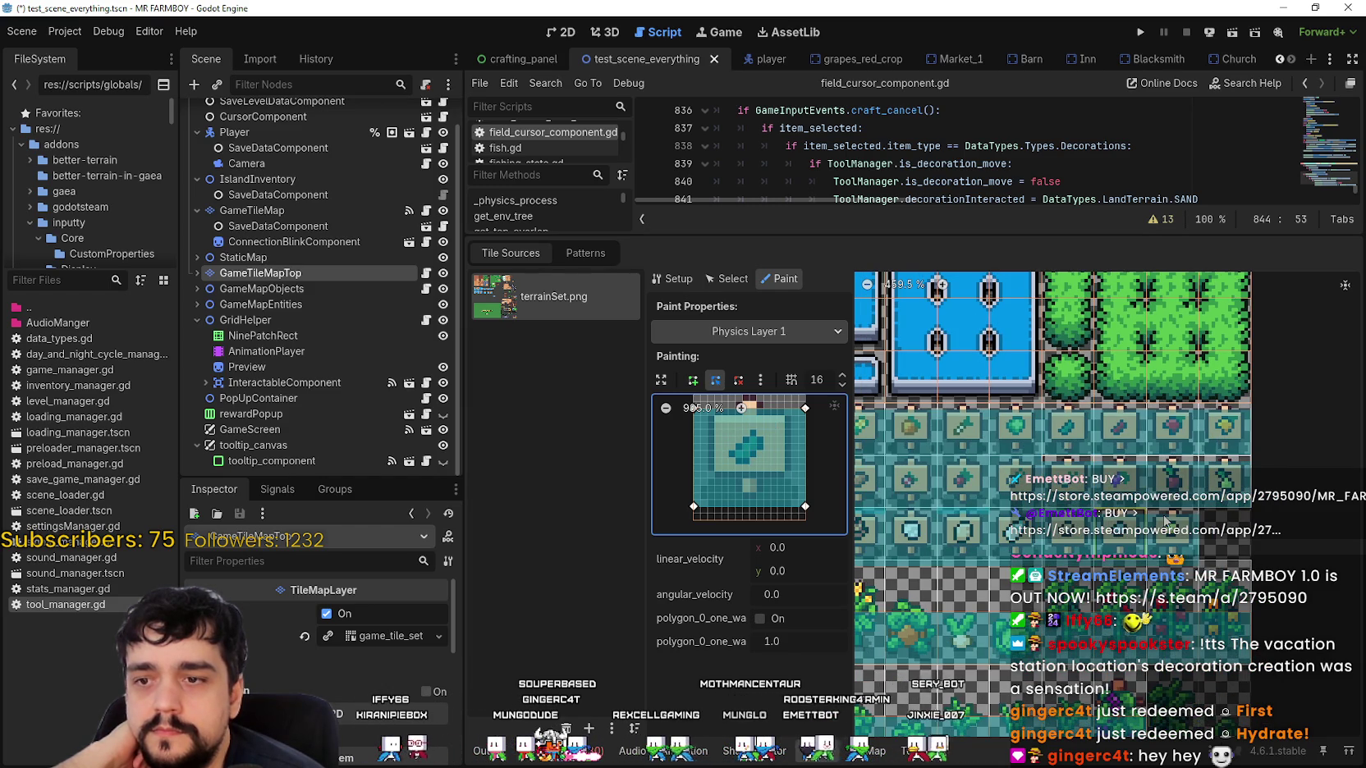
pyautogui.scroll(-2, 1129, 538)
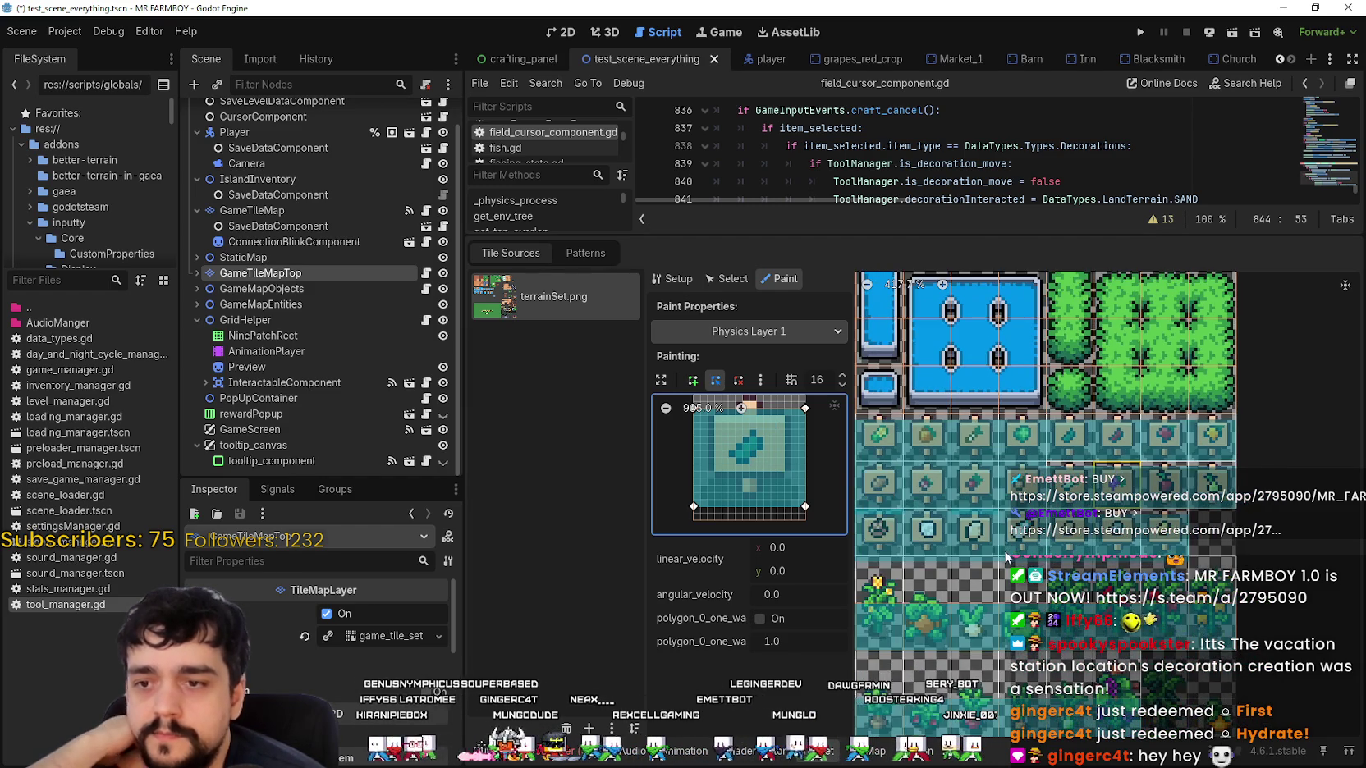
pyautogui.hscroll(-2, 1124, 560)
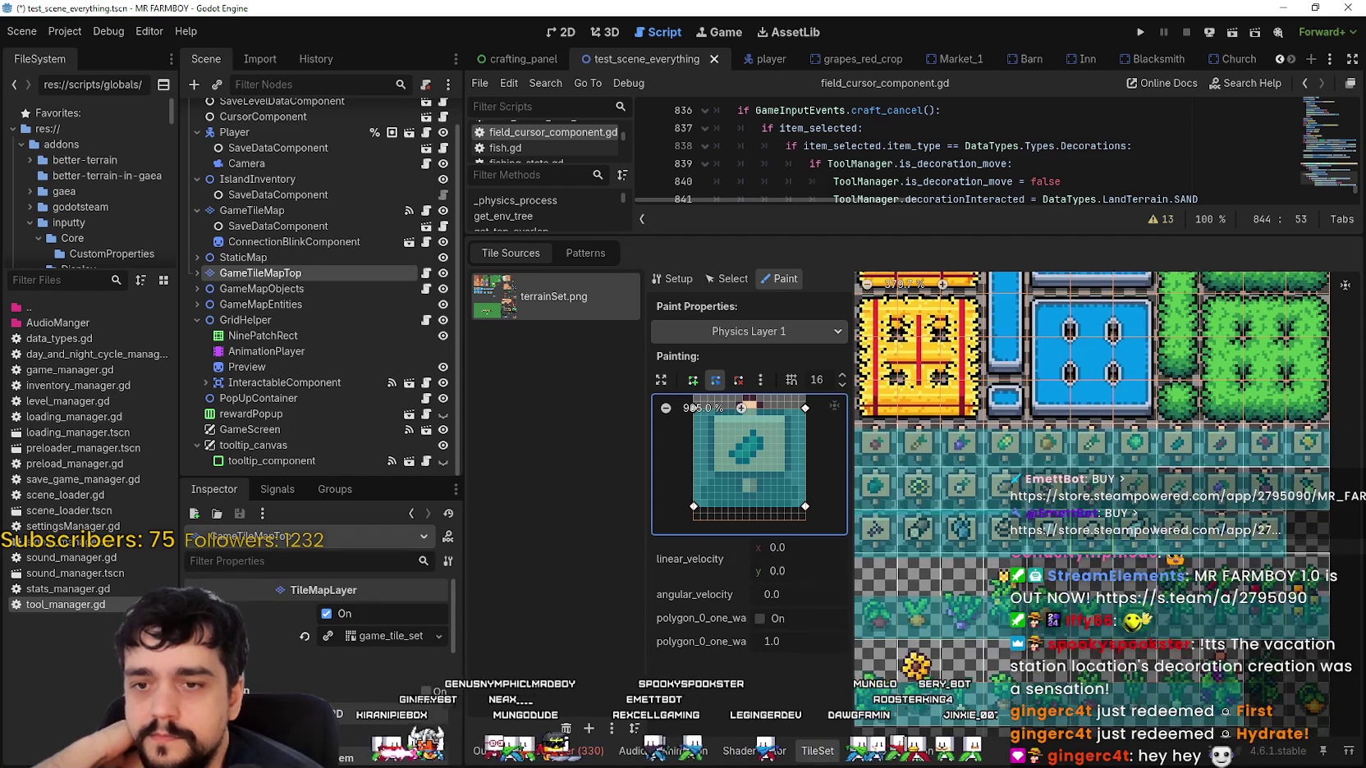
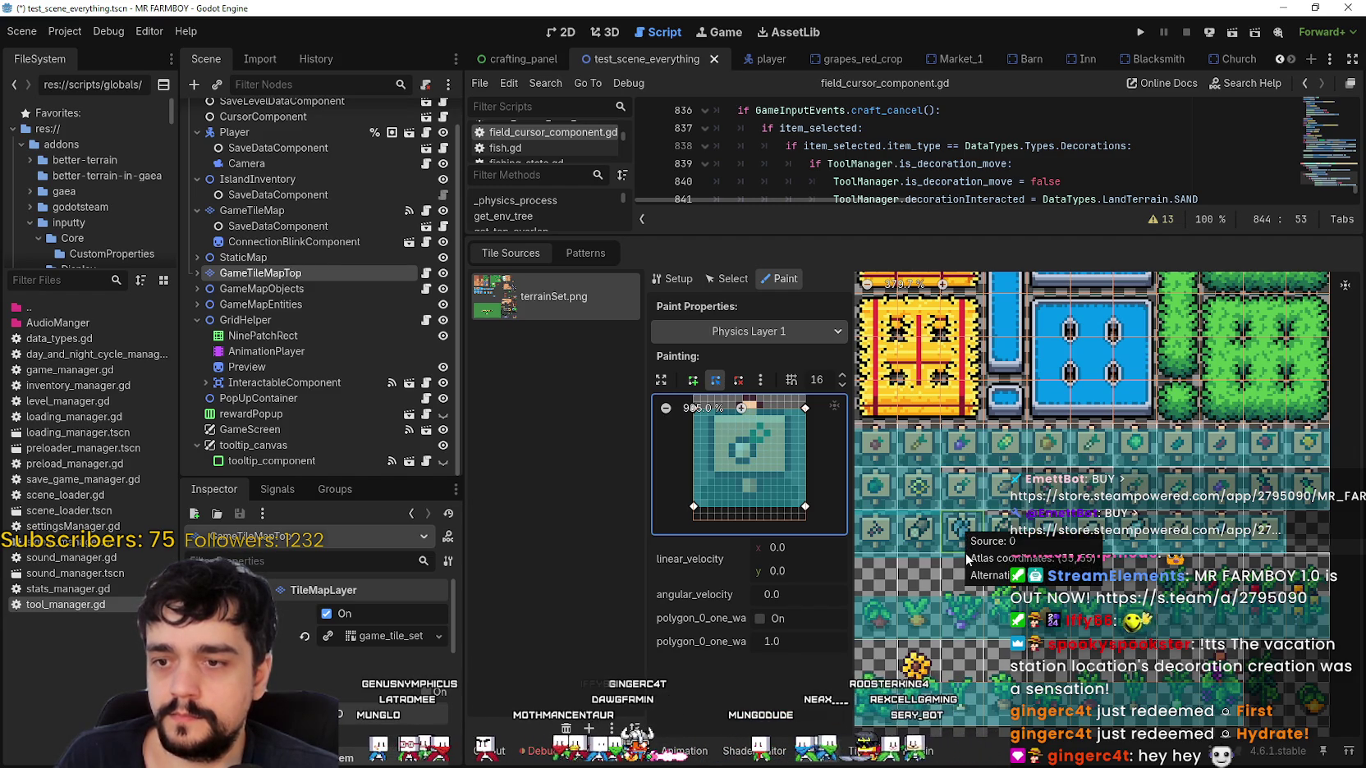
# Paint Physics Layer 1 collision onto the top-left green tile and the 8-shaped tile below it.
pyautogui.moveTo(963, 545); pyautogui.dragTo(1075, 566)
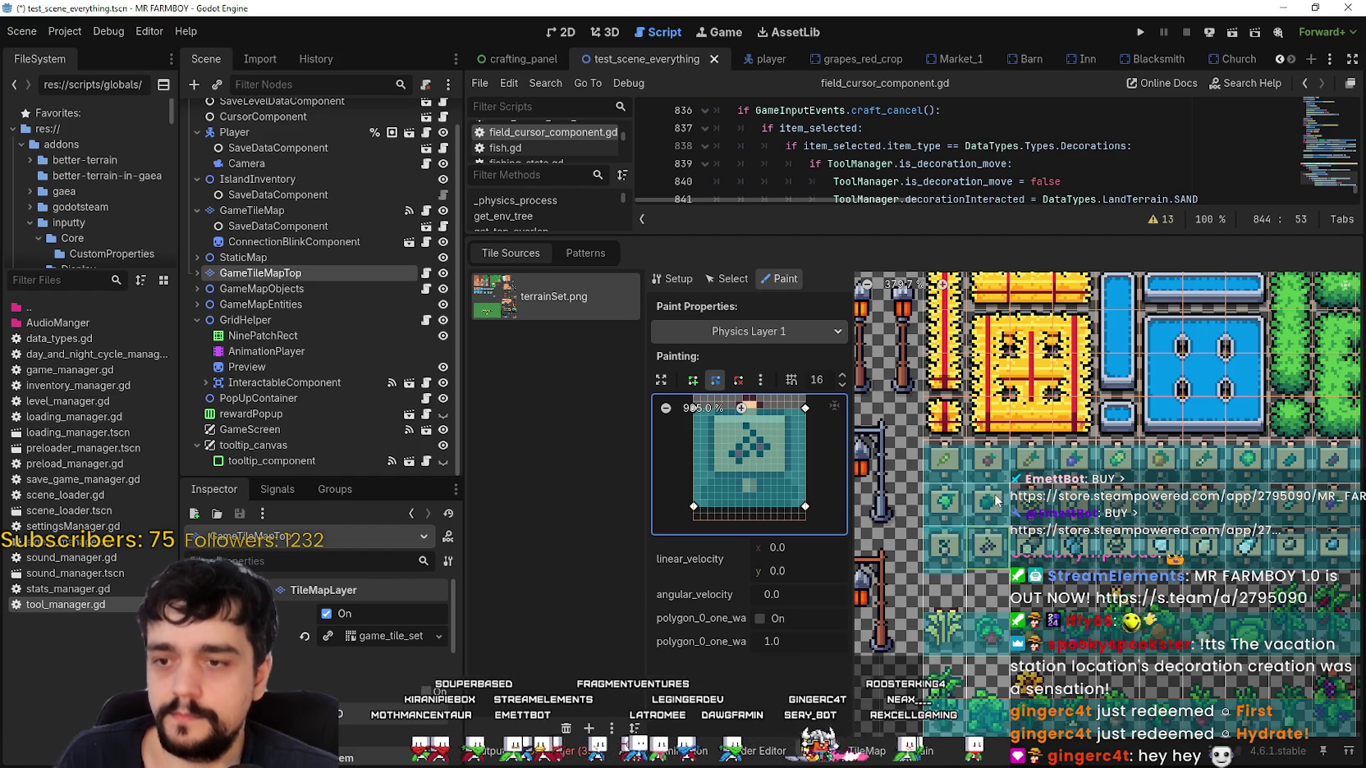
pyautogui.click(944, 459)
pyautogui.click(942, 551)
# Scroll the atlas down and left to bring the lamp-post rows into view.
pyautogui.scroll(-2, 996, 534)
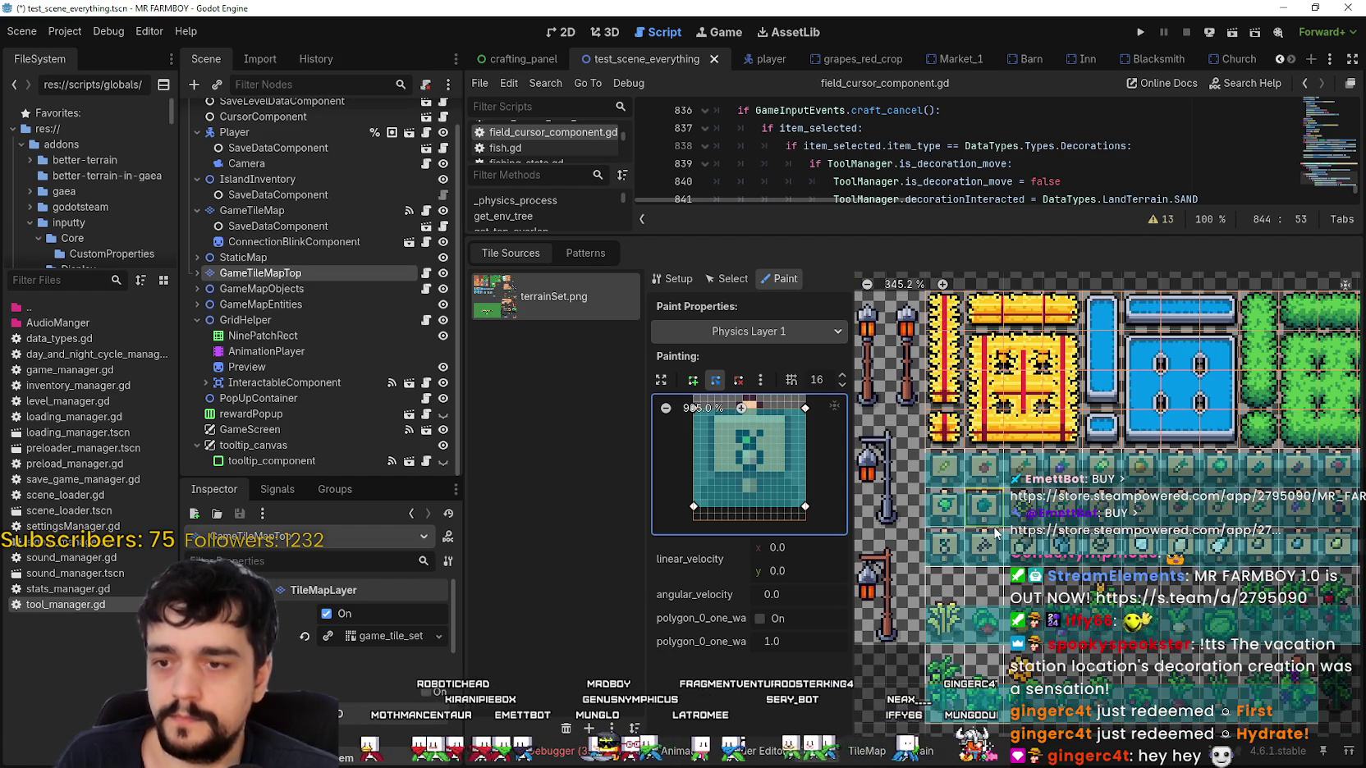
pyautogui.hscroll(-5, 1230, 518)
pyautogui.scroll(-2, 1223, 477)
pyautogui.scroll(-1, 1219, 448)
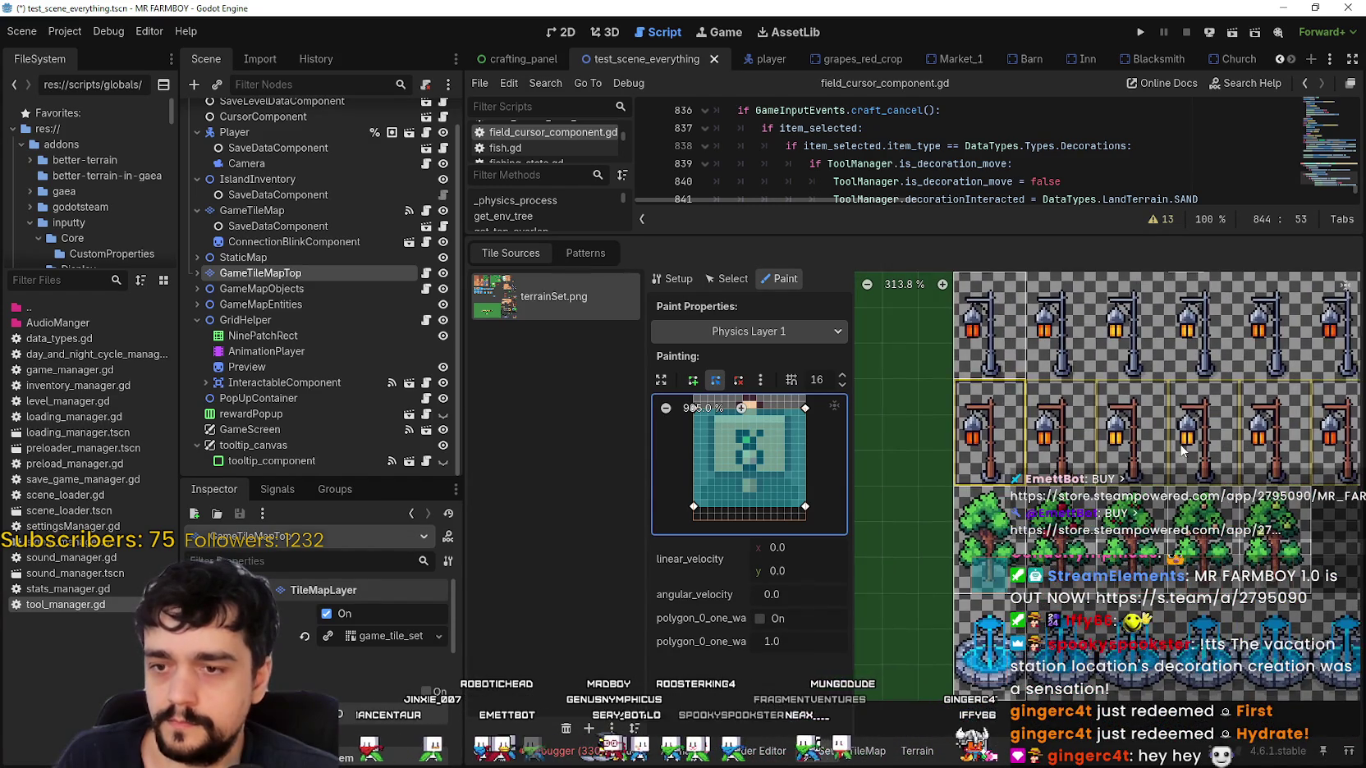
# Apply the Physics Layer 1 polygon to a tree tile, a lamp-post base and the lamp-post tiles.
pyautogui.hscroll(-2, 1048, 553)
pyautogui.click(1026, 534)
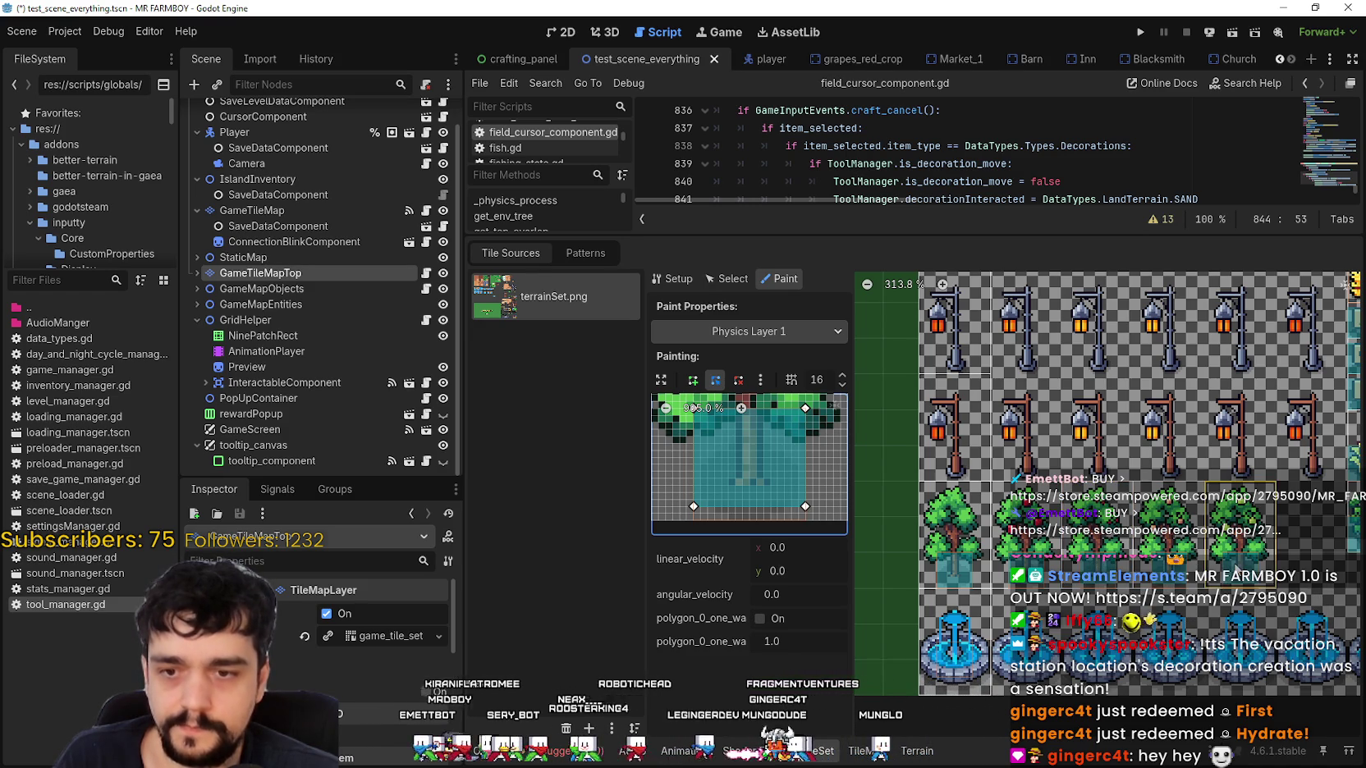
pyautogui.scroll(2, 1059, 565)
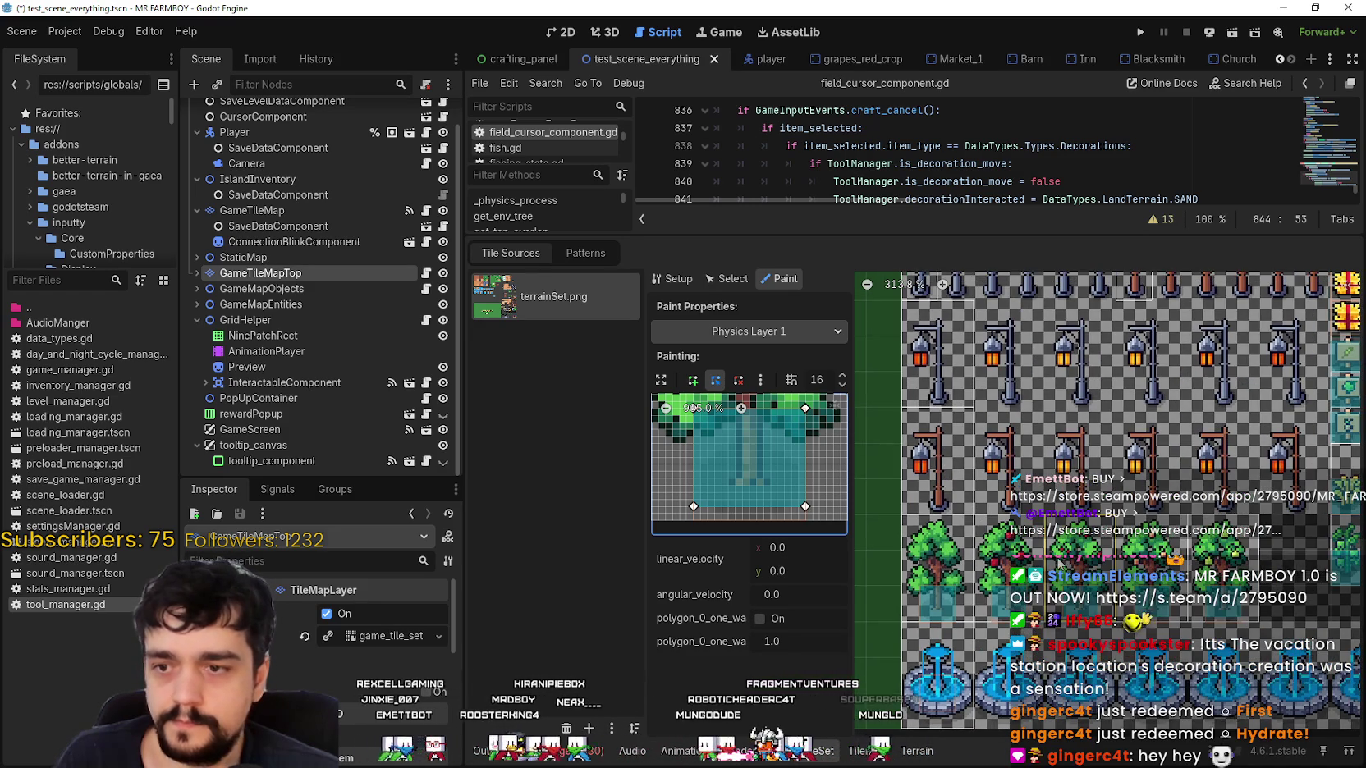
pyautogui.click(943, 490)
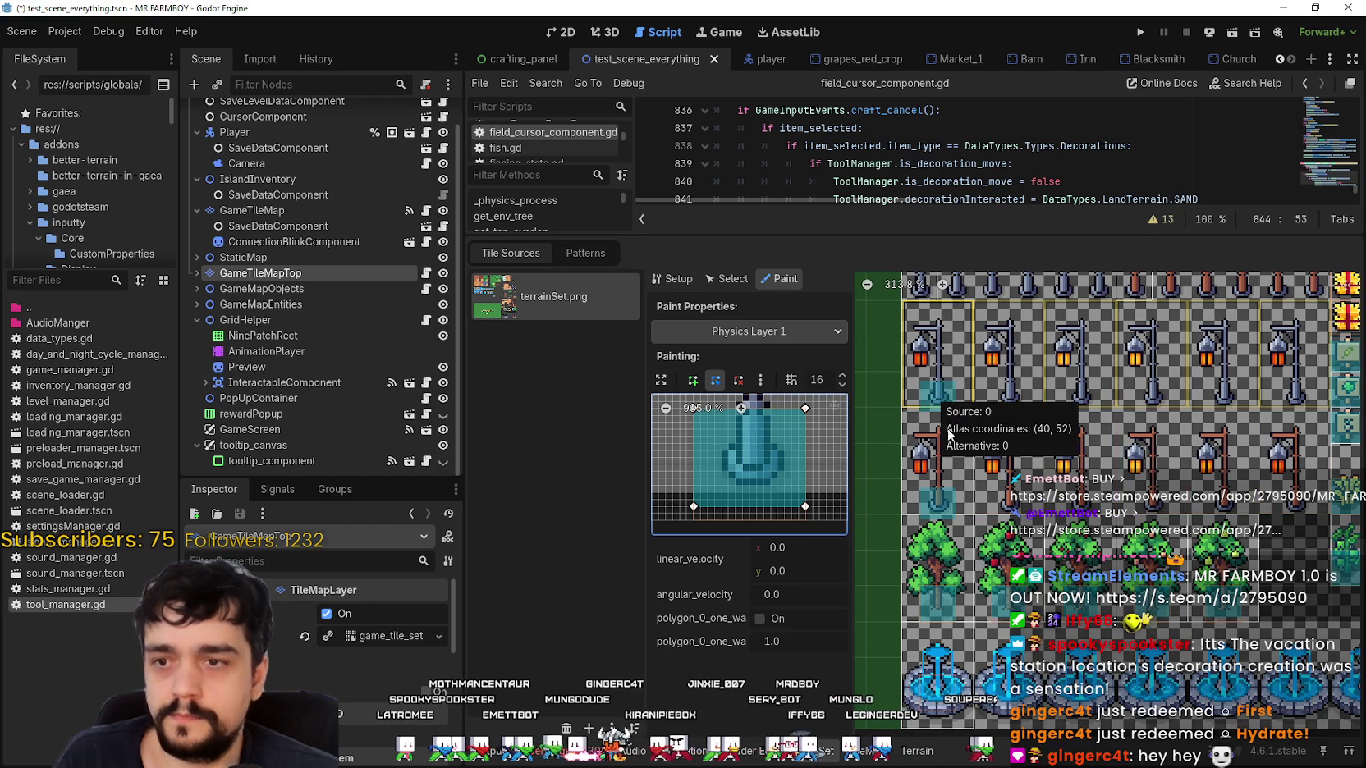
pyautogui.scroll(-1, 950, 484)
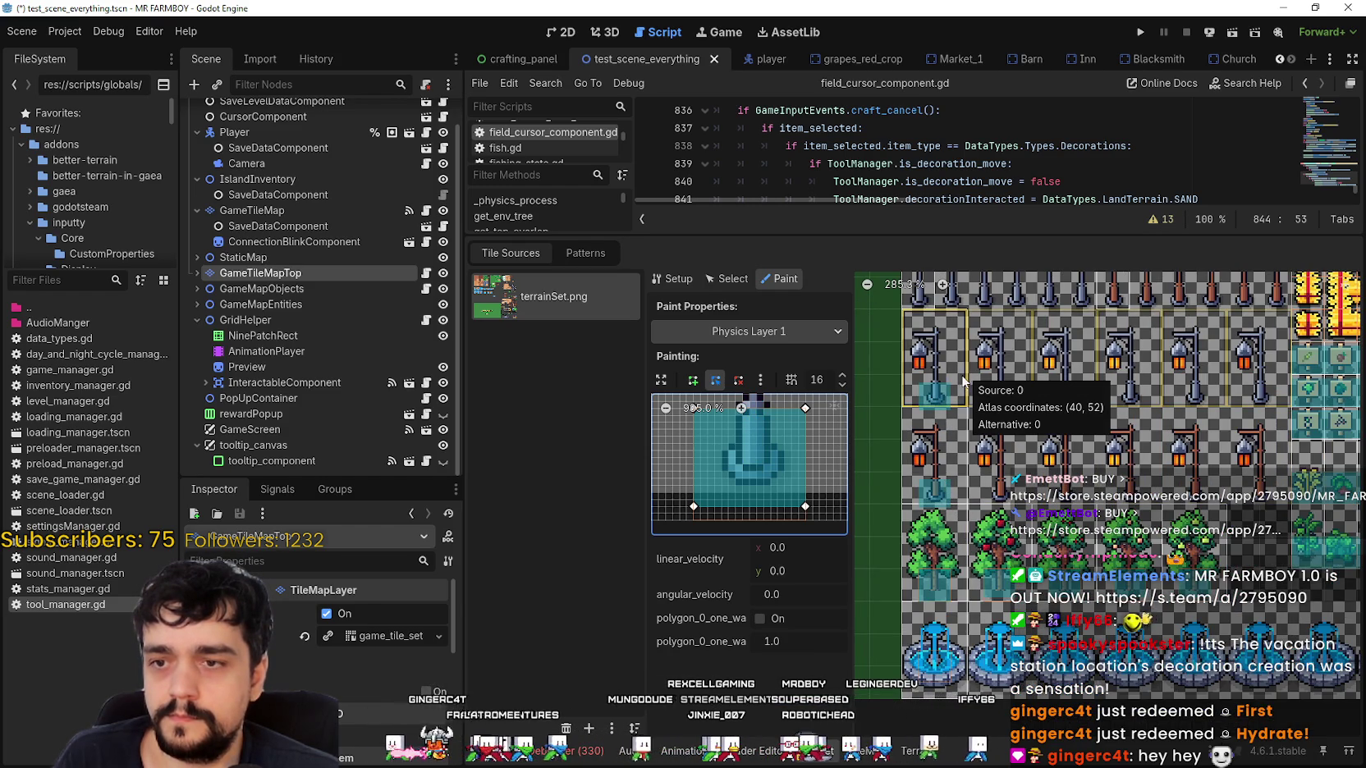
pyautogui.scroll(5, 1006, 423)
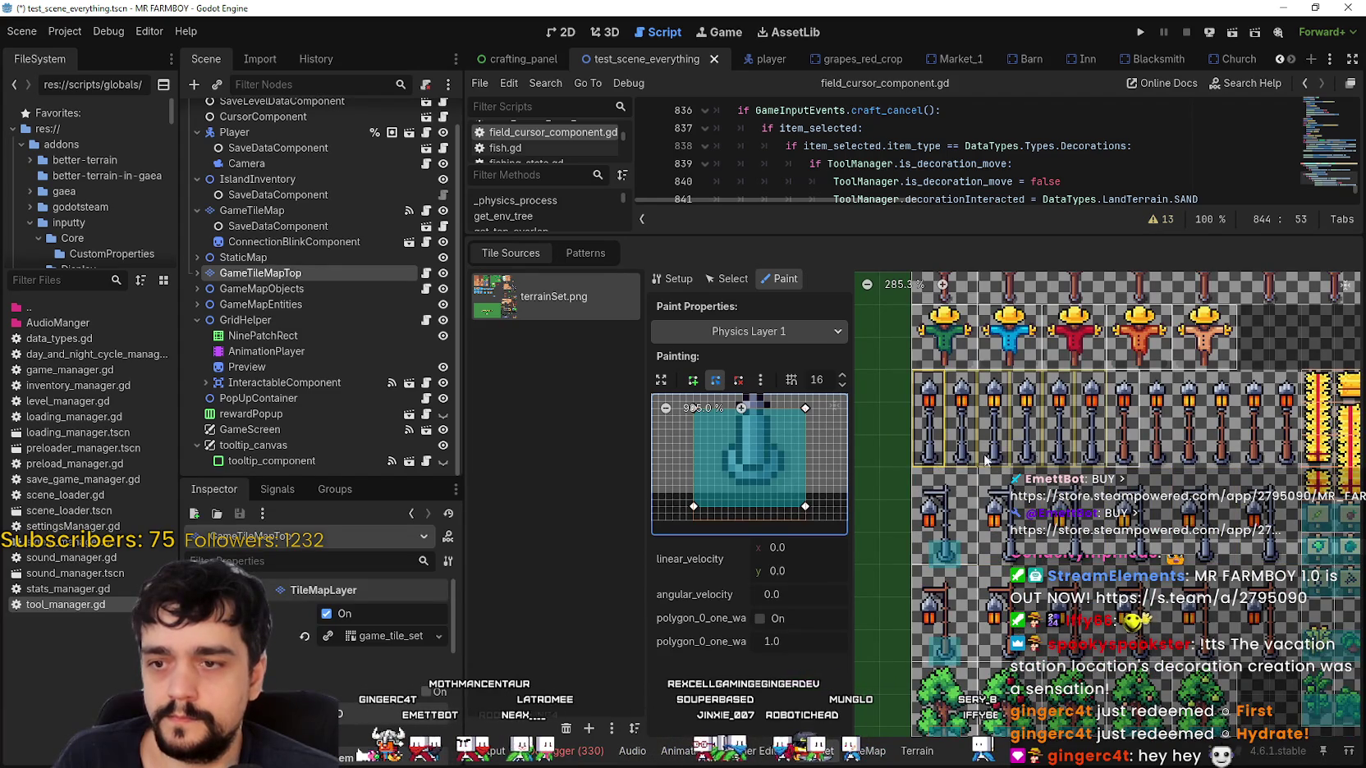
pyautogui.click(1098, 446)
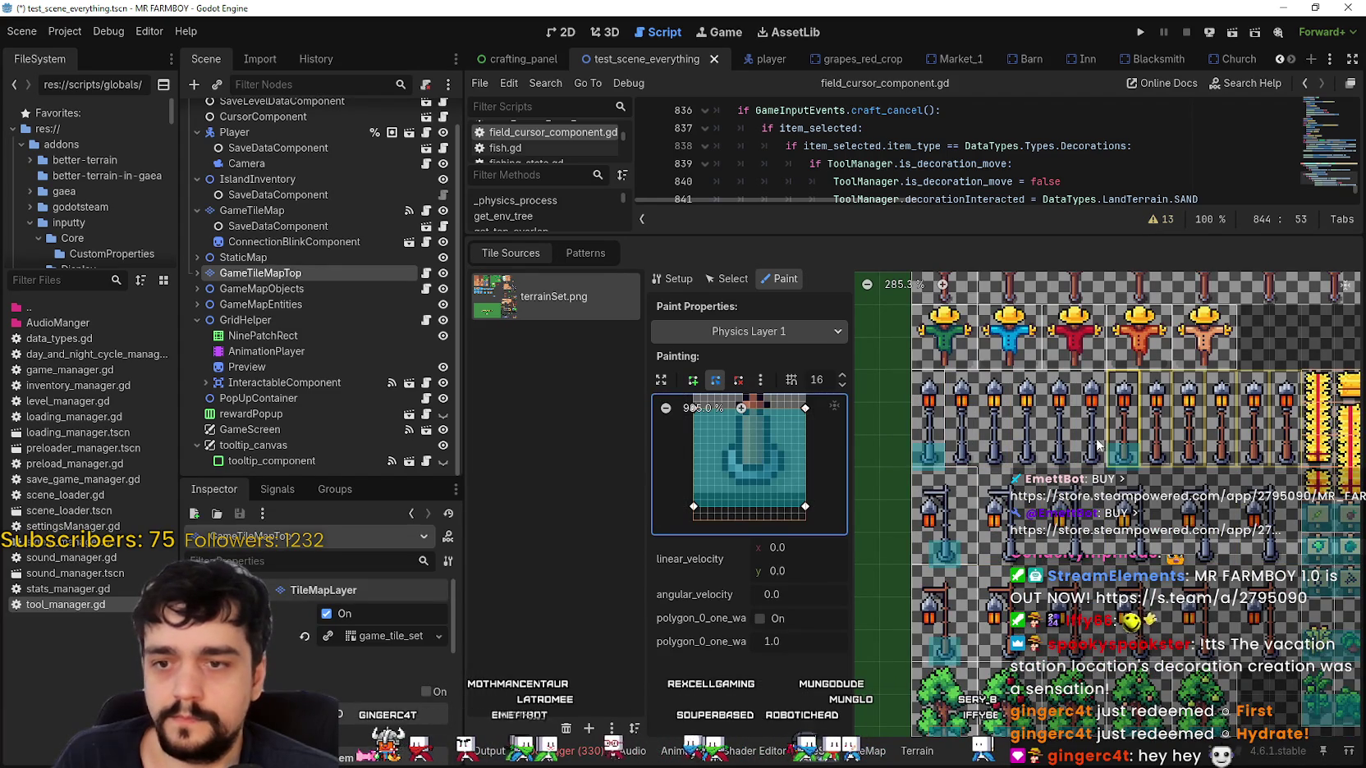
pyautogui.scroll(3, 944, 476)
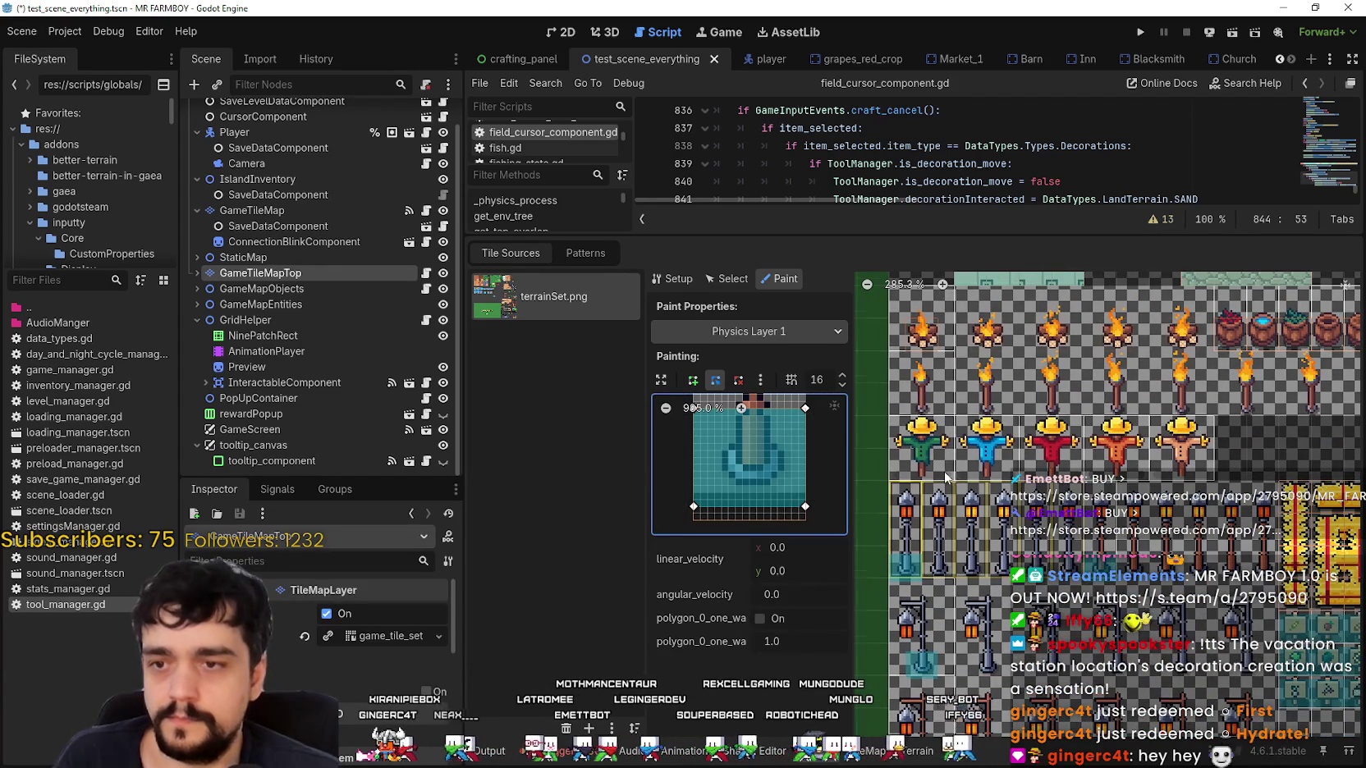
# Paint collision onto the green, blue, red and peach scarecrow tiles.
pyautogui.click(940, 468)
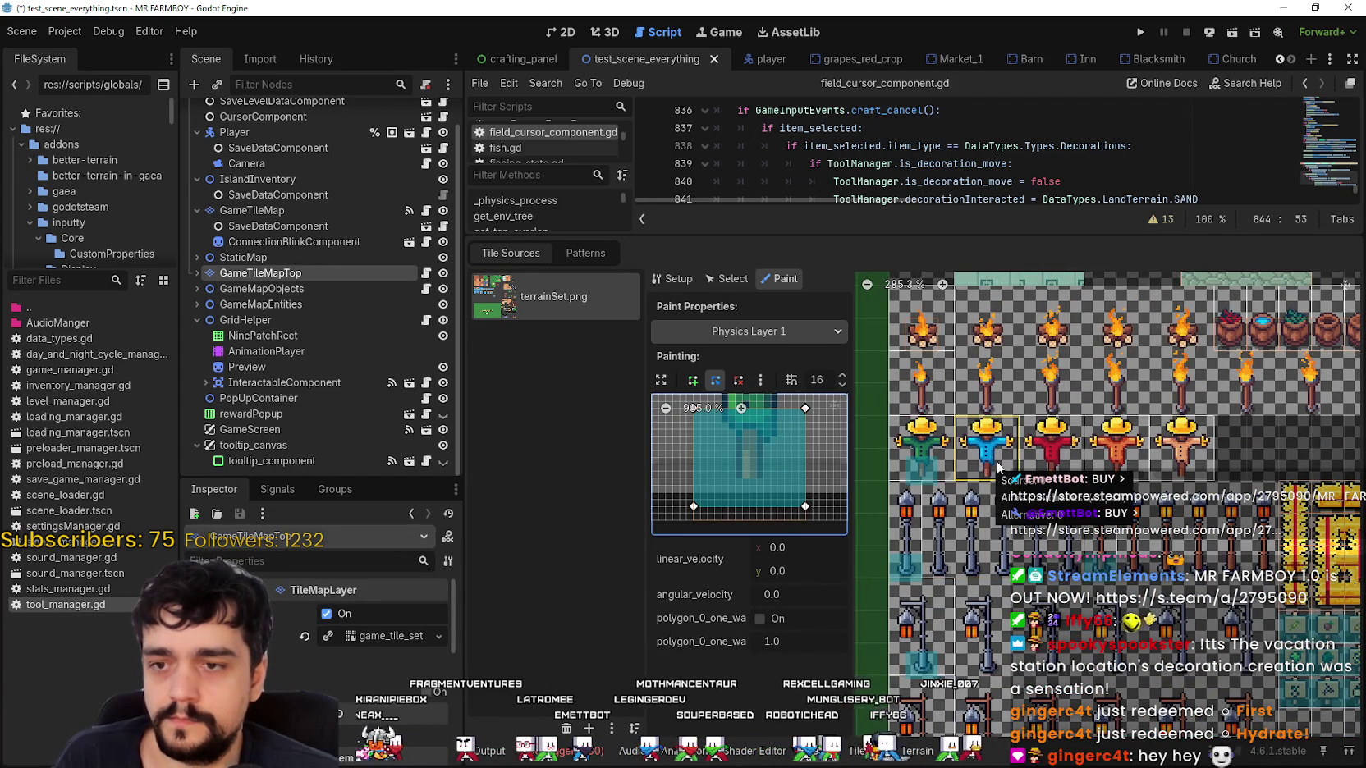
pyautogui.click(1063, 467)
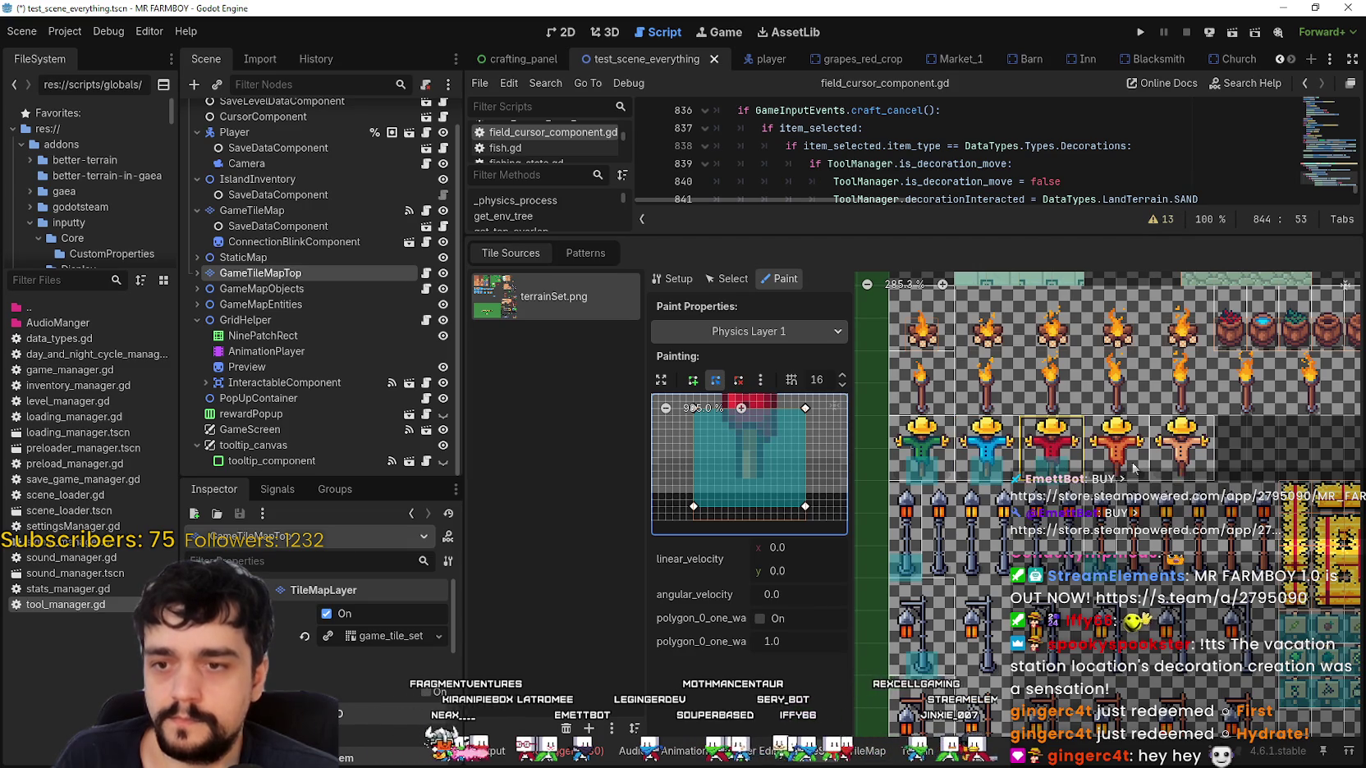
pyautogui.click(1181, 472)
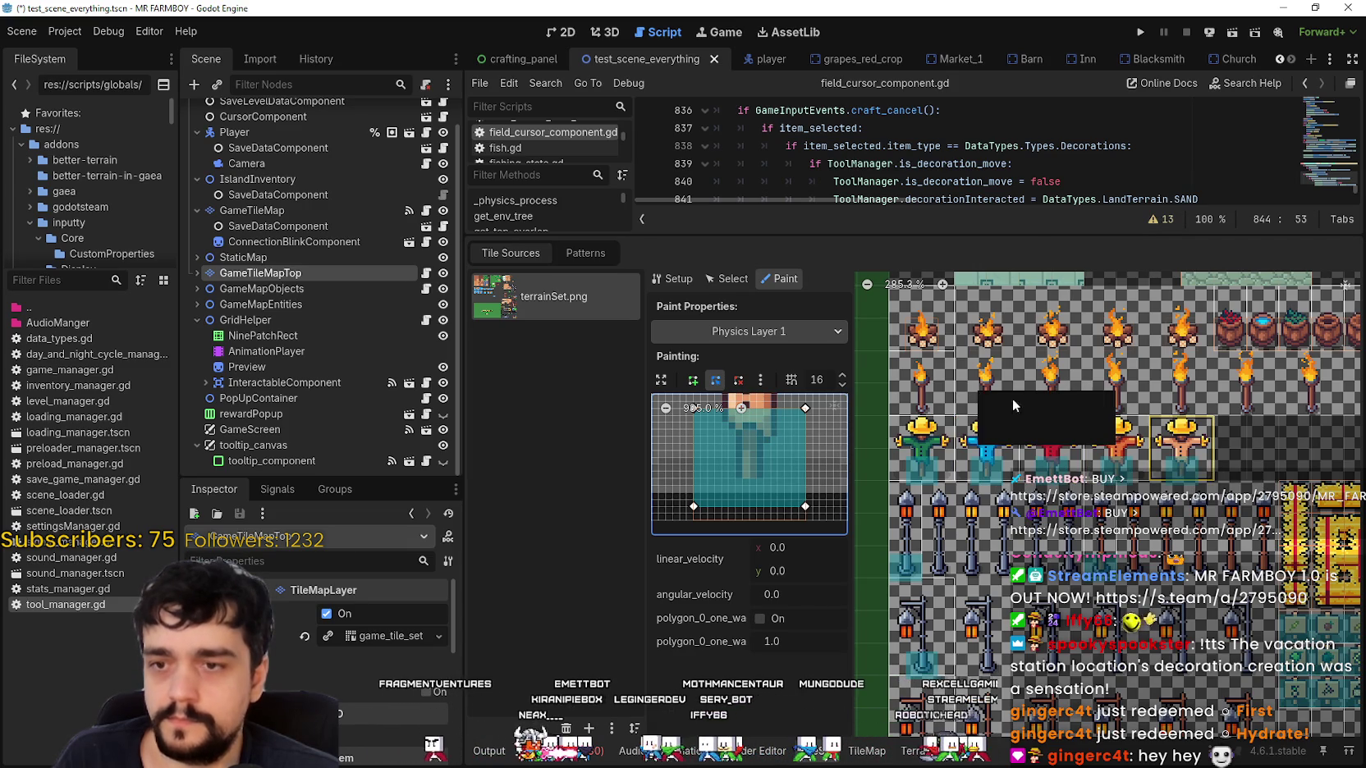
# Paint collision across the torch and fire tiles and onto the row of pot tiles.
pyautogui.scroll(3, 1015, 468)
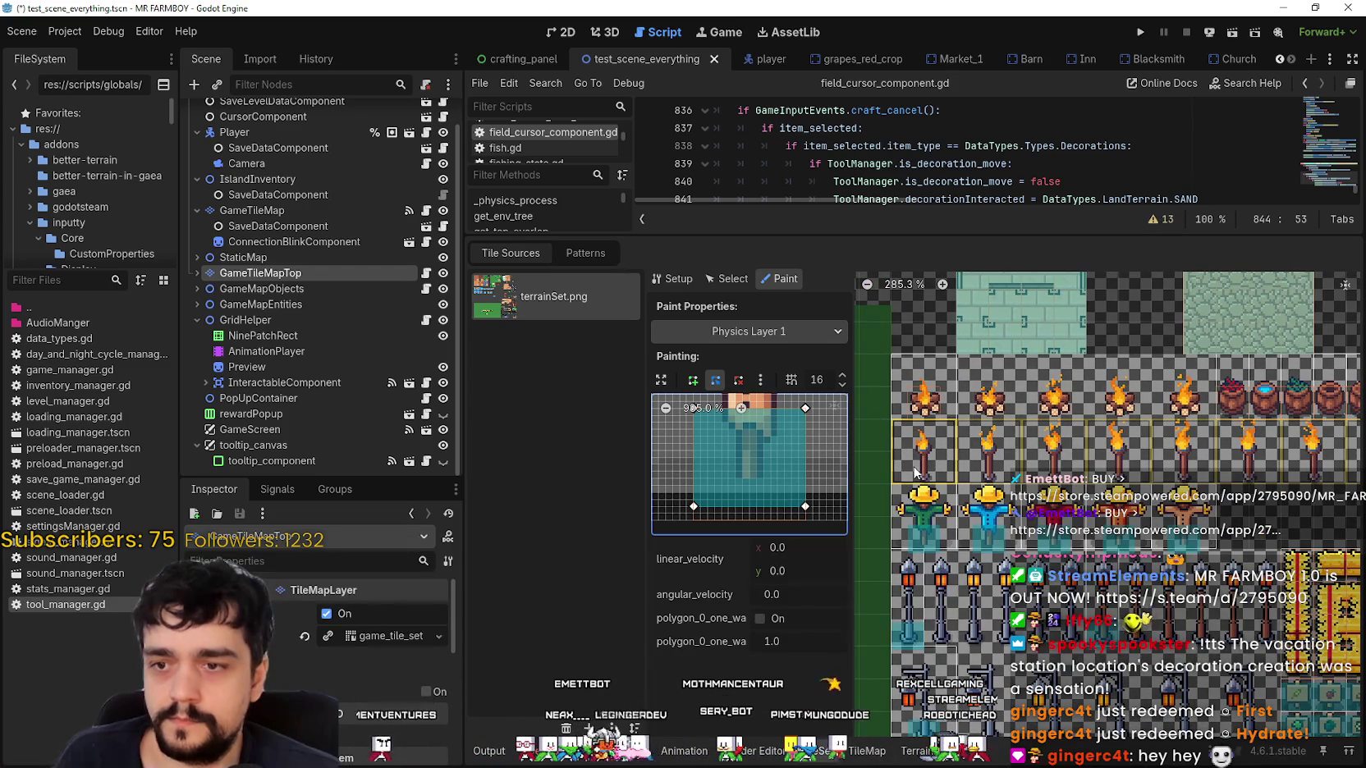
pyautogui.moveTo(926, 444); pyautogui.dragTo(931, 417)
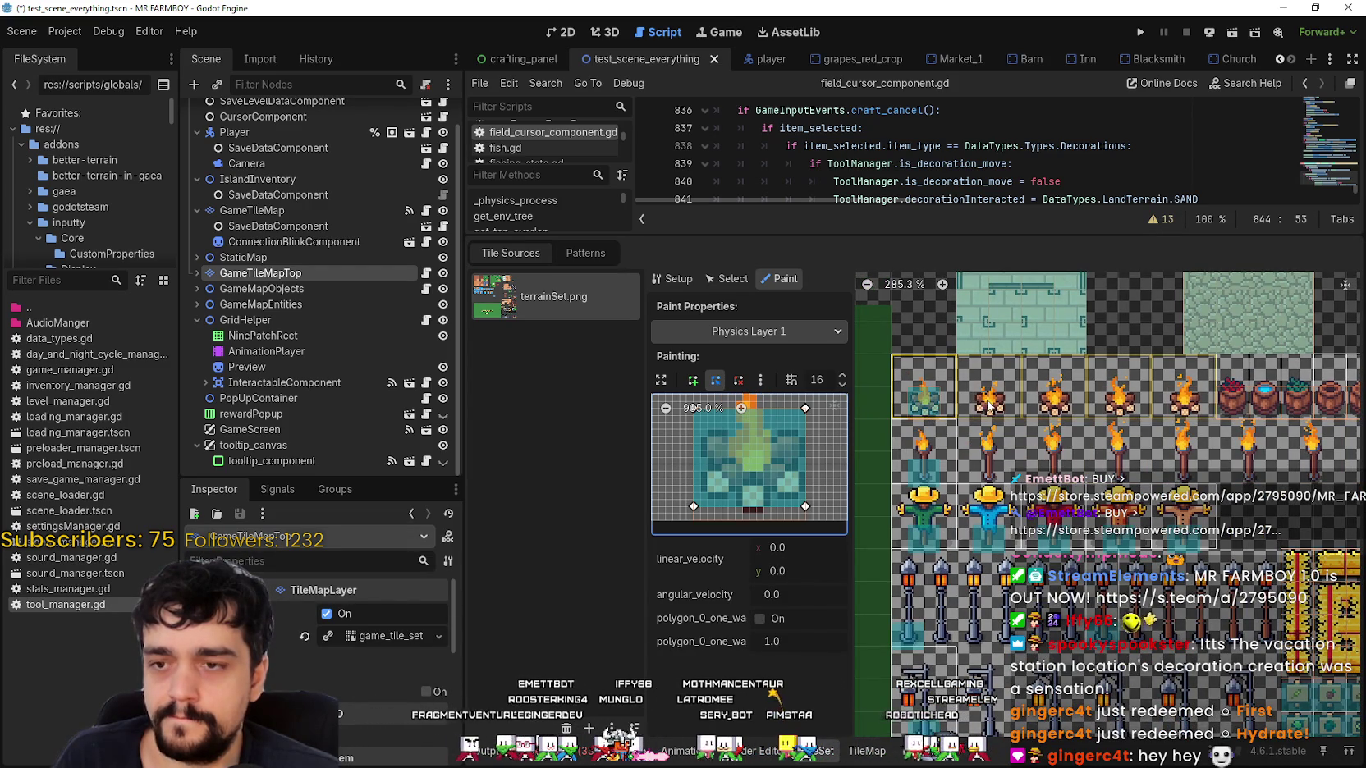
pyautogui.moveTo(1051, 394); pyautogui.dragTo(870, 460)
pyautogui.click(1086, 464)
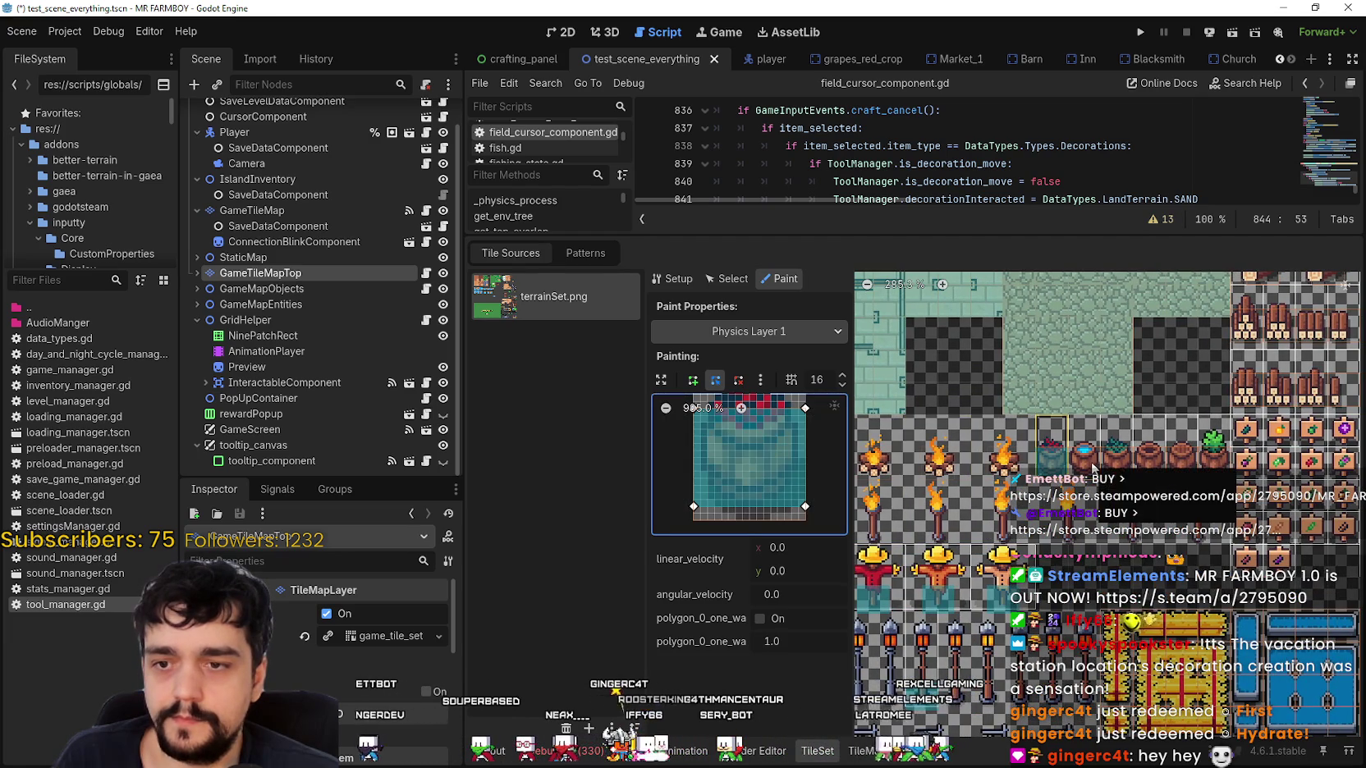
pyautogui.moveTo(1163, 468); pyautogui.dragTo(1166, 465)
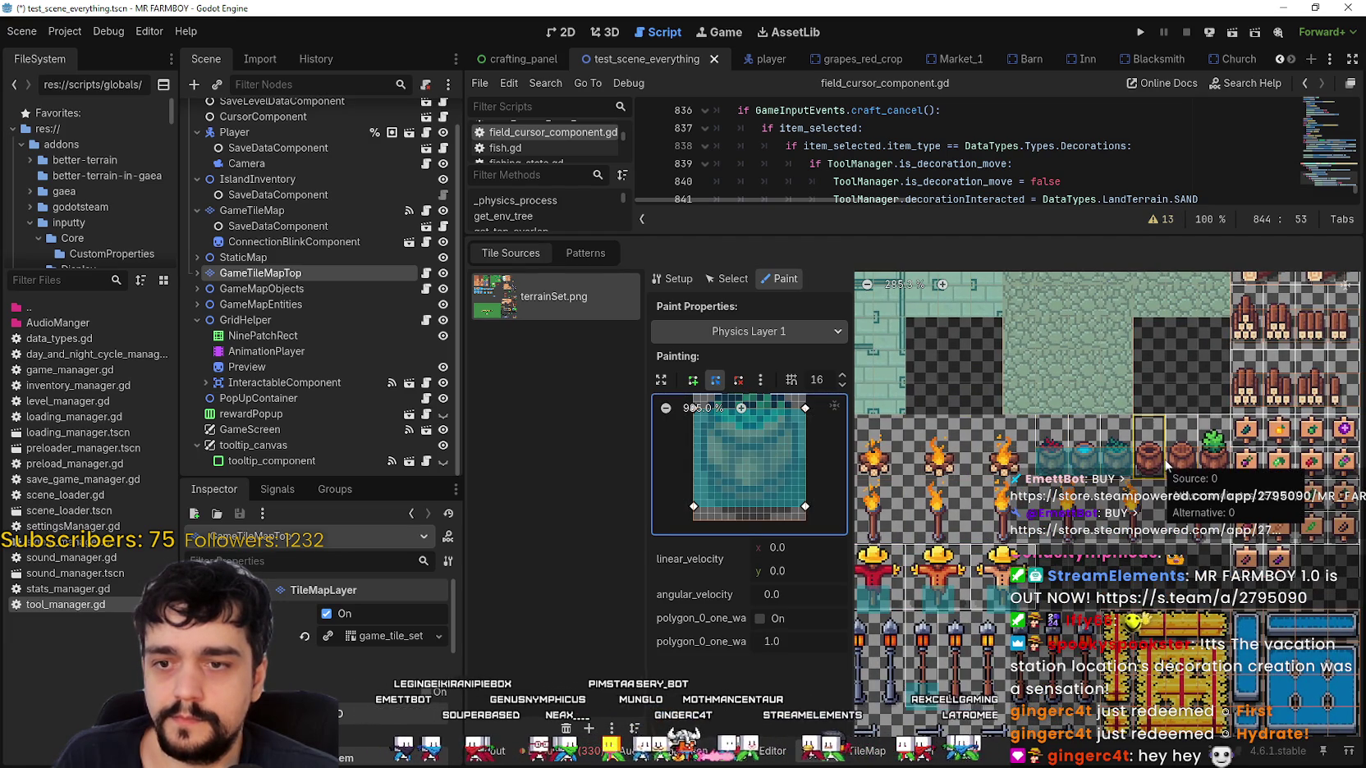
pyautogui.click(1158, 470)
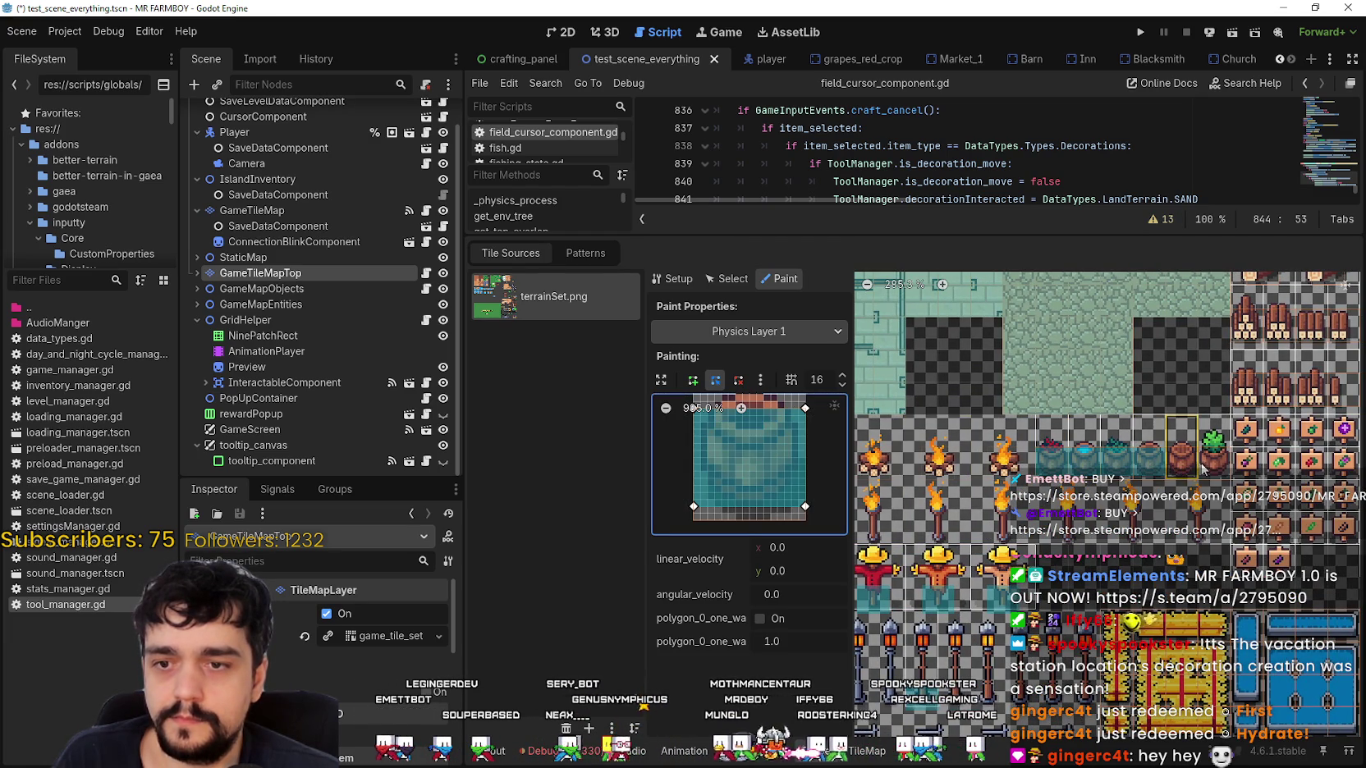
pyautogui.click(1186, 469)
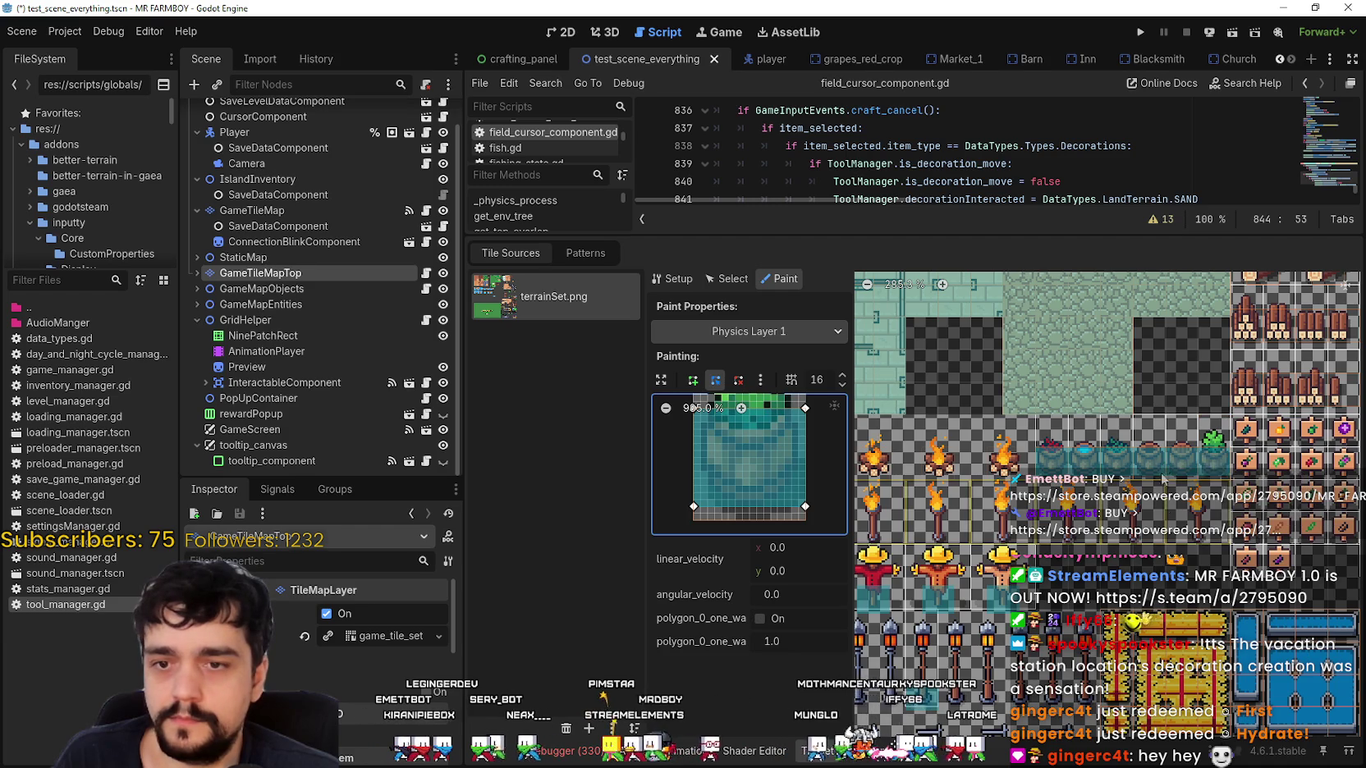
pyautogui.scroll(-2, 1076, 521)
pyautogui.hscroll(5, 1071, 521)
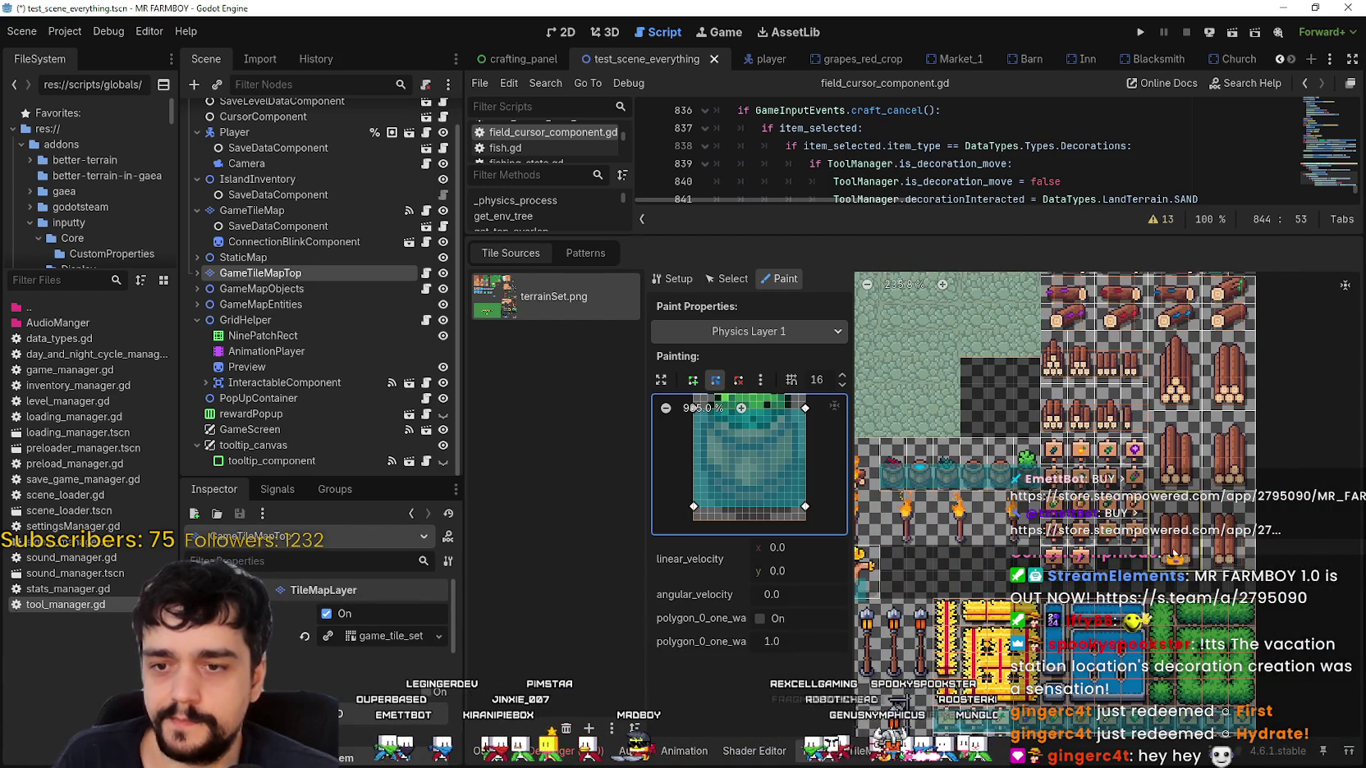
# Paint collision onto the wide log, tall logs, log pile and the rows of small log tiles.
pyautogui.click(1174, 548)
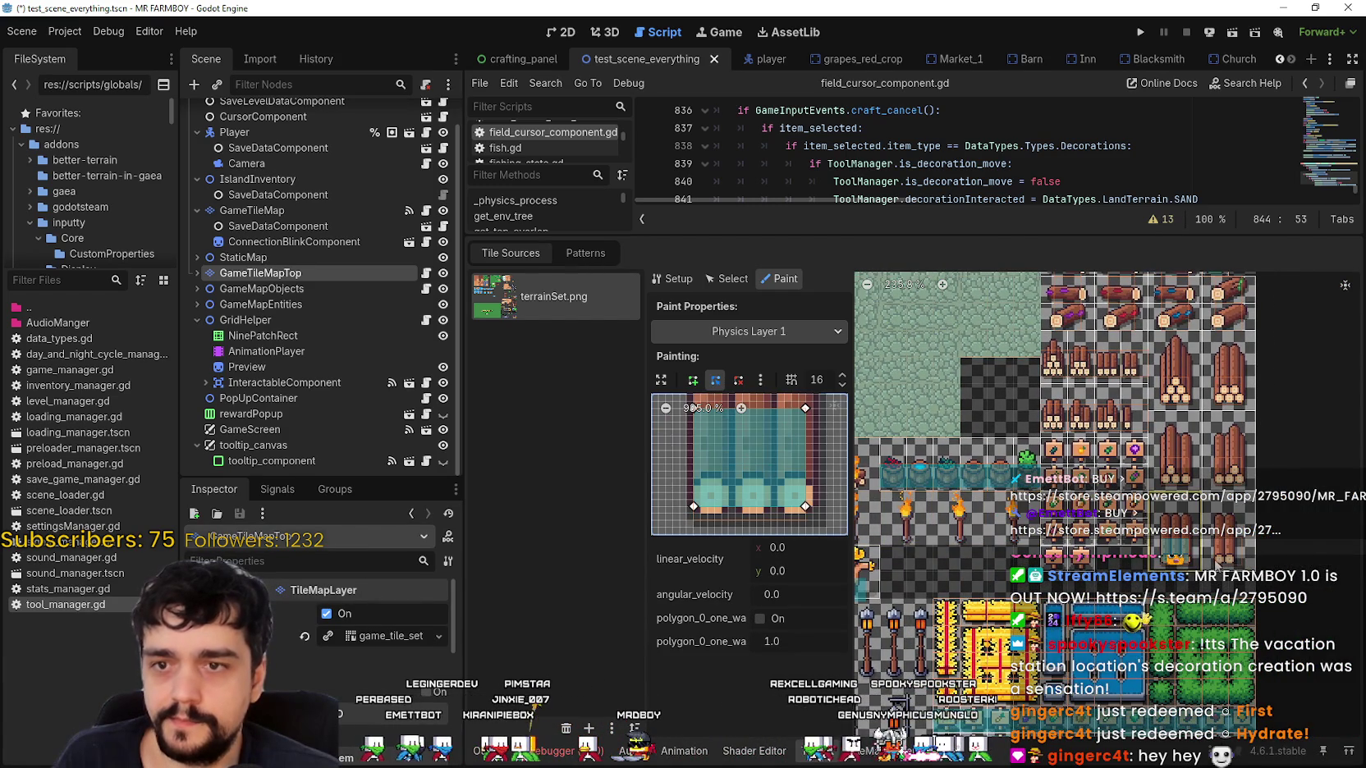
pyautogui.click(1225, 476)
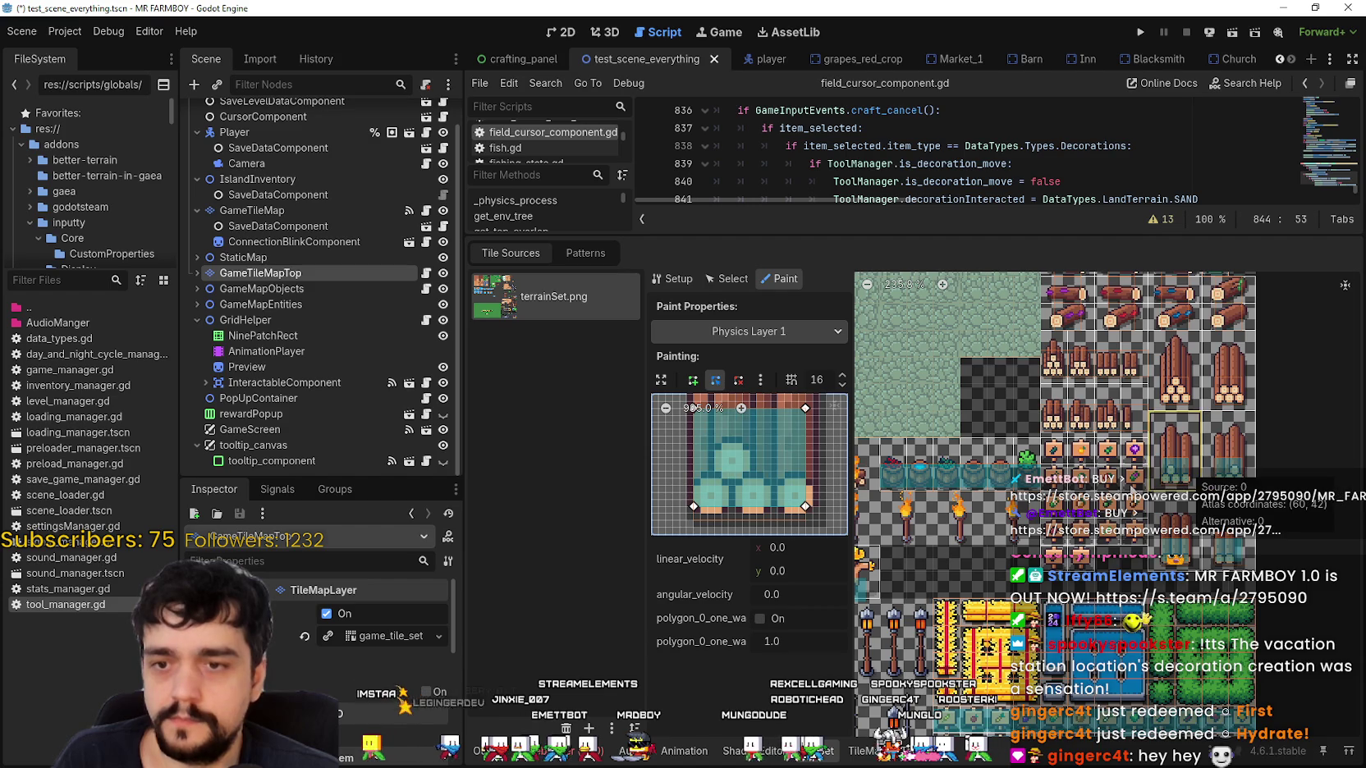
pyautogui.click(1173, 388)
pyautogui.click(1175, 379)
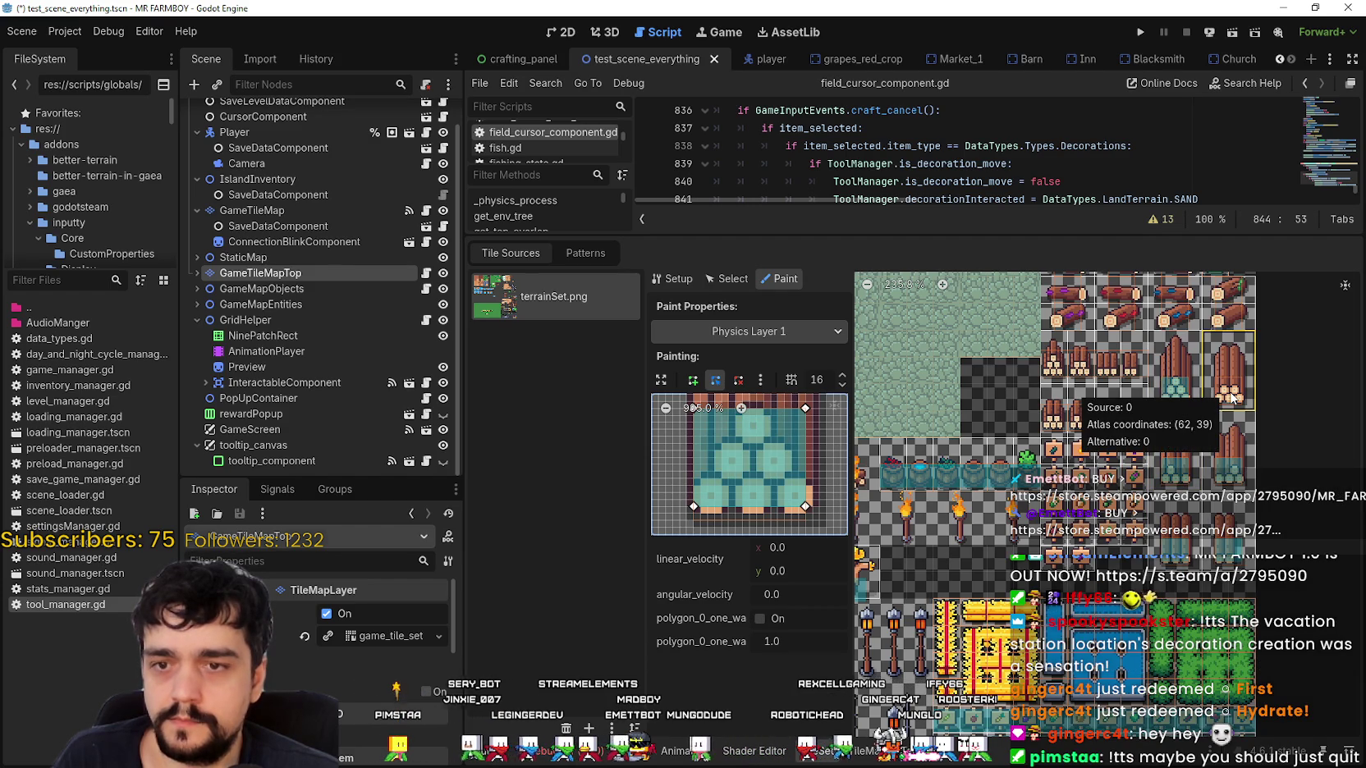
pyautogui.click(1228, 386)
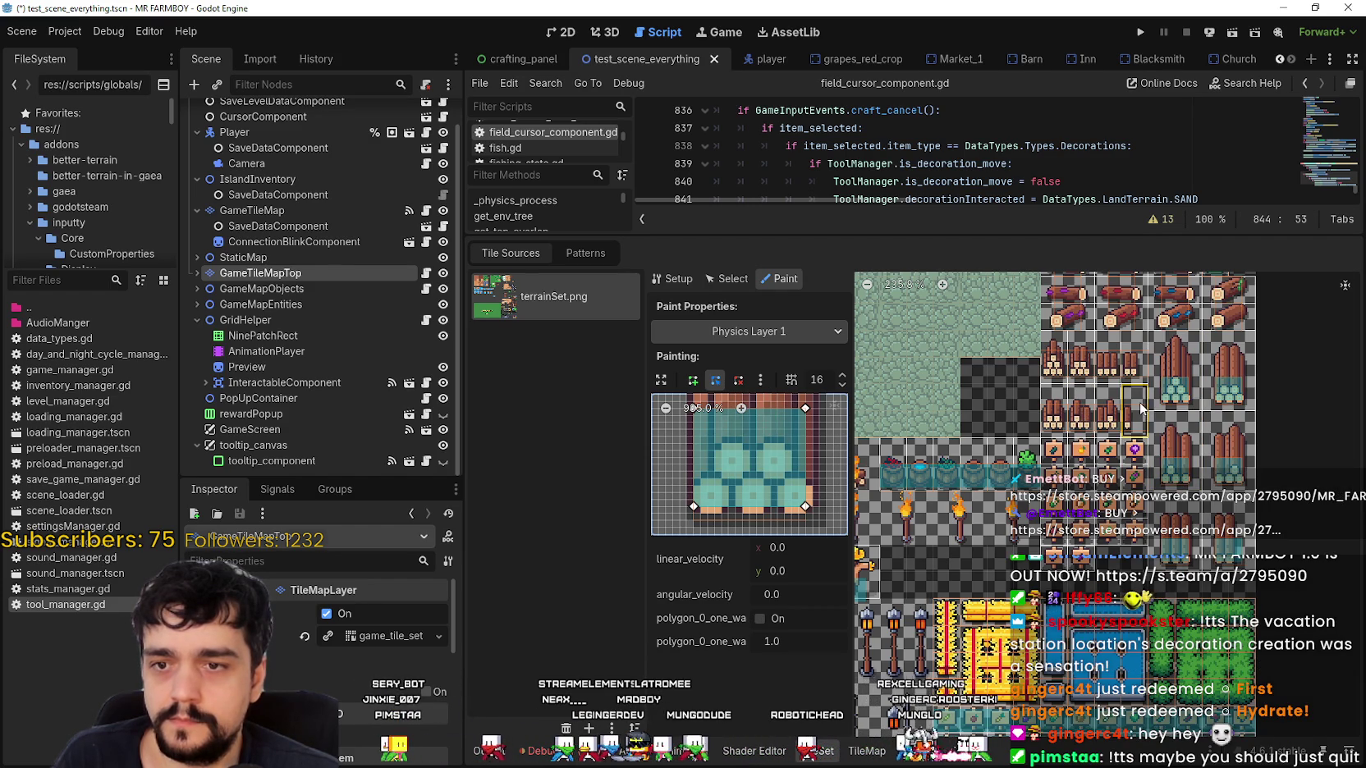
pyautogui.click(1116, 419)
pyautogui.click(1080, 420)
pyautogui.click(1057, 423)
pyautogui.click(1054, 361)
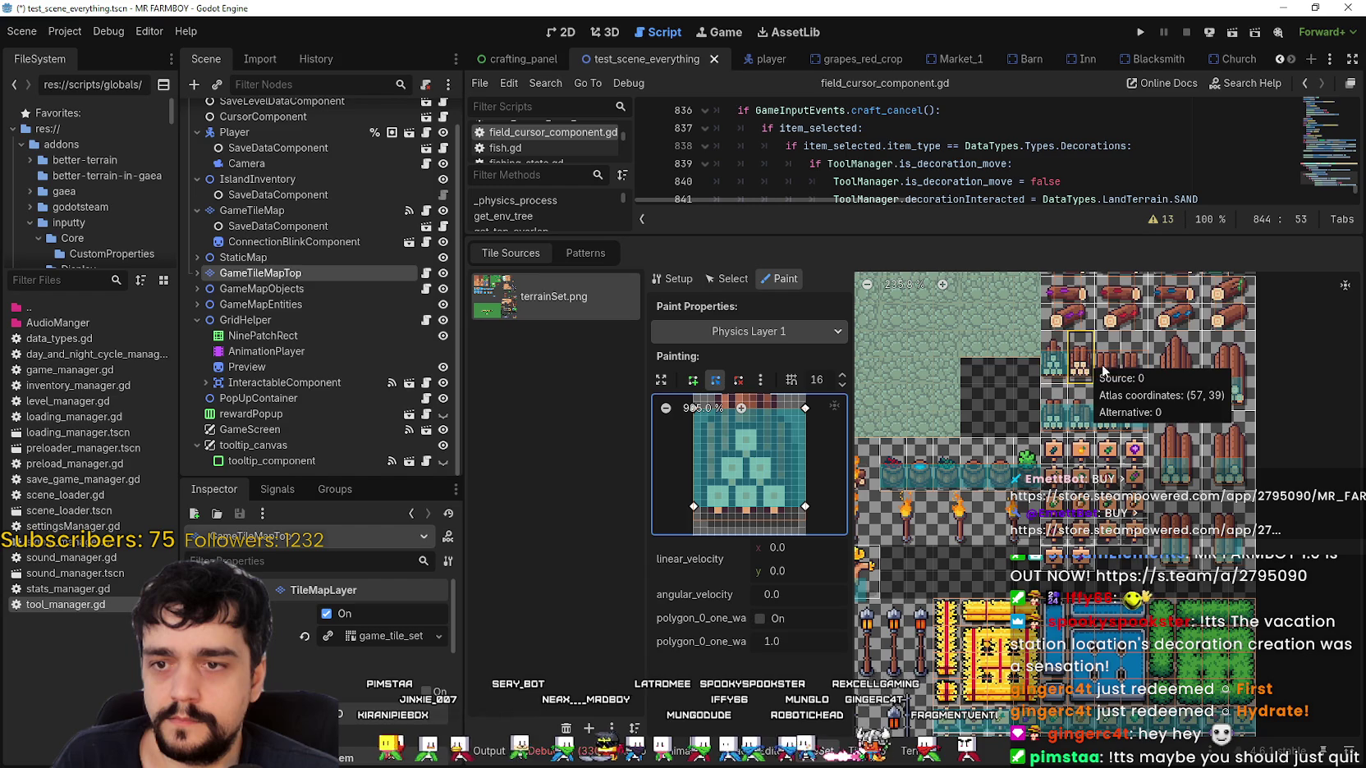
pyautogui.click(1081, 362)
pyautogui.click(1108, 366)
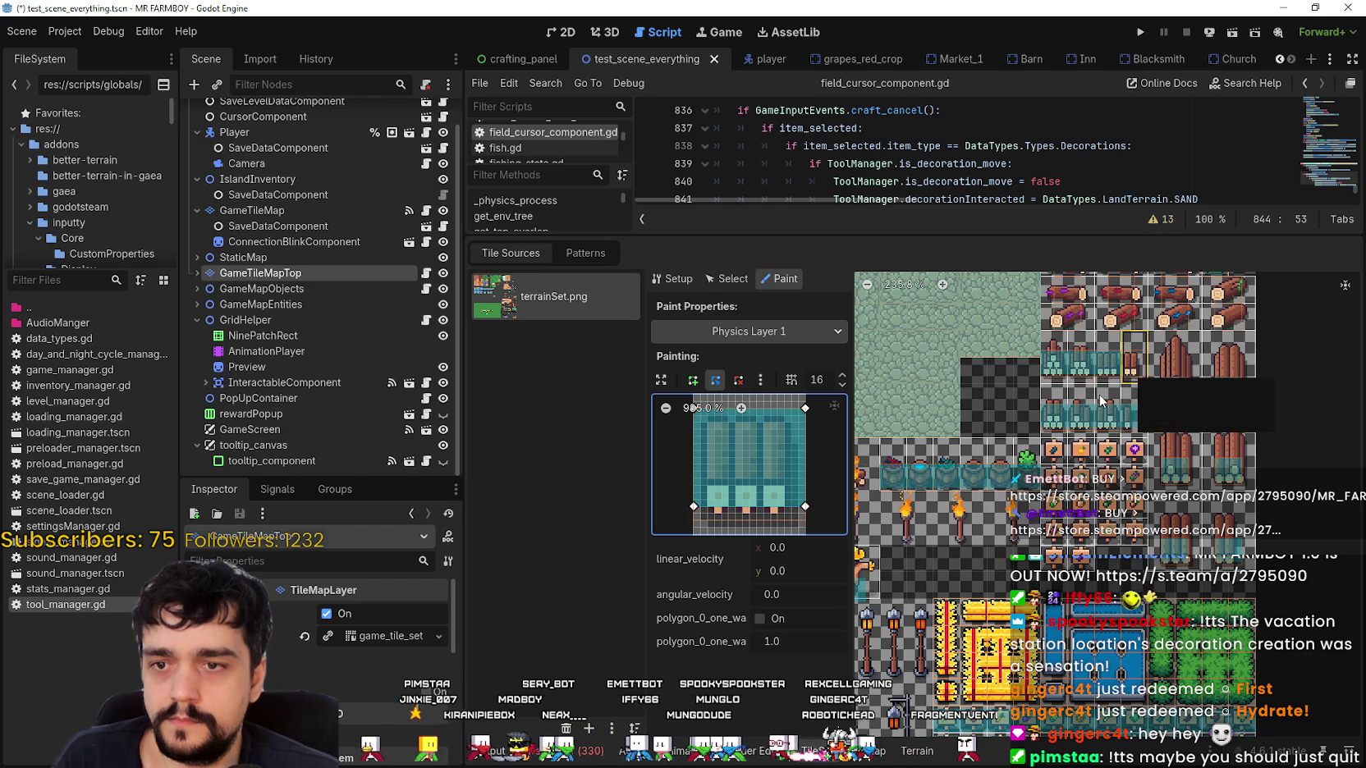
# Paint collision onto log tile (58, 37), another log tile and the green bush tile.
pyautogui.scroll(3, 1101, 493)
pyautogui.scroll(1, 1100, 503)
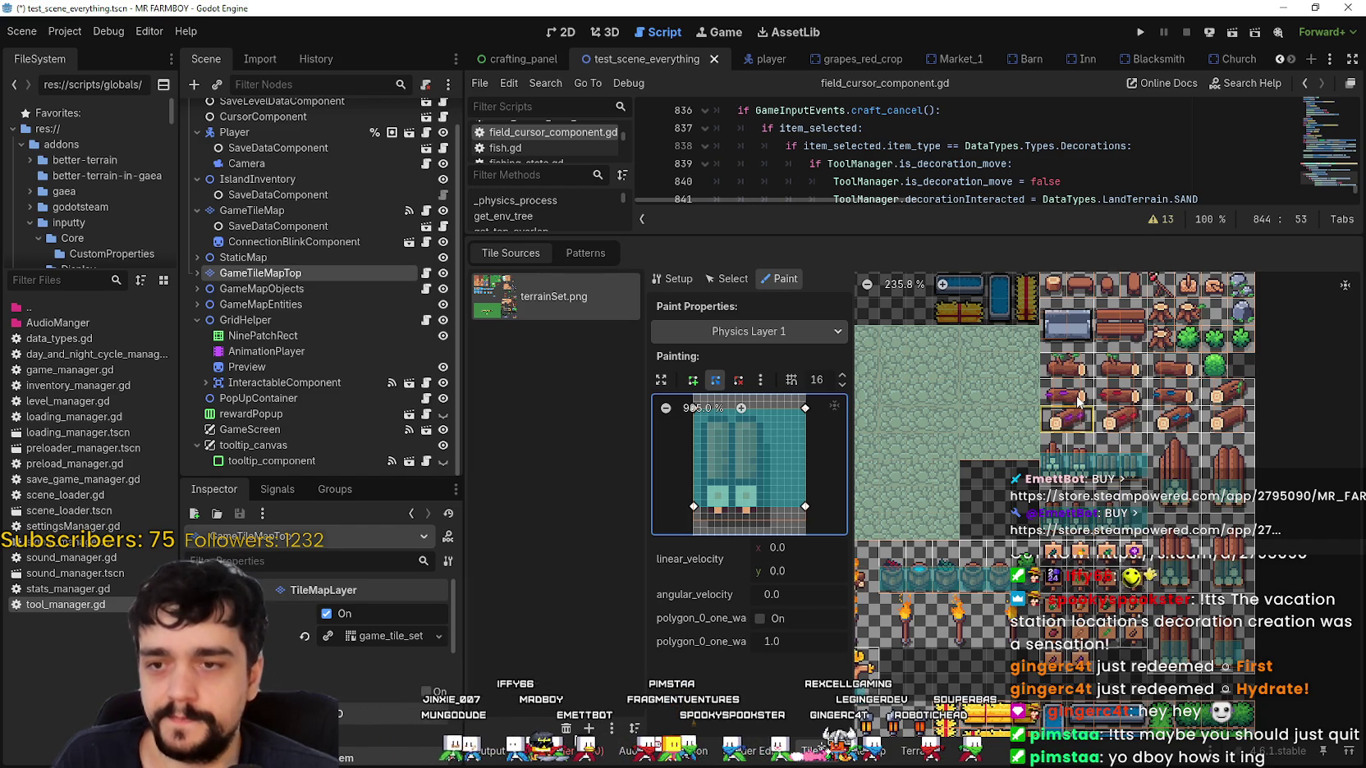
pyautogui.click(1114, 361)
pyautogui.click(1116, 431)
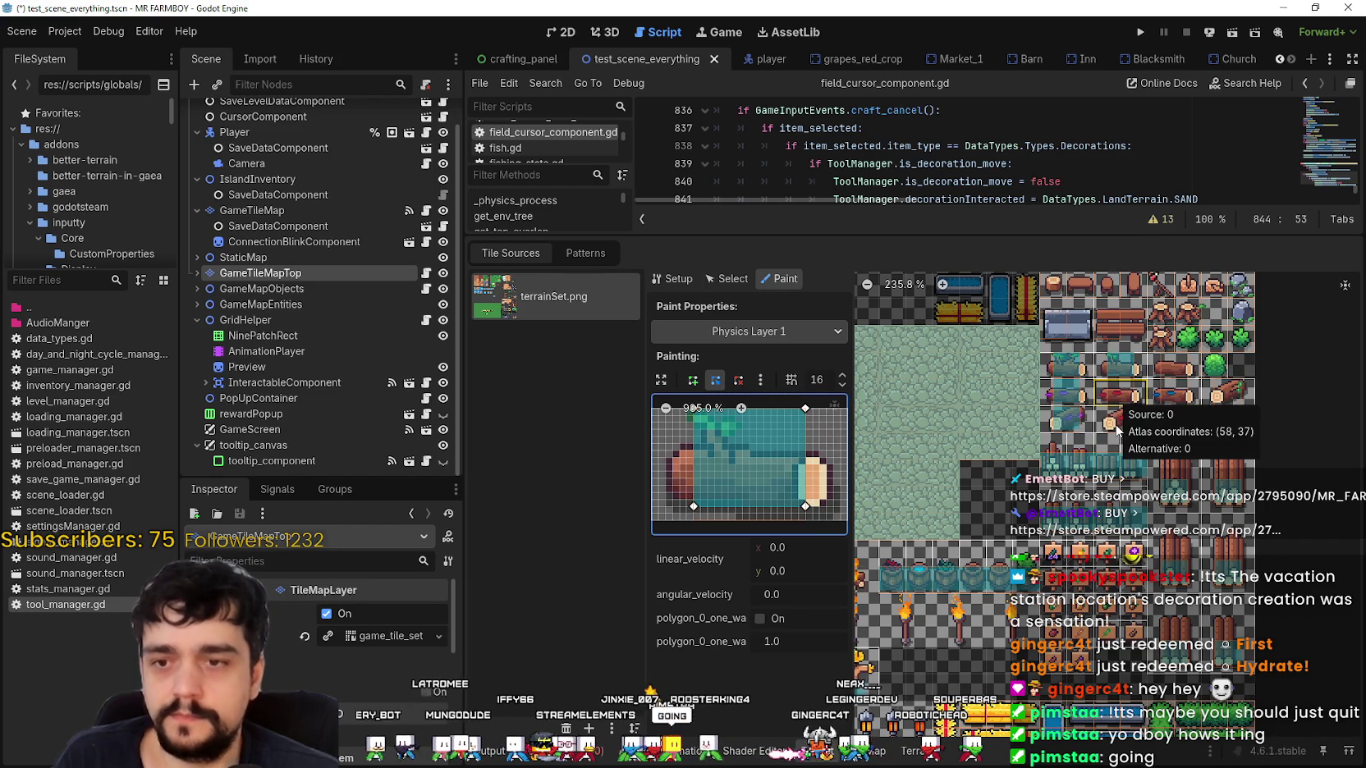
pyautogui.click(1168, 371)
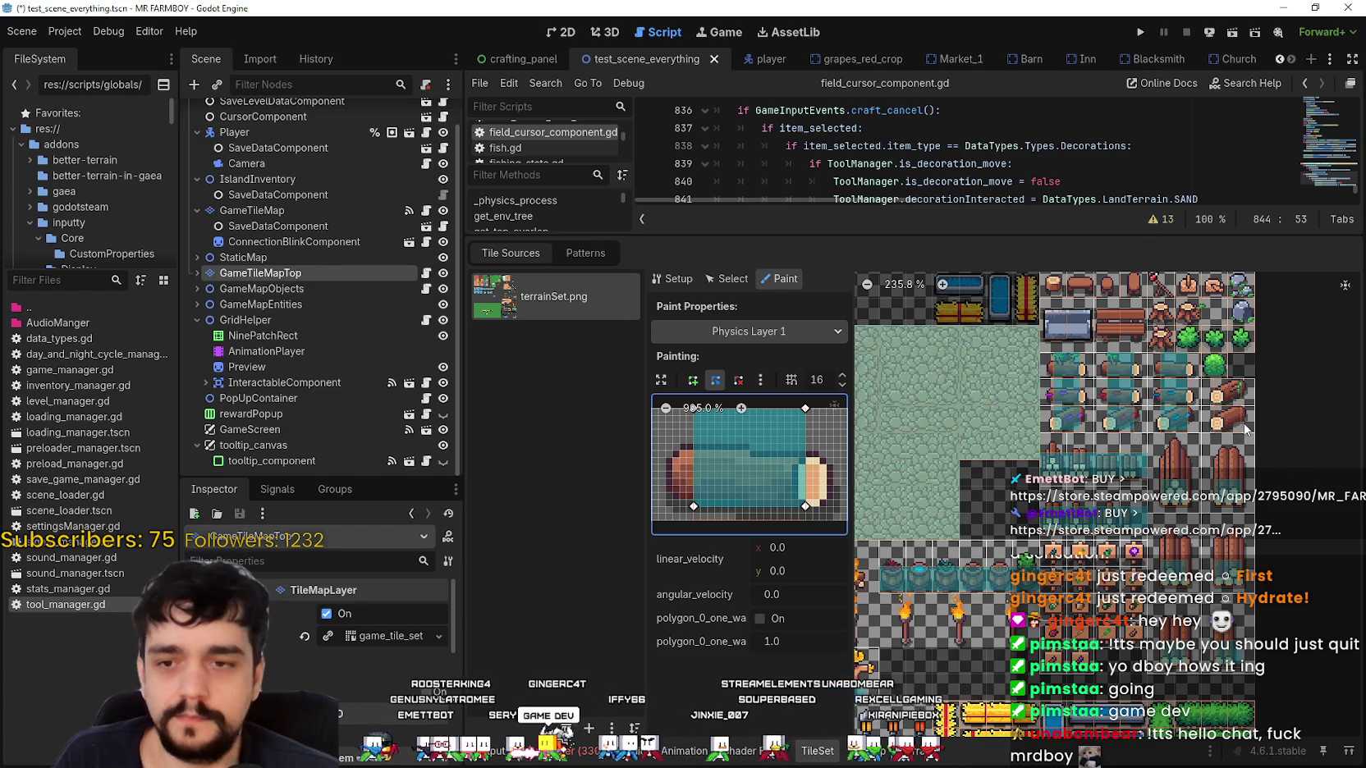
pyautogui.click(1214, 367)
pyautogui.scroll(4, 1186, 439)
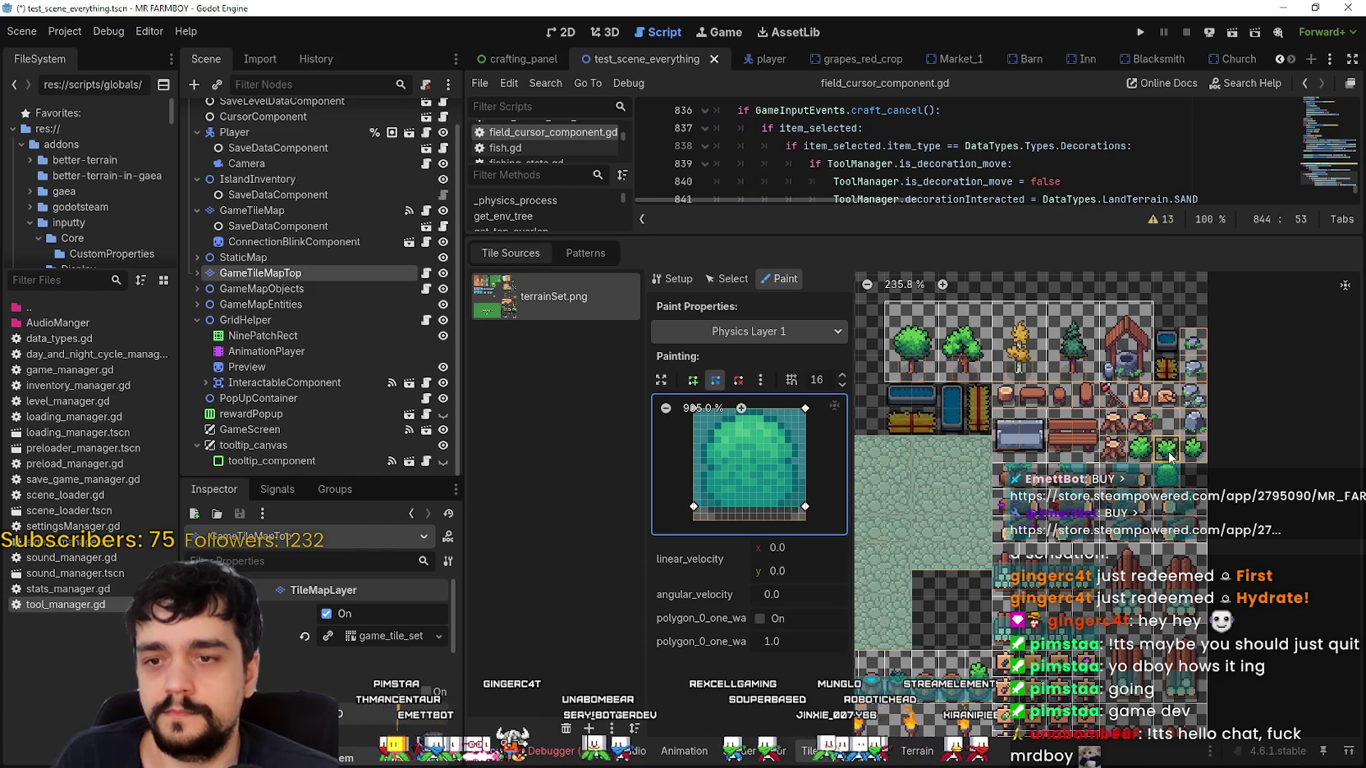
# Paint collision onto the bush, dome-shaped, rock, chair and bench tiles.
pyautogui.click(1195, 448)
pyautogui.click(1139, 448)
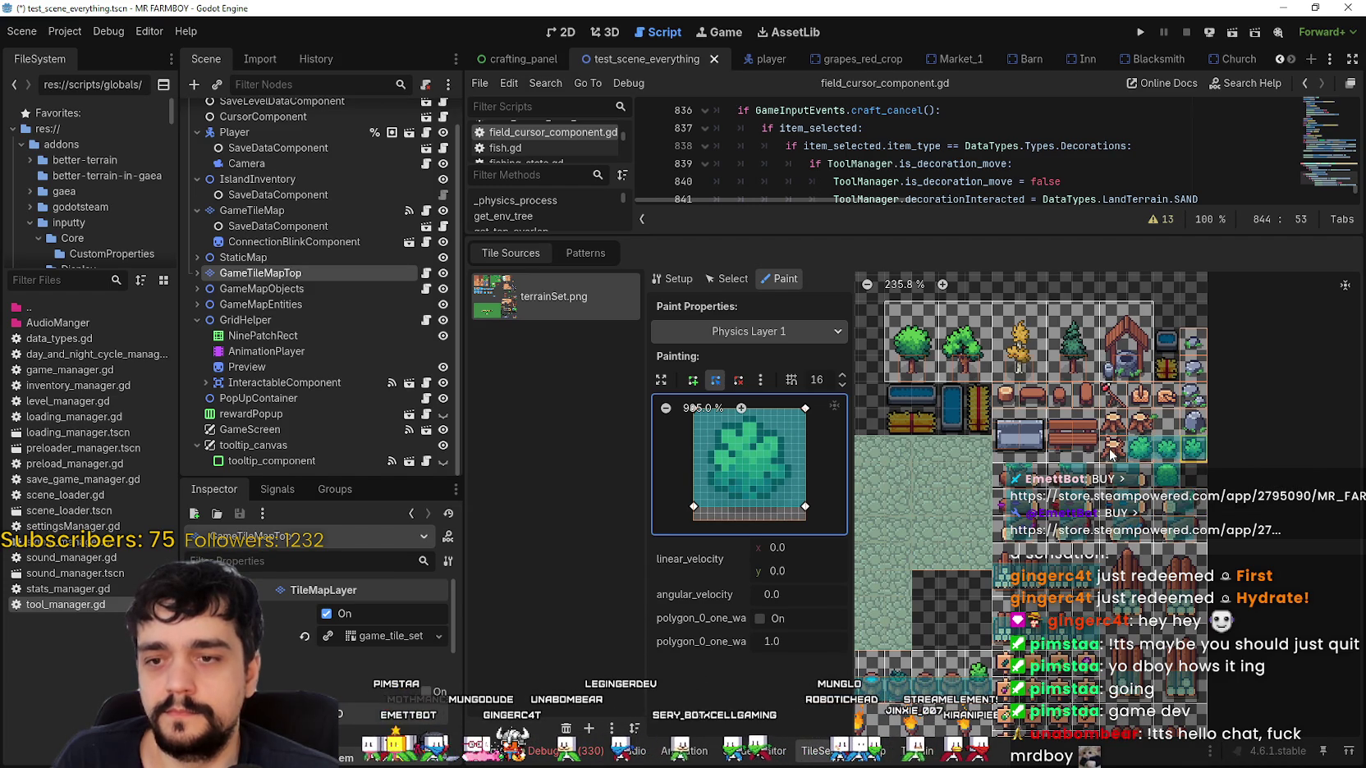
pyautogui.click(1114, 423)
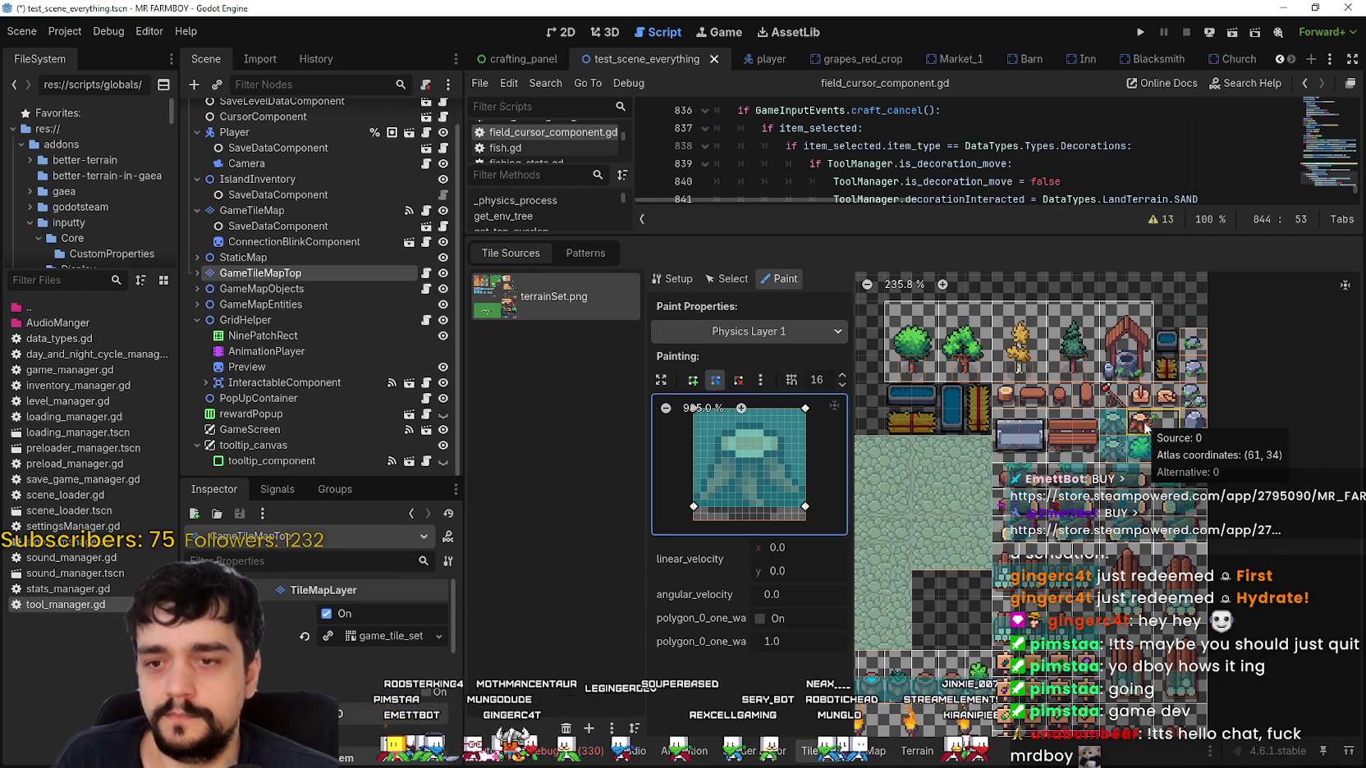
pyautogui.click(1198, 420)
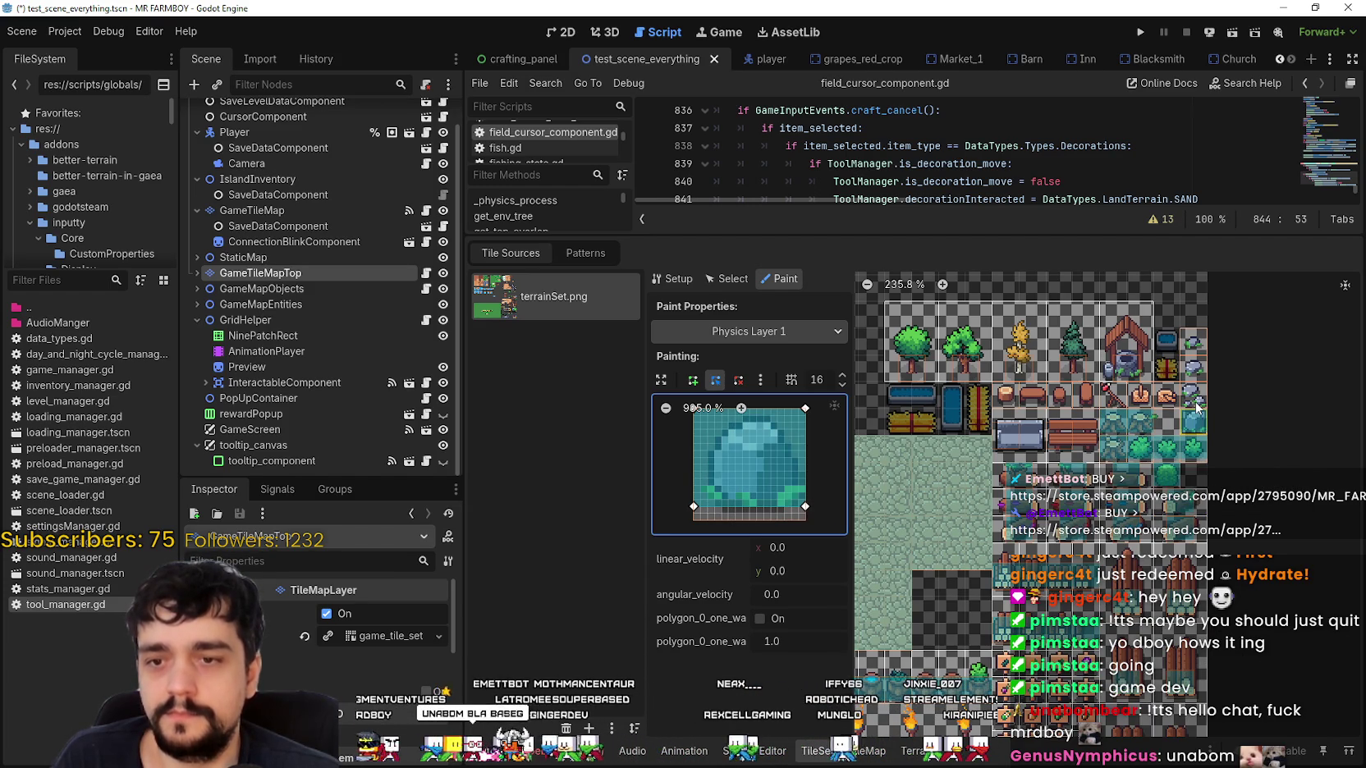
pyautogui.click(1194, 394)
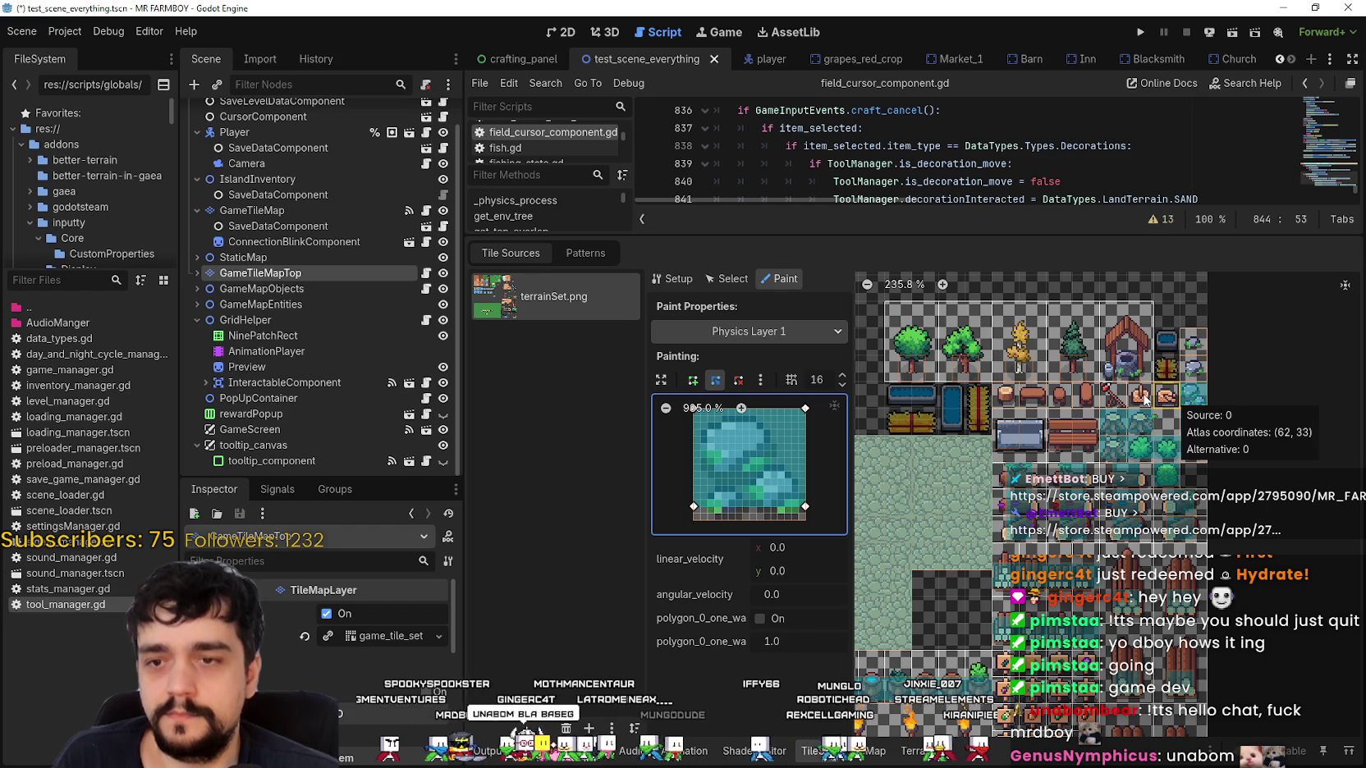
pyautogui.click(1145, 399)
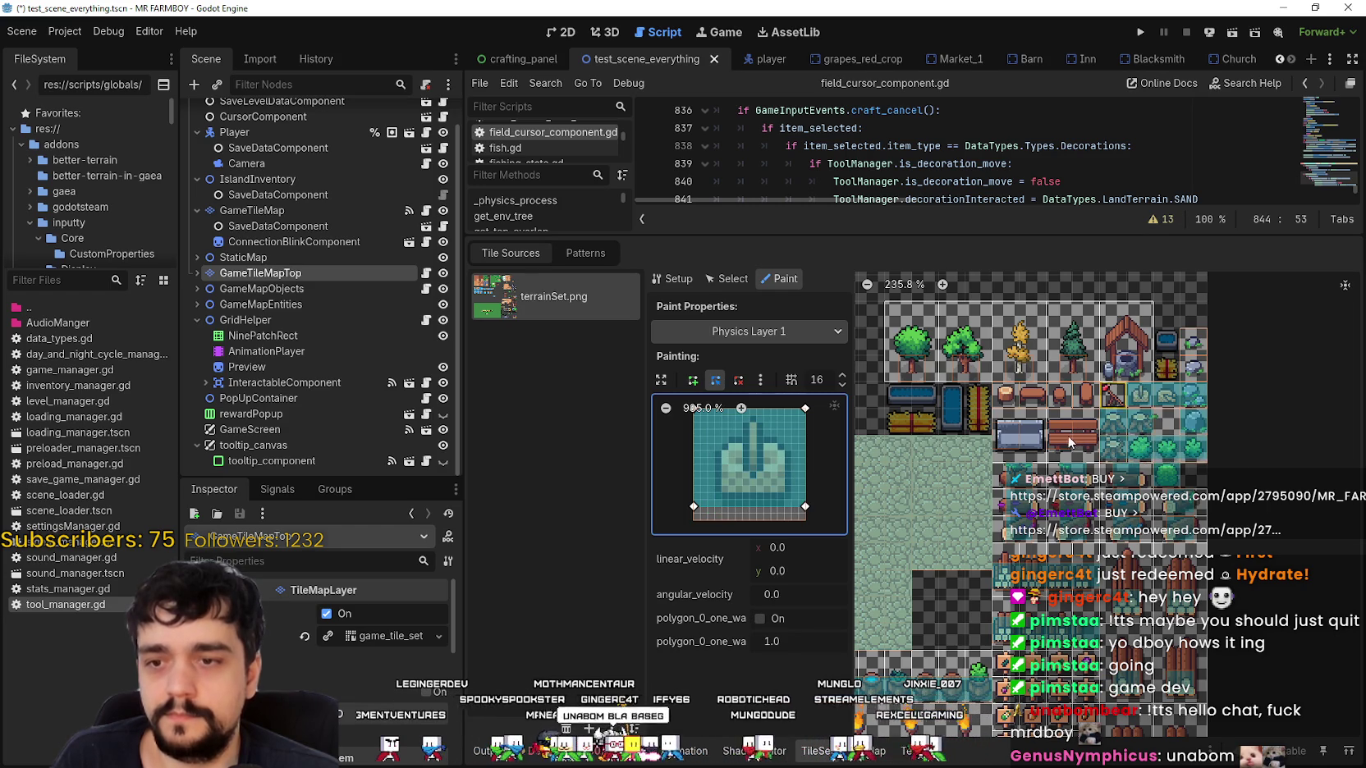
pyautogui.click(1112, 399)
pyautogui.click(1007, 444)
pyautogui.click(1007, 444)
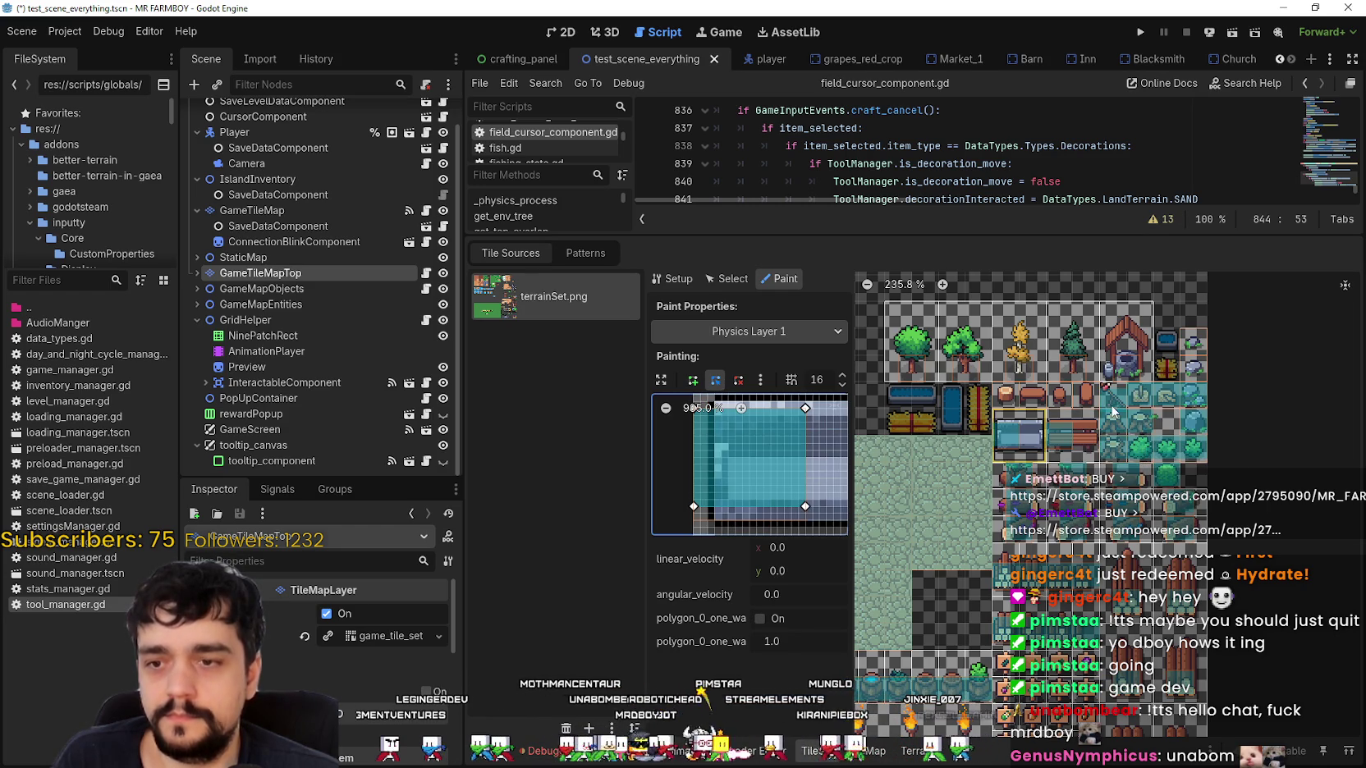
# Paint collision onto the barrel, bird statue, house-and-well, tile 63,32 and both tree tiles.
pyautogui.moveTo(1032, 396); pyautogui.dragTo(1075, 394)
pyautogui.click(1014, 408)
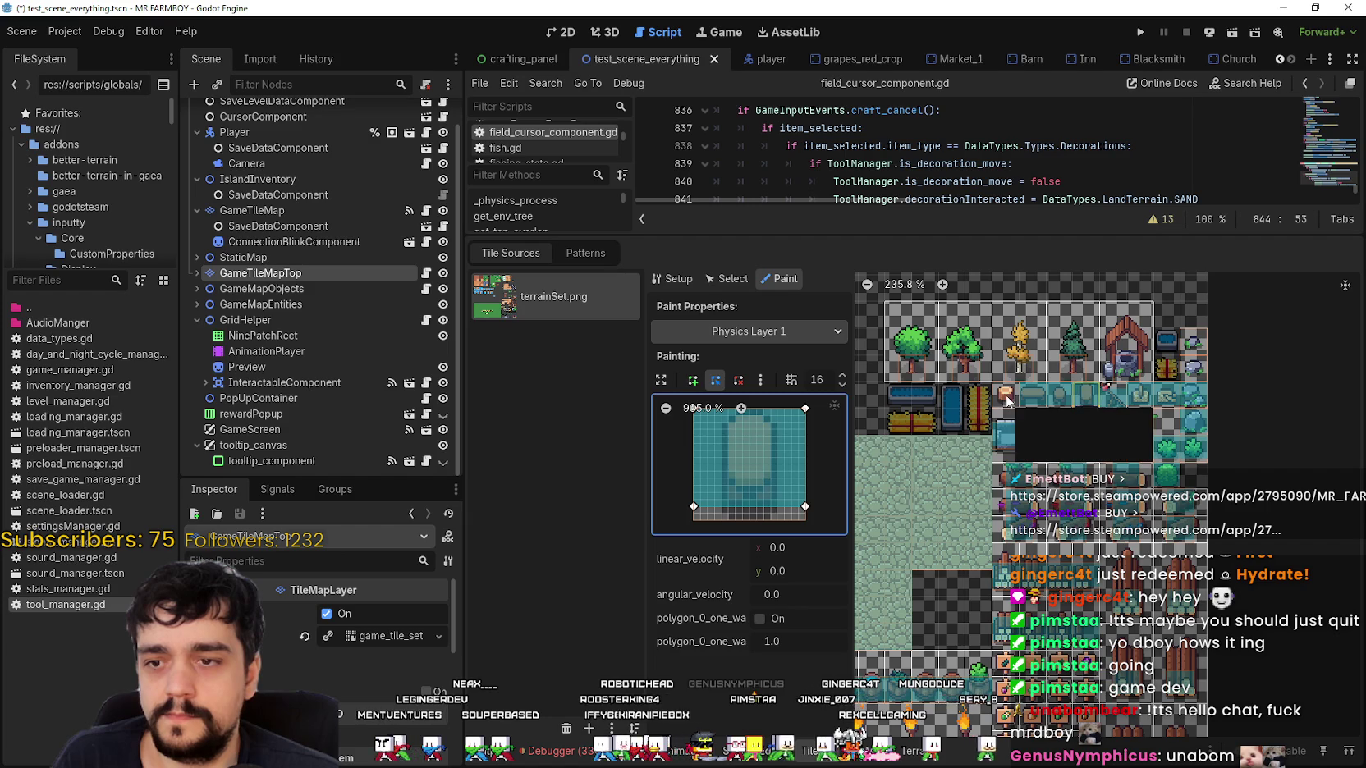
pyautogui.click(1019, 371)
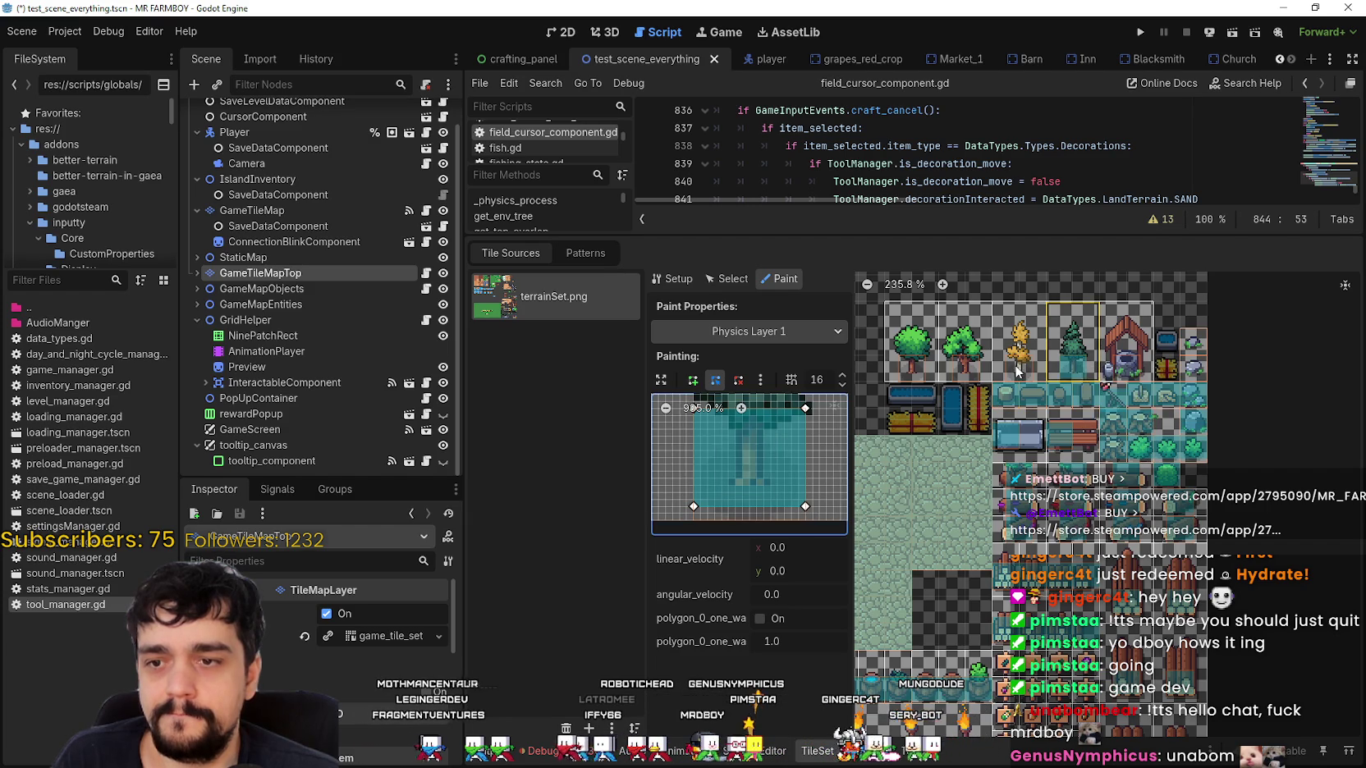
pyautogui.click(1130, 368)
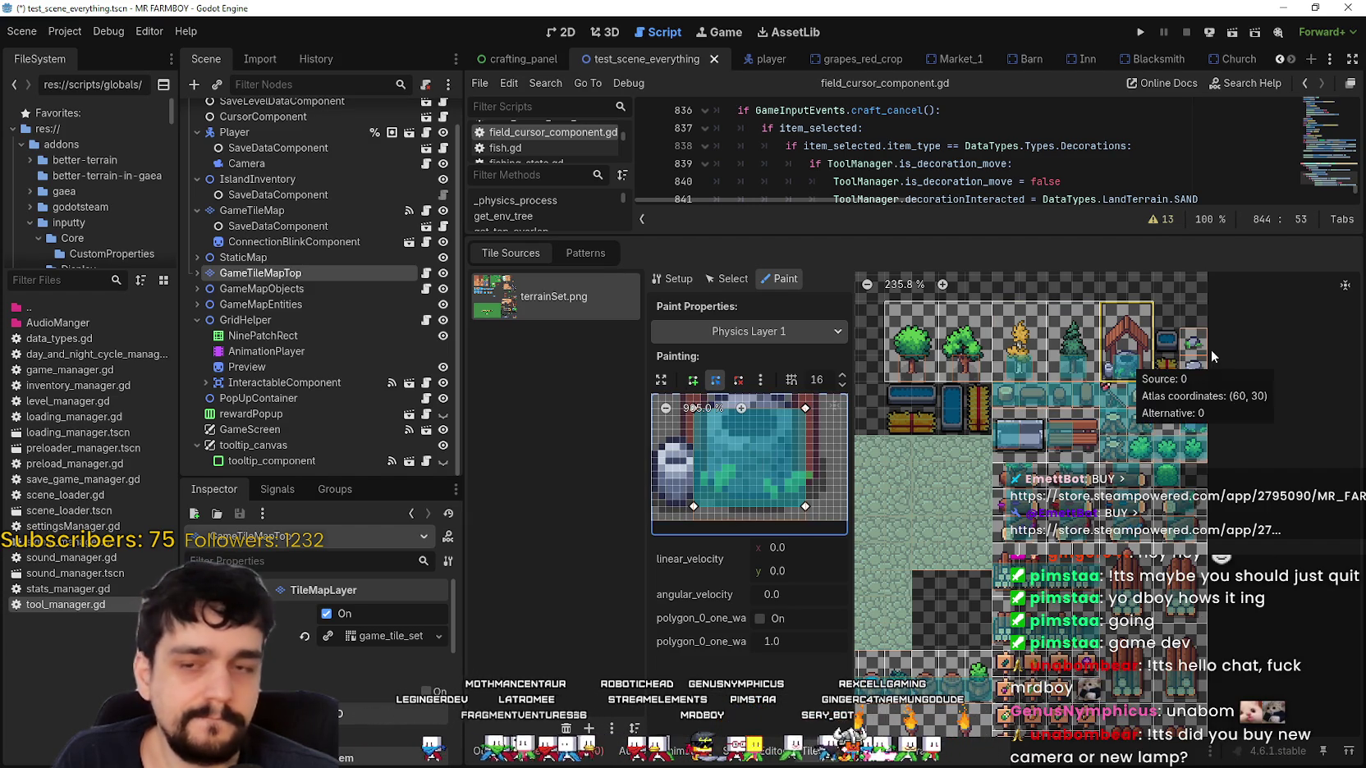
pyautogui.click(1193, 366)
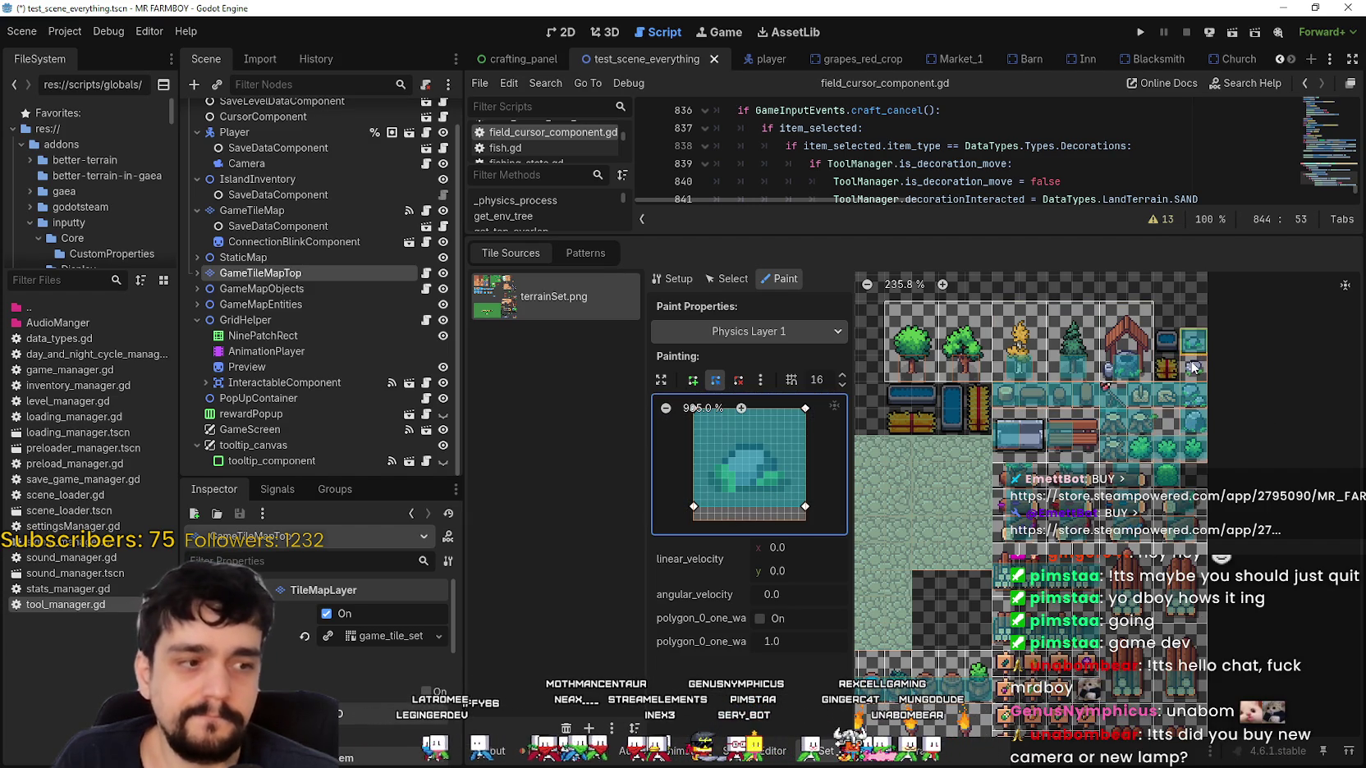
pyautogui.click(1193, 367)
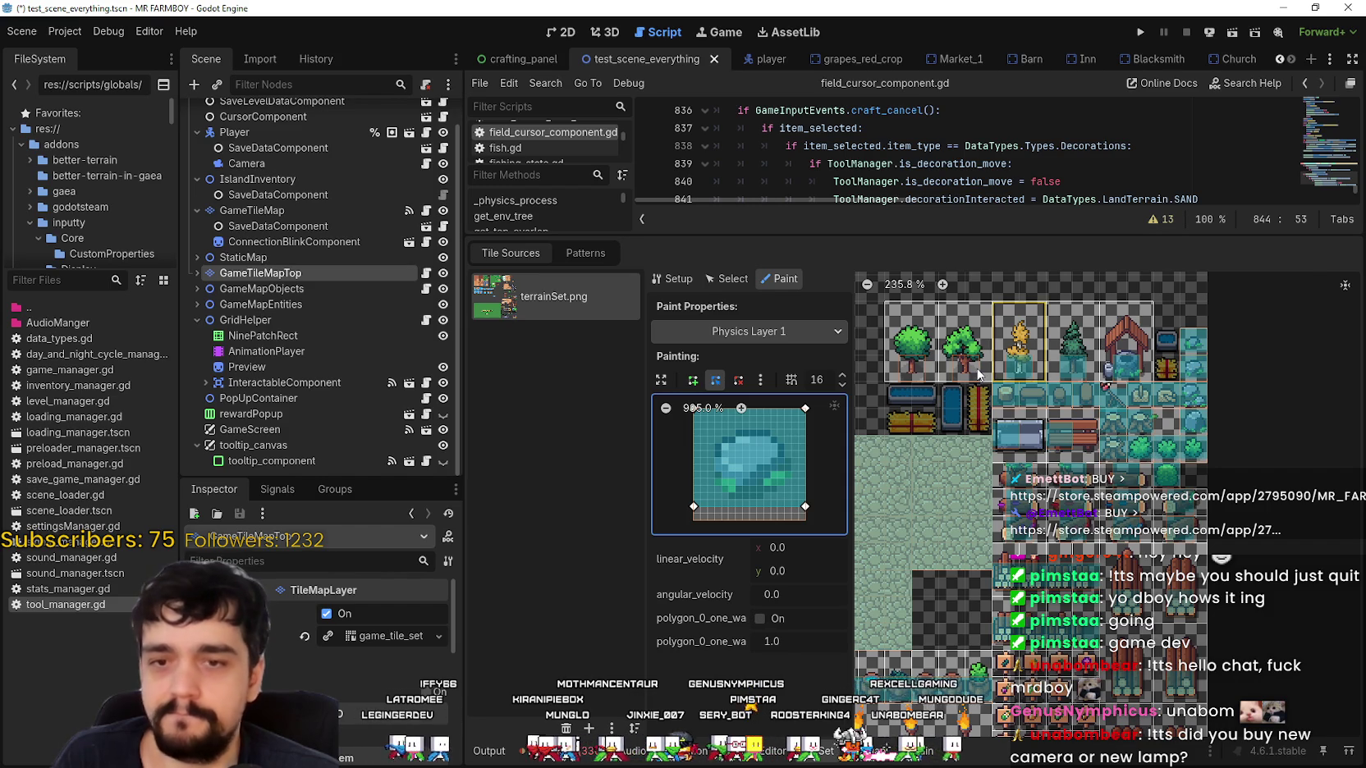
pyautogui.click(975, 374)
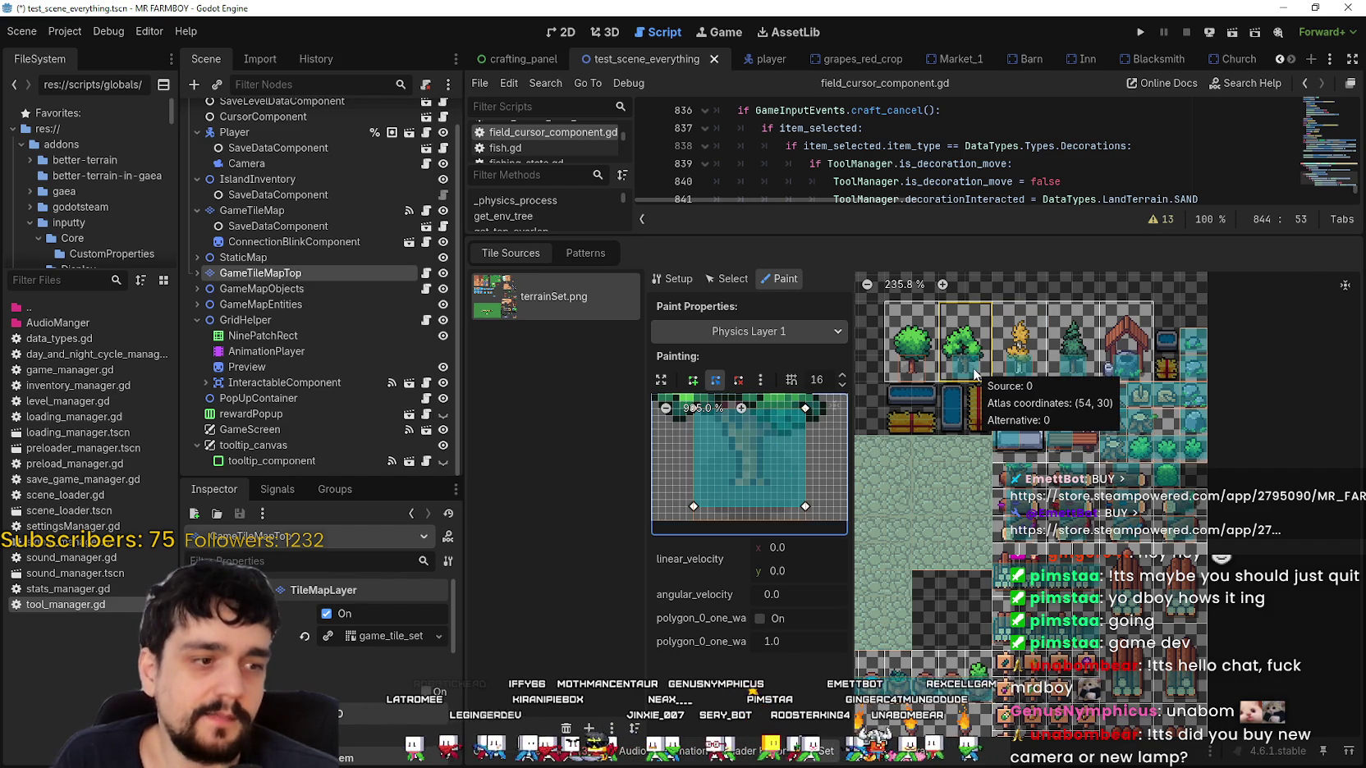
pyautogui.click(920, 374)
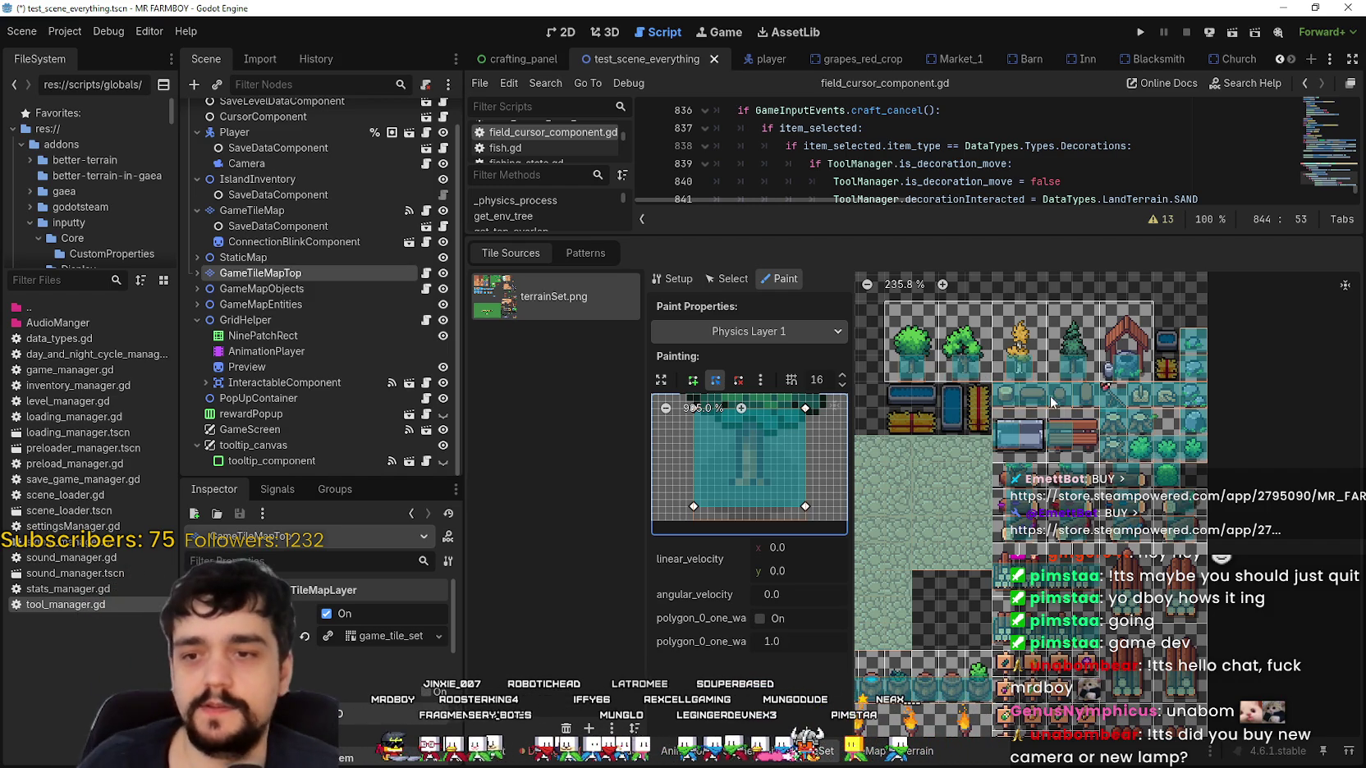
pyautogui.click(1019, 435)
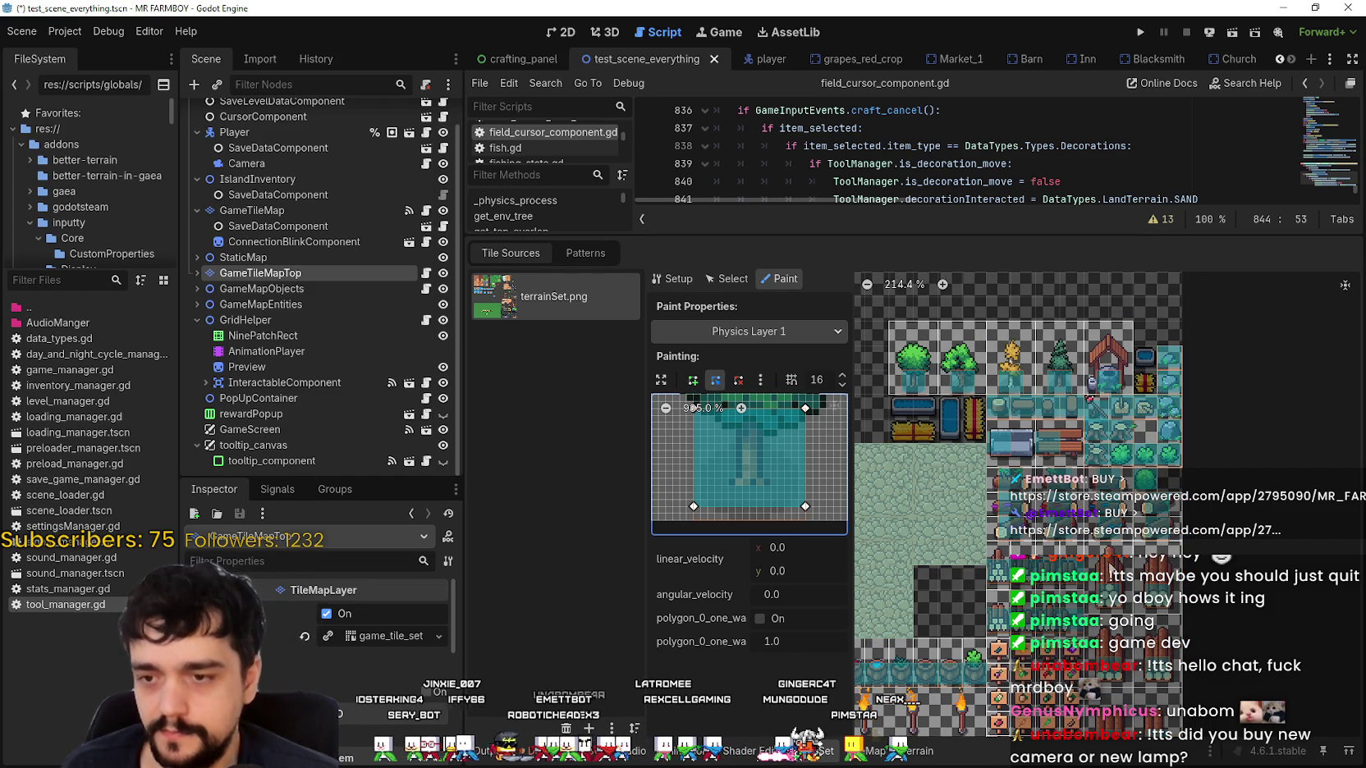
# Paint collision onto the further tiles around atlas 56,45 and the green leaf tile.
pyautogui.scroll(-1, 965, 594)
pyautogui.scroll(-5, 1126, 389)
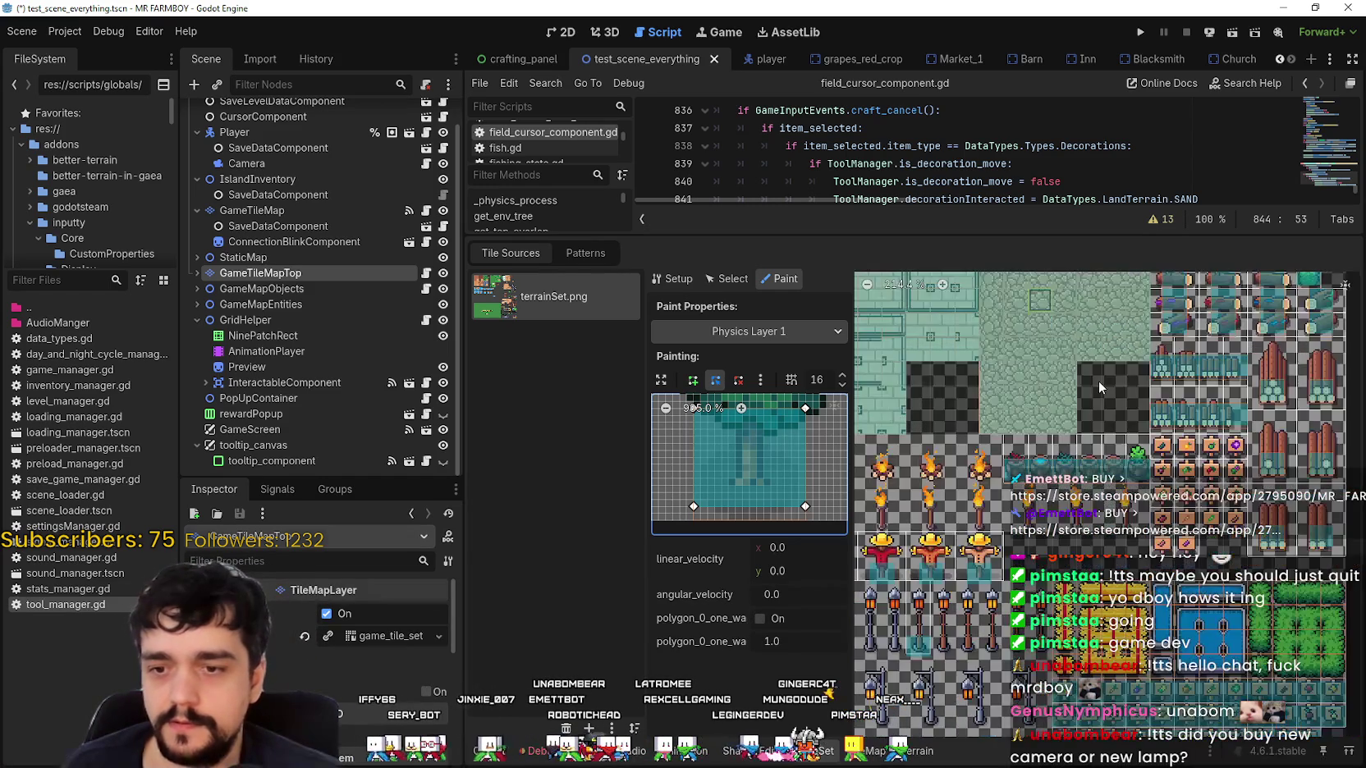
pyautogui.scroll(-2, 1131, 431)
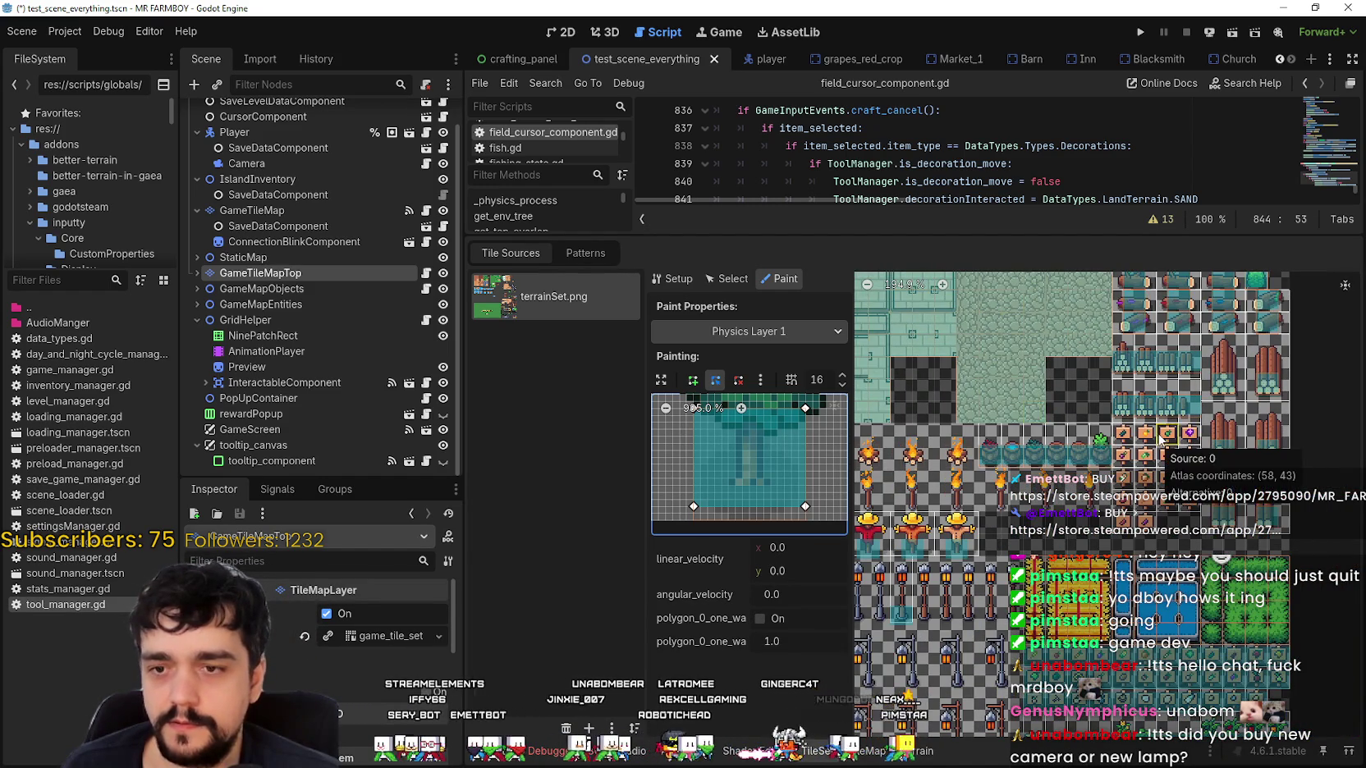
pyautogui.scroll(1, 1131, 439)
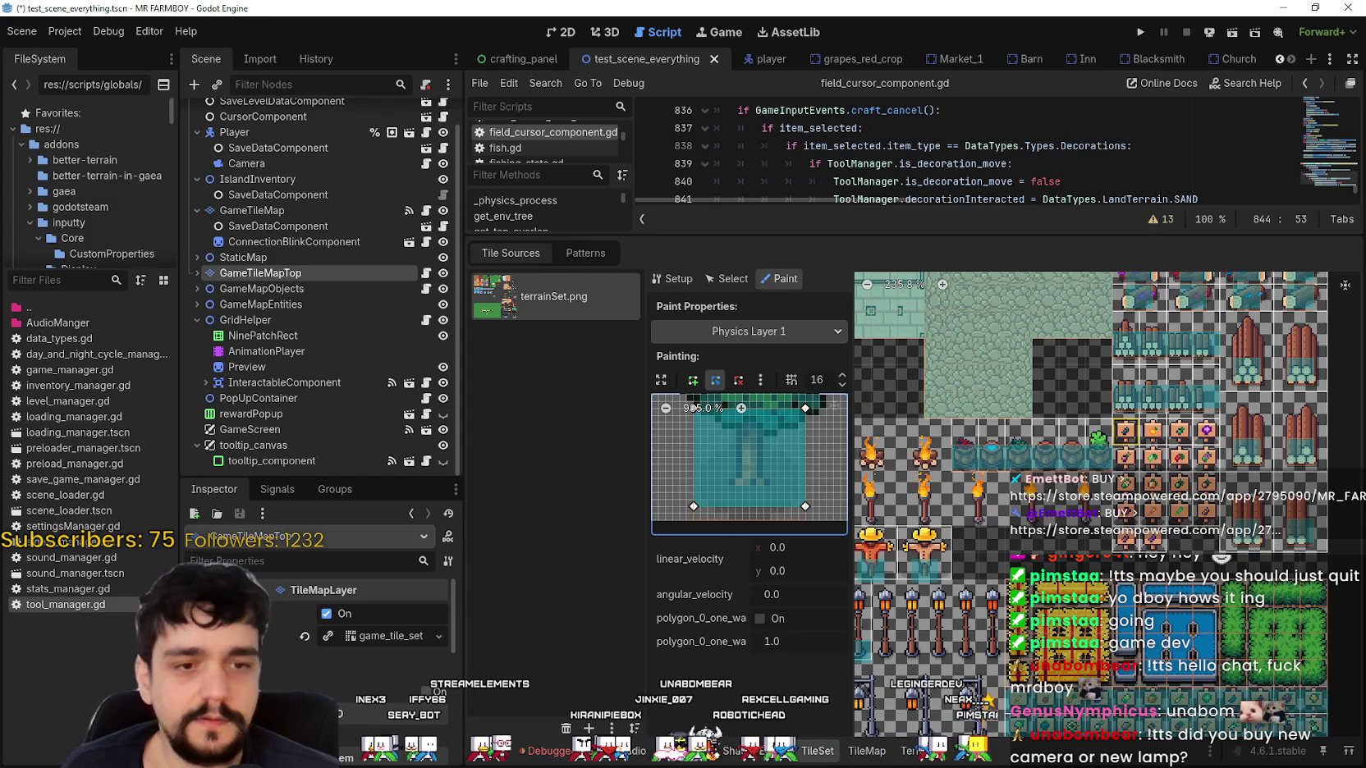
pyautogui.click(1126, 430)
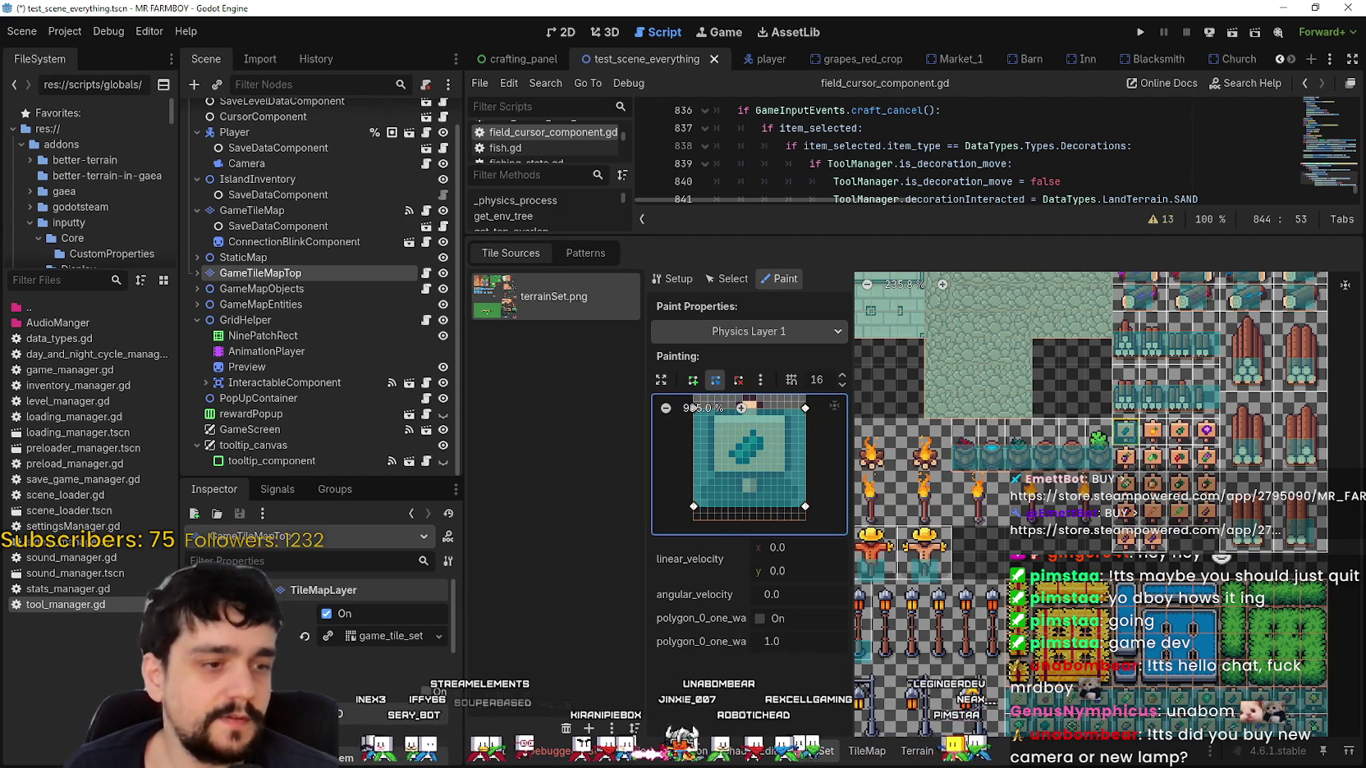
pyautogui.click(1187, 438)
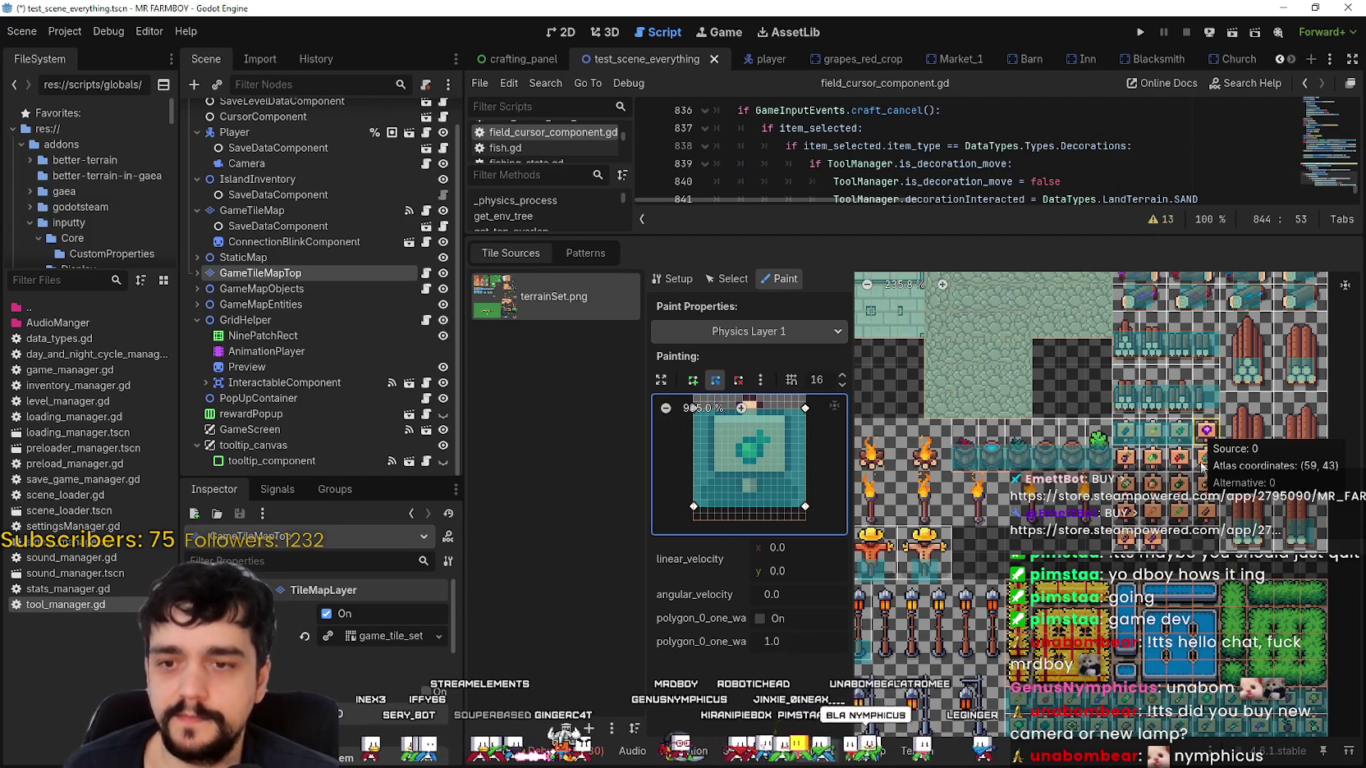
pyautogui.click(1149, 464)
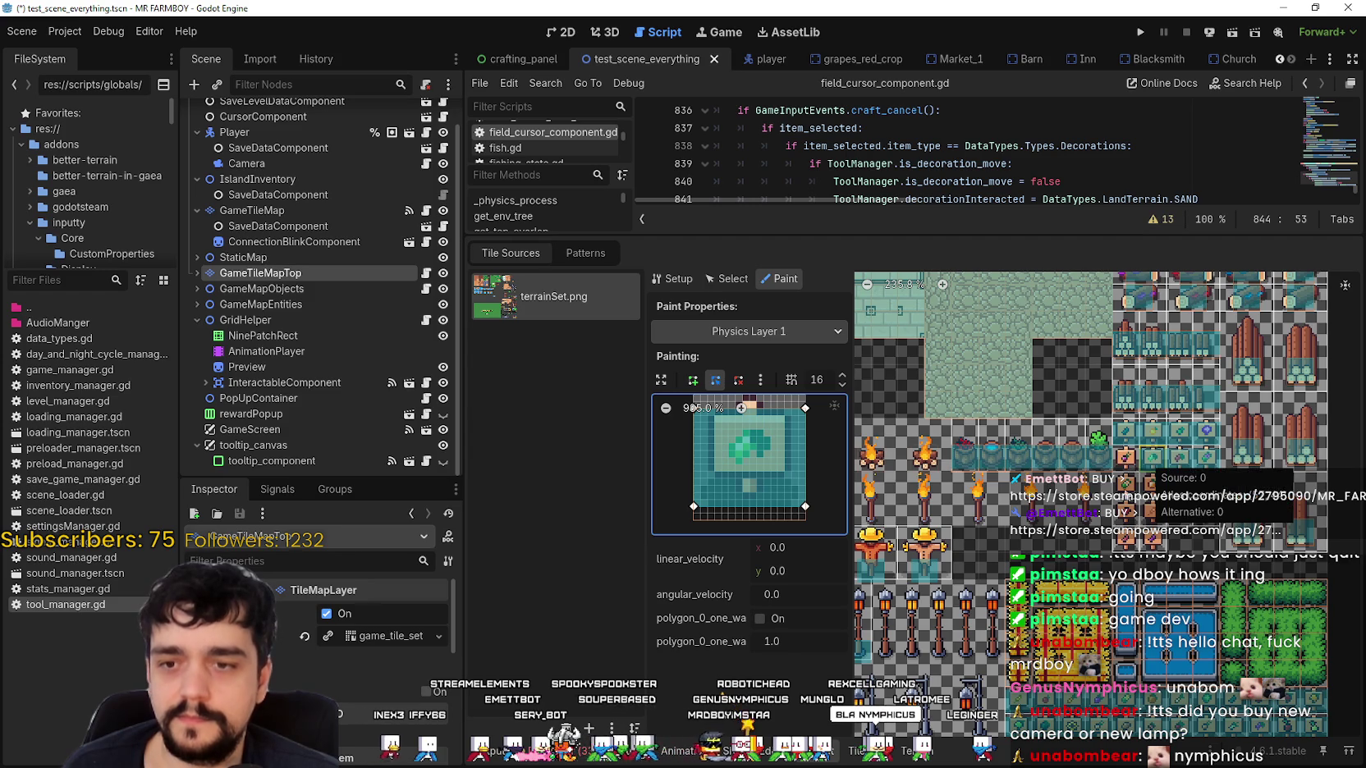
pyautogui.click(1125, 460)
pyautogui.click(1179, 491)
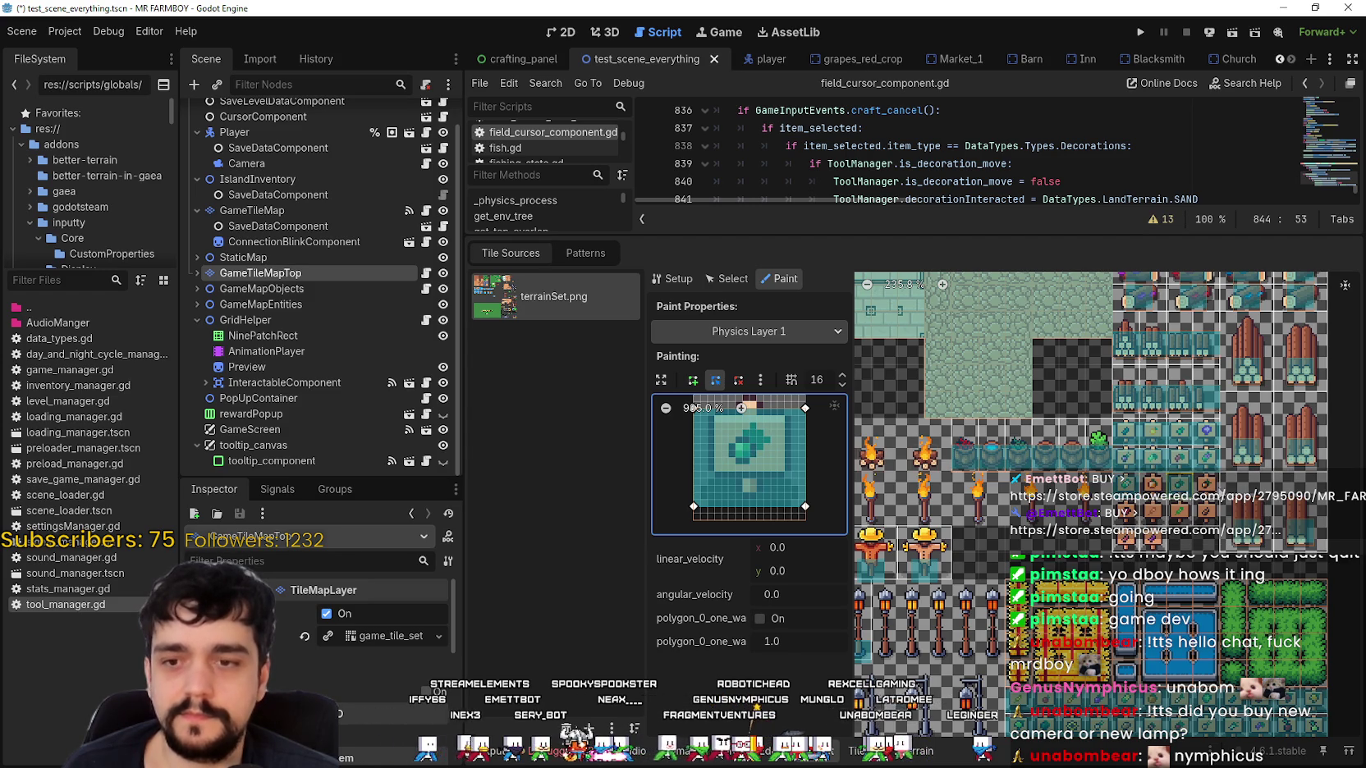
pyautogui.click(1152, 486)
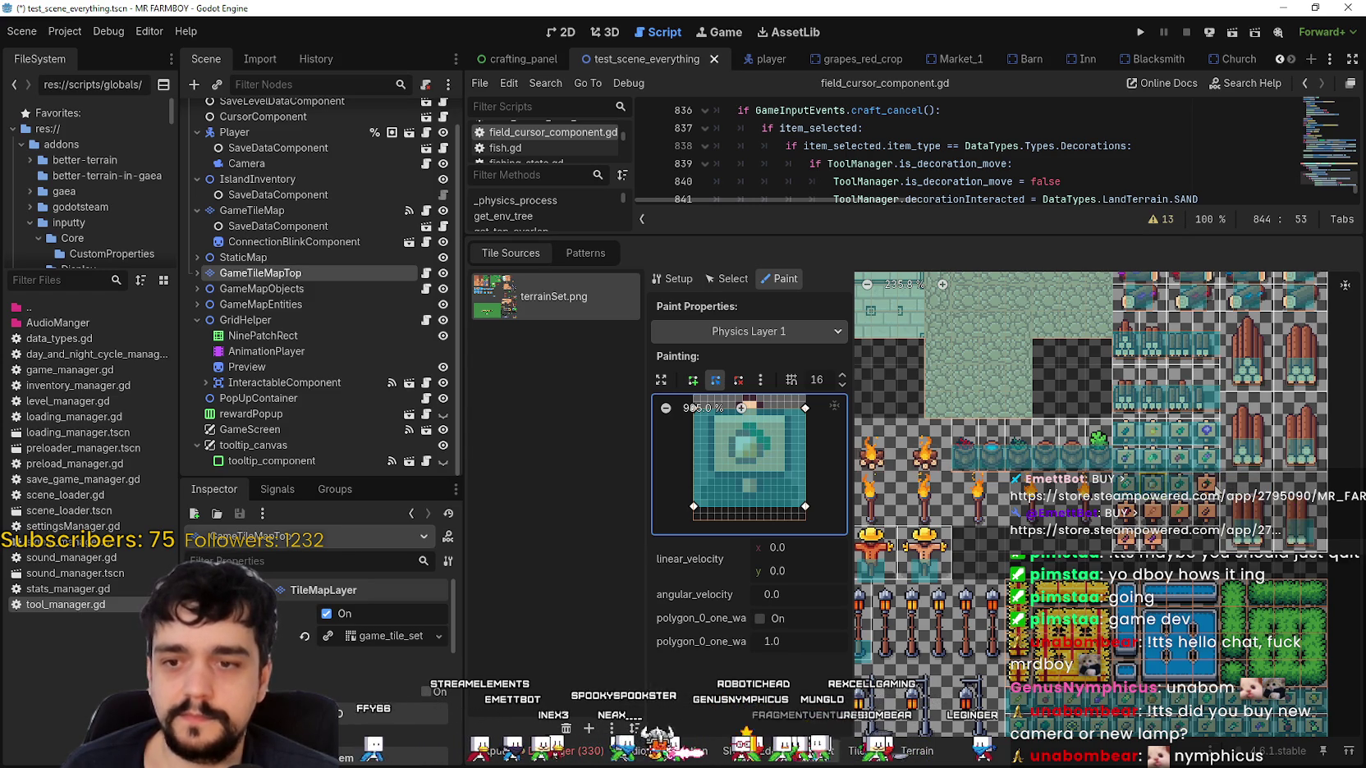
pyautogui.click(1152, 520)
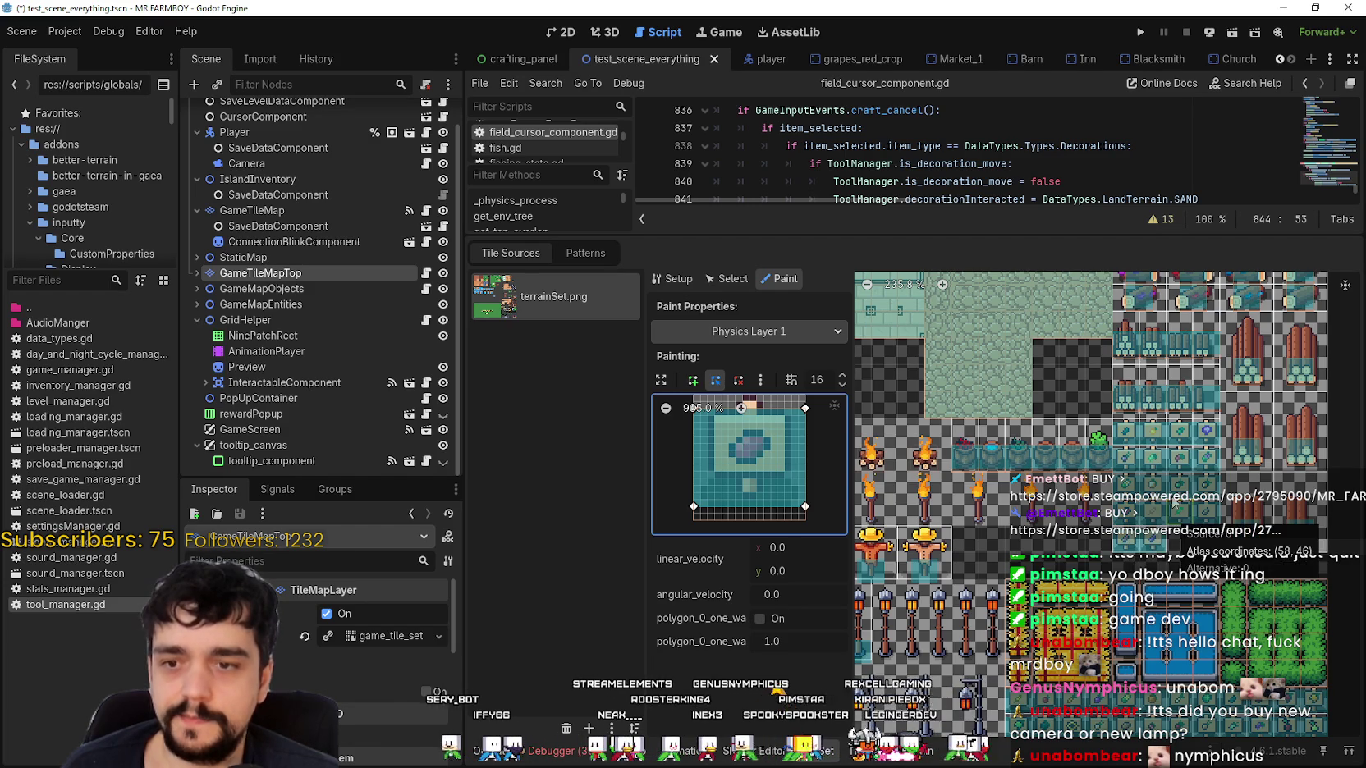
# Review the painted atlas and save test_scene_everything.tscn with Ctrl+S.
pyautogui.scroll(-3, 1176, 499)
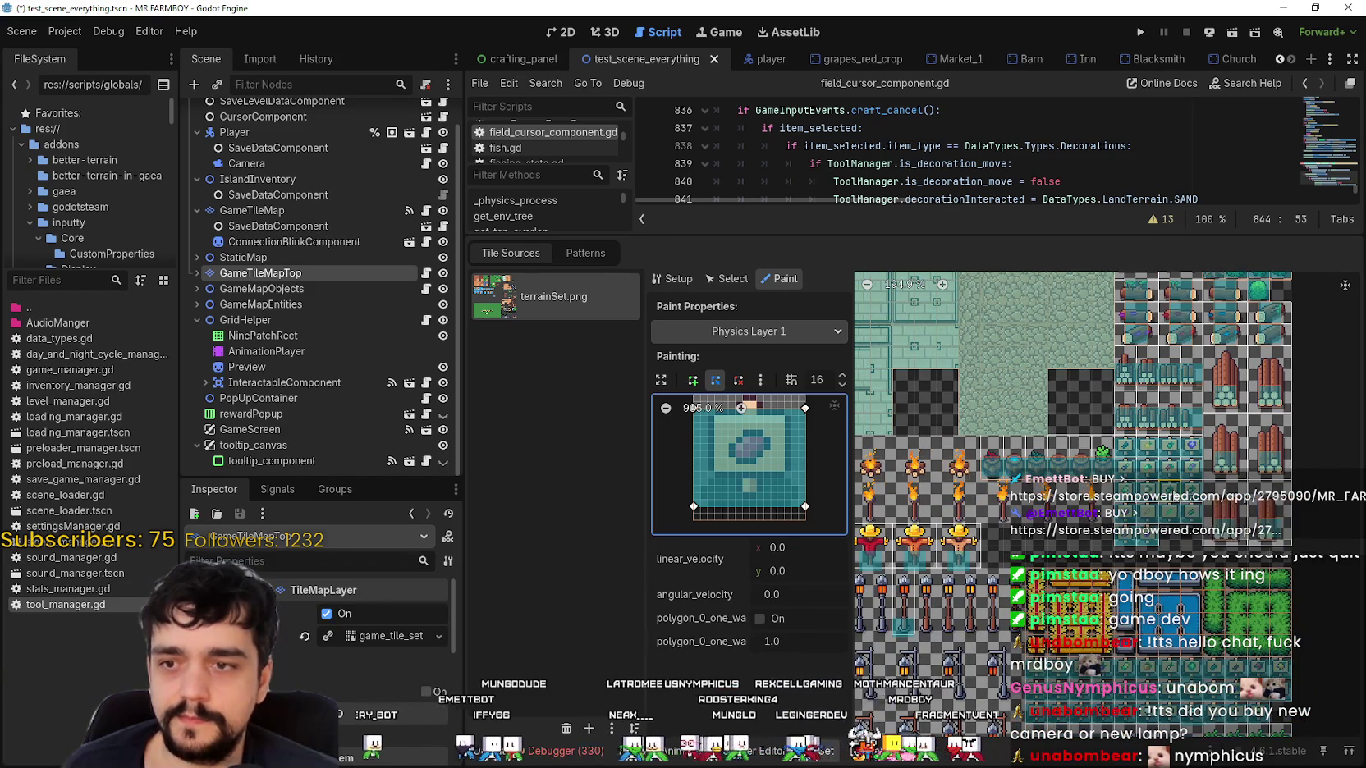
pyautogui.scroll(-3, 1176, 499)
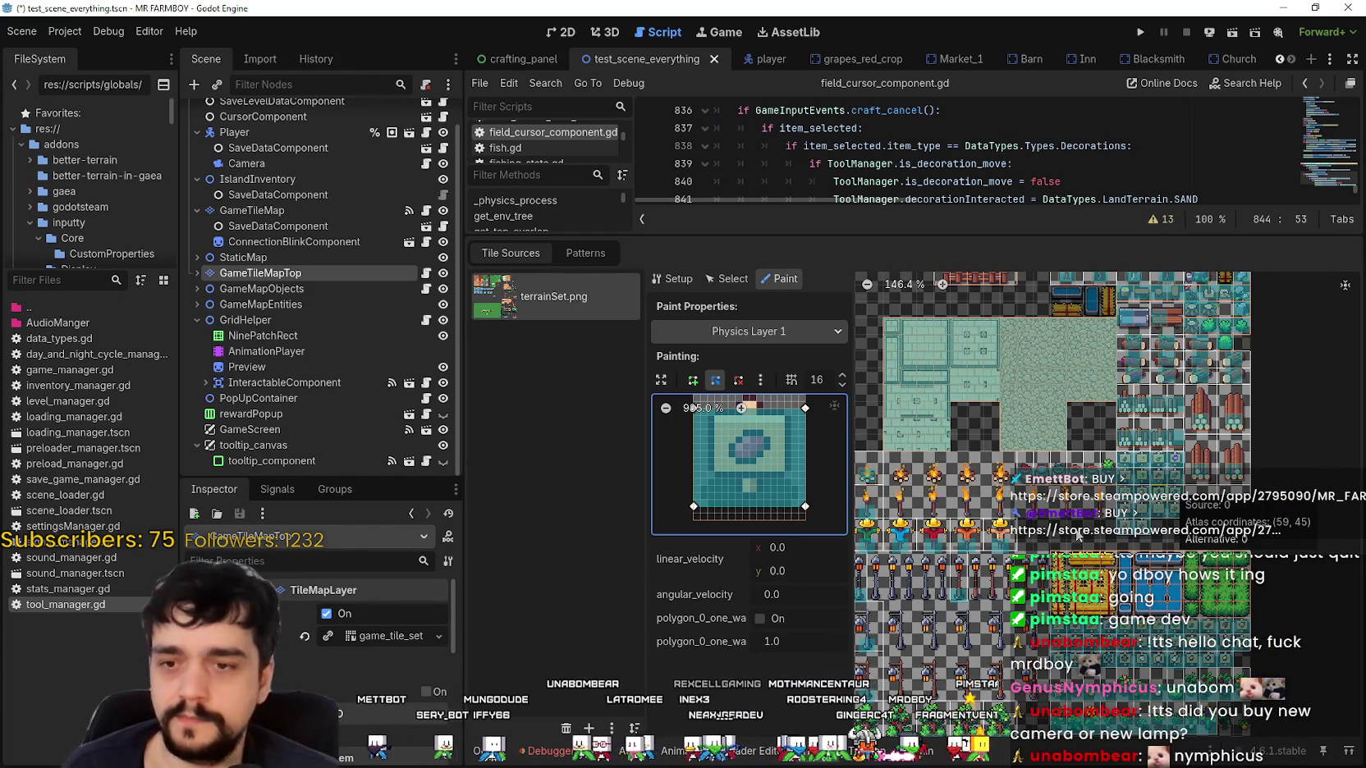
pyautogui.scroll(3, 1157, 586)
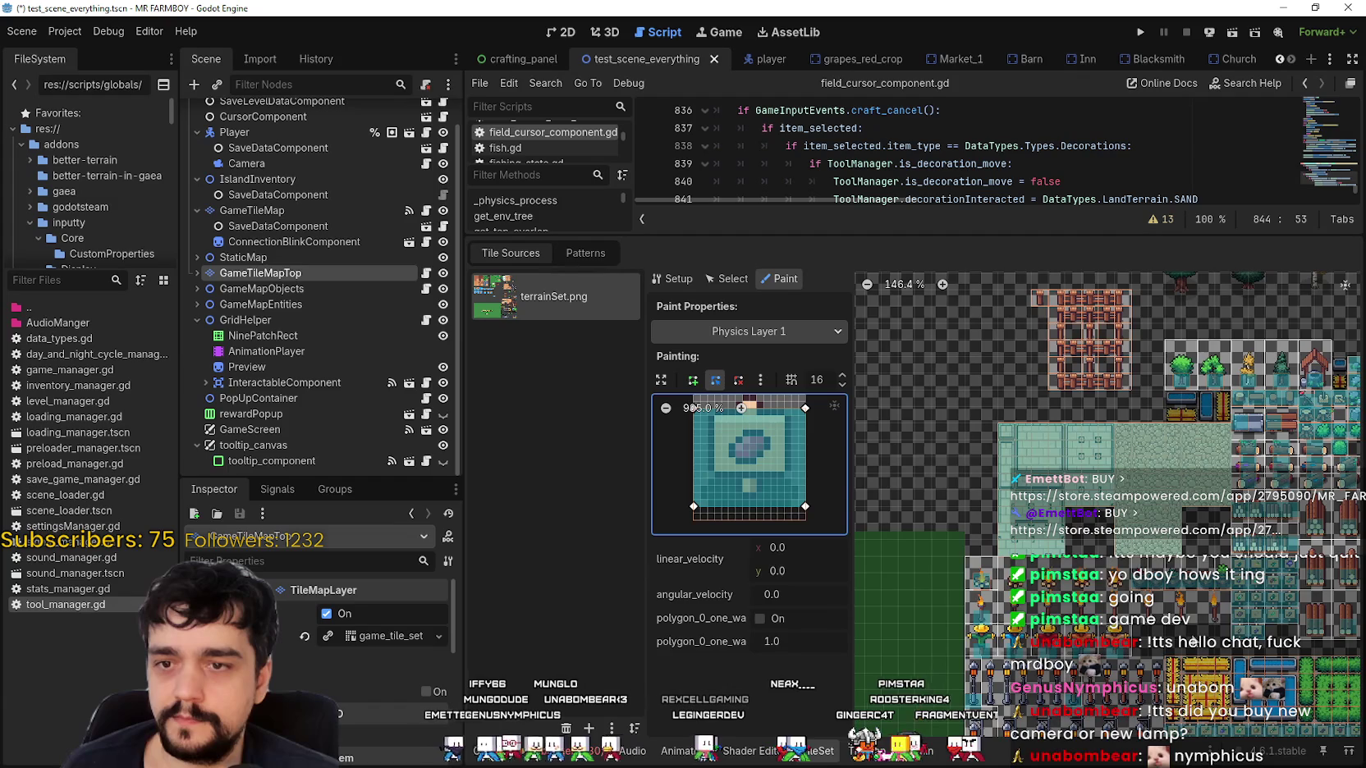
pyautogui.scroll(-5, 1114, 476)
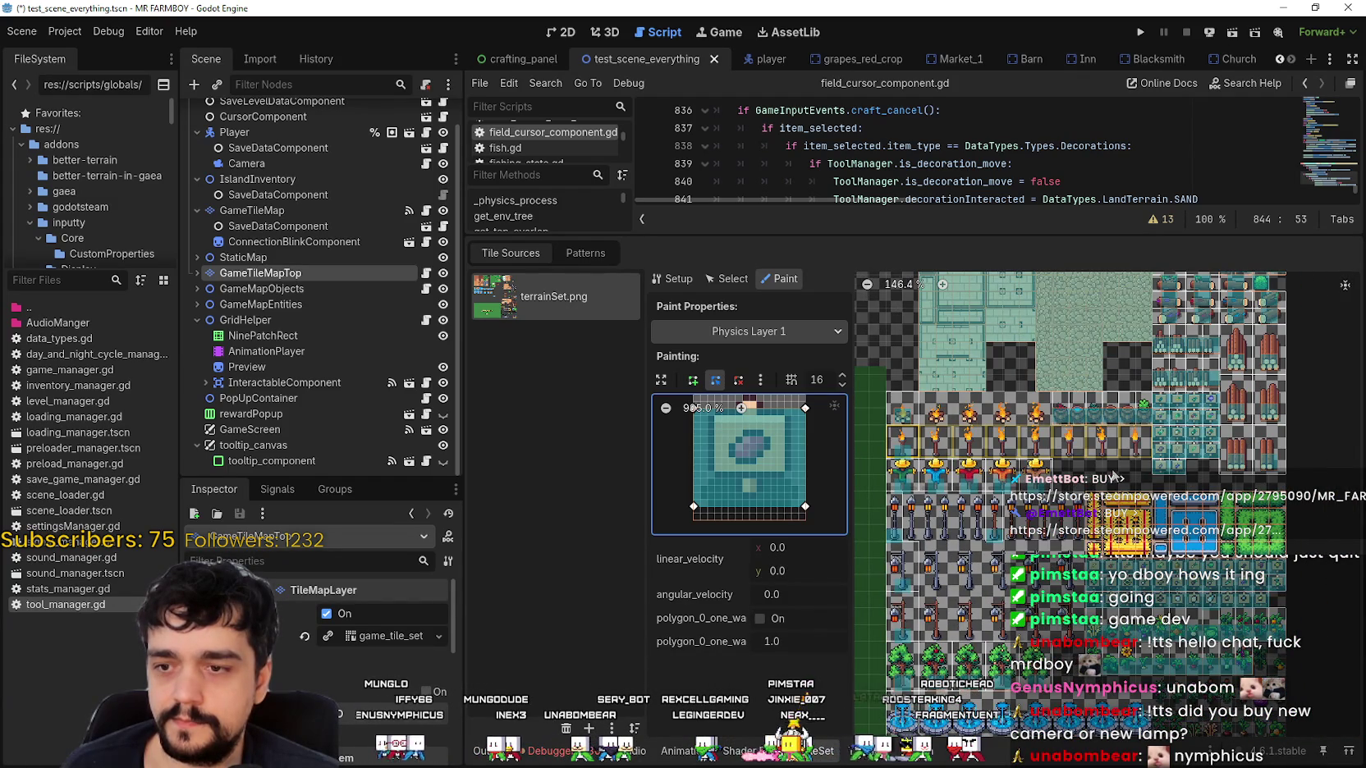
pyautogui.scroll(1, 1118, 393)
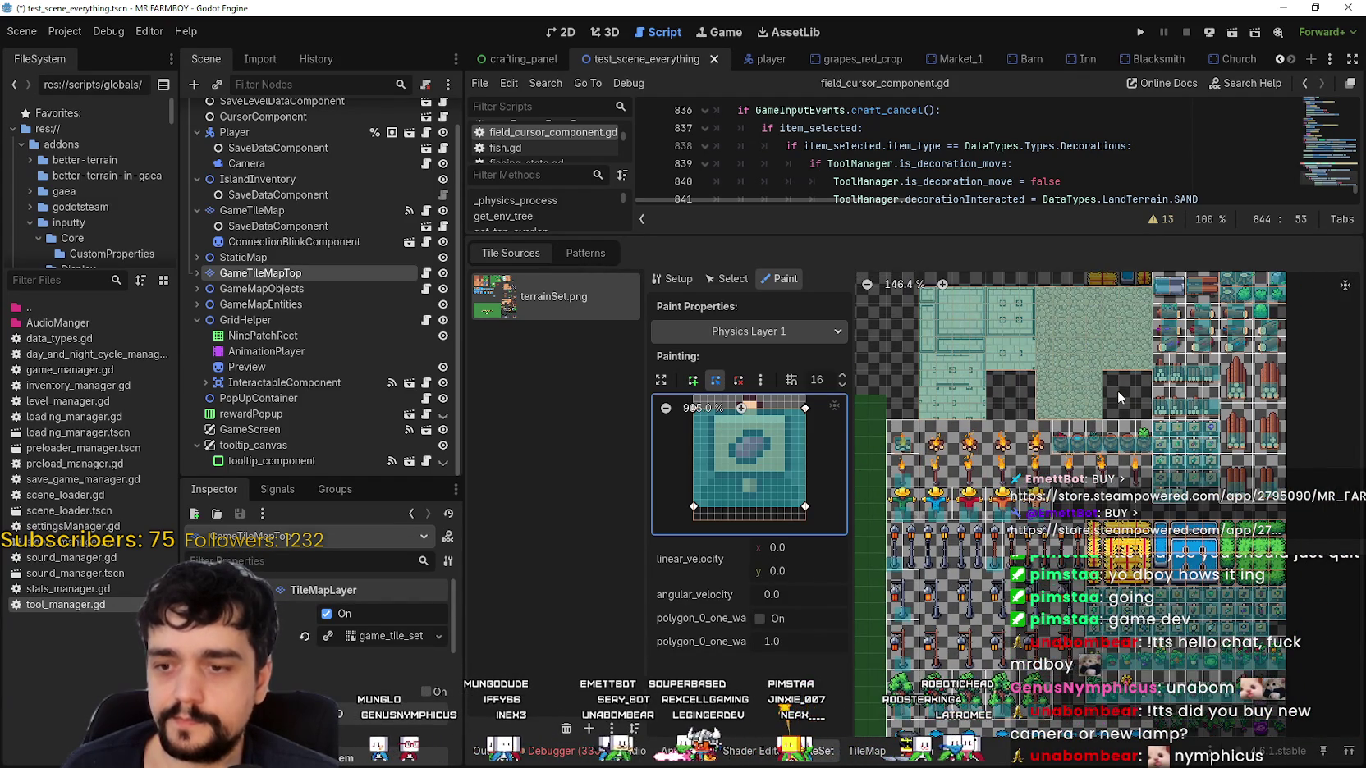
pyautogui.scroll(4, 1097, 452)
pyautogui.scroll(2, 1052, 539)
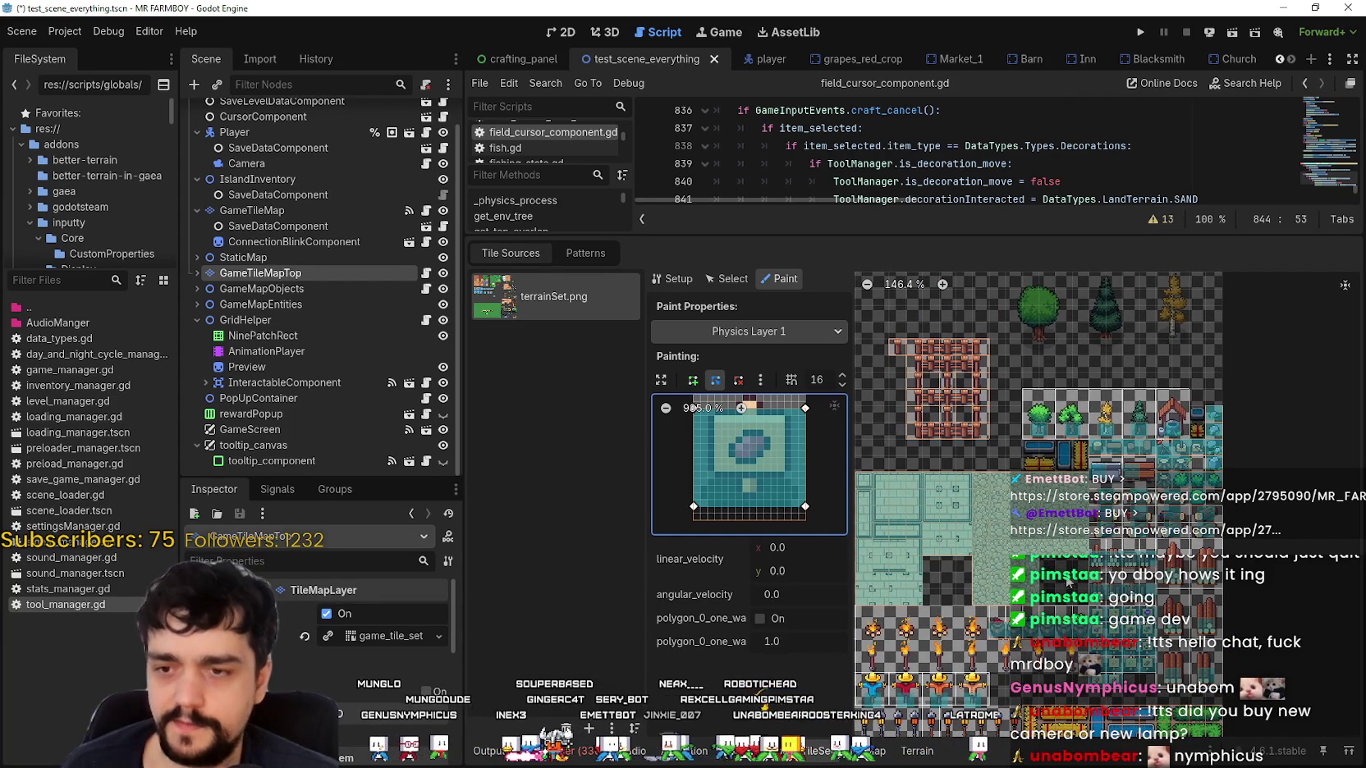
pyautogui.scroll(-7, 1067, 581)
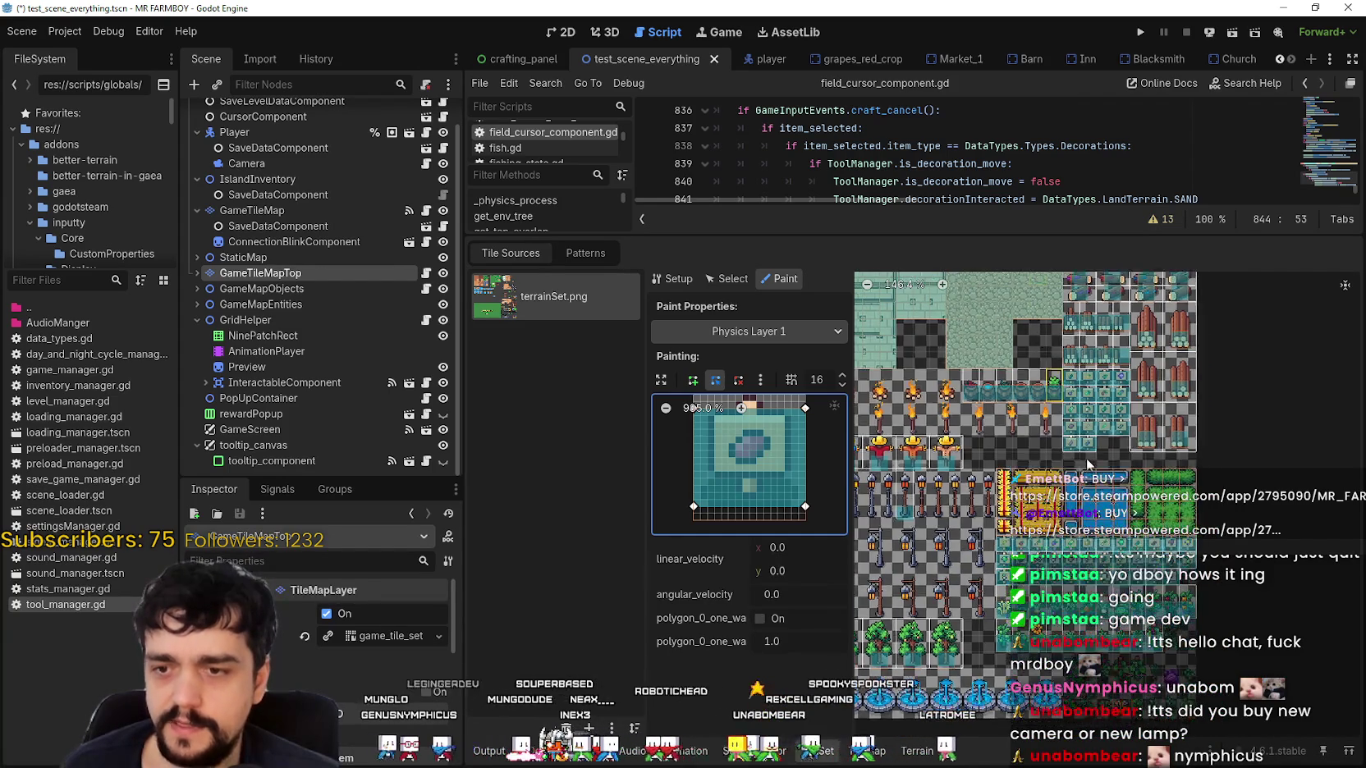
pyautogui.scroll(1, 1086, 458)
pyautogui.hotkey('ctrl', 's')
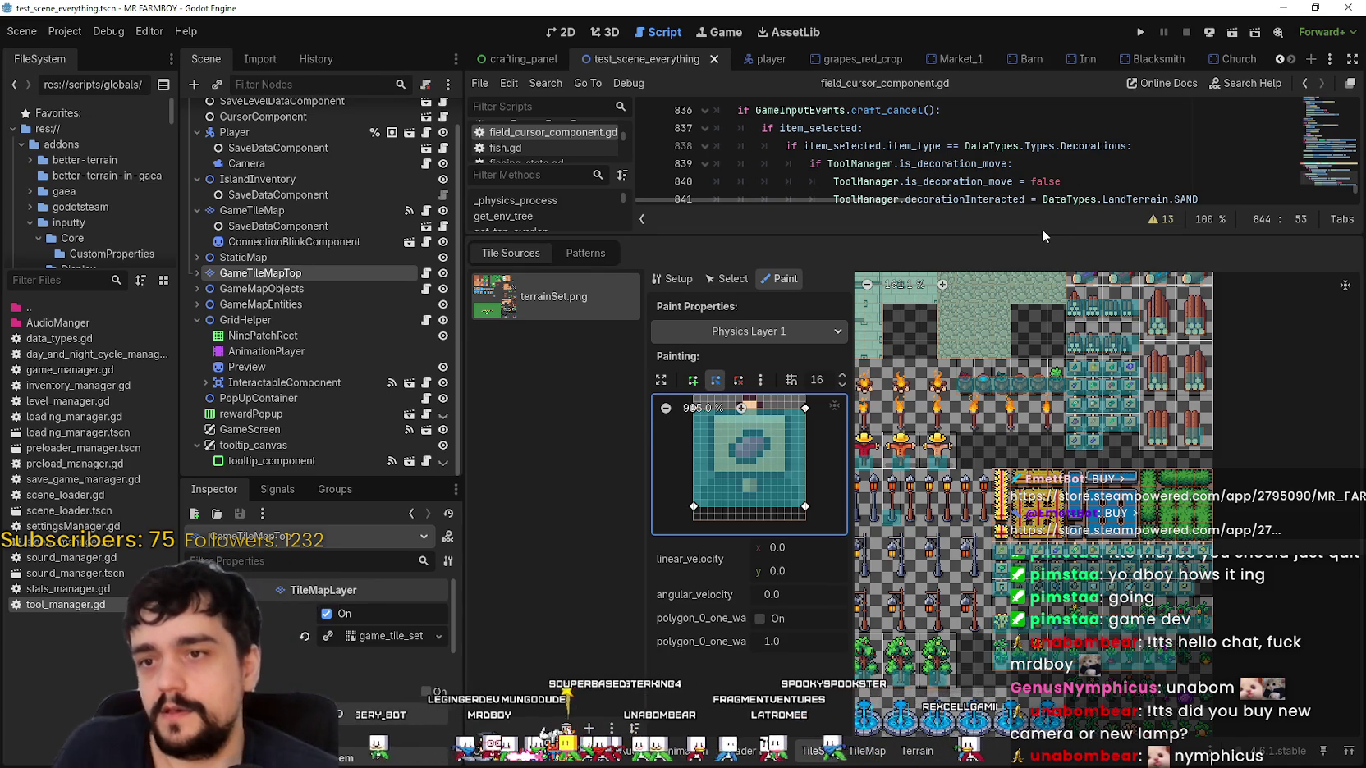
# Drag the bottom-panel splitter down to give the script editor more vertical space.
pyautogui.moveTo(1045, 234); pyautogui.dragTo(1025, 590)
pyautogui.click(1008, 278)
pyautogui.click(1059, 242)
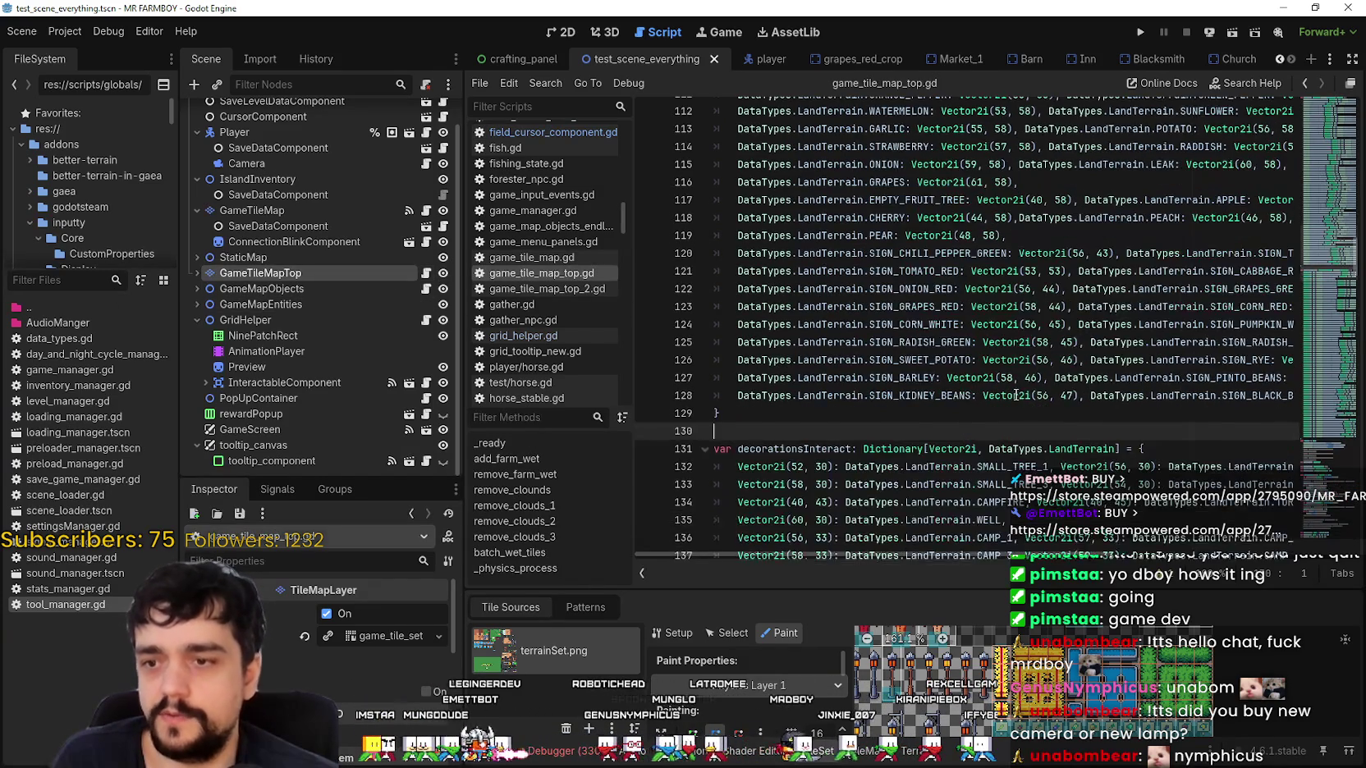
# Scroll game_tile_map_top.gd to the decorations dictionary, caret after the brace on line 49.
pyautogui.scroll(17, 1346, 394)
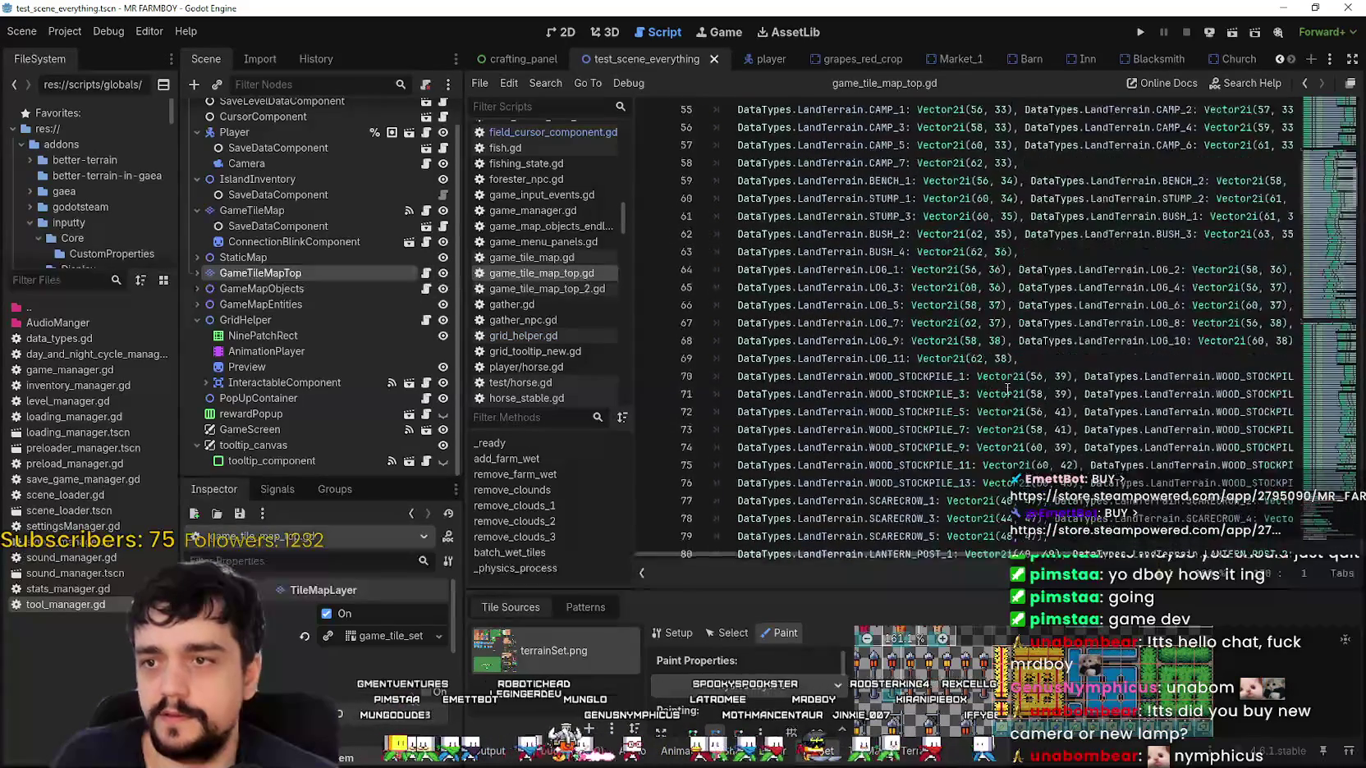
pyautogui.moveTo(1325, 366); pyautogui.dragTo(1332, 210)
pyautogui.scroll(15, 1001, 357)
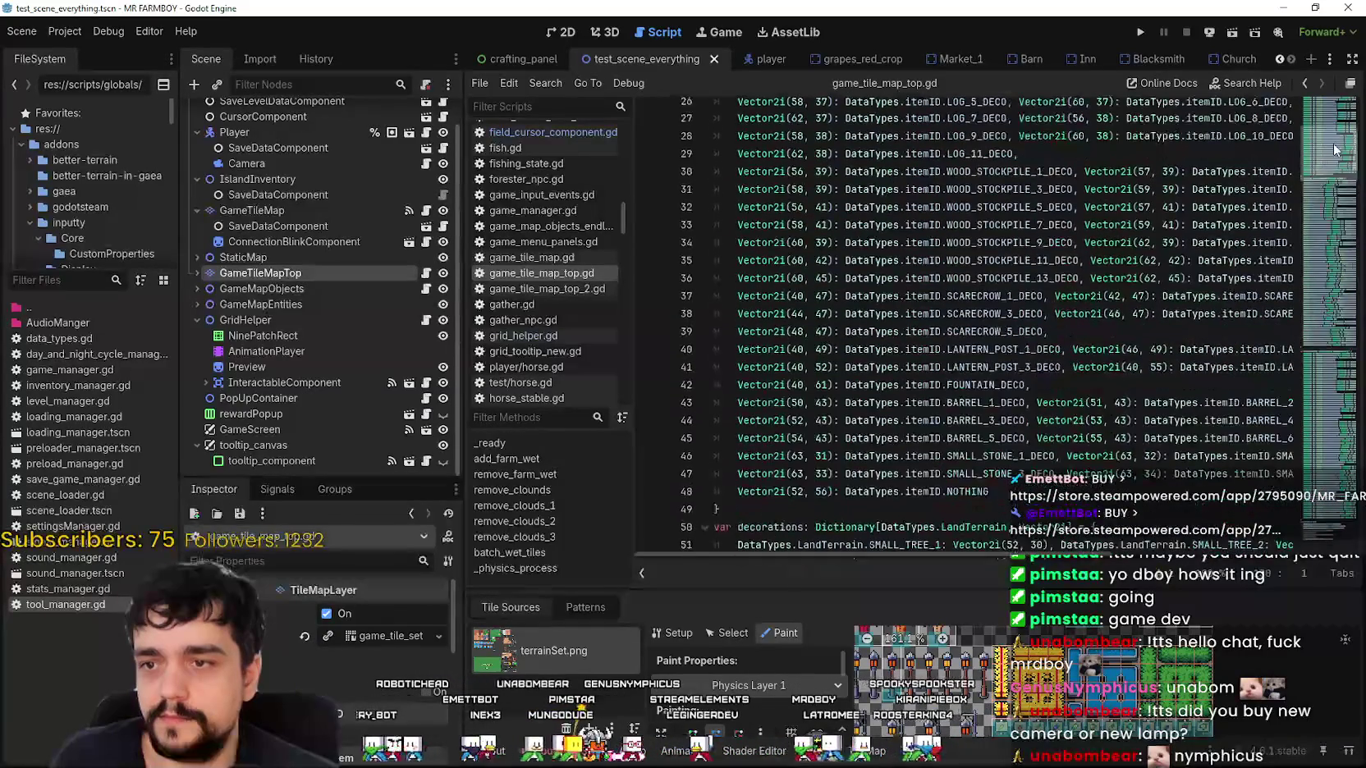
pyautogui.scroll(-2, 1001, 357)
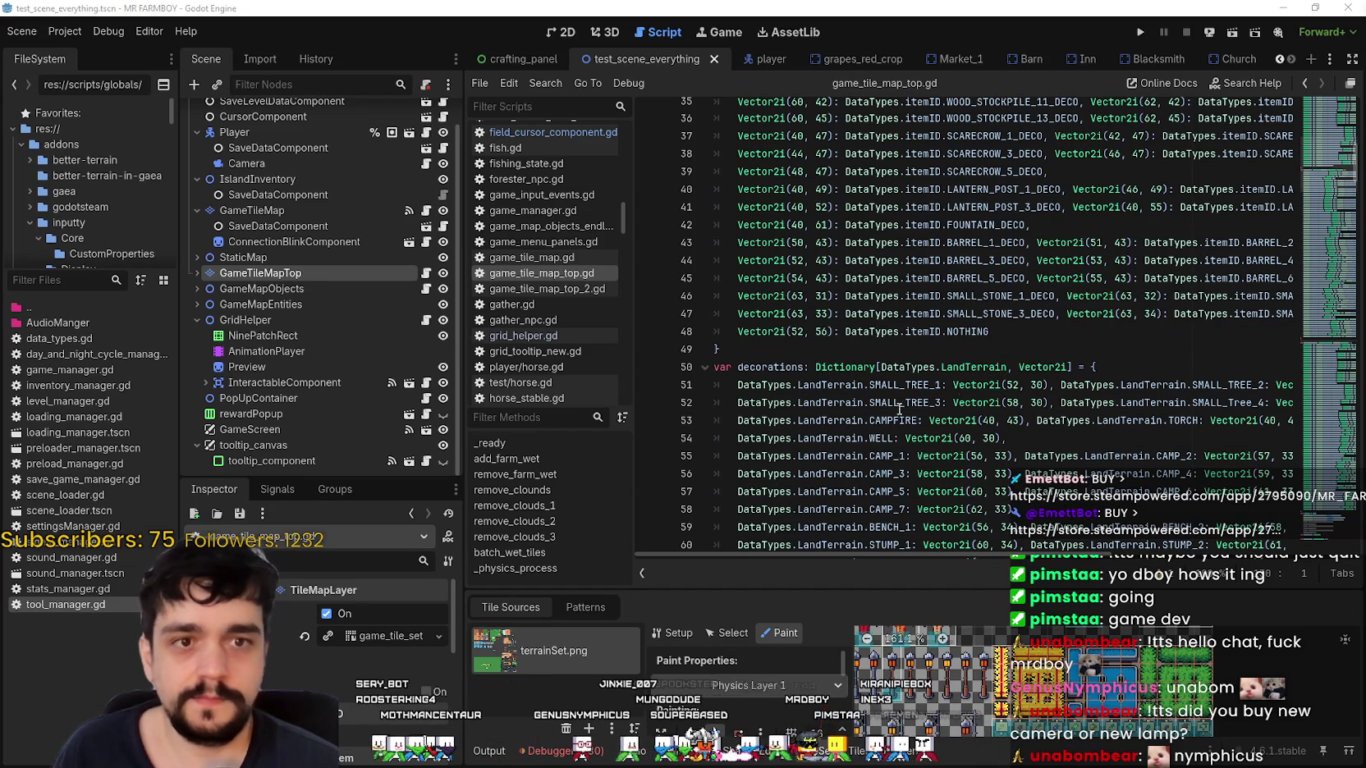
pyautogui.click(947, 349)
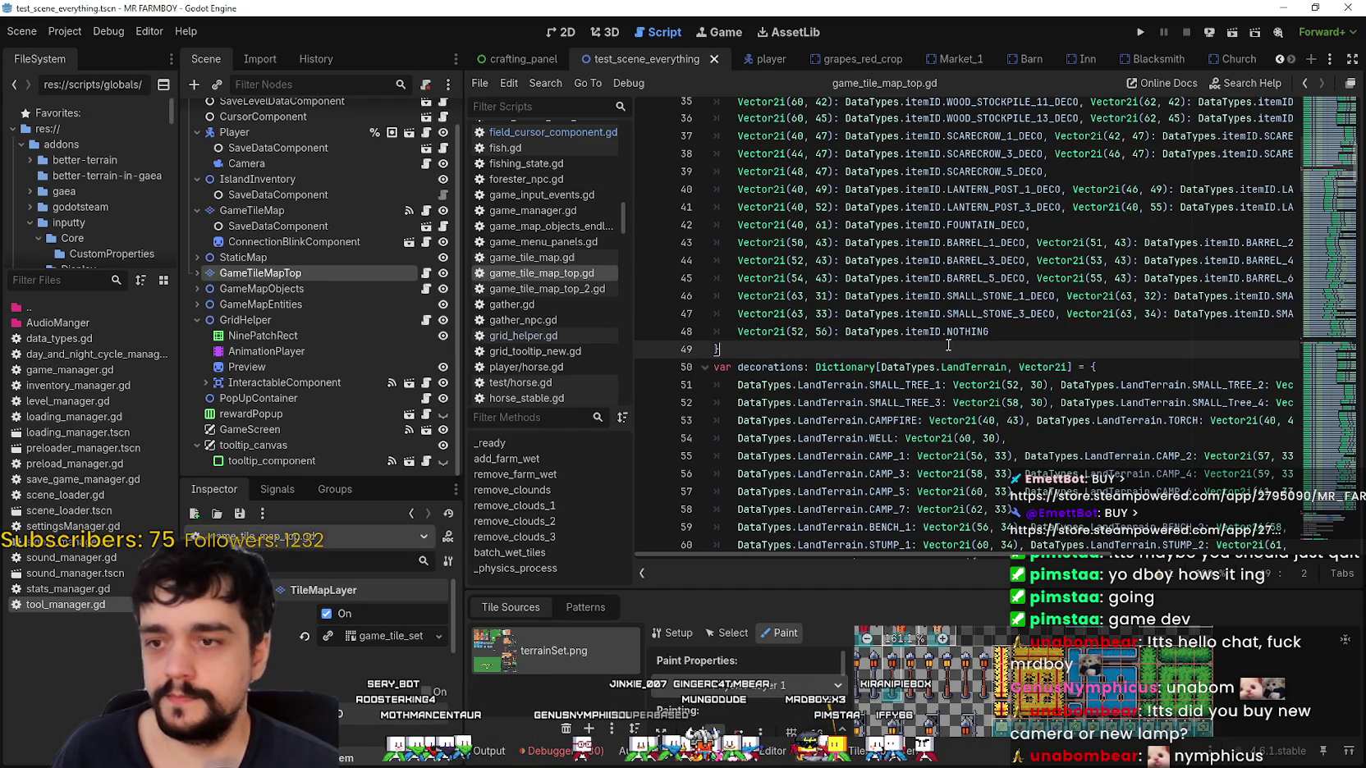
# Run the project and maximize the MR FARMBOY game window.
pyautogui.click(1142, 32)
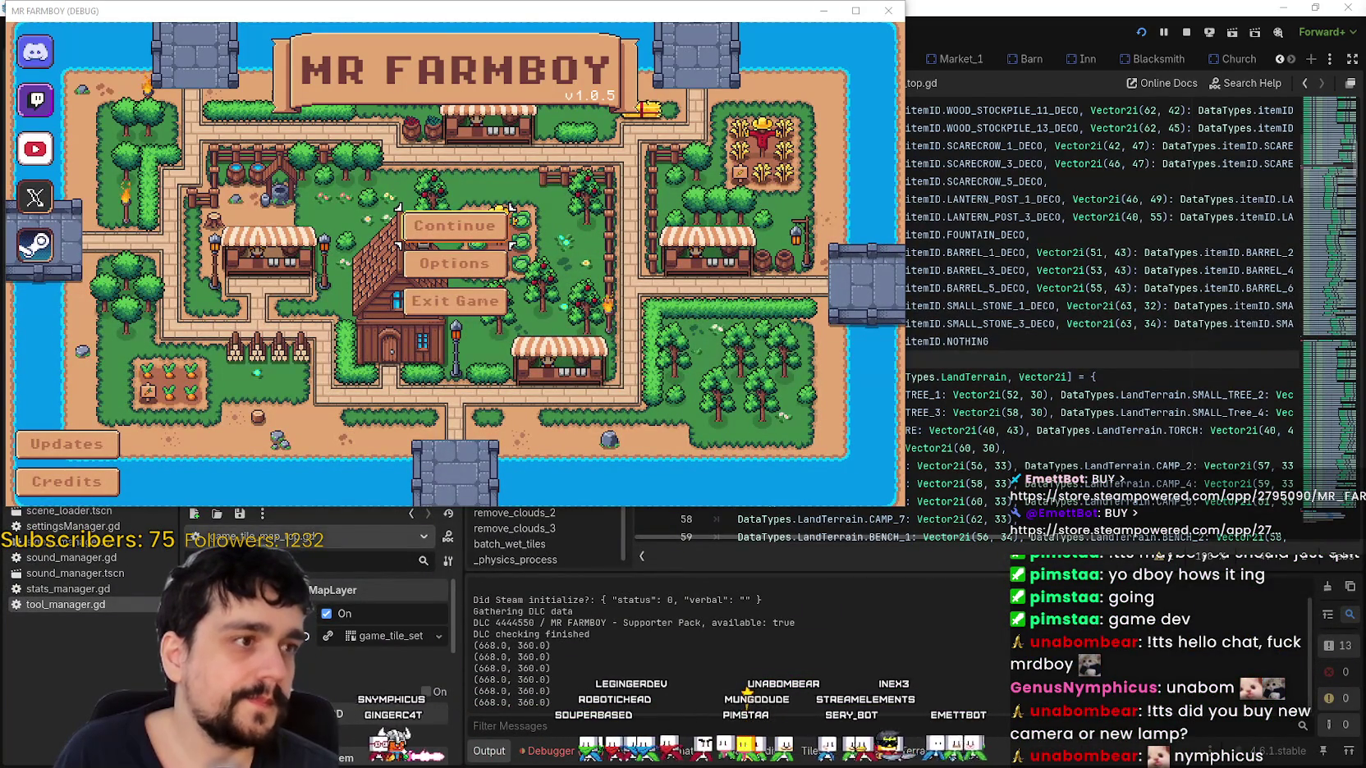
pyautogui.moveTo(451, 14)
pyautogui.mouseDown()
pyautogui.moveTo(719, 52)
pyautogui.moveTo(848, 86)
pyautogui.mouseUp()
pyautogui.doubleClick(848, 87)
# Continue to the save selection, expand Save 4 and load it.
pyautogui.click(706, 331)
pyautogui.scroll(-4, 741, 460)
pyautogui.scroll(2, 708, 390)
pyautogui.click(694, 408)
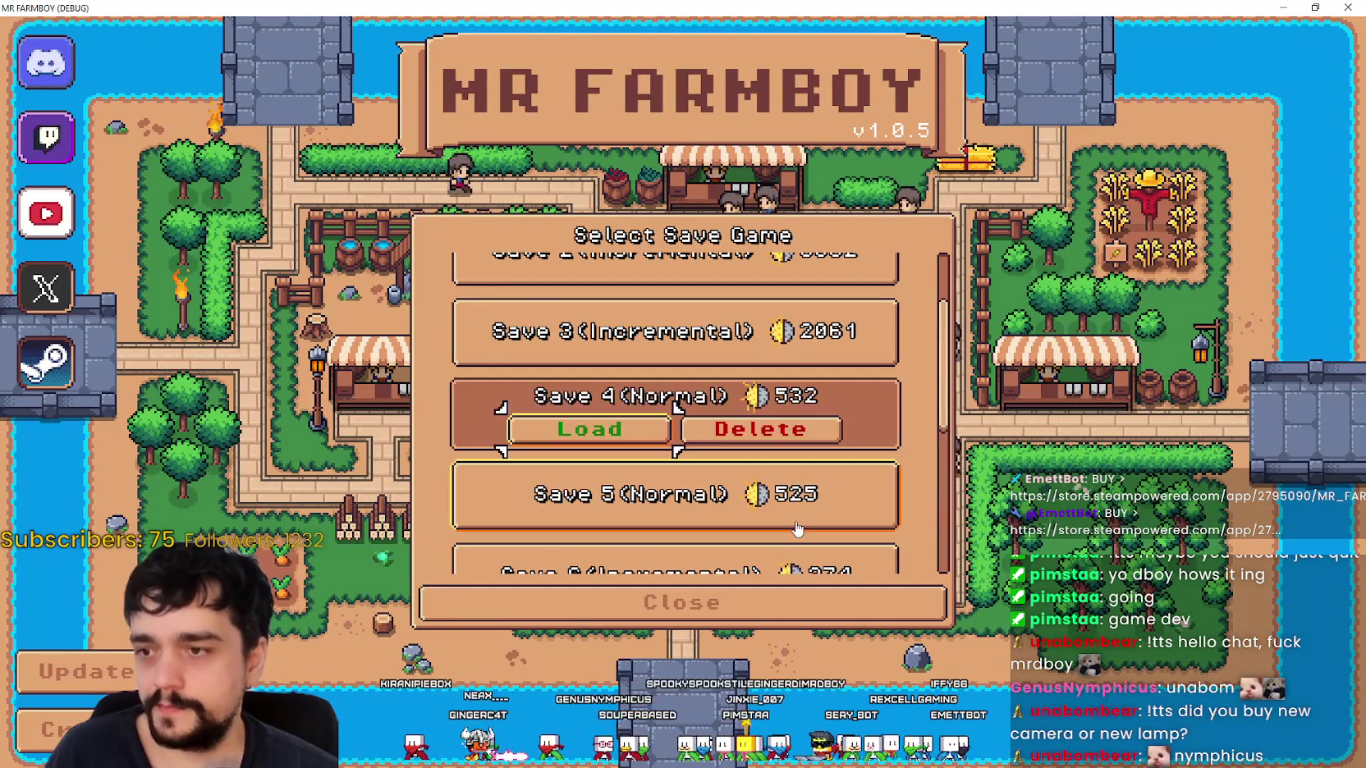
pyautogui.scroll(-2, 796, 529)
pyautogui.scroll(1, 617, 343)
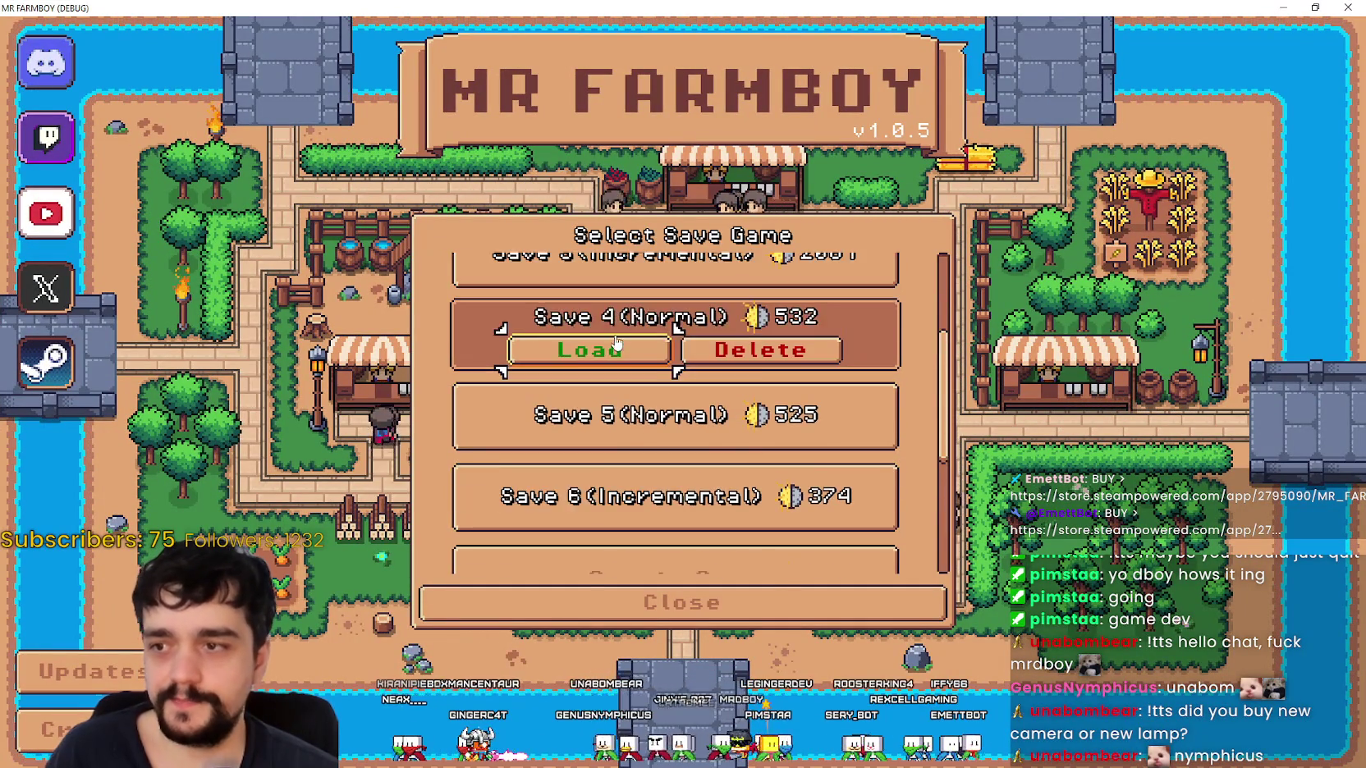
pyautogui.click(617, 343)
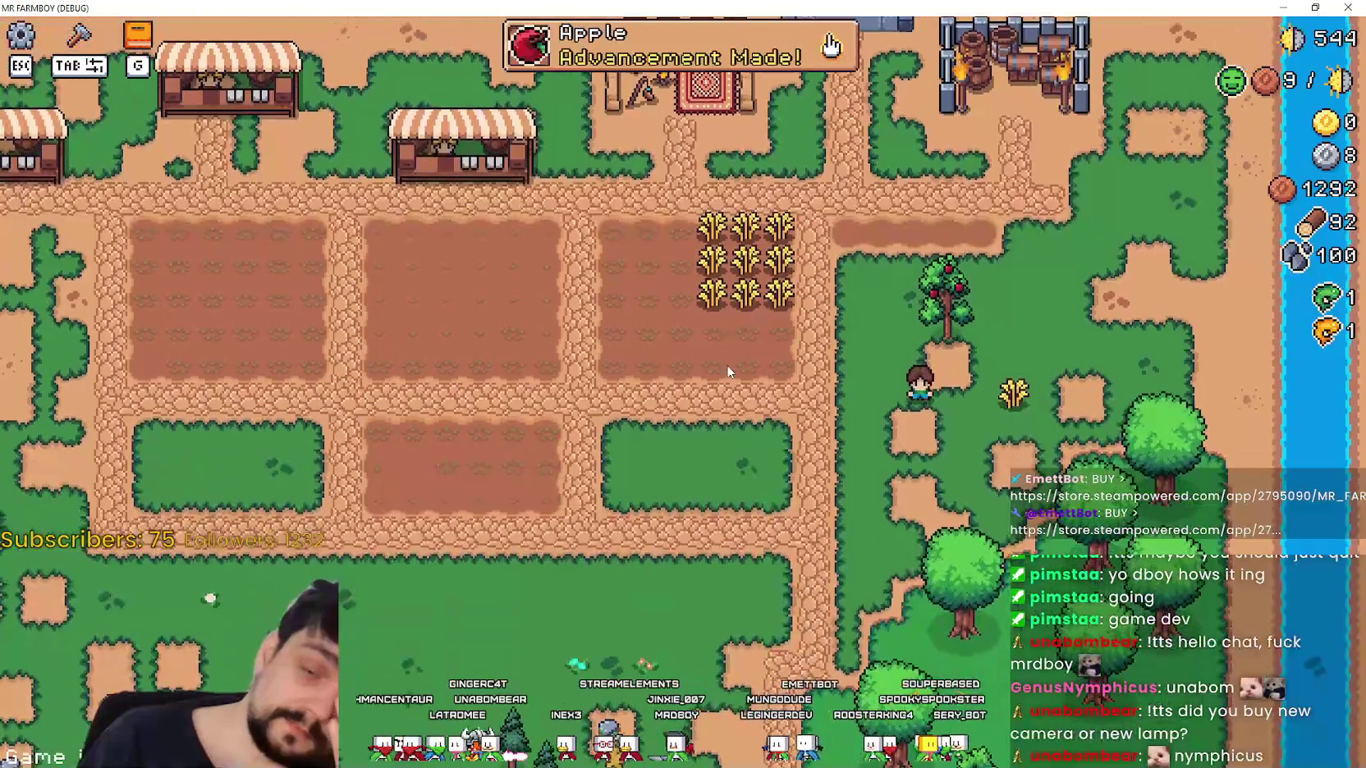
# Pick up and drop the loose wheat, then place a carrot decoration from Decorations crafting.
pyautogui.press('d')
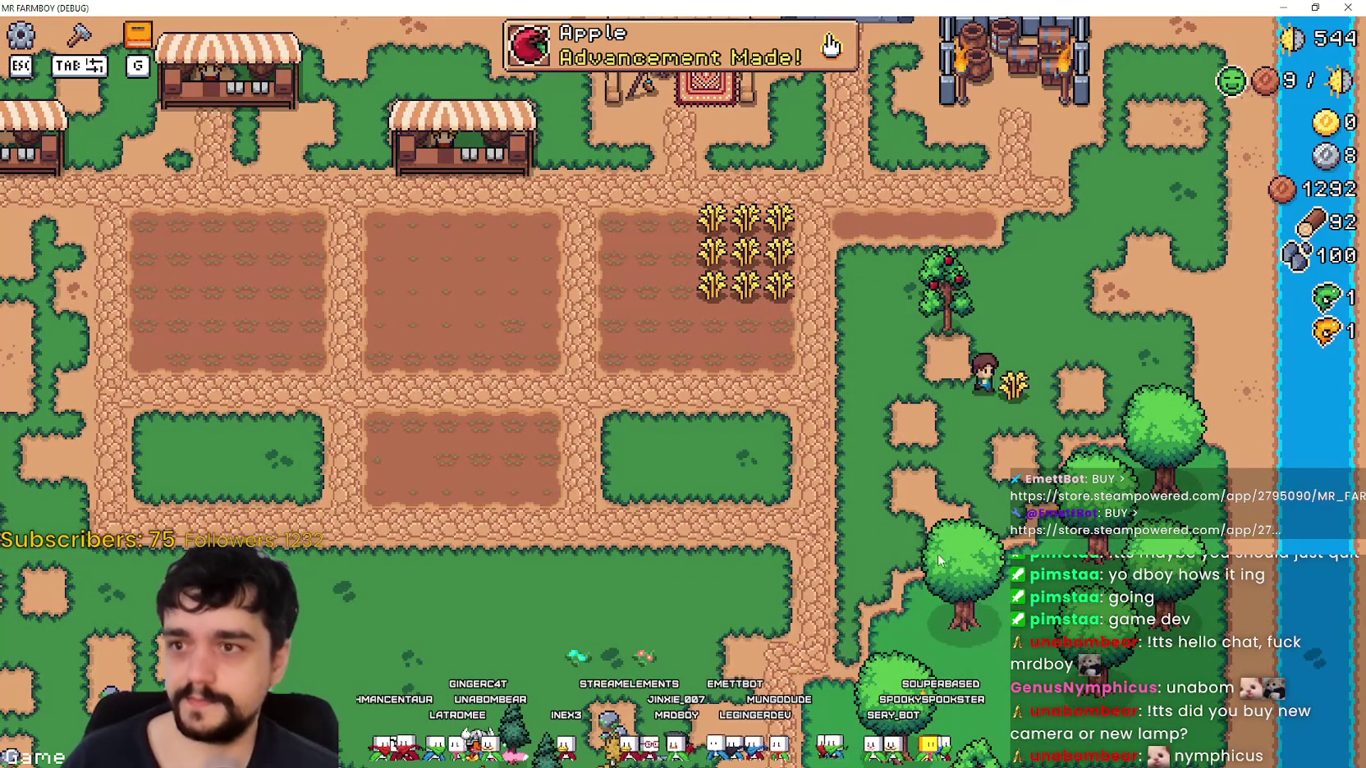
pyautogui.click(1043, 538)
pyautogui.press('a')
pyautogui.rightClick(1048, 519)
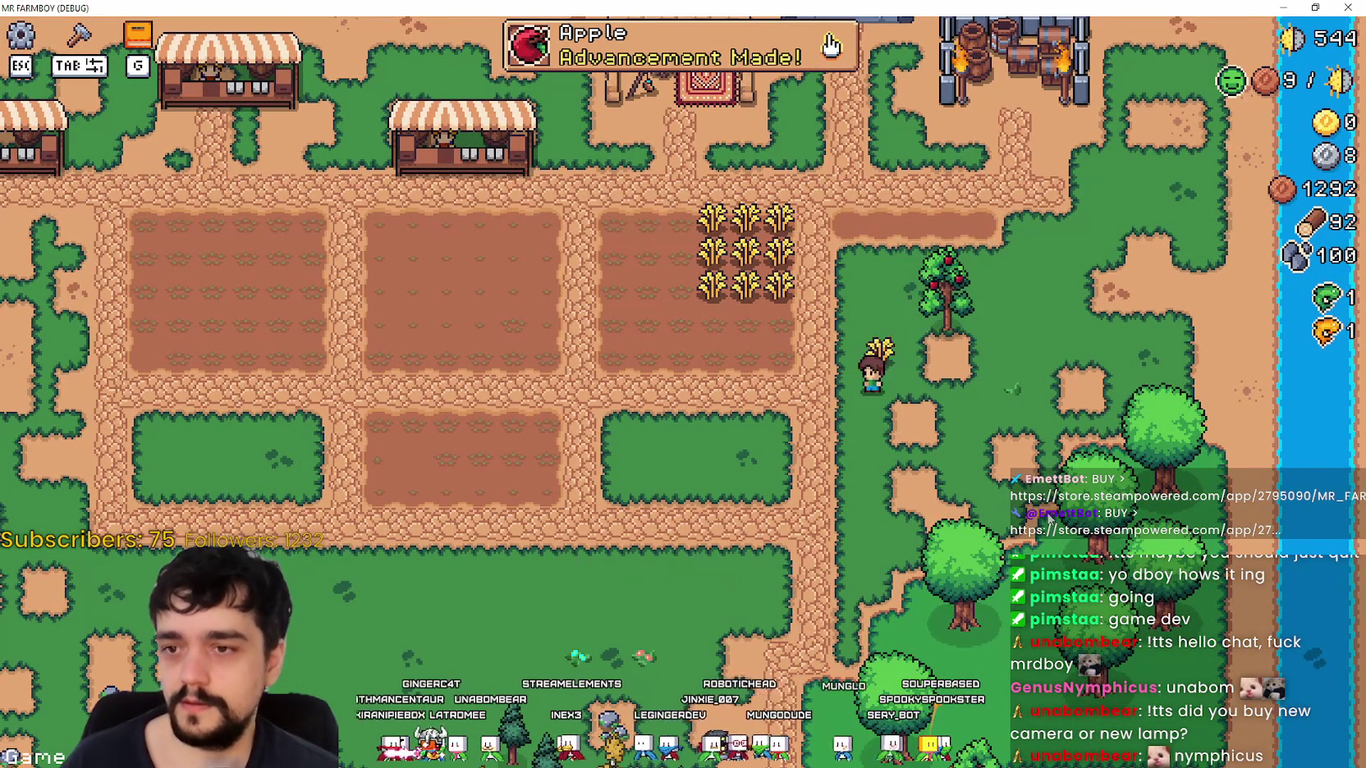
pyautogui.press('Tab')
pyautogui.click(117, 175)
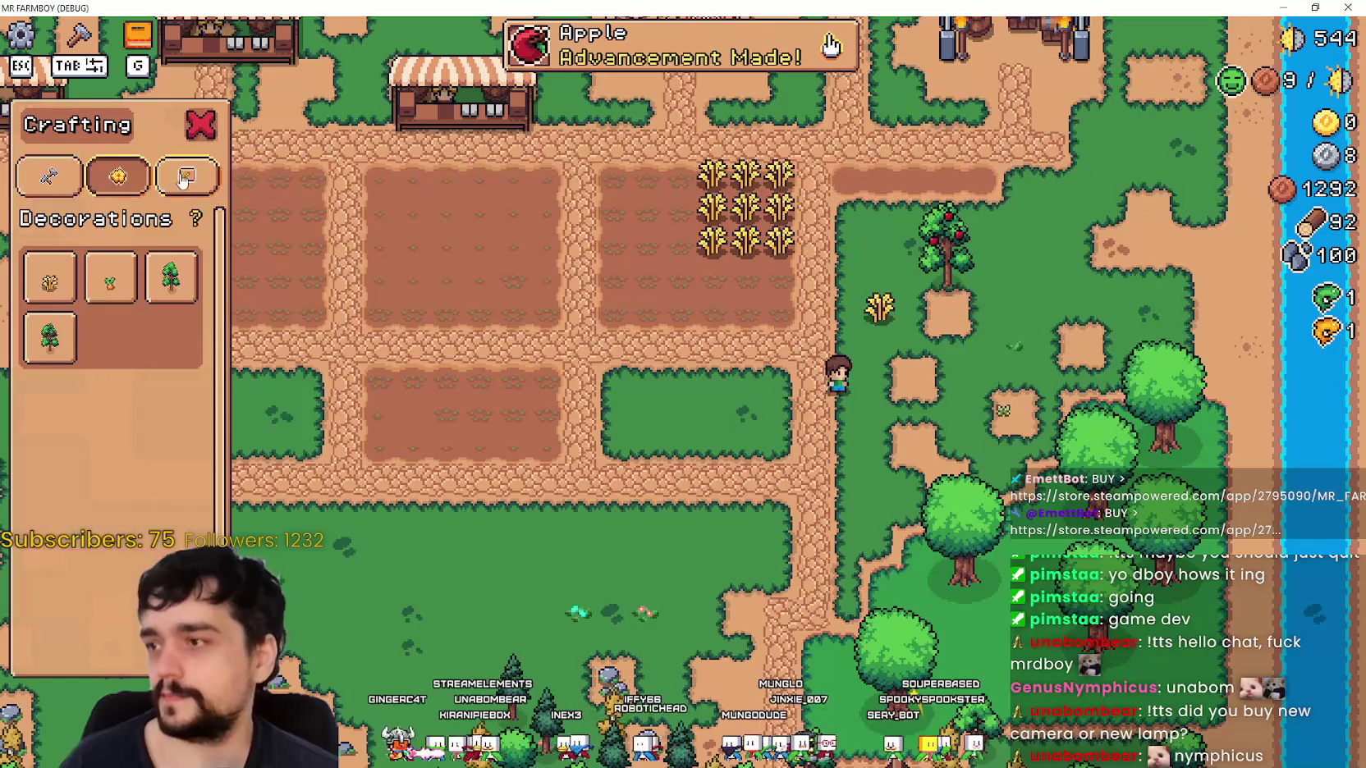
pyautogui.press('a')
pyautogui.click(110, 283)
pyautogui.press('d')
pyautogui.press('w')
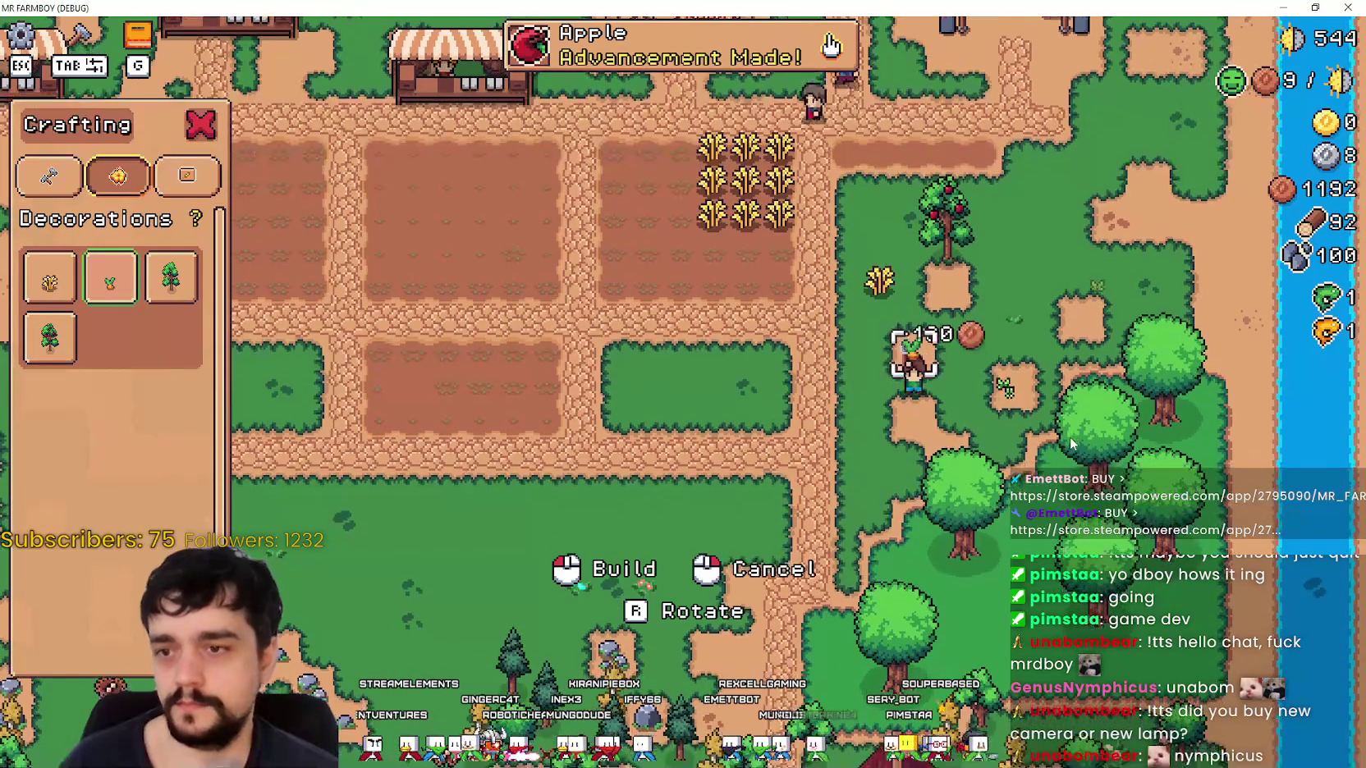
pyautogui.press('a')
pyautogui.click(1067, 441)
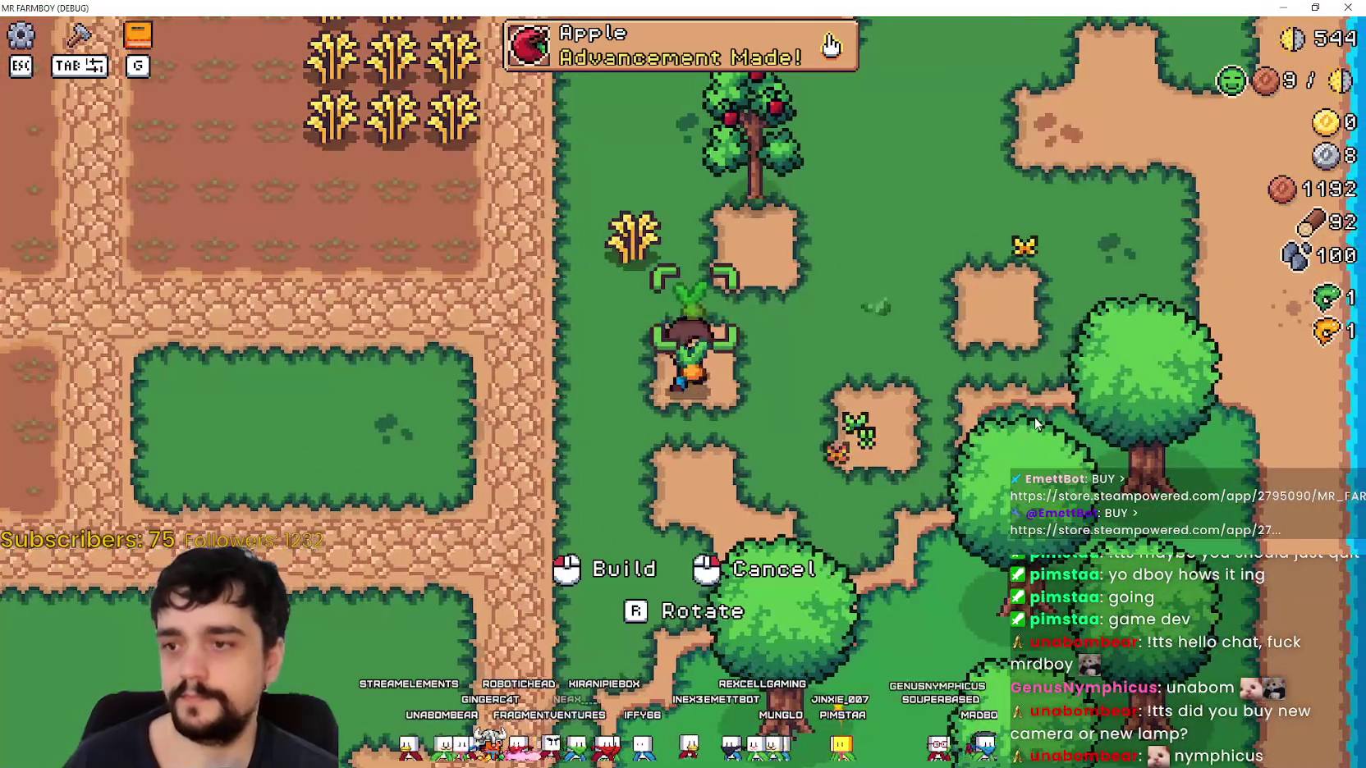
# Move the placed carrot to new spots around the farm.
pyautogui.press('w')
pyautogui.press('d')
pyautogui.press('a')
pyautogui.press('w')
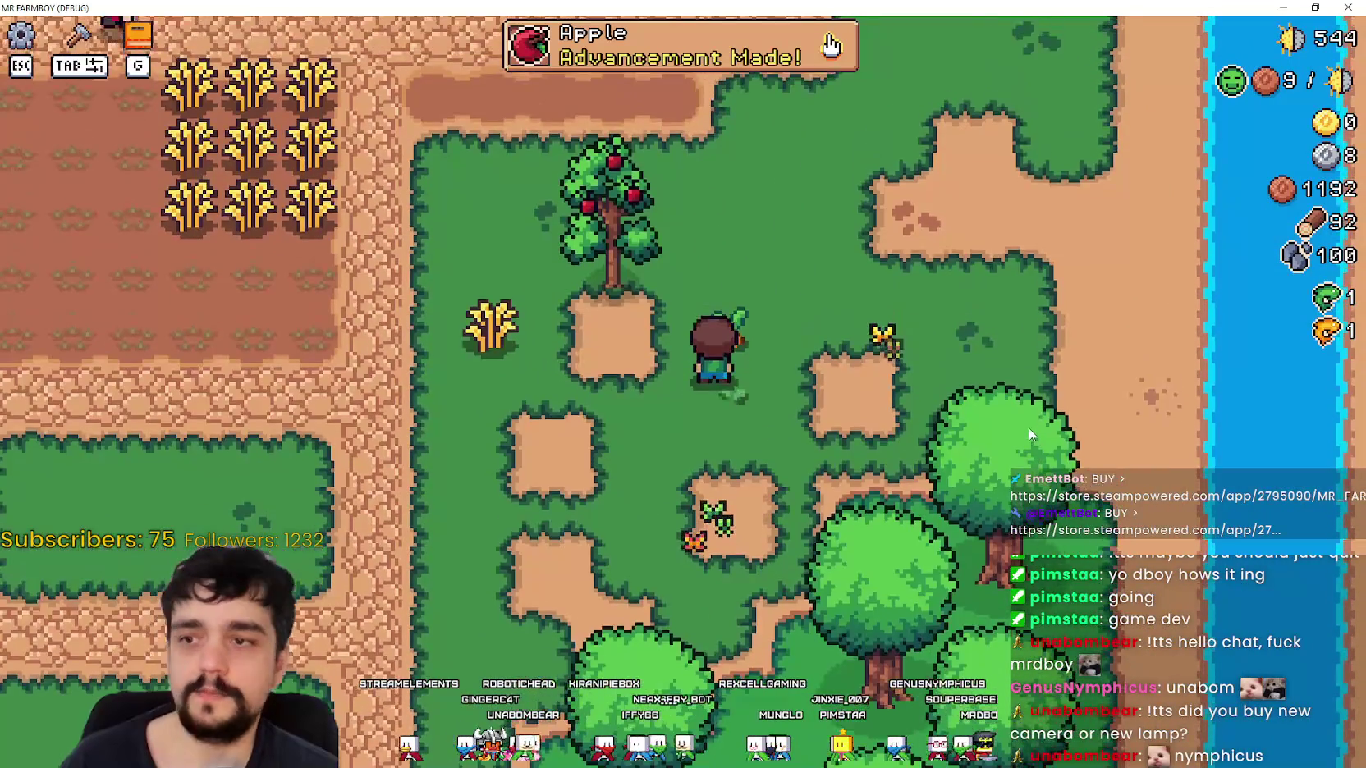
pyautogui.click(979, 422)
pyautogui.press('s')
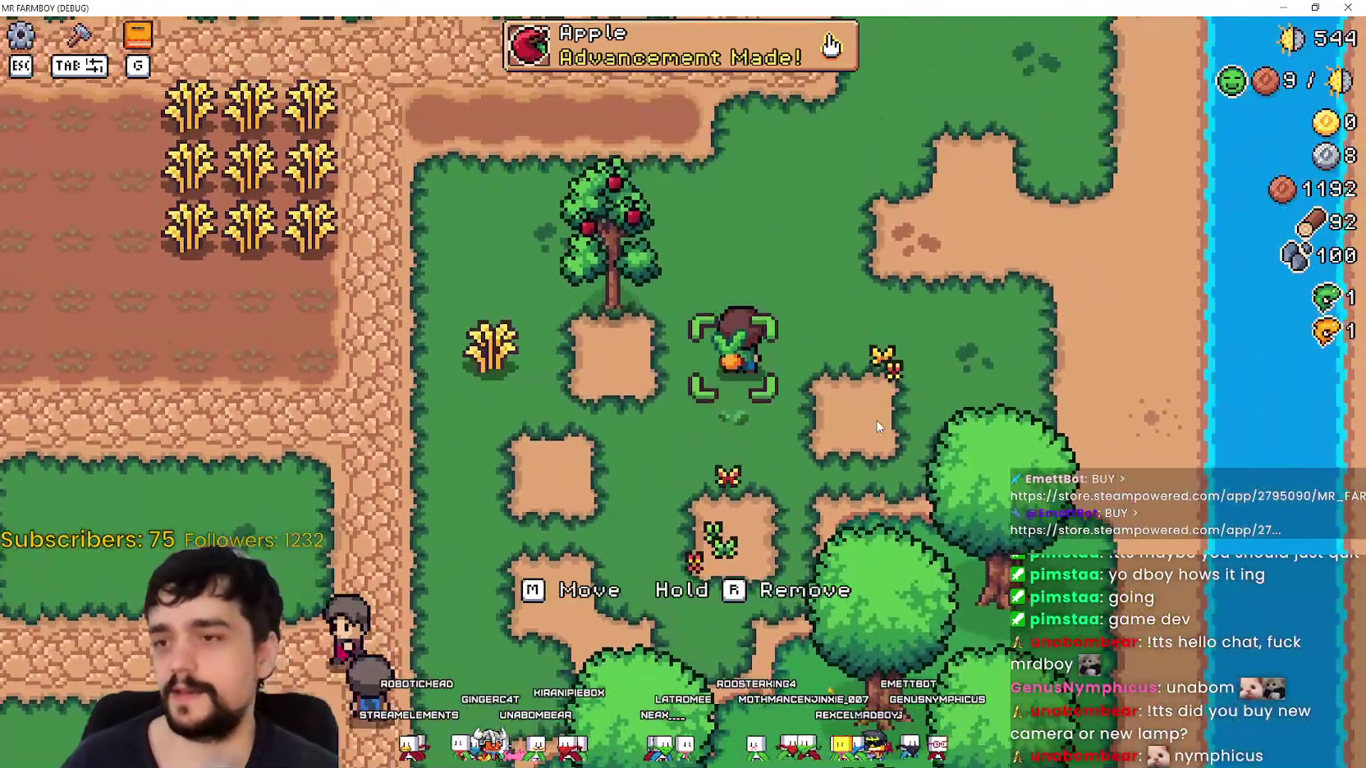
pyautogui.click(875, 425)
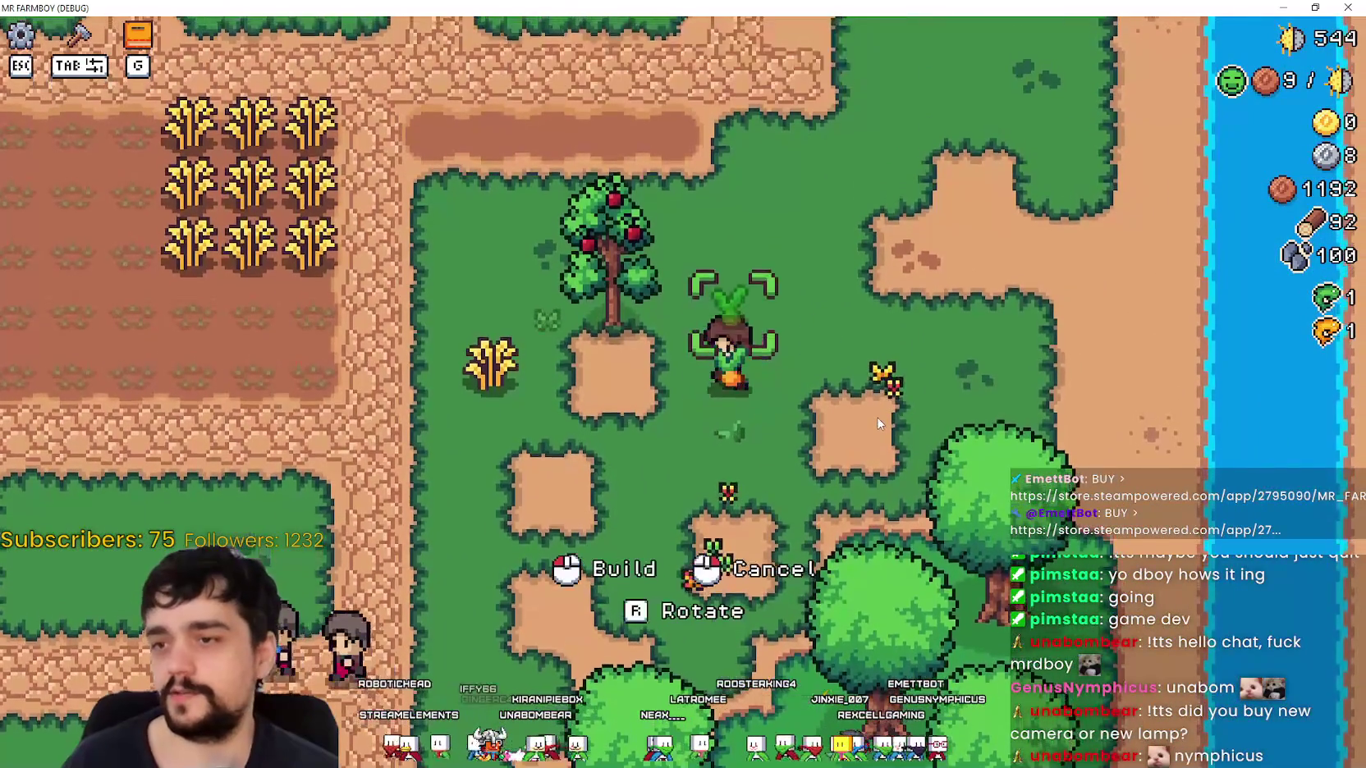
pyautogui.press('a')
pyautogui.press('s')
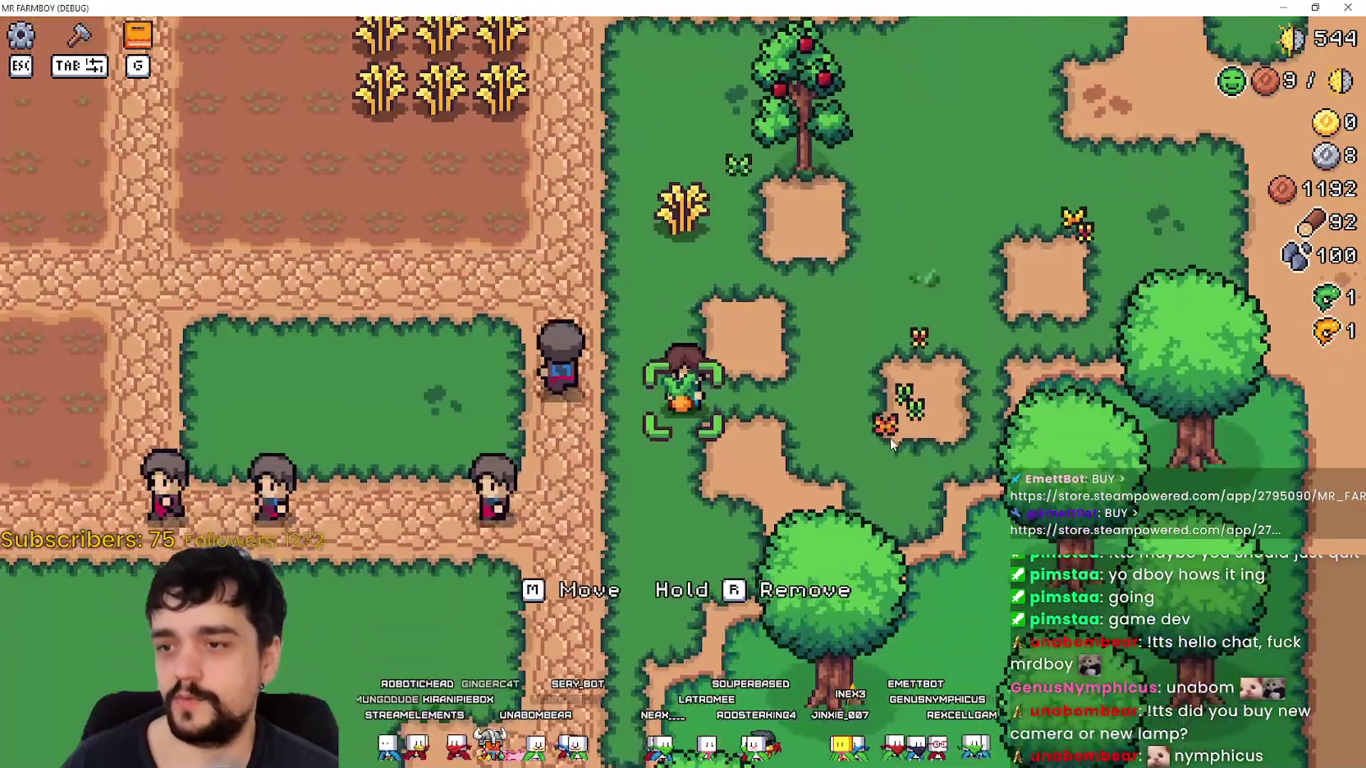
pyautogui.press('w')
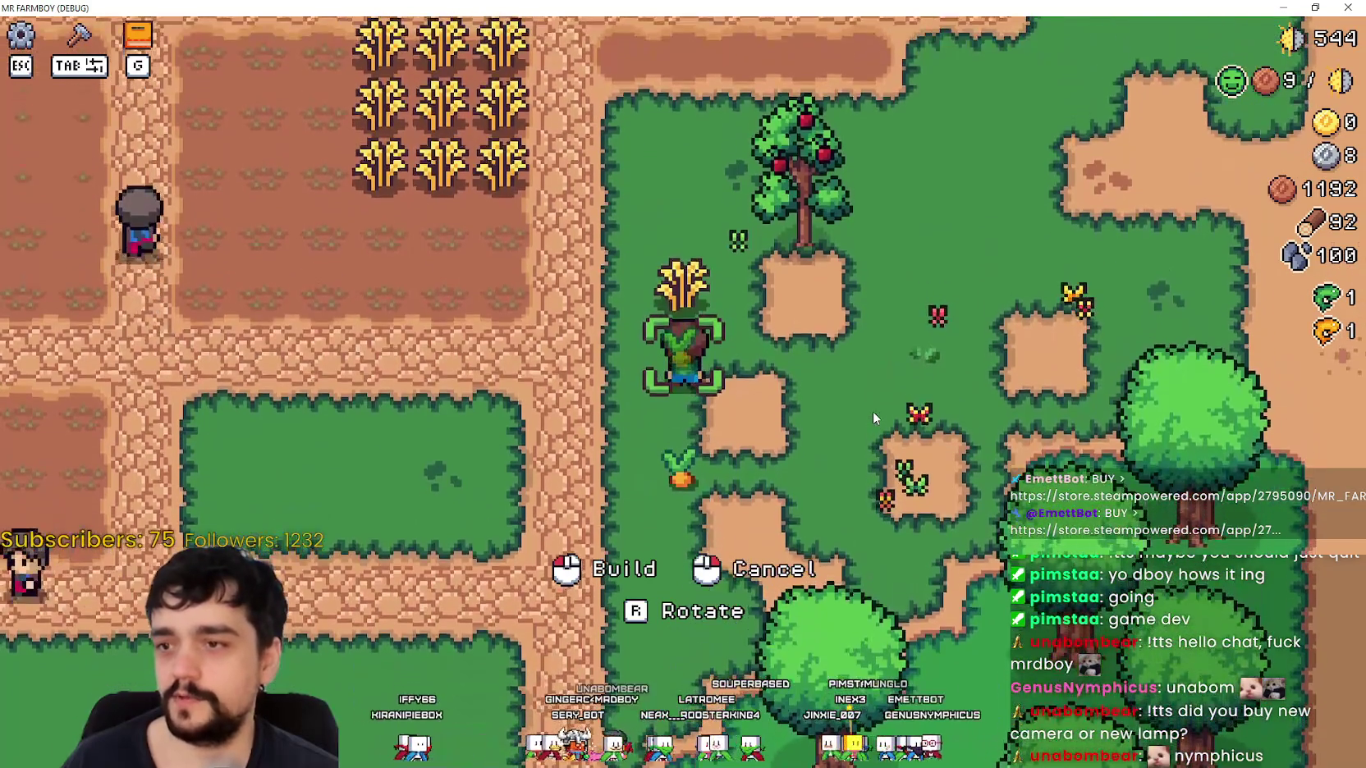
pyautogui.click(875, 418)
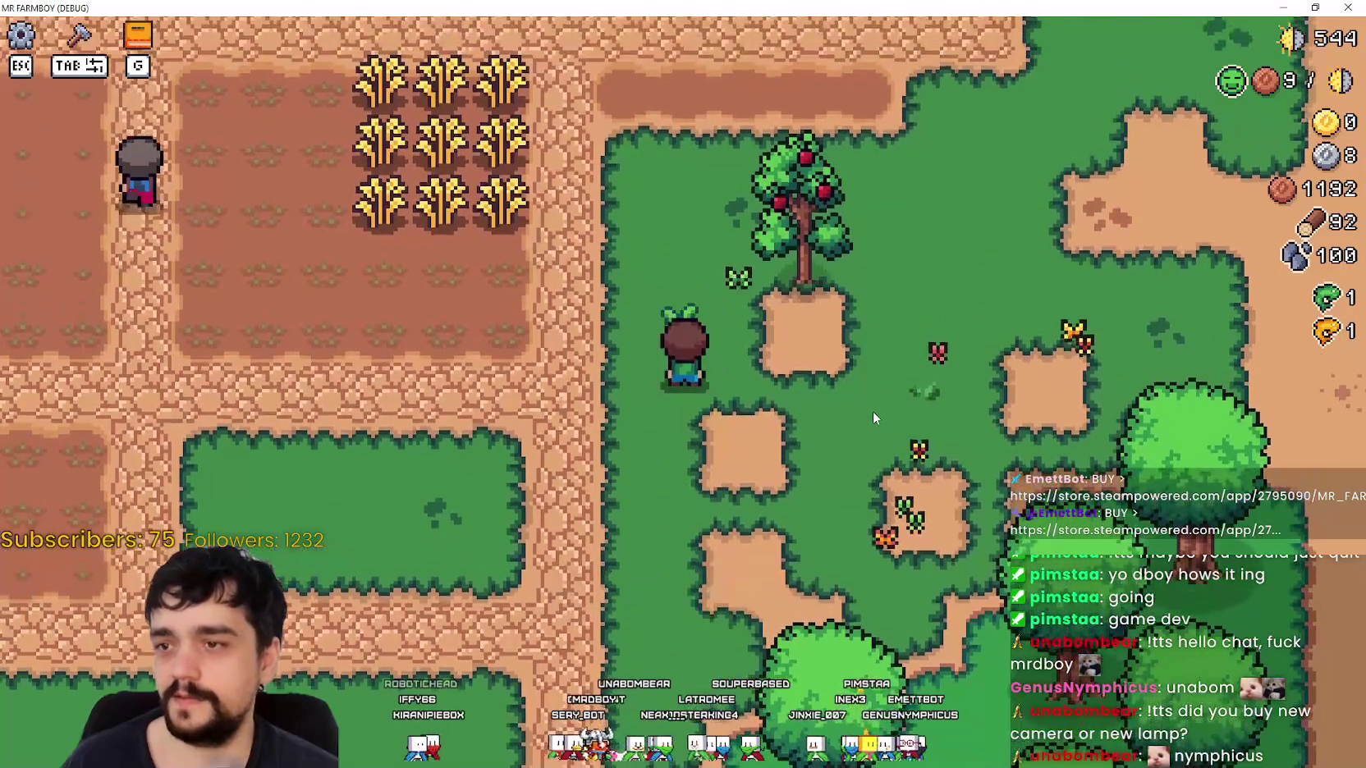
# Walk onto the carrot, build another carrot nearby, then cancel build mode.
pyautogui.press('d')
pyautogui.scroll(-2, 784, 421)
pyautogui.press('a')
pyautogui.scroll(2, 784, 422)
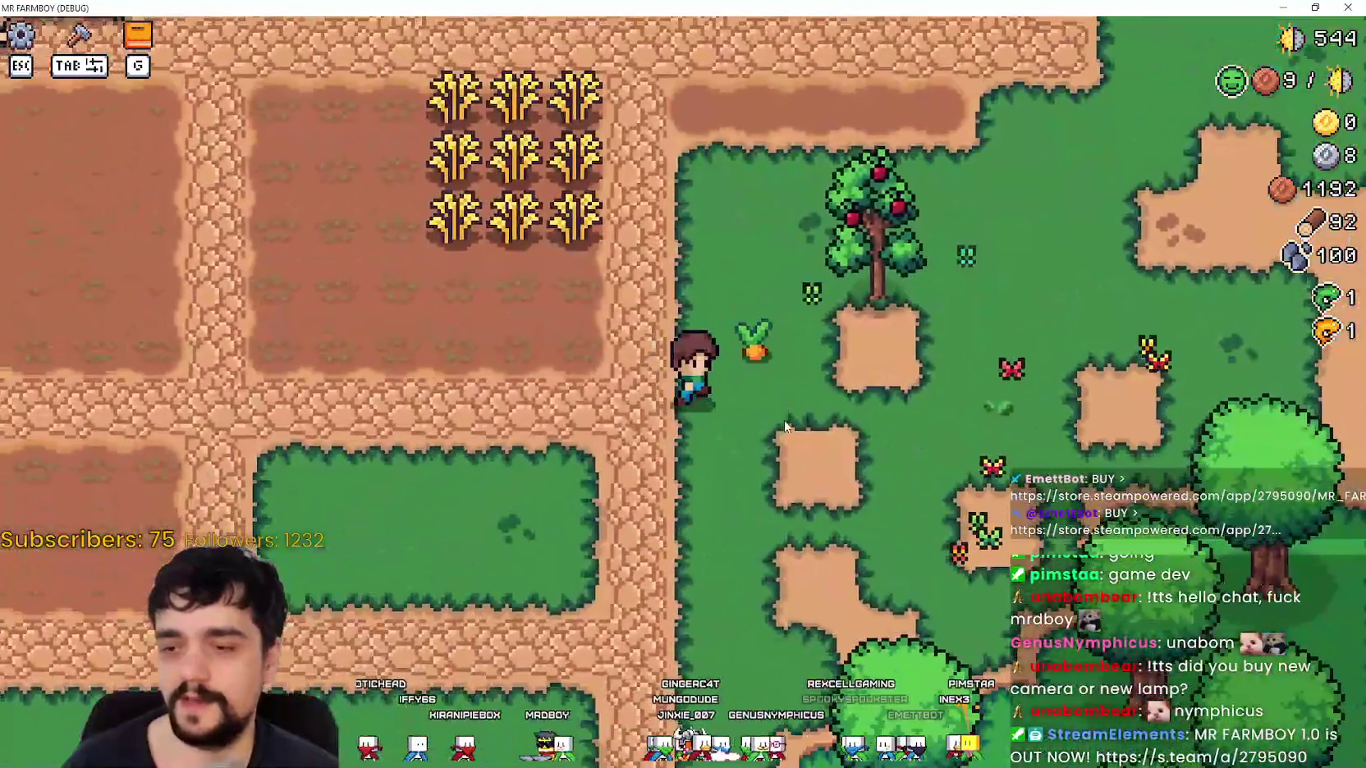
pyautogui.press('w')
pyautogui.press('d')
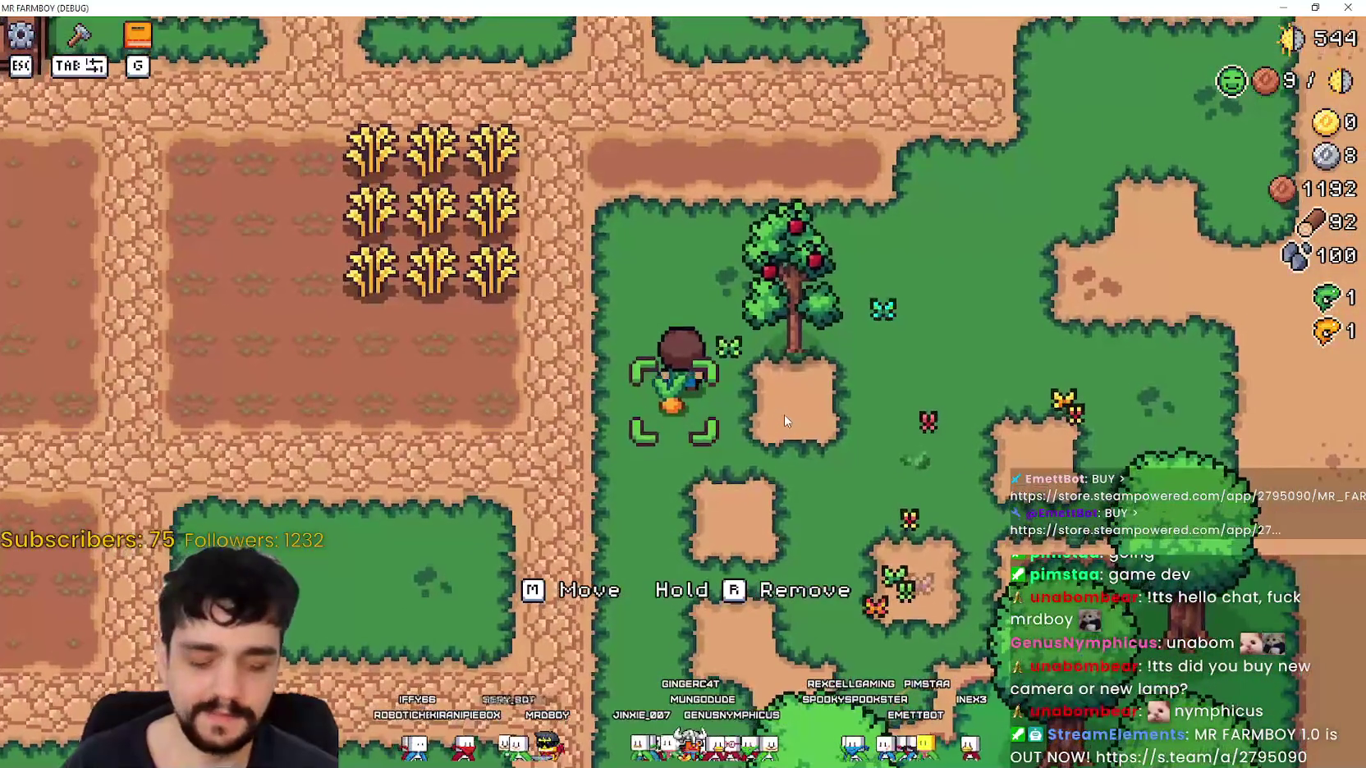
pyautogui.press('d')
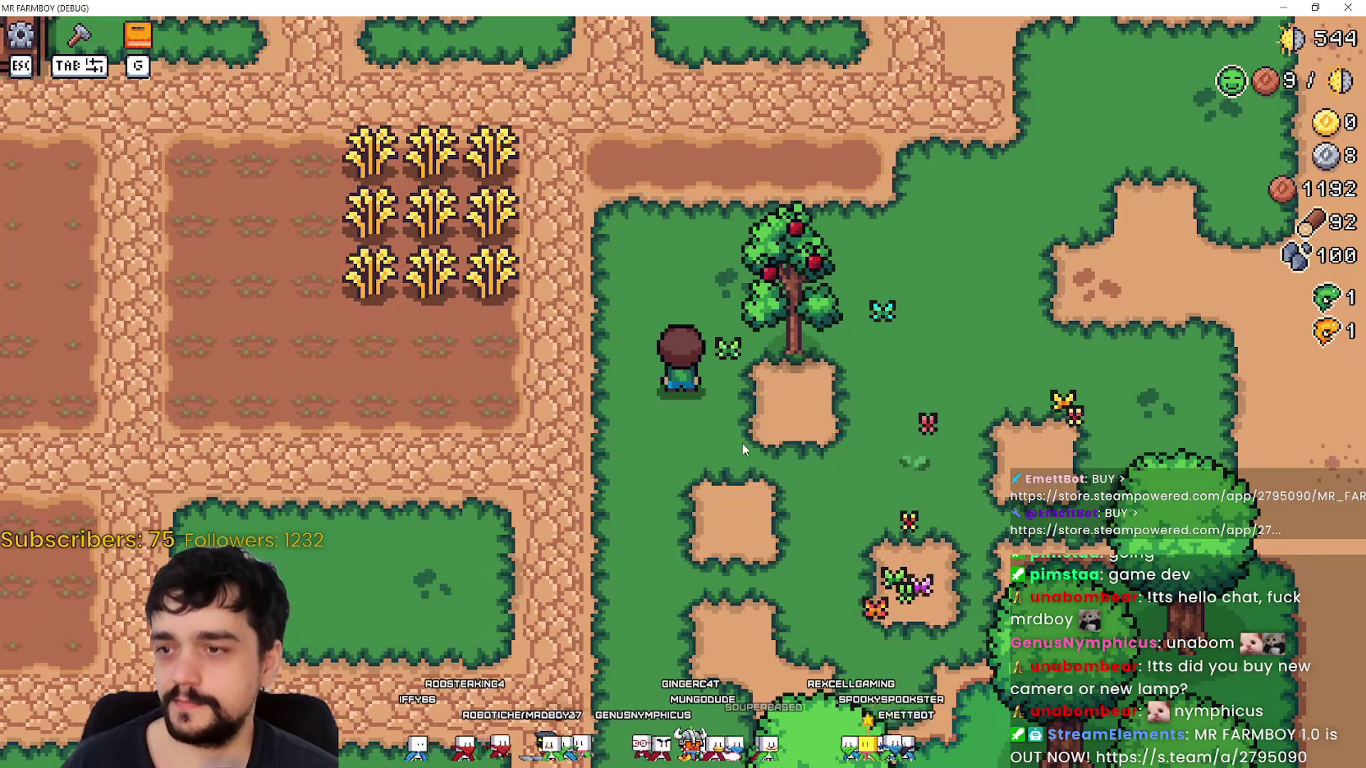
pyautogui.press('Tab')
pyautogui.click(111, 281)
pyautogui.click(902, 412)
pyautogui.press('a')
pyautogui.press('s')
pyautogui.rightClick(898, 412)
pyautogui.press('w')
# Pick up the placed carrot, cancel moving it, and remove it with R.
pyautogui.press('d')
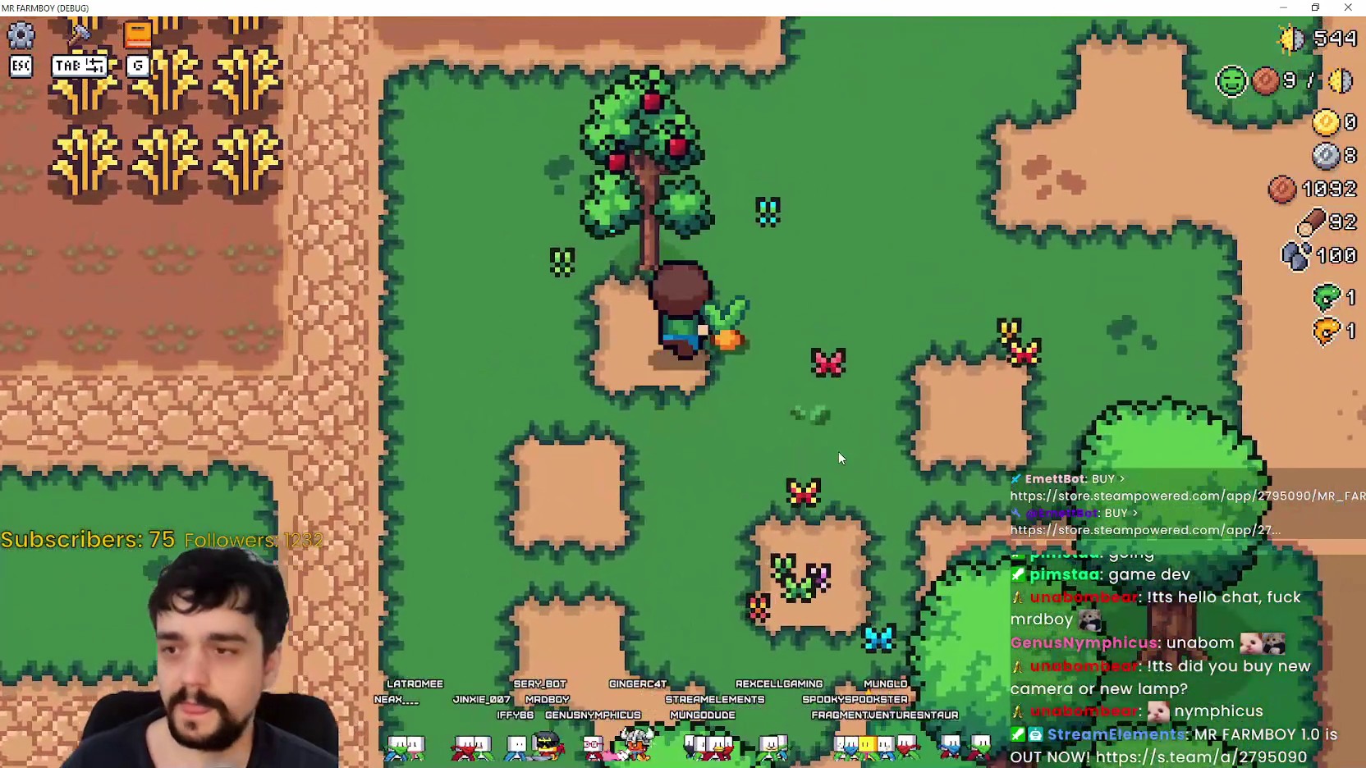
pyautogui.press('d')
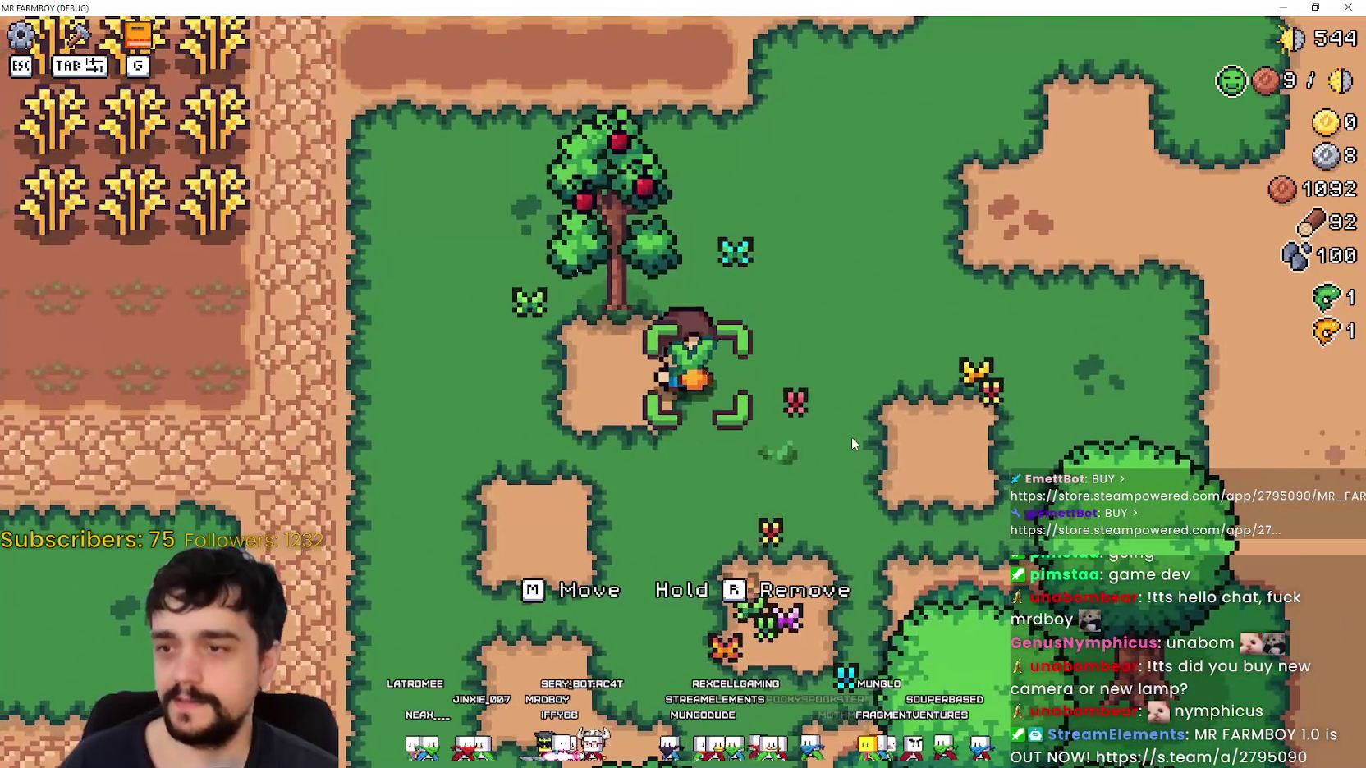
pyautogui.press('a')
pyautogui.press('d')
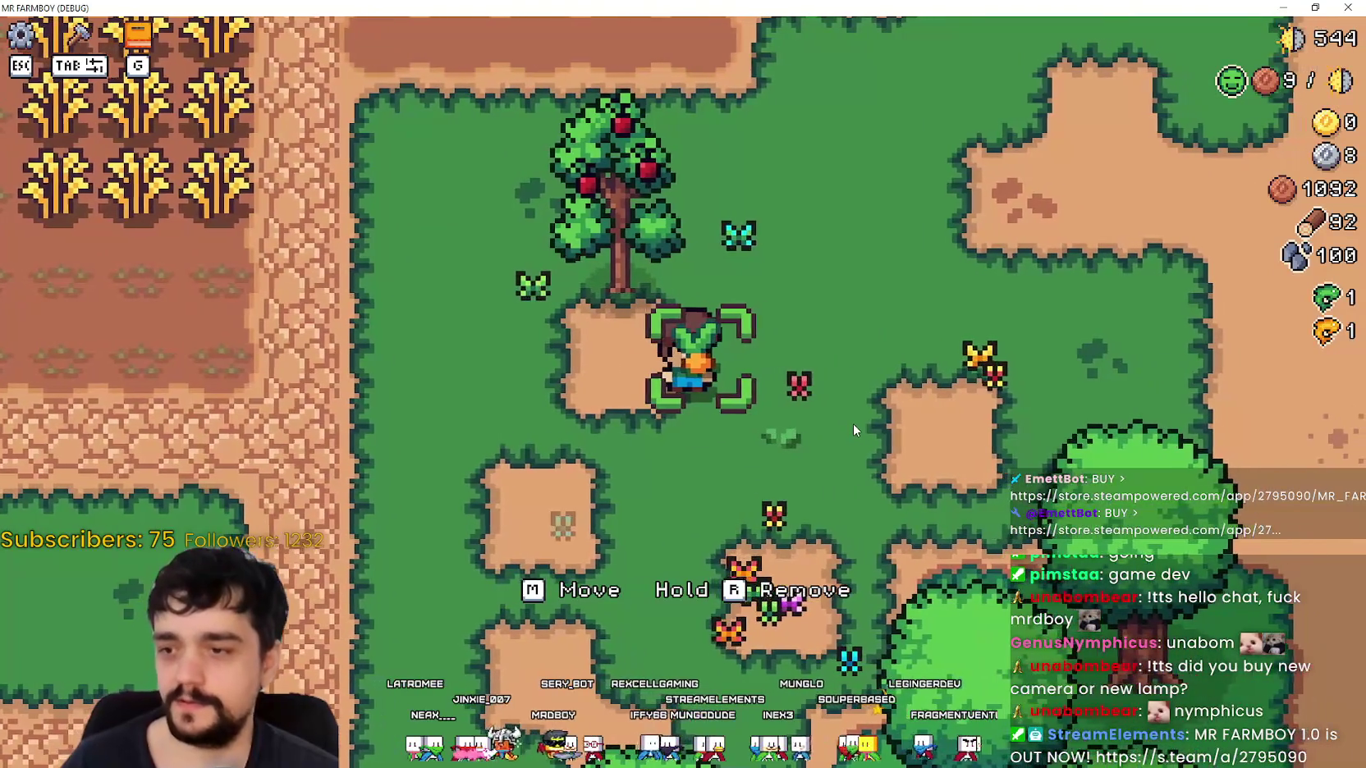
pyautogui.press('m')
pyautogui.press('d')
pyautogui.rightClick(861, 407)
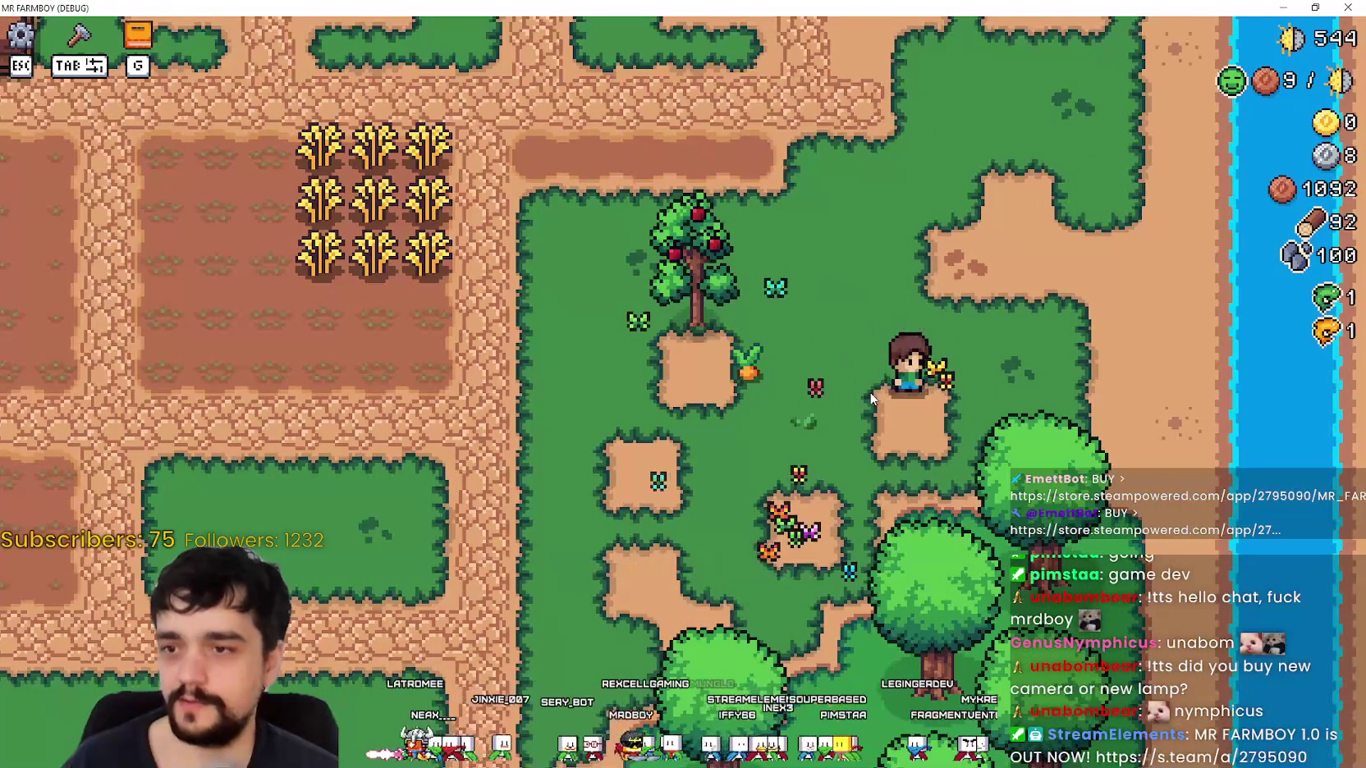
pyautogui.press('a')
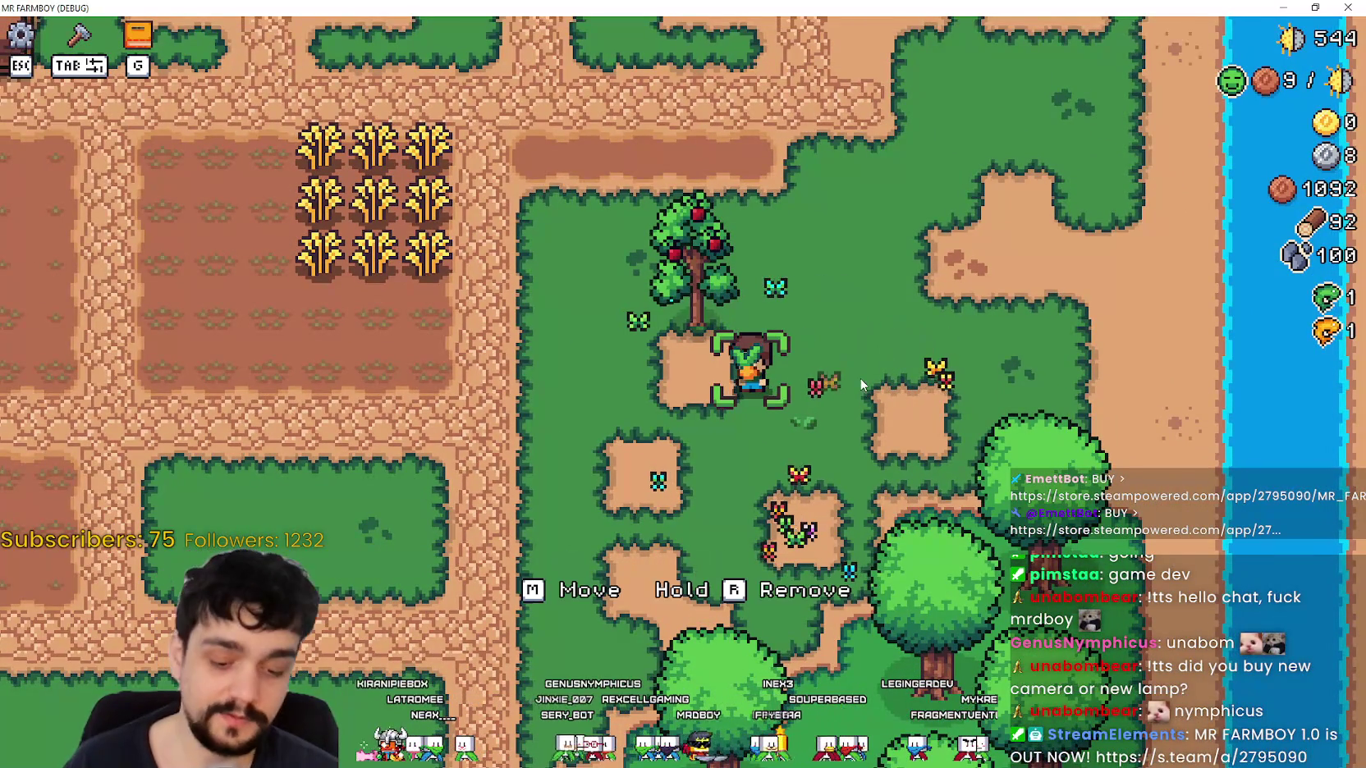
pyautogui.press('r')
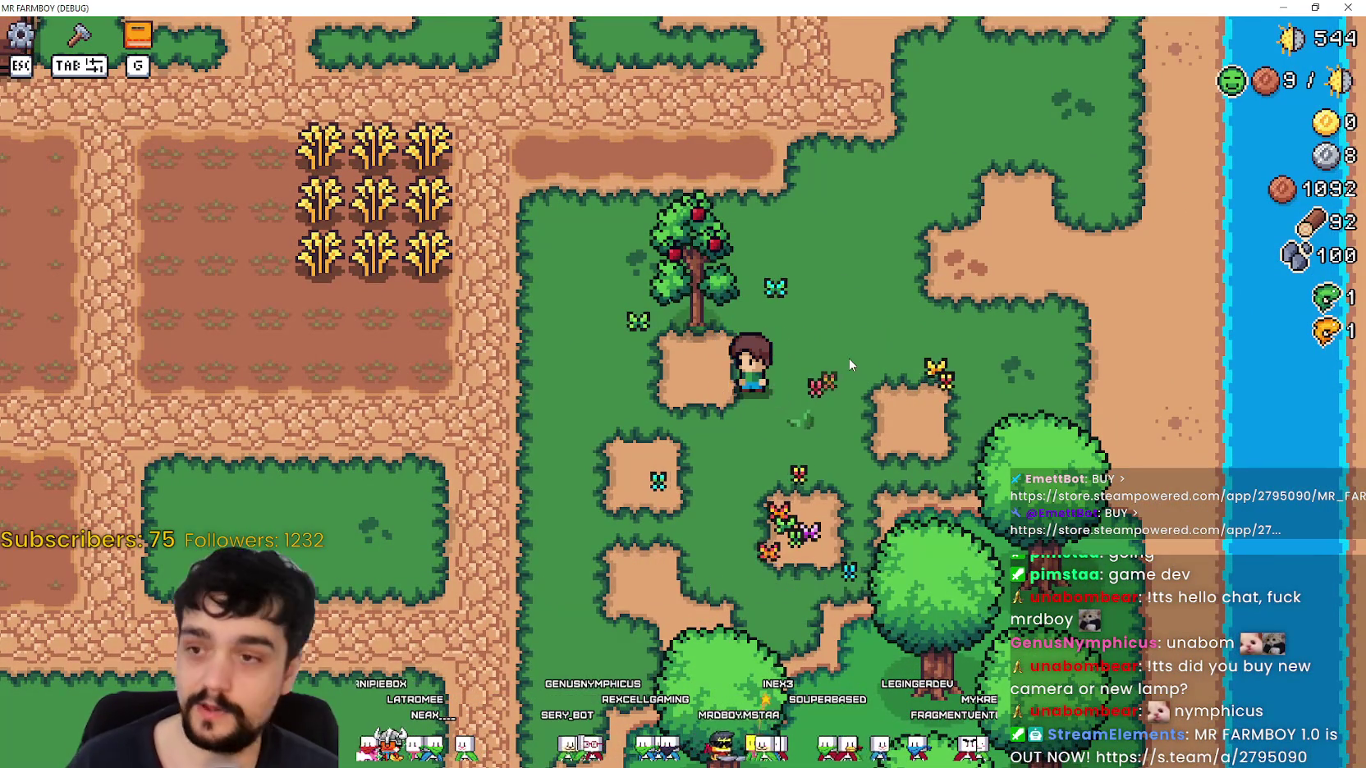
# Select the carrot decoration again, then leave build mode without placing it.
pyautogui.press('Tab')
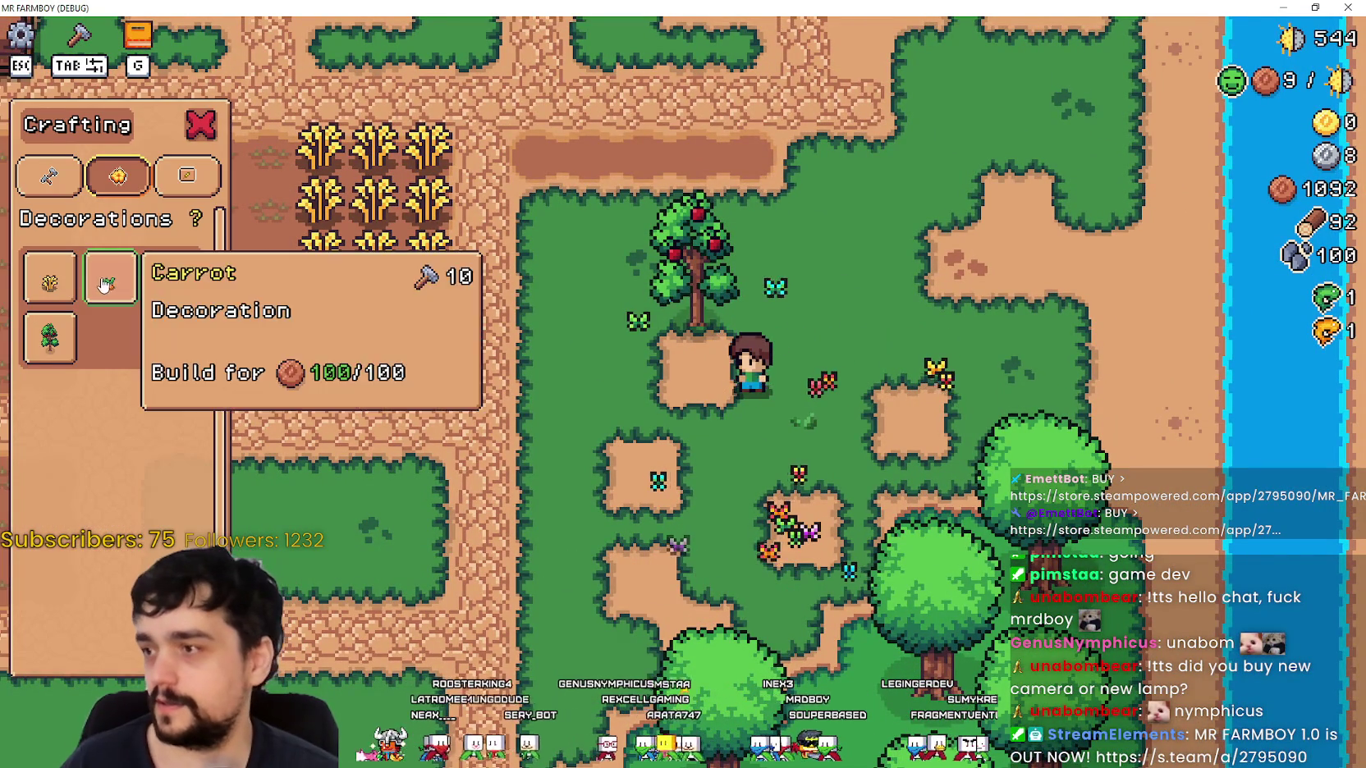
pyautogui.click(111, 276)
pyautogui.press('d')
pyautogui.press('w')
pyautogui.press('s')
pyautogui.press('a')
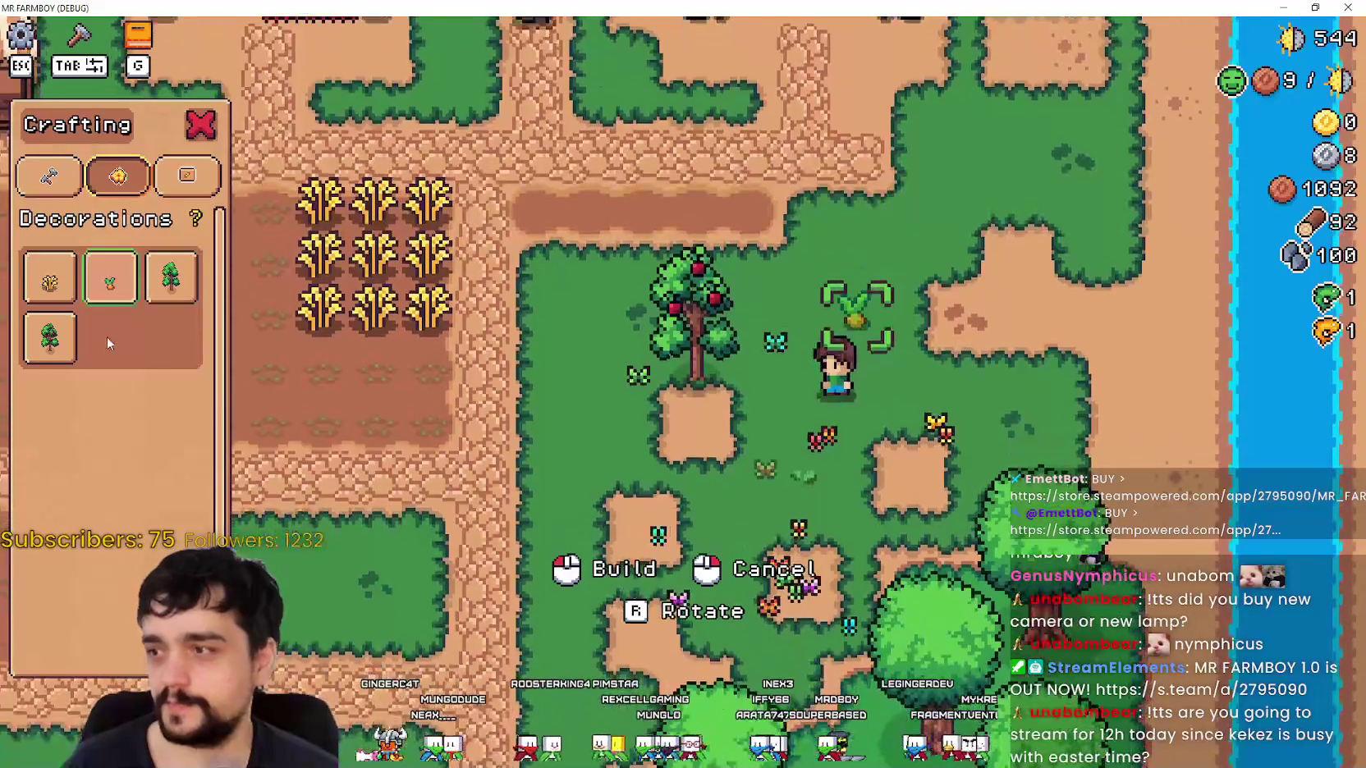
pyautogui.press('Tab')
# Walk the character below the apple tree, up behind it, and back out.
pyautogui.press('a')
pyautogui.press('s')
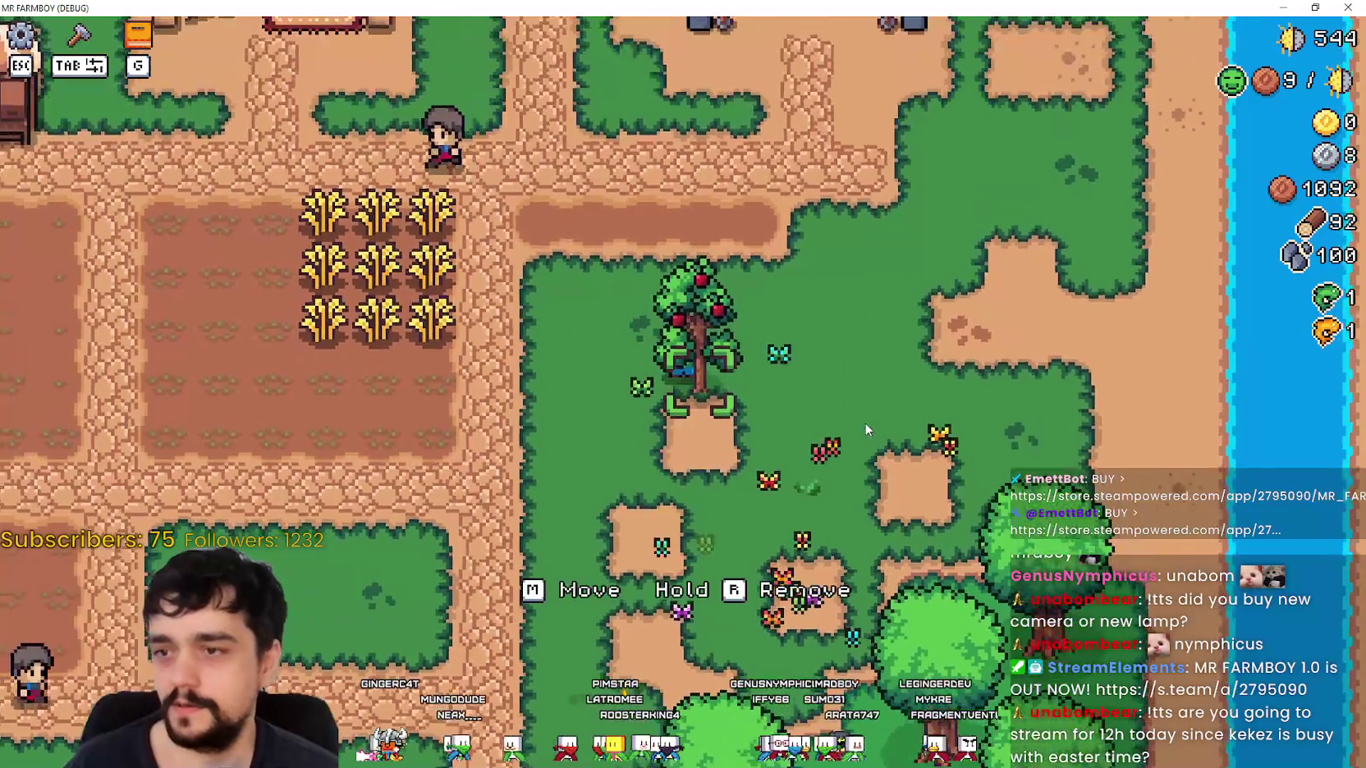
pyautogui.press('w')
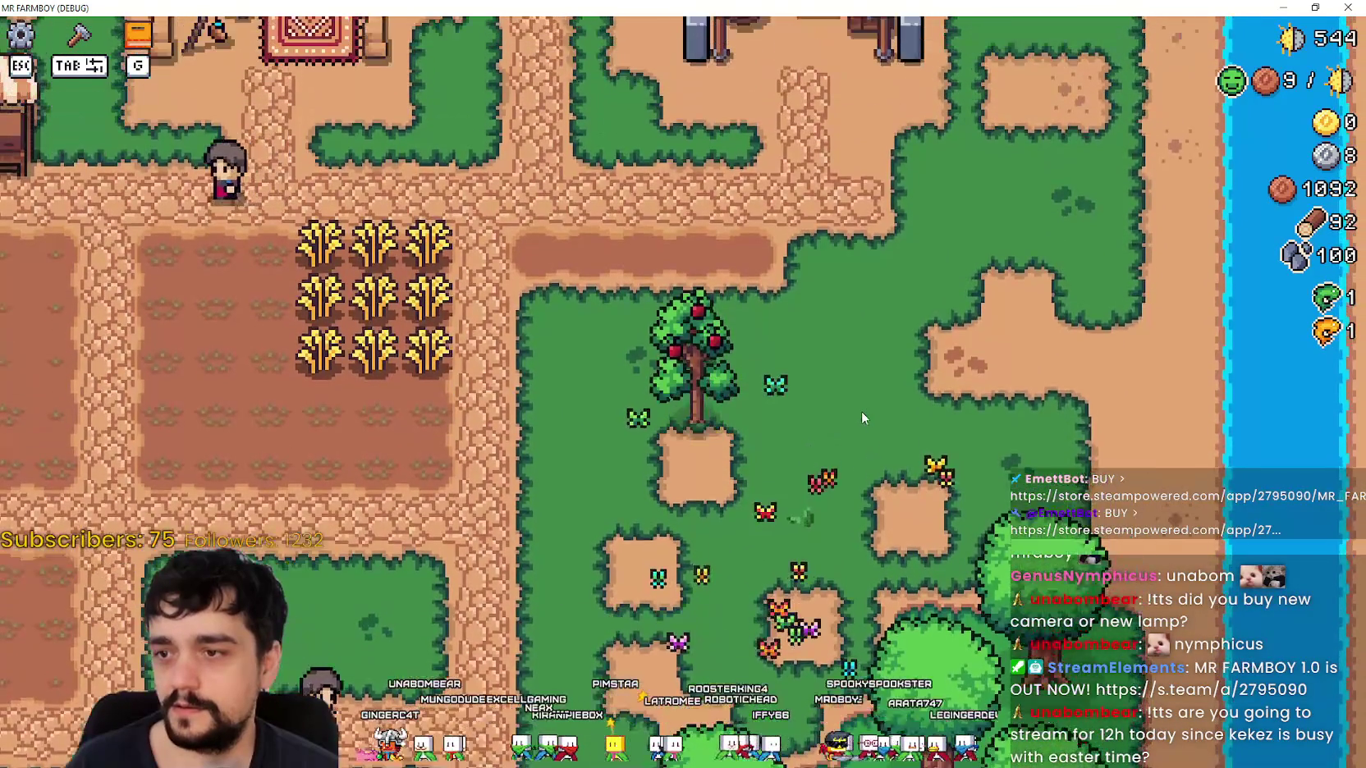
pyautogui.press('s')
pyautogui.press('w')
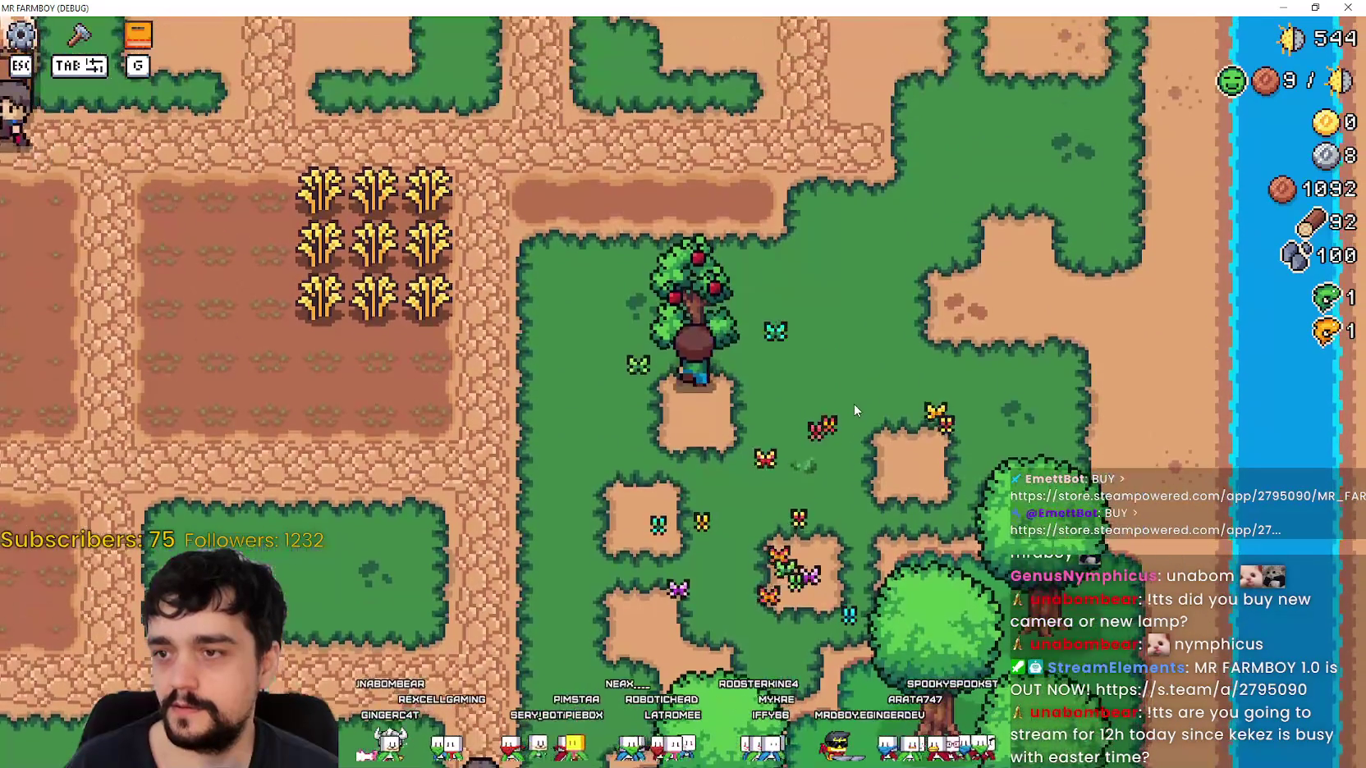
pyautogui.press('s')
pyautogui.press('d')
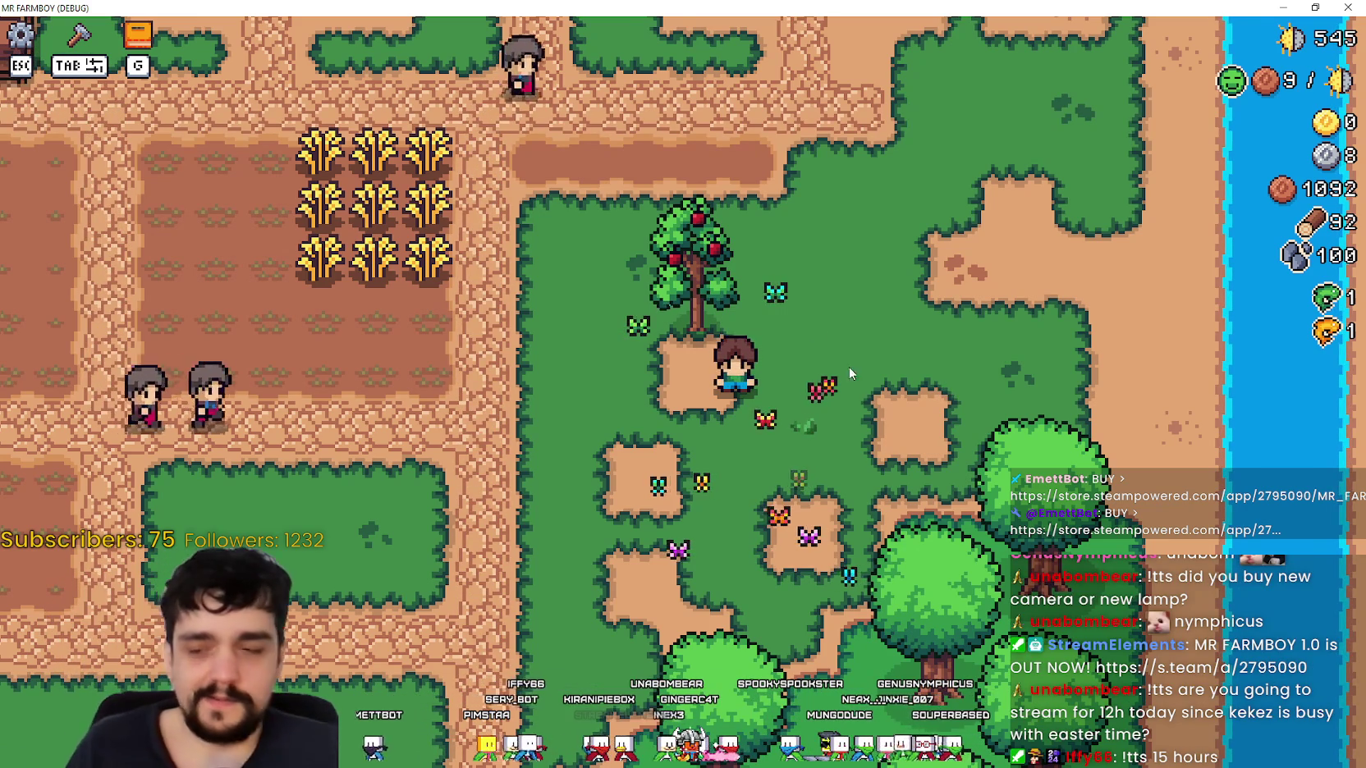
# Walk behind the apple tree once more, then shrink the game window and switch to the editor.
pyautogui.press('w')
pyautogui.press('a')
pyautogui.press('w')
pyautogui.press('a')
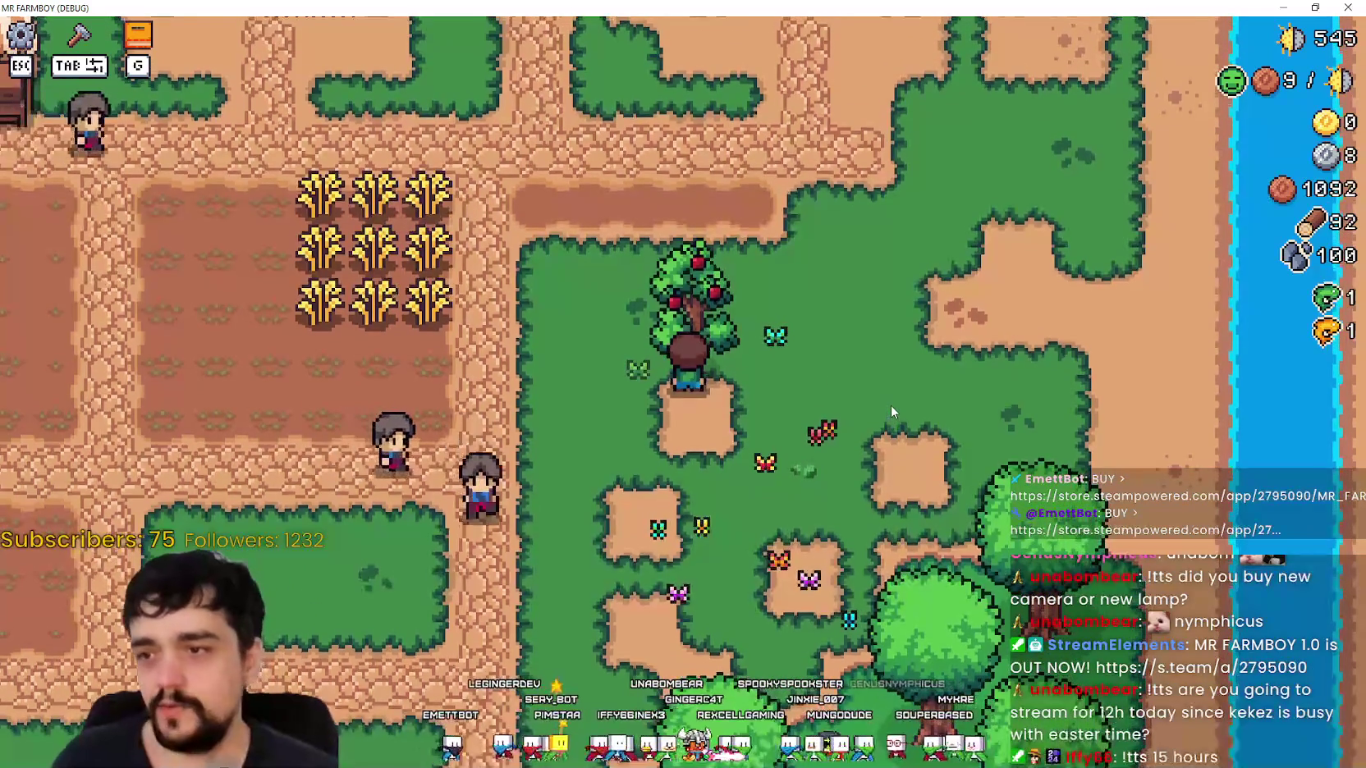
pyautogui.press('w')
pyautogui.press('d')
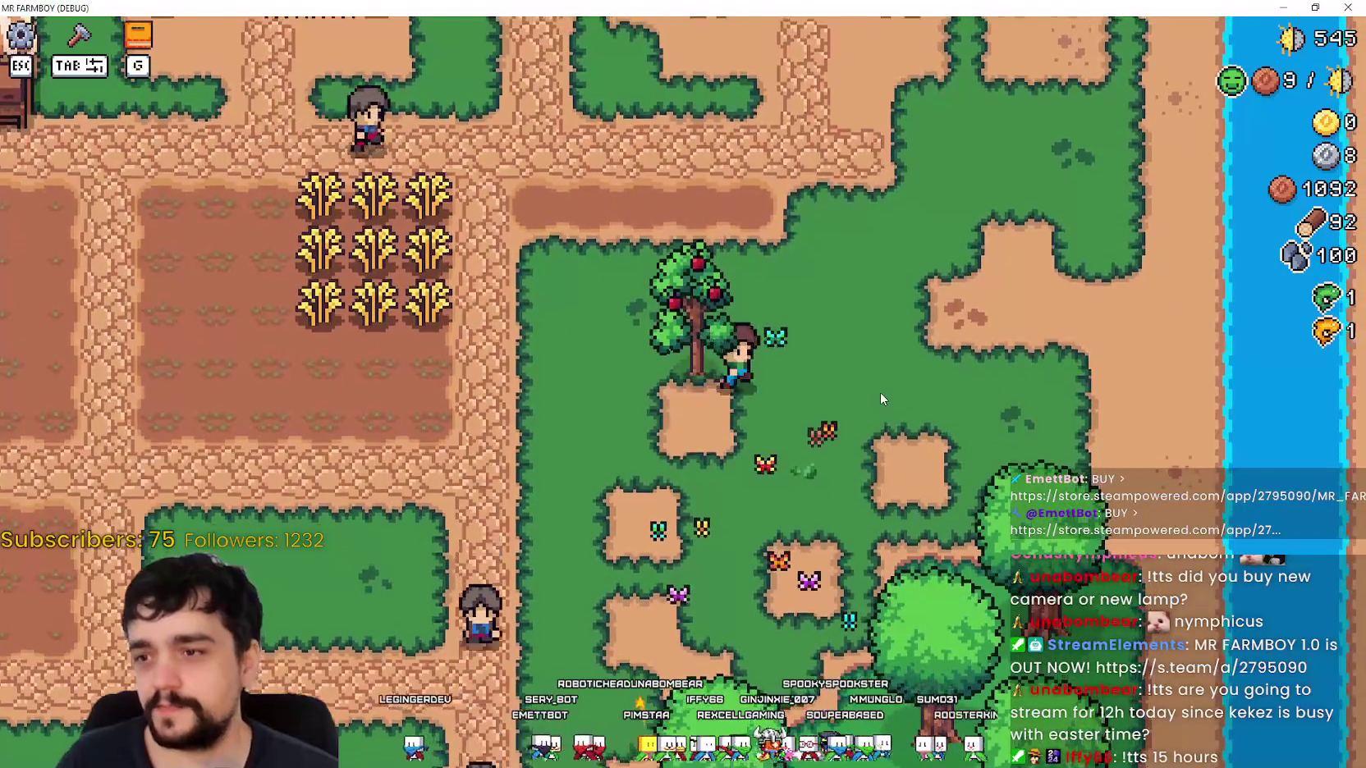
pyautogui.press('s')
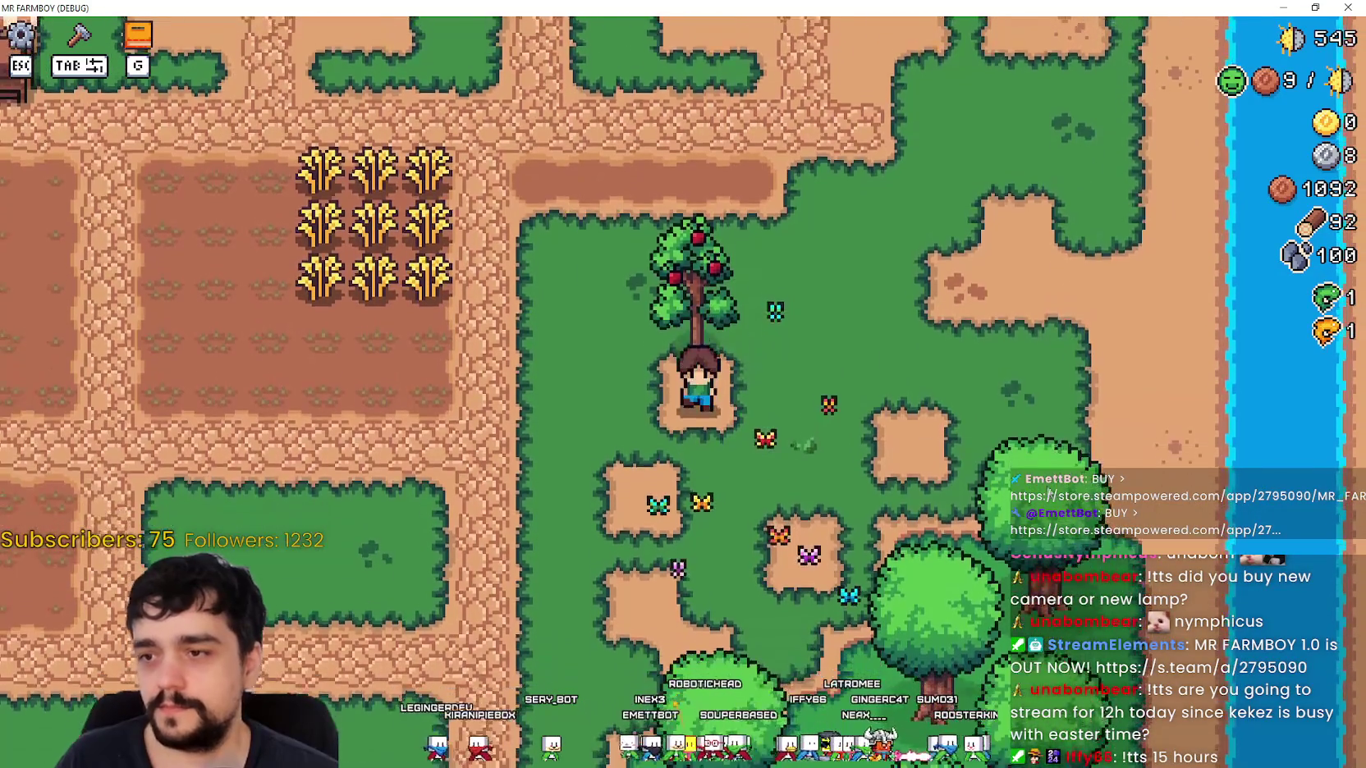
pyautogui.moveTo(1164, 7); pyautogui.dragTo(1164, 74)
pyautogui.click(1067, 73)
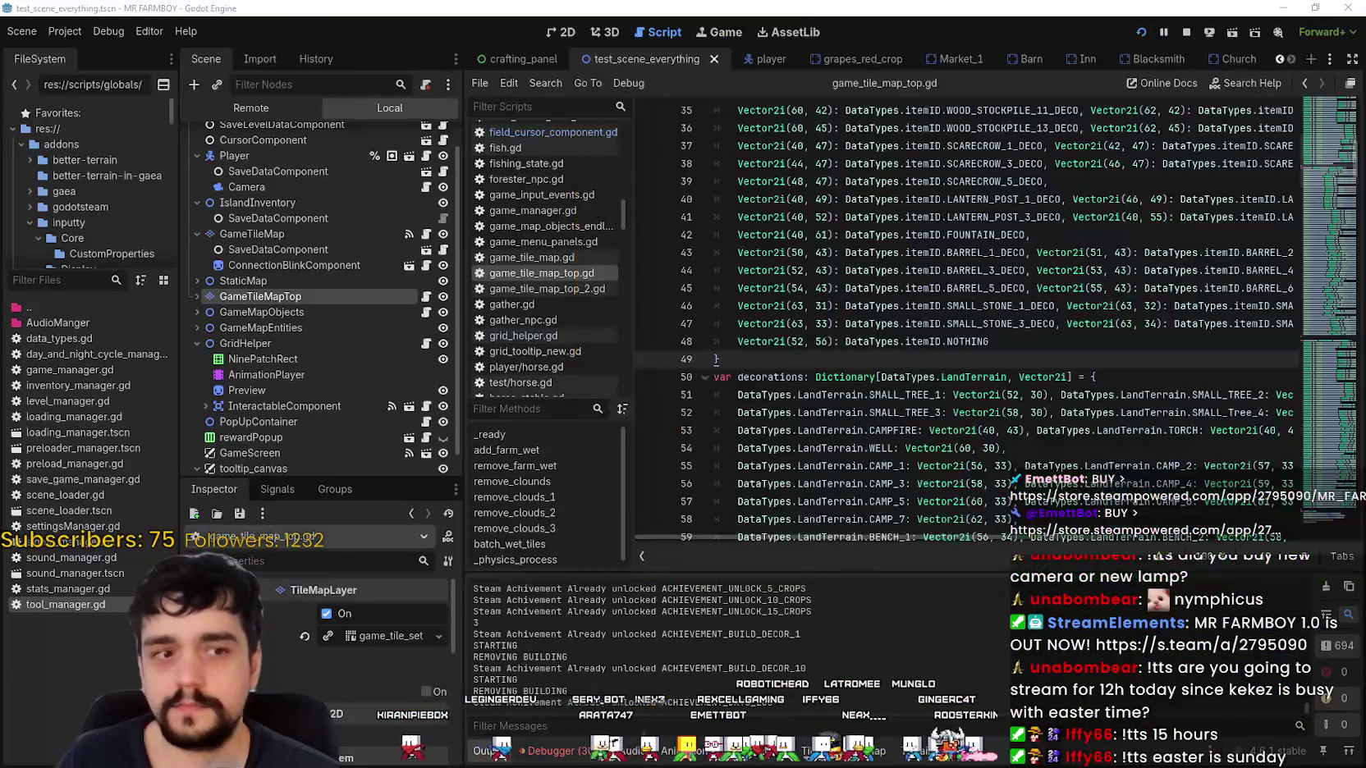
# Select the GameTileMapTop layer and enlarge the tile editor panel.
pyautogui.click(313, 282)
pyautogui.click(310, 293)
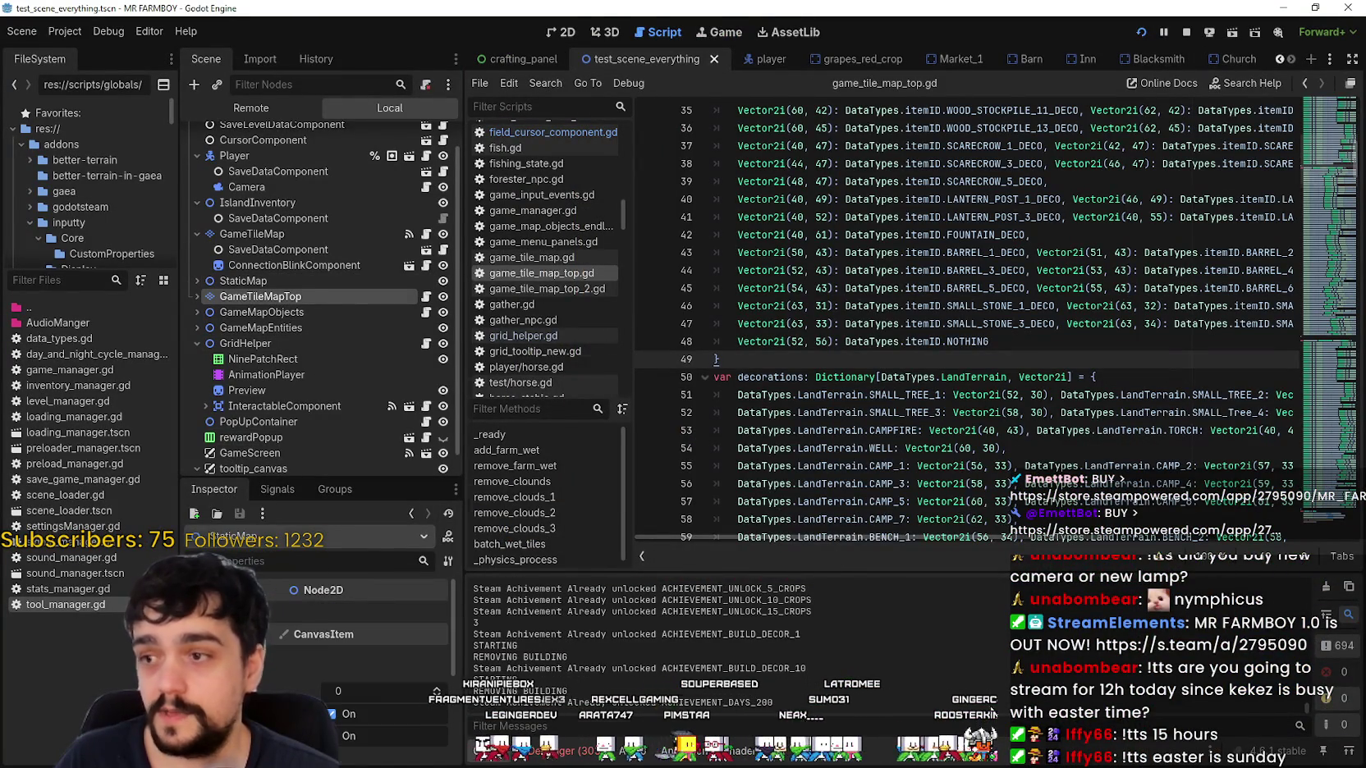
pyautogui.moveTo(1069, 486); pyautogui.dragTo(1068, 288)
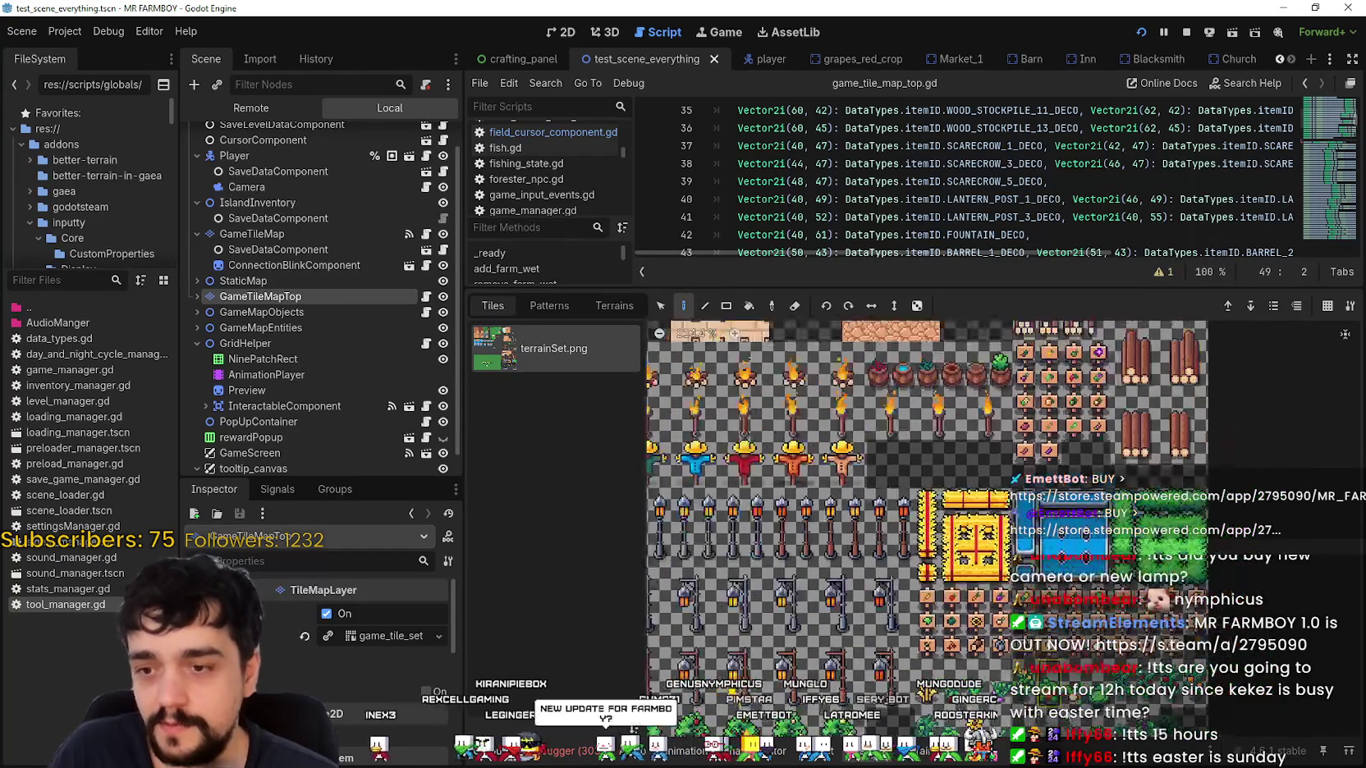
pyautogui.scroll(-3, 958, 532)
pyautogui.moveTo(981, 288)
pyautogui.mouseDown()
pyautogui.moveTo(981, 550)
pyautogui.moveTo(987, 292)
pyautogui.mouseUp()
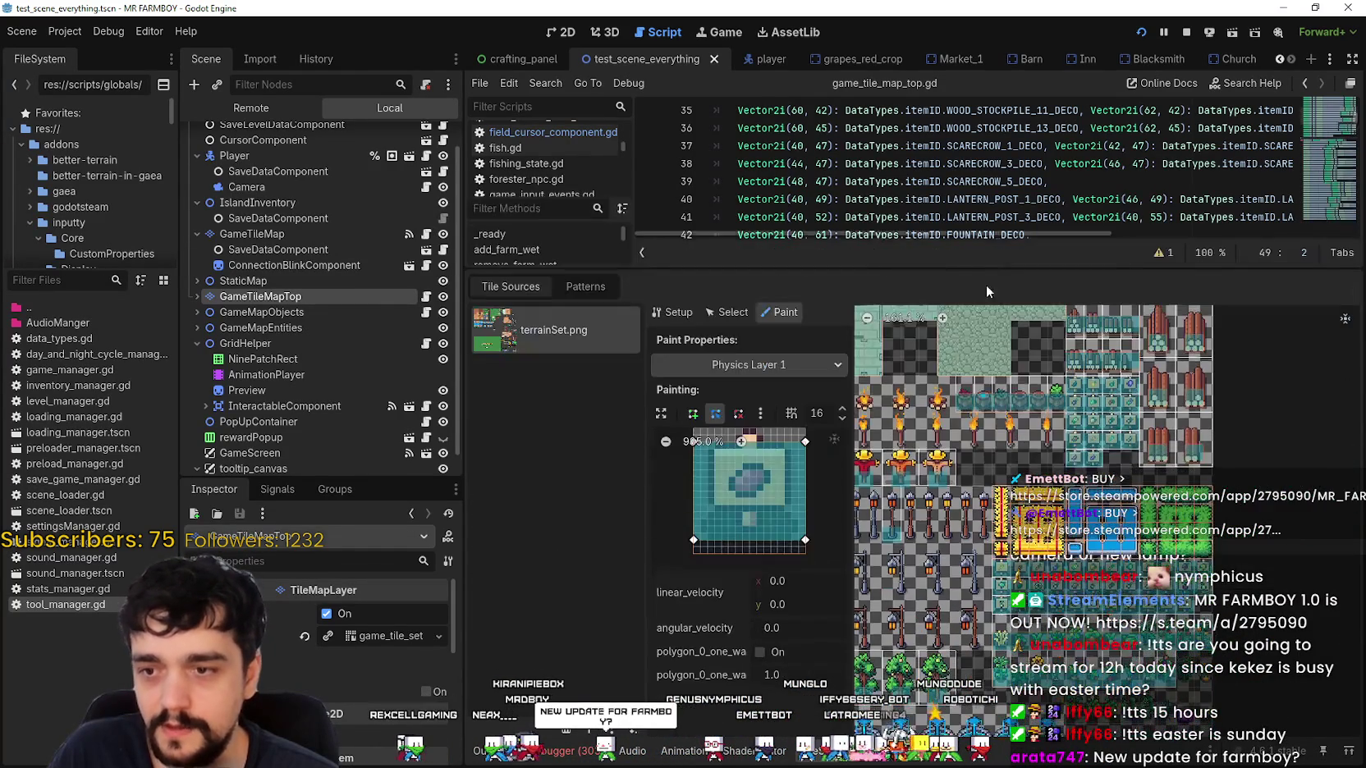
# Scroll the atlas to the tree tile and paint its Physics Layer 1 collision polygon.
pyautogui.scroll(-3, 1084, 566)
pyautogui.hscroll(-4, 1084, 566)
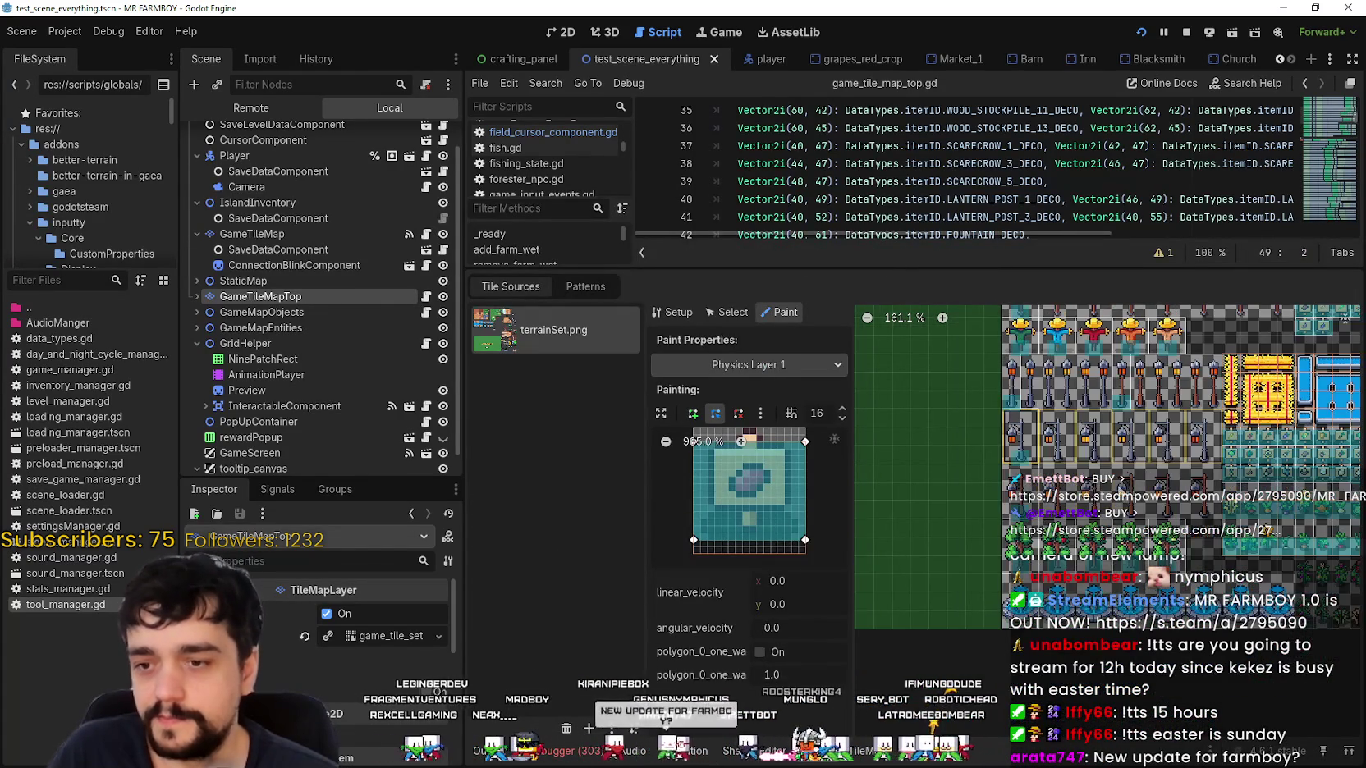
pyautogui.scroll(4, 1088, 567)
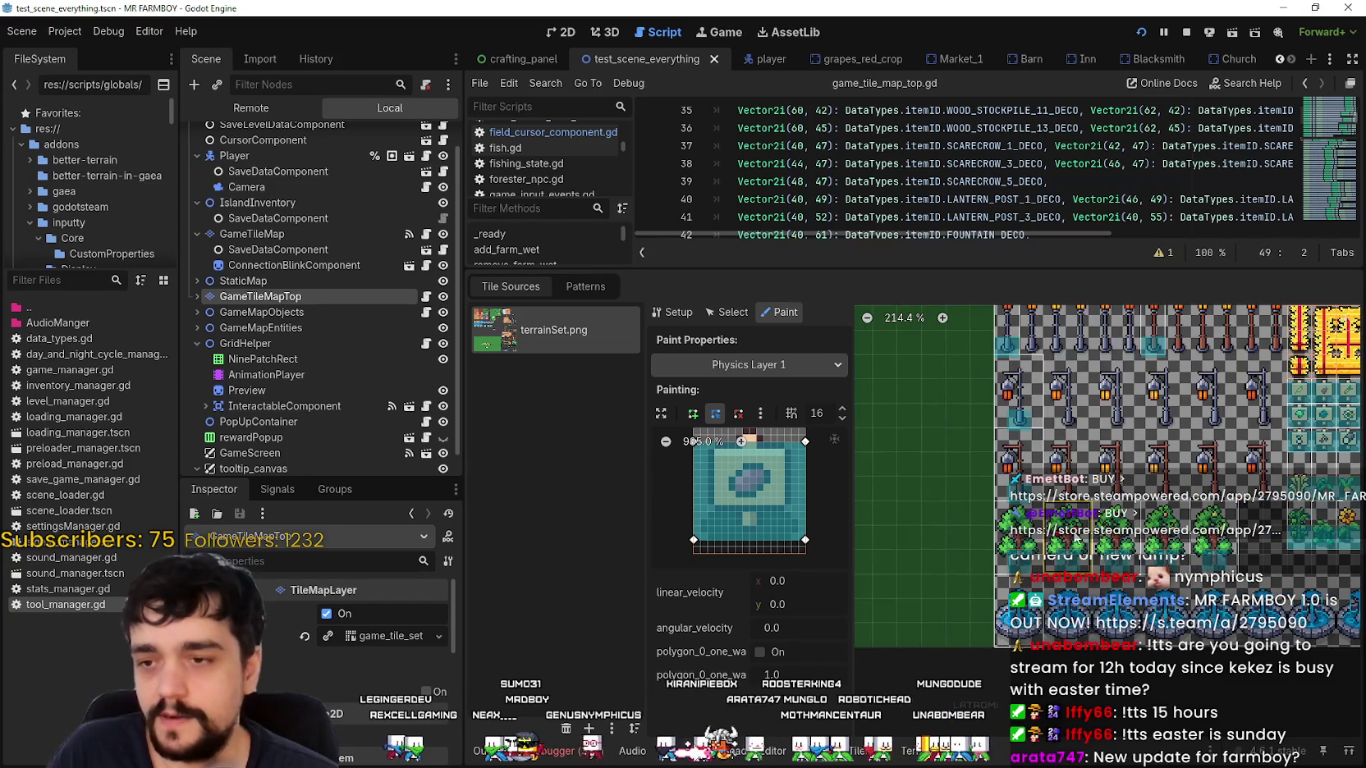
pyautogui.scroll(4, 1036, 492)
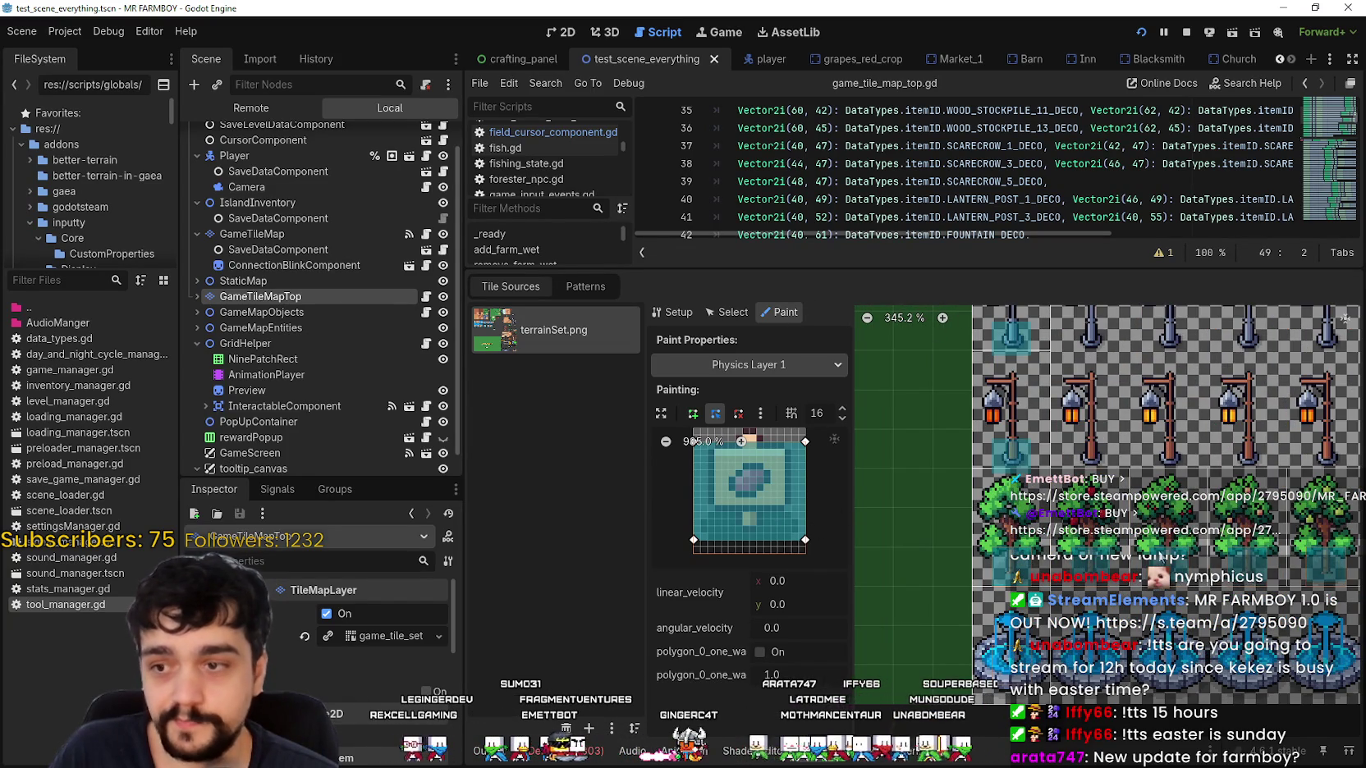
pyautogui.moveTo(1076, 540); pyautogui.dragTo(1030, 565)
pyautogui.scroll(2, 989, 587)
pyautogui.click(996, 591)
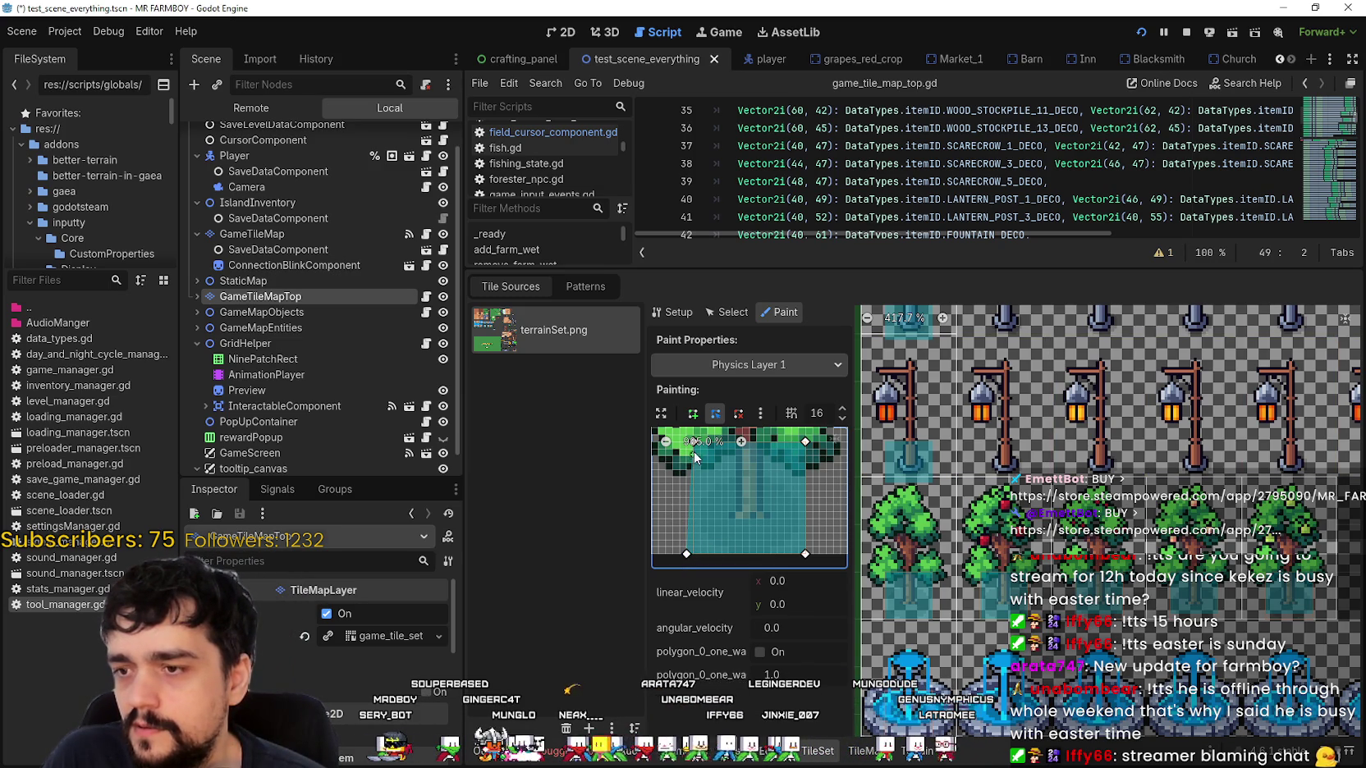
# Save the scene twice with Ctrl+S to keep the tree tile's new collision polygon.
pyautogui.scroll(2, 706, 486)
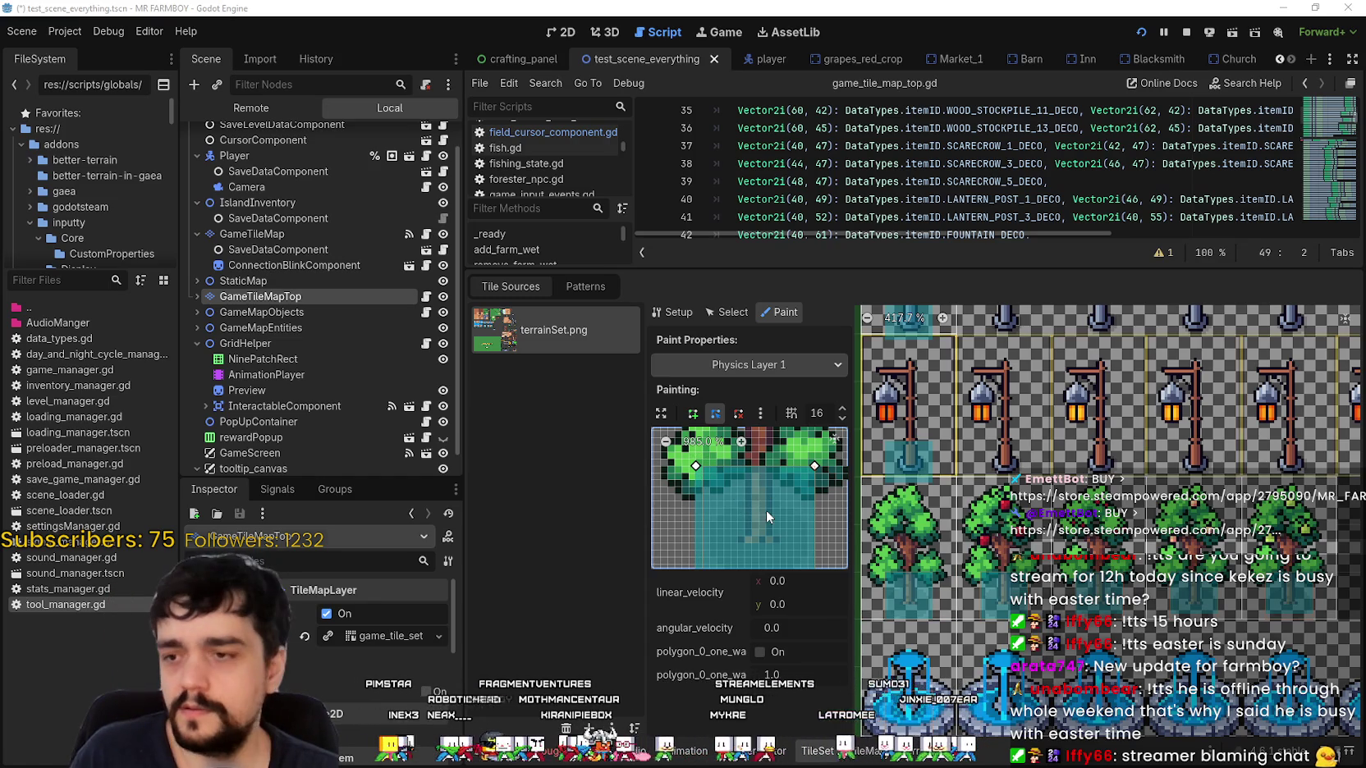
pyautogui.scroll(-2, 788, 476)
pyautogui.hotkey('ctrl', 's')
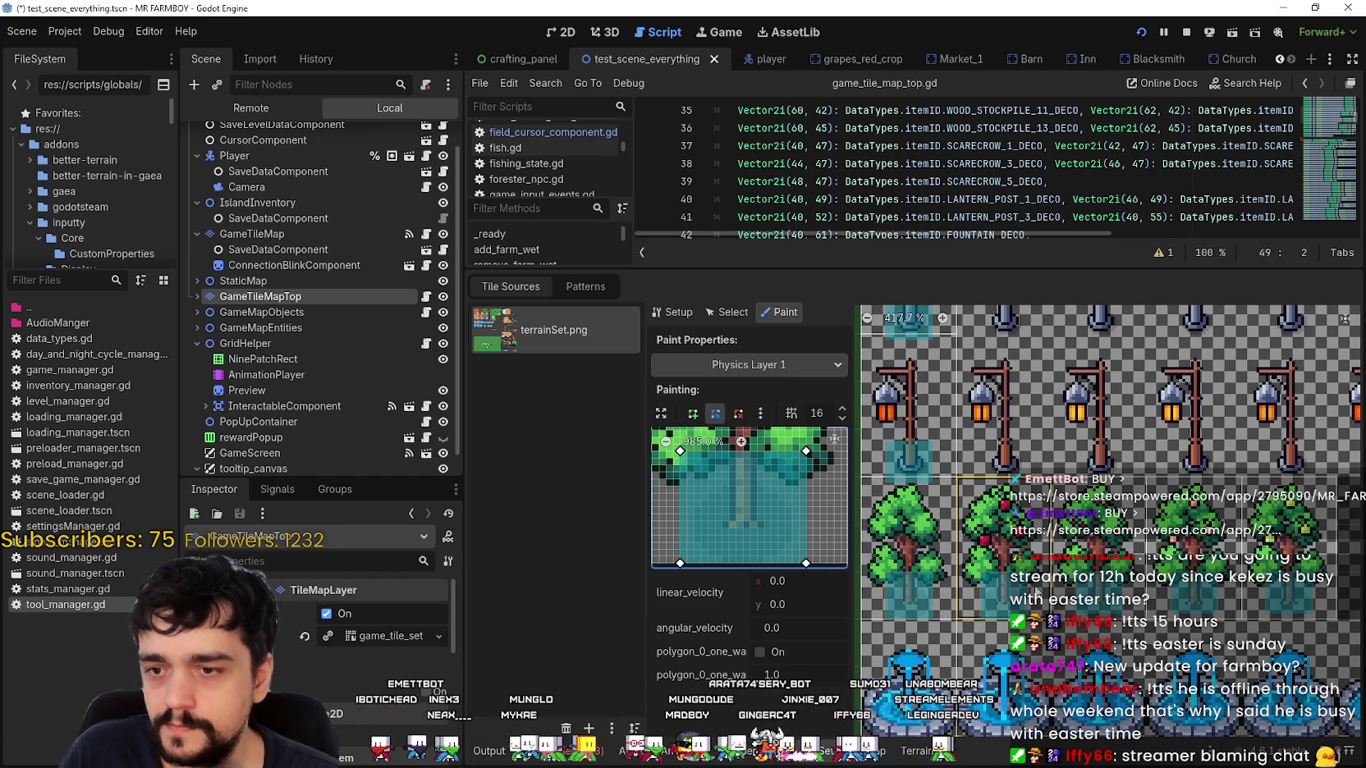
pyautogui.hotkey('ctrl', 's')
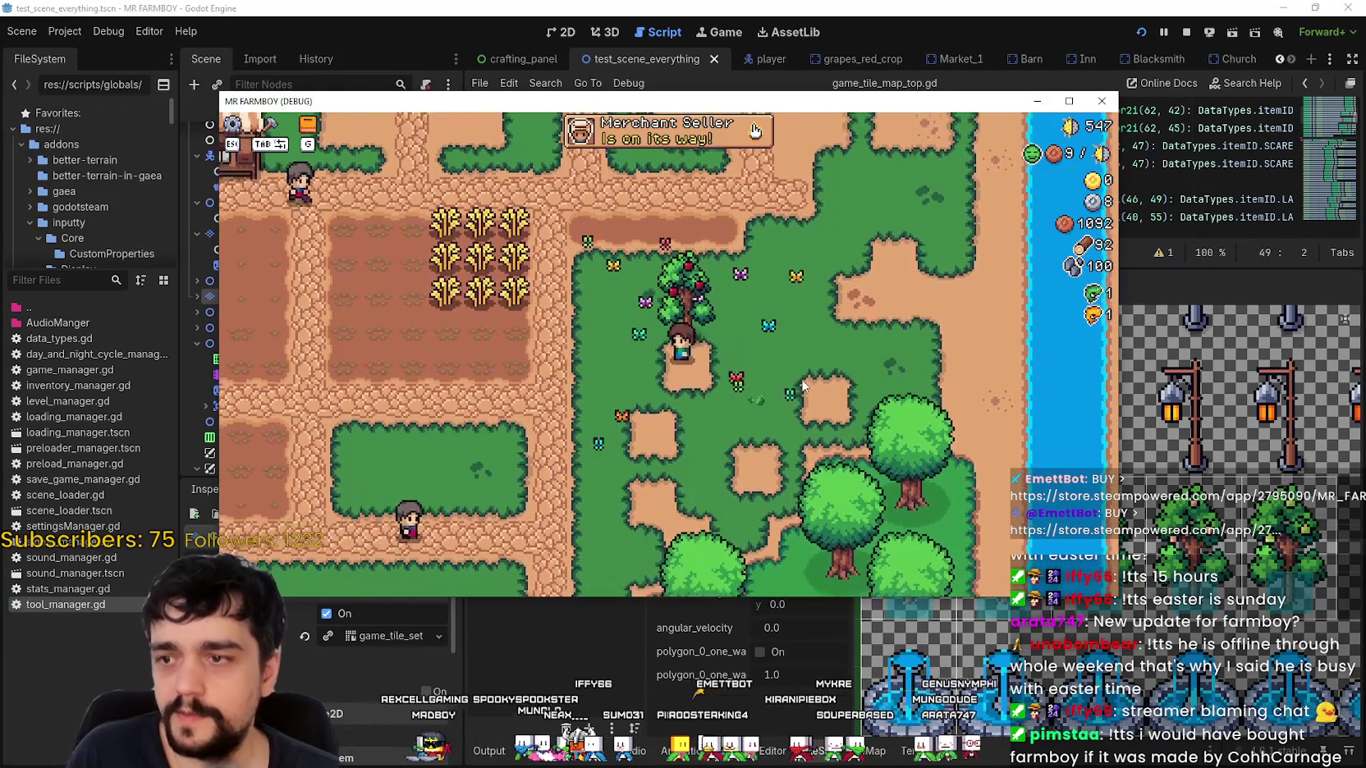
# Nudge the tree polygon's bottom-right vertex slightly right and save the scene.
pyautogui.click(1151, 286)
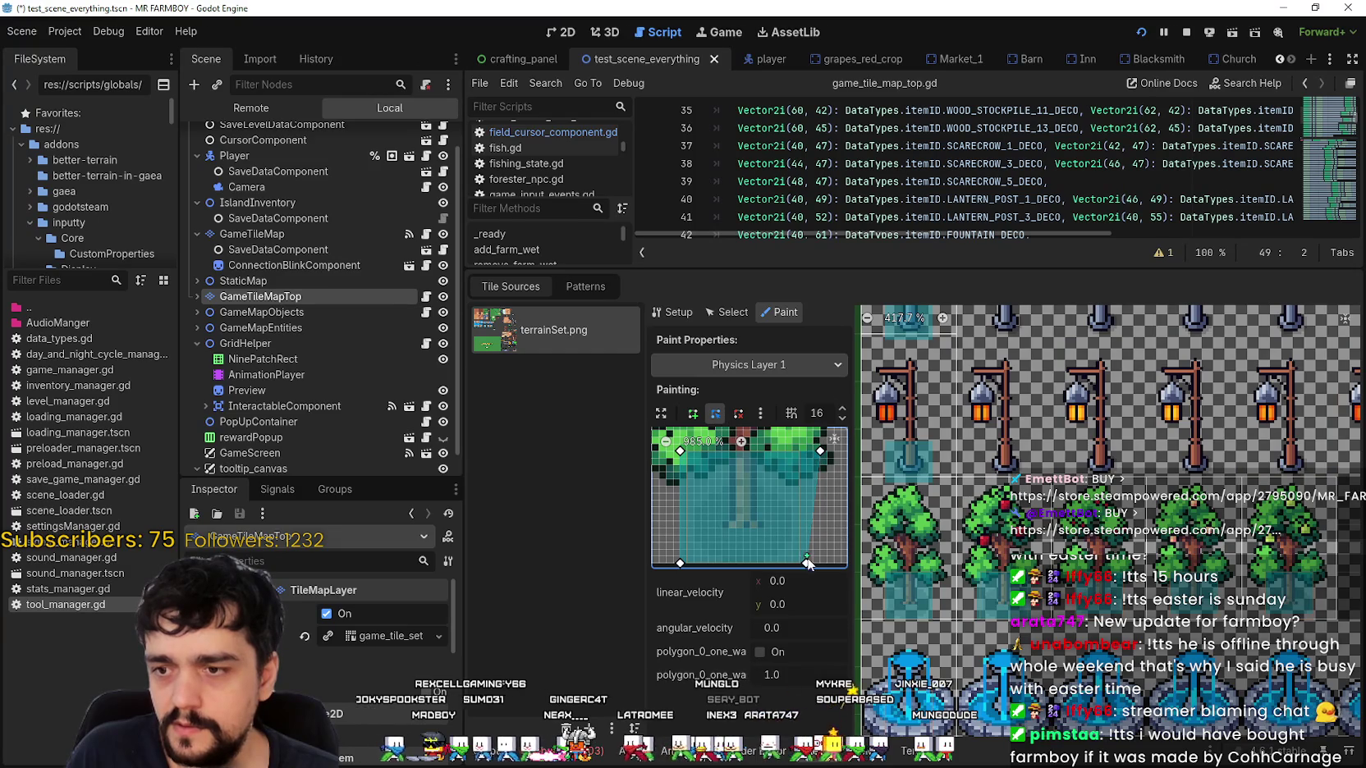
pyautogui.moveTo(810, 561); pyautogui.dragTo(823, 561)
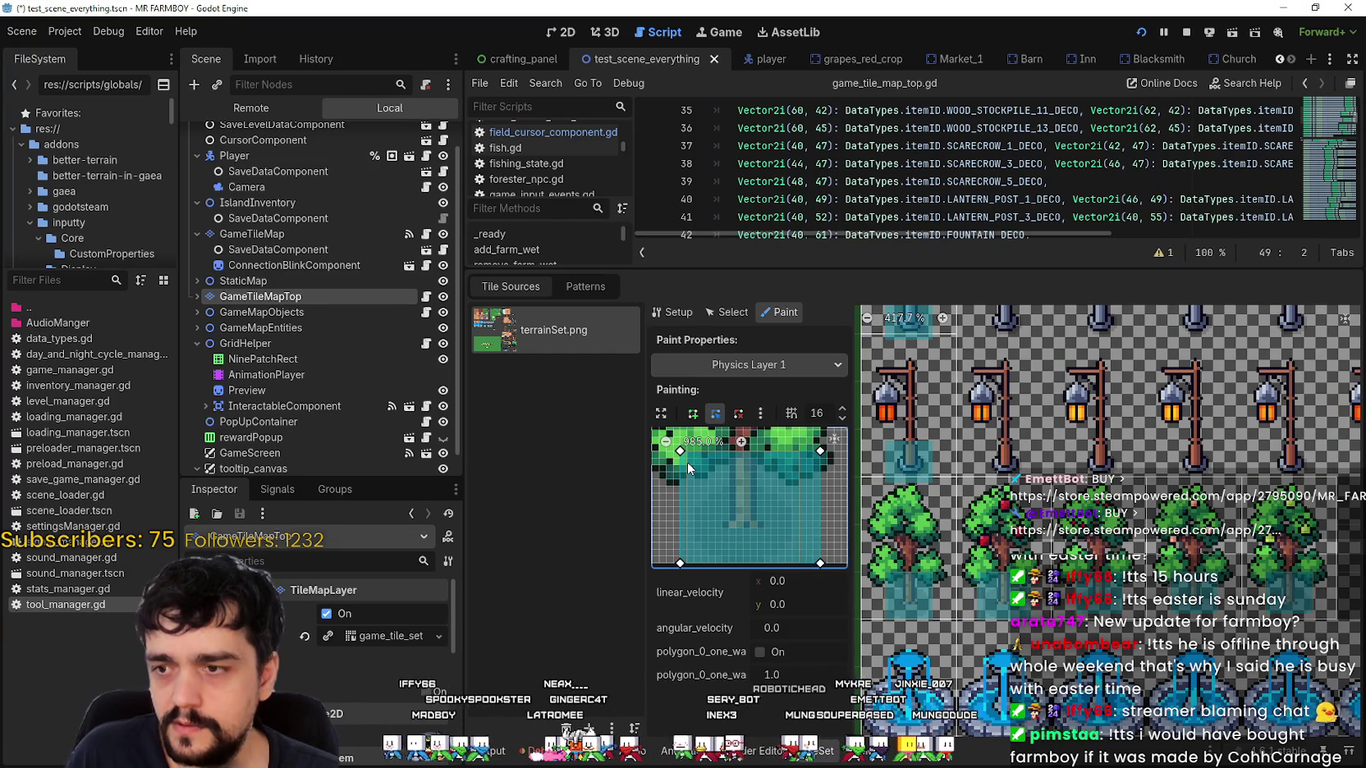
pyautogui.moveTo(710, 488); pyautogui.dragTo(737, 483)
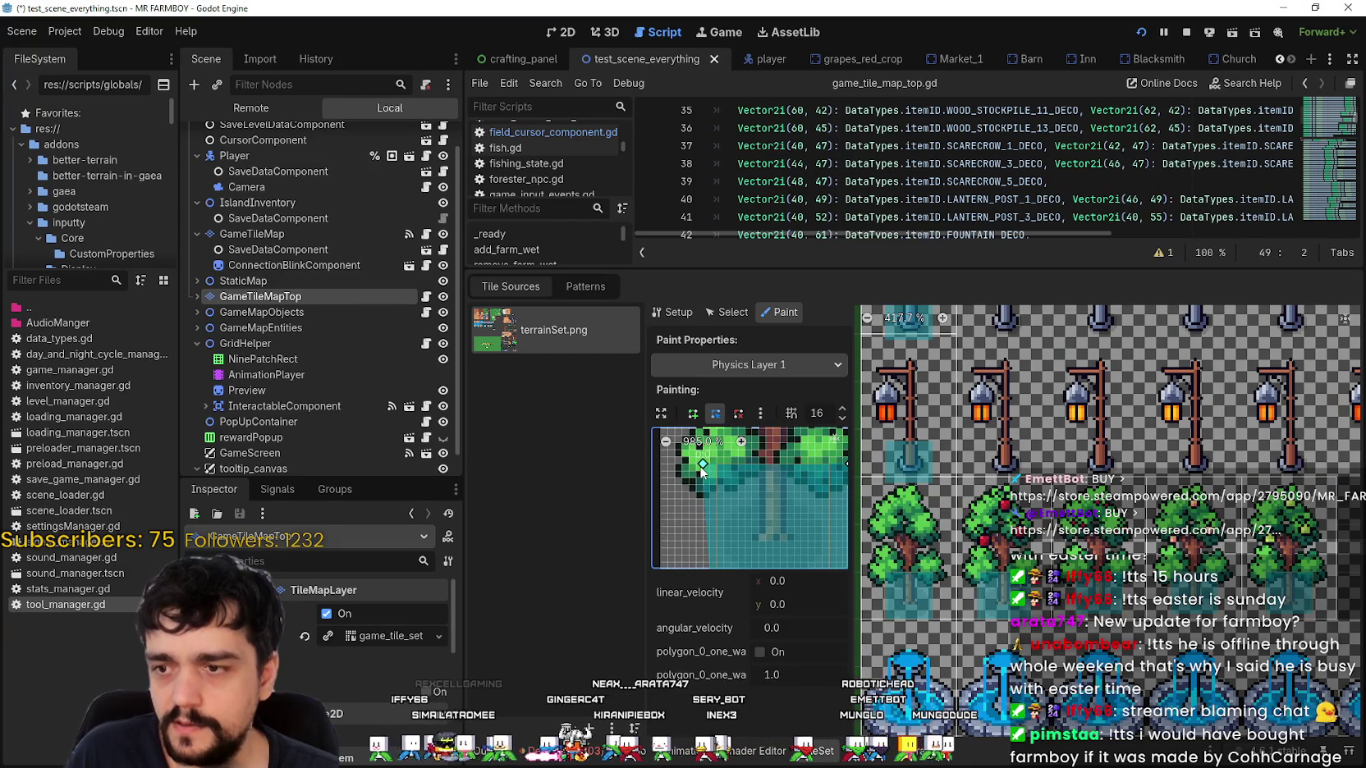
pyautogui.scroll(-2, 728, 499)
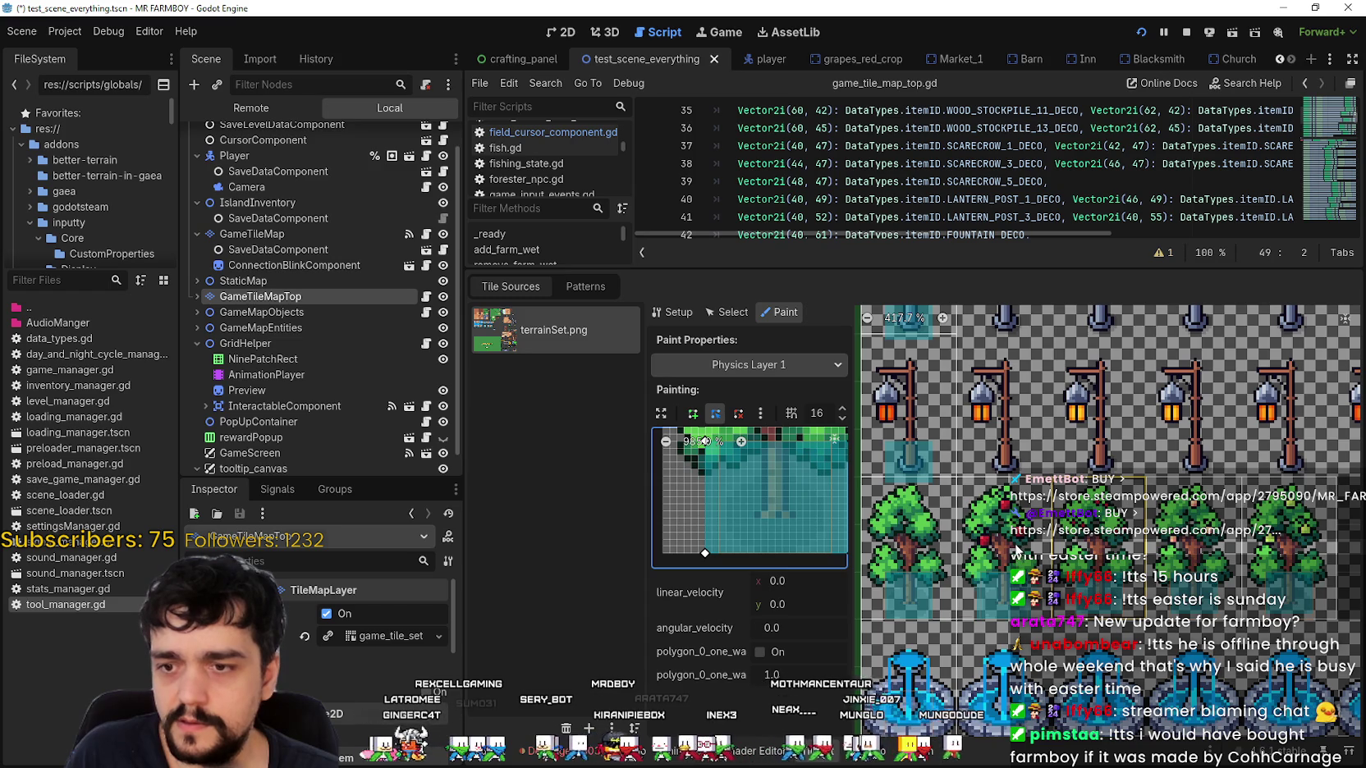
pyautogui.hotkey('ctrl', 's')
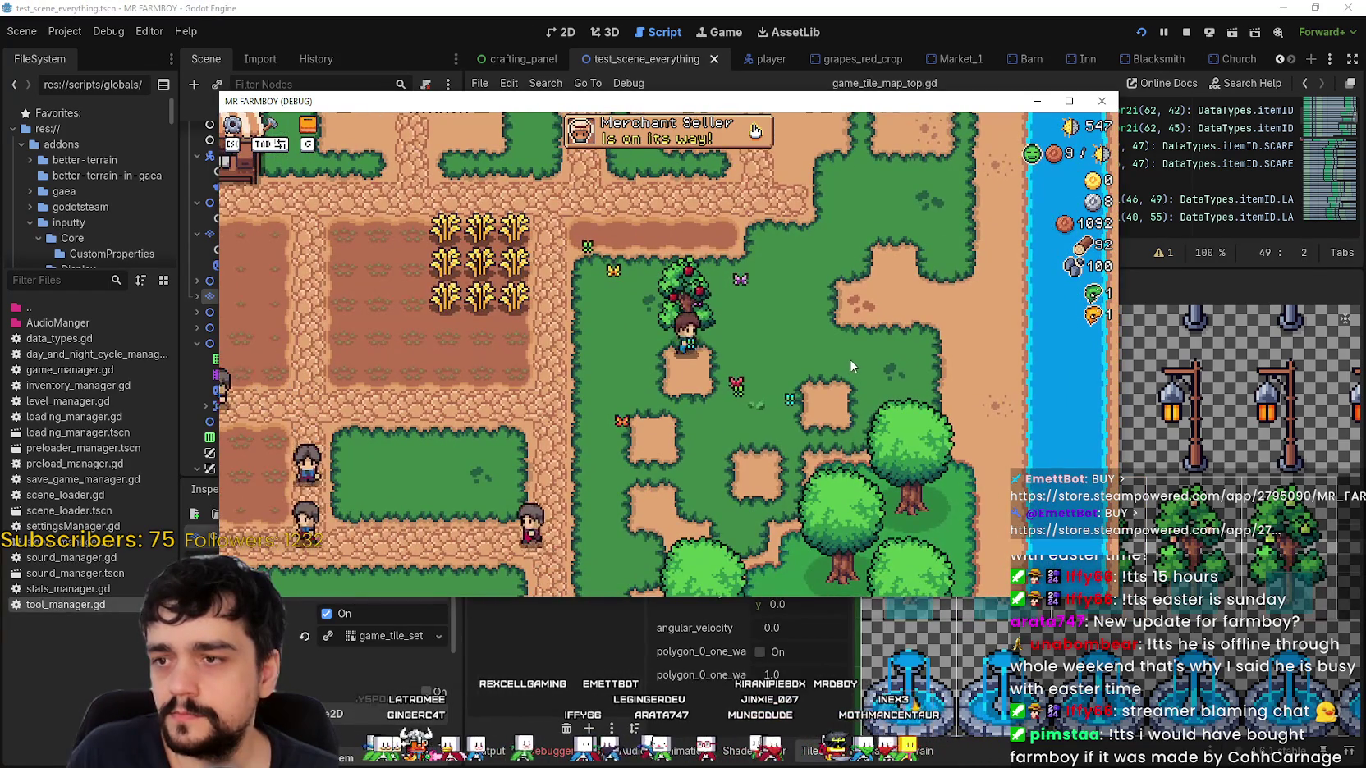
# Walk the character up behind the tree and back down, then close the game.
pyautogui.press('w')
pyautogui.press('s')
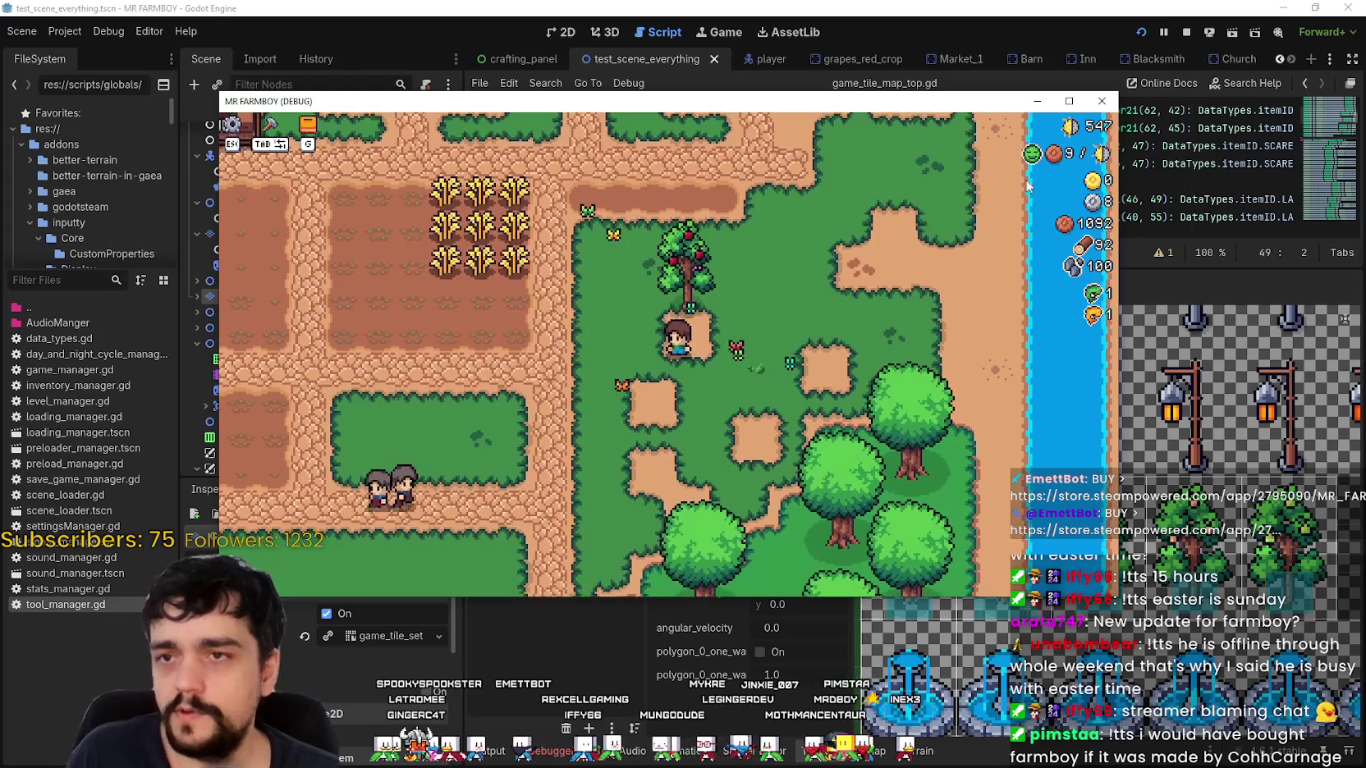
pyautogui.click(1184, 33)
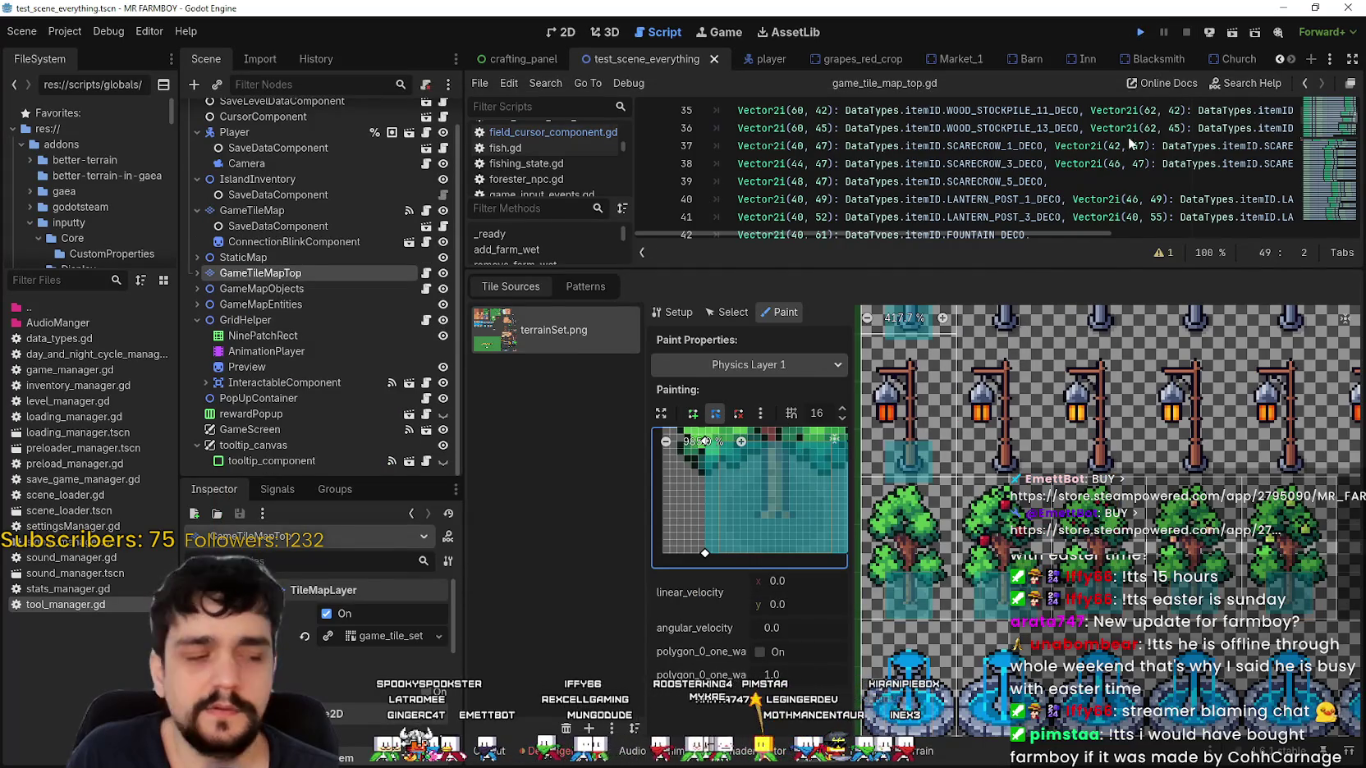
# Run the project with F5, maximize the window, and load the Save 4 (Normal) slot.
pyautogui.press('F5')
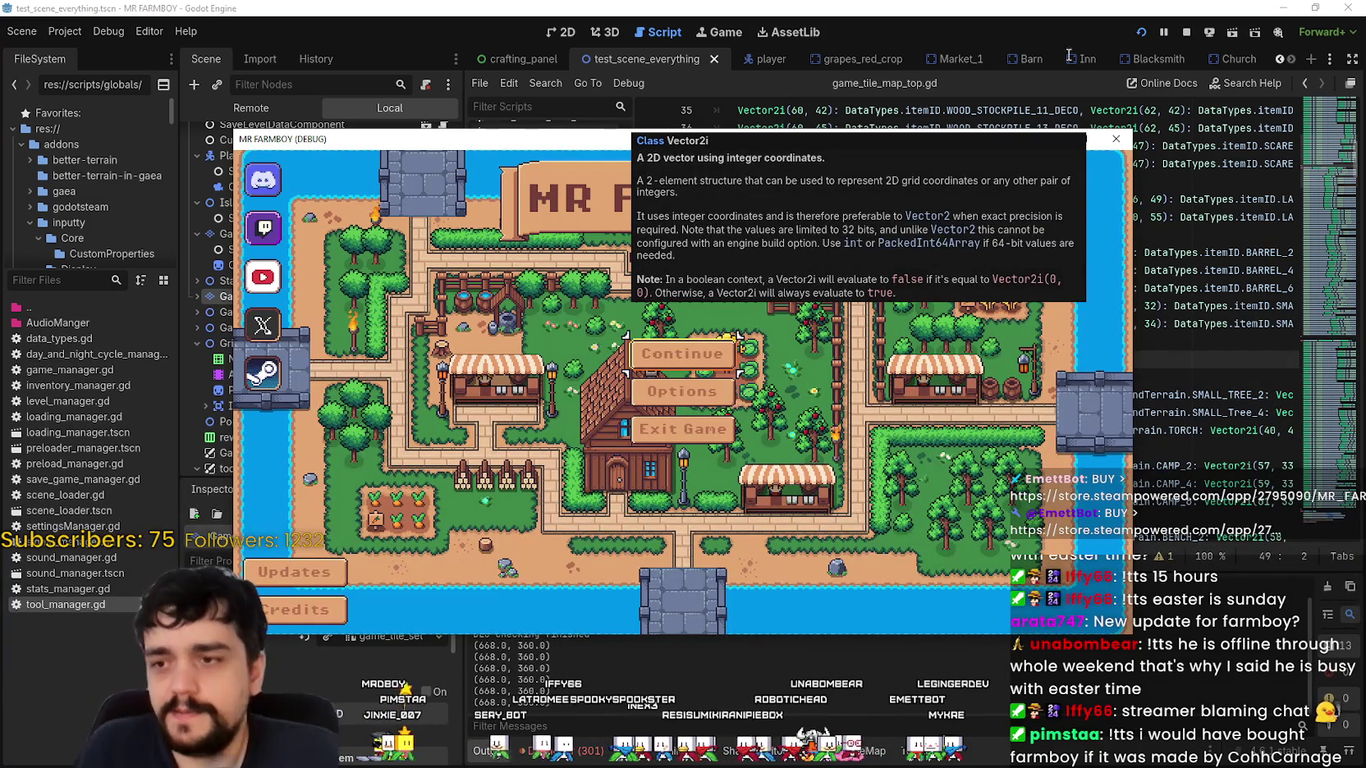
pyautogui.click(1082, 138)
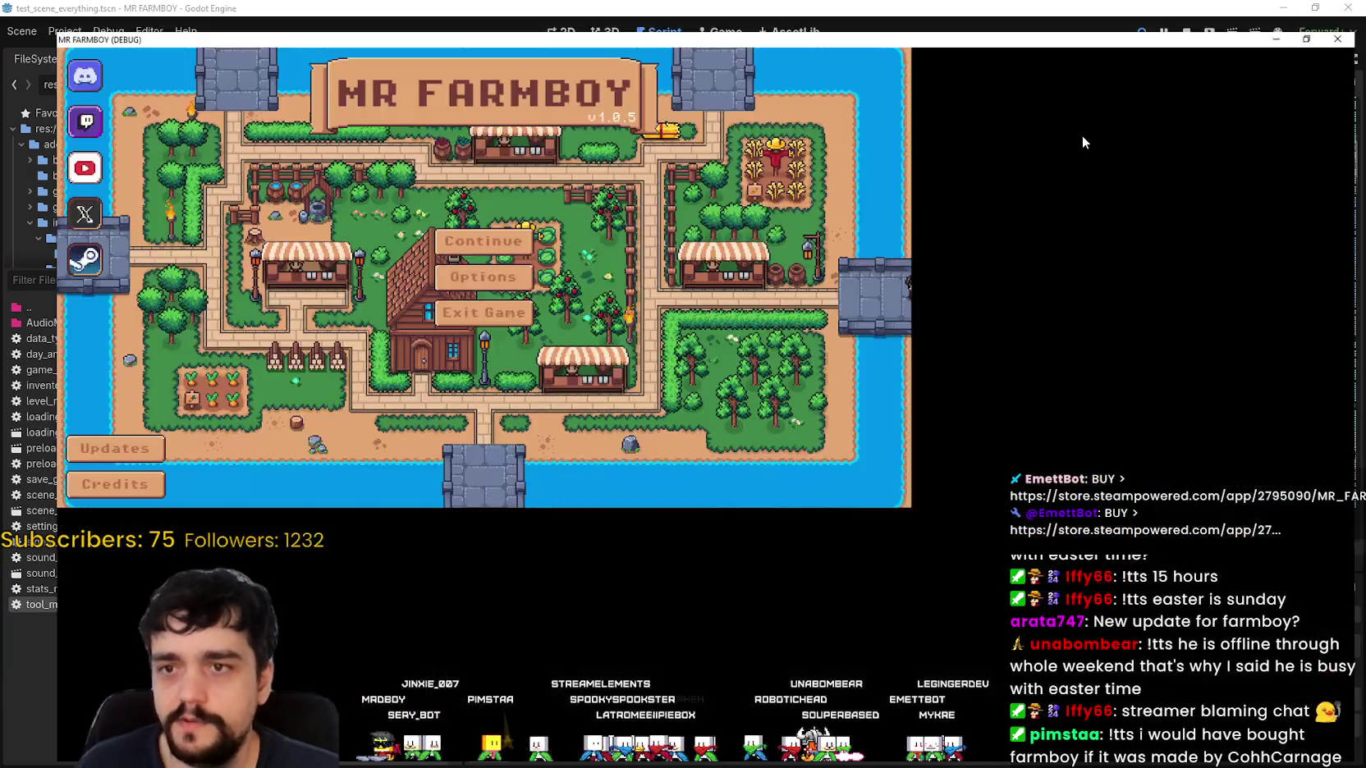
pyautogui.click(677, 333)
pyautogui.scroll(-4, 825, 420)
pyautogui.scroll(3, 804, 422)
pyautogui.scroll(-2, 780, 419)
pyautogui.click(756, 413)
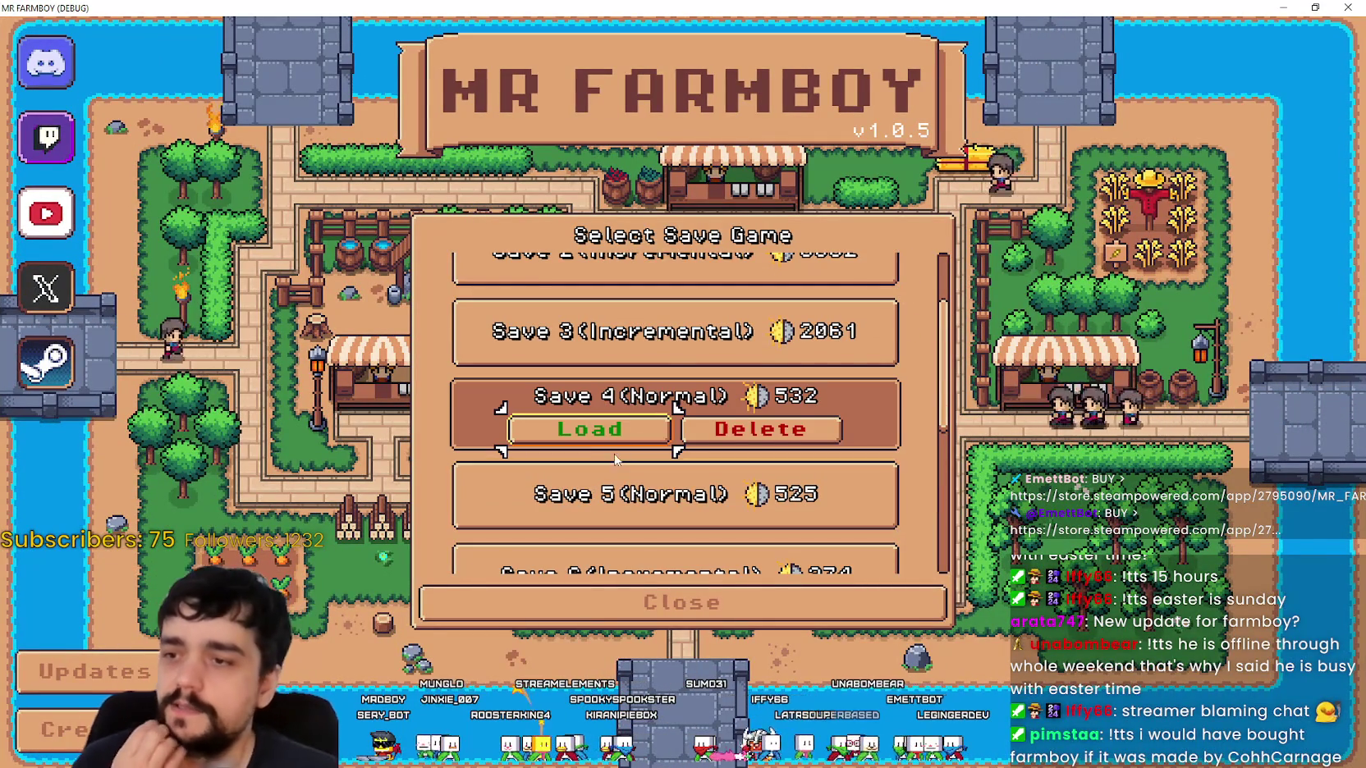
pyautogui.click(621, 425)
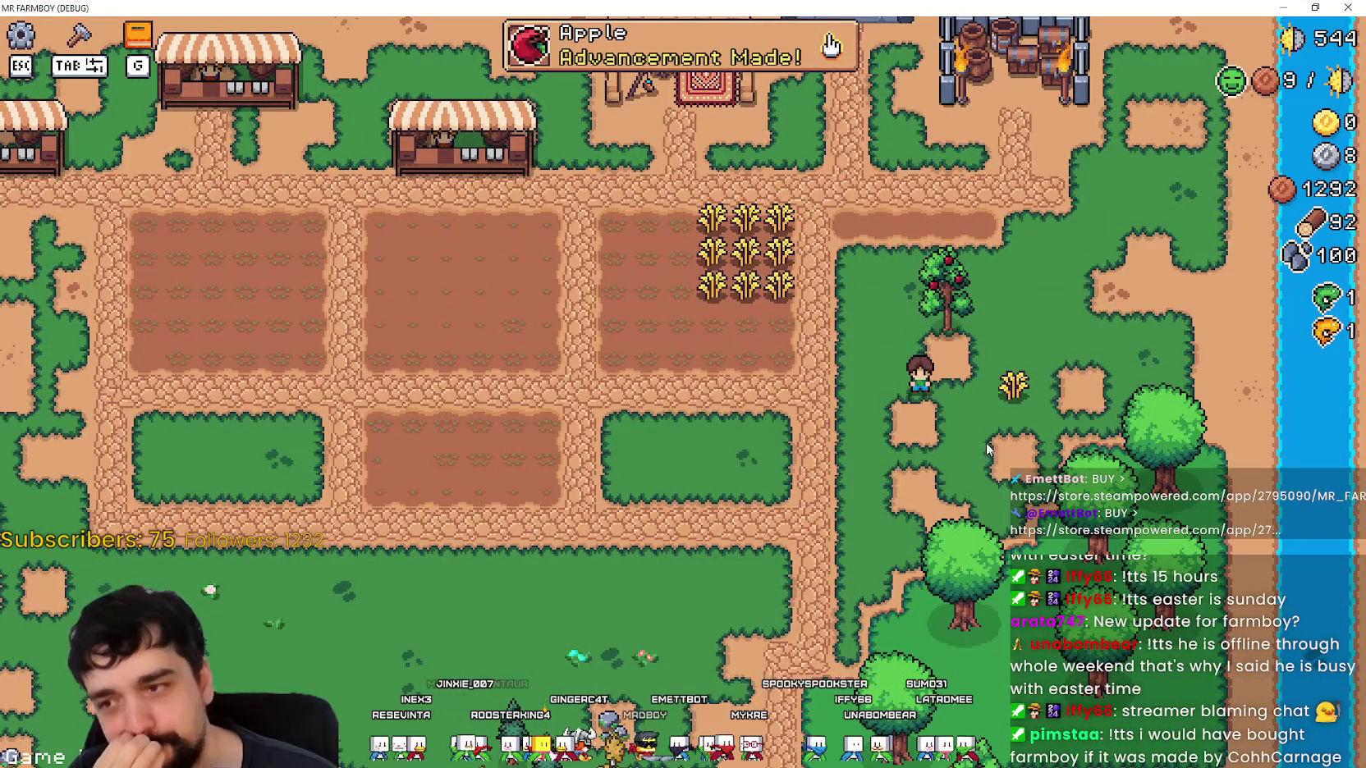
# Walk the farmer right onto the wheat decoration, left off it, and right again.
pyautogui.scroll(1, 936, 432)
pyautogui.press('d')
pyautogui.scroll(3, 937, 432)
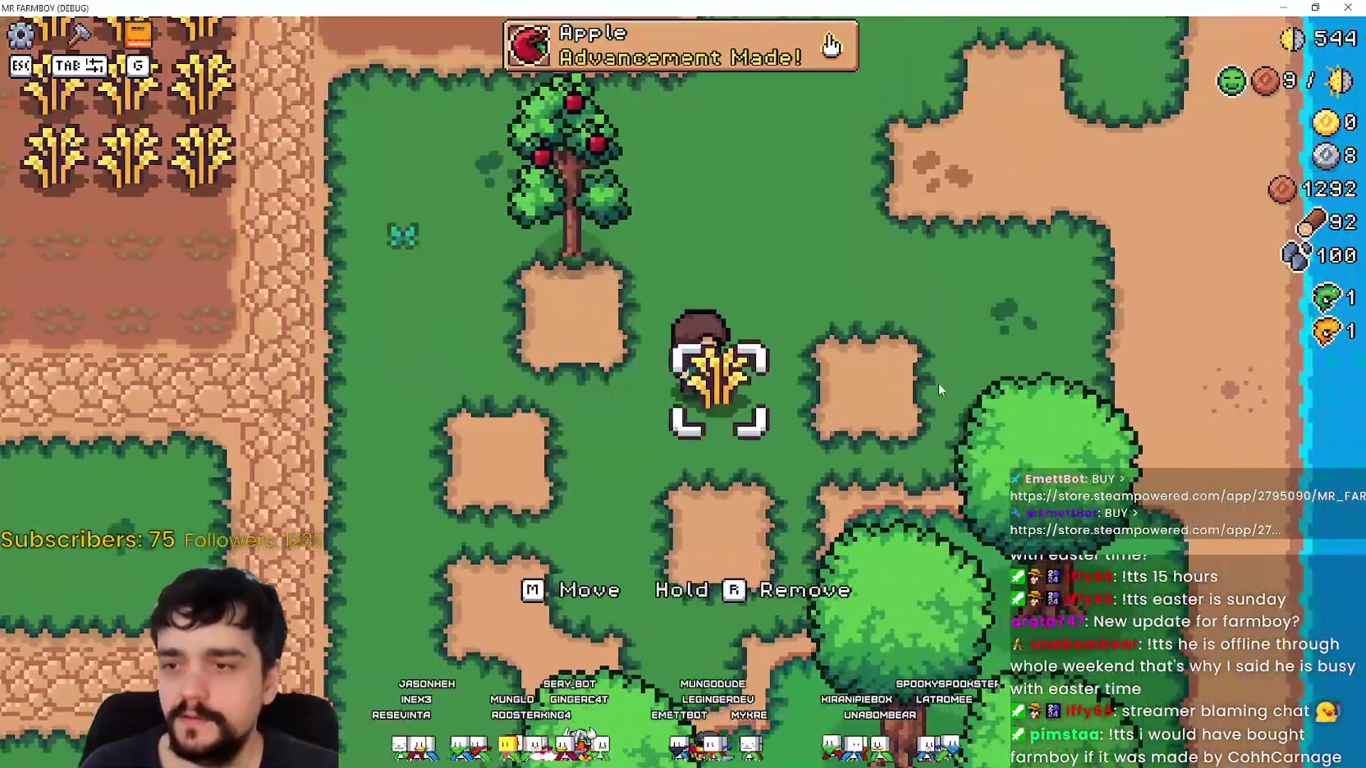
pyautogui.scroll(-2, 939, 384)
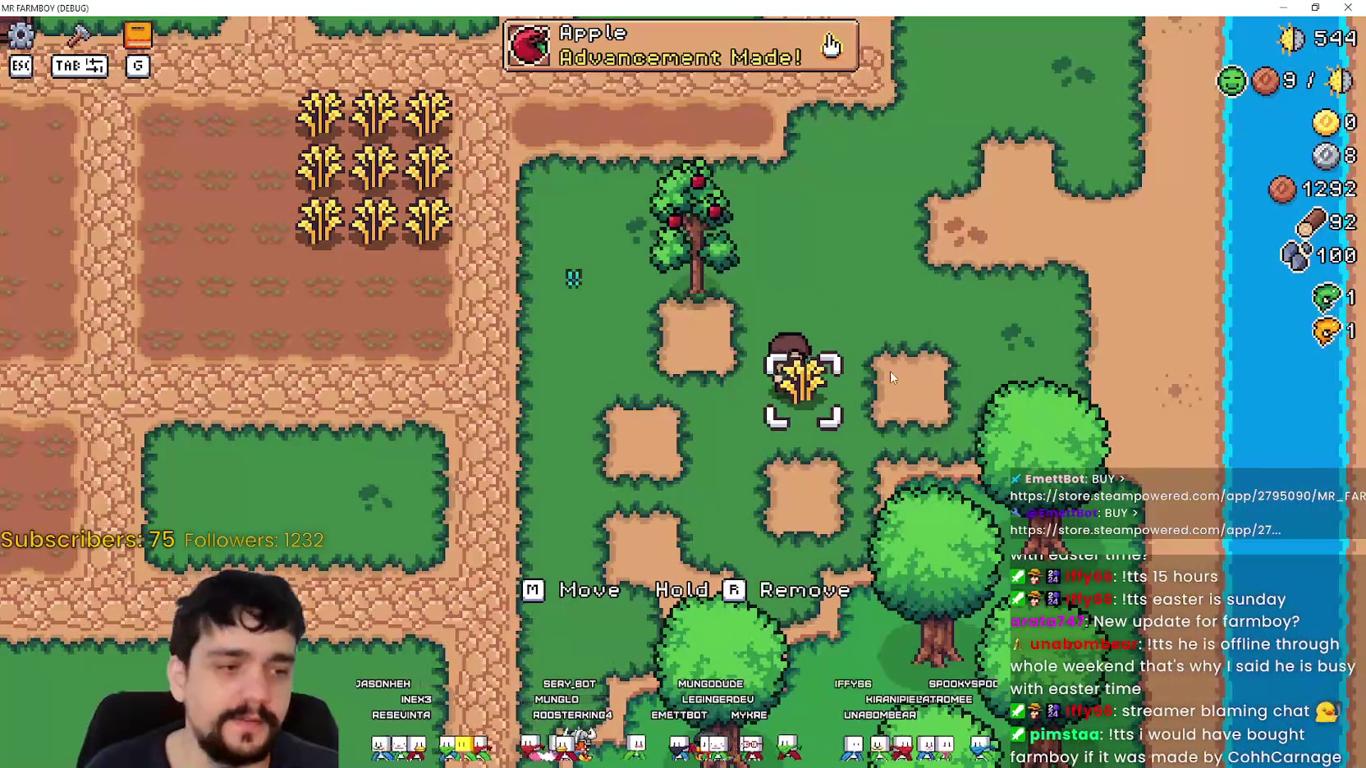
pyautogui.press('a')
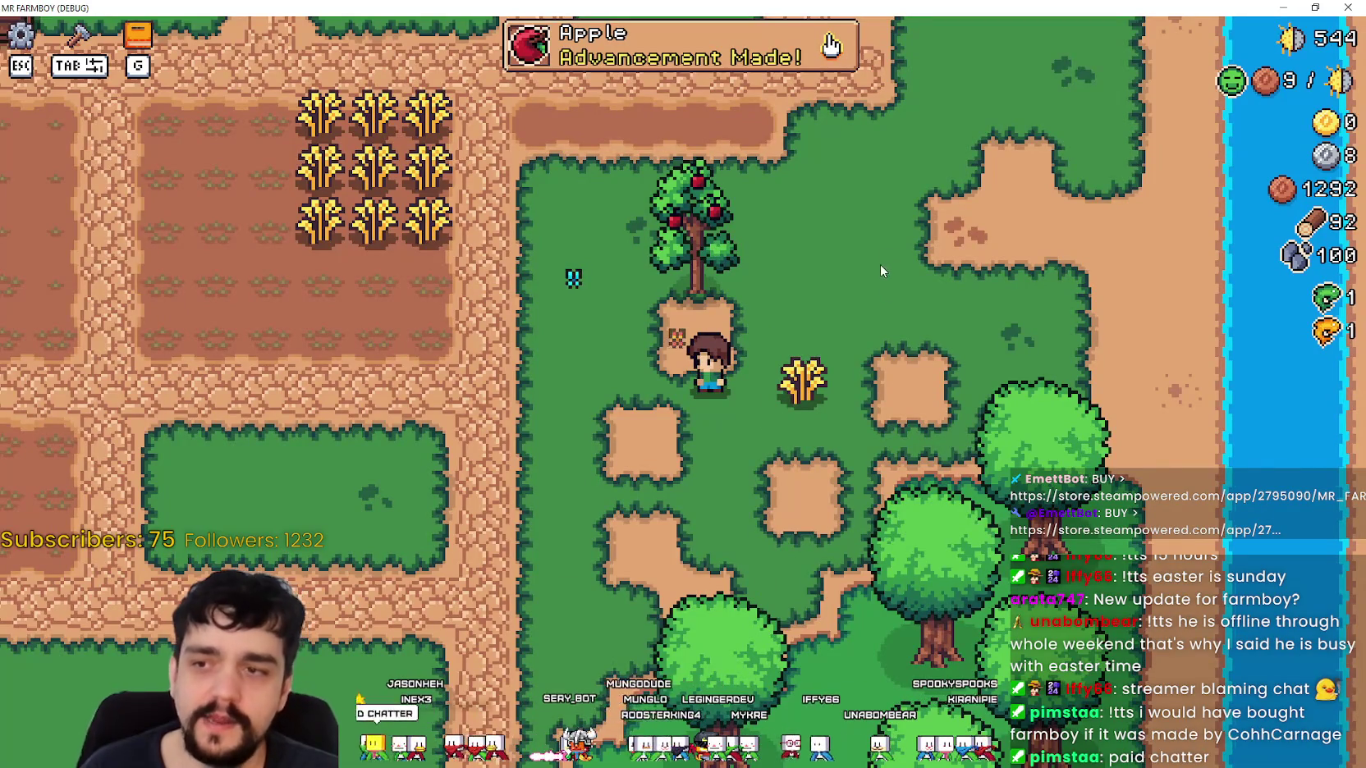
pyautogui.scroll(2, 895, 265)
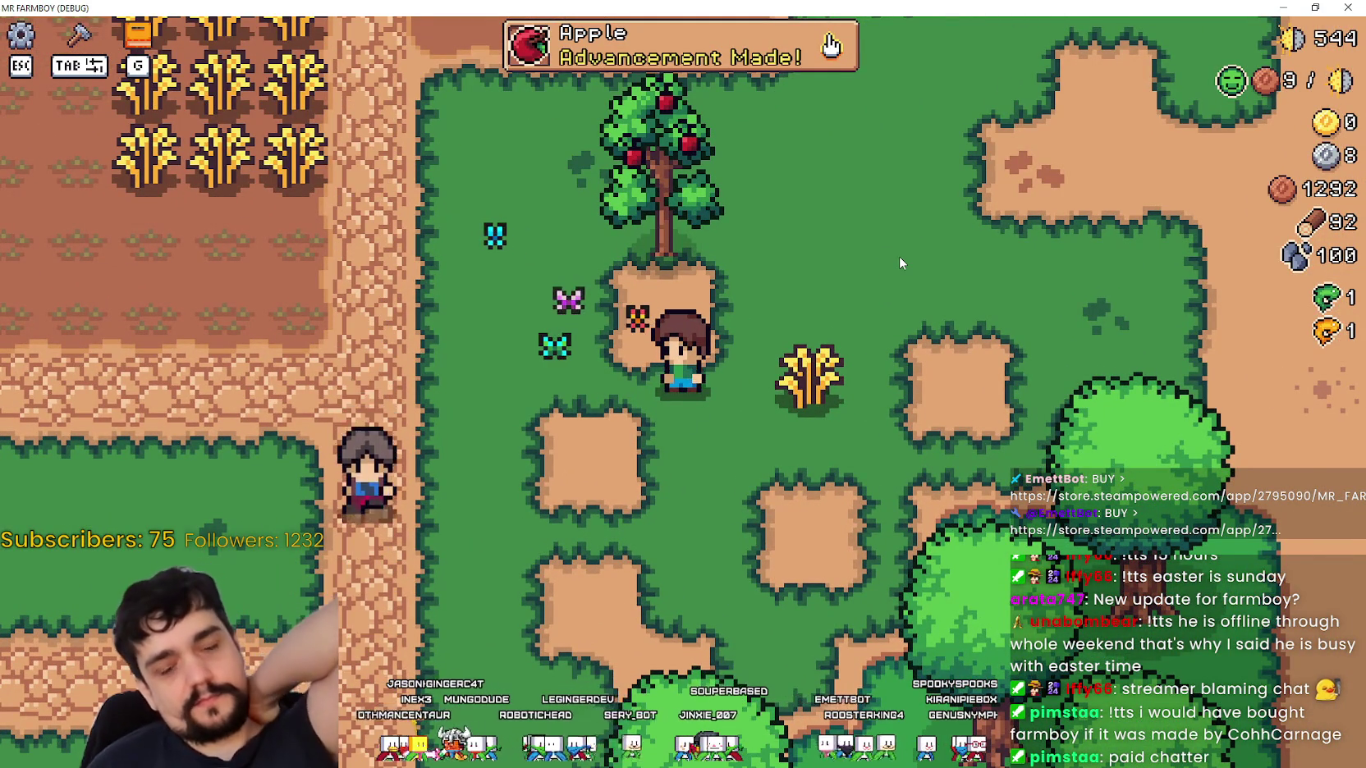
pyautogui.press('d')
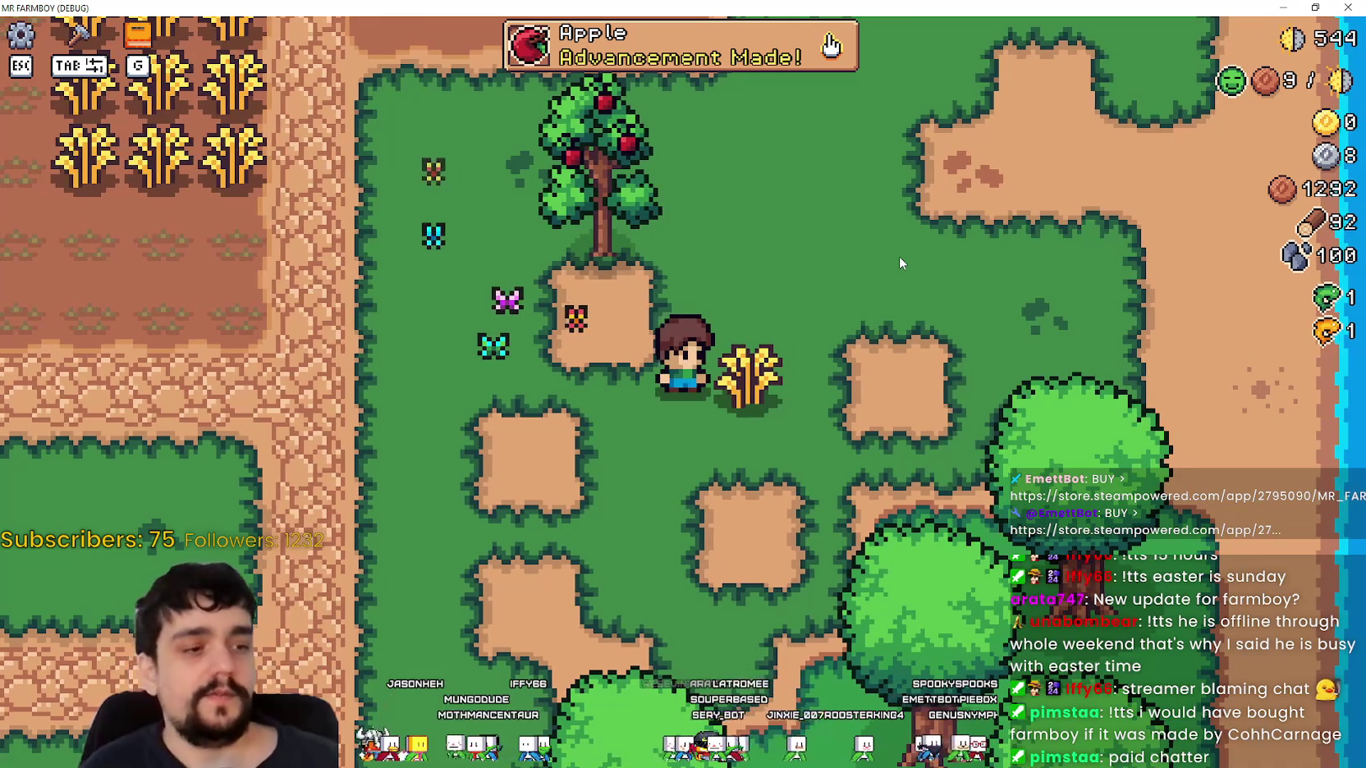
# Walk the farmer past the wheat and face down, then switch to the Steam window.
pyautogui.press('d')
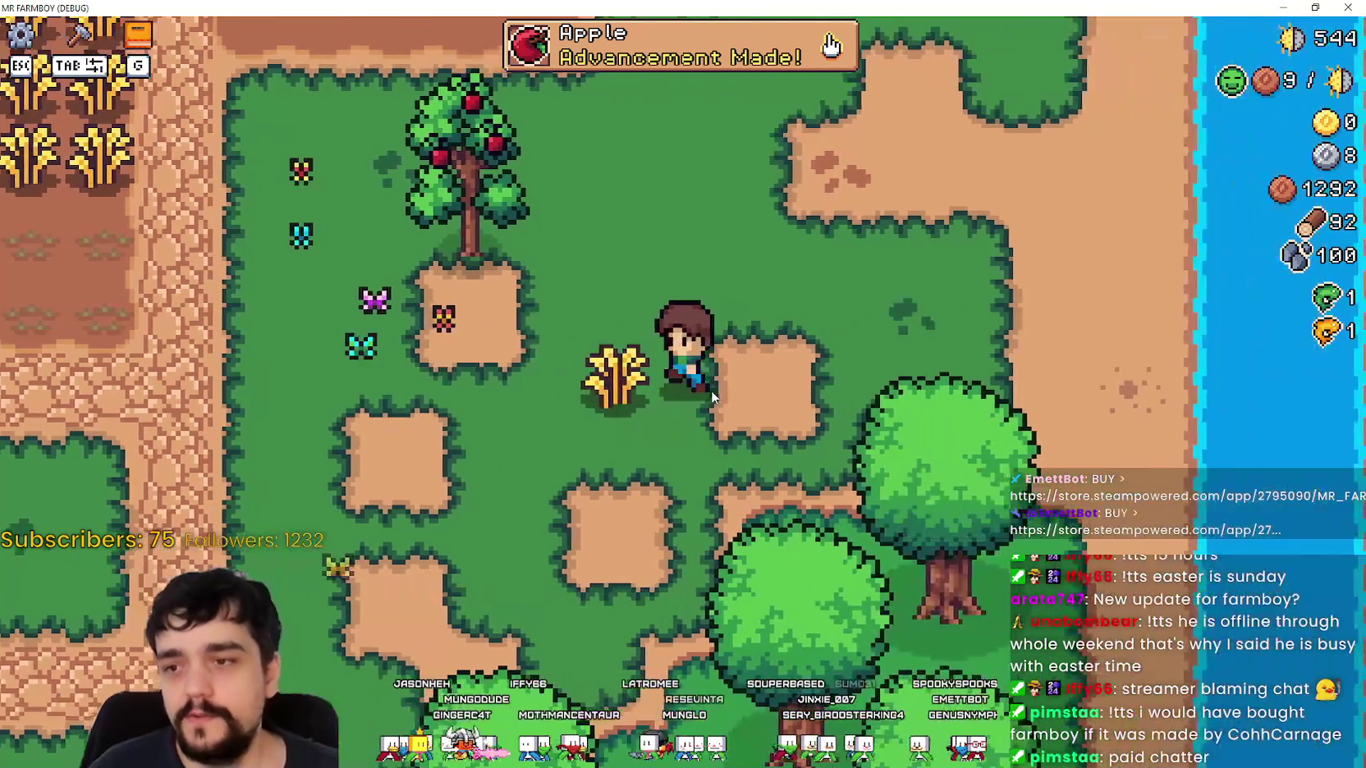
pyautogui.press('a')
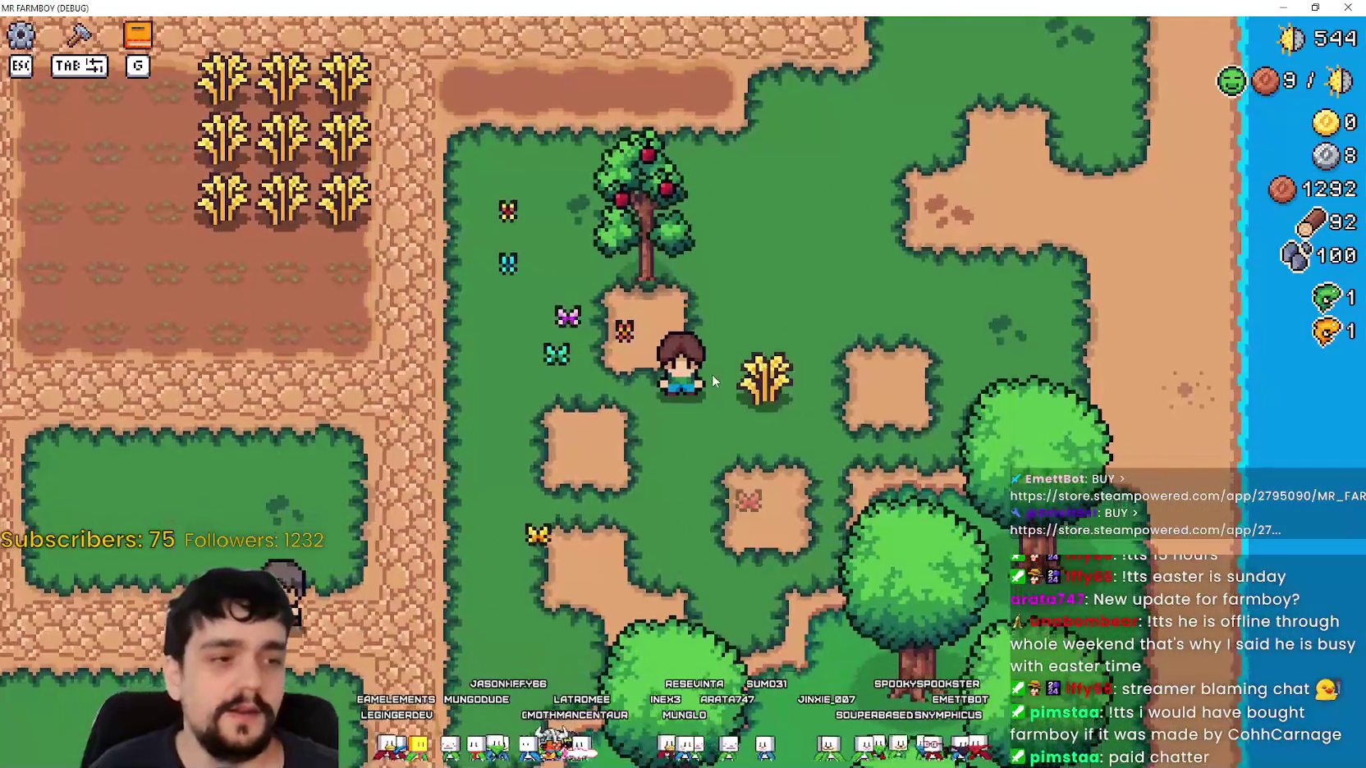
pyautogui.press('s')
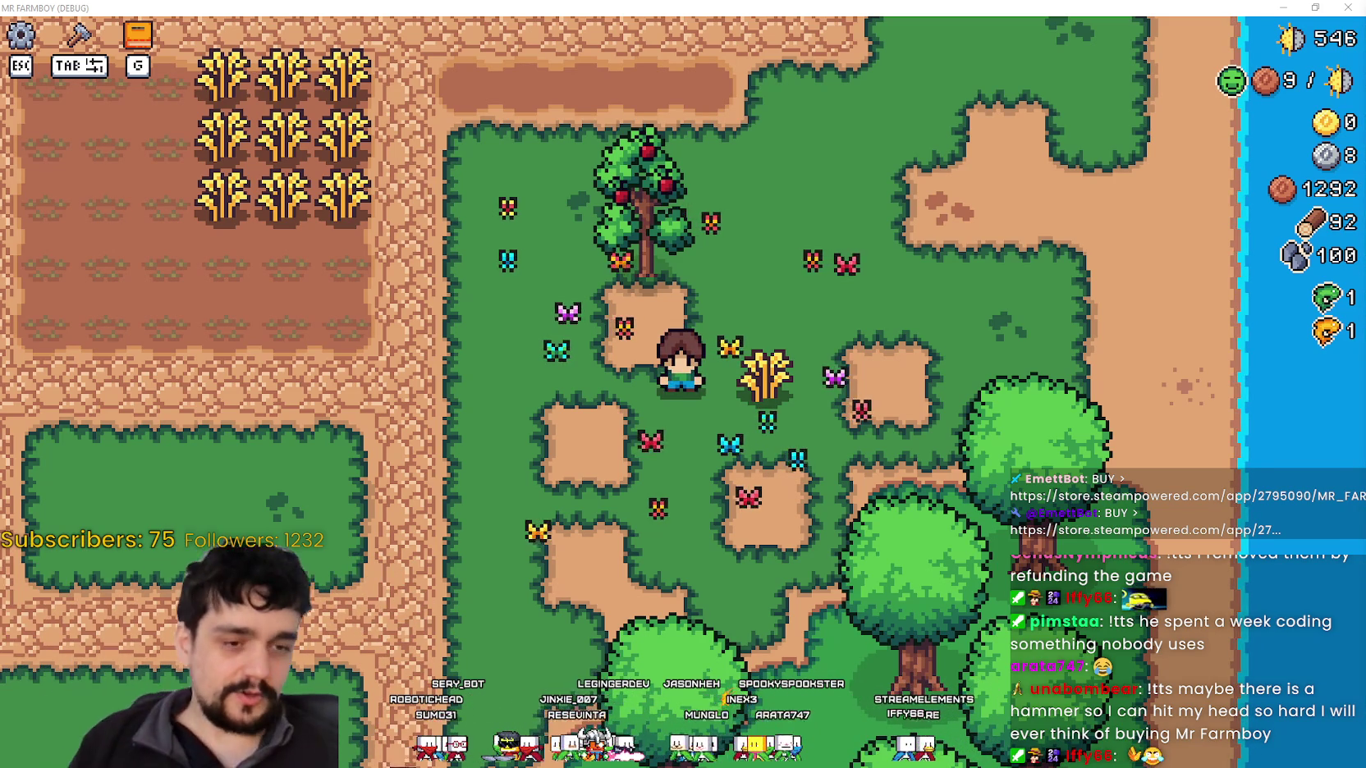
pyautogui.hotkey('alt', 'Tab')
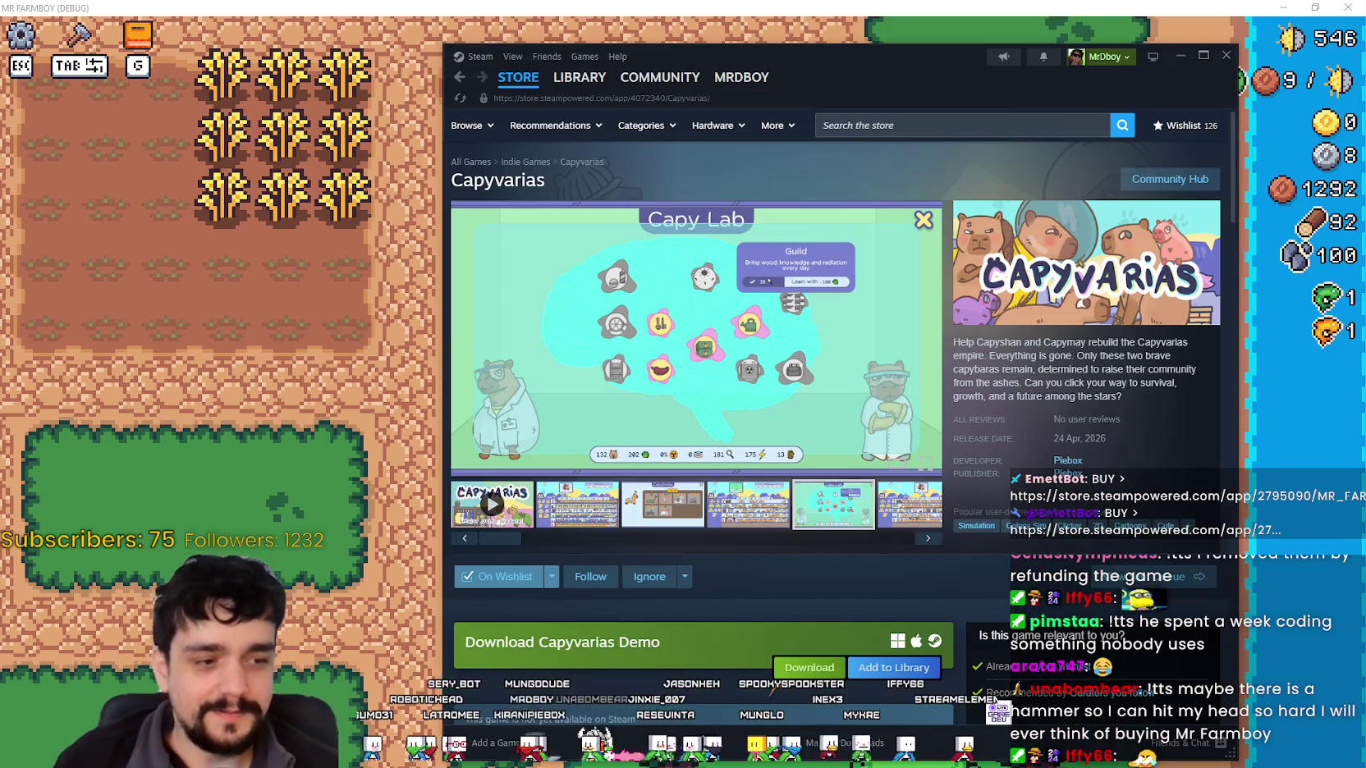
# Search the Steam store for MR FARMBOY and open its store page.
pyautogui.click(975, 127)
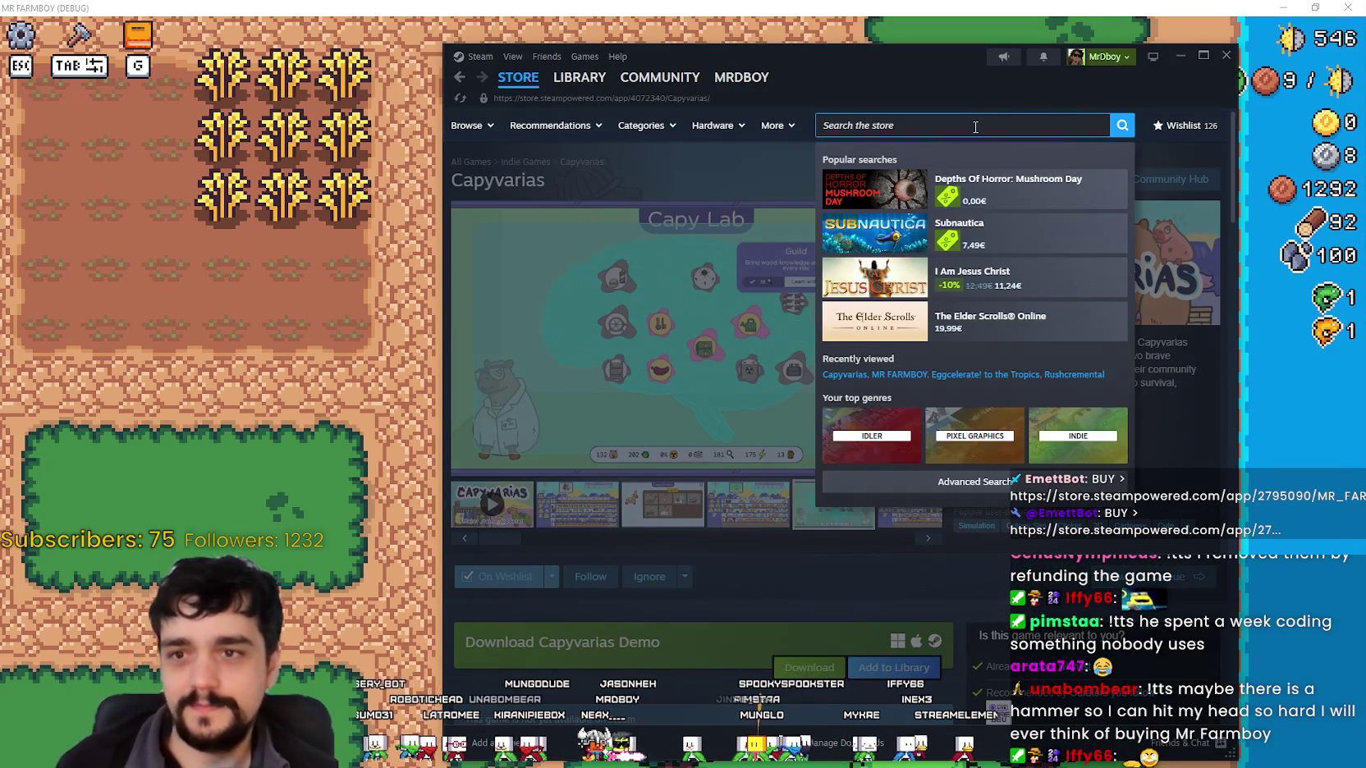
pyautogui.write('MR FARMBY')
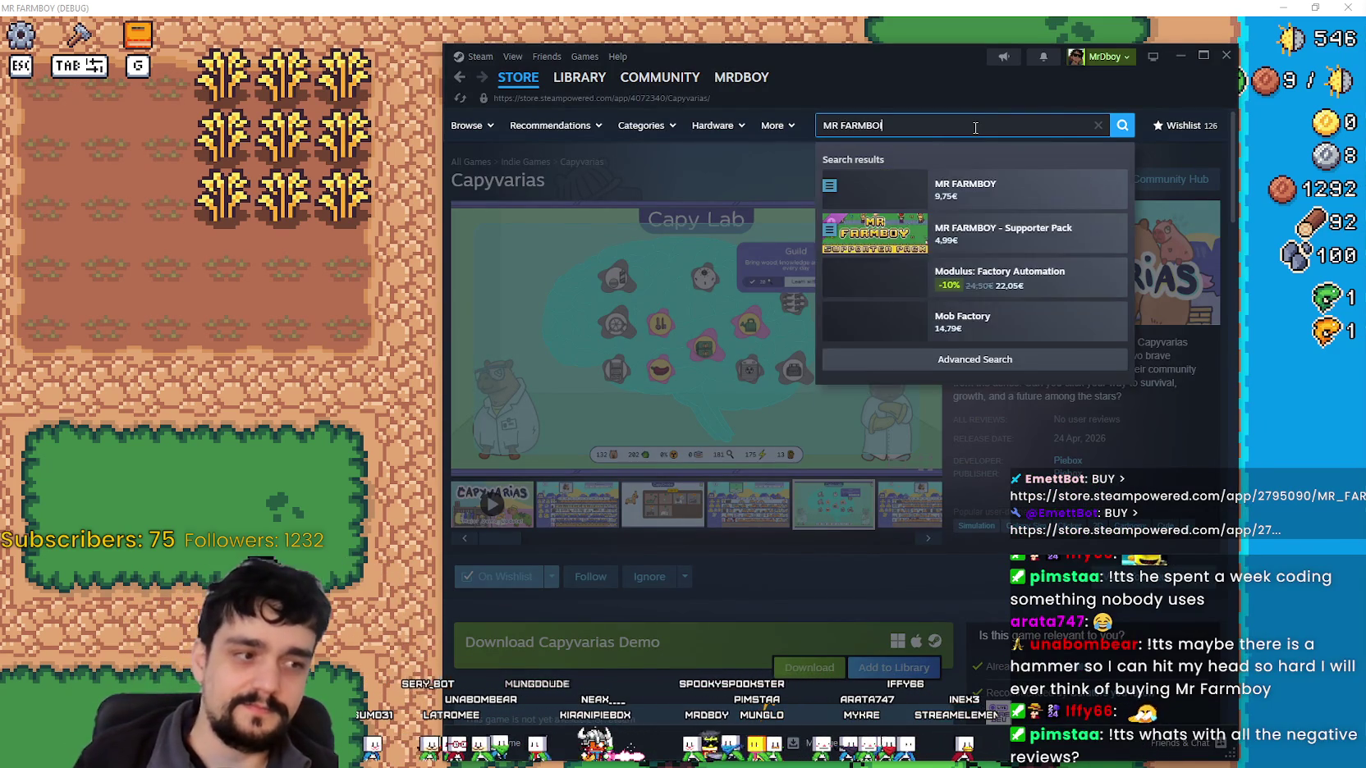
pyautogui.press('BackSpace')
pyautogui.write('OY')
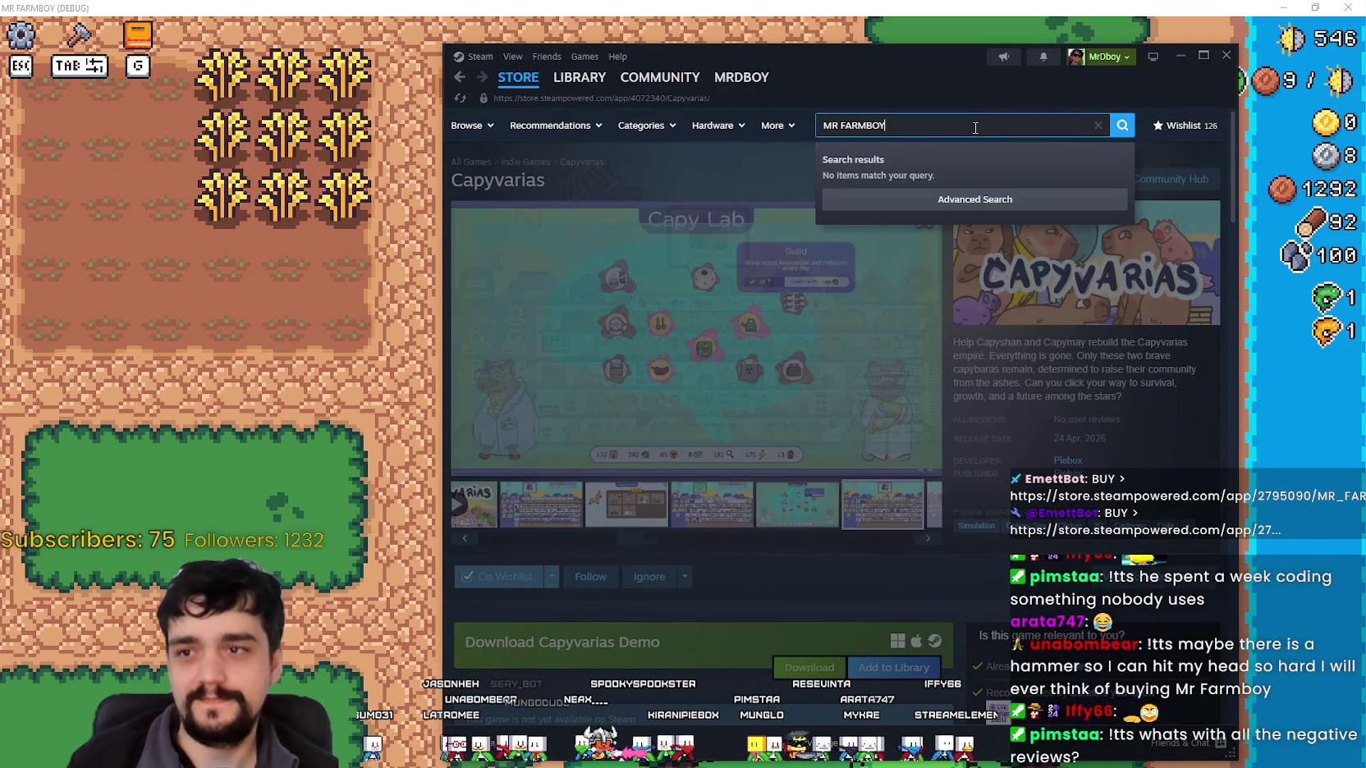
pyautogui.click(980, 210)
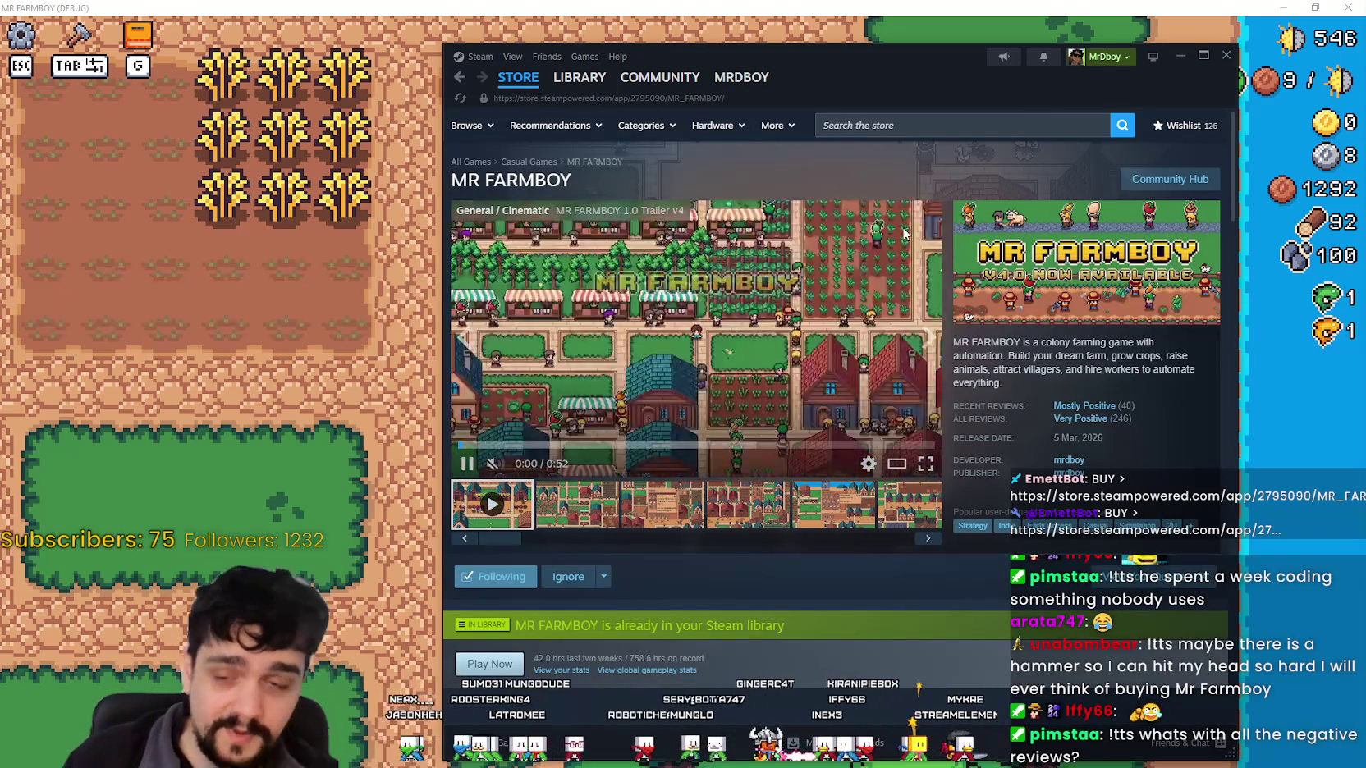
# Look over the MR FARMBOY page, then return to the running game.
pyautogui.moveTo(1085, 426)
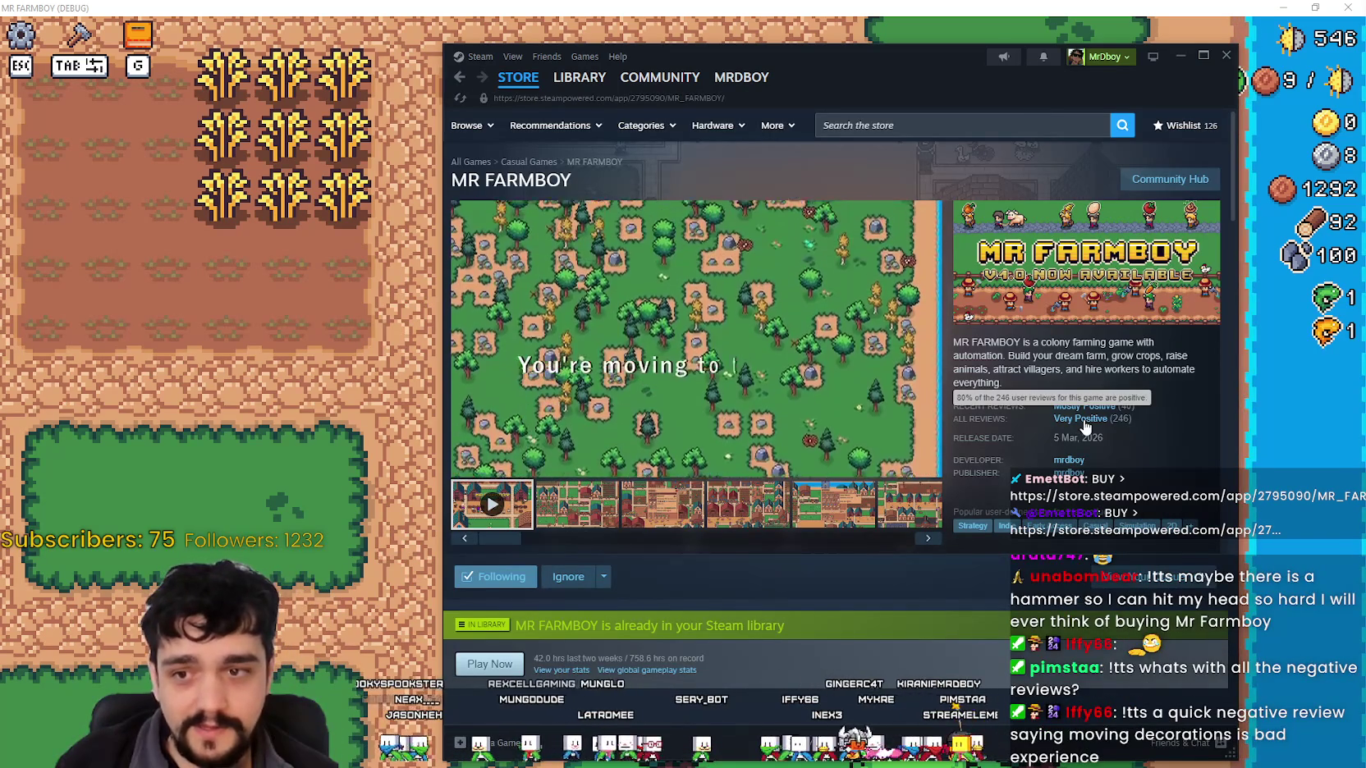
pyautogui.moveTo(851, 328)
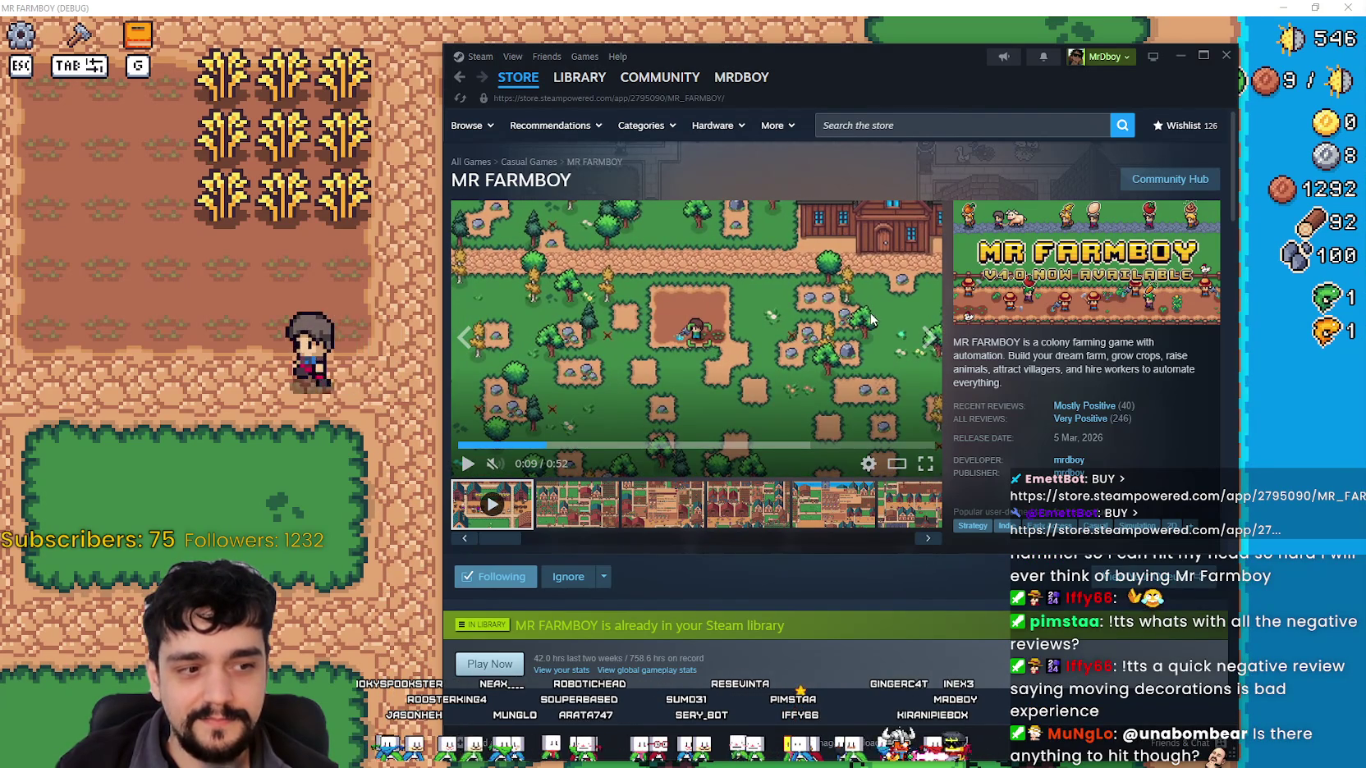
pyautogui.click(835, 5)
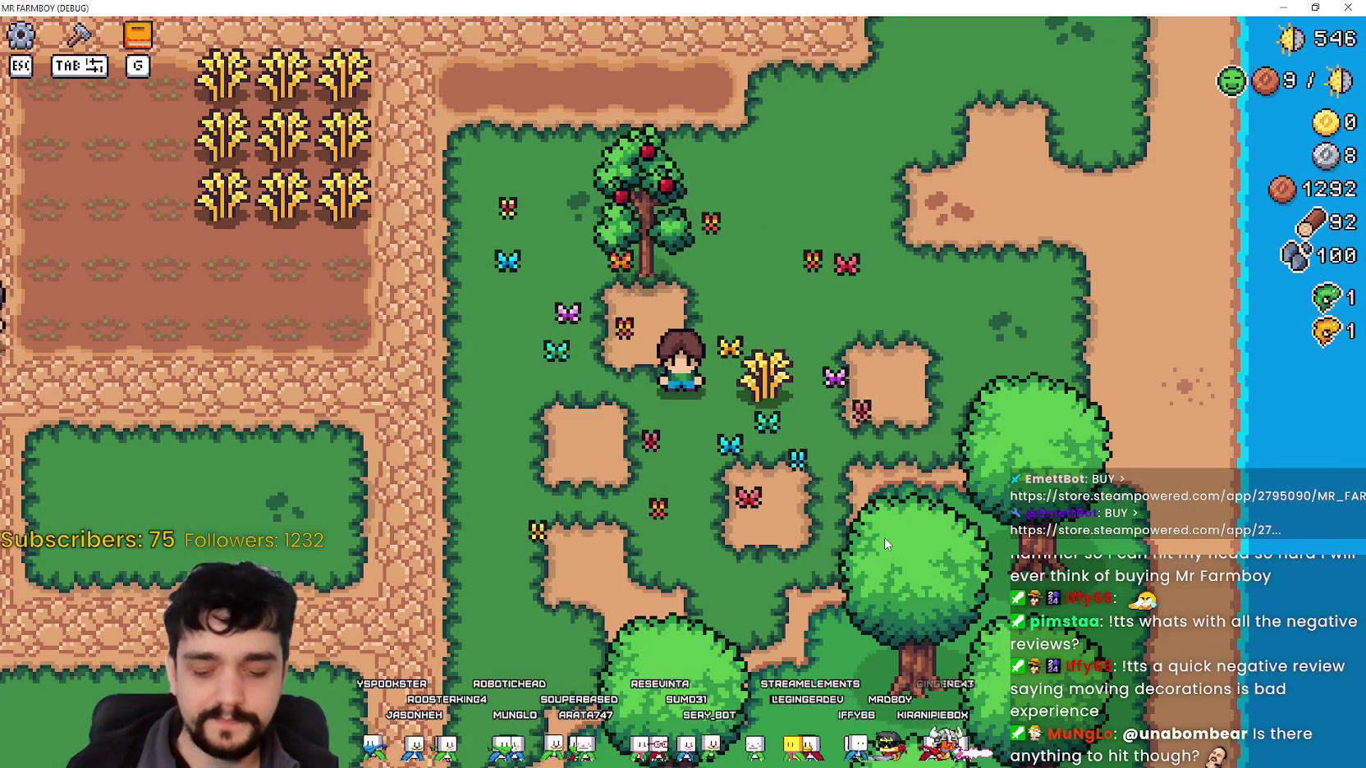
# Walk the farmer around the apple tree and wheat decoration to stand beside the ripe wheat.
pyautogui.press('a')
pyautogui.press('s')
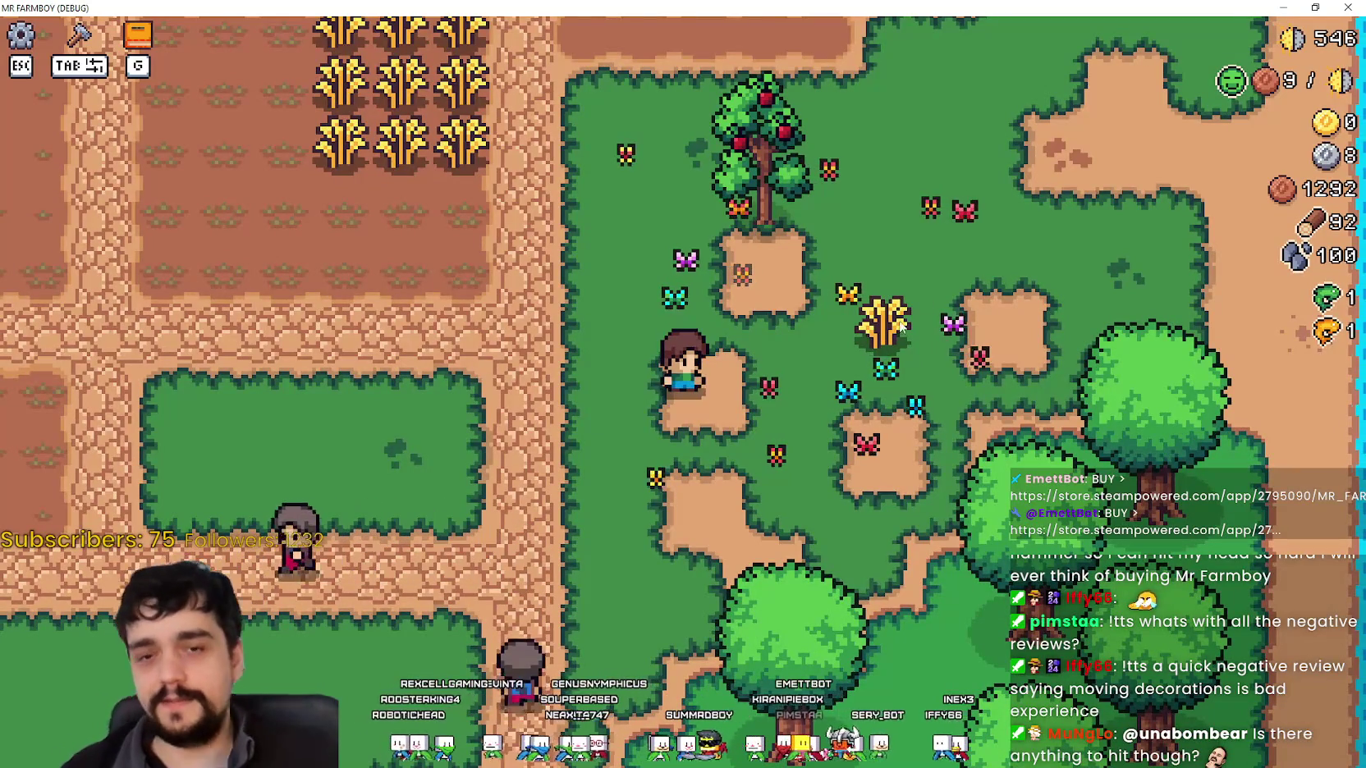
pyautogui.press('d')
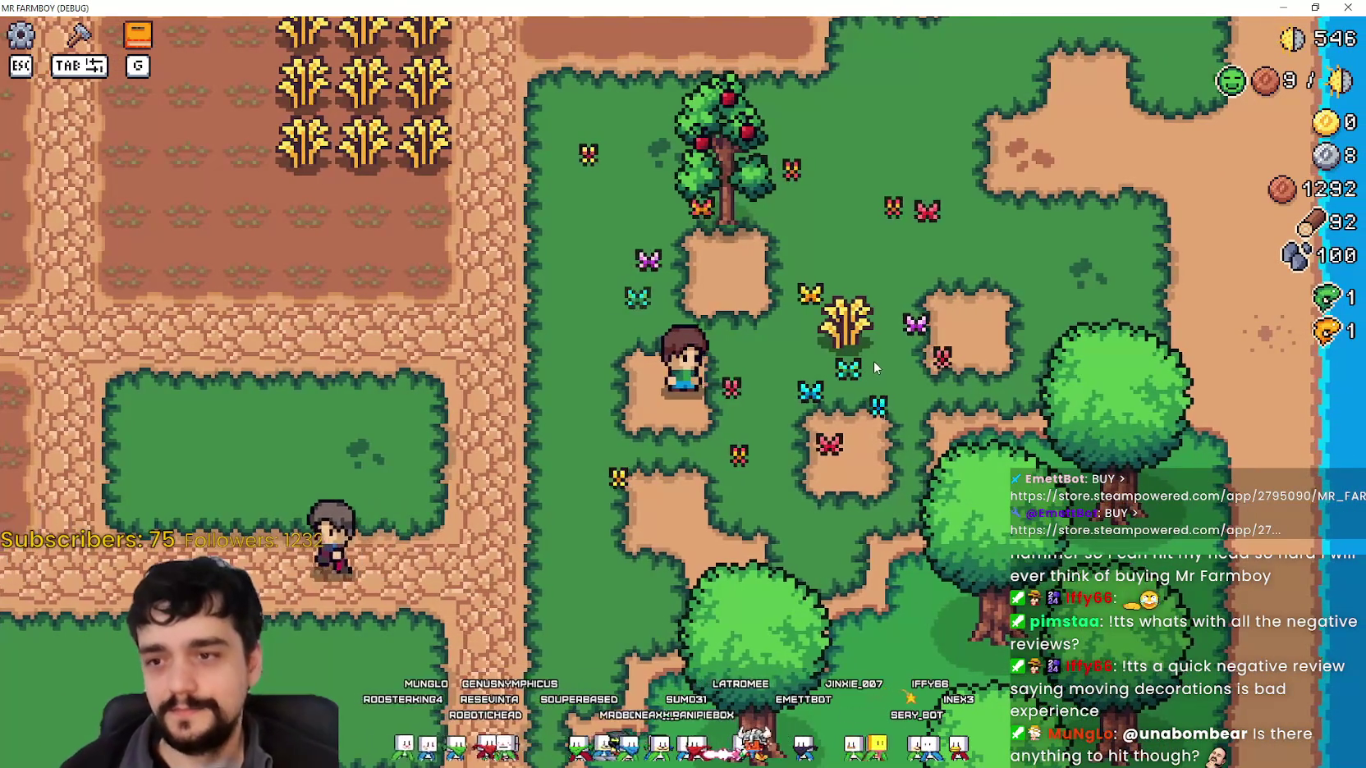
pyautogui.press('w')
pyautogui.press('s')
pyautogui.press('d')
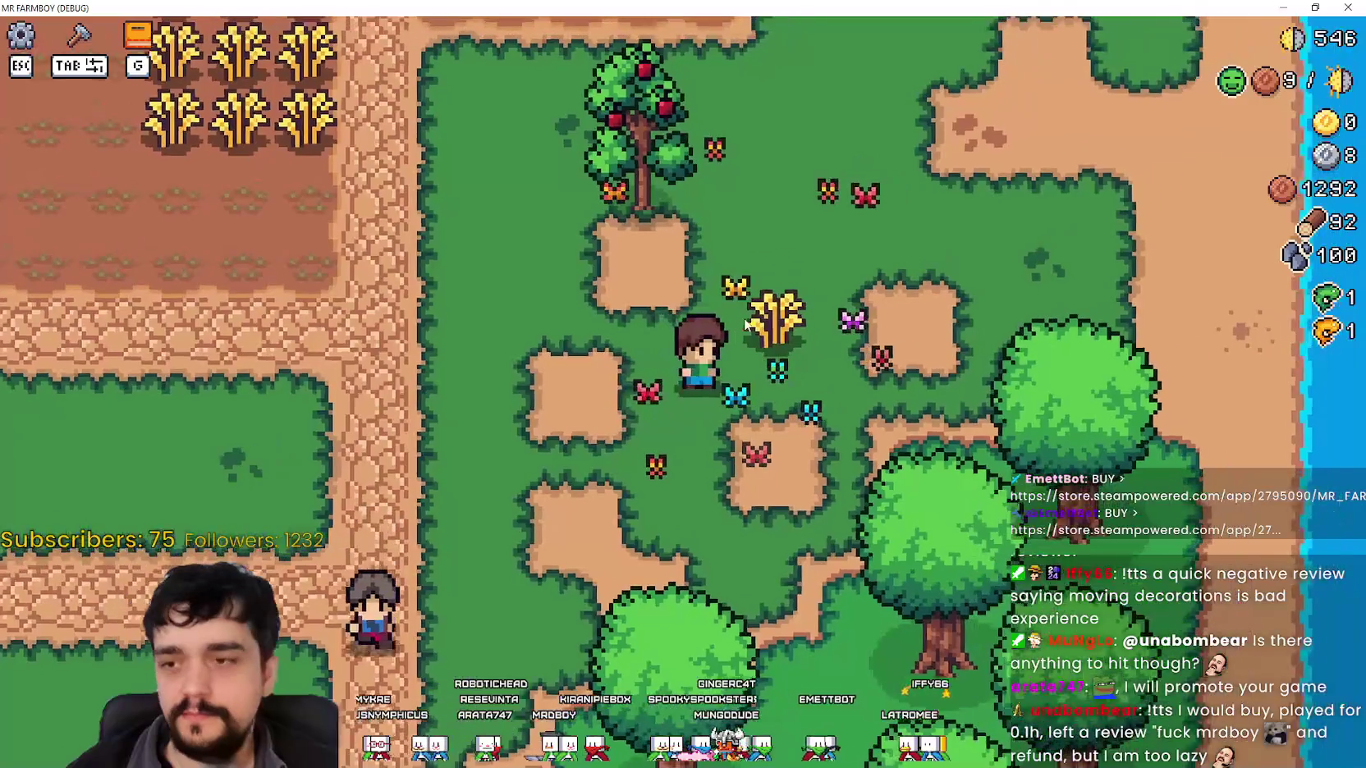
pyautogui.press('a')
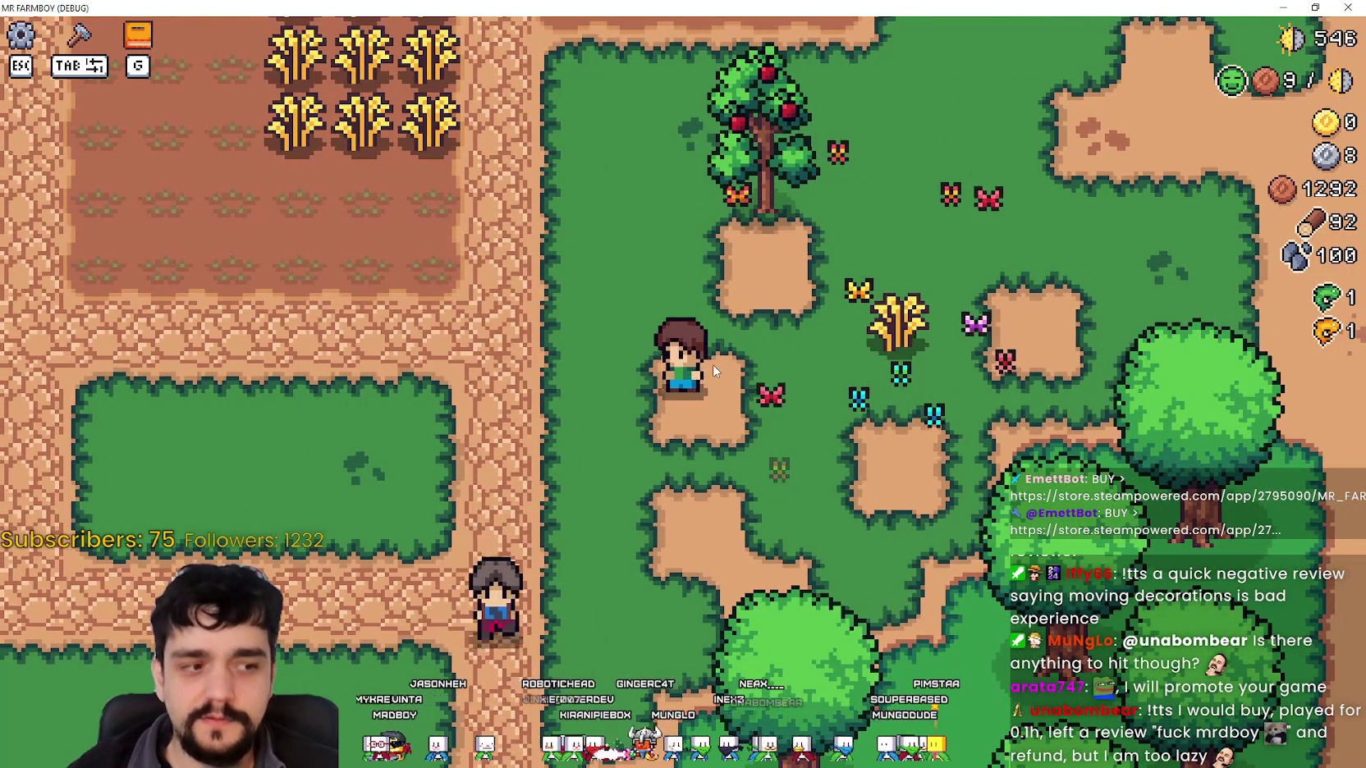
pyautogui.scroll(2, 713, 365)
pyautogui.scroll(-4, 713, 366)
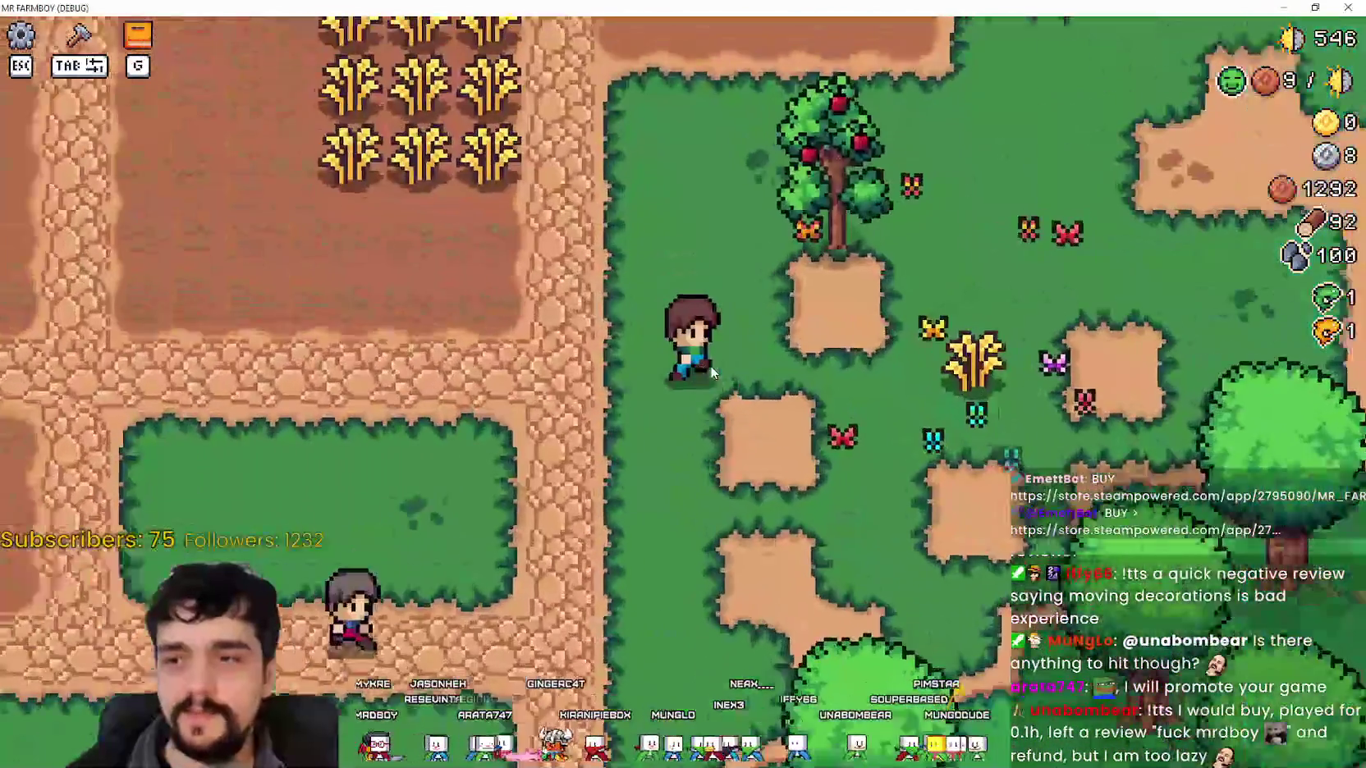
pyautogui.scroll(4, 711, 374)
pyautogui.press('d')
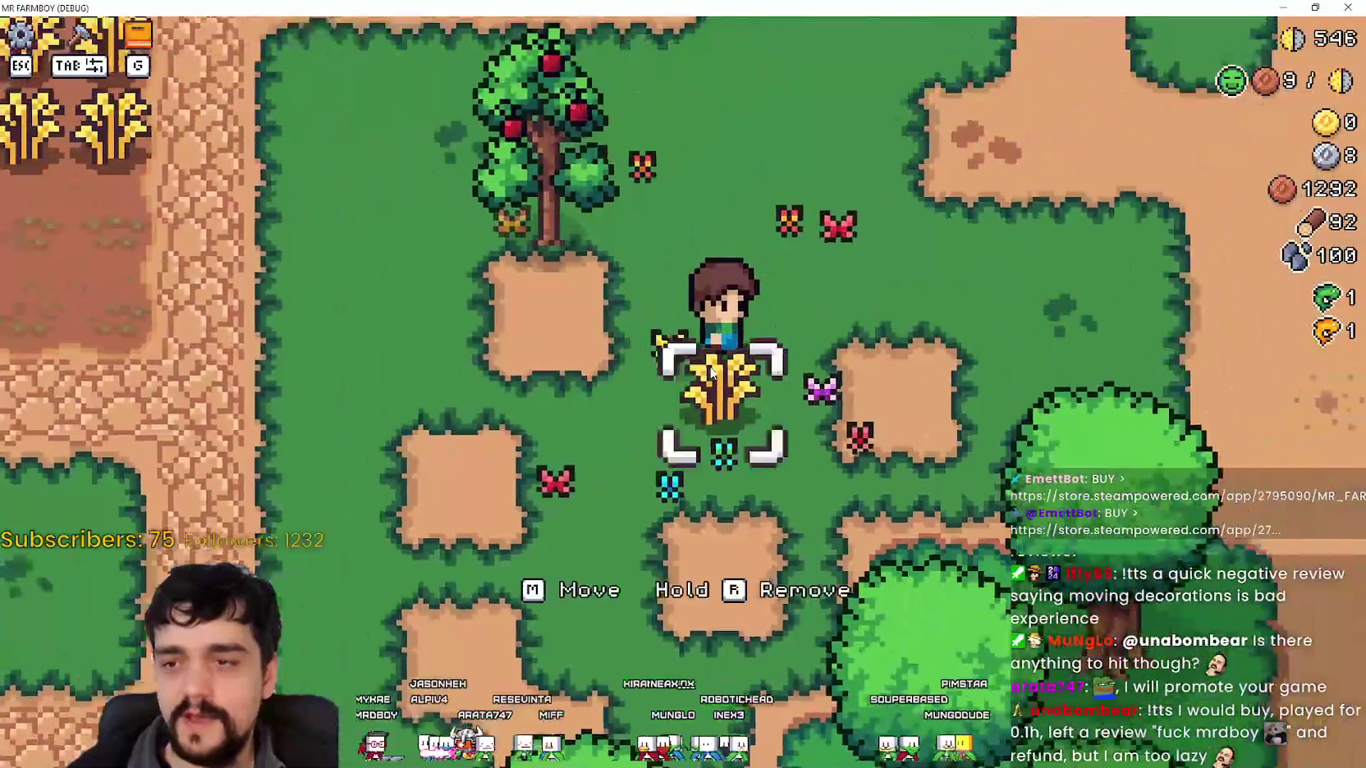
pyautogui.scroll(-3, 711, 374)
pyautogui.press('w')
pyautogui.press('a')
pyautogui.scroll(2, 707, 376)
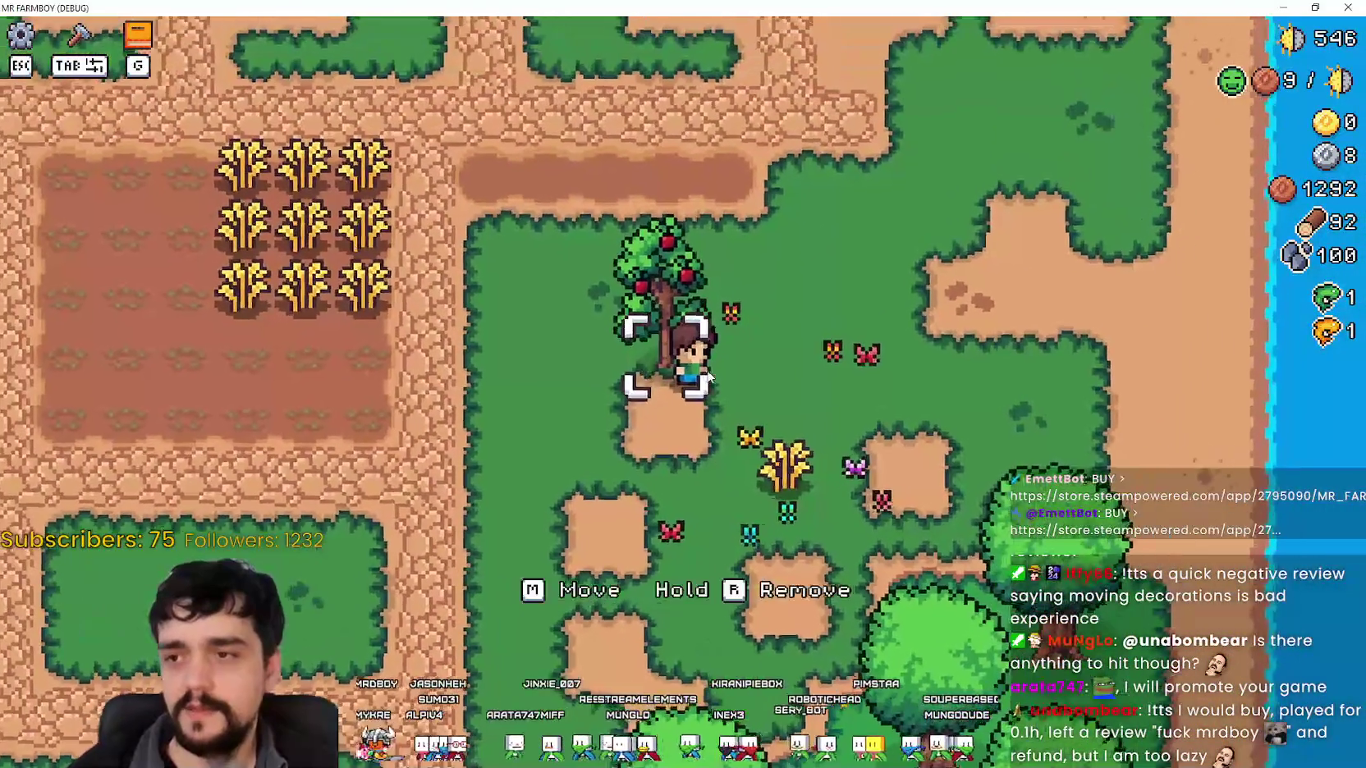
pyautogui.press('s')
pyautogui.press('d')
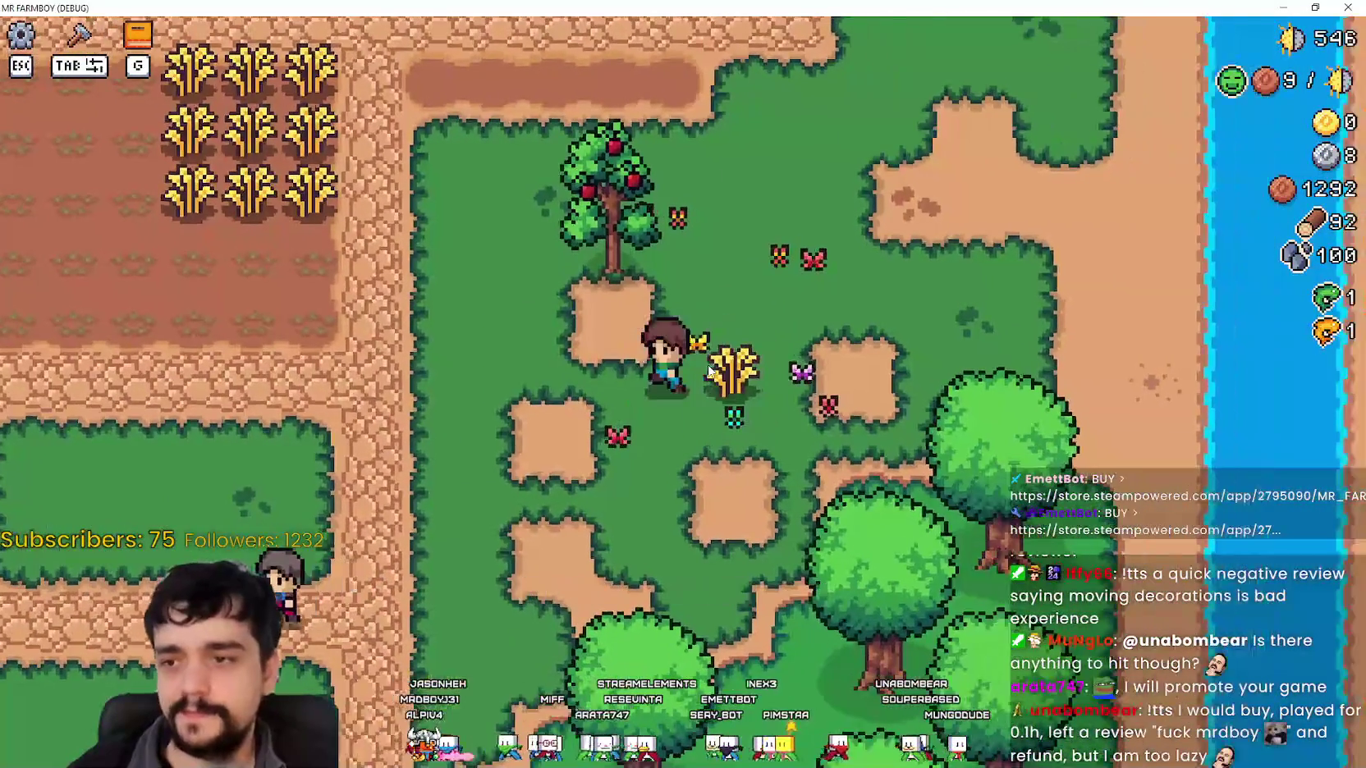
pyautogui.press('a')
pyautogui.press('d')
pyautogui.press('w')
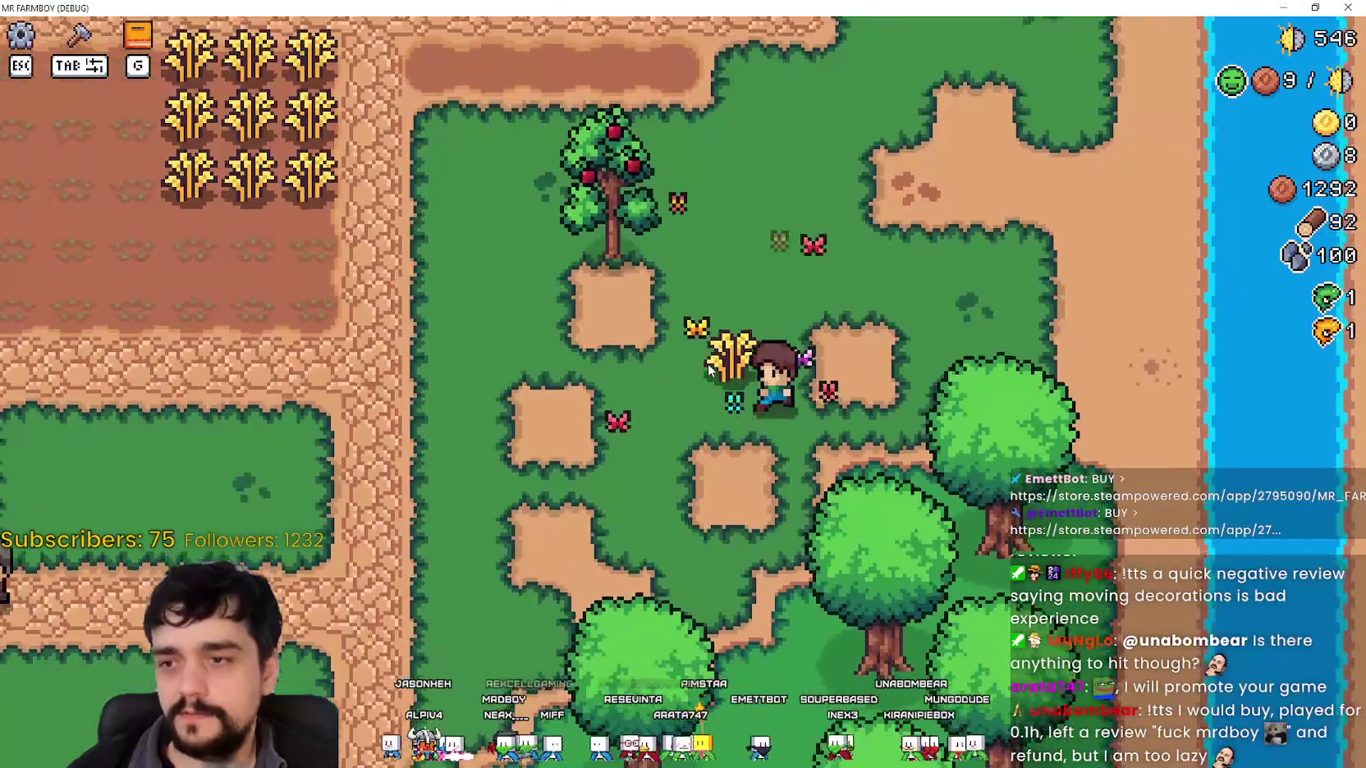
pyautogui.press('s')
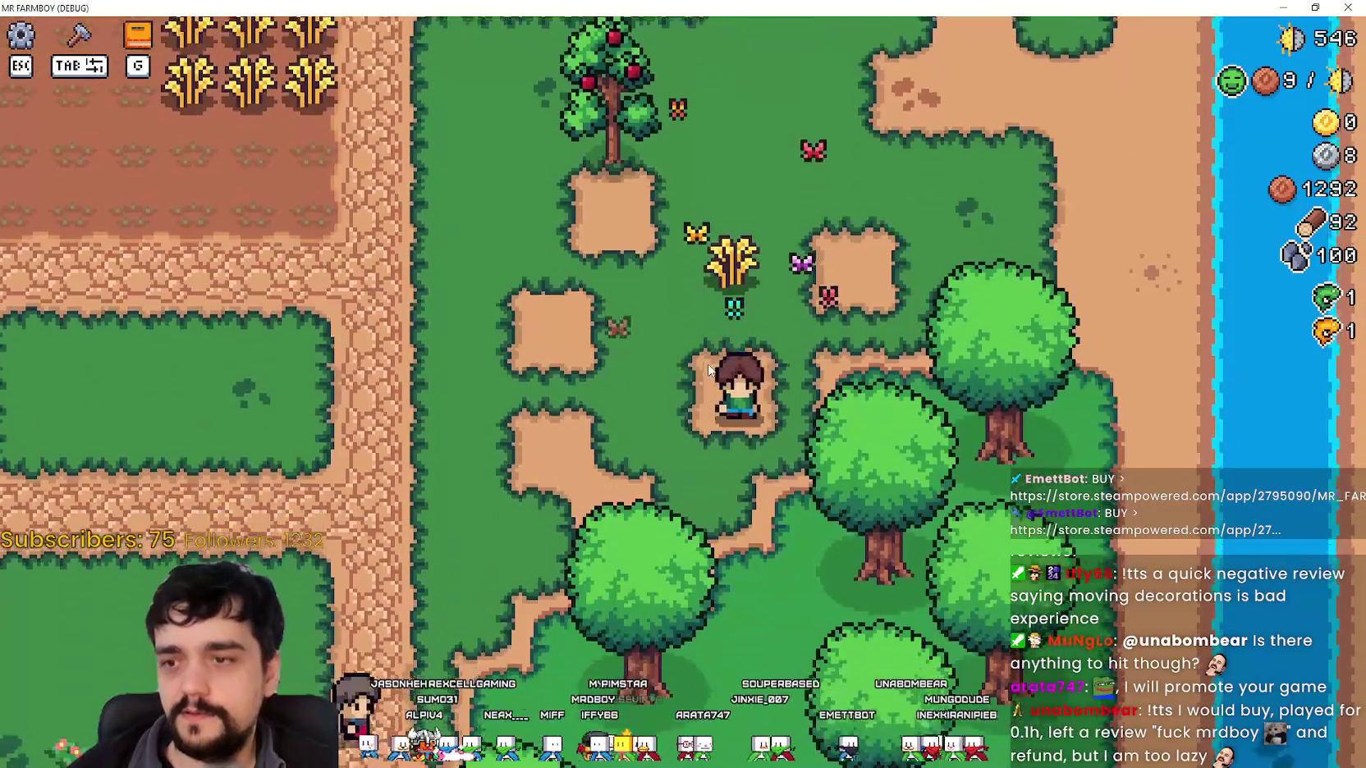
pyautogui.press('a')
pyautogui.press('s')
pyautogui.press('a')
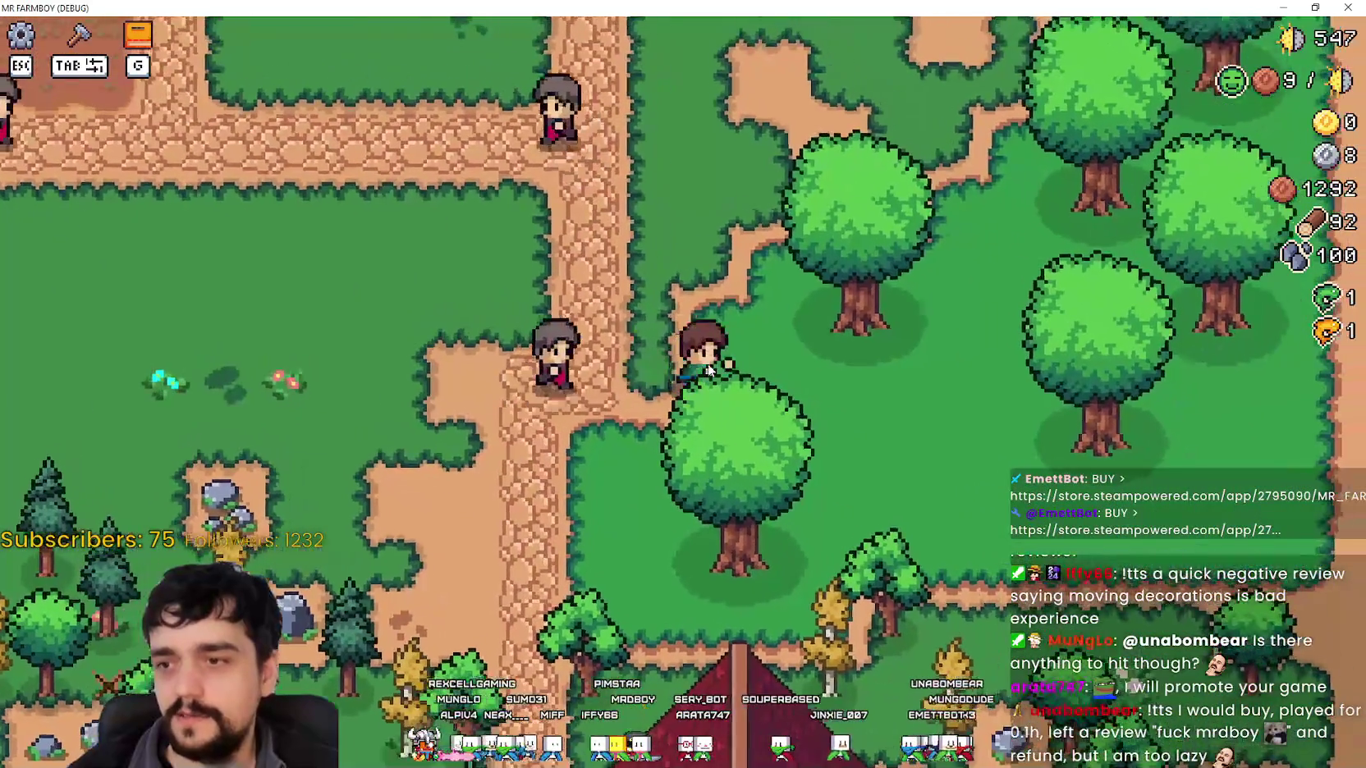
pyautogui.press('w')
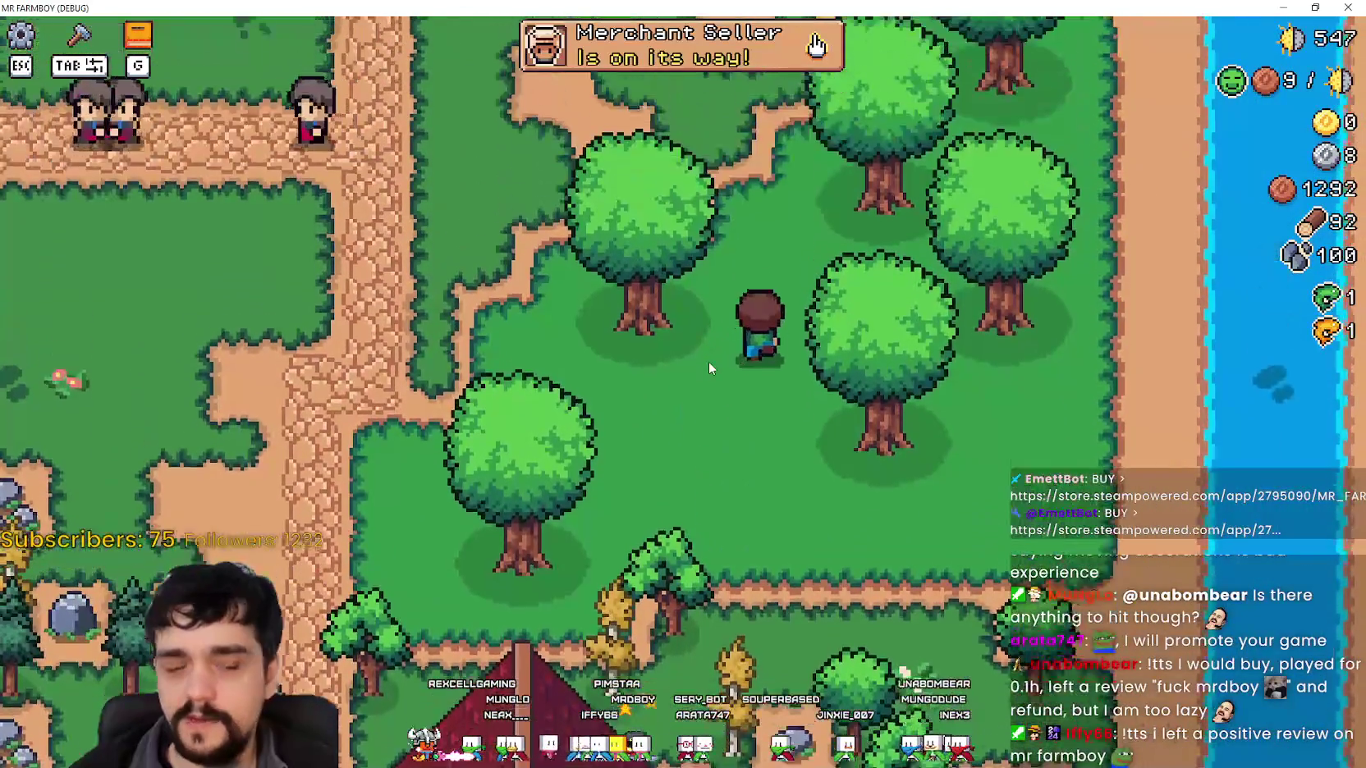
pyautogui.press('w')
pyautogui.press('a')
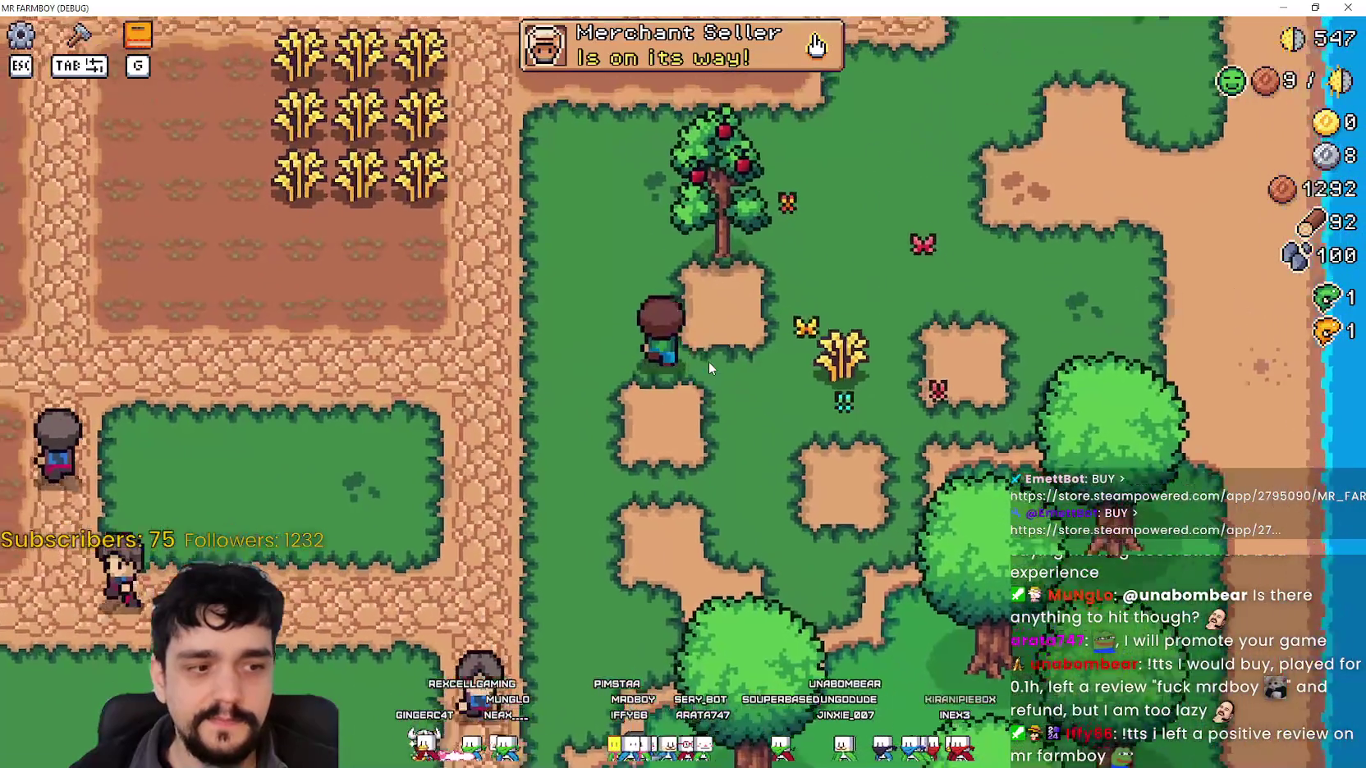
pyautogui.press('d')
pyautogui.press('s')
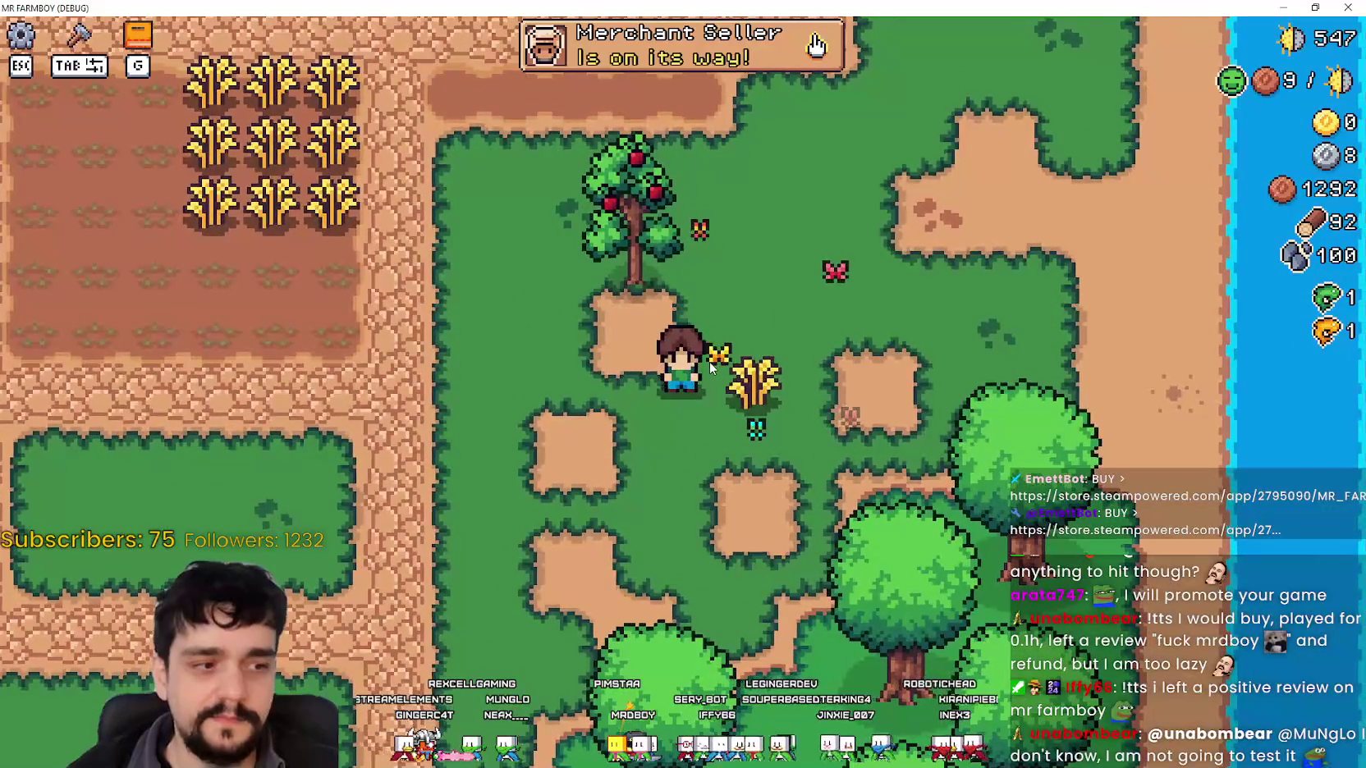
pyautogui.scroll(-3, 709, 360)
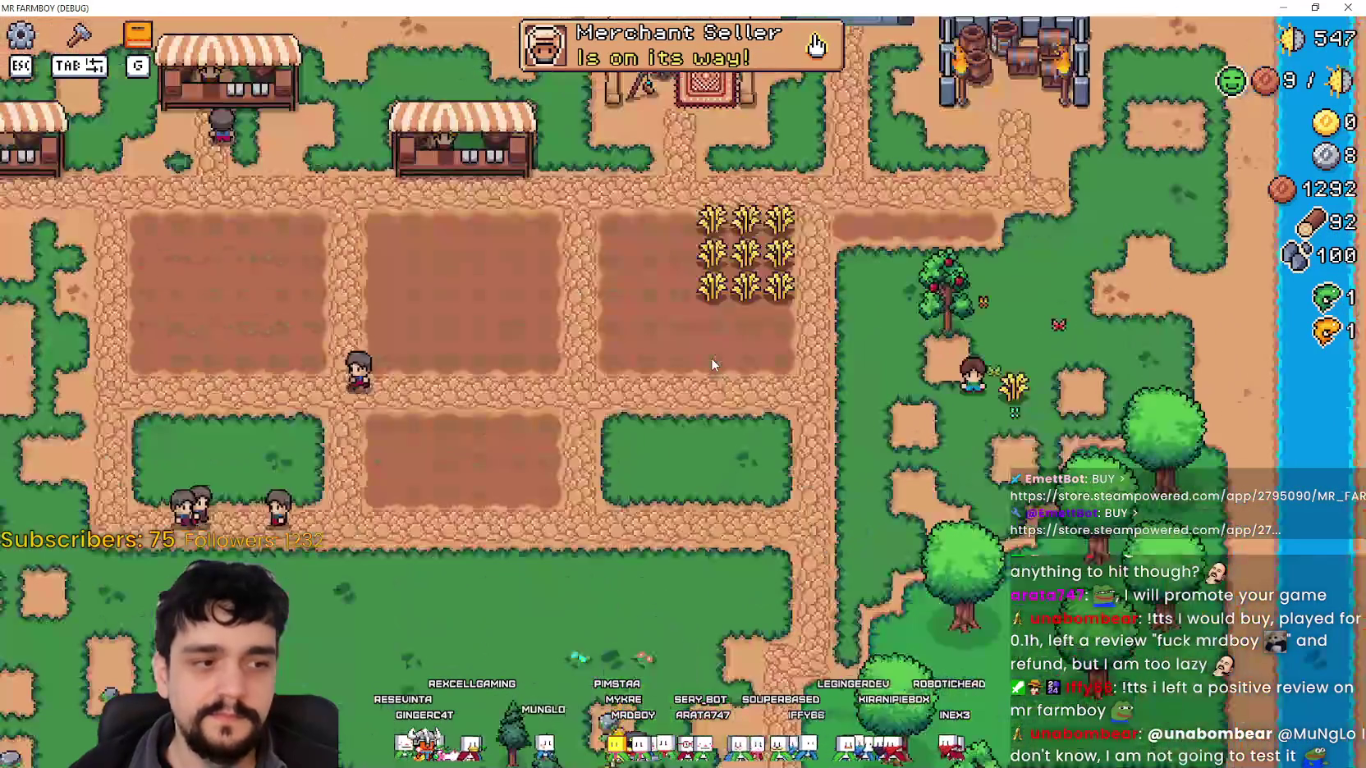
pyautogui.scroll(3, 713, 364)
# Harvest the ripe wheat plants in the wheat plot.
pyautogui.press('a')
pyautogui.press('w')
pyautogui.click(712, 364)
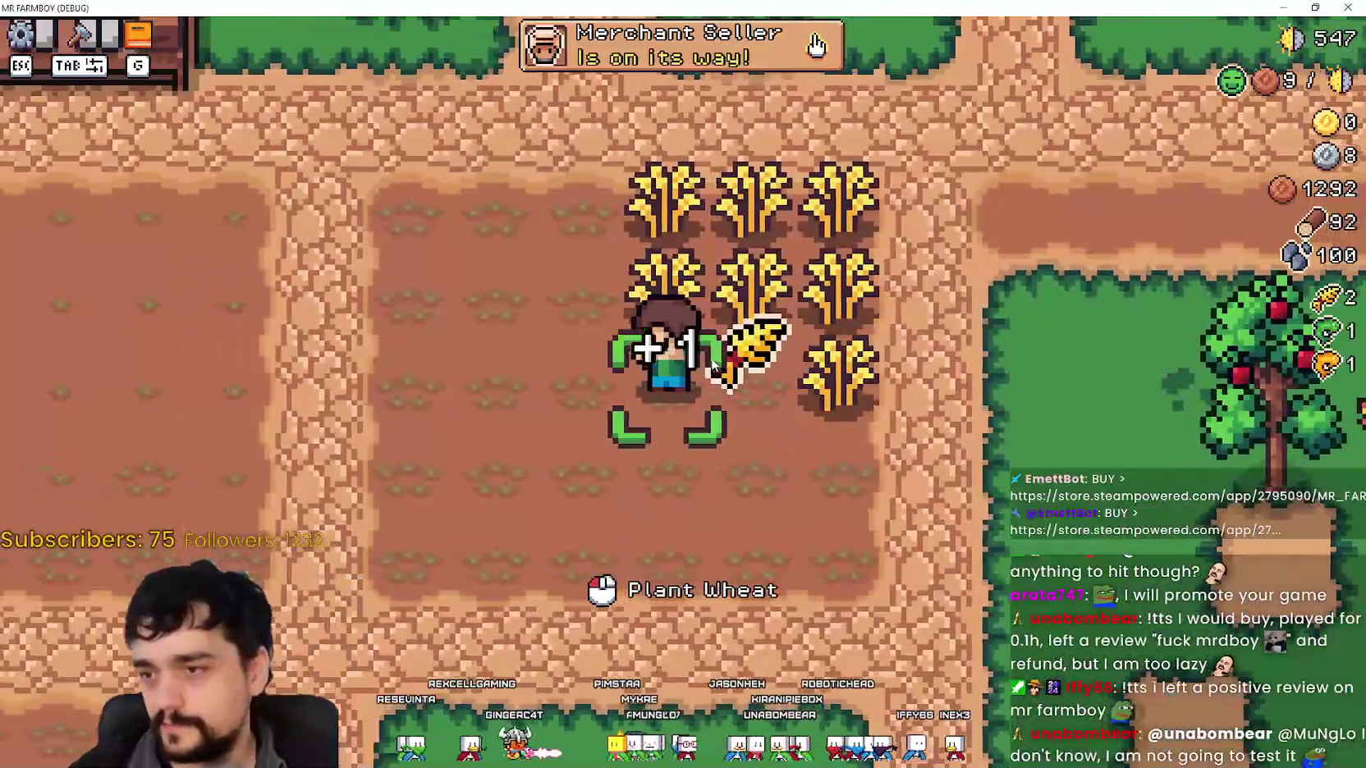
pyautogui.scroll(-1, 713, 363)
pyautogui.click(712, 364)
pyautogui.press('d')
pyautogui.click(713, 366)
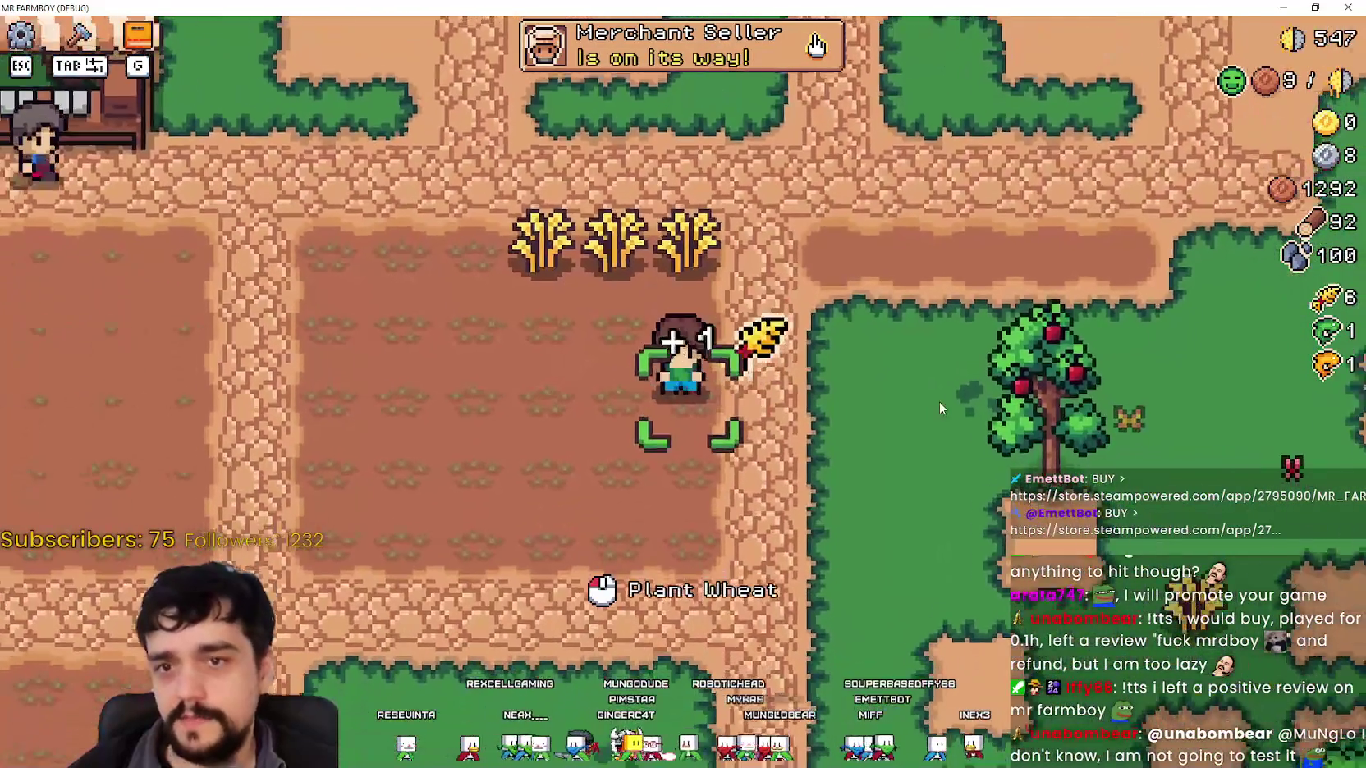
pyautogui.scroll(-3, 930, 399)
pyautogui.scroll(2, 925, 398)
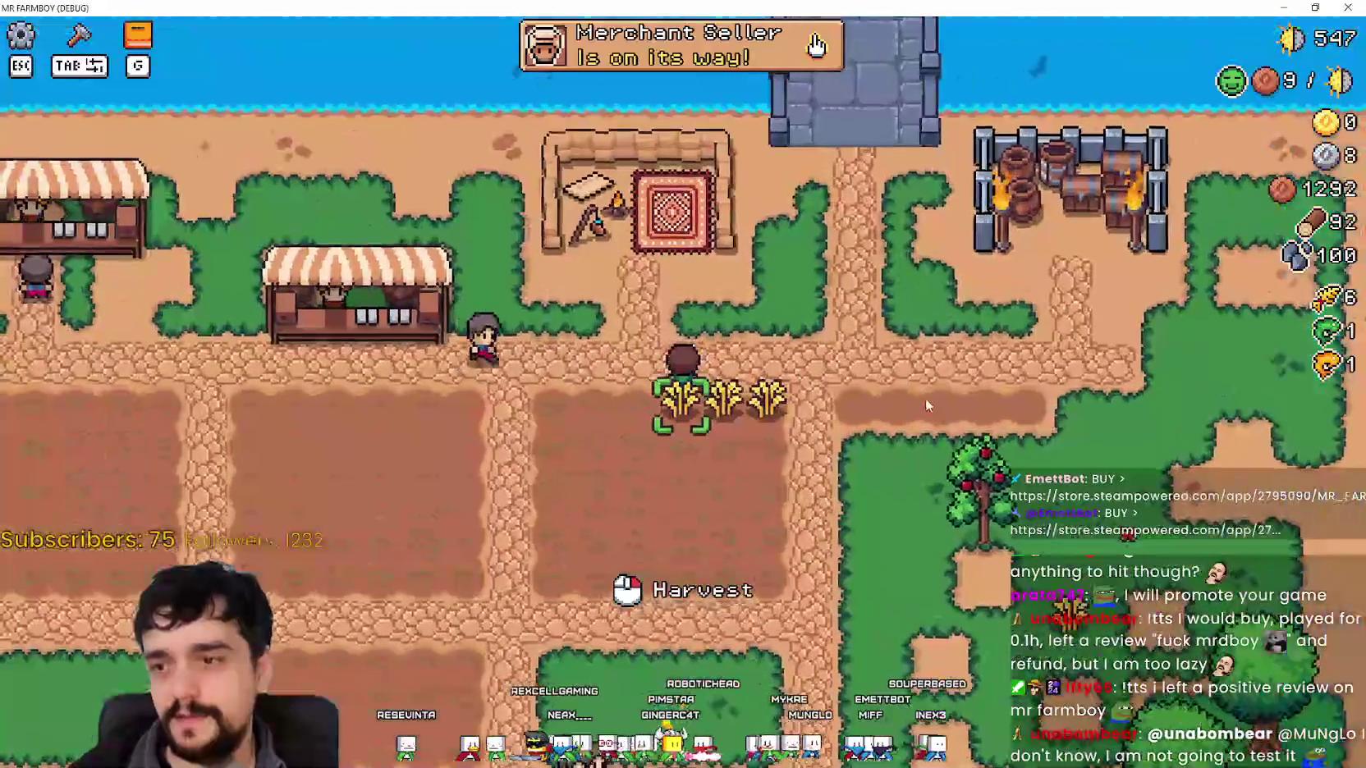
pyautogui.click(918, 401)
# Walk the farmer around, behind and below the apple tree to test its collision.
pyautogui.press('d')
pyautogui.press('s')
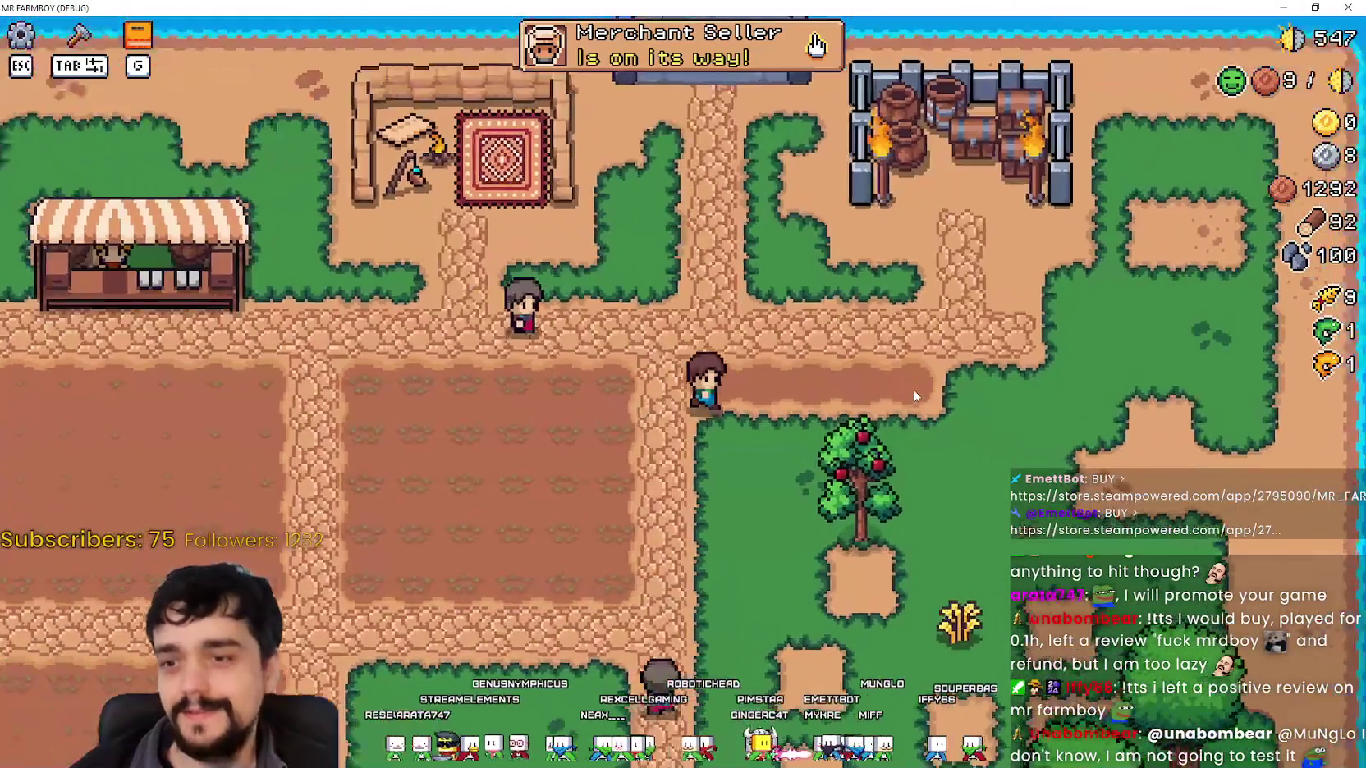
pyautogui.press('s')
pyautogui.press('d')
pyautogui.press('a')
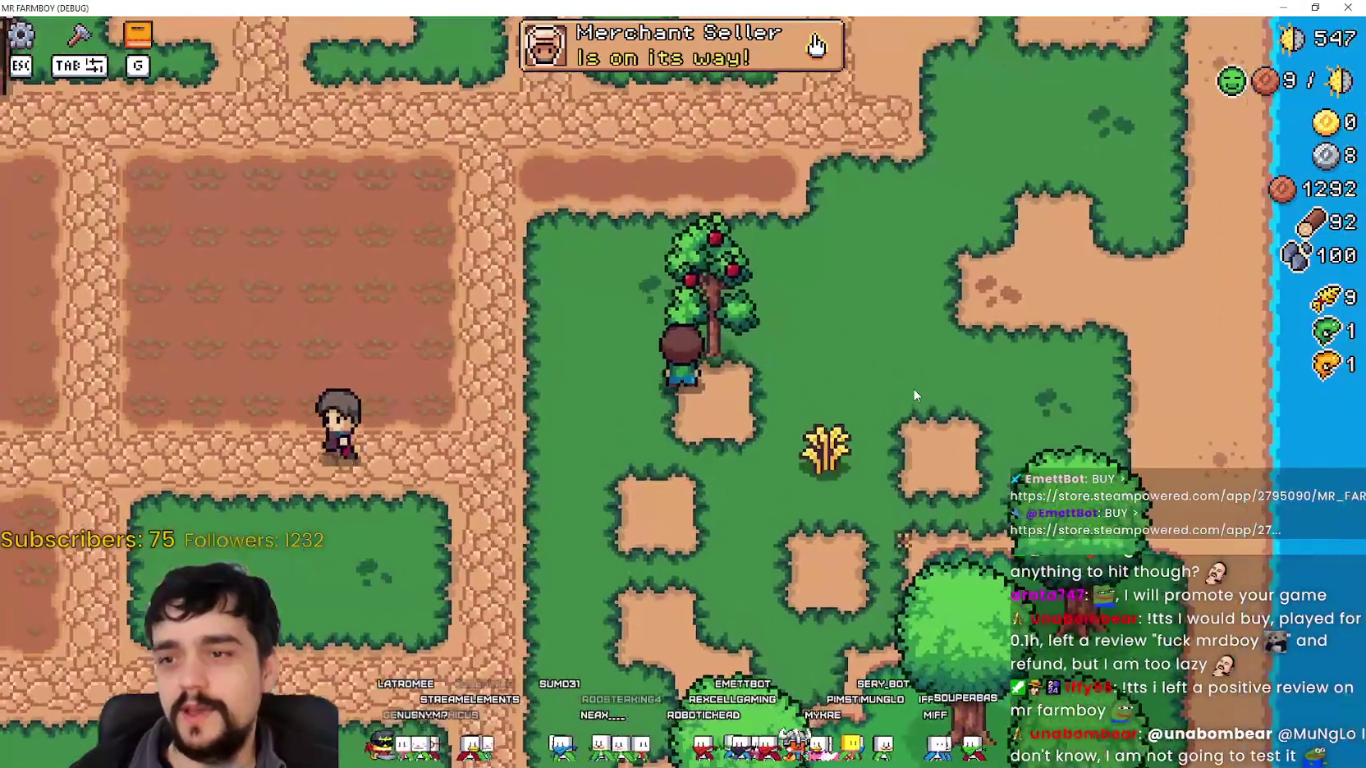
pyautogui.press('d')
pyautogui.press('a')
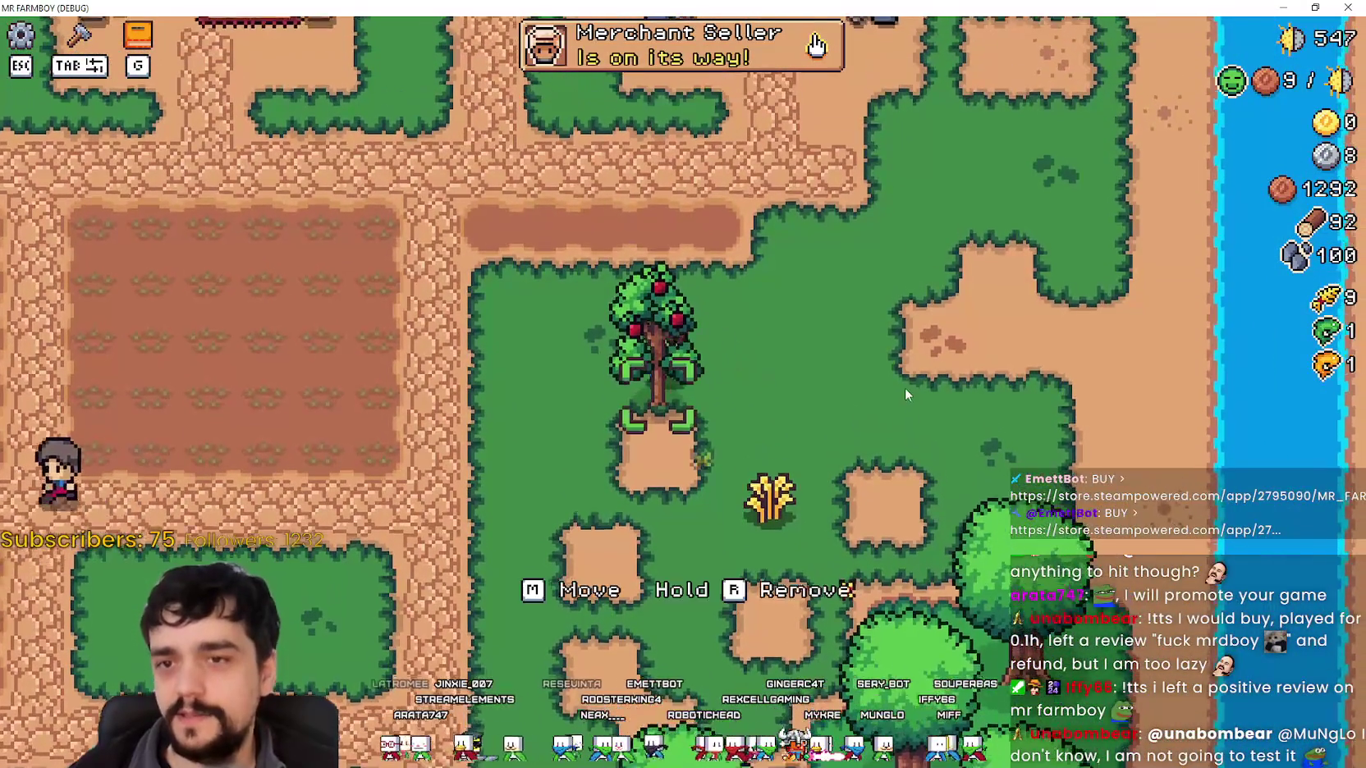
pyautogui.press('d')
pyautogui.press('s')
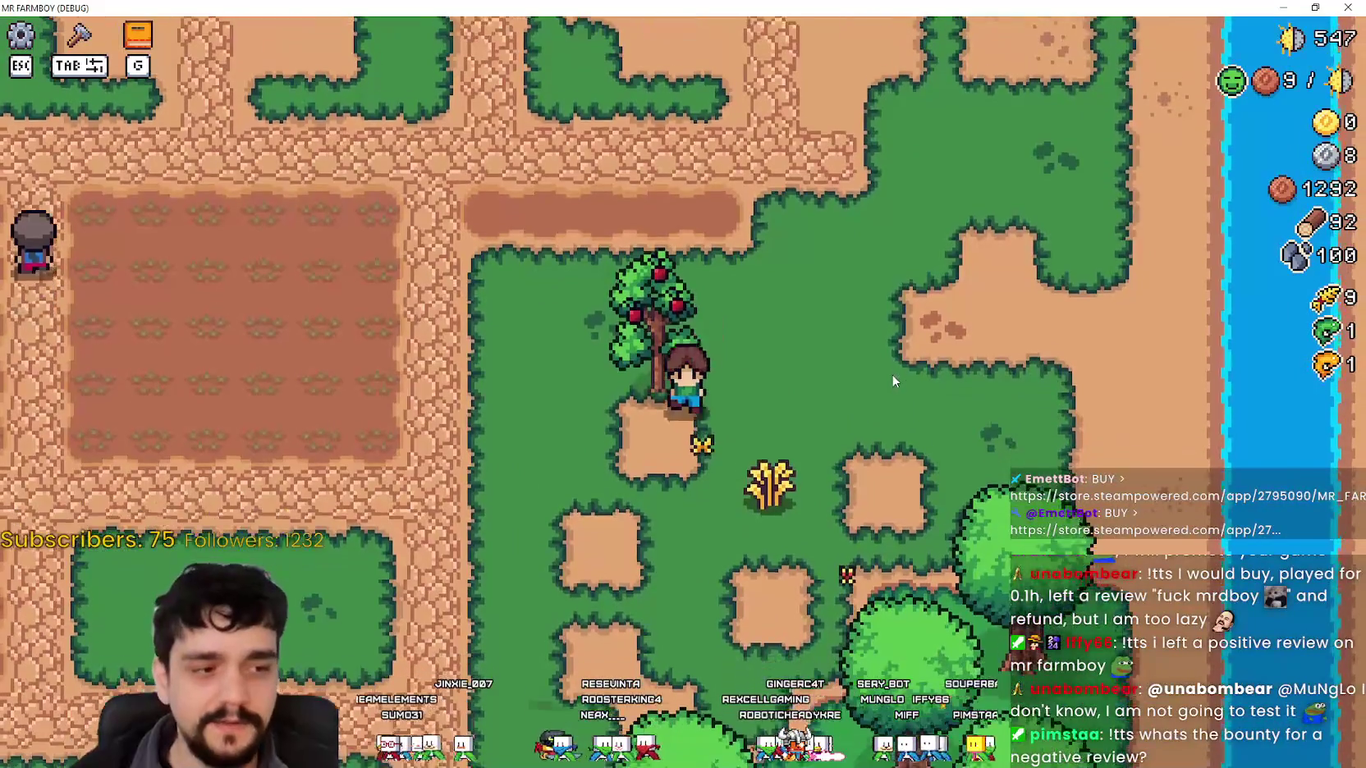
pyautogui.press('d')
pyautogui.press('a')
pyautogui.press('w')
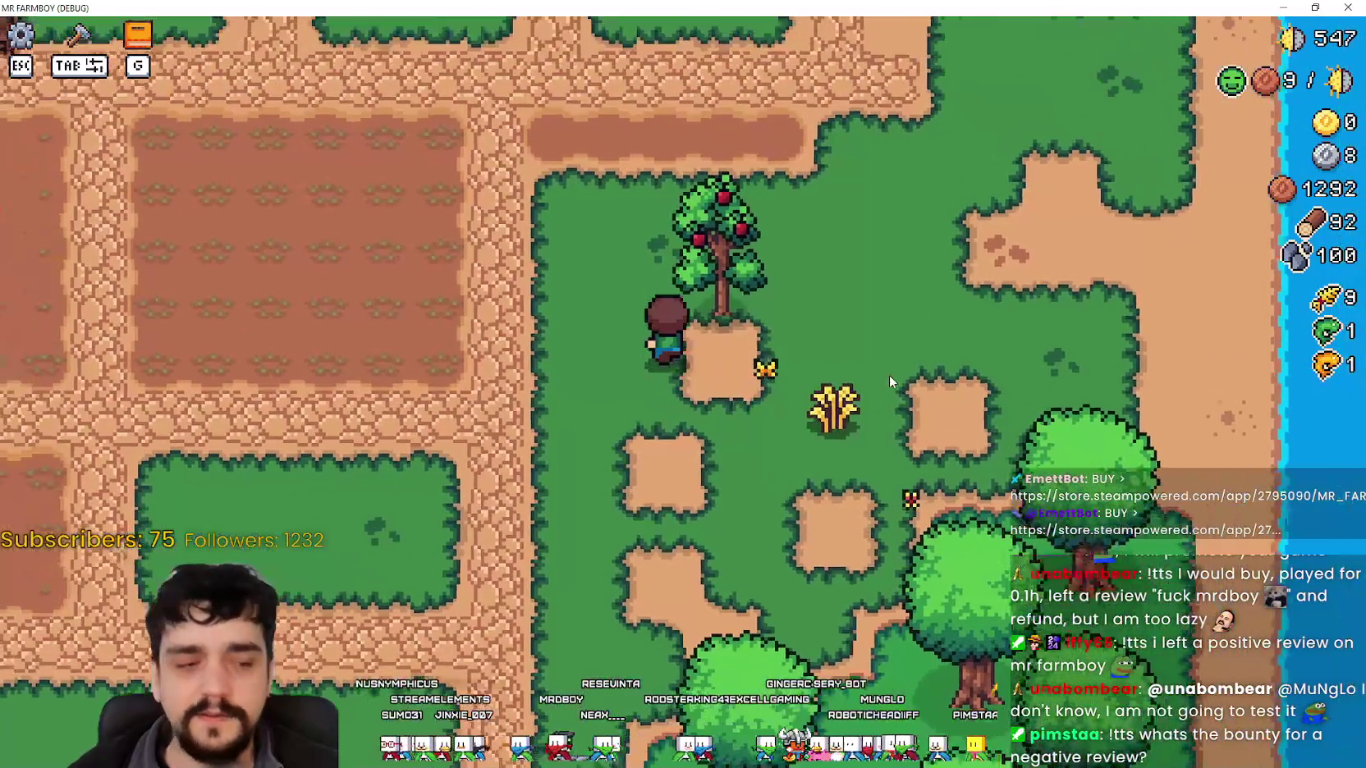
pyautogui.press('s')
pyautogui.press('d')
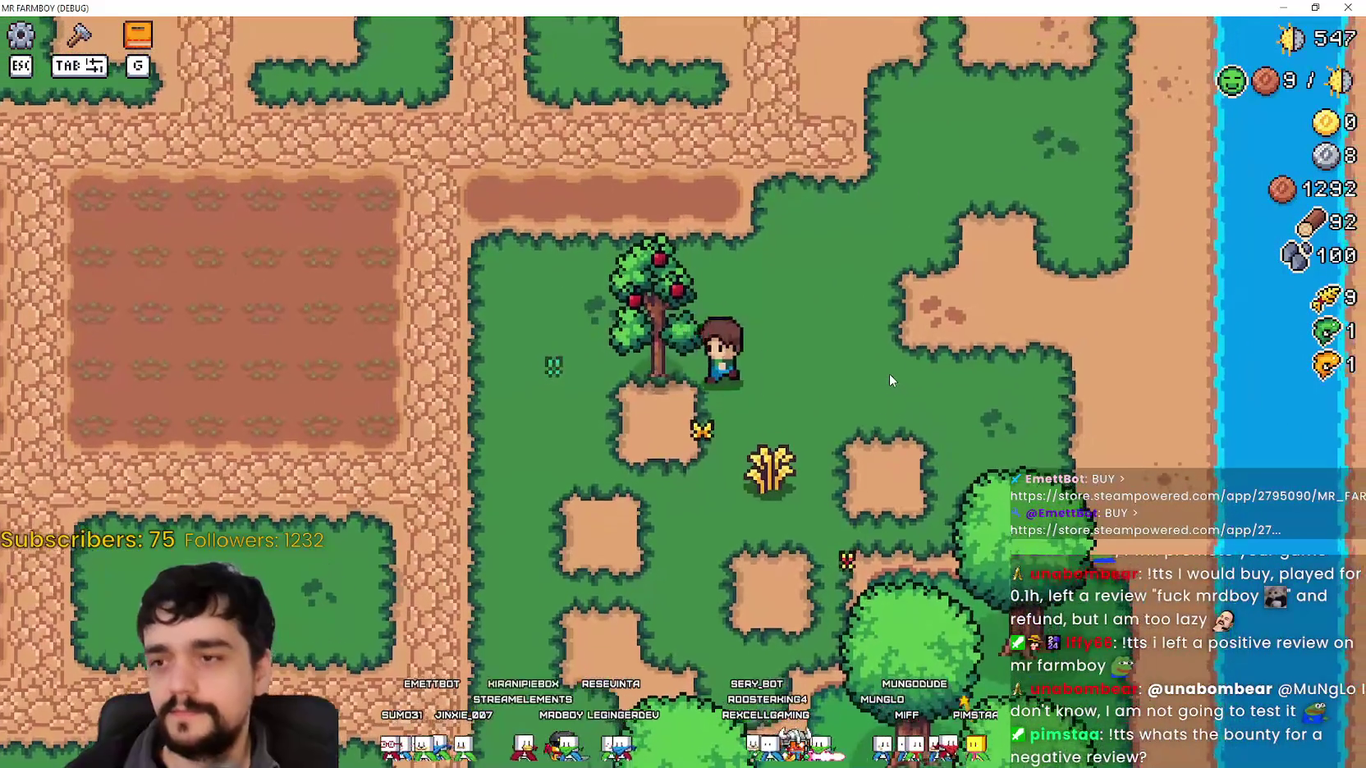
pyautogui.press('a')
pyautogui.press('a')
pyautogui.press('s')
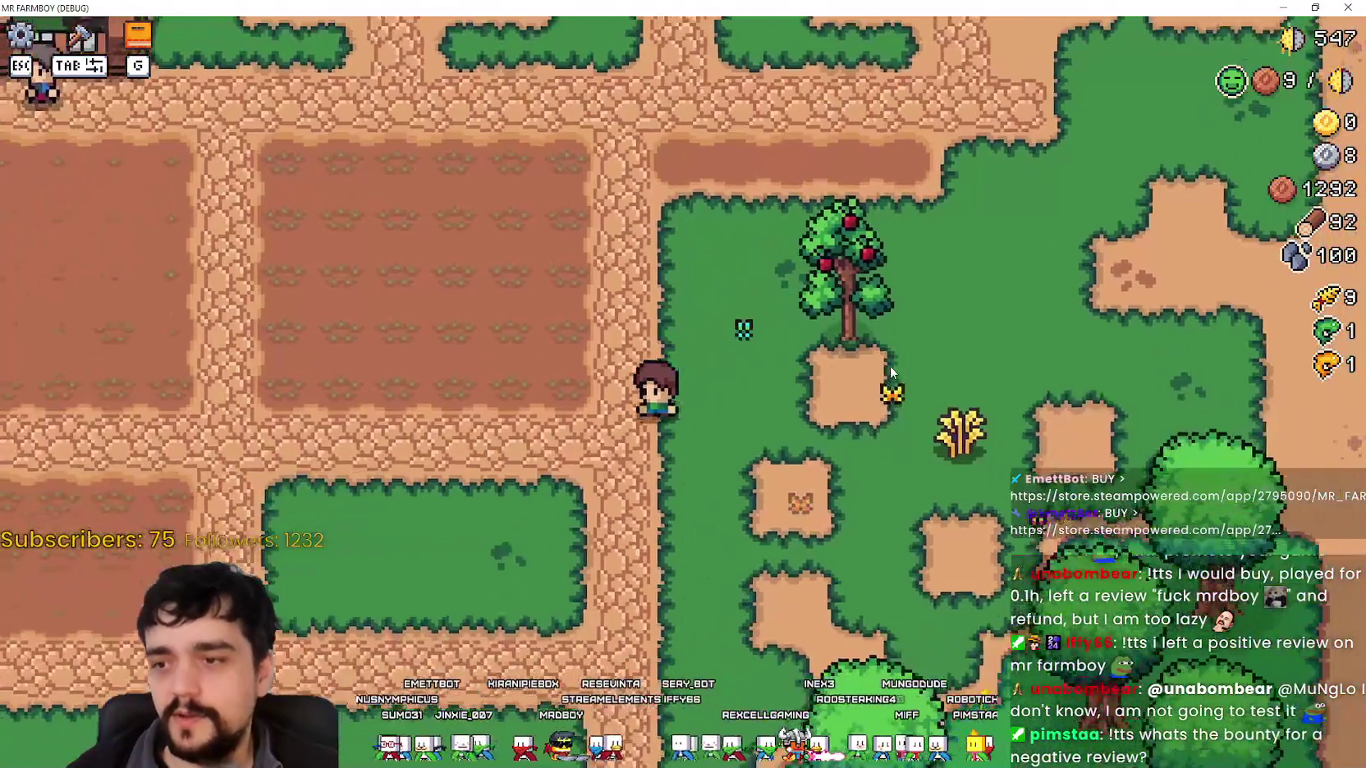
pyautogui.press('d')
pyautogui.press('w')
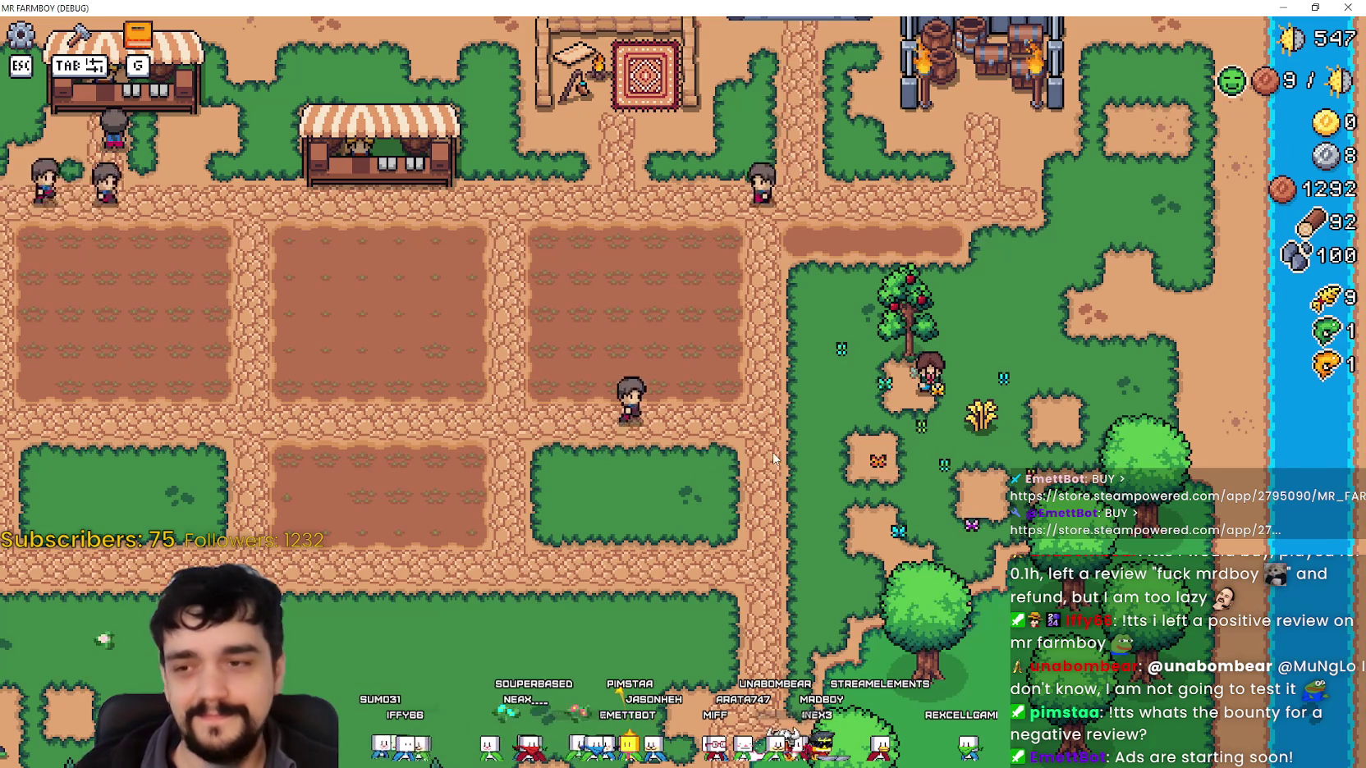
# Walk onto the wheat decoration, then shrink the game window to reveal the editor.
pyautogui.scroll(2, 932, 435)
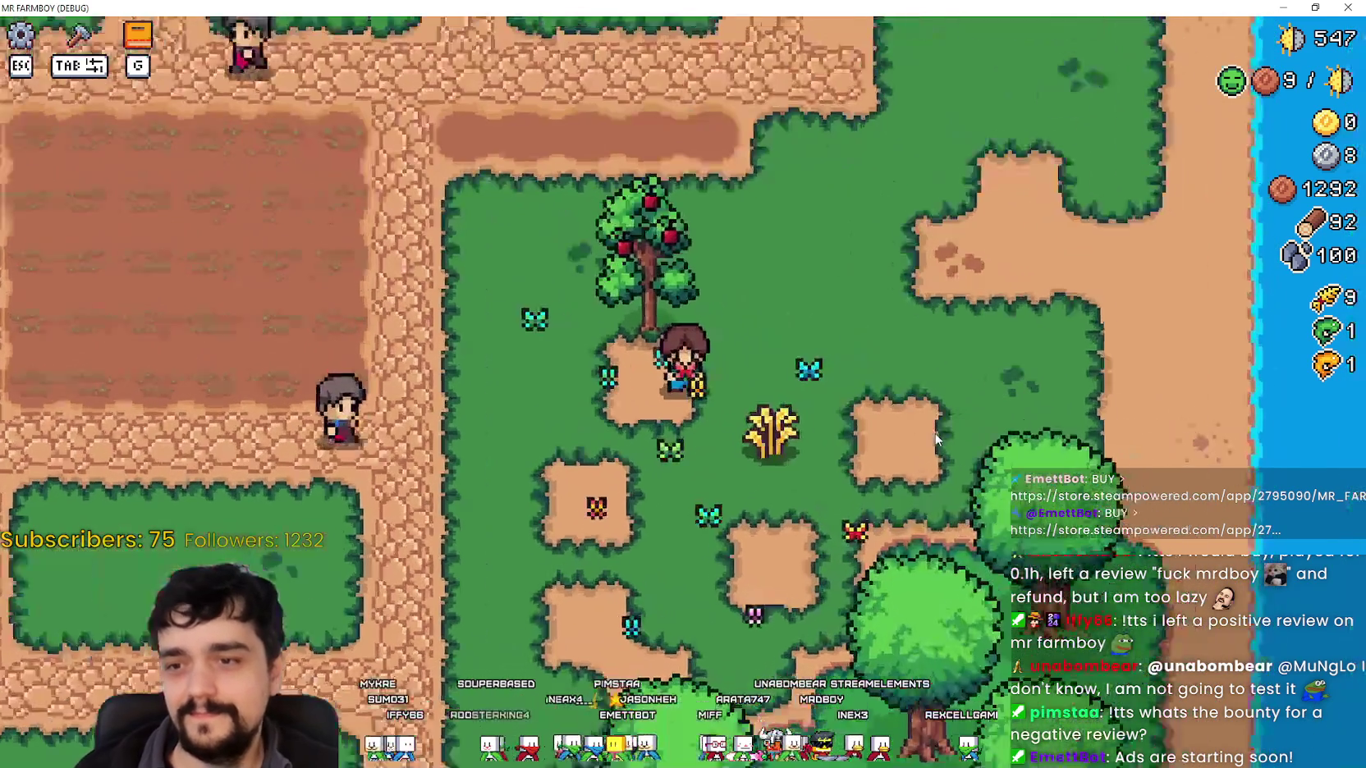
pyautogui.press('d')
pyautogui.press('s')
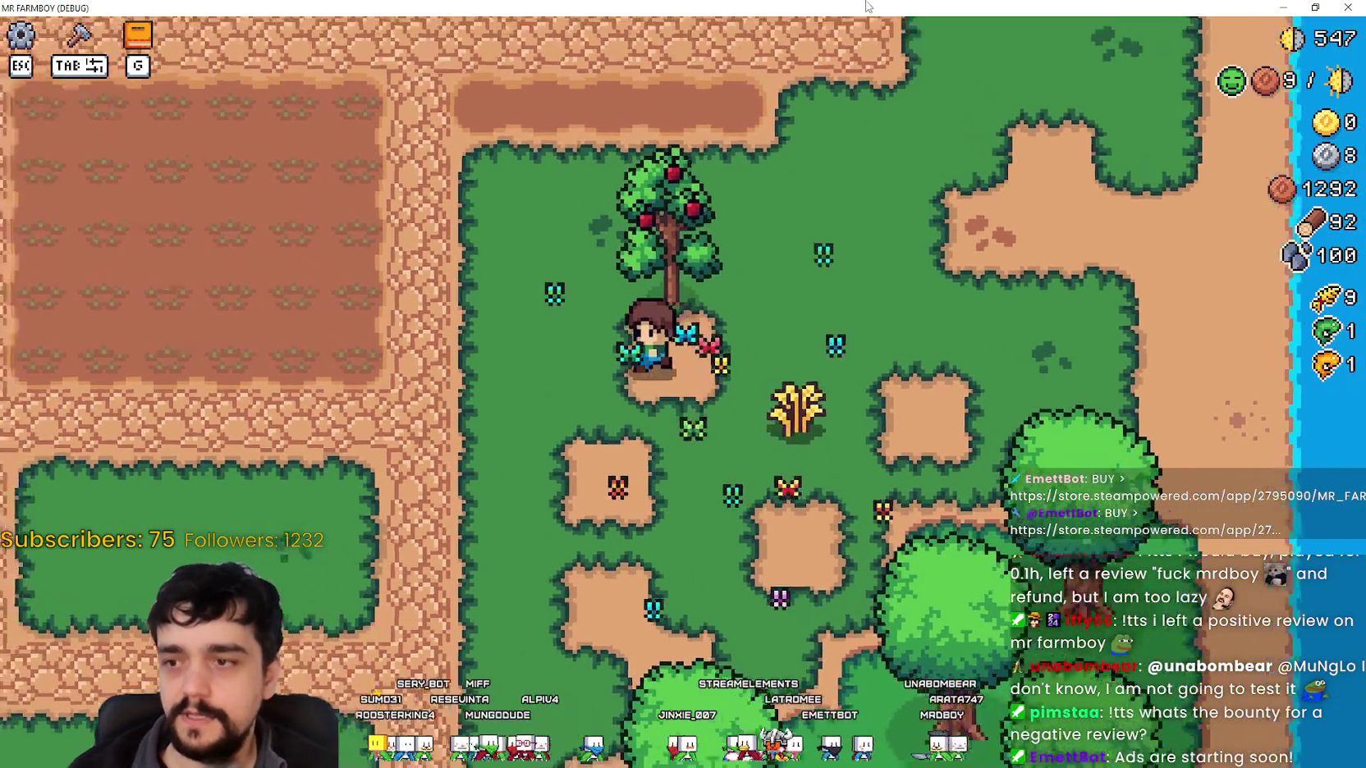
pyautogui.click(1314, 7)
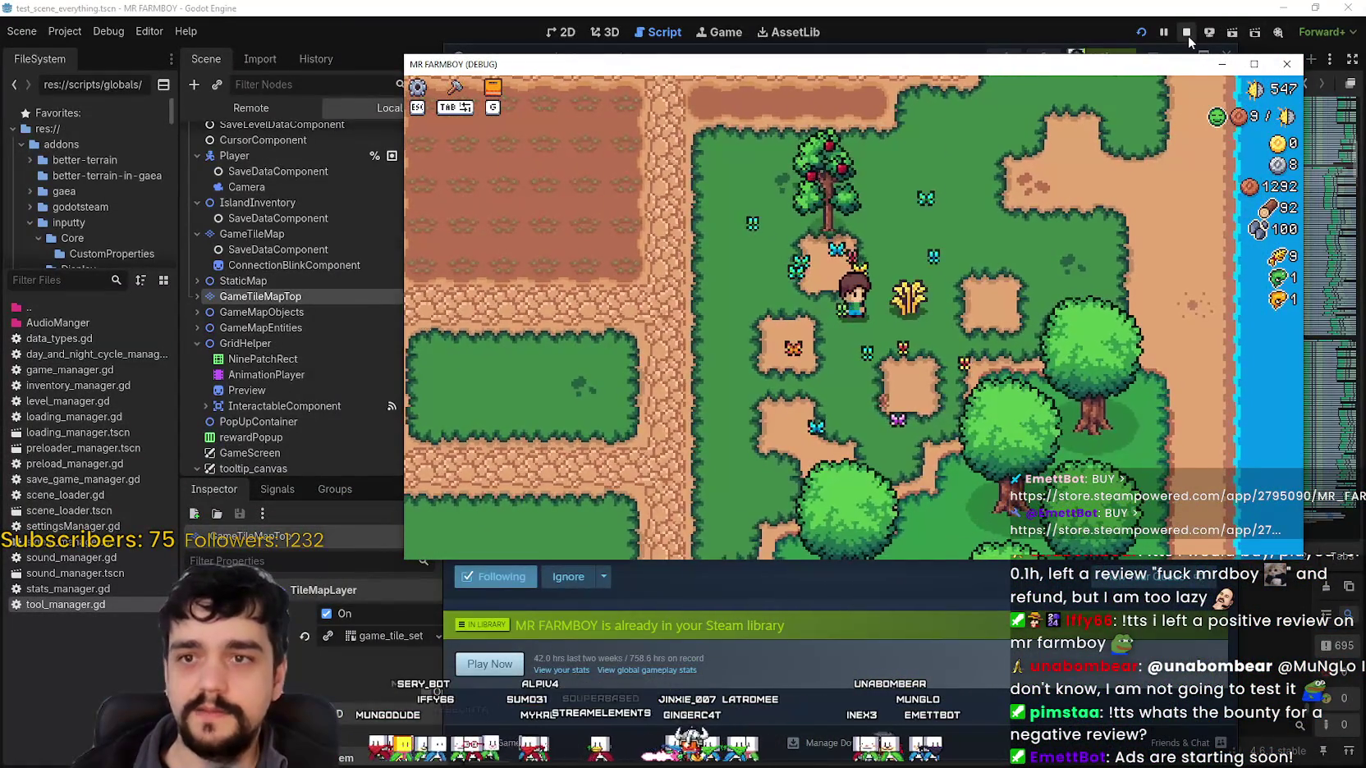
# Stop the running debug game and go to the Steam game library.
pyautogui.click(1186, 32)
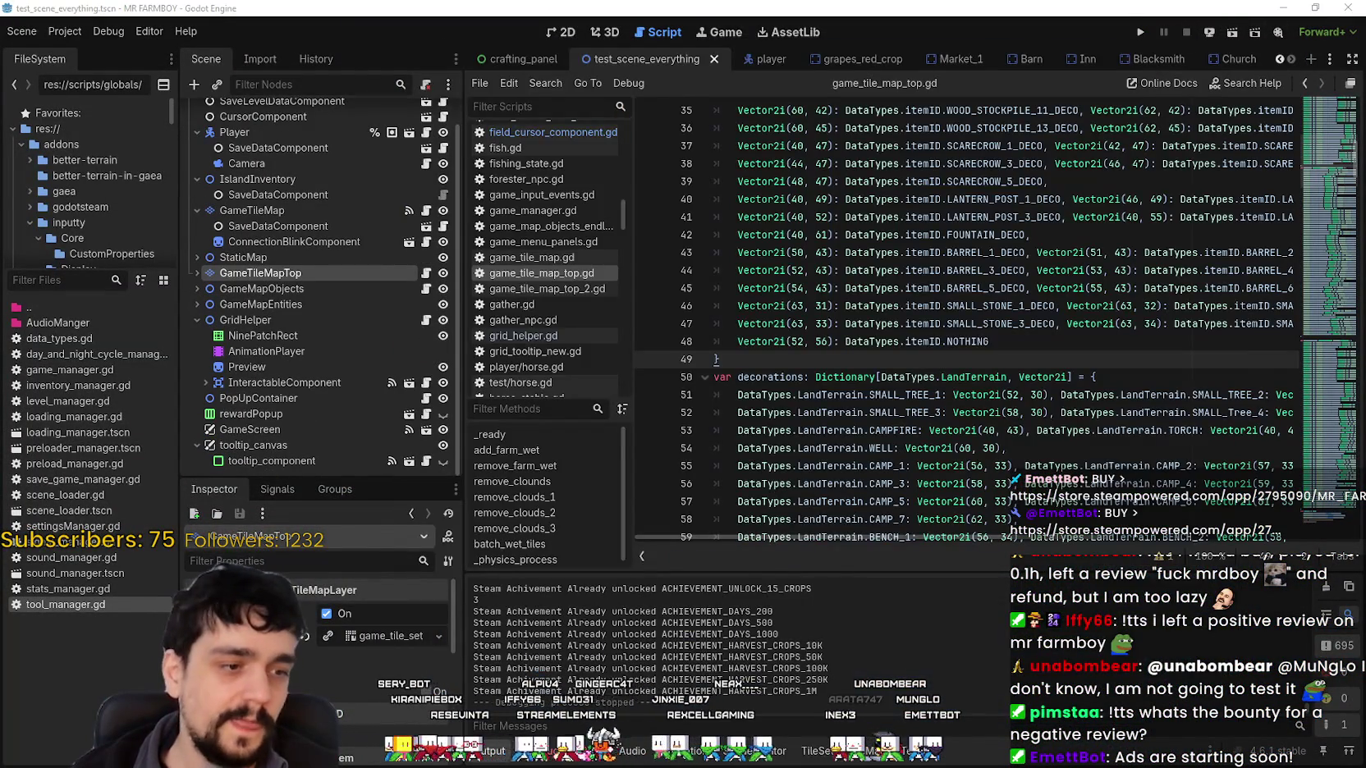
pyautogui.hotkey('alt', 'Tab')
pyautogui.click(571, 82)
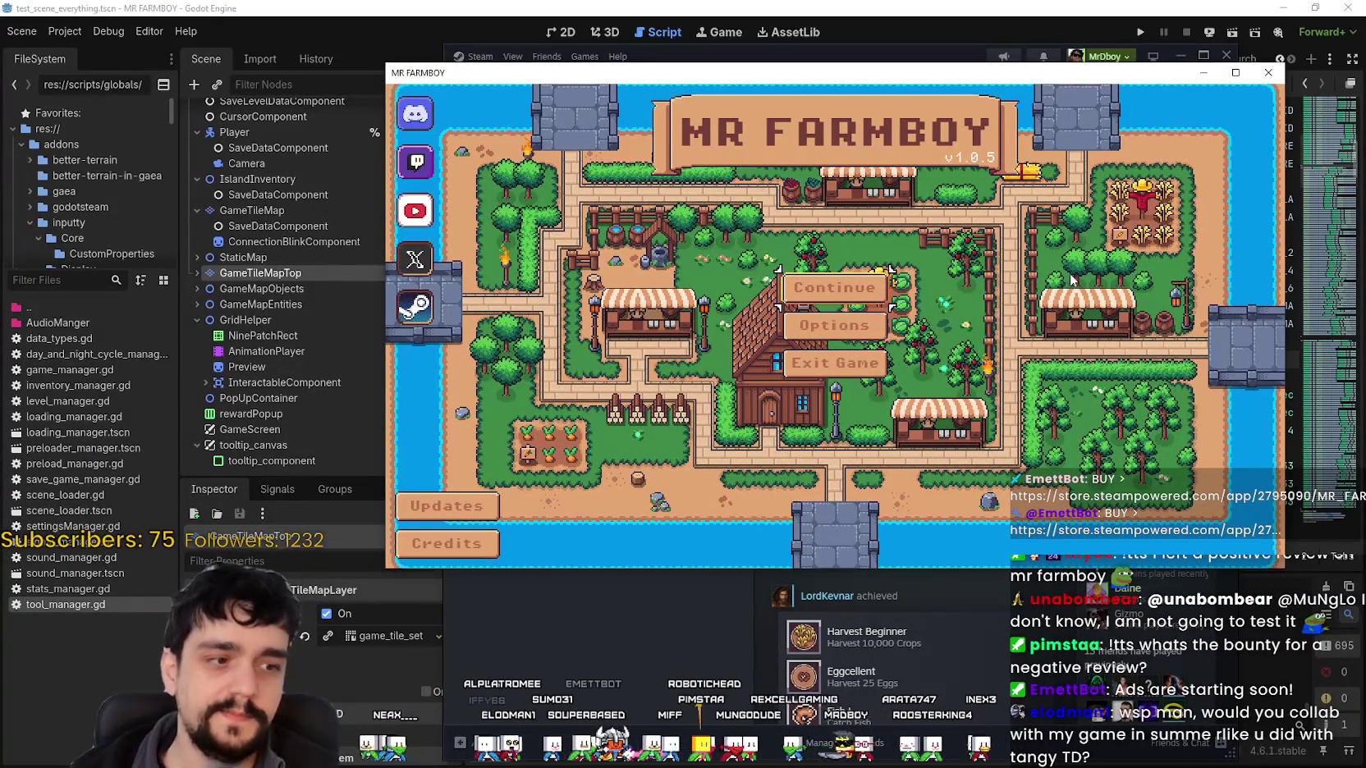
# Load the Save 5 game and make the game window fill the screen.
pyautogui.click(858, 287)
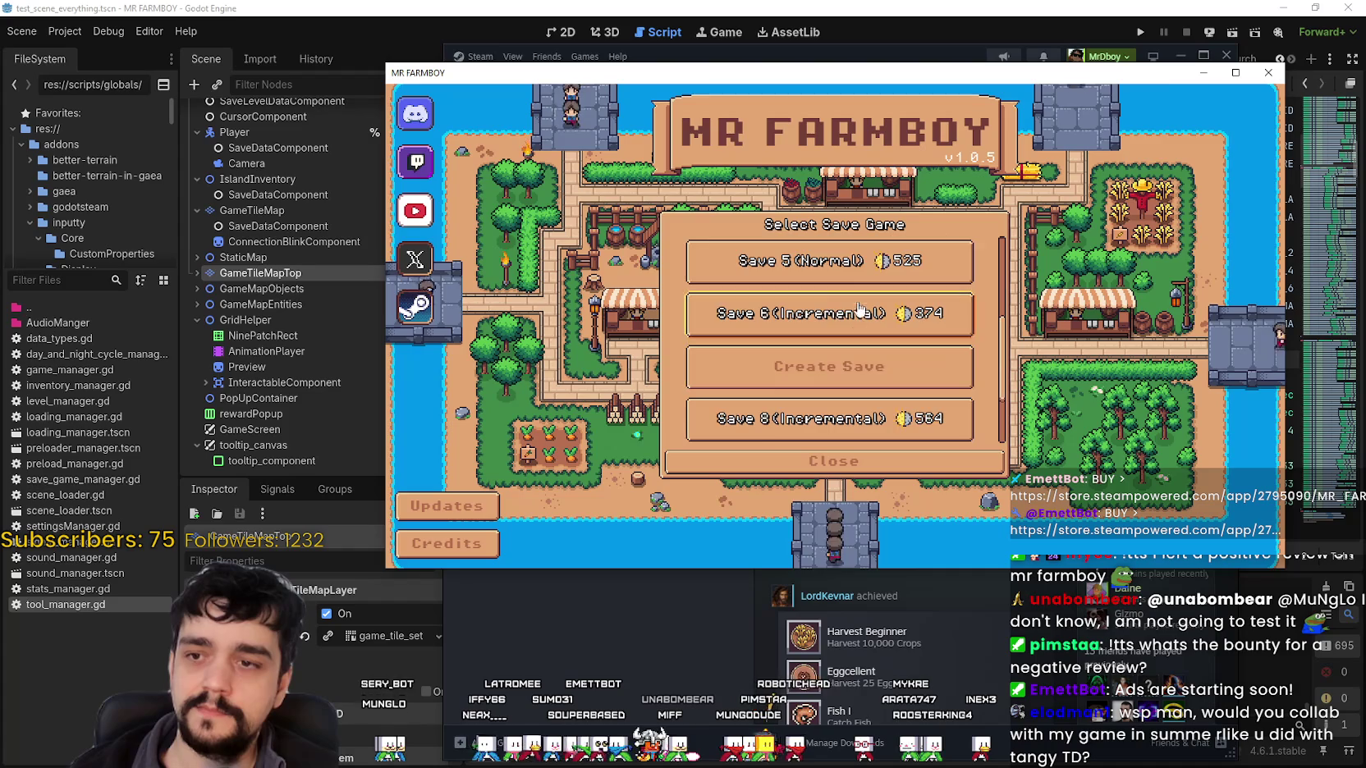
pyautogui.click(826, 261)
pyautogui.click(826, 266)
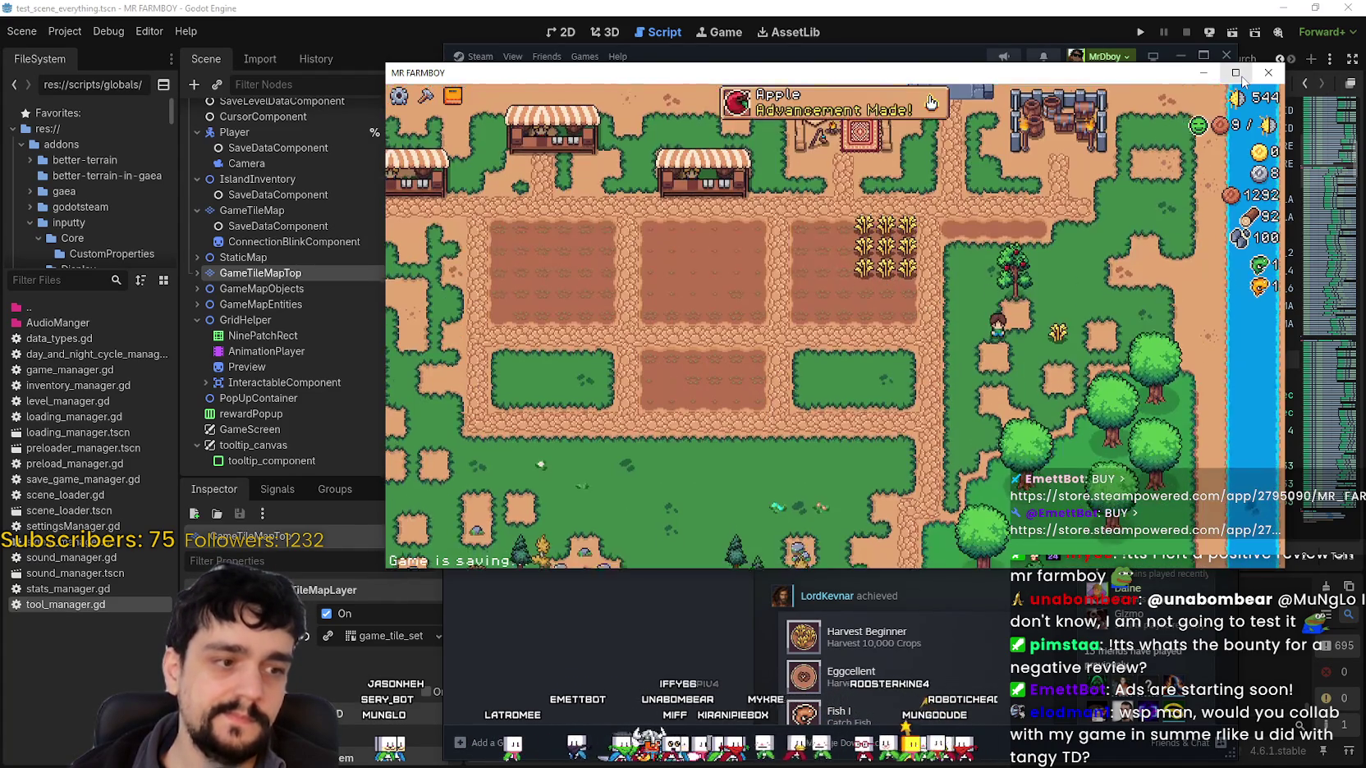
pyautogui.click(1237, 75)
# Walk the farmer past the dropped wheat and up above the wheat decoration.
pyautogui.press('d')
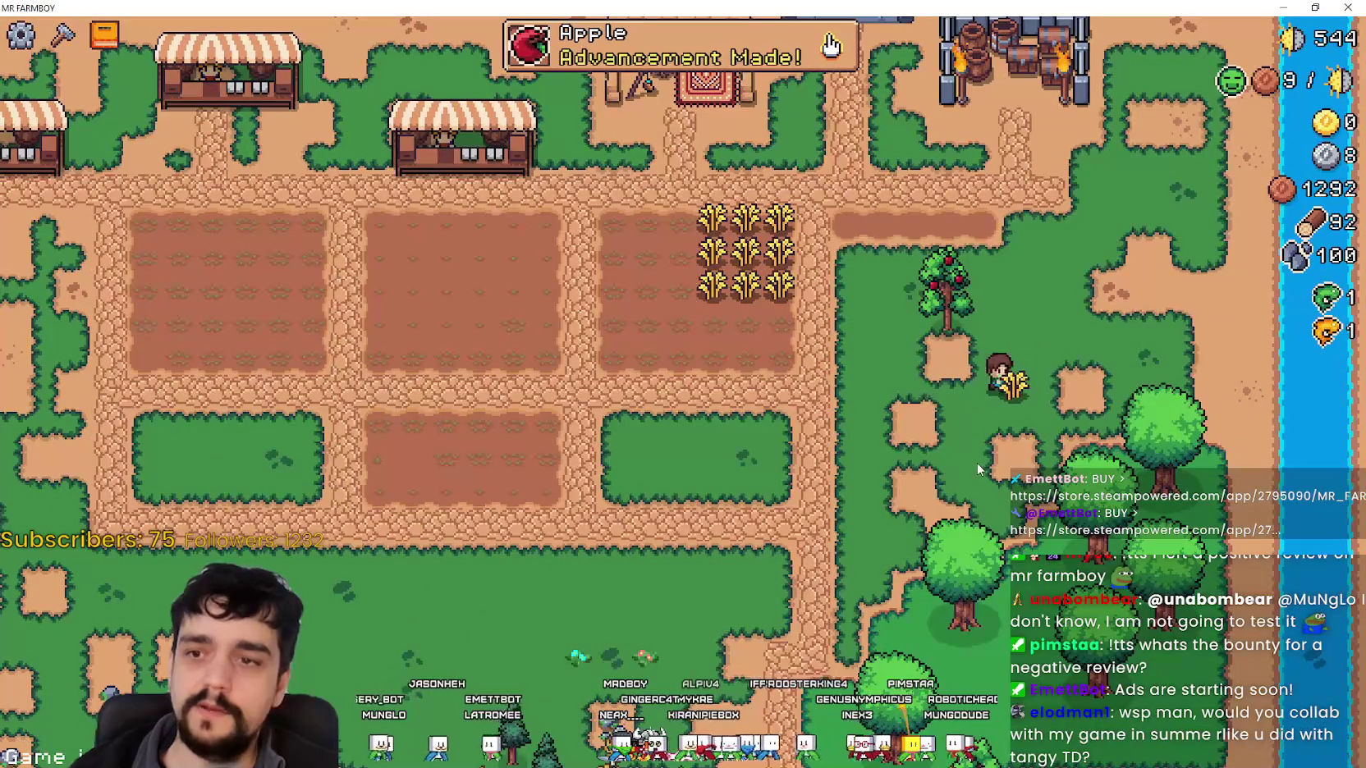
pyautogui.scroll(3, 977, 461)
pyautogui.press('a')
pyautogui.press('d')
pyautogui.scroll(3, 980, 431)
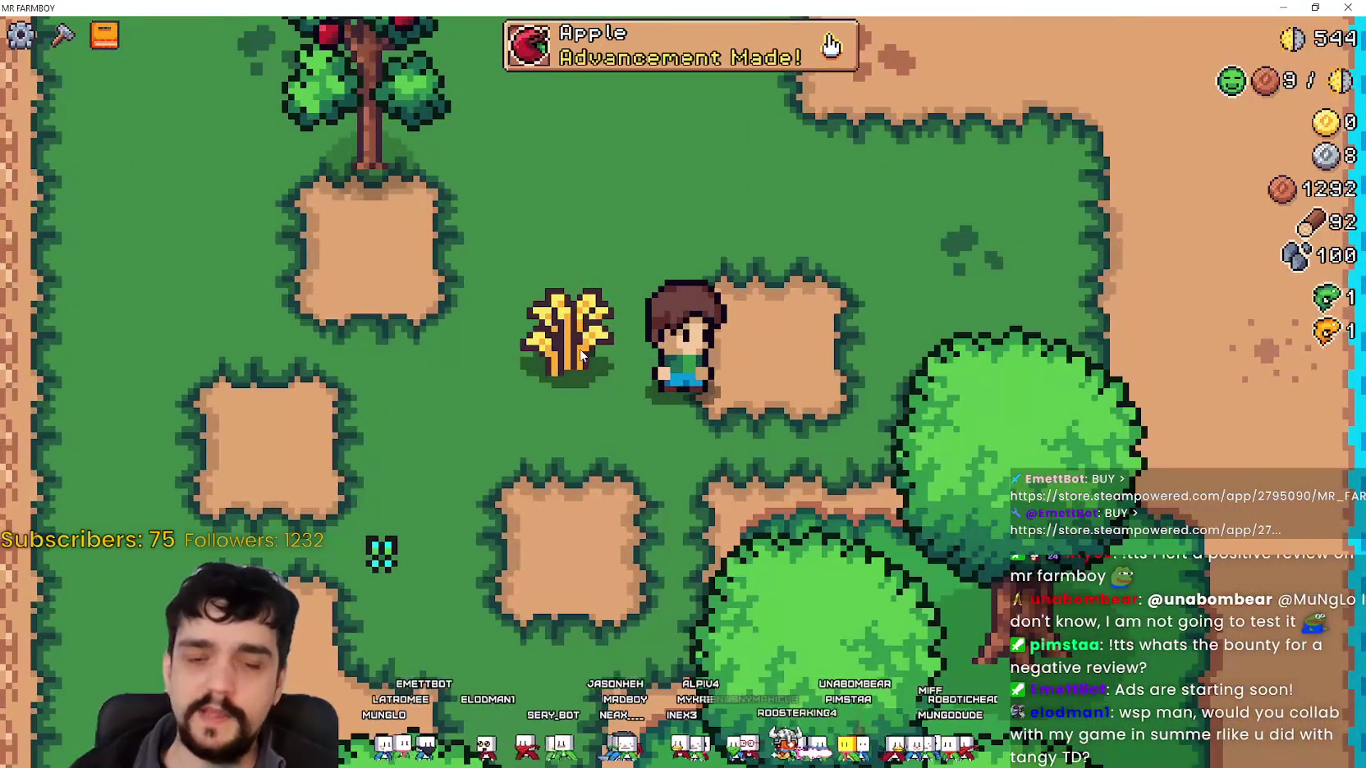
pyautogui.scroll(-2, 581, 352)
pyautogui.press('w')
pyautogui.scroll(2, 582, 351)
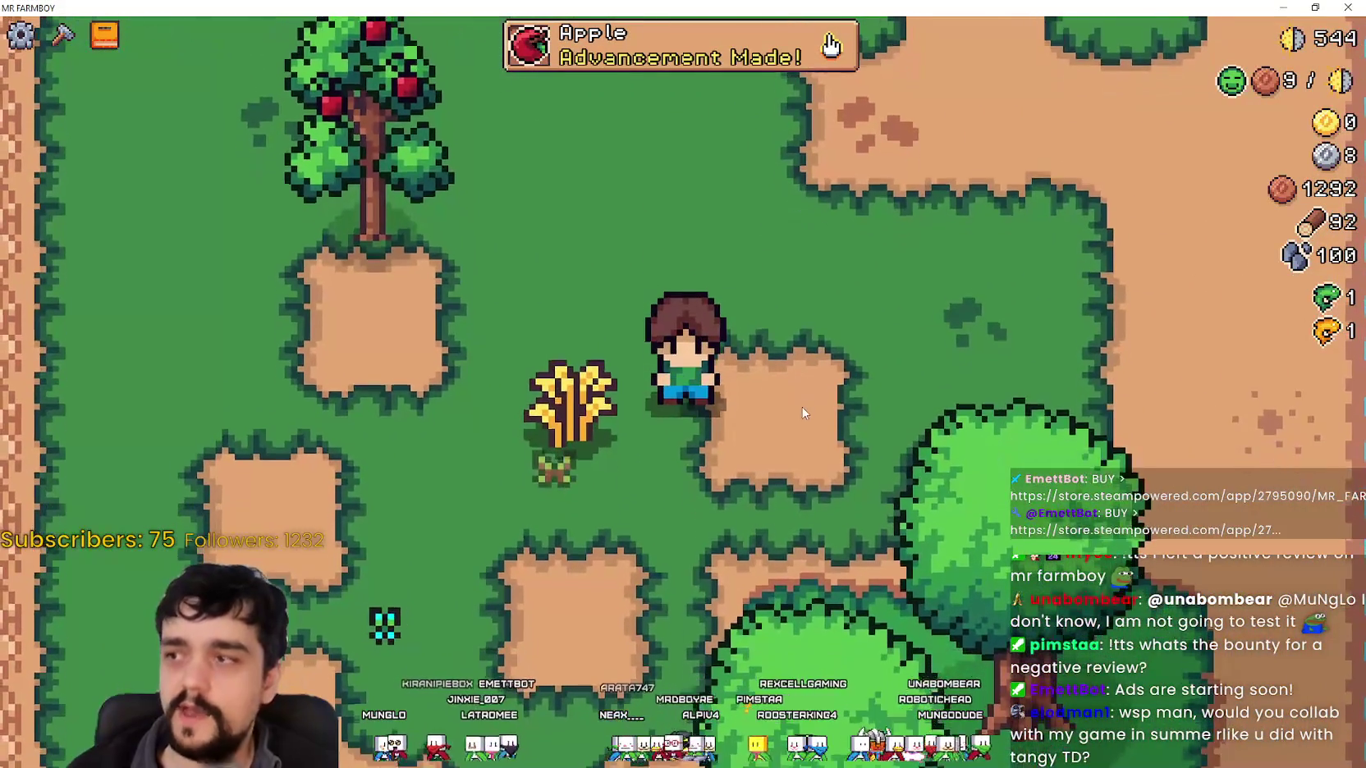
# Pick the carrot decoration from the Crafting panel's Decorations category.
pyautogui.press('c')
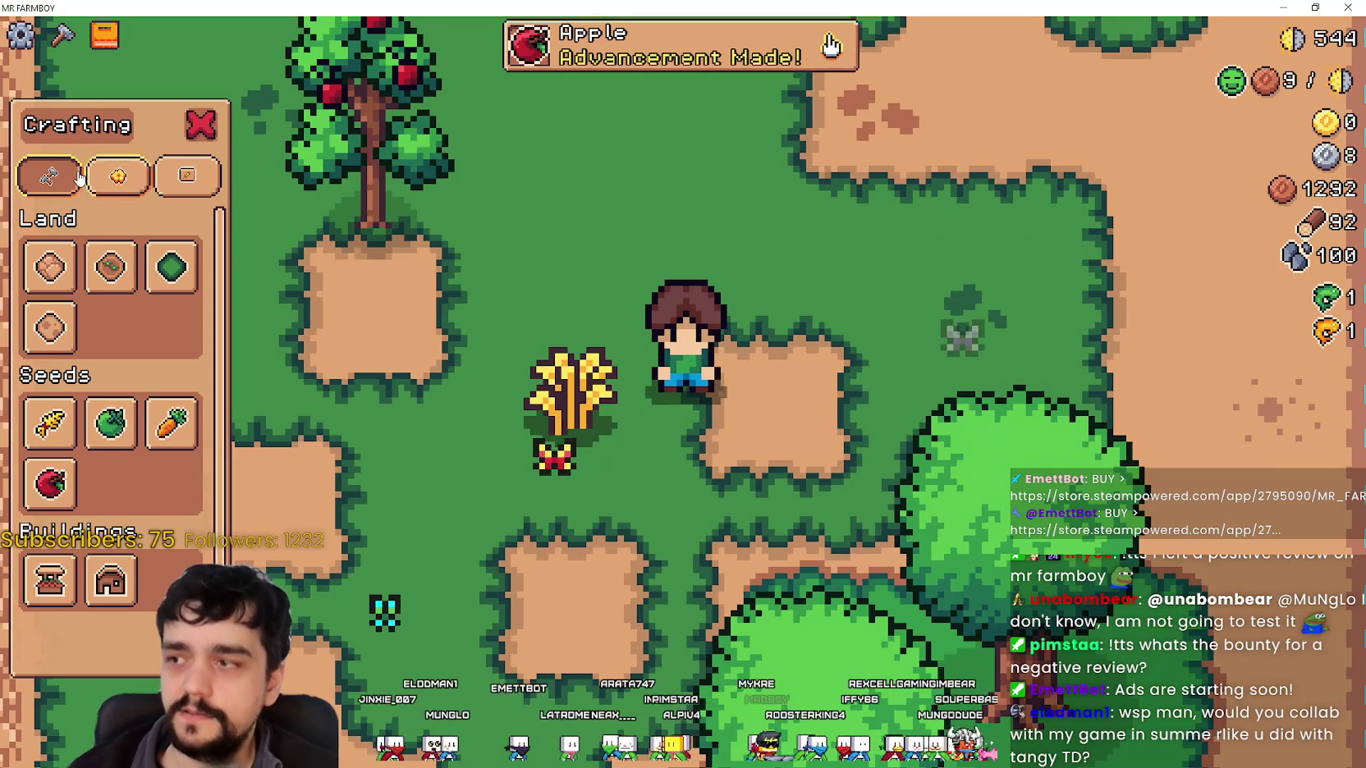
pyautogui.click(109, 178)
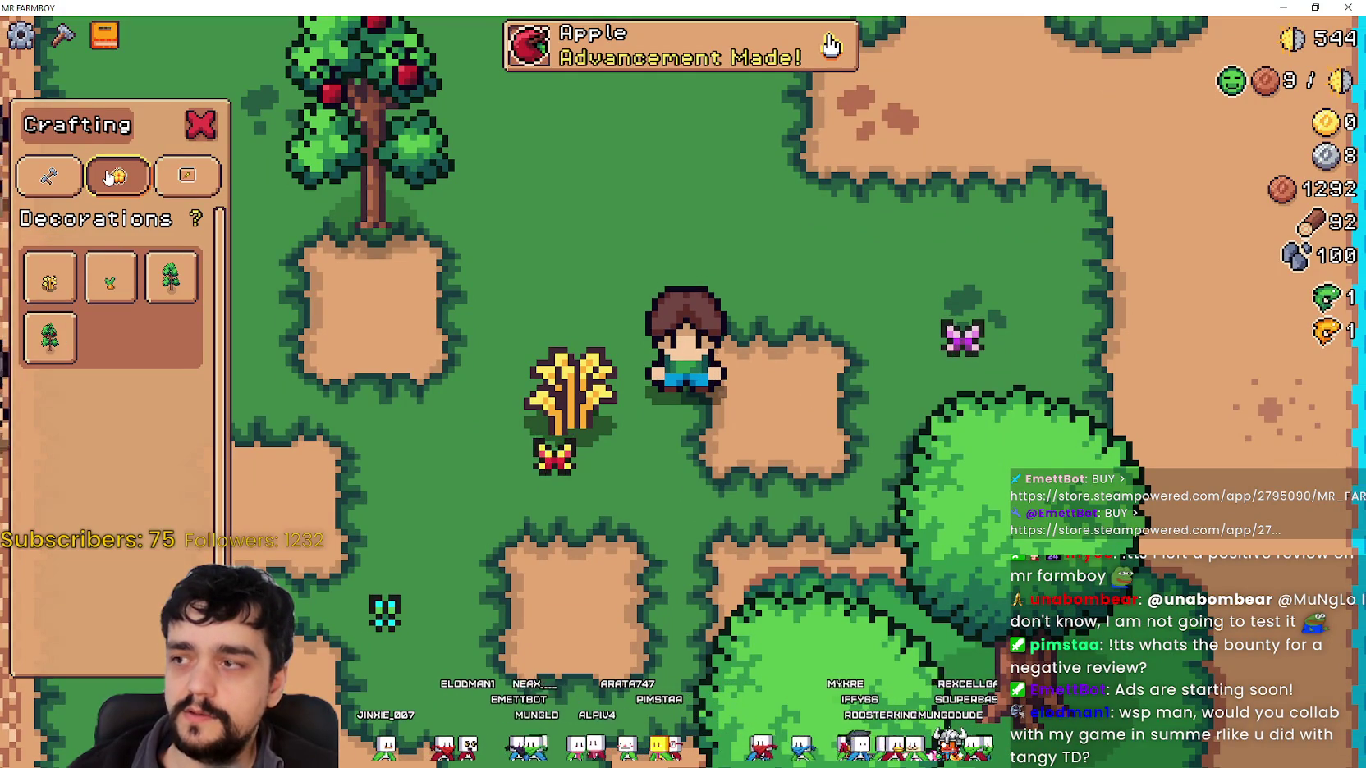
pyautogui.moveTo(66, 283)
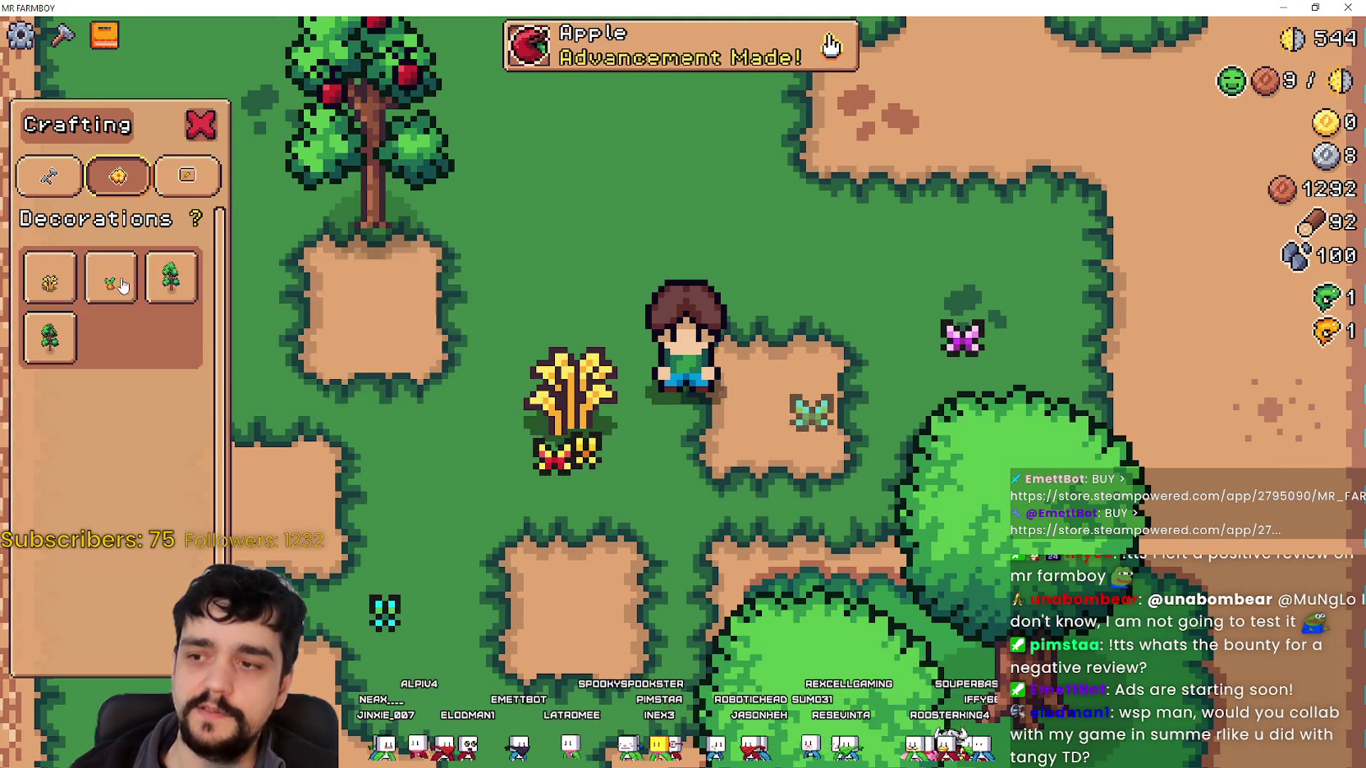
pyautogui.click(111, 284)
# Move the carrot preview onto the wheat decoration, remove that decoration, then cancel placement.
pyautogui.press('w')
pyautogui.press('d')
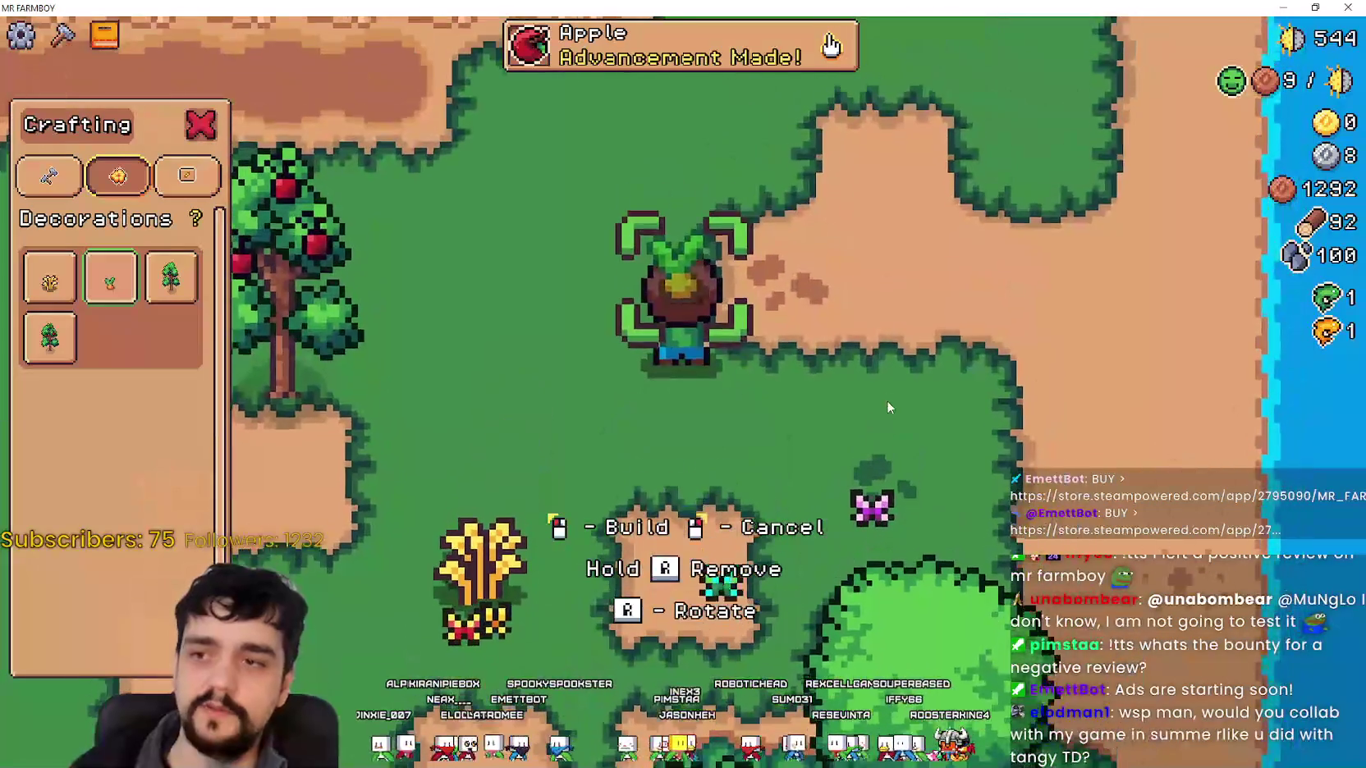
pyautogui.press('w')
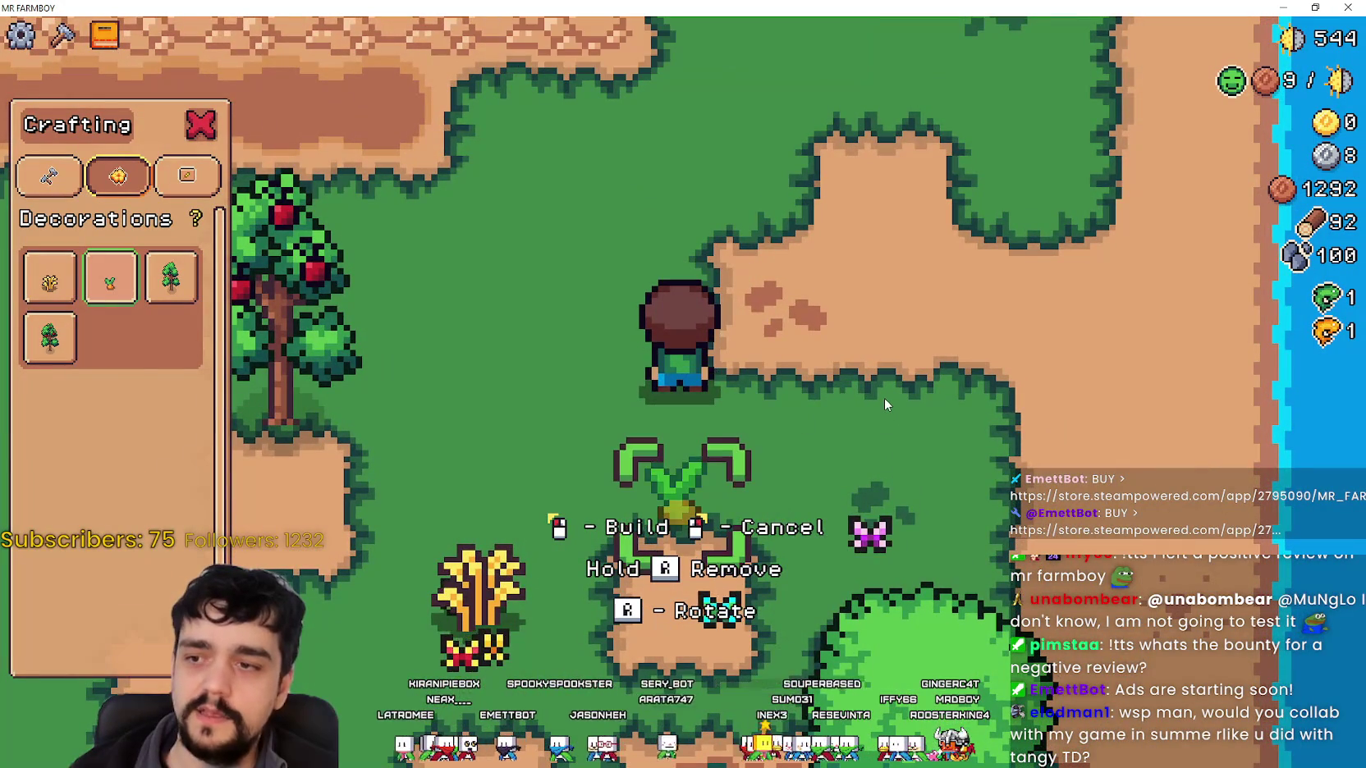
pyautogui.press('s')
pyautogui.press('a')
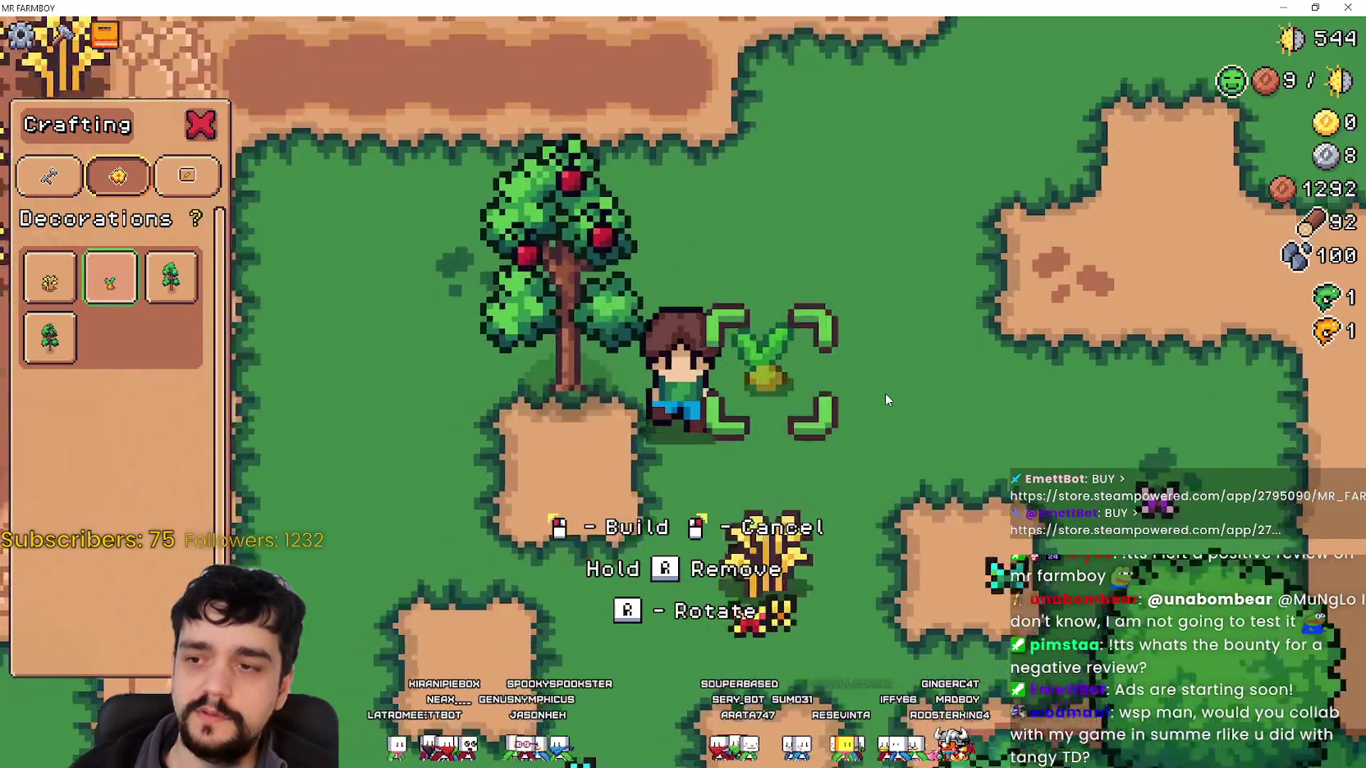
pyautogui.press('s')
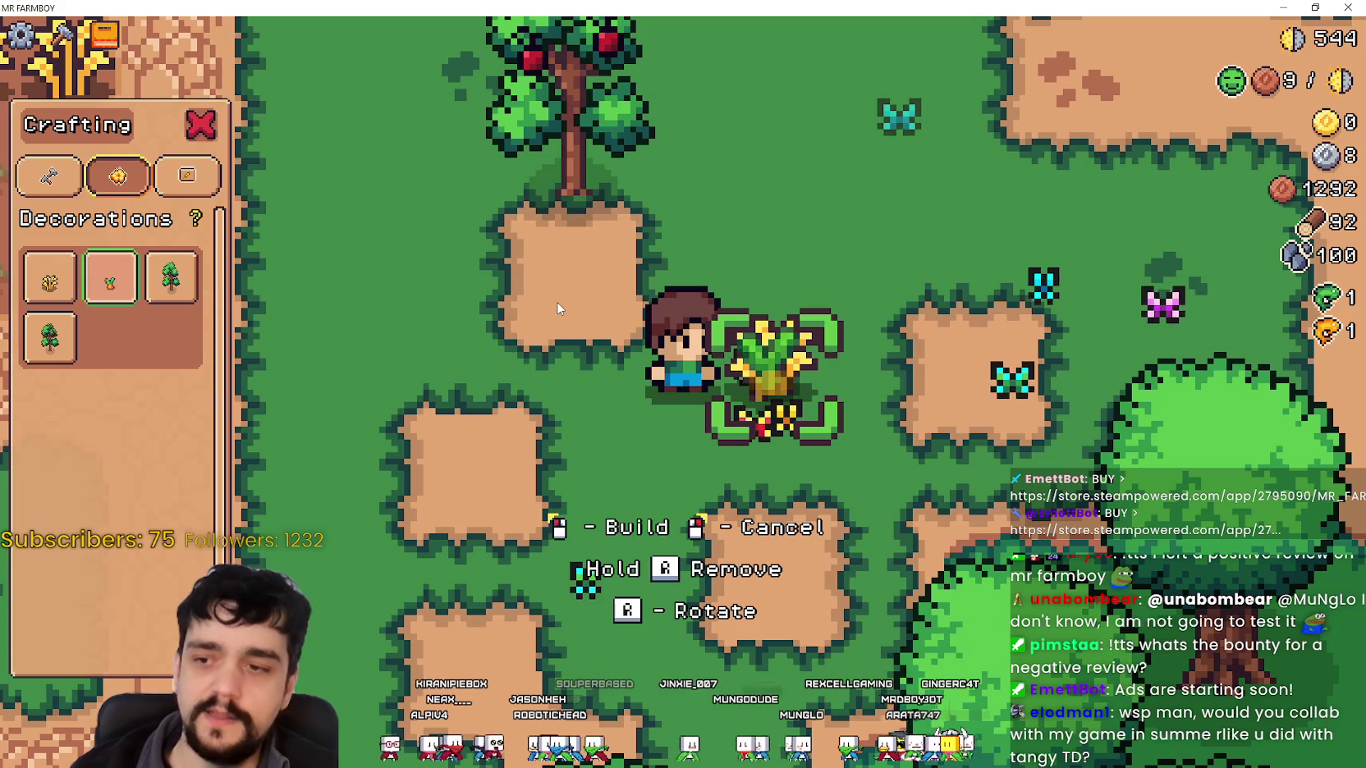
pyautogui.press('r')
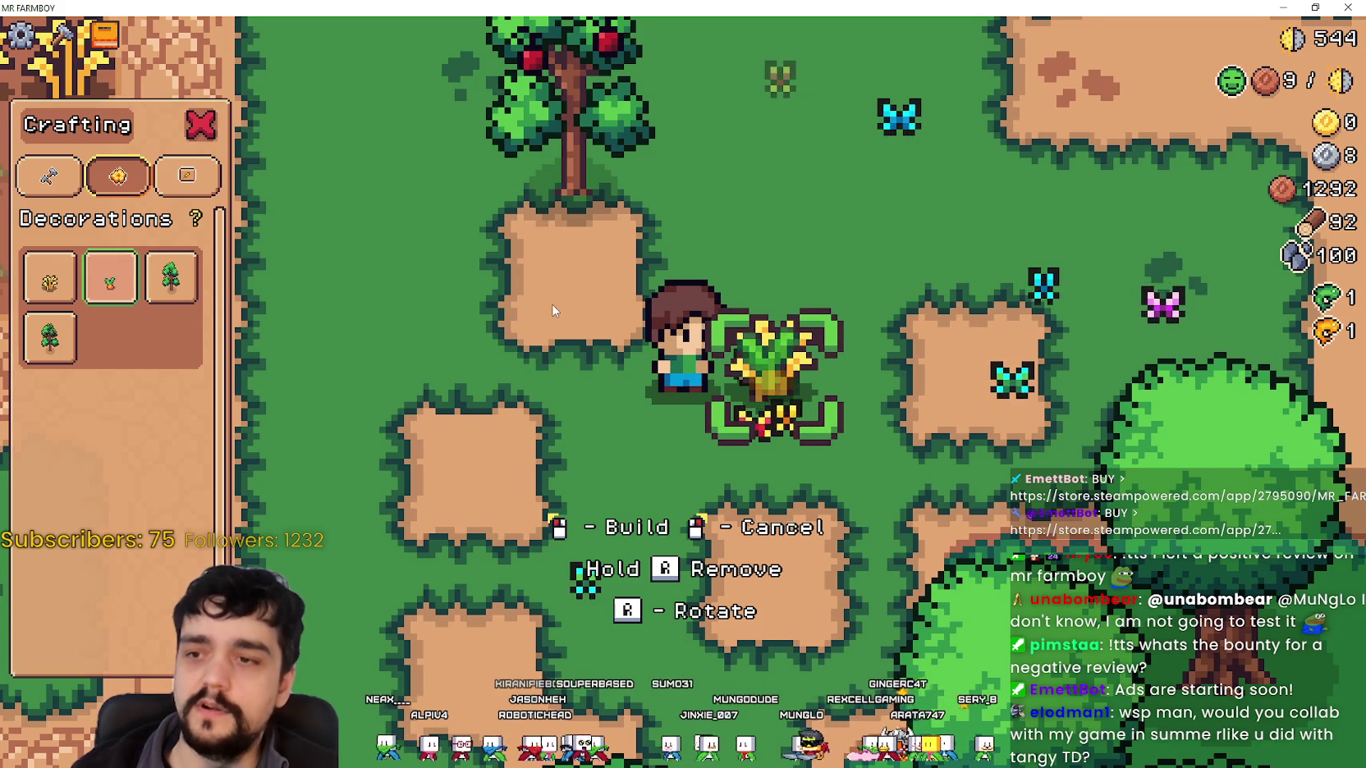
pyautogui.press('a')
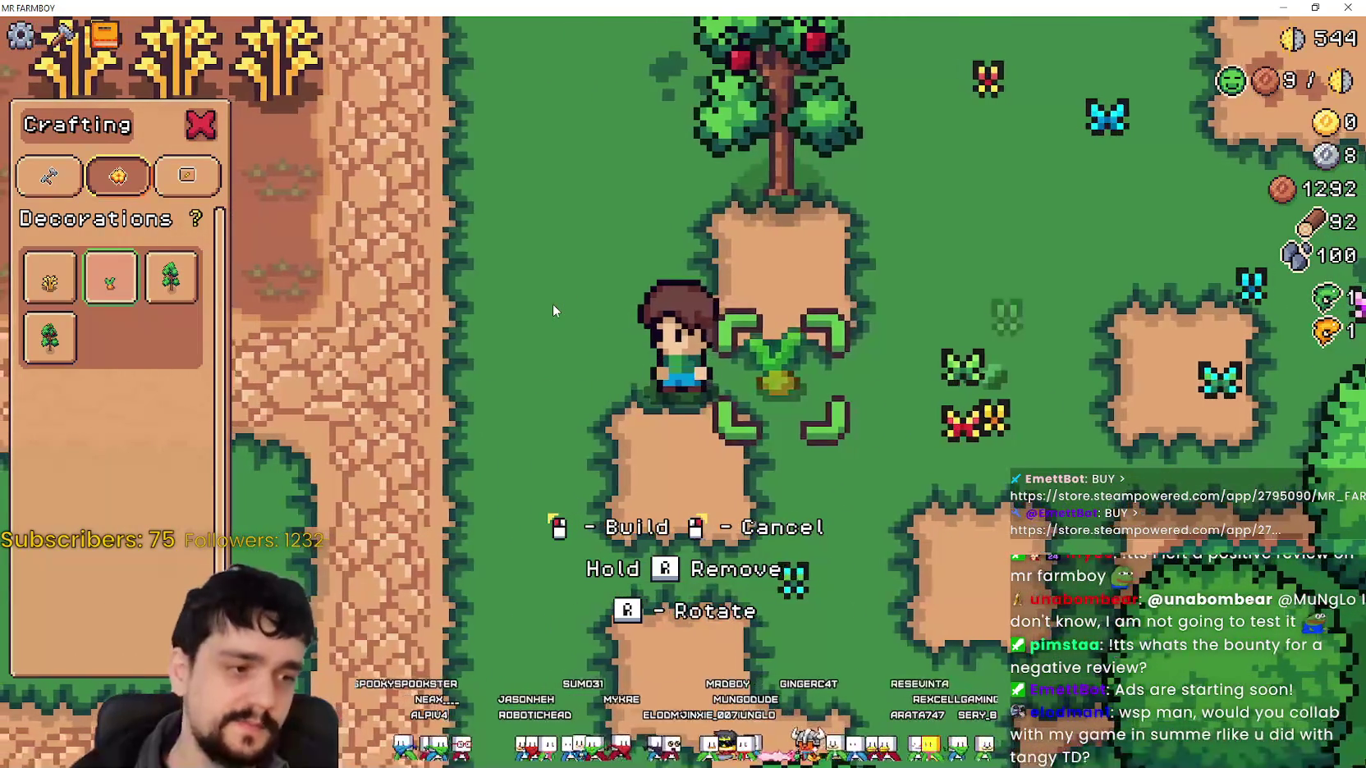
pyautogui.scroll(-2, 552, 310)
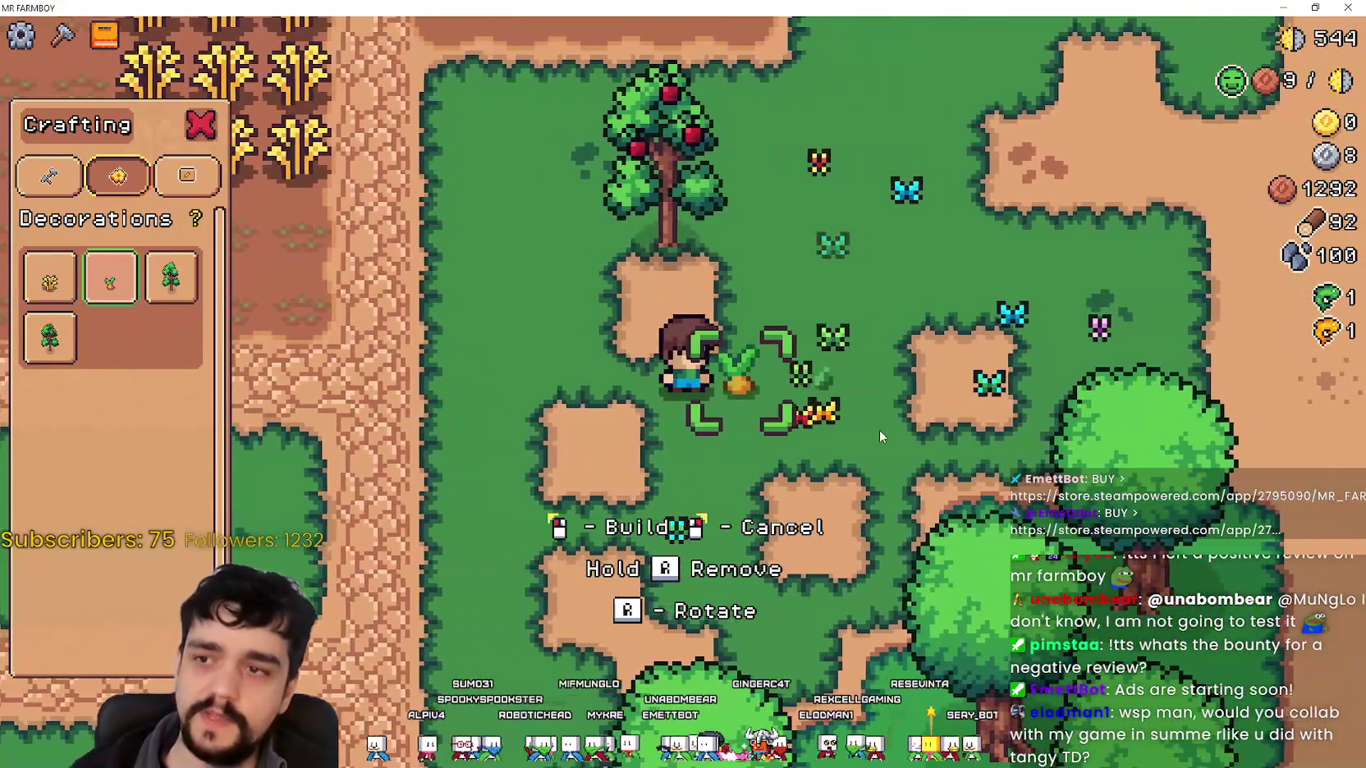
pyautogui.rightClick(903, 443)
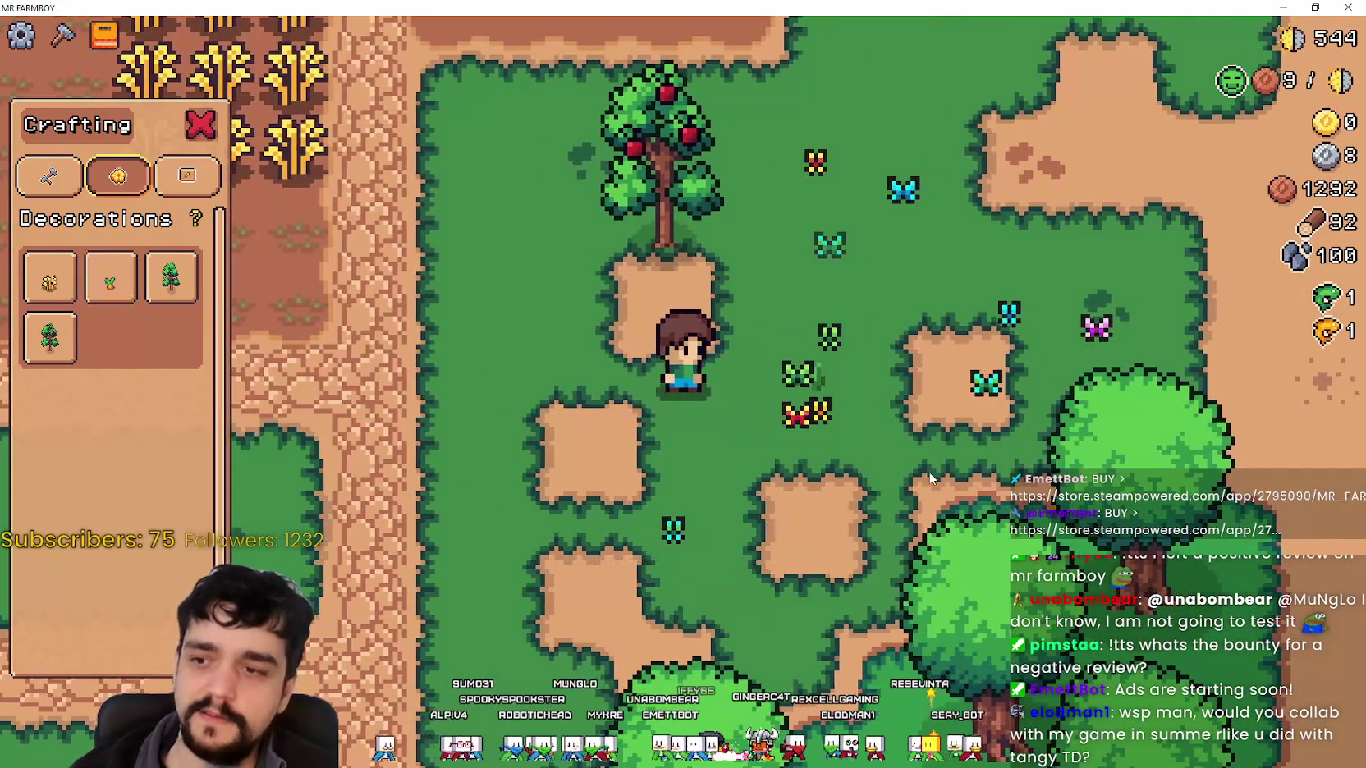
# Walk the farmer around the wheat field up to the middle market stall.
pyautogui.press('w')
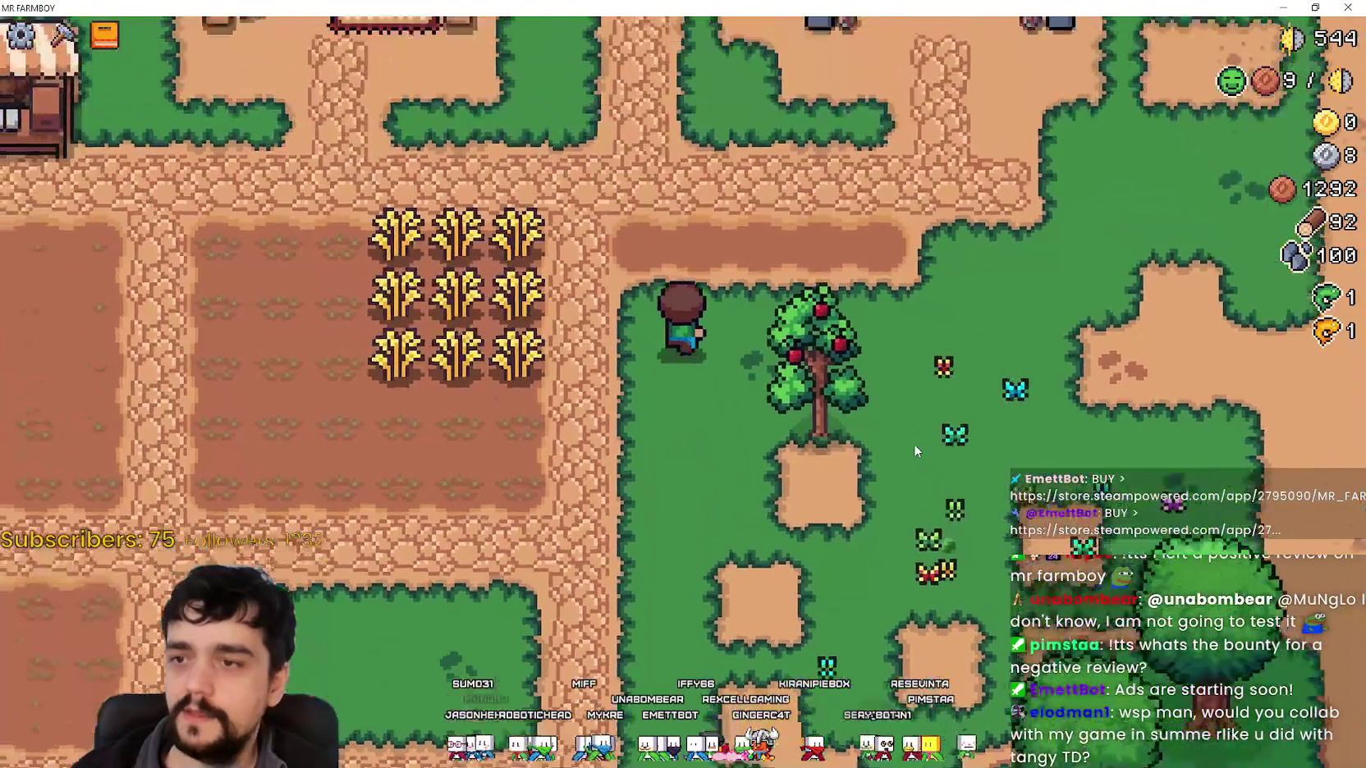
pyautogui.press('a')
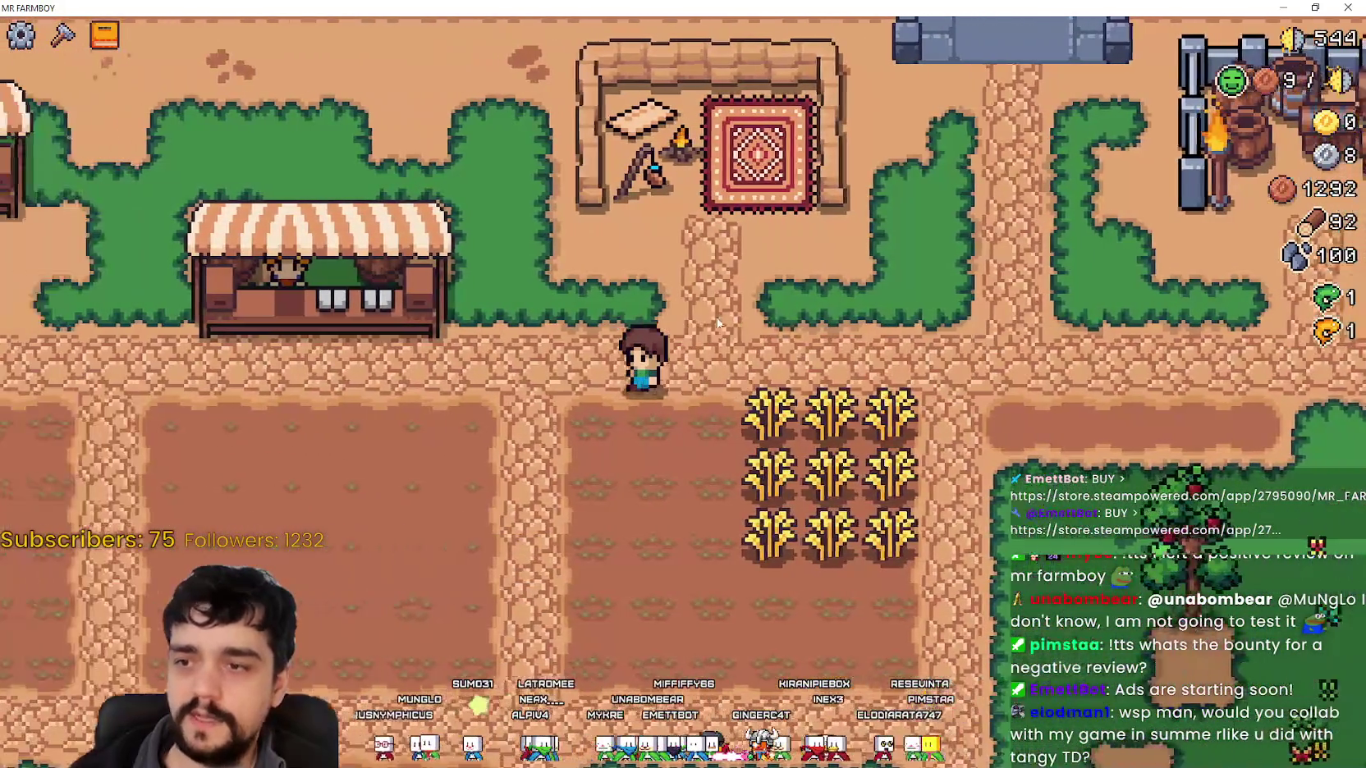
pyautogui.press('a')
pyautogui.press('w')
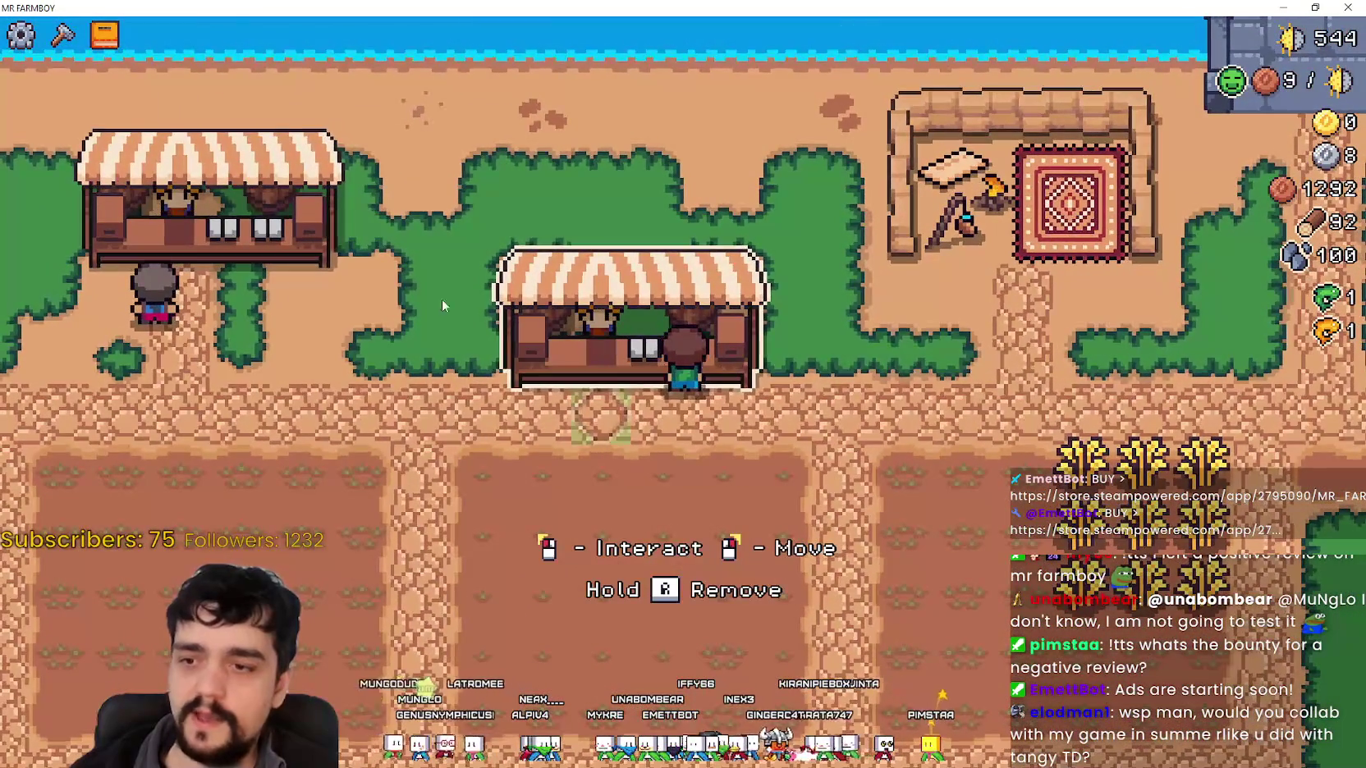
pyautogui.press('s')
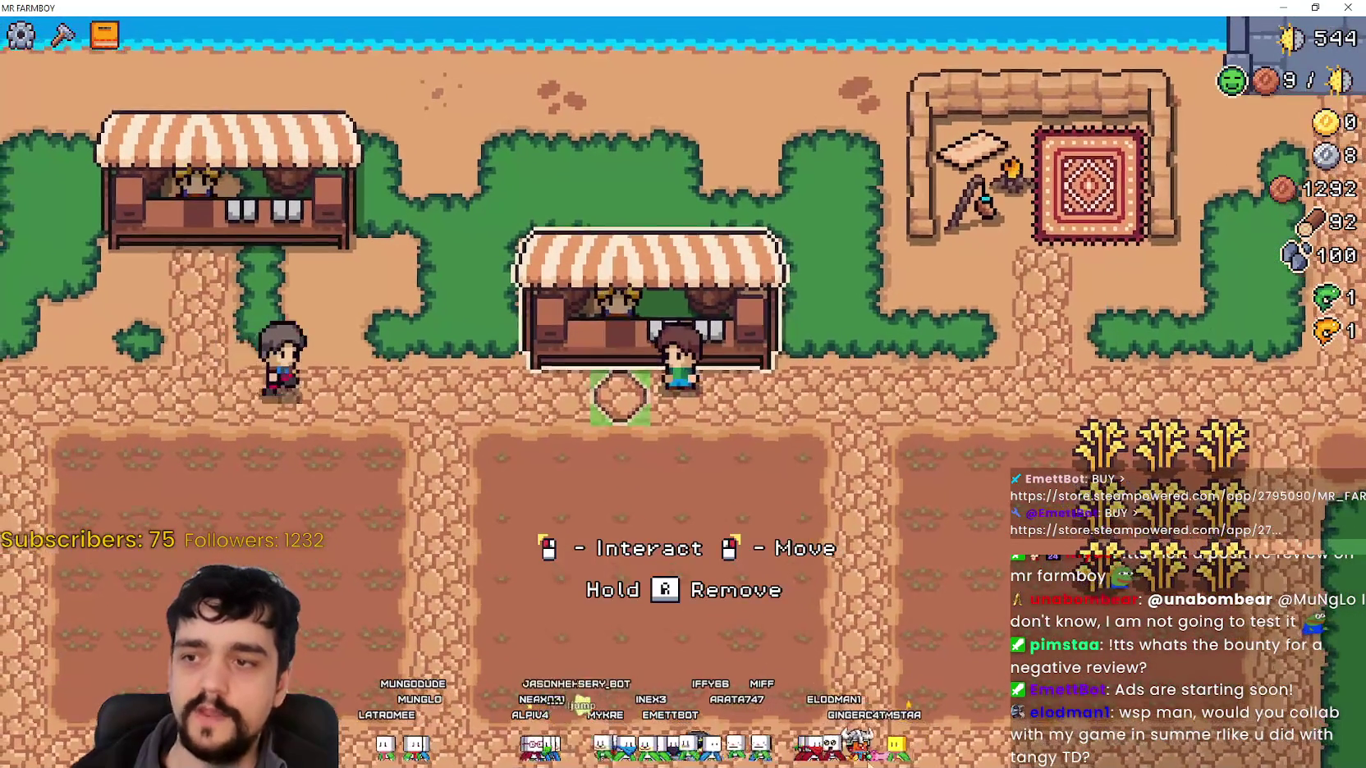
pyautogui.press('d')
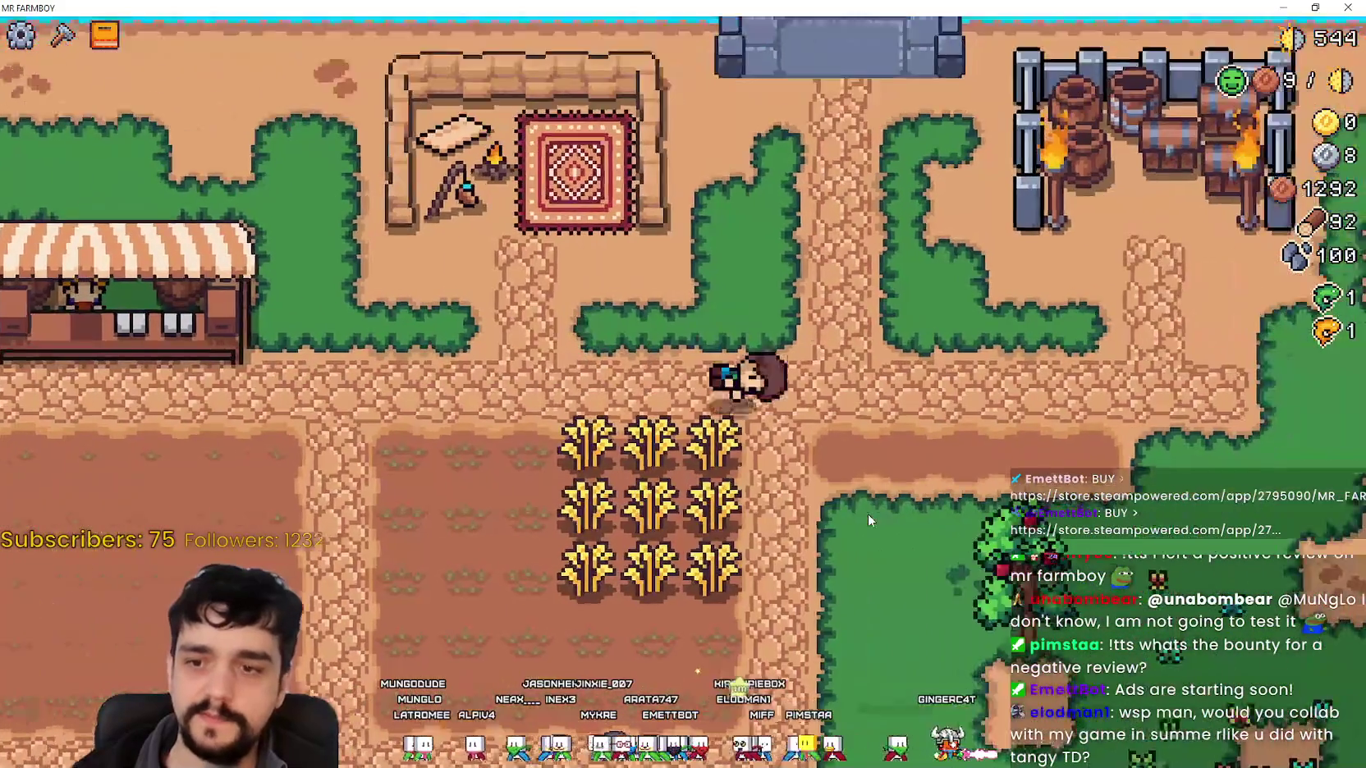
pyautogui.press('s')
pyautogui.scroll(-3, 868, 513)
pyautogui.press('a')
pyautogui.scroll(3, 614, 327)
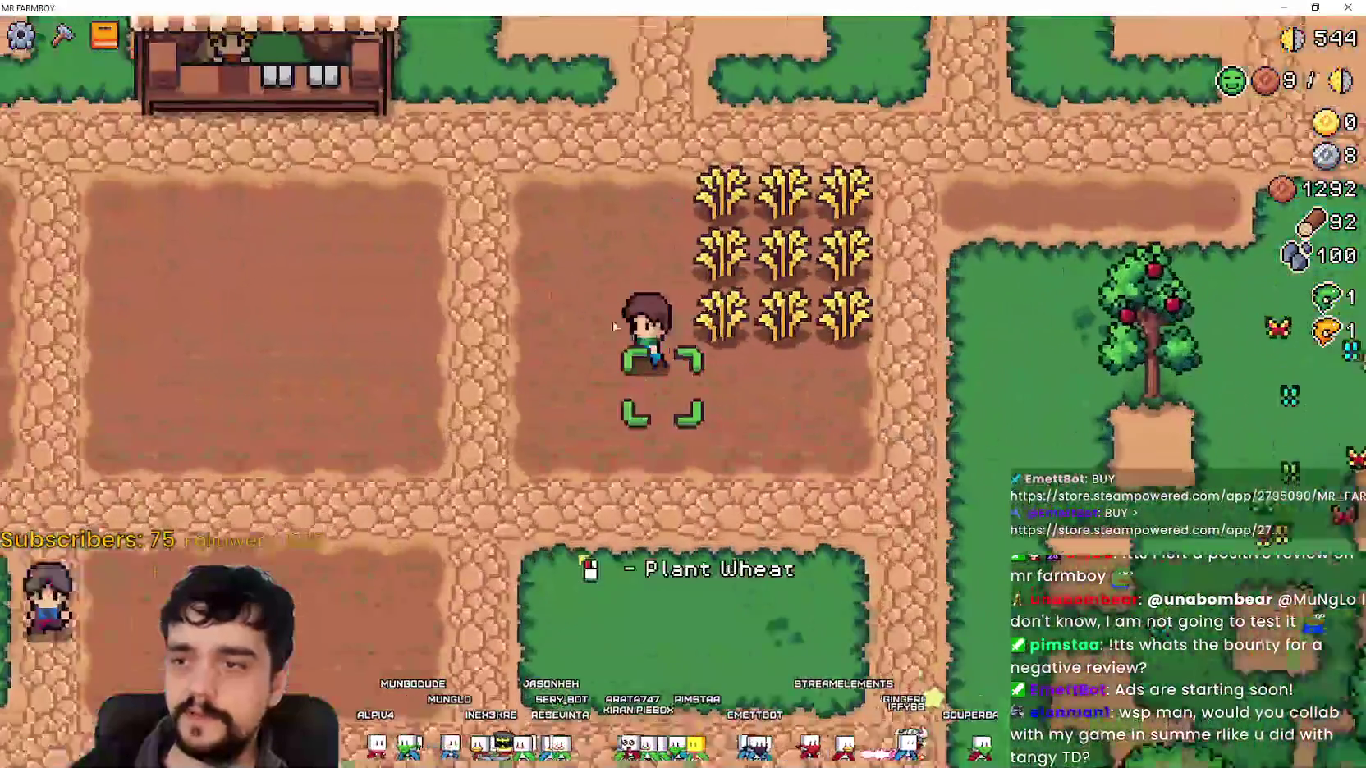
pyautogui.press('w')
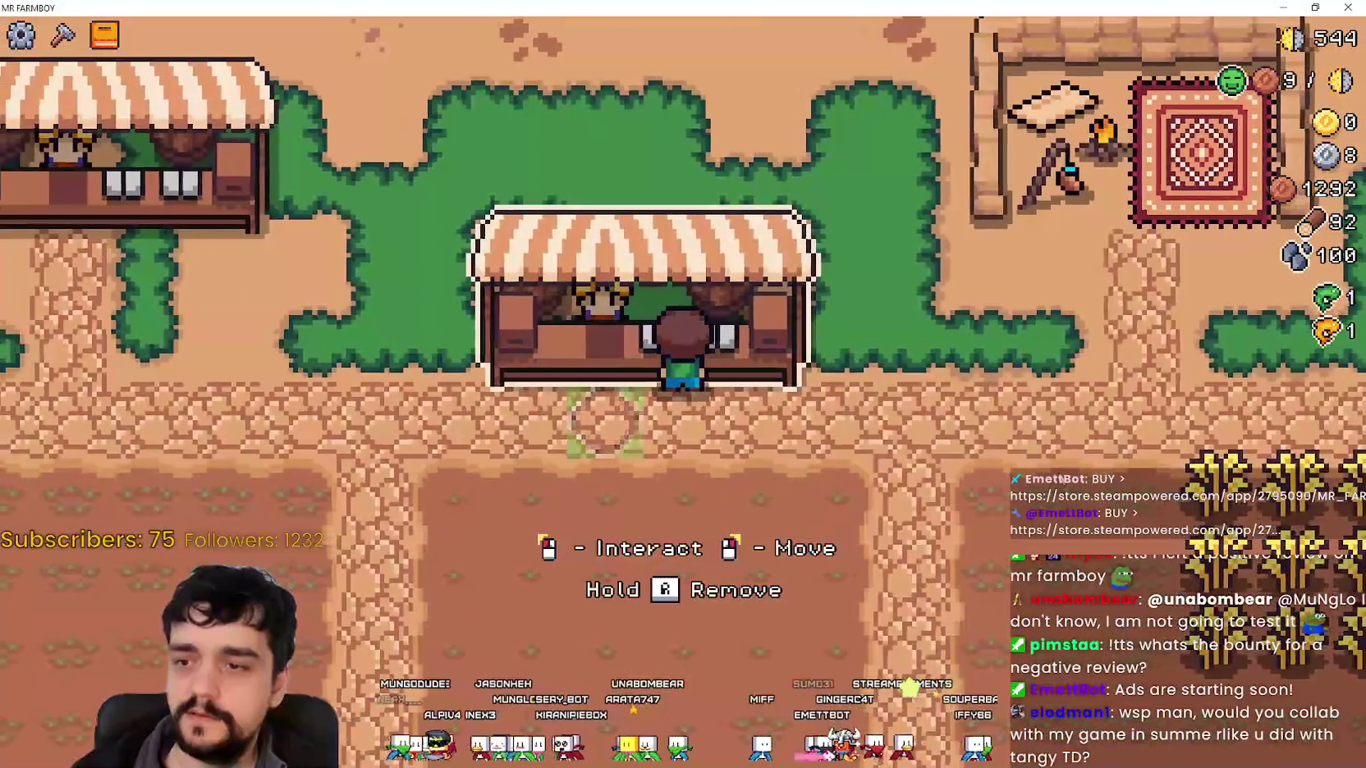
# Pick up the middle market stall and set it down slightly east.
pyautogui.rightClick(1054, 473)
pyautogui.press('d')
pyautogui.click(1051, 473)
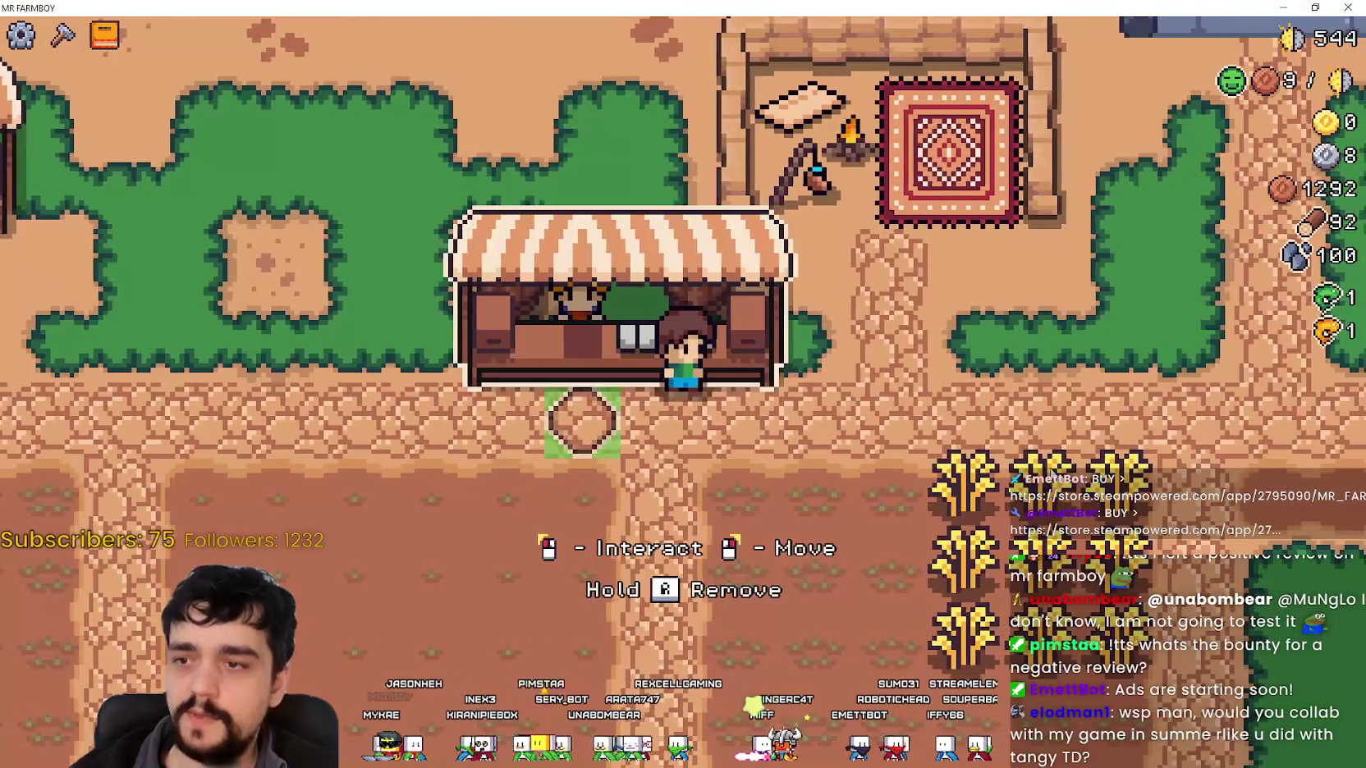
pyautogui.press('d')
# Pause the game and quit the Steam release.
pyautogui.press('s')
pyautogui.press('Escape')
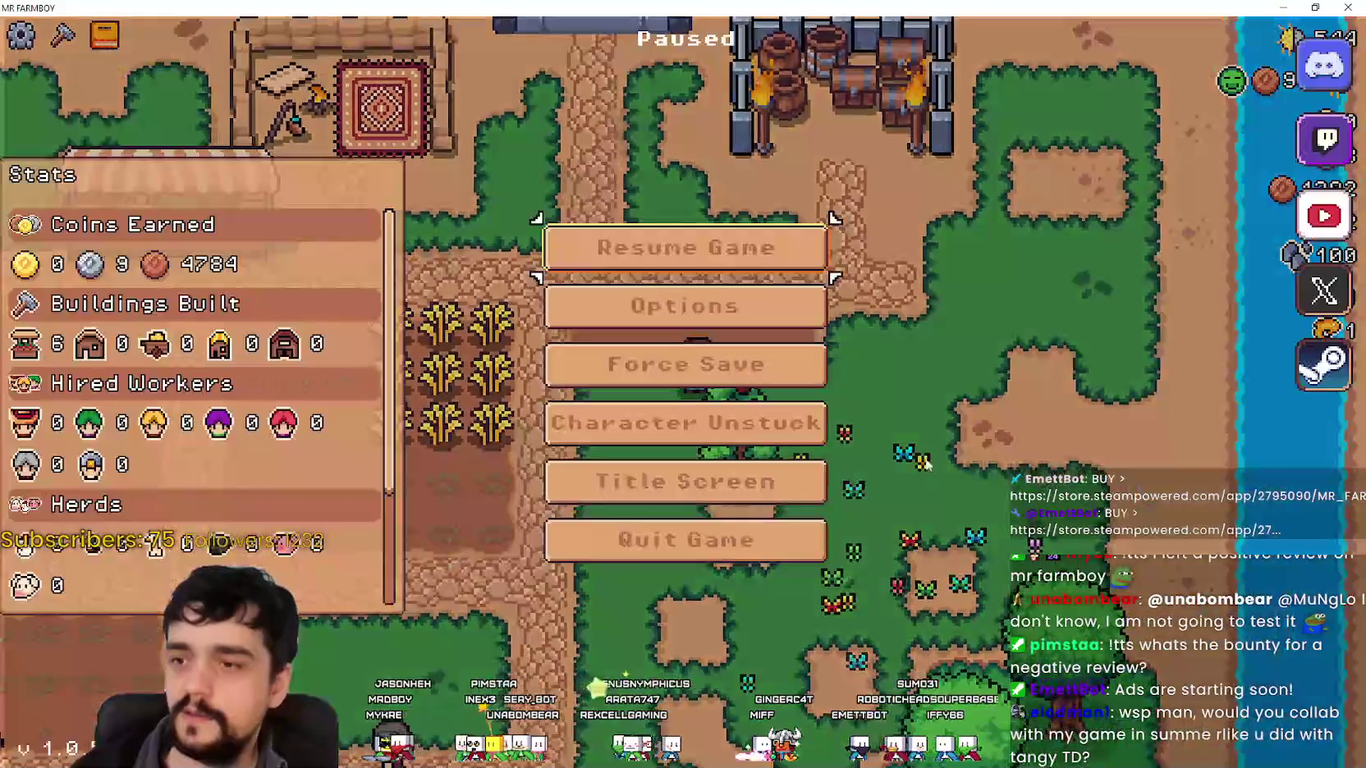
pyautogui.click(652, 547)
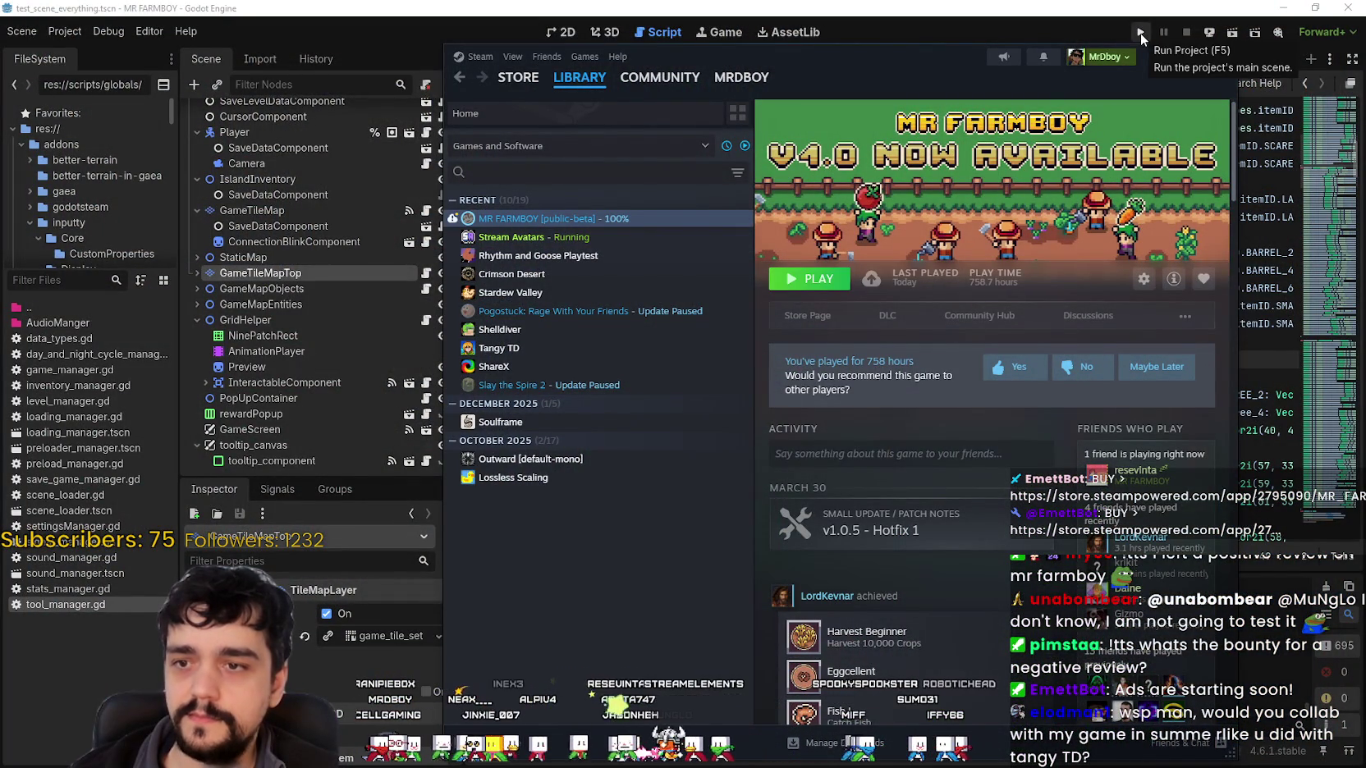
# Run the project from the Godot editor, then start a Steam store search.
pyautogui.click(1139, 33)
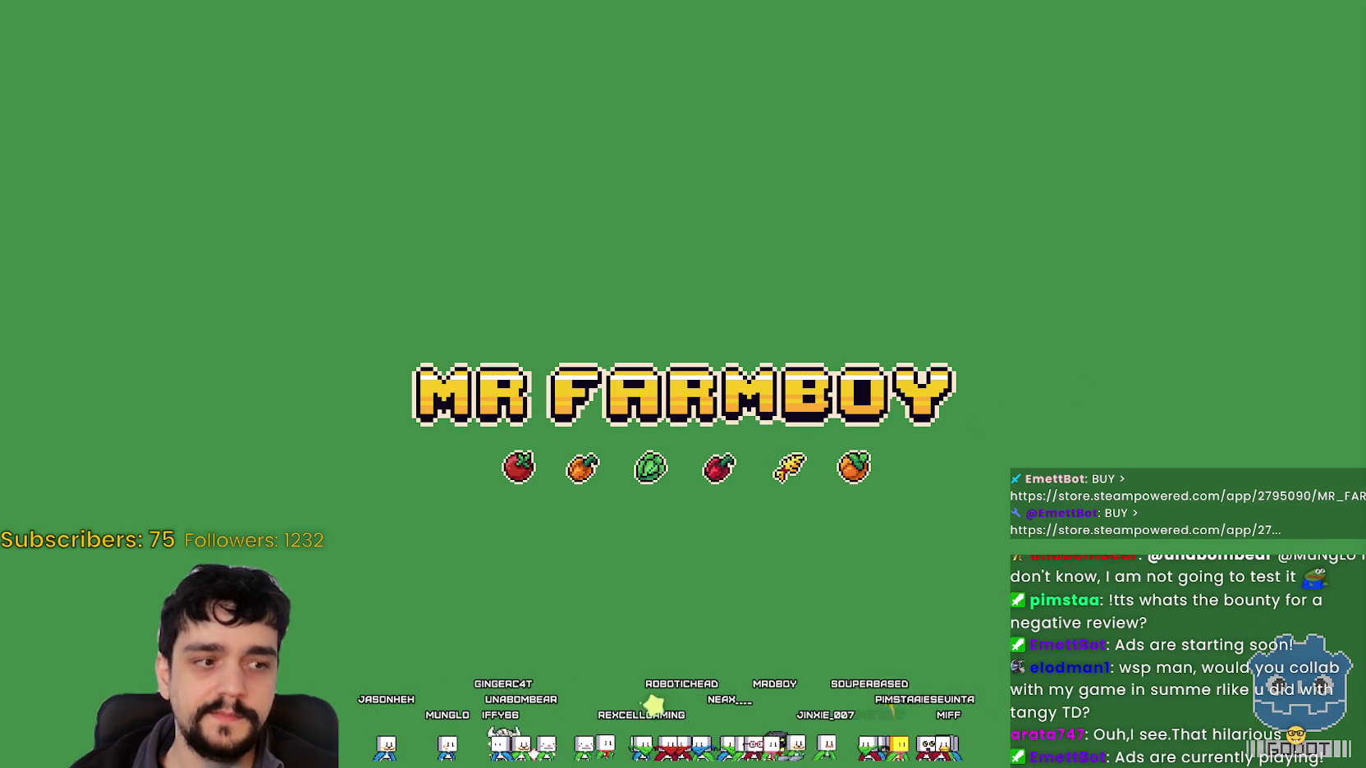
pyautogui.click(882, 115)
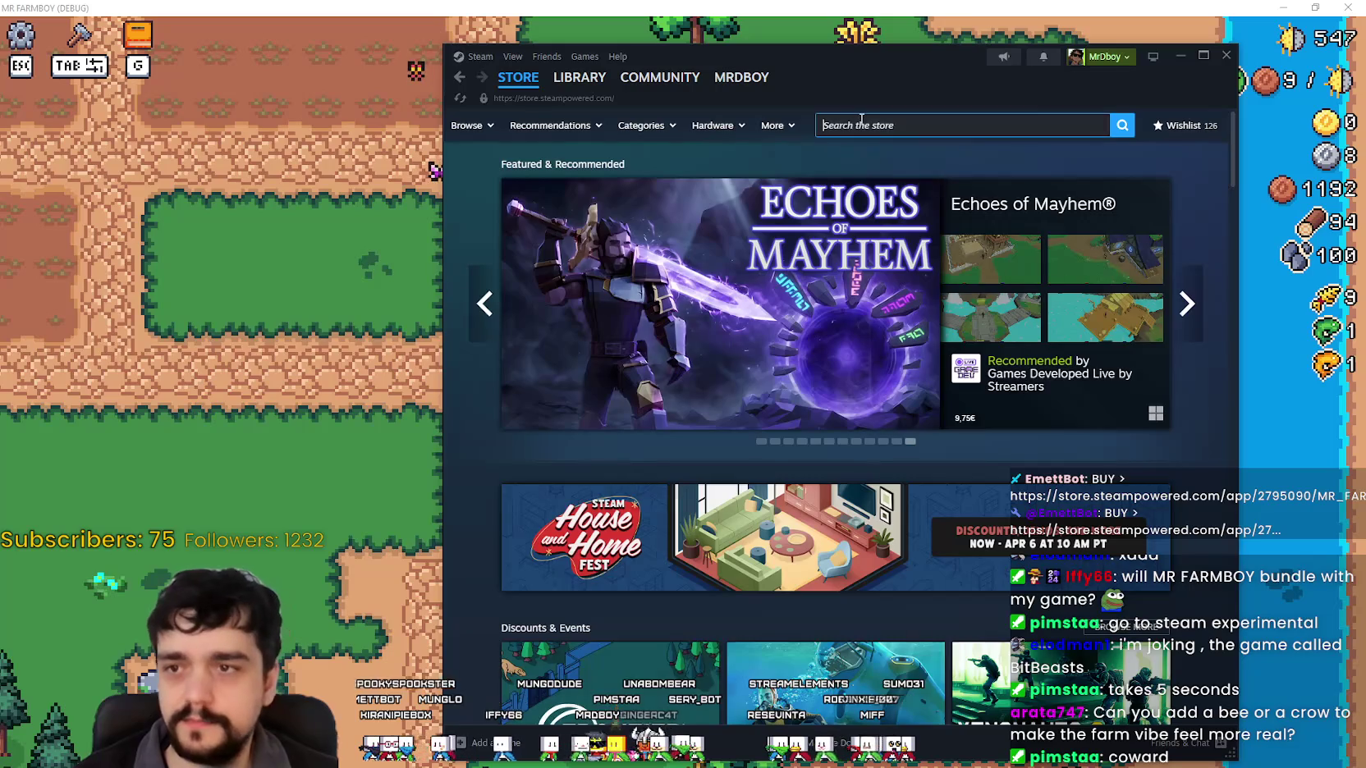
# Type 'B' into the Steam store search, then bring the MR FARMBOY game window to front.
pyautogui.write('BitC')
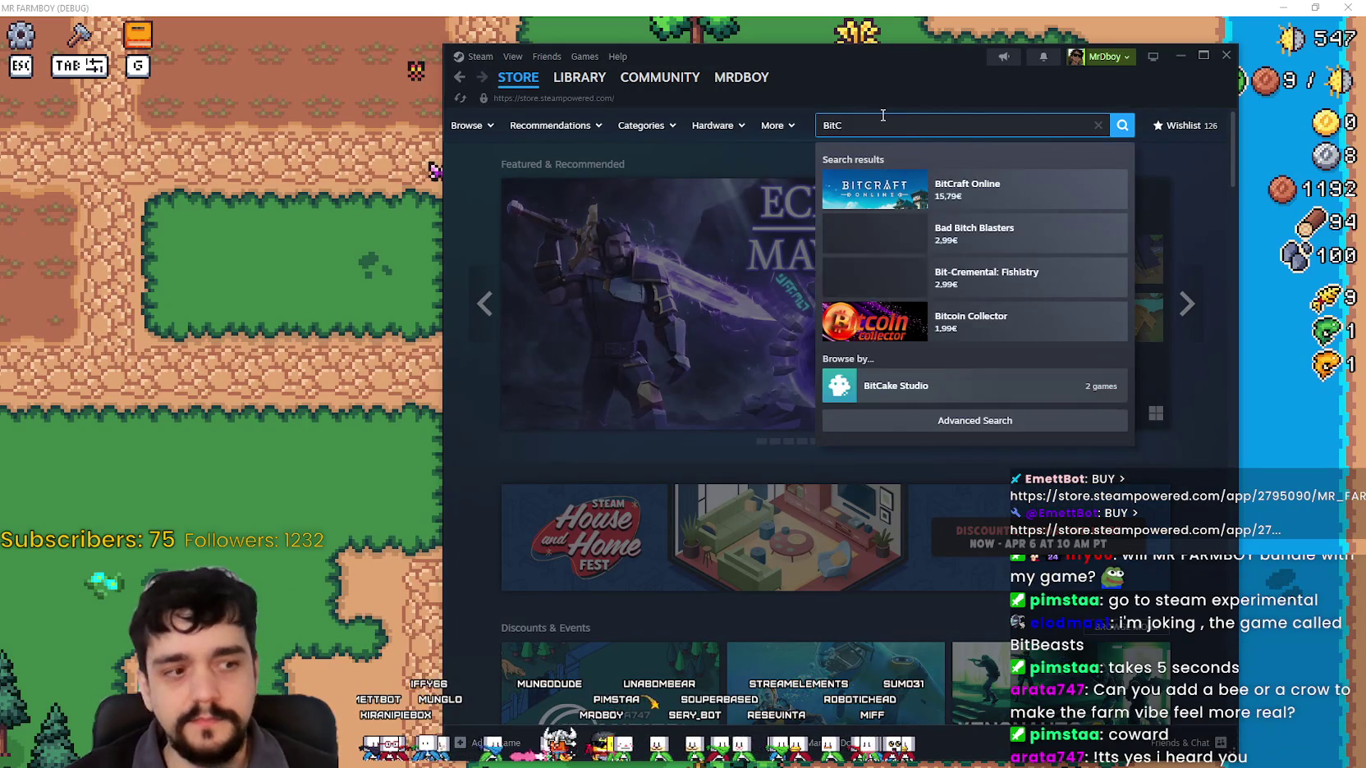
pyautogui.click(306, 304)
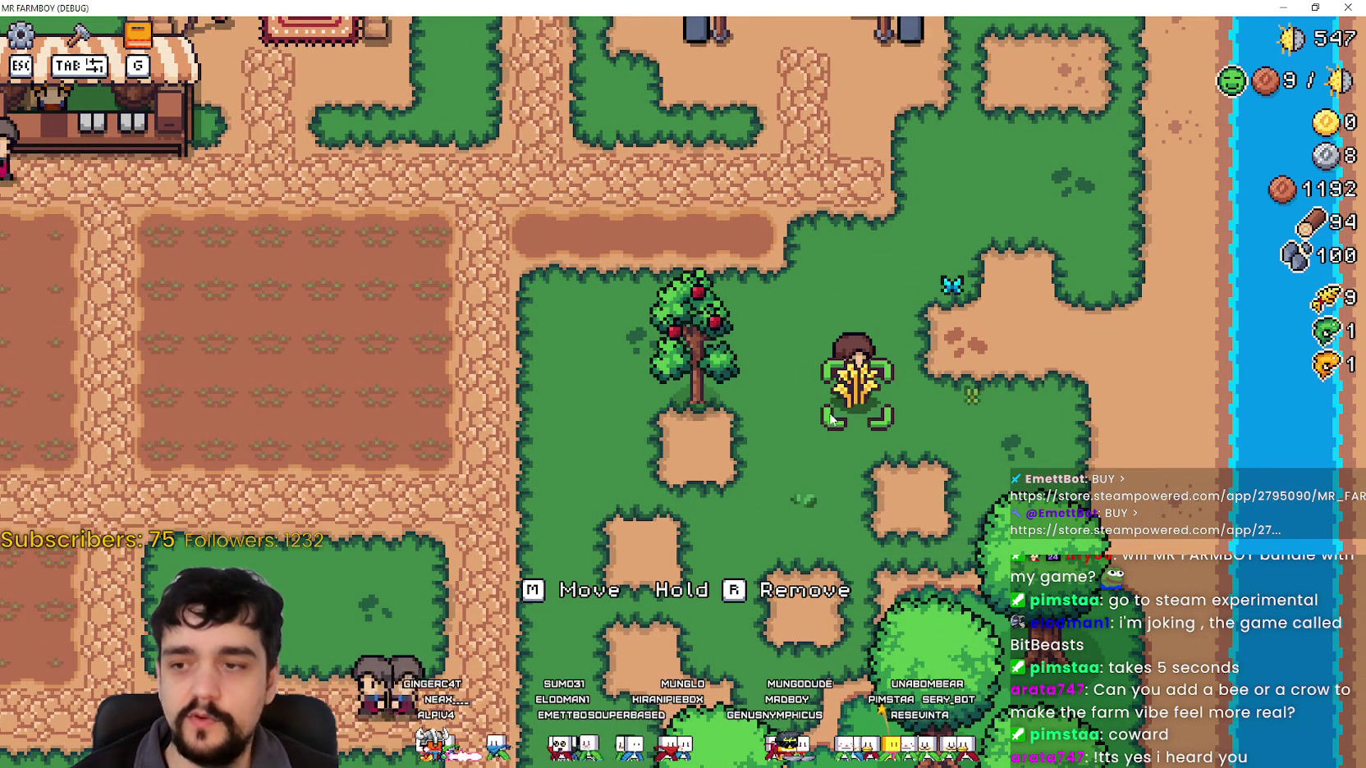
# Place the wheat decoration beside the apple tree, then set a market stall down further west.
pyautogui.press('m')
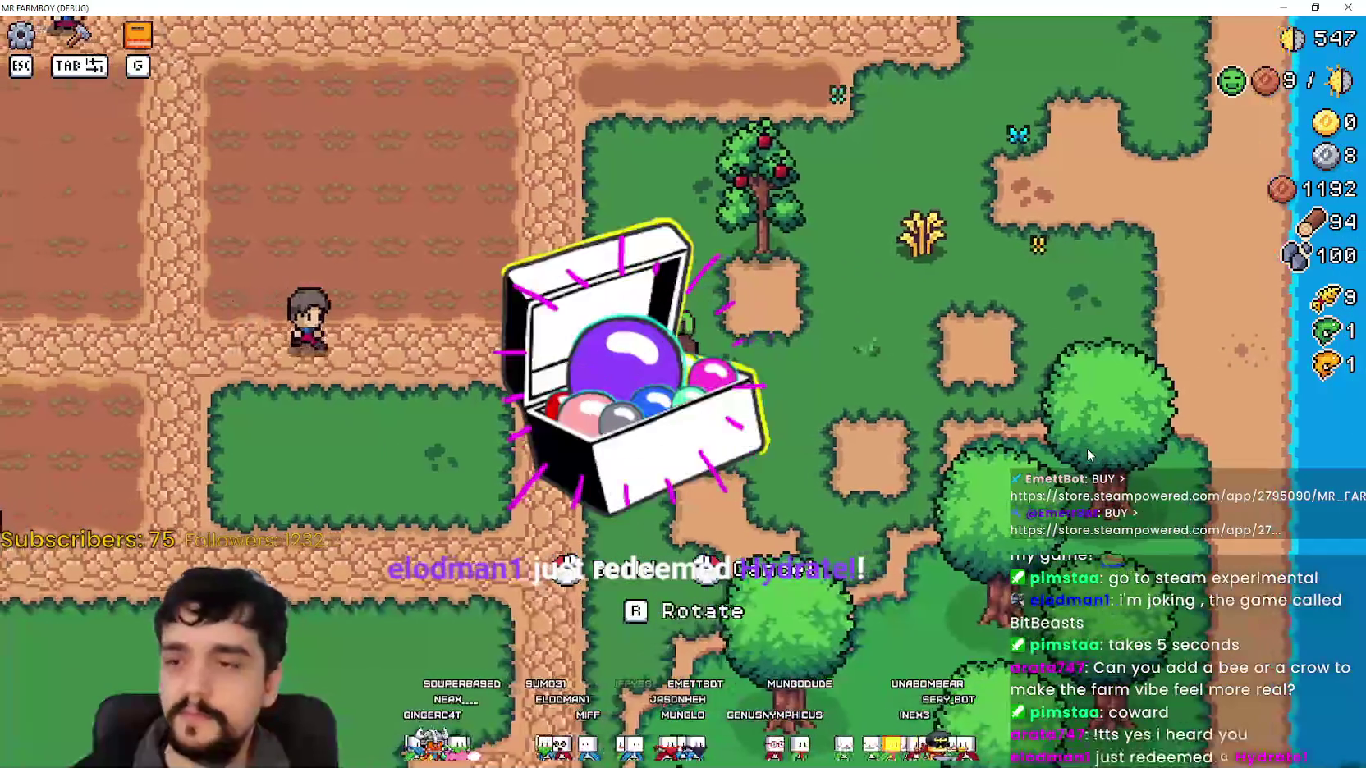
pyautogui.click(1088, 453)
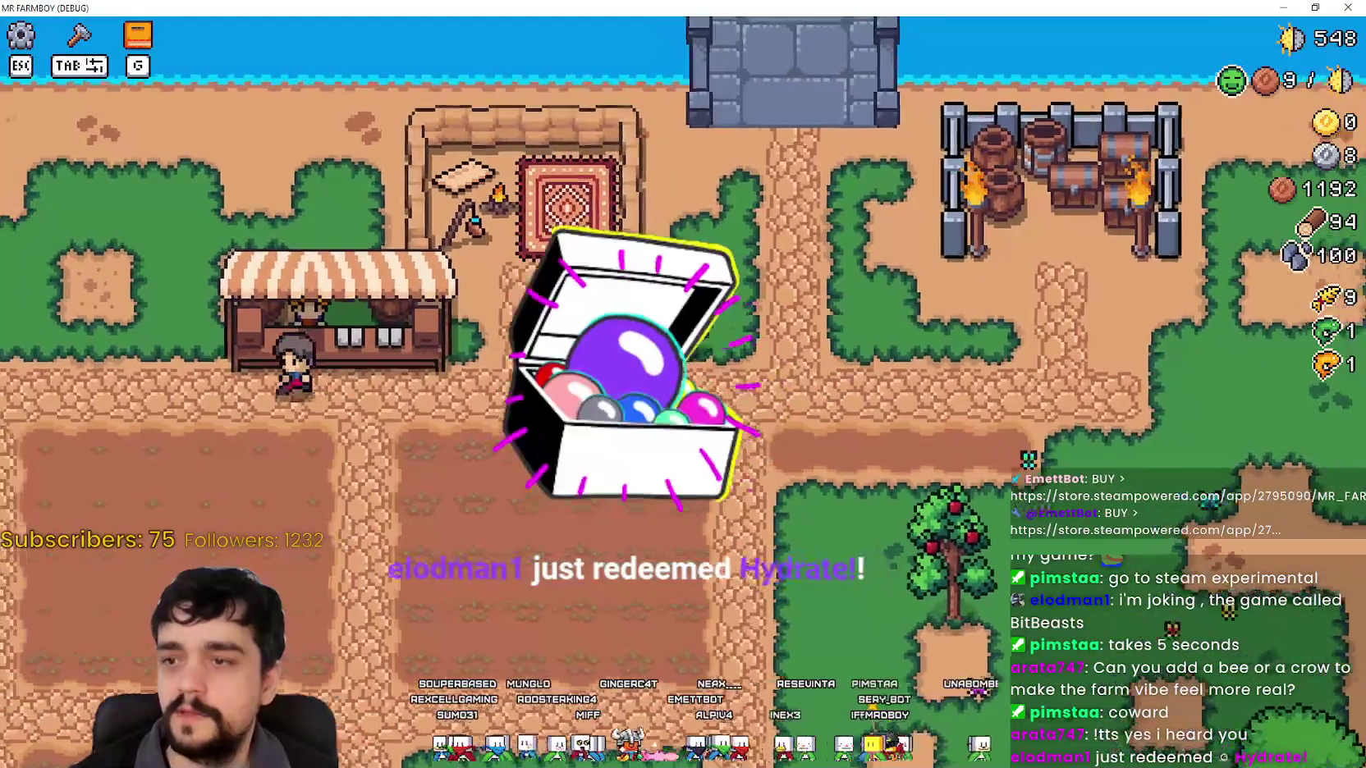
pyautogui.press('a')
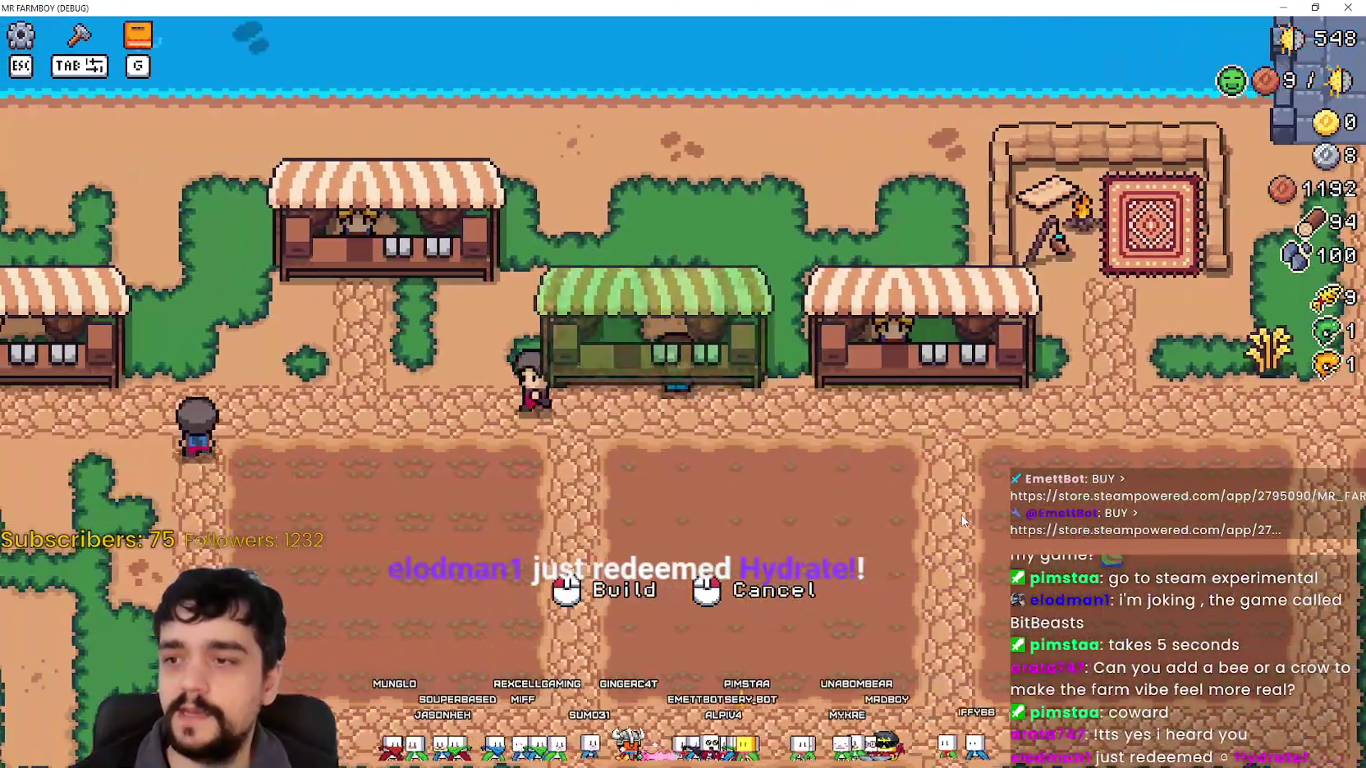
pyautogui.click(958, 516)
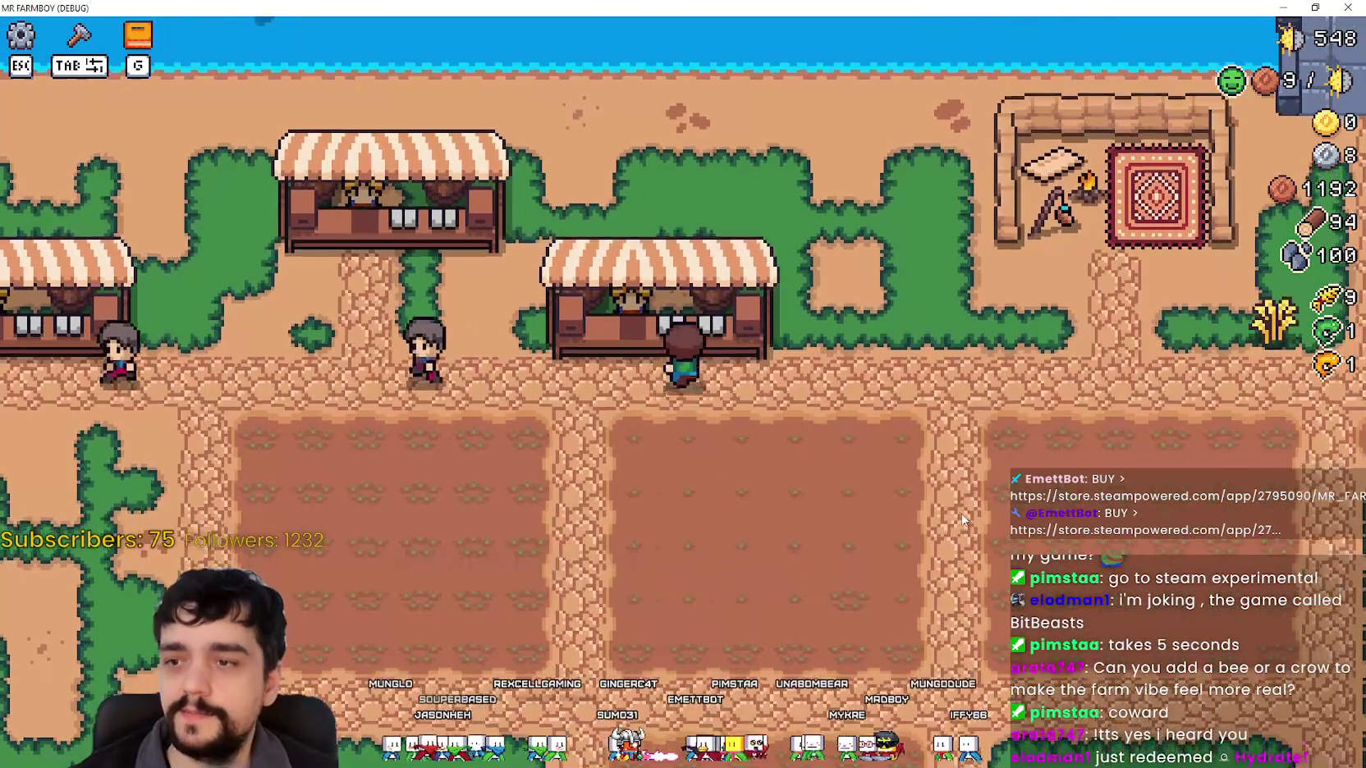
pyautogui.press('m')
pyautogui.press('d')
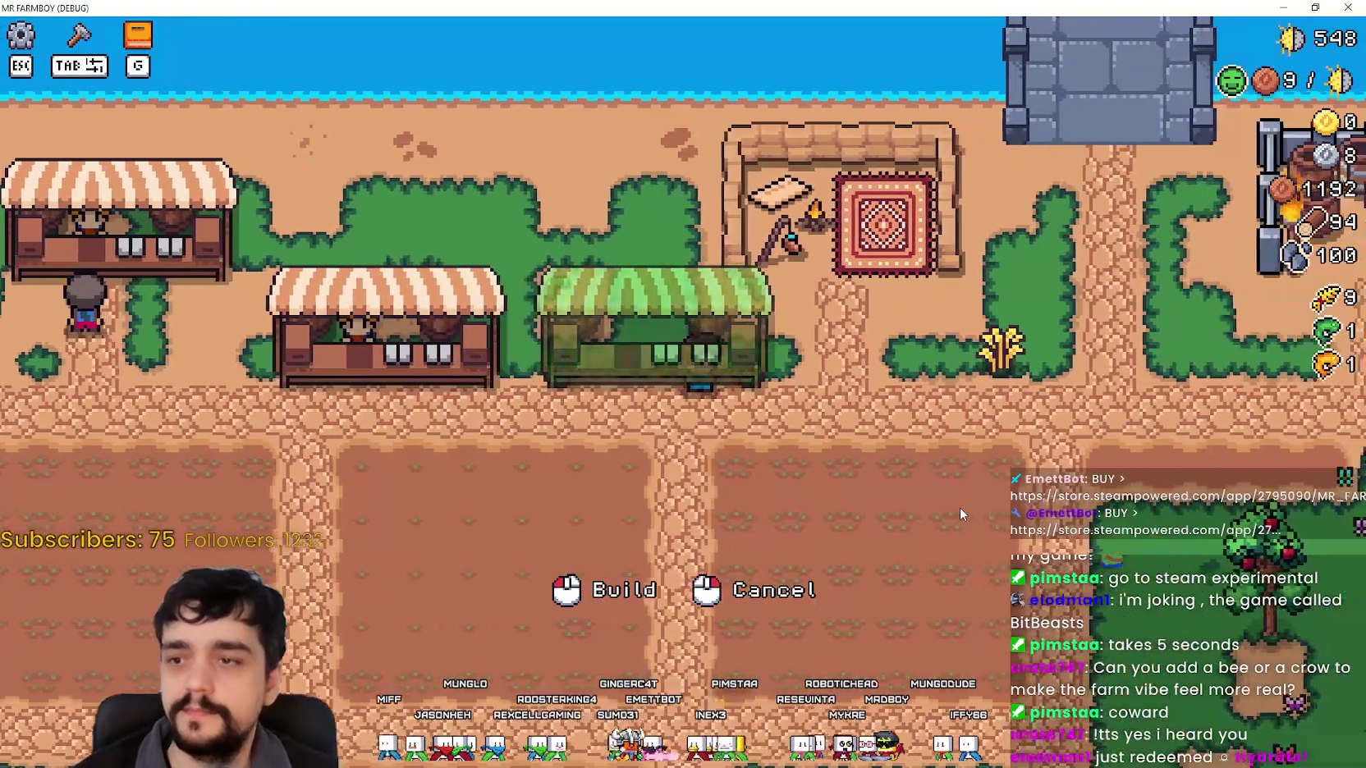
pyautogui.click(960, 507)
# Pick up the wheat decoration and set it down at a new spot.
pyautogui.press('d')
pyautogui.press('w')
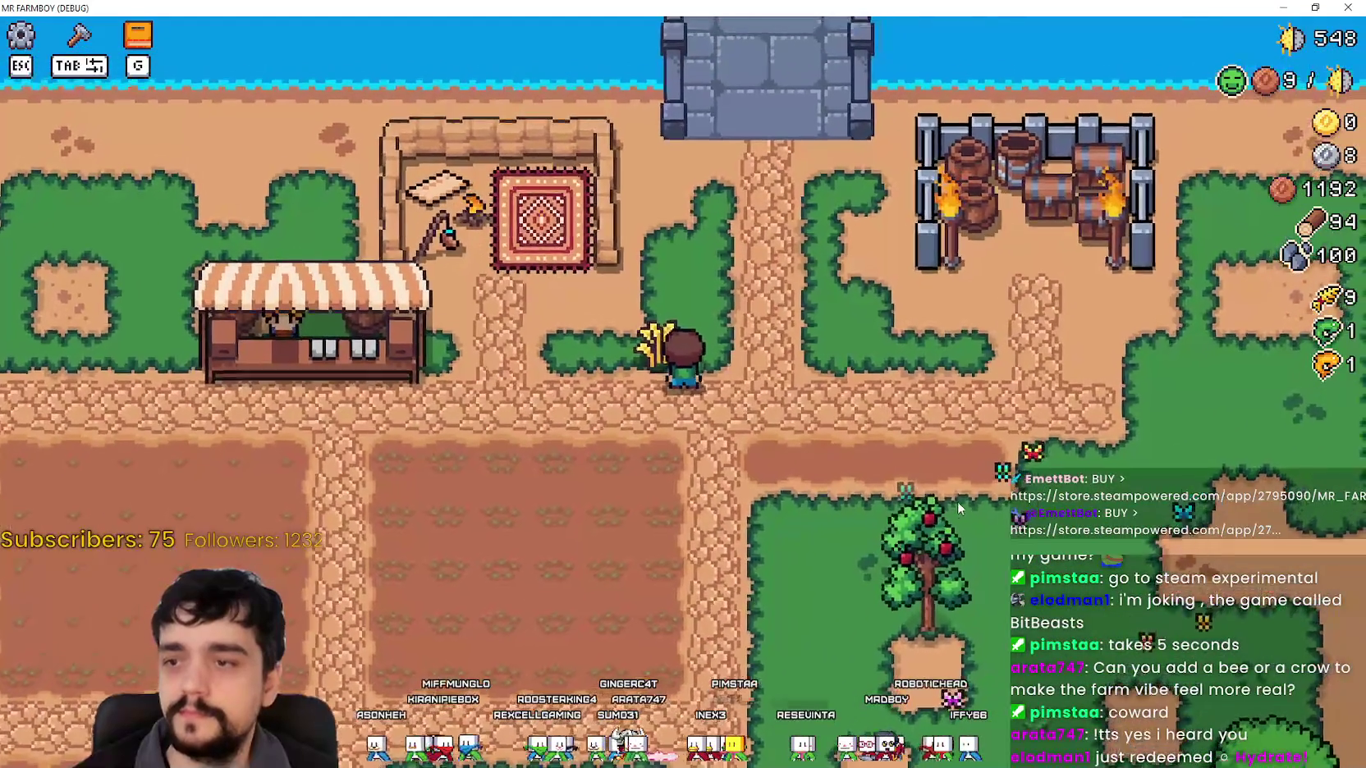
pyautogui.press('m')
pyautogui.press('d')
pyautogui.press('s')
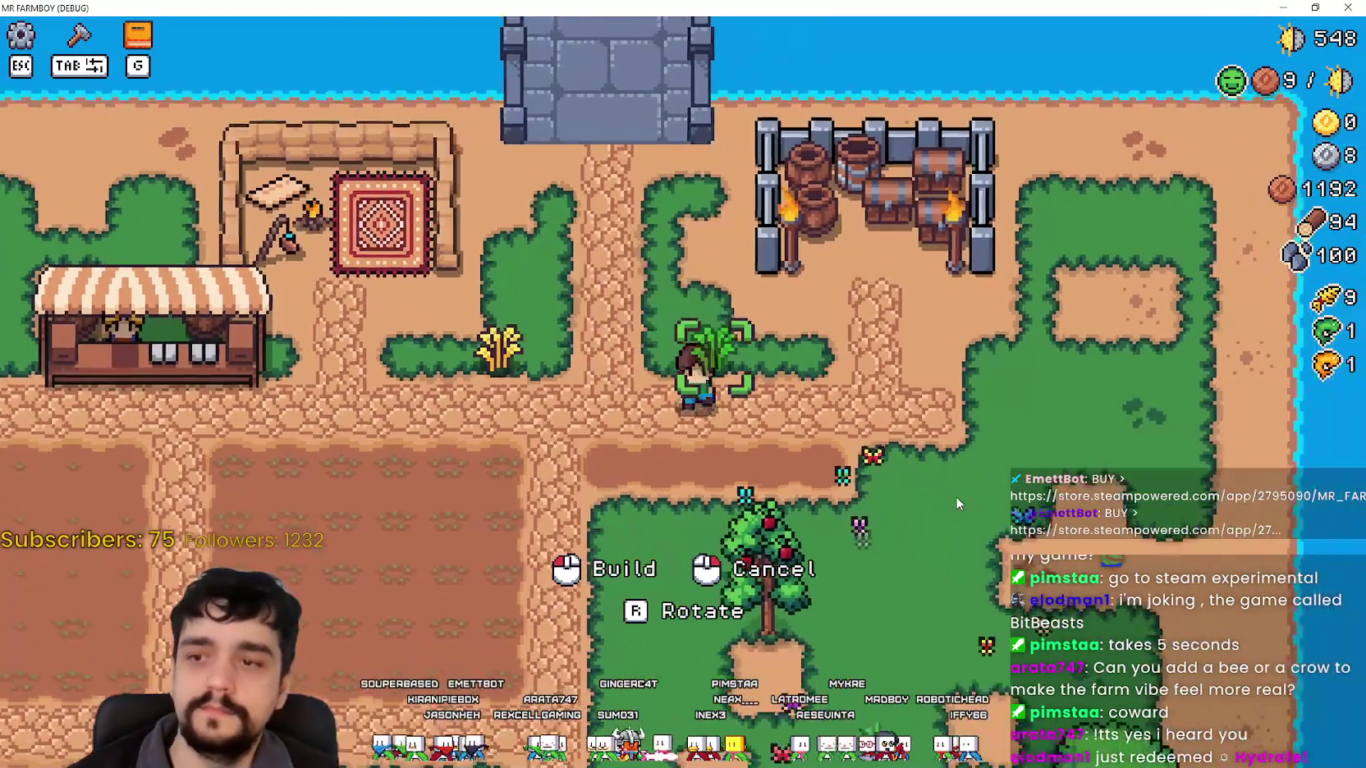
pyautogui.click(955, 496)
# Walk the farmer around the apple tree to test its collision.
pyautogui.press('s')
pyautogui.press('d')
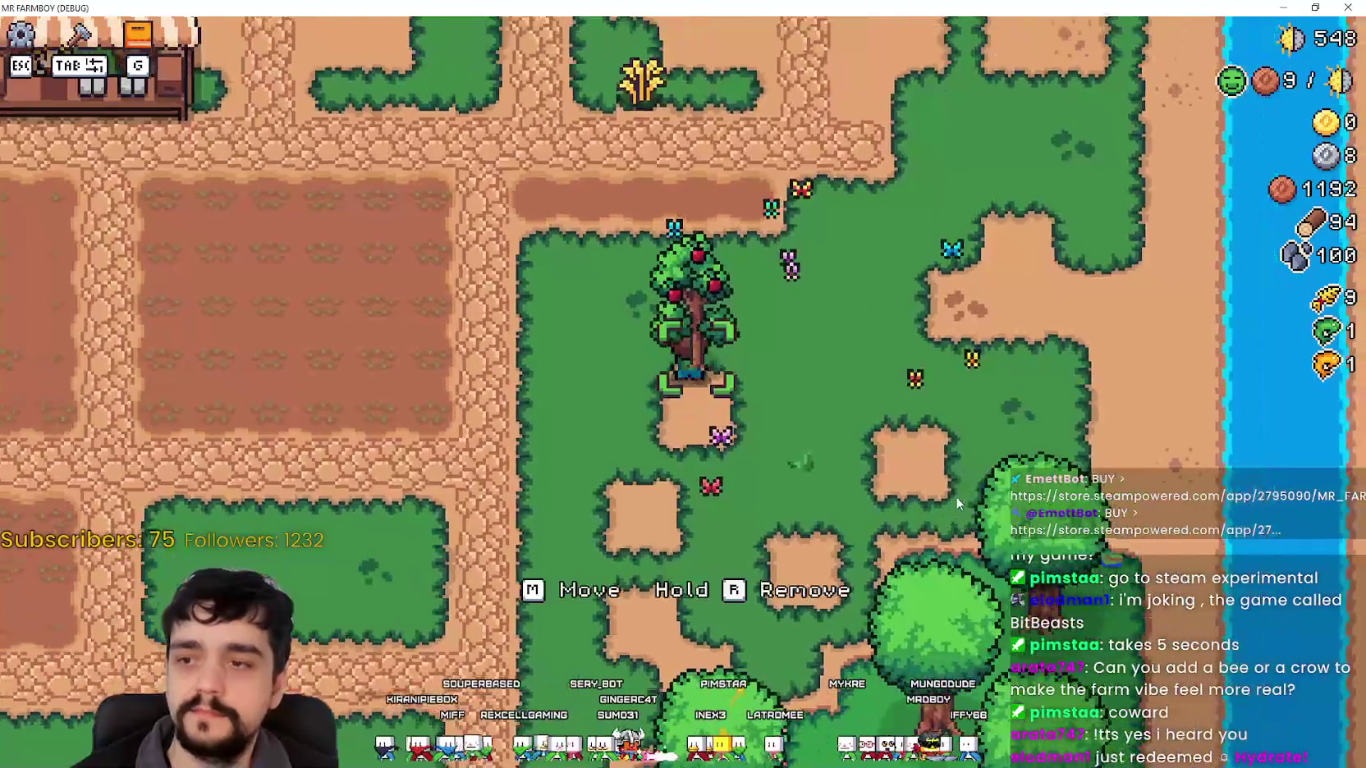
pyautogui.press('a')
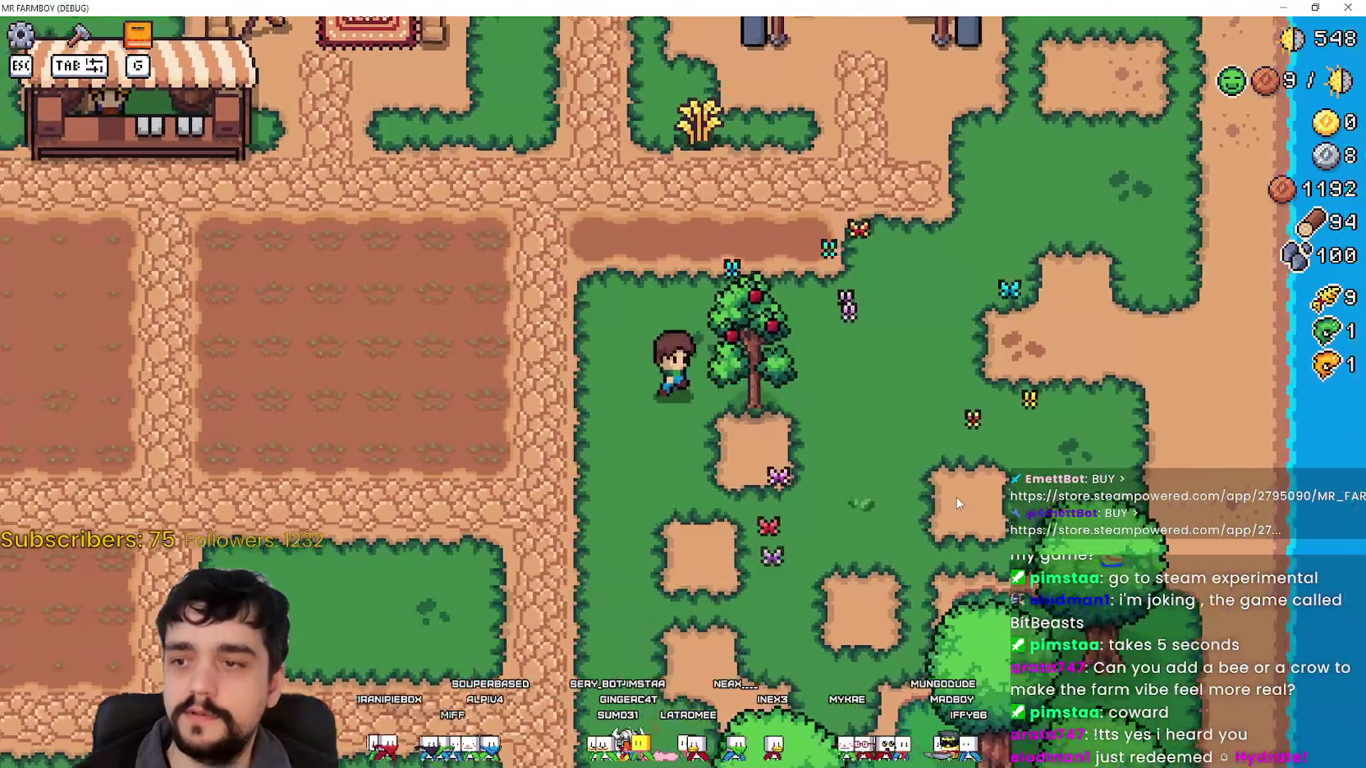
pyautogui.press('w')
pyautogui.press('a')
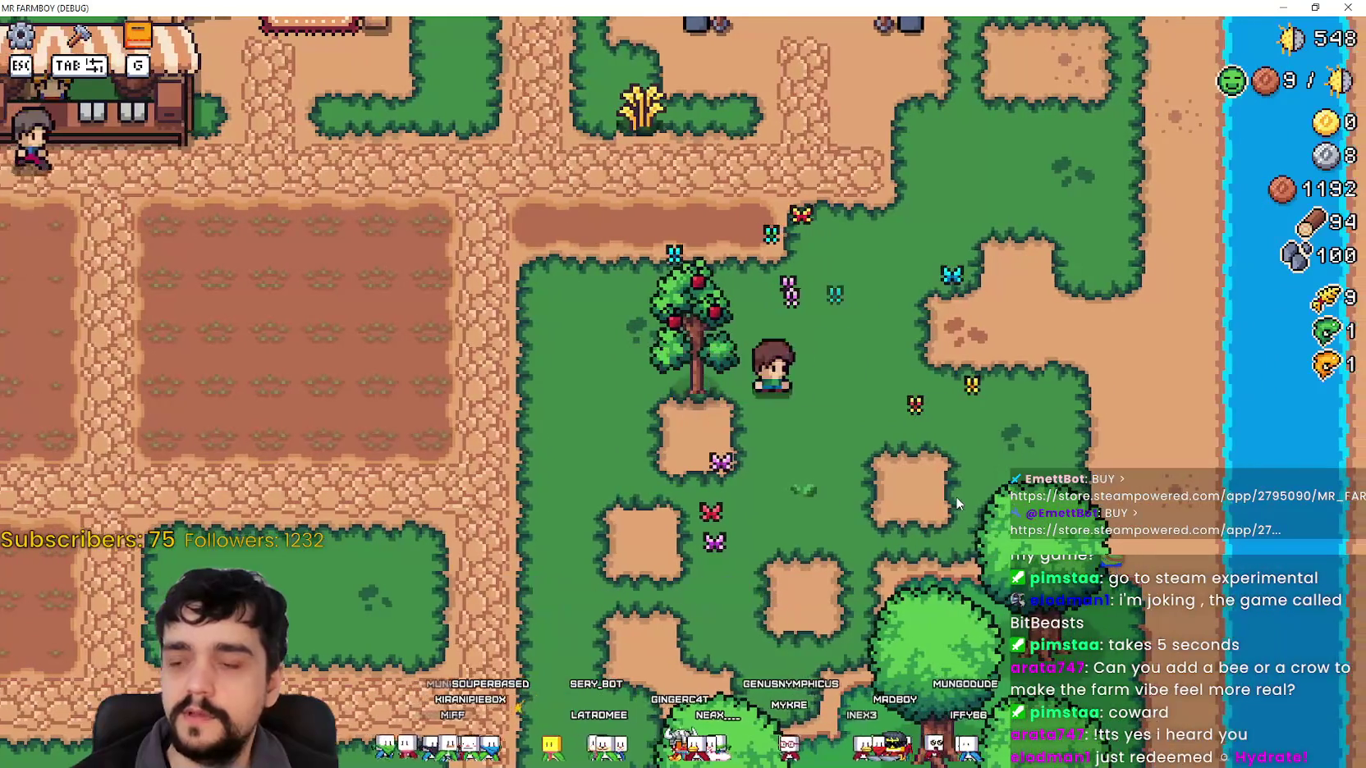
pyautogui.press('s')
pyautogui.press('d')
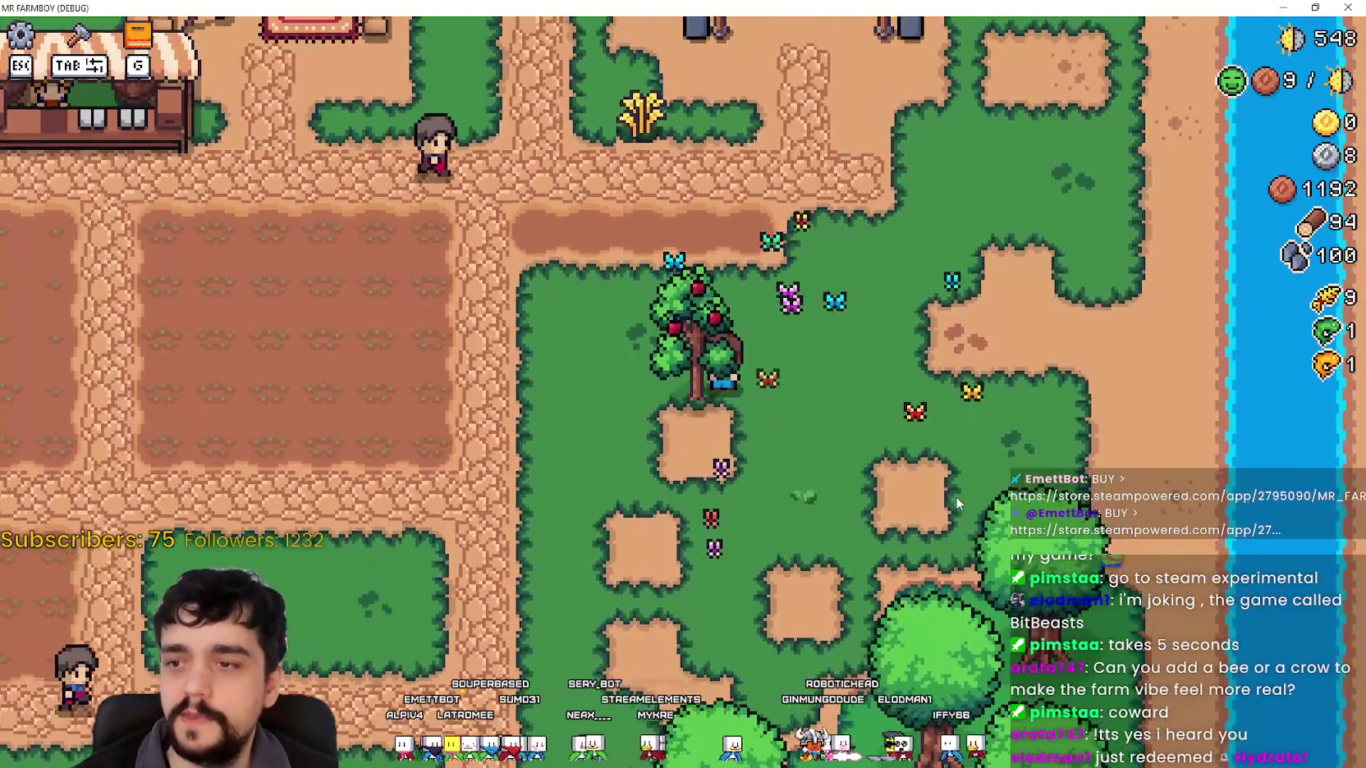
# Move the apple tree to a new spot at the upper right and walk away from it.
pyautogui.press('w')
pyautogui.click(956, 496)
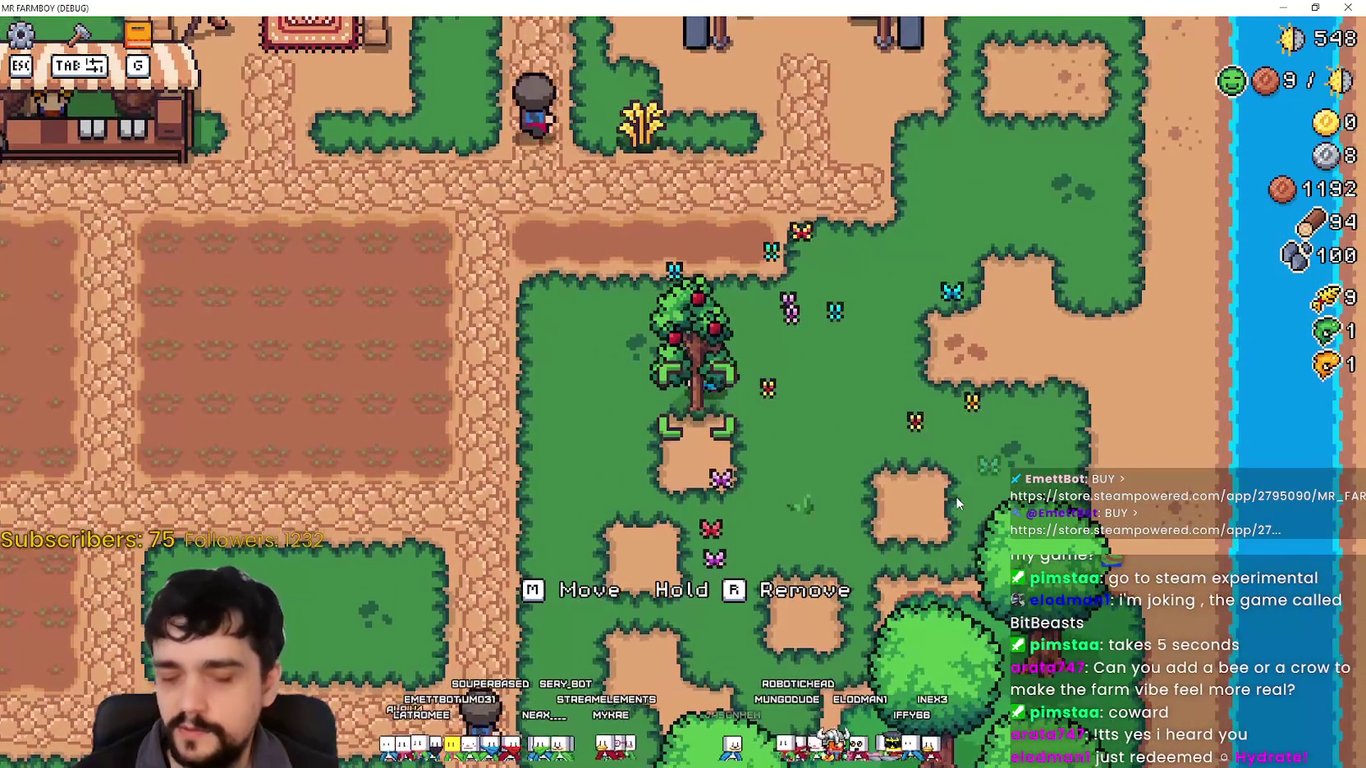
pyautogui.press('d')
pyautogui.press('w')
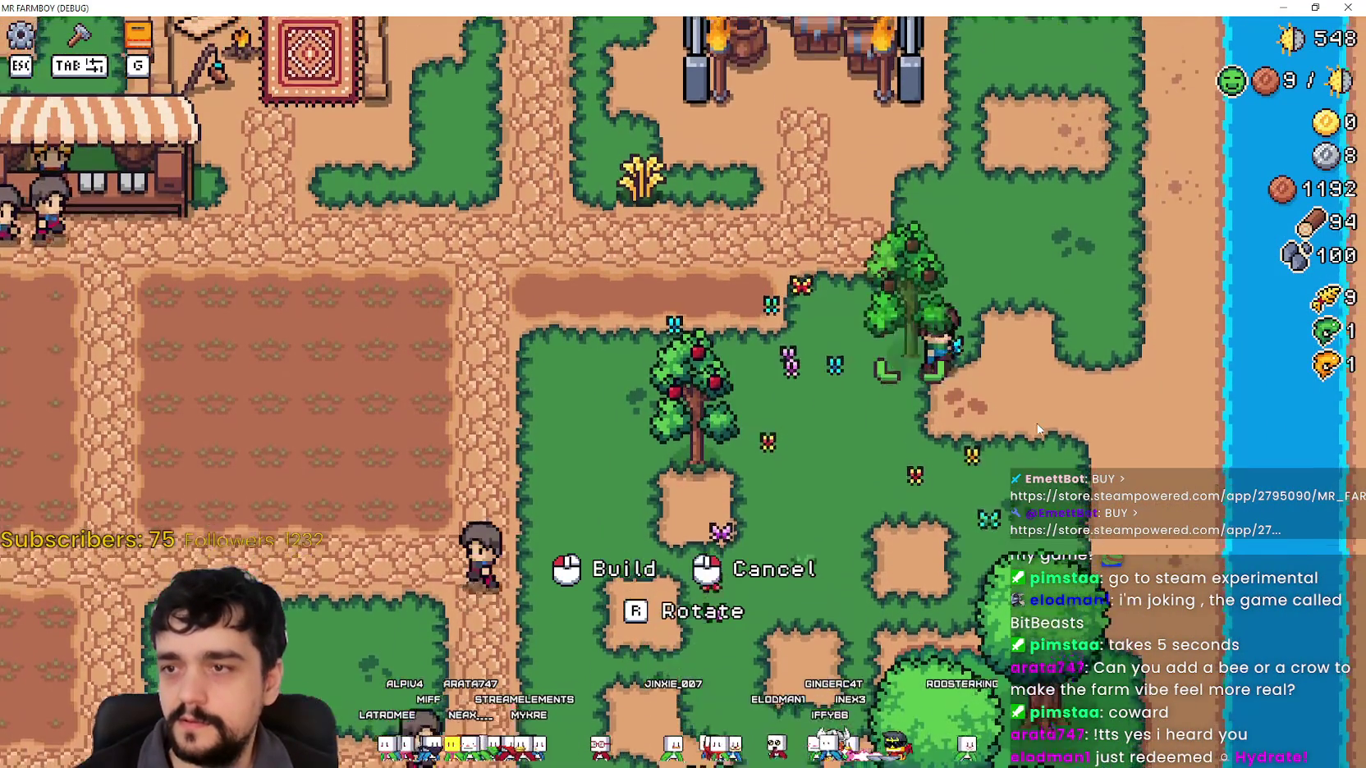
pyautogui.click(1038, 428)
pyautogui.press('s')
pyautogui.press('a')
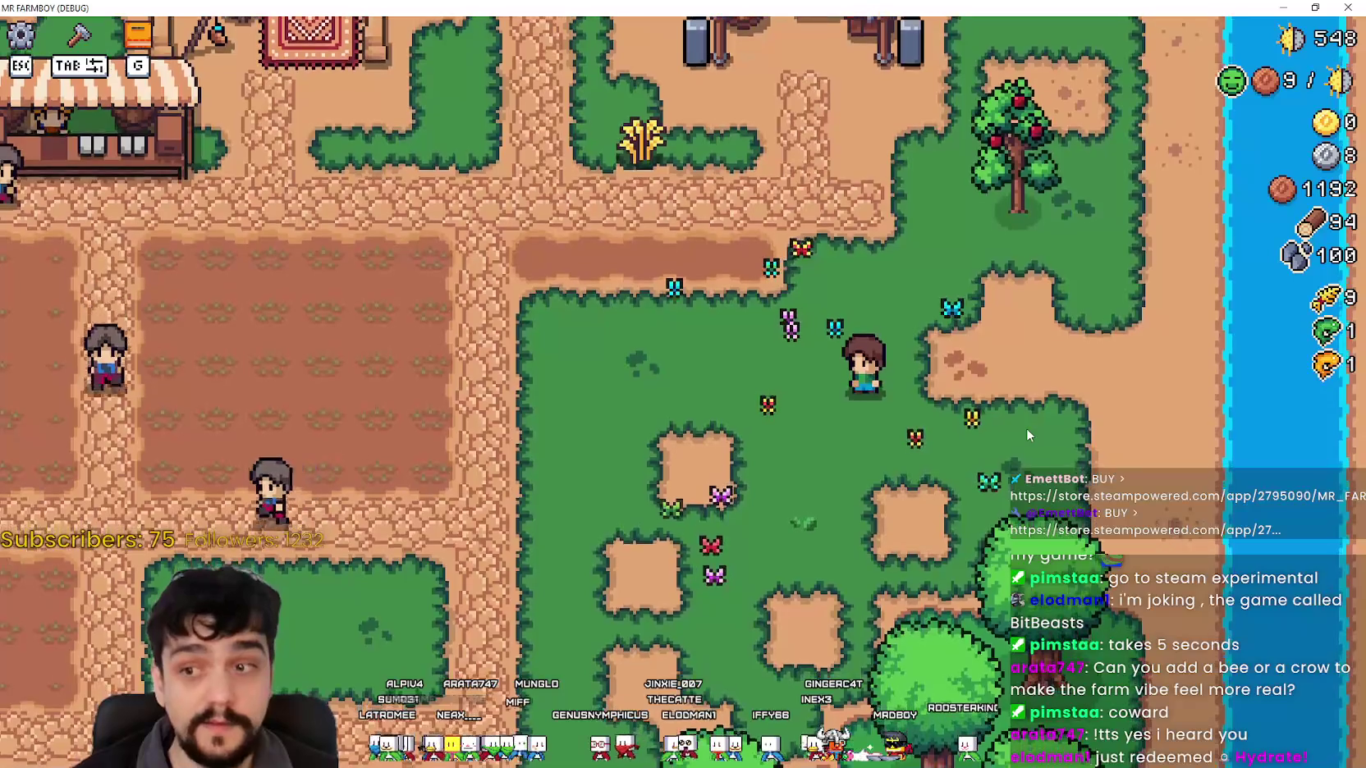
pyautogui.press('w')
pyautogui.press('d')
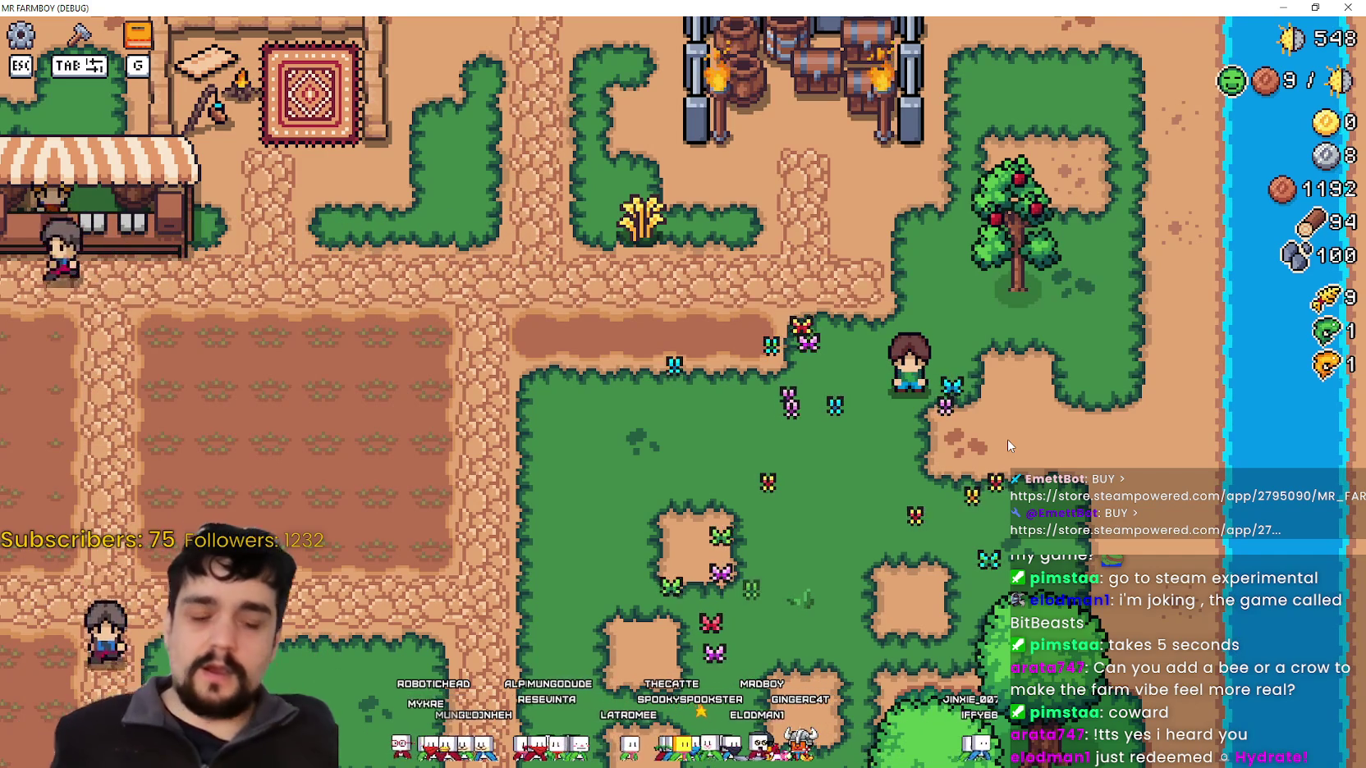
pyautogui.scroll(-4, 512, 371)
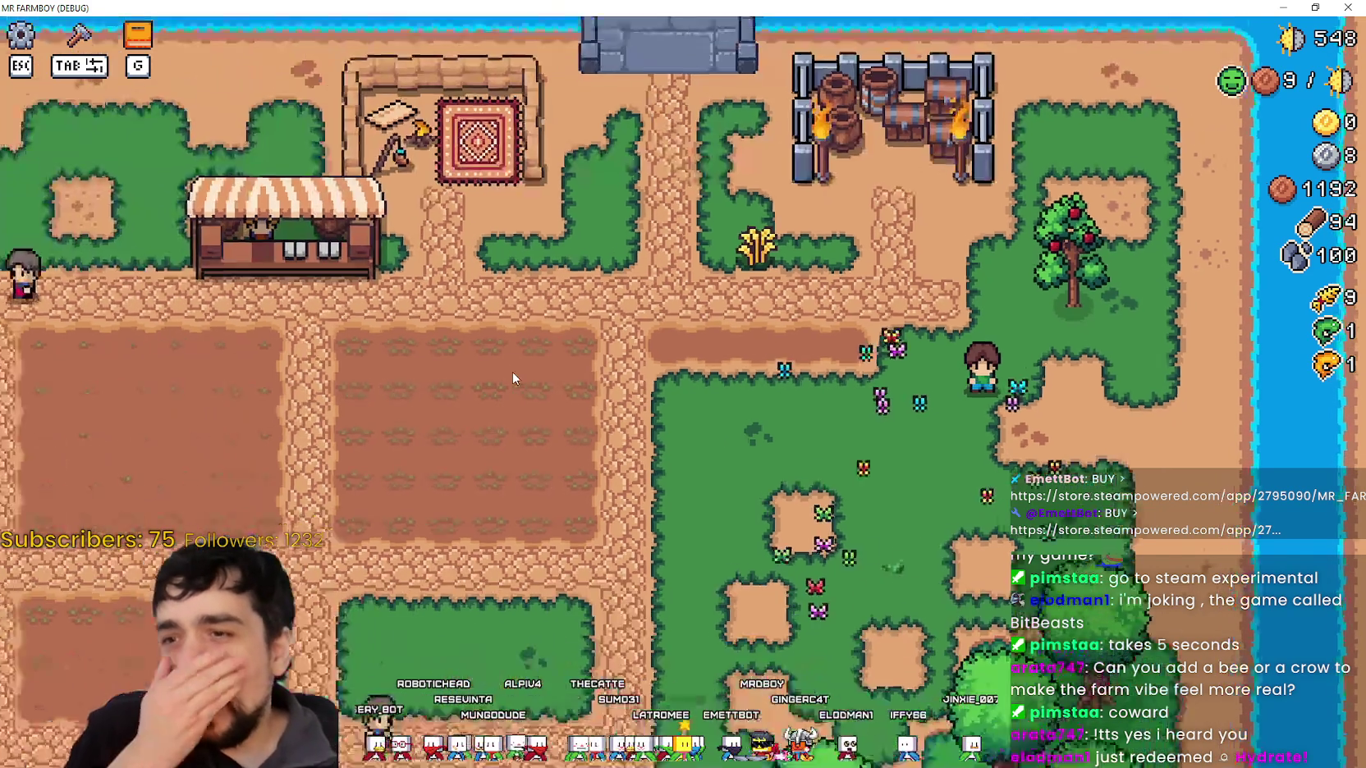
pyautogui.scroll(4, 512, 371)
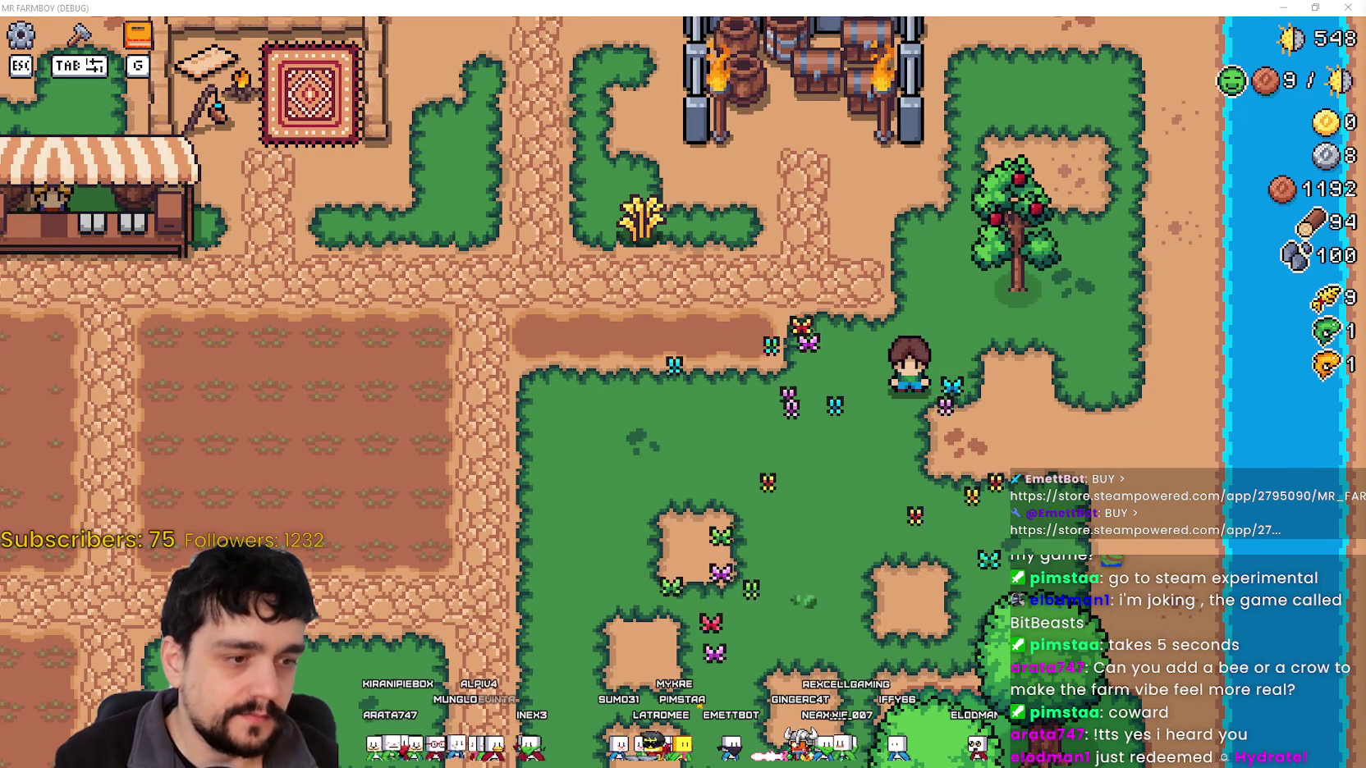
# Back in Steam, fix the store search by replacing the stray letter with 'Beast'.
pyautogui.hotkey('alt', 'Tab')
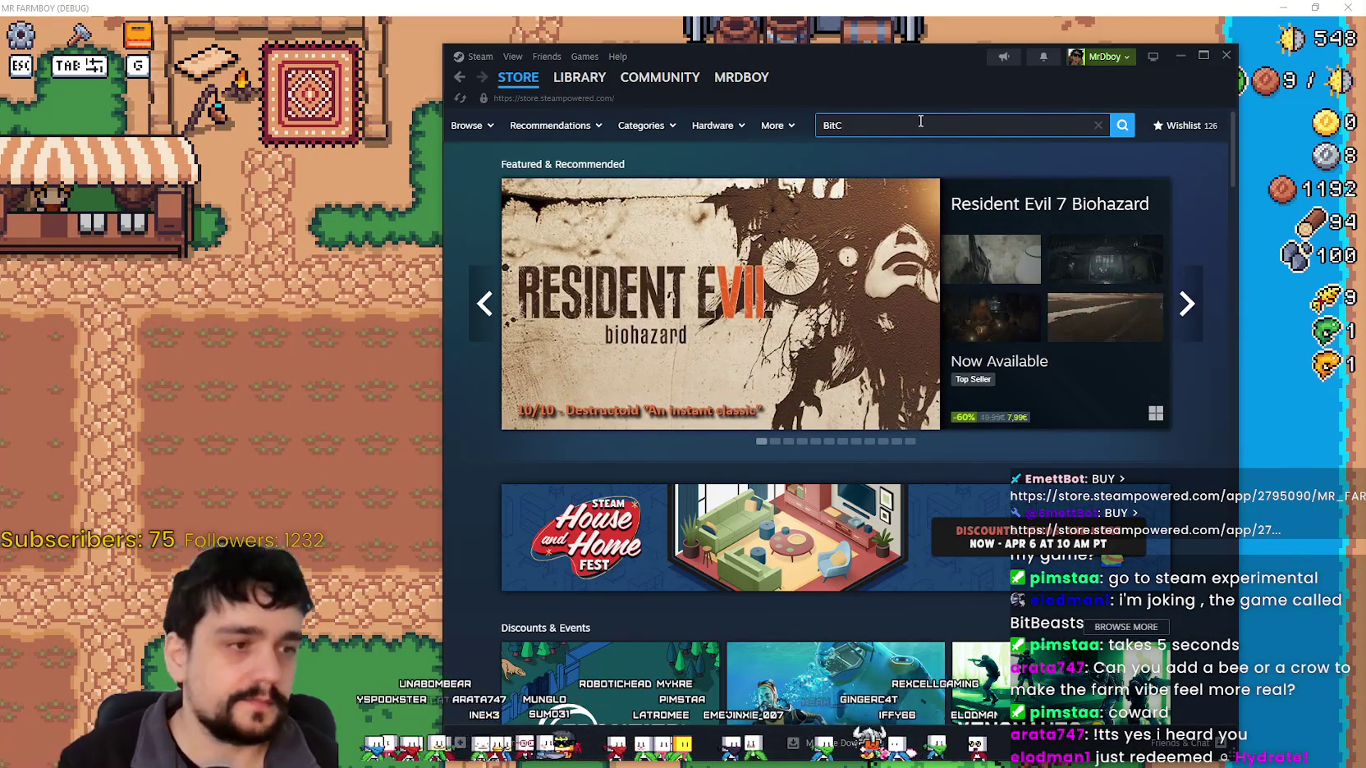
pyautogui.press('BackSpace')
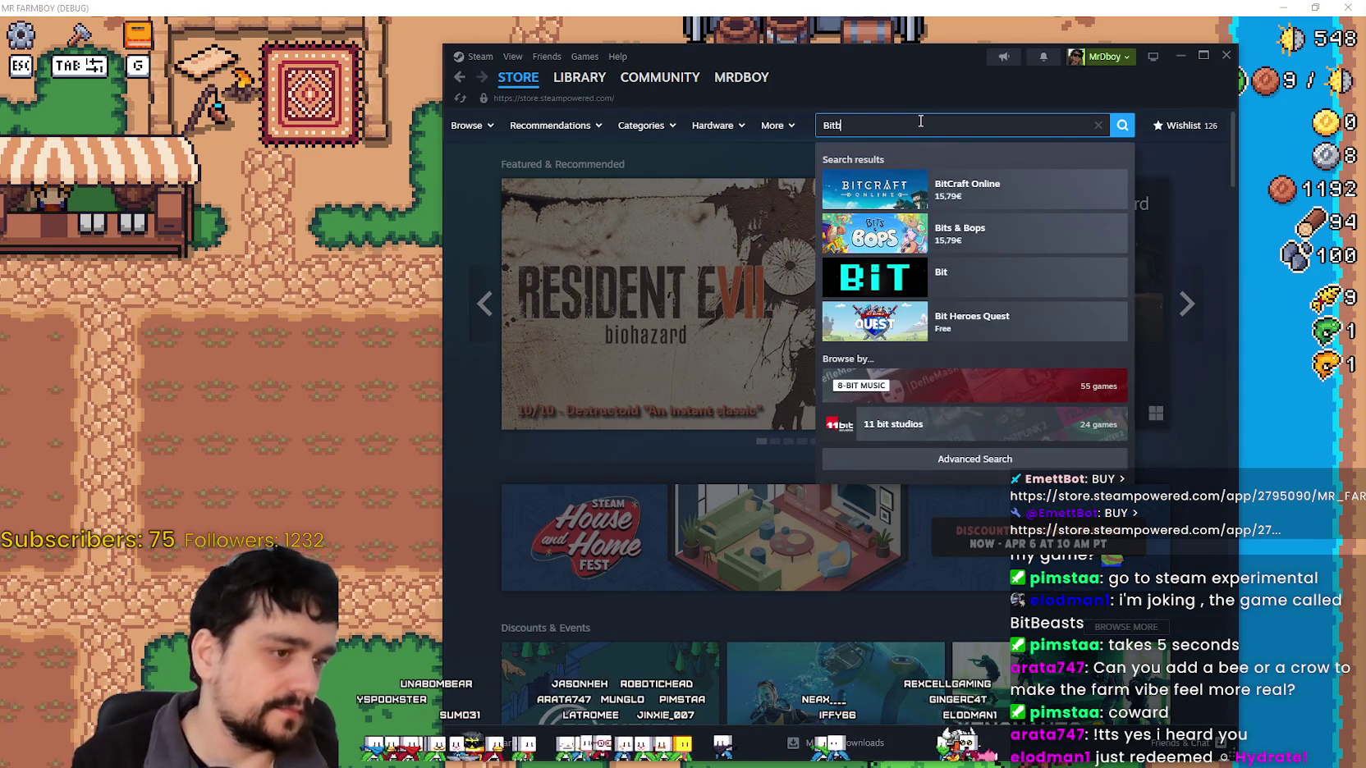
pyautogui.write('Beast')
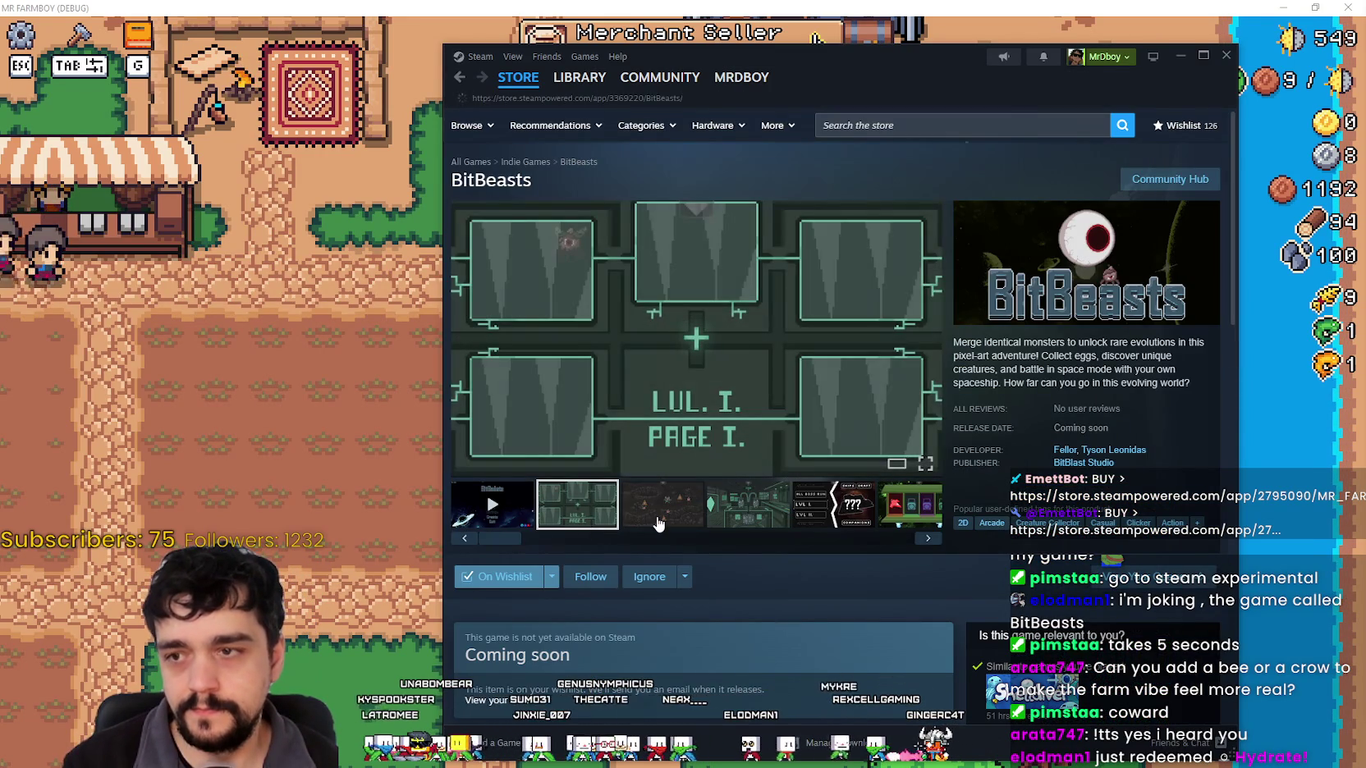
# Open the BitBeasts page and step through its screenshots, including the space-battle and red web images.
pyautogui.click(663, 505)
pyautogui.click(726, 509)
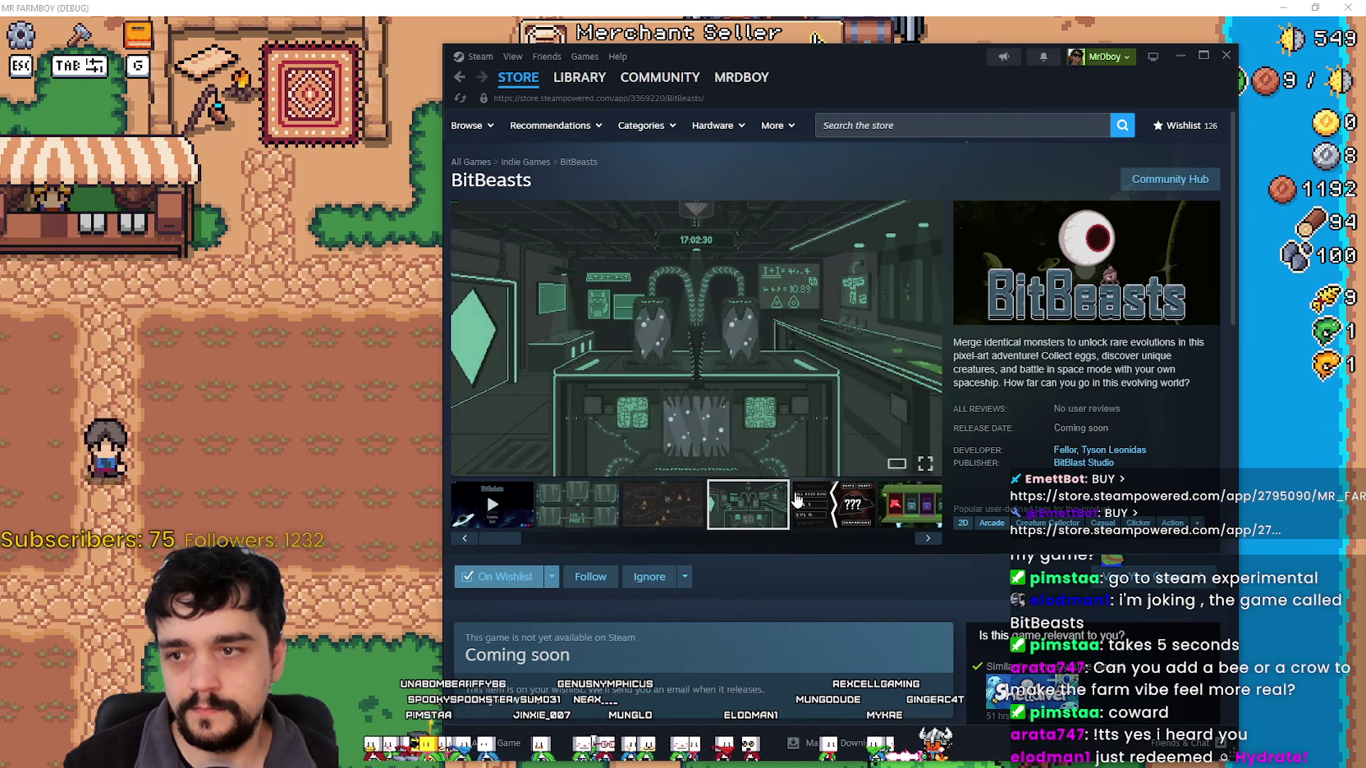
pyautogui.click(798, 502)
pyautogui.click(886, 505)
pyautogui.click(692, 519)
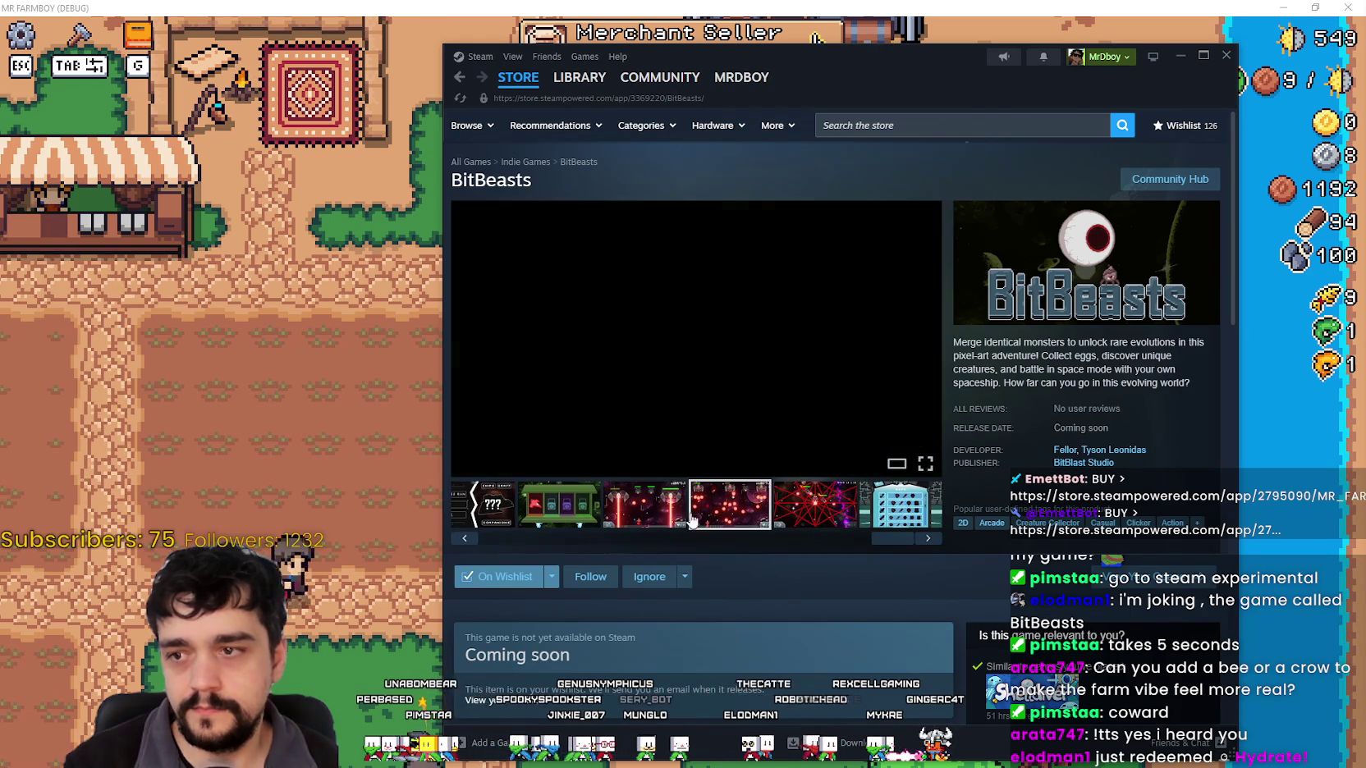
pyautogui.click(672, 502)
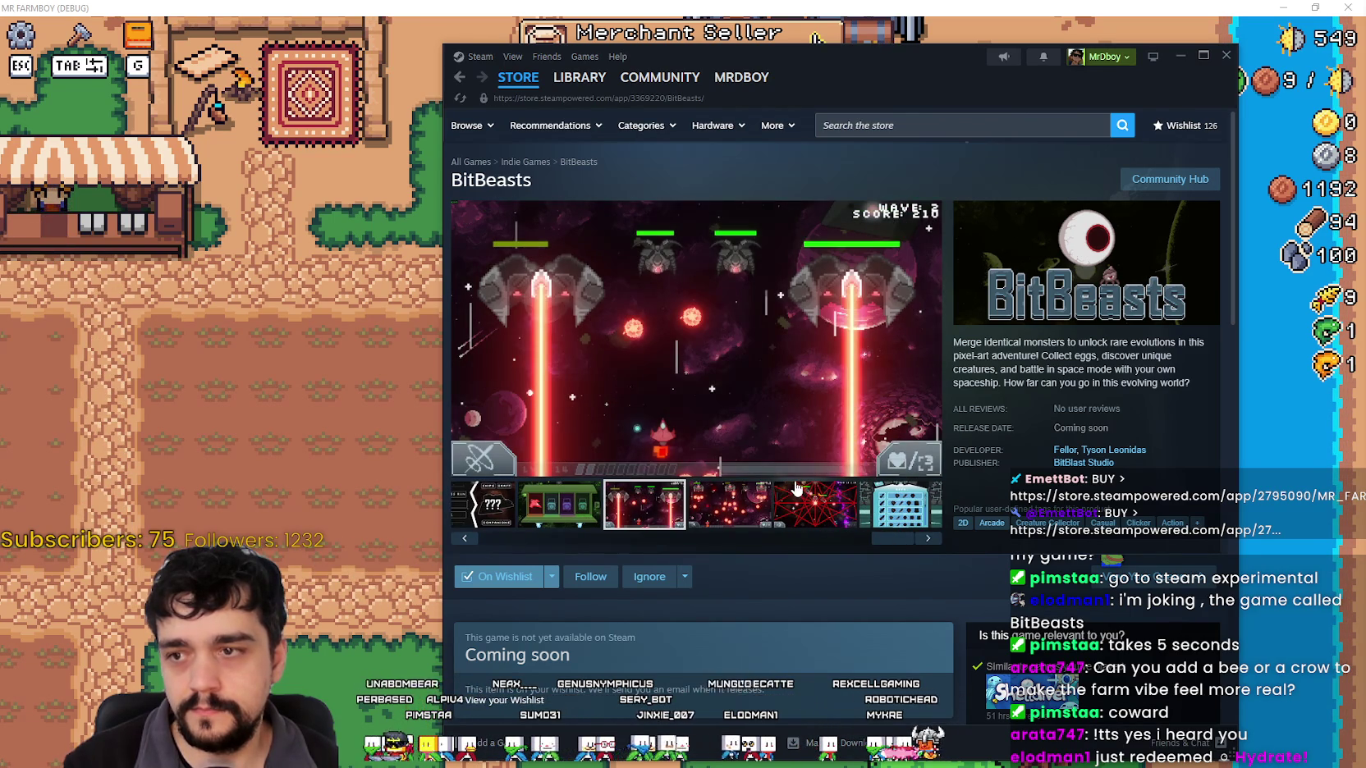
pyautogui.click(873, 511)
pyautogui.click(820, 513)
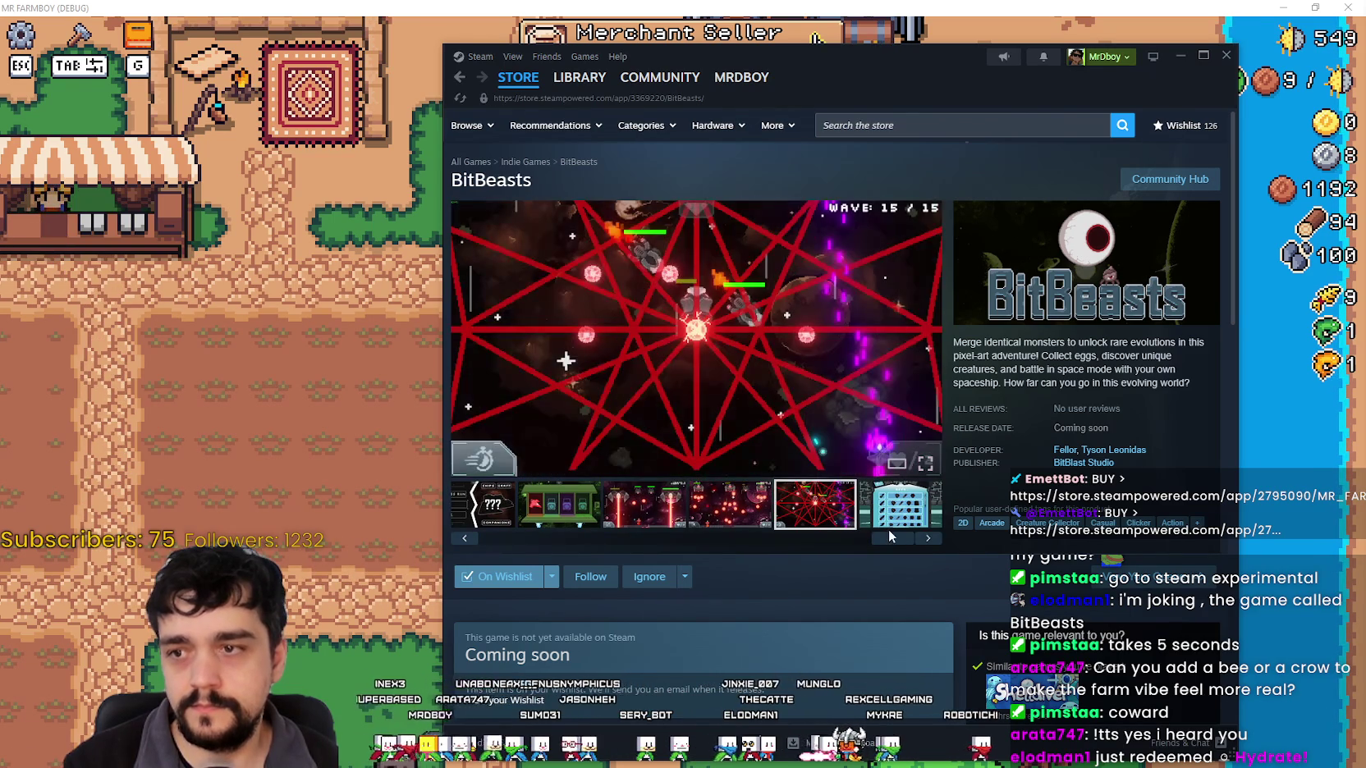
pyautogui.moveTo(911, 540); pyautogui.dragTo(493, 539)
pyautogui.click(491, 503)
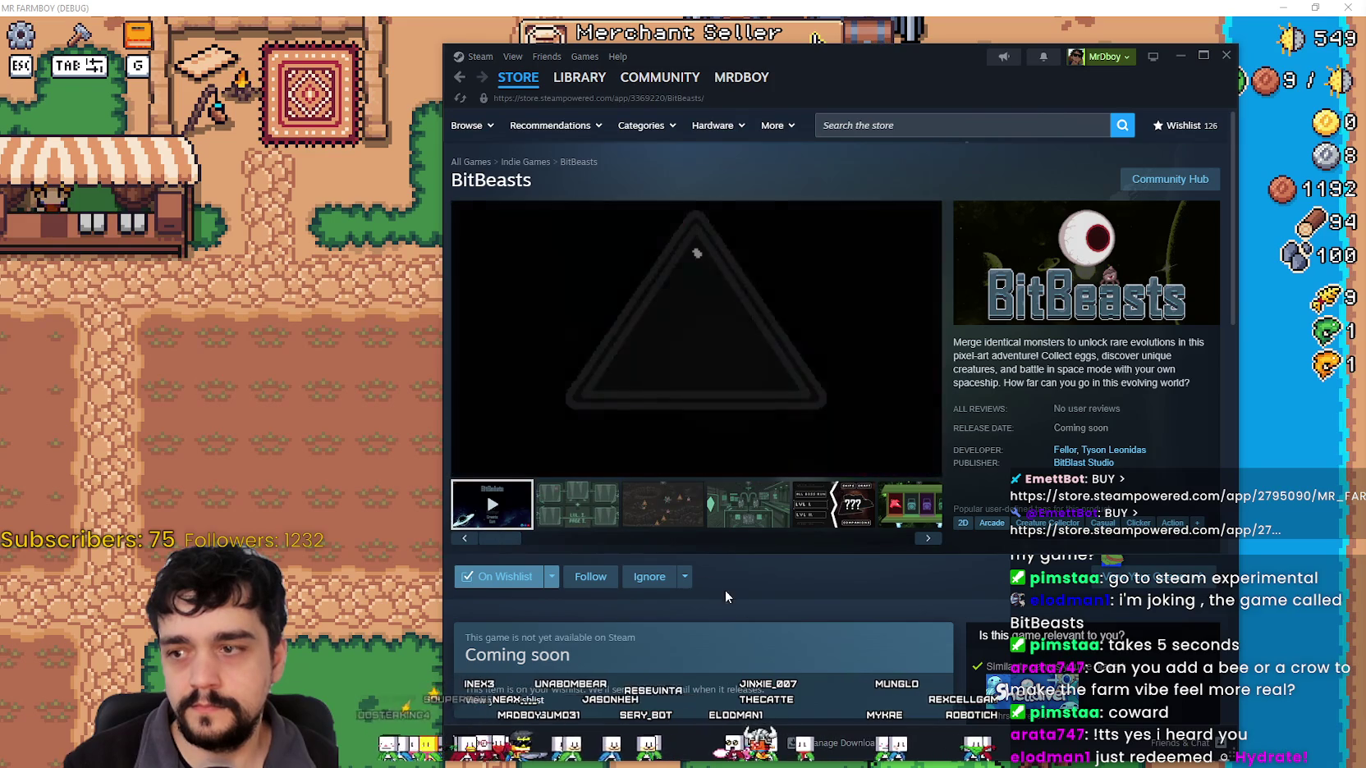
# Scroll through the system requirements, then skip the trailer ahead to around 0:14 and its gameplay part.
pyautogui.scroll(-3, 735, 602)
pyautogui.scroll(-3, 735, 598)
pyautogui.scroll(7, 733, 591)
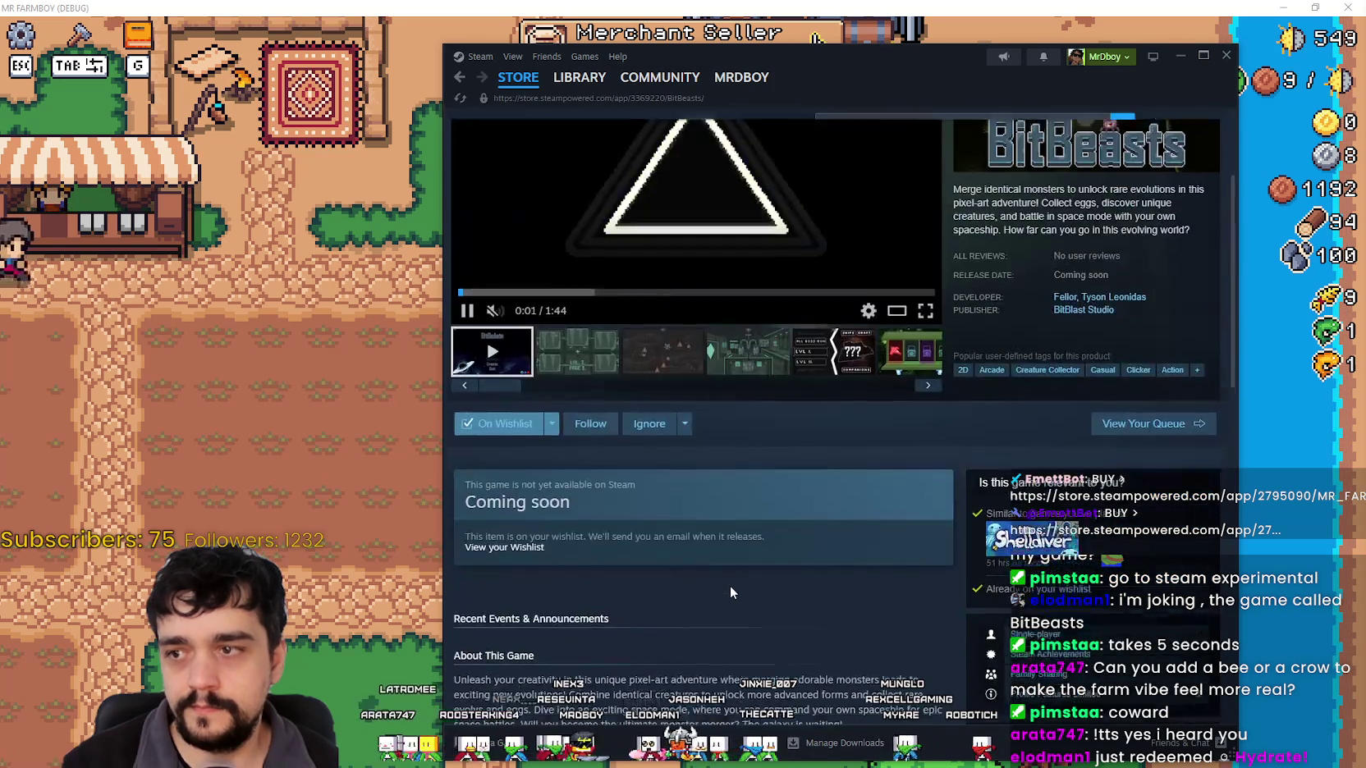
pyautogui.scroll(-12, 730, 585)
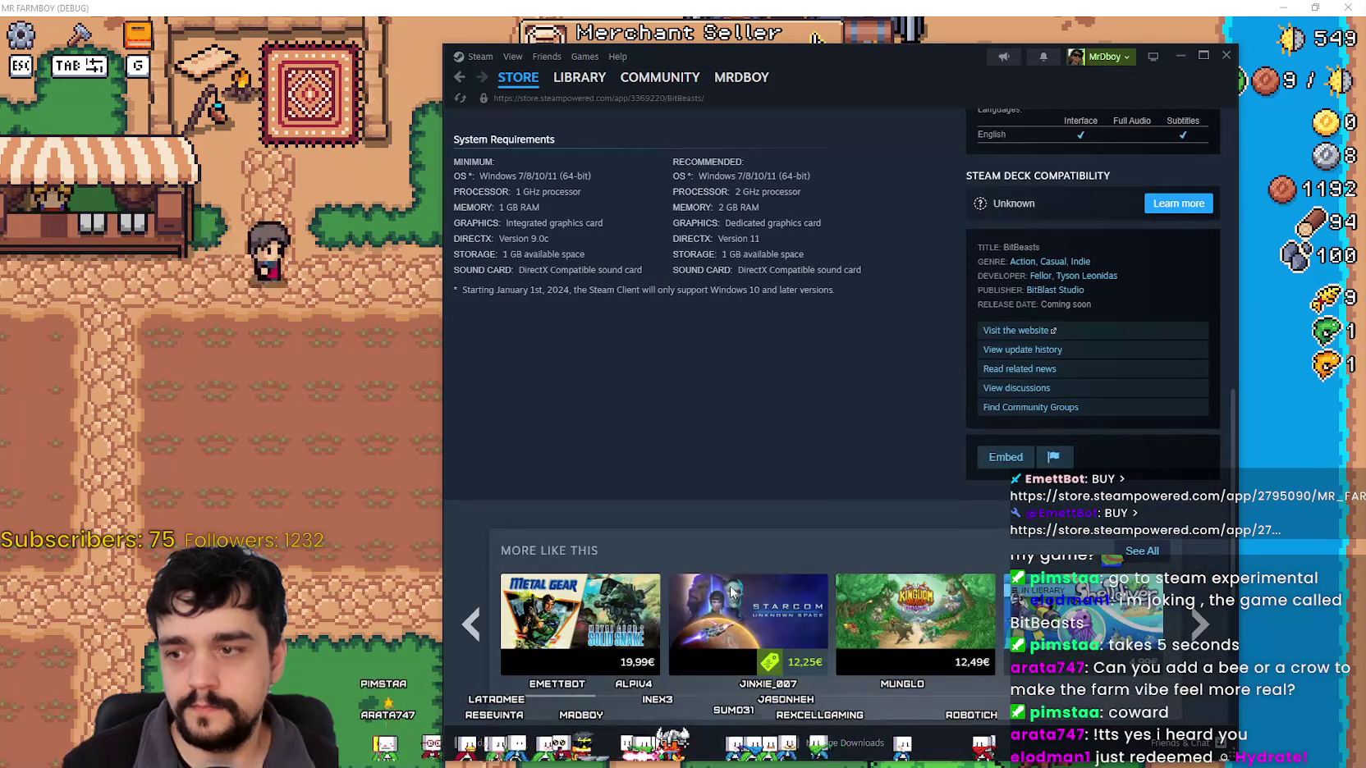
pyautogui.scroll(15, 728, 585)
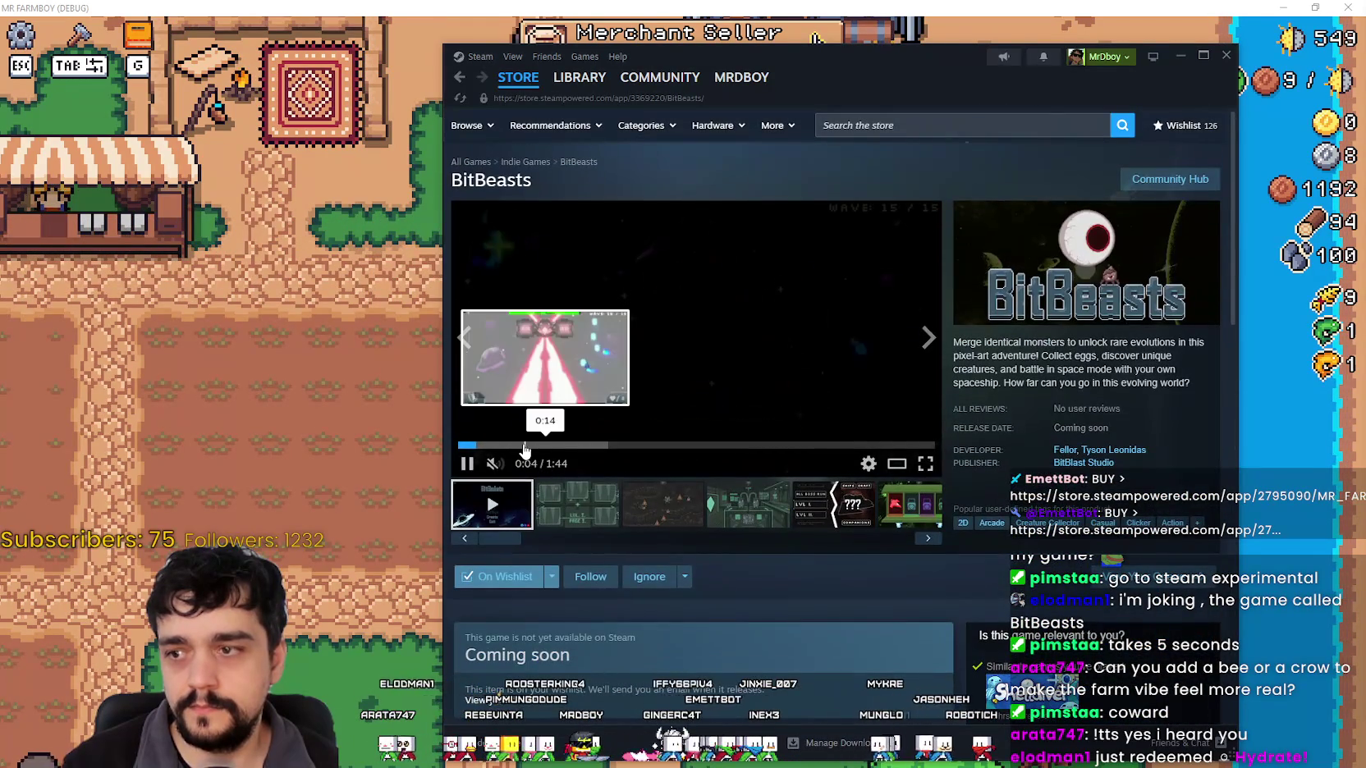
pyautogui.click(524, 444)
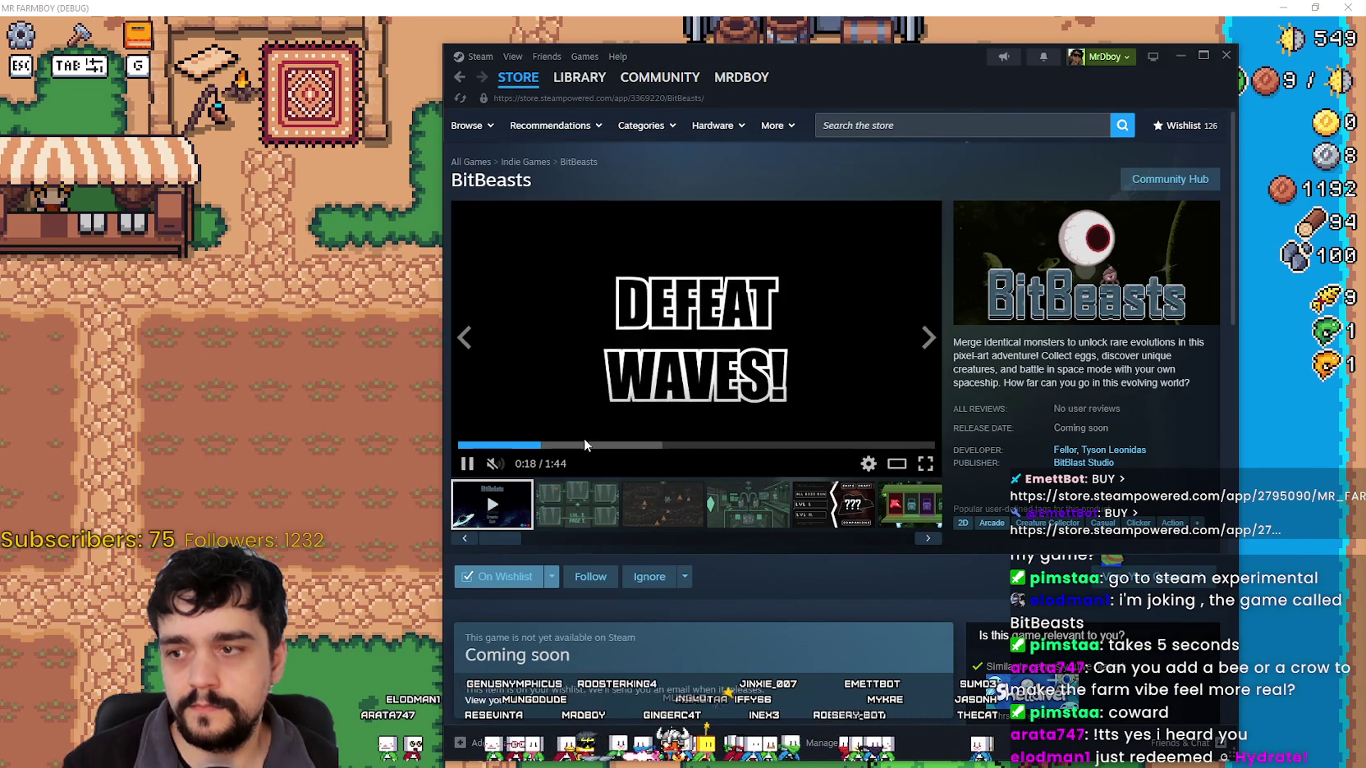
pyautogui.click(585, 446)
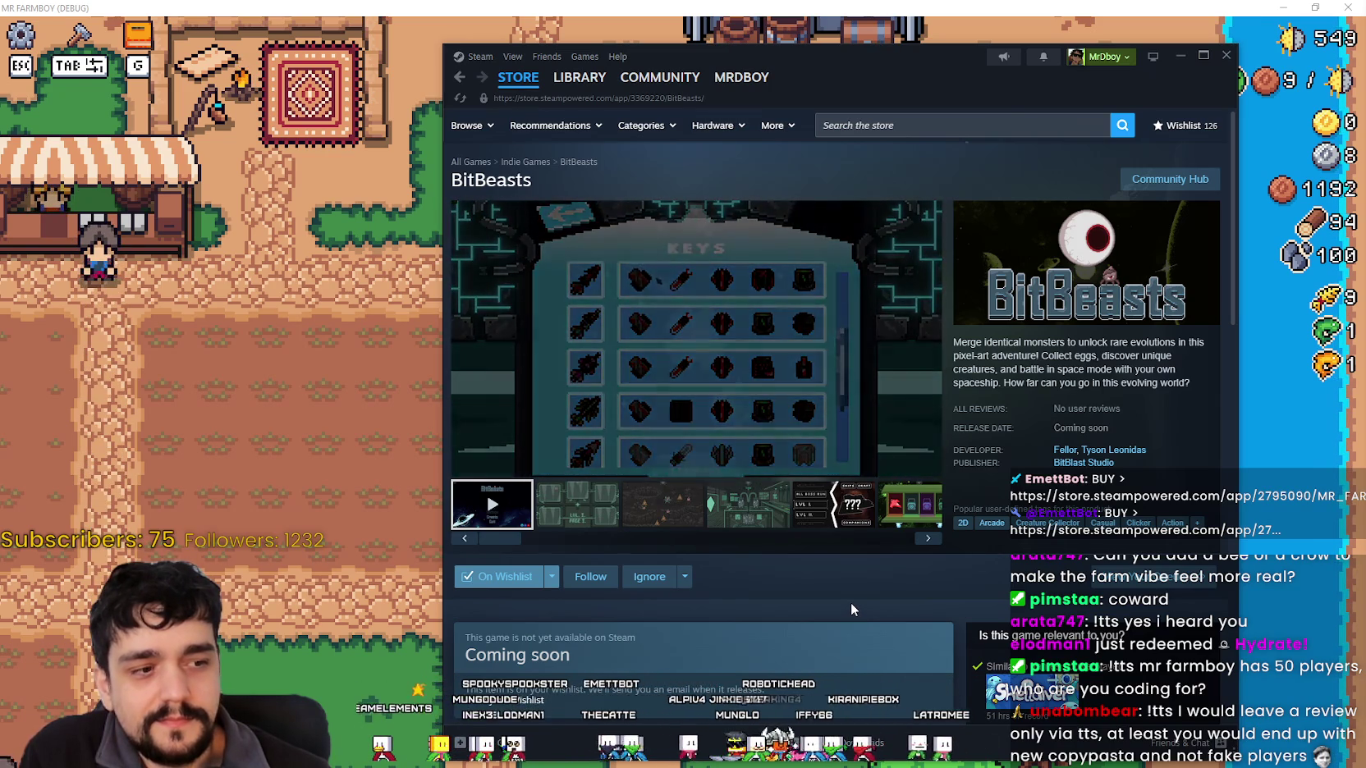
# Seek the trailer to about 1:11, the inventory and level-layout scenes, then back to the lab scene.
pyautogui.moveTo(769, 410)
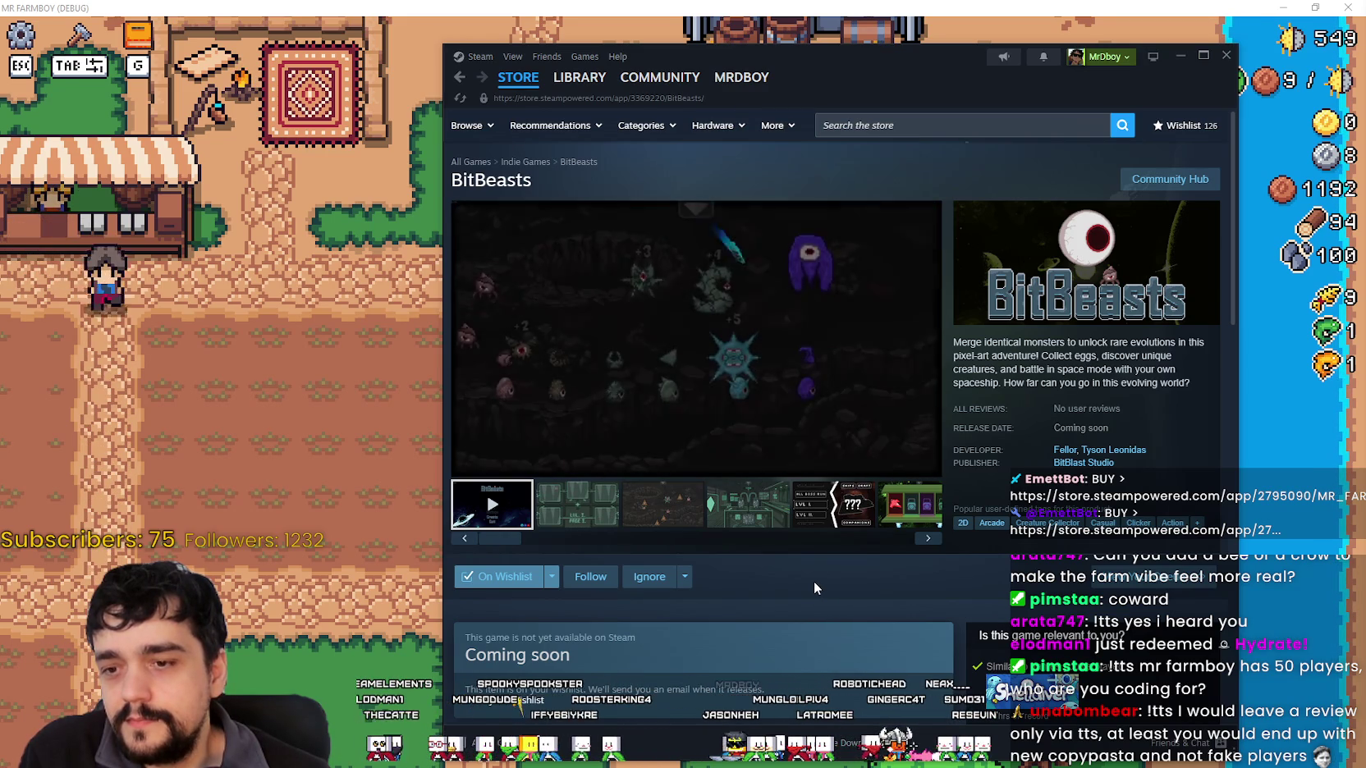
pyautogui.moveTo(754, 355)
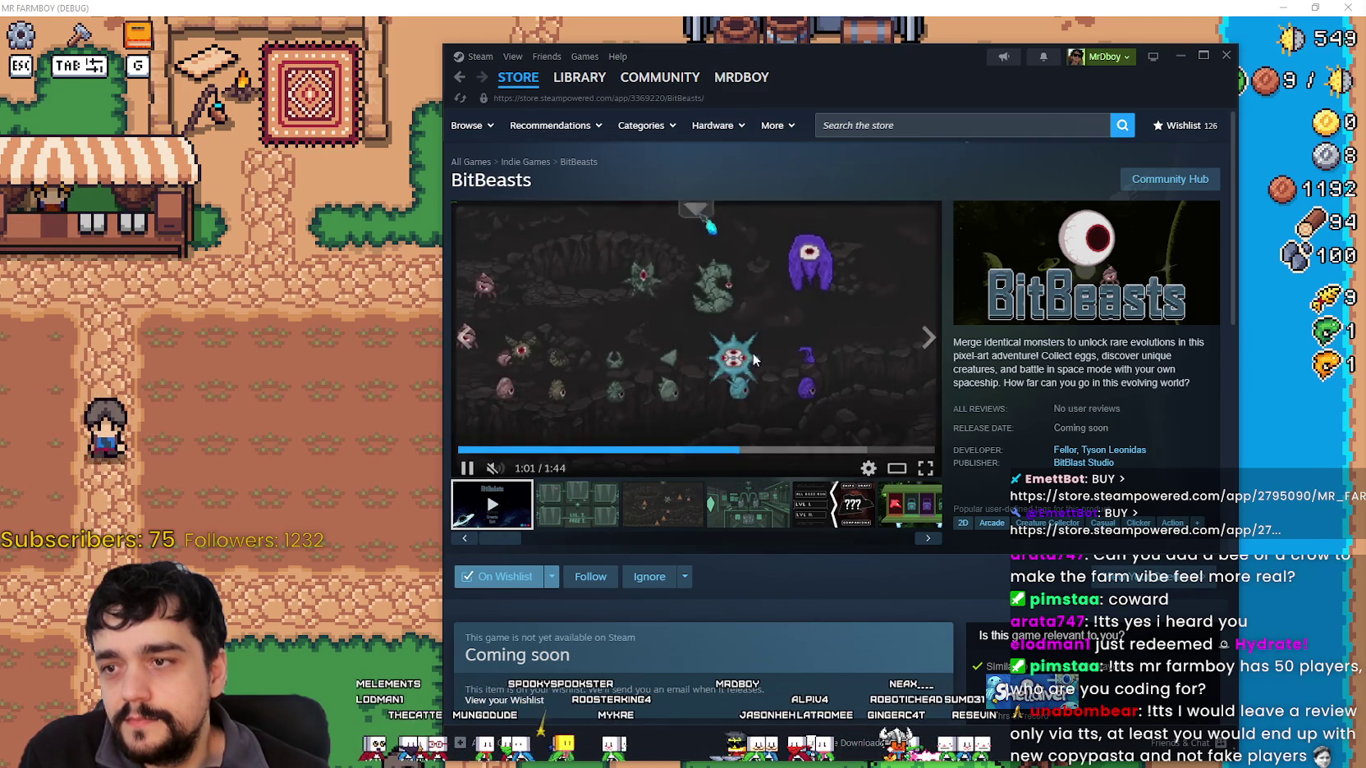
pyautogui.click(779, 446)
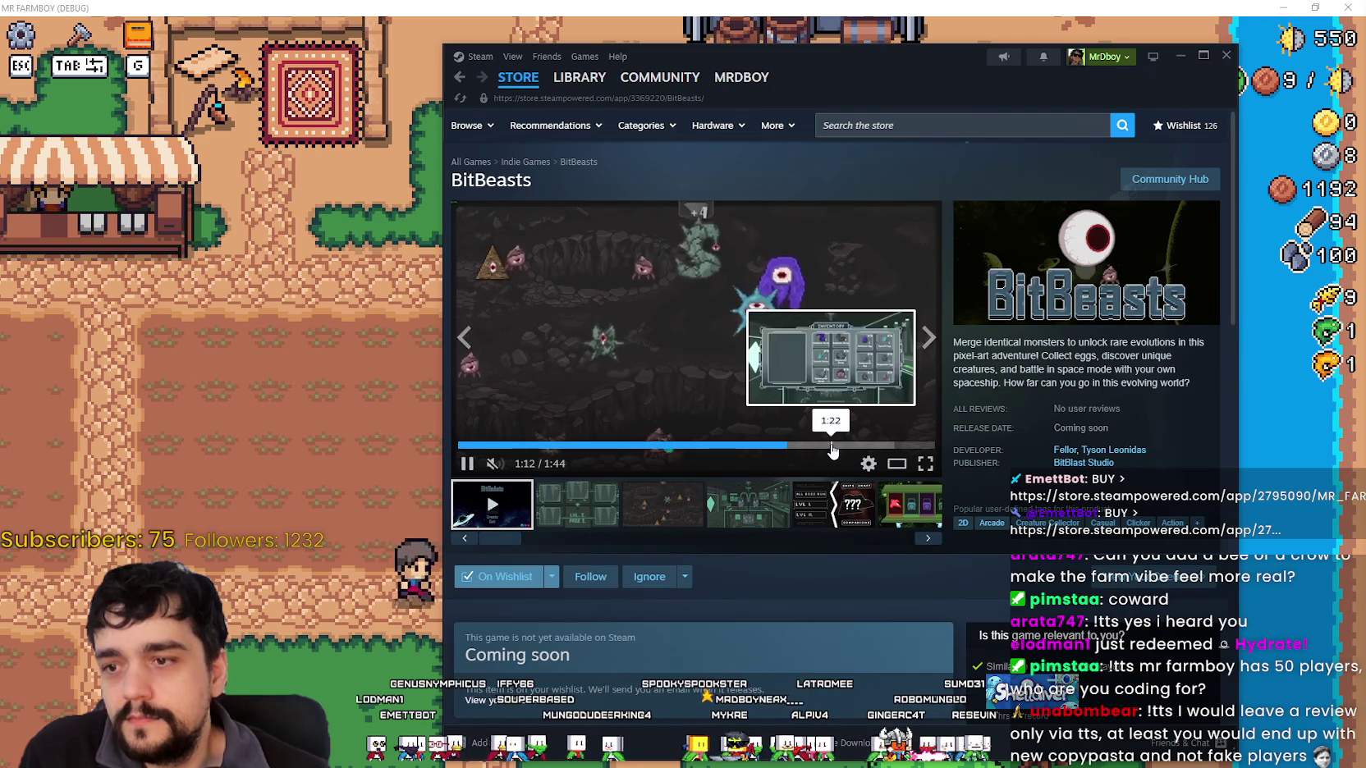
pyautogui.click(830, 445)
pyautogui.click(872, 445)
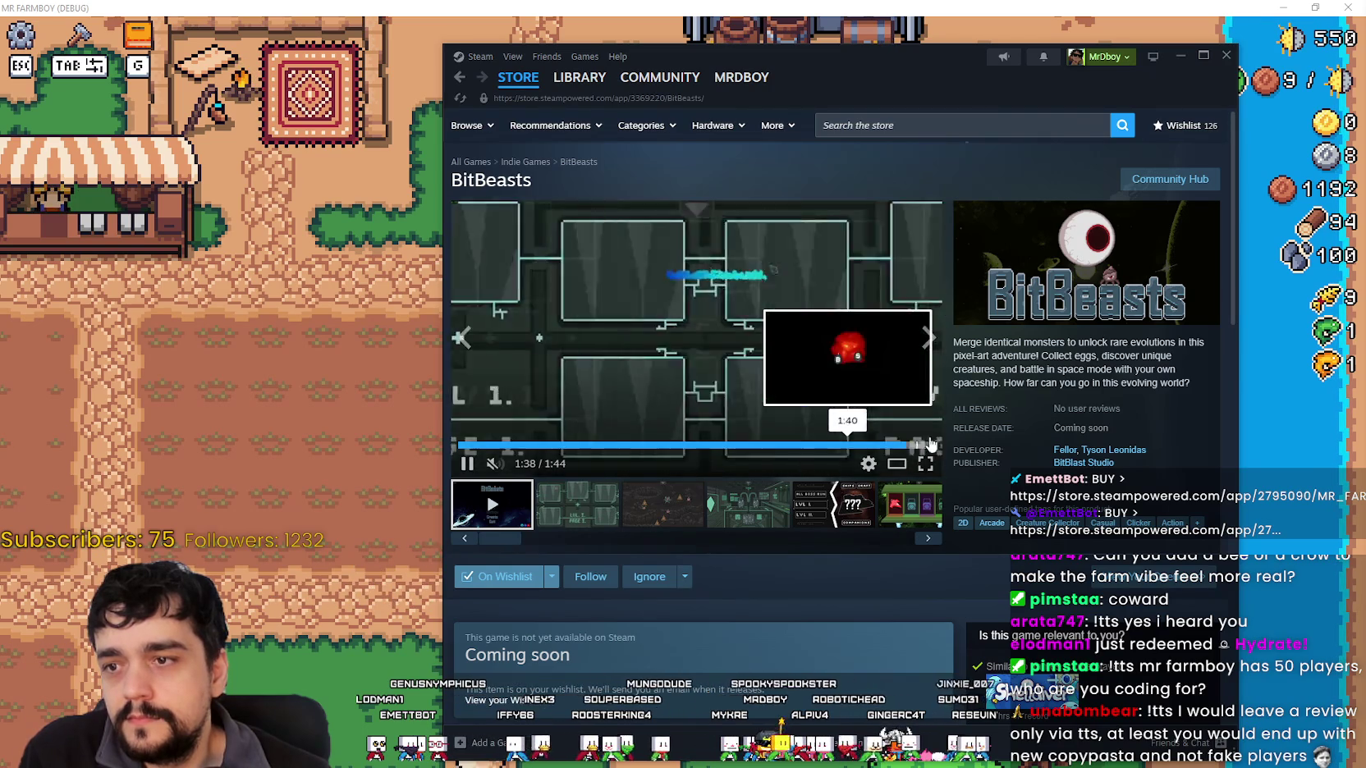
pyautogui.click(833, 445)
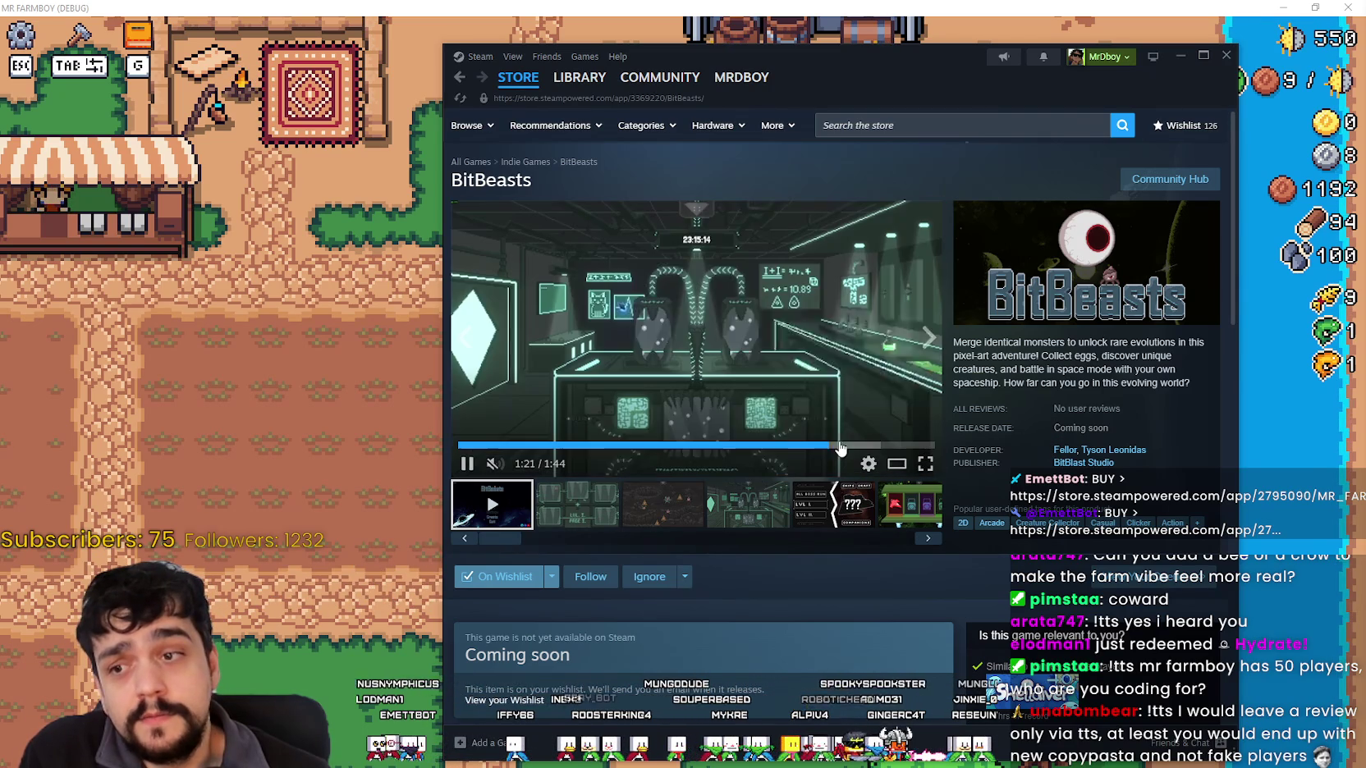
# Browse the BitBeasts page's screenshots, ending on the green lab one, then close the Steam store window.
pyautogui.scroll(-7, 776, 566)
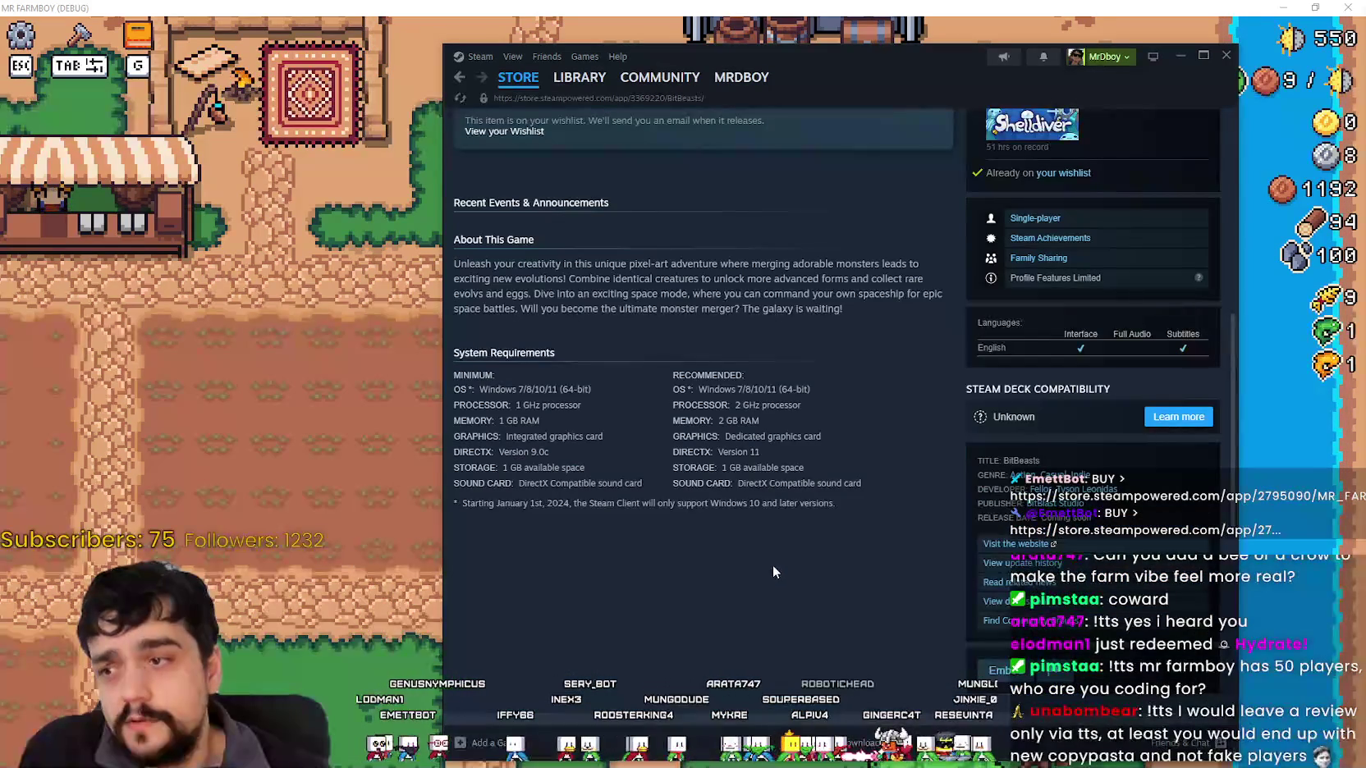
pyautogui.scroll(4, 773, 565)
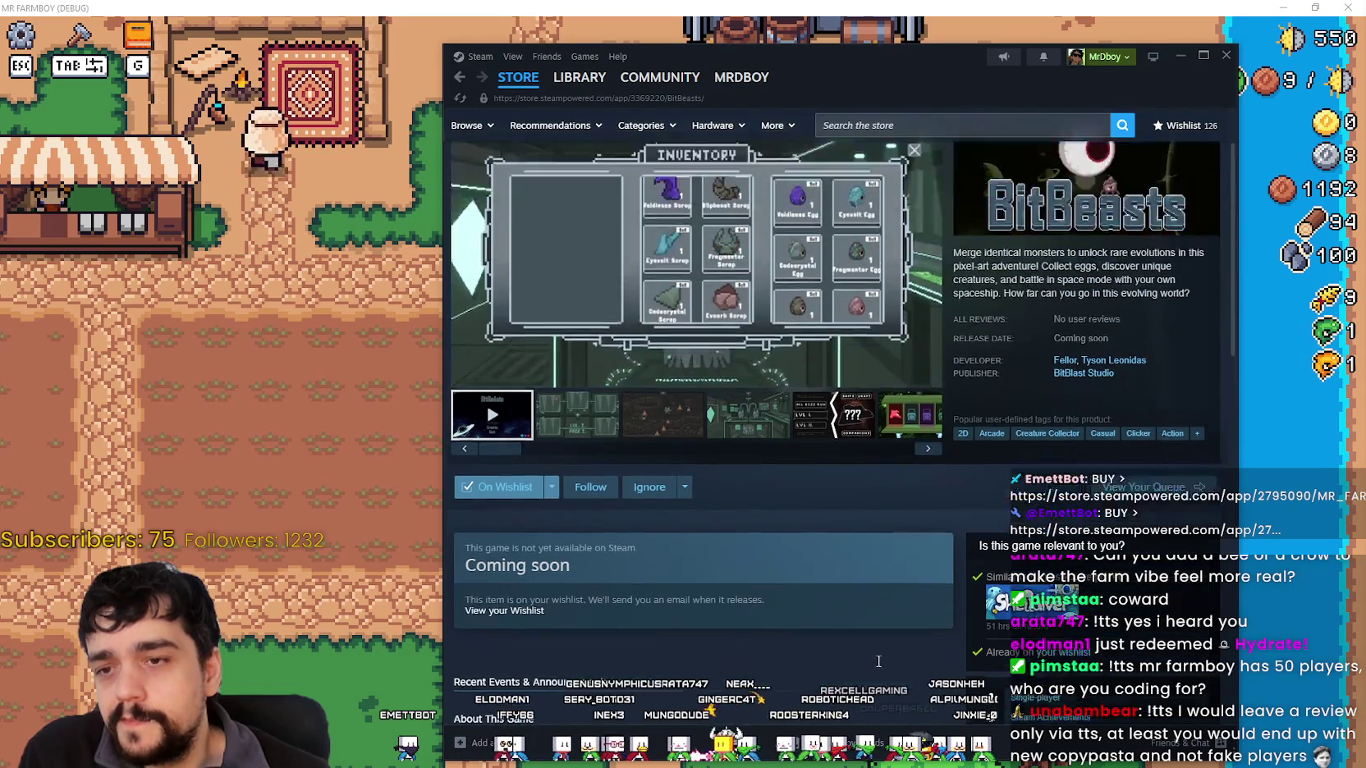
pyautogui.scroll(3, 875, 659)
pyautogui.scroll(-3, 876, 656)
pyautogui.scroll(3, 875, 652)
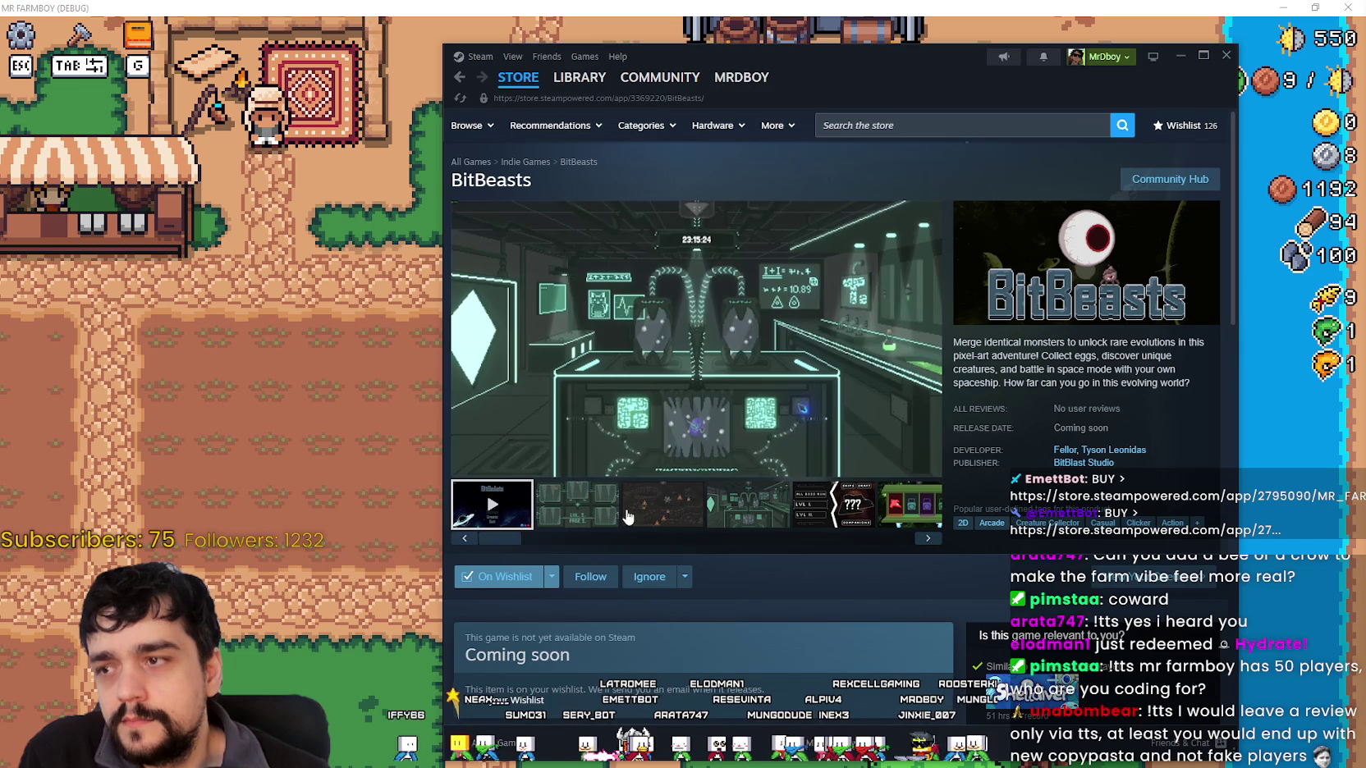
pyautogui.click(675, 515)
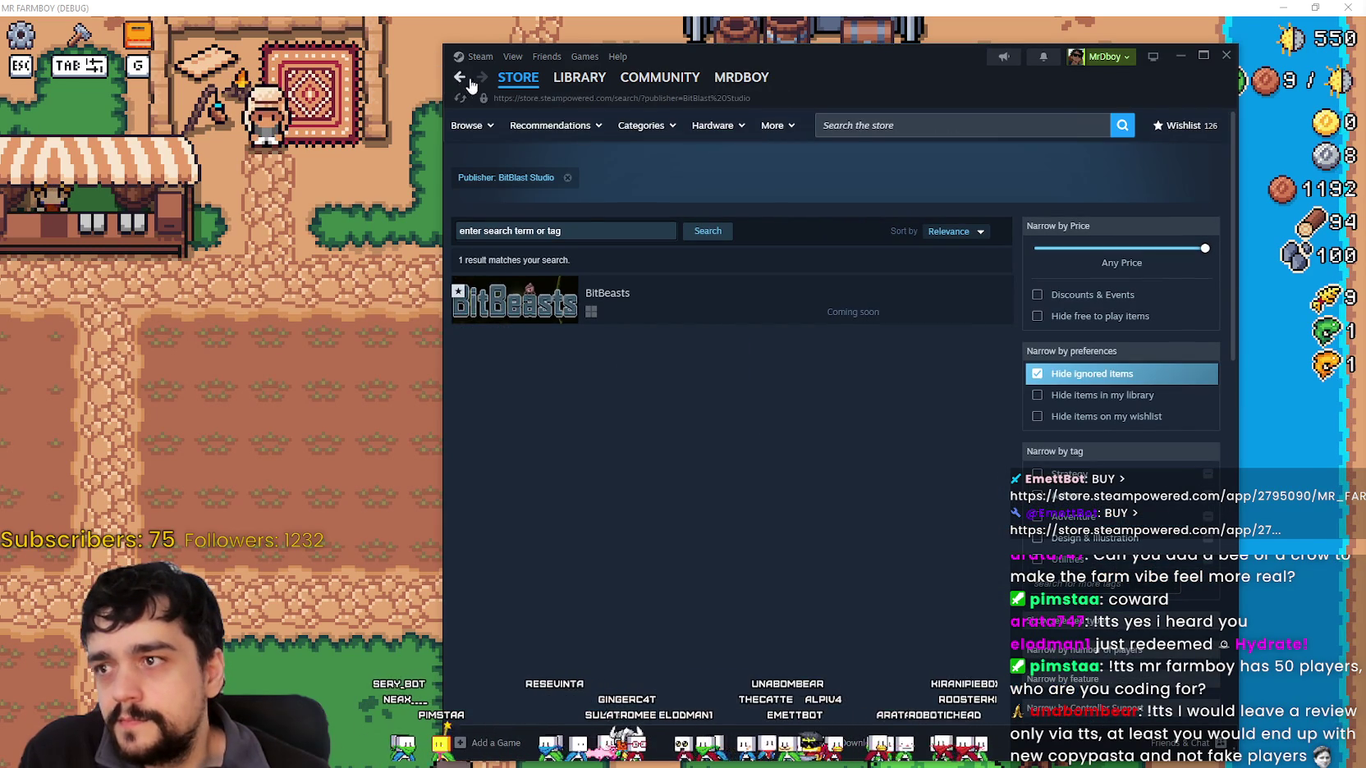
pyautogui.click(469, 80)
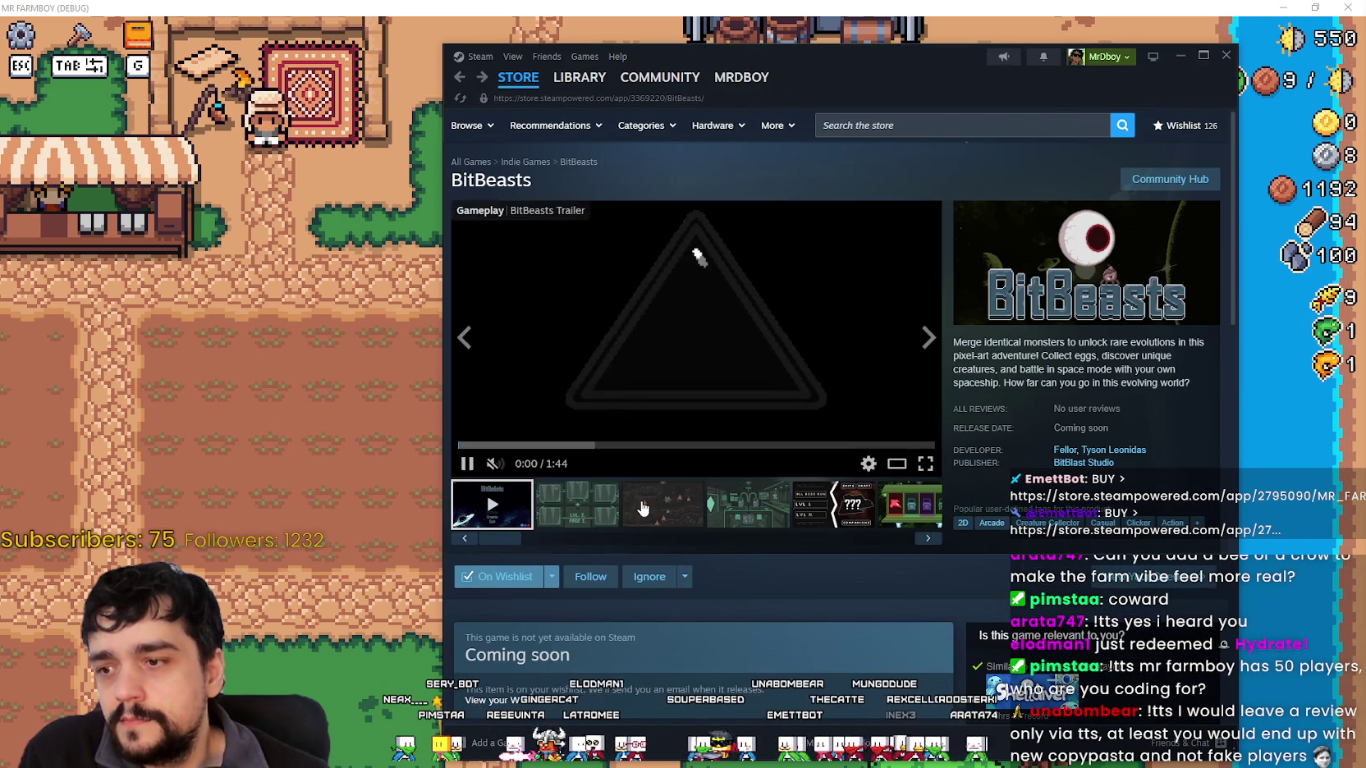
pyautogui.click(643, 509)
pyautogui.click(929, 337)
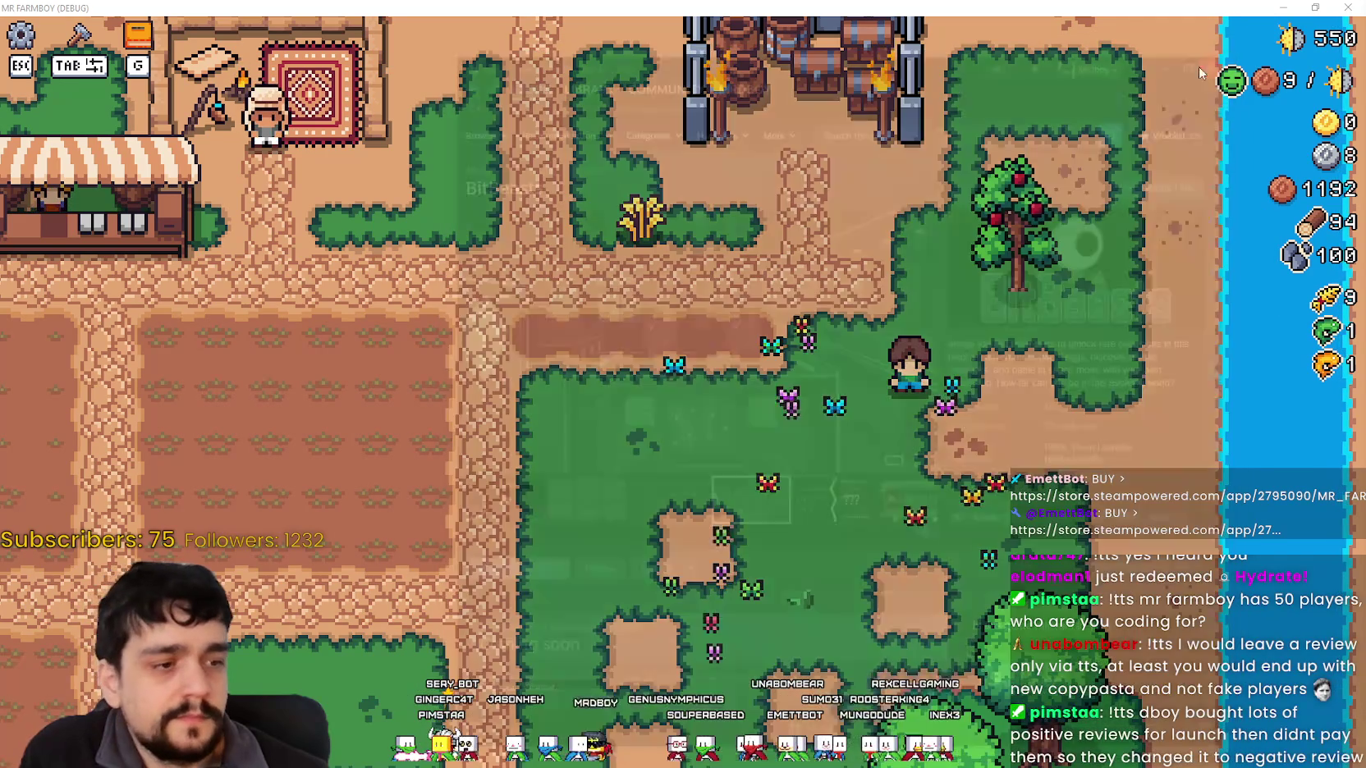
pyautogui.click(1226, 55)
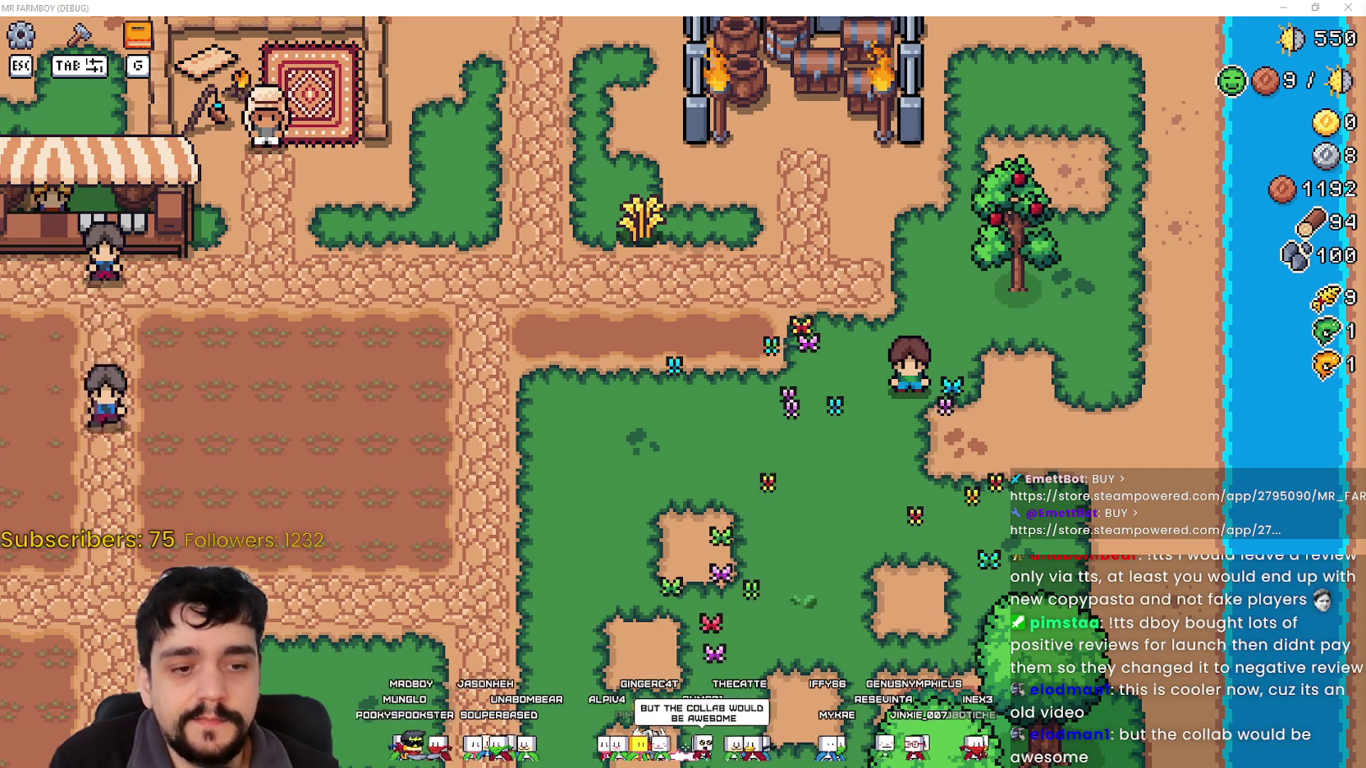
pyautogui.hotkey('alt', 'Tab')
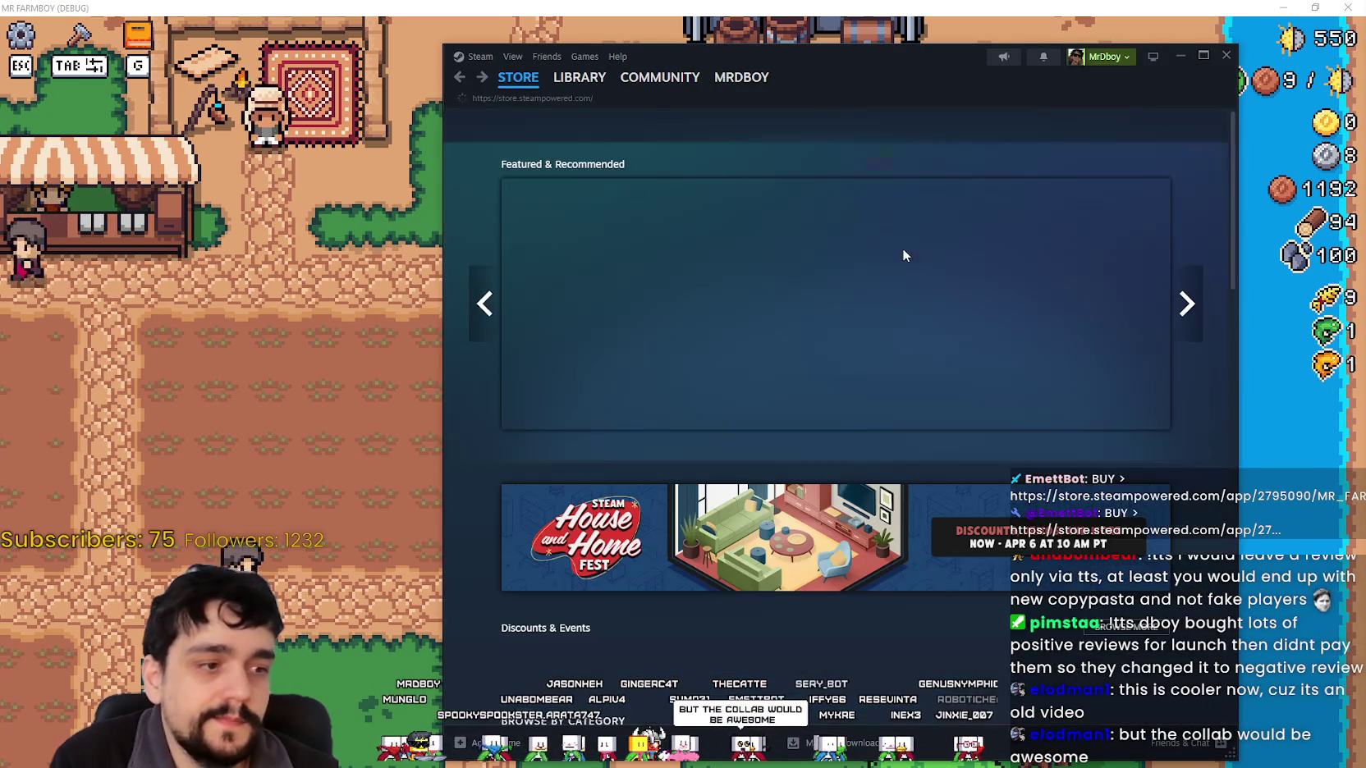
pyautogui.click(464, 83)
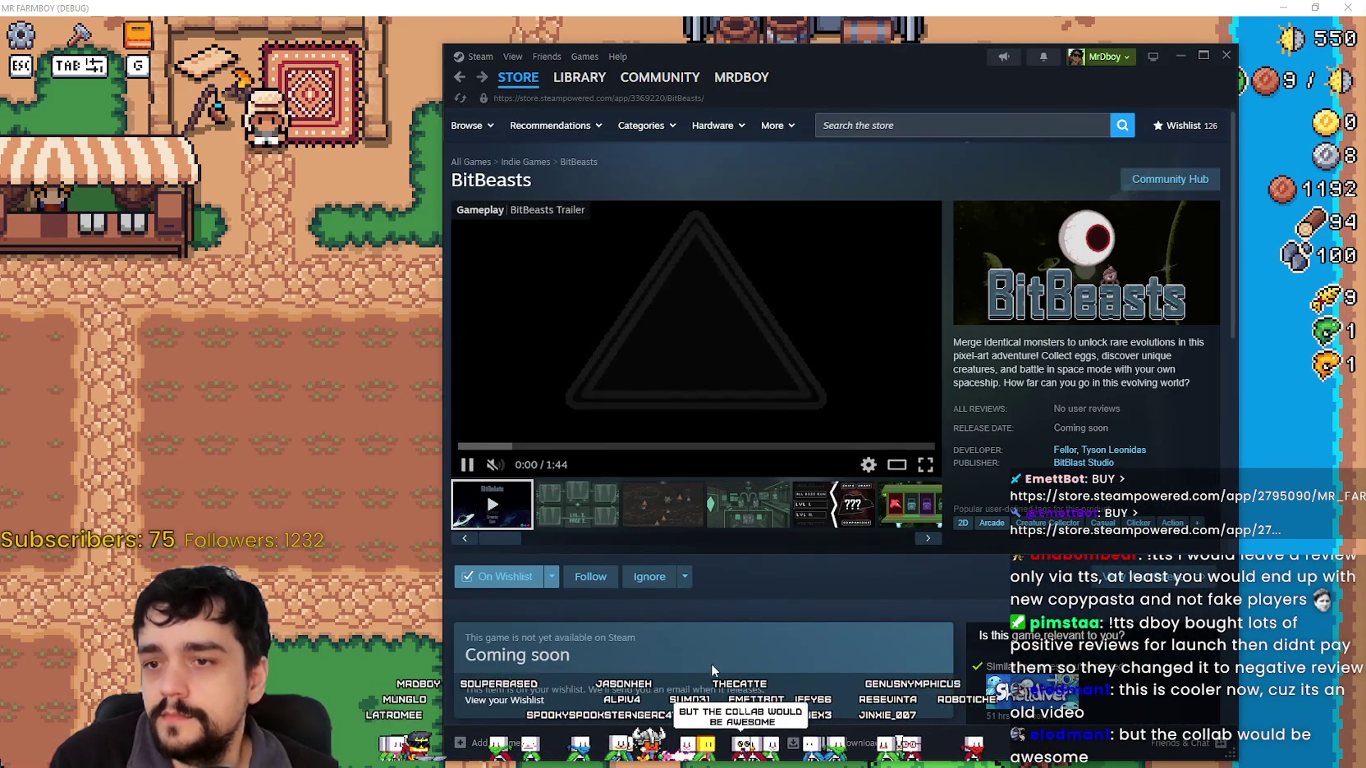
pyautogui.click(577, 503)
pyautogui.scroll(-4, 814, 617)
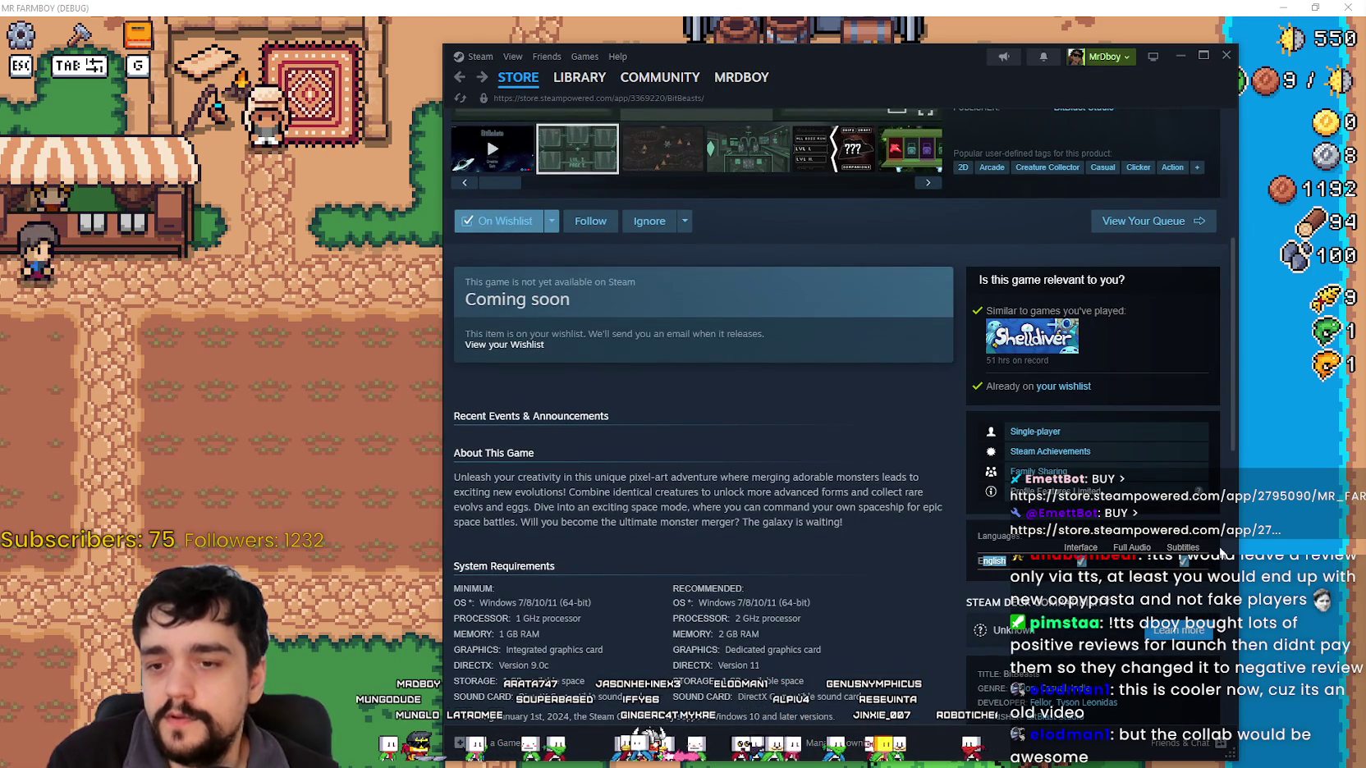
pyautogui.scroll(4, 862, 369)
pyautogui.click(861, 329)
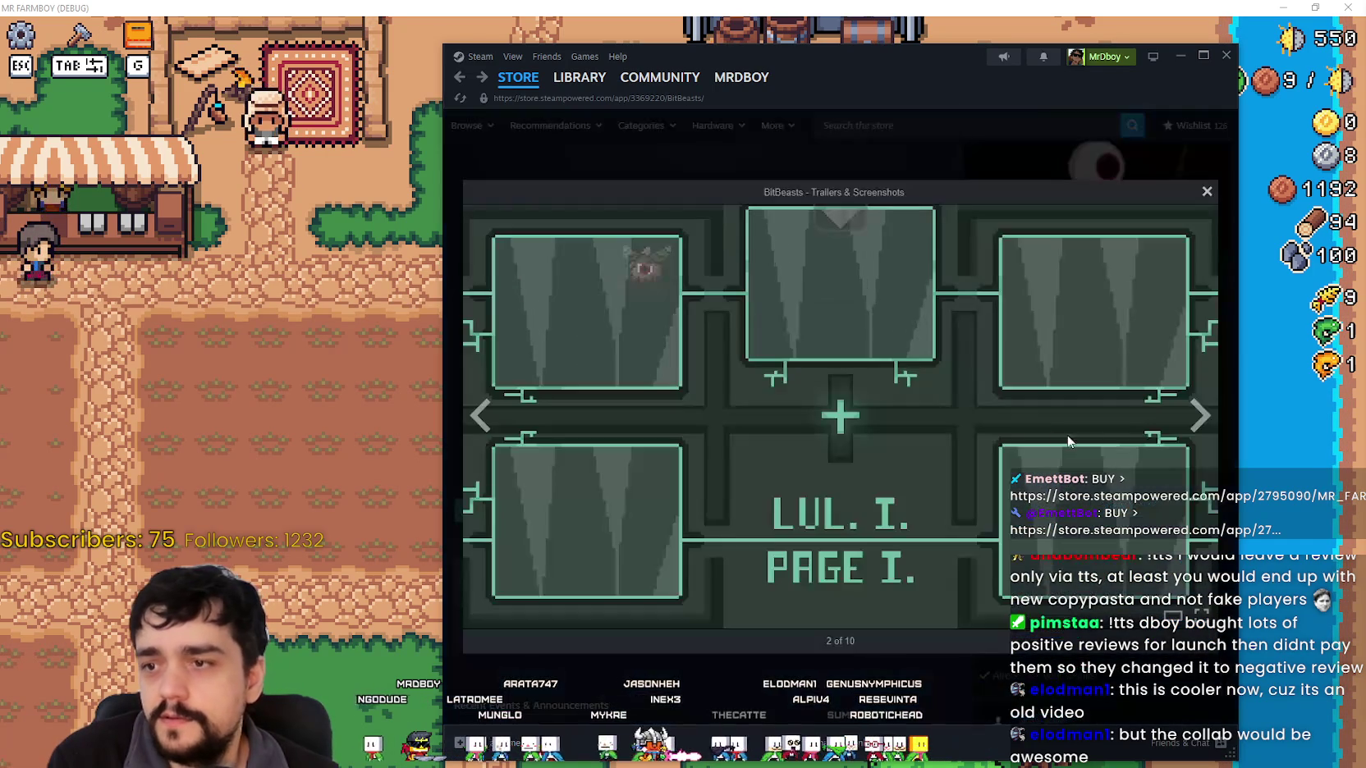
pyautogui.click(1199, 416)
pyautogui.click(1201, 416)
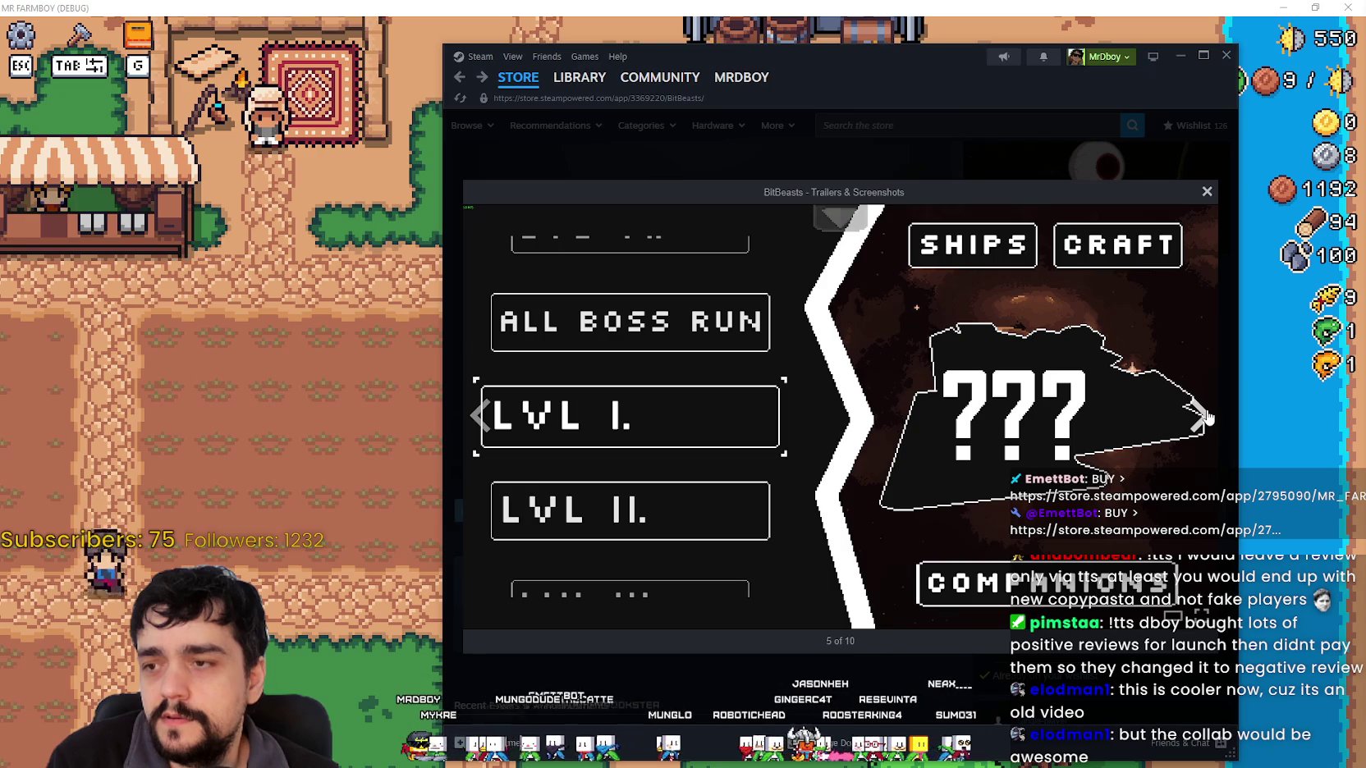
pyautogui.click(1200, 415)
pyautogui.click(1203, 416)
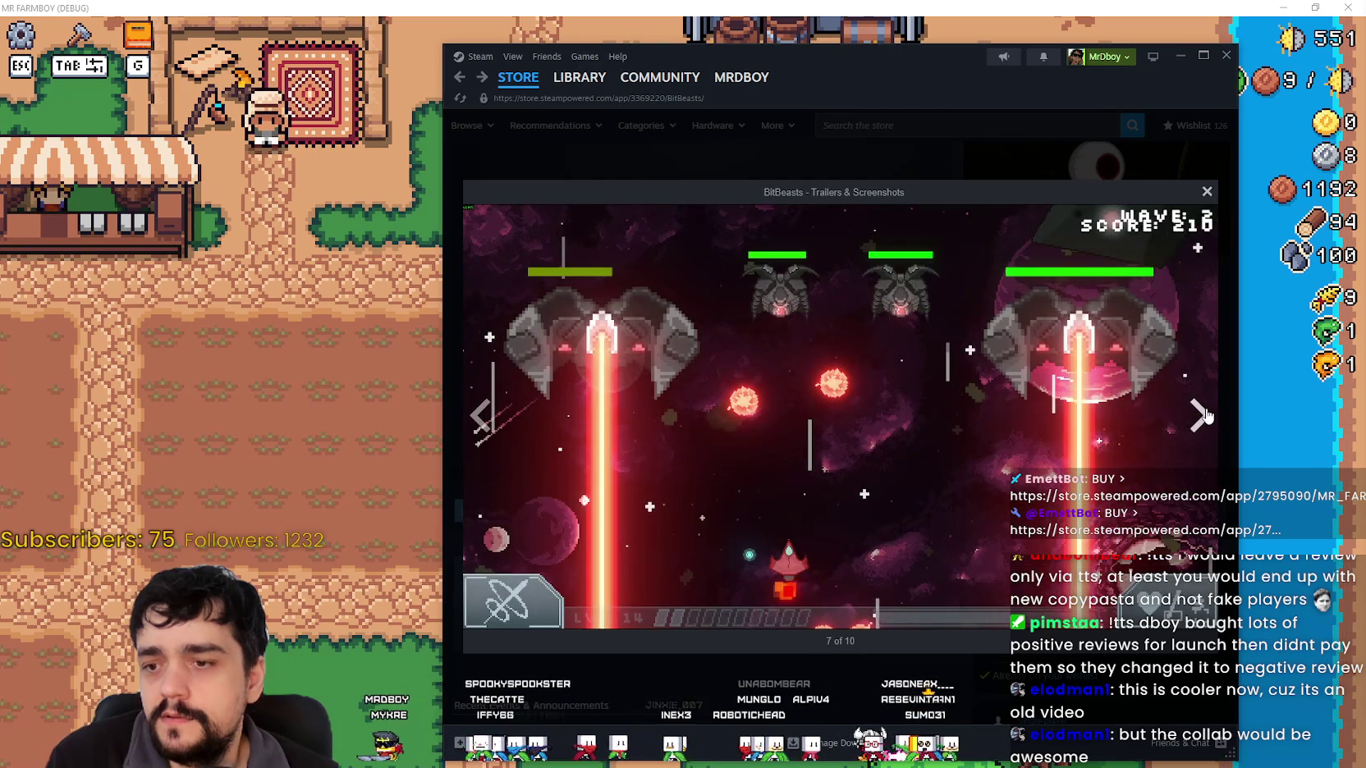
pyautogui.click(1203, 416)
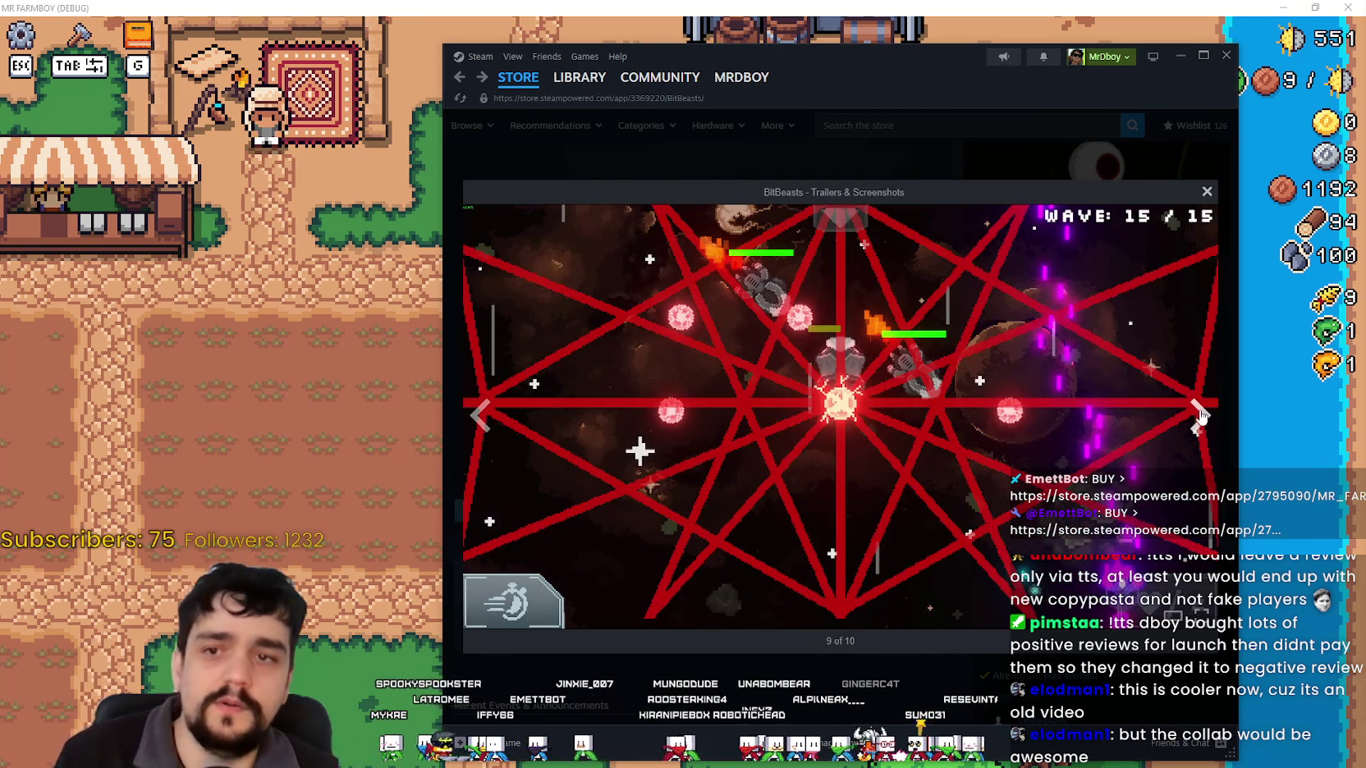
pyautogui.click(1201, 416)
pyautogui.click(1200, 415)
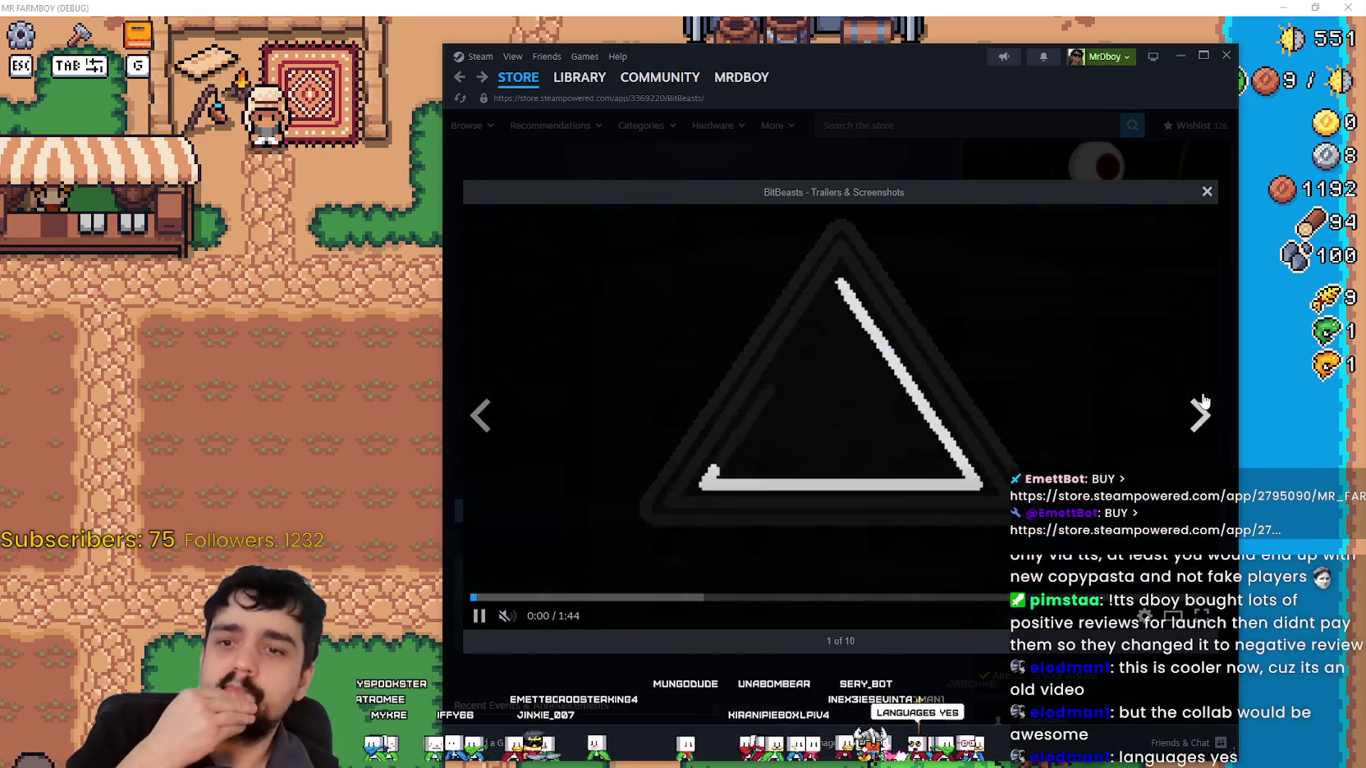
pyautogui.click(1203, 192)
pyautogui.scroll(-5, 929, 448)
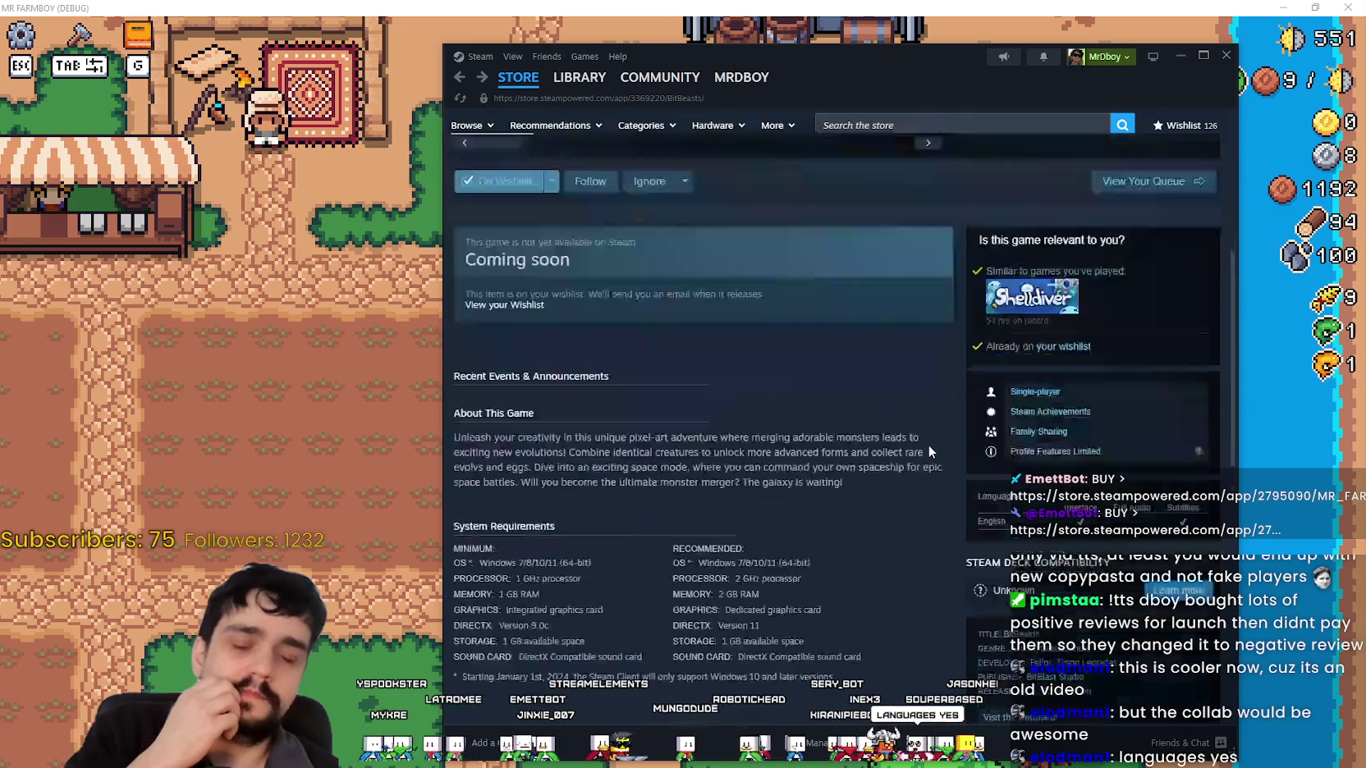
# Show the second, fourth and a red shooter screenshot in the BitBeasts main media view.
pyautogui.scroll(6, 928, 432)
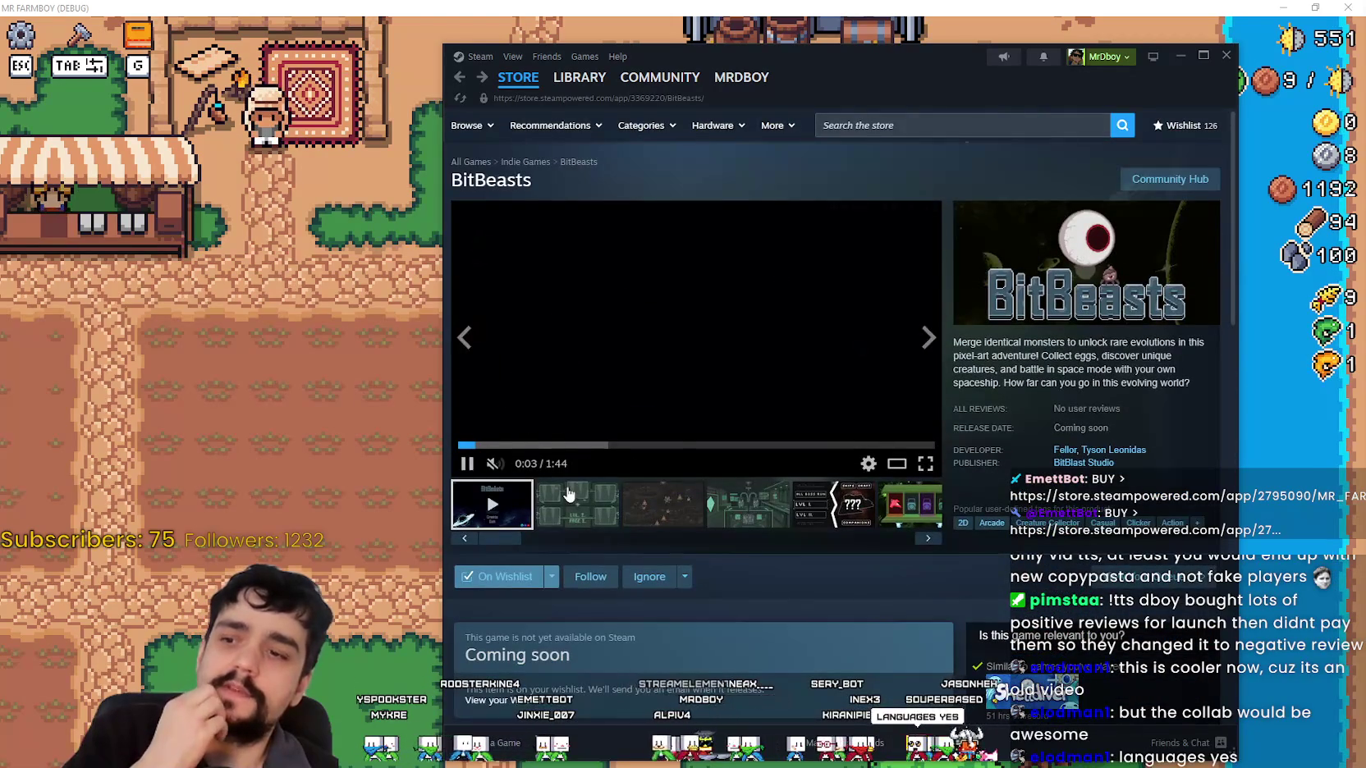
pyautogui.click(577, 504)
pyautogui.click(730, 502)
pyautogui.scroll(-3, 727, 477)
pyautogui.scroll(-1, 727, 478)
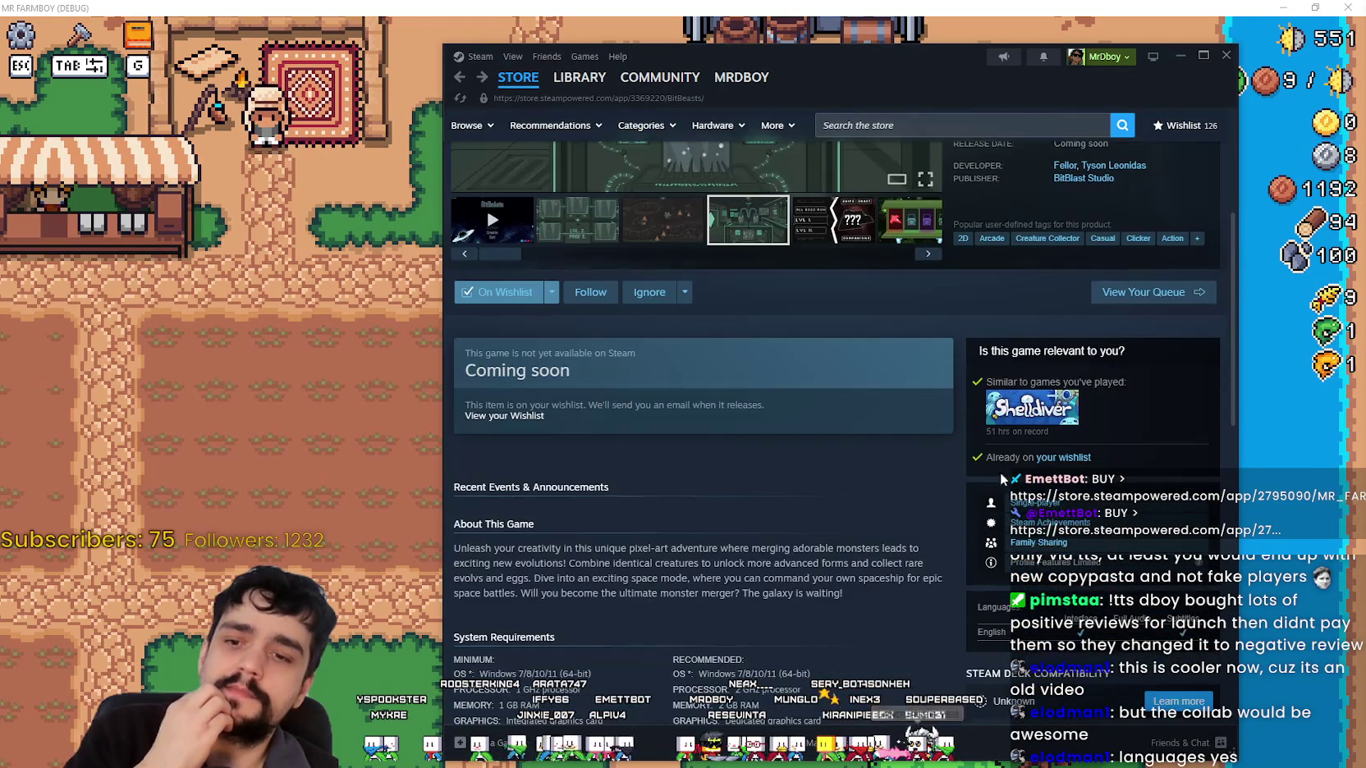
pyautogui.scroll(-1, 1011, 402)
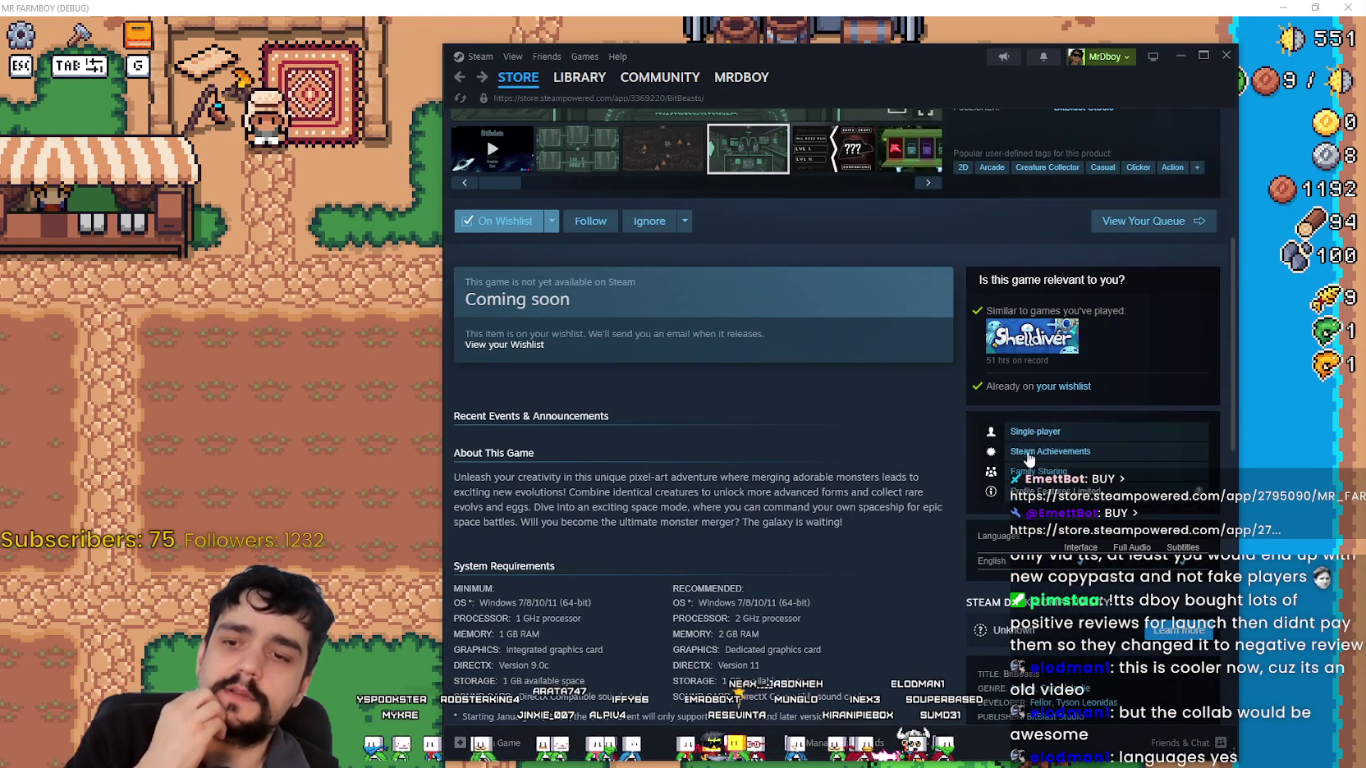
pyautogui.scroll(-1, 999, 400)
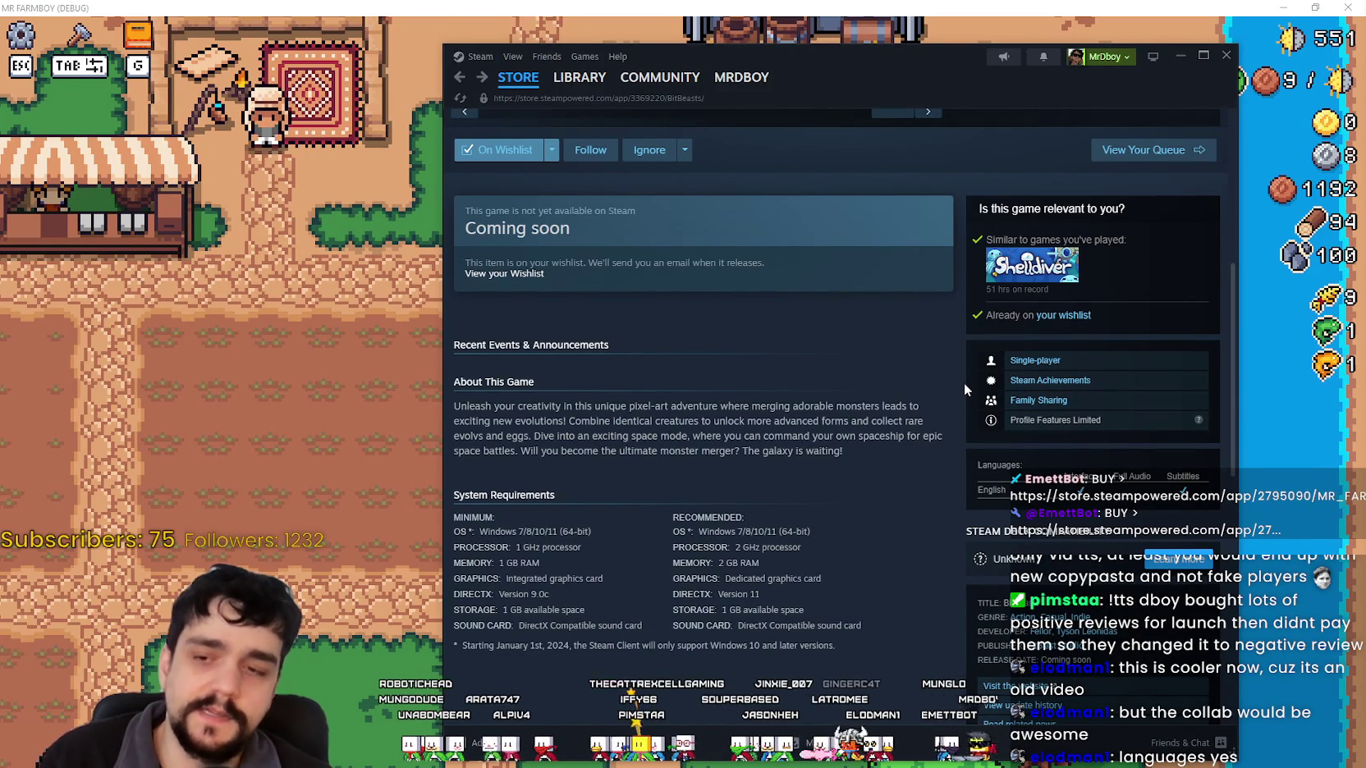
pyautogui.scroll(4, 868, 424)
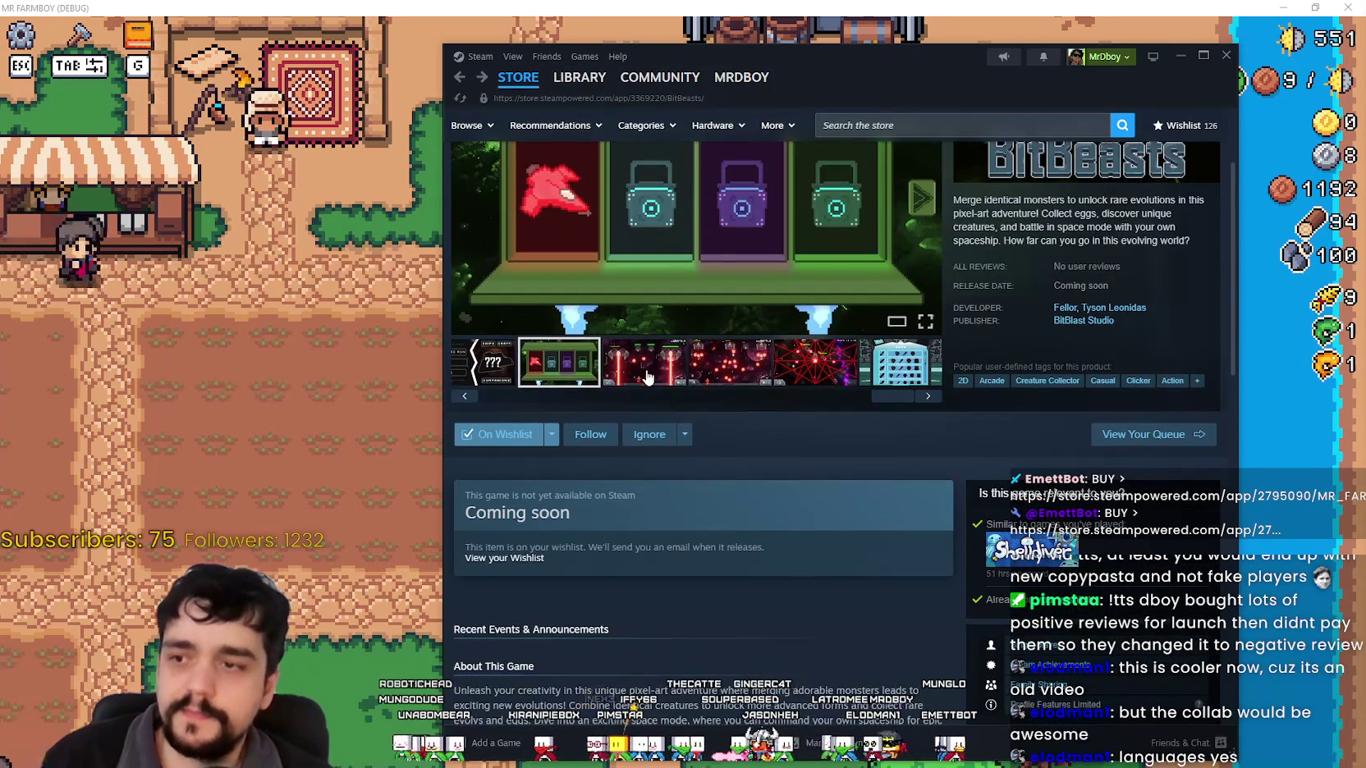
pyautogui.click(647, 377)
pyautogui.scroll(-2, 875, 504)
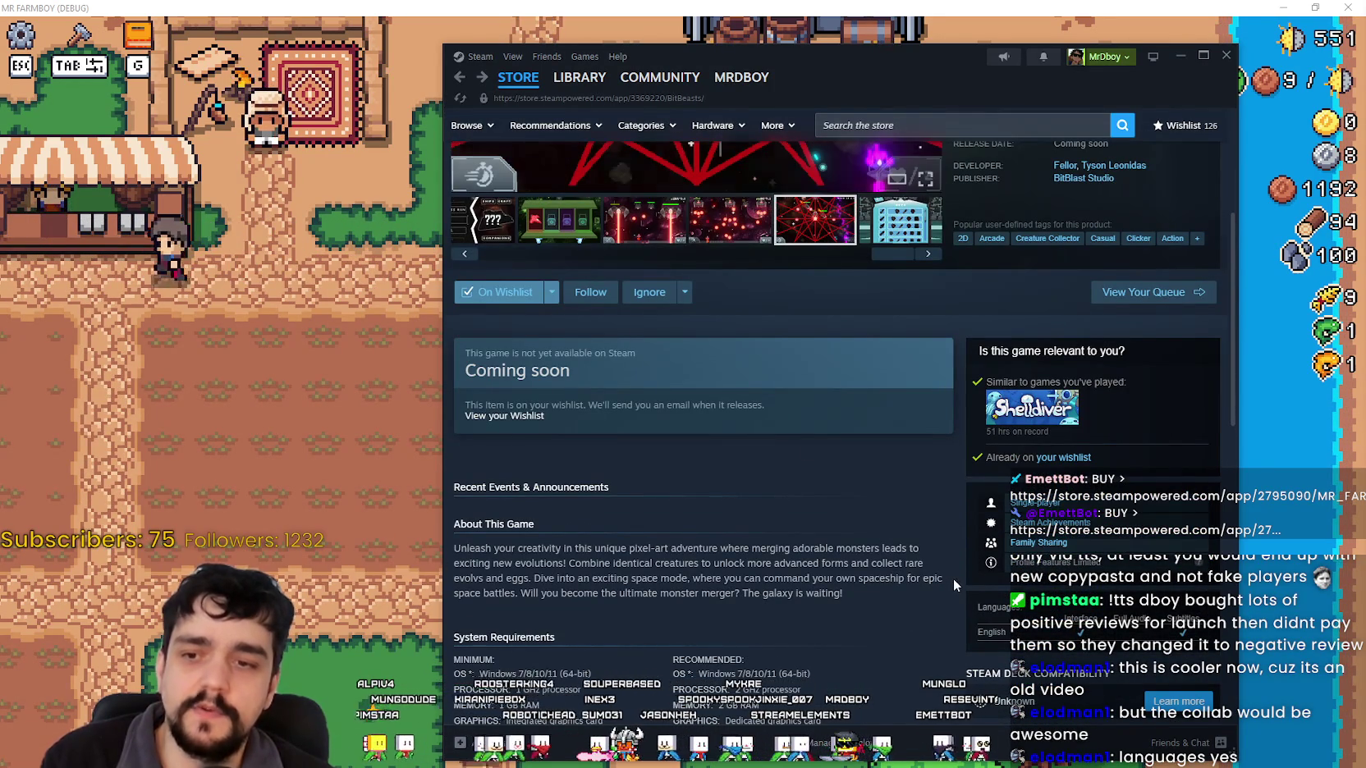
pyautogui.scroll(4, 854, 525)
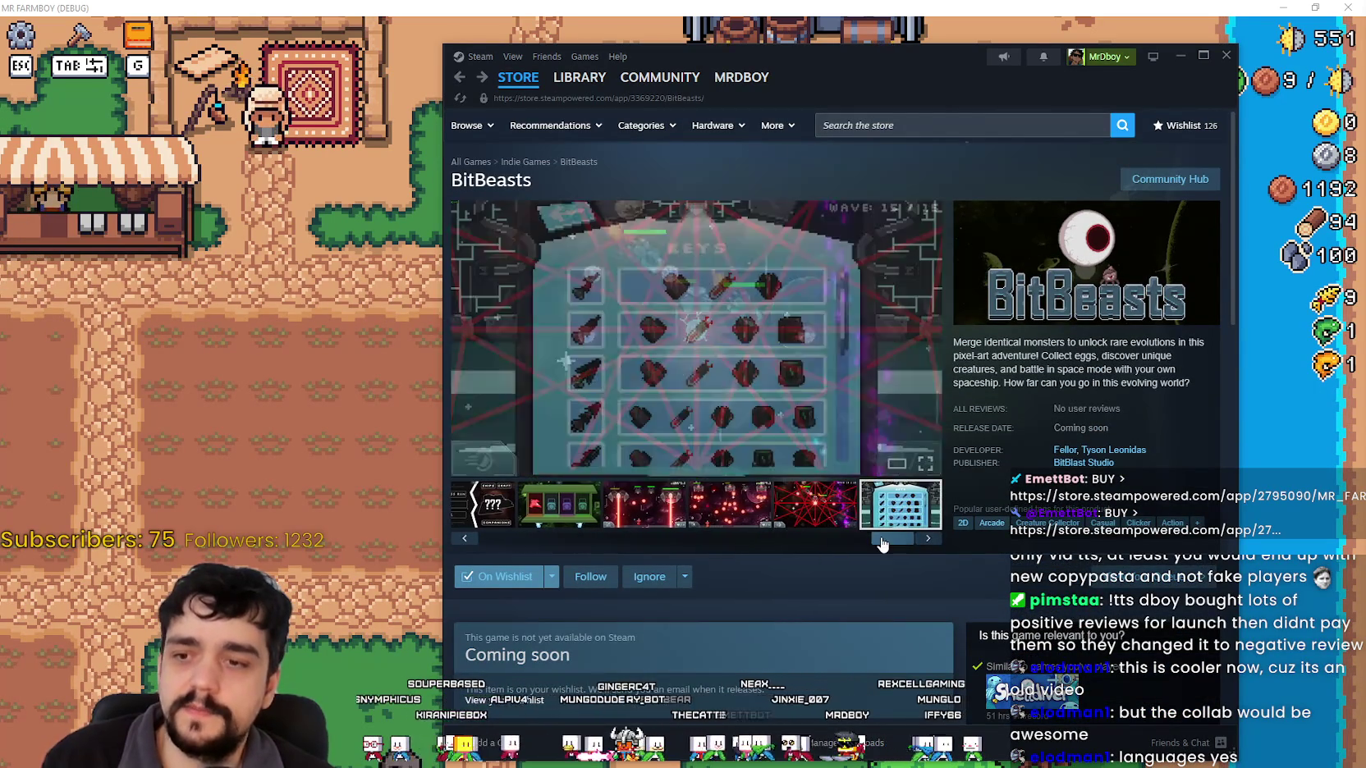
# Step through the LUL grid and green shop screenshots, ending on the red laser-web one.
pyautogui.moveTo(882, 544); pyautogui.dragTo(496, 540)
pyautogui.click(529, 507)
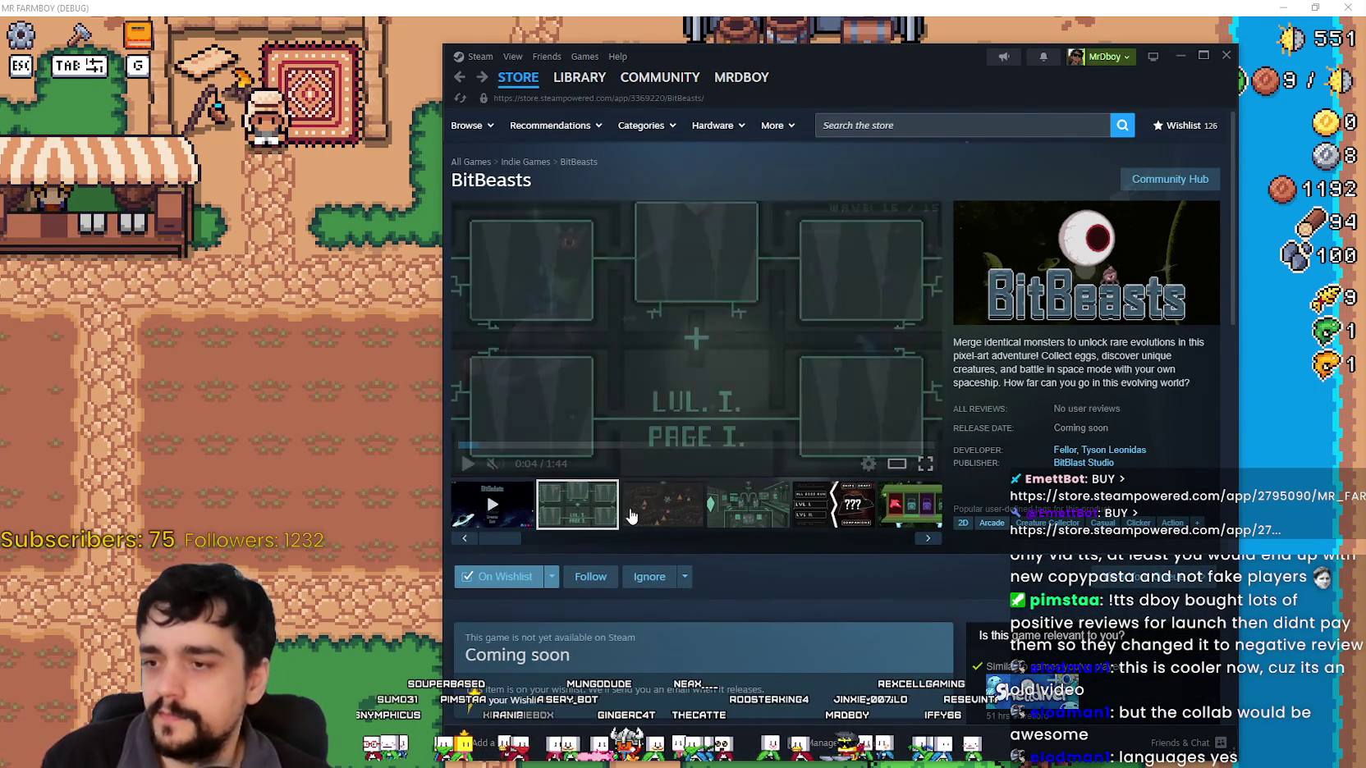
pyautogui.click(680, 515)
pyautogui.click(853, 503)
pyautogui.click(729, 509)
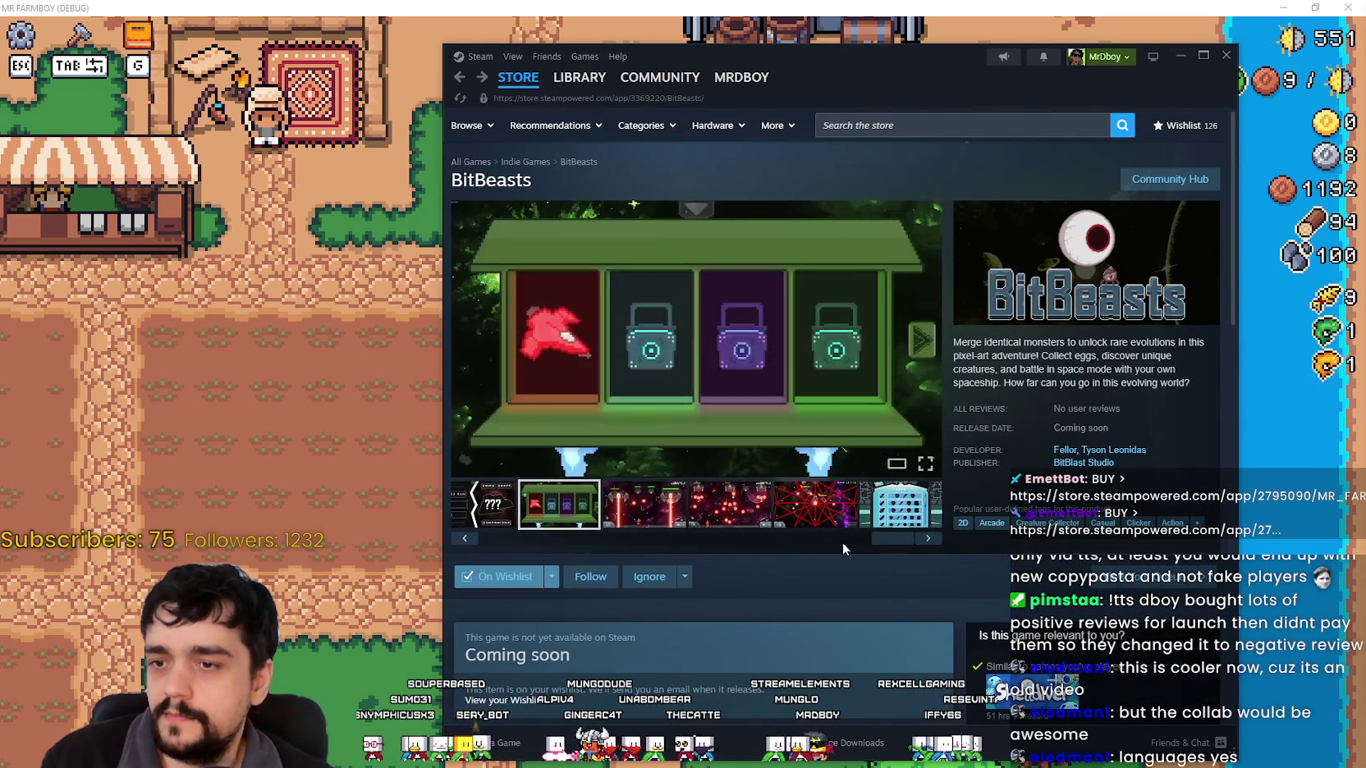
pyautogui.click(815, 505)
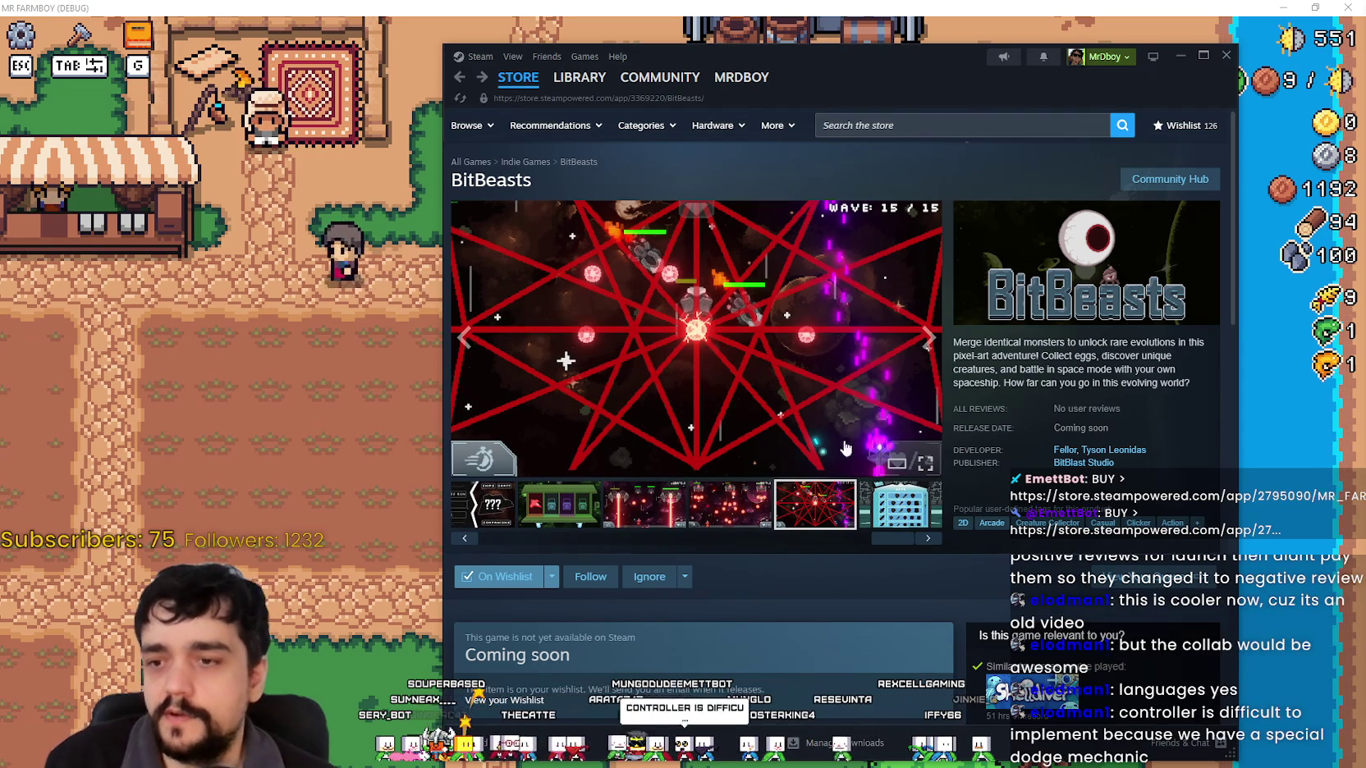
pyautogui.moveTo(882, 535); pyautogui.dragTo(490, 538)
pyautogui.scroll(-3, 797, 536)
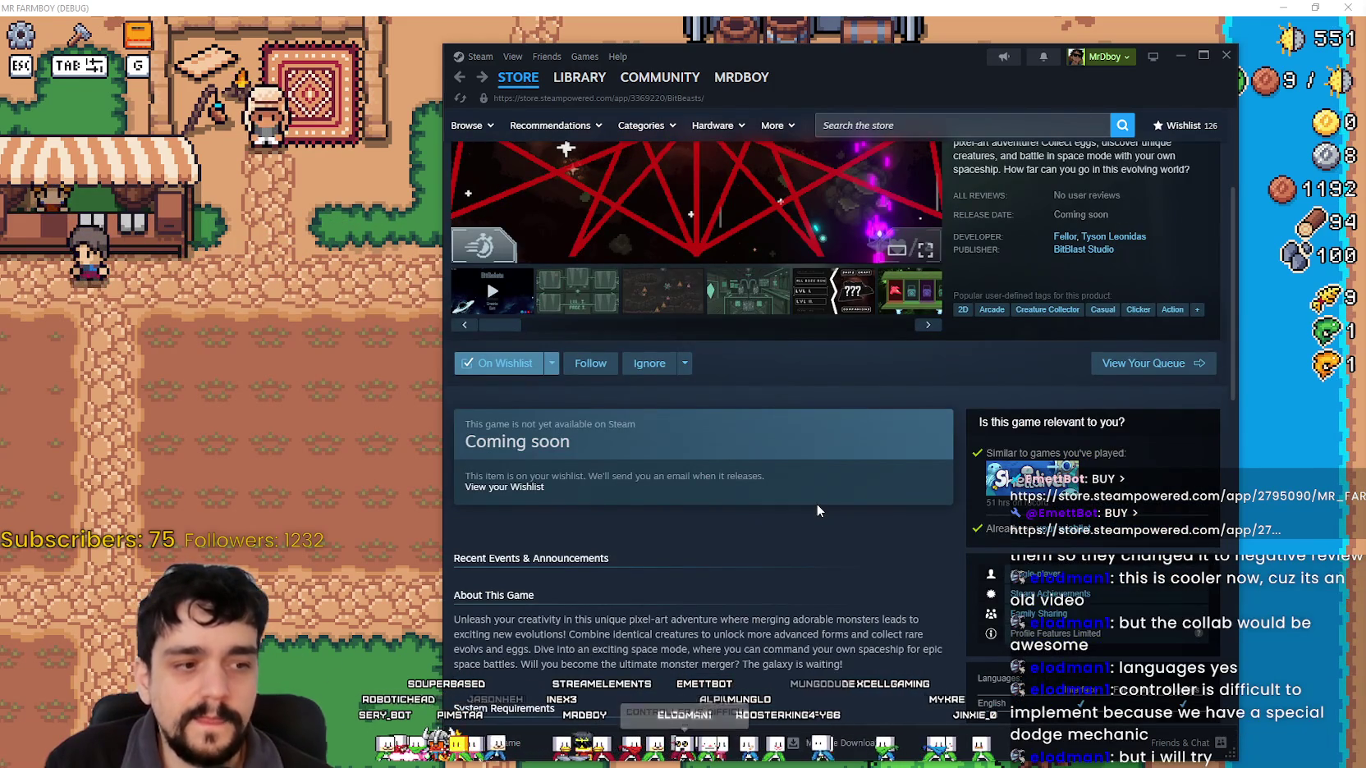
pyautogui.scroll(-2, 817, 507)
pyautogui.scroll(-3, 815, 502)
pyautogui.scroll(8, 824, 497)
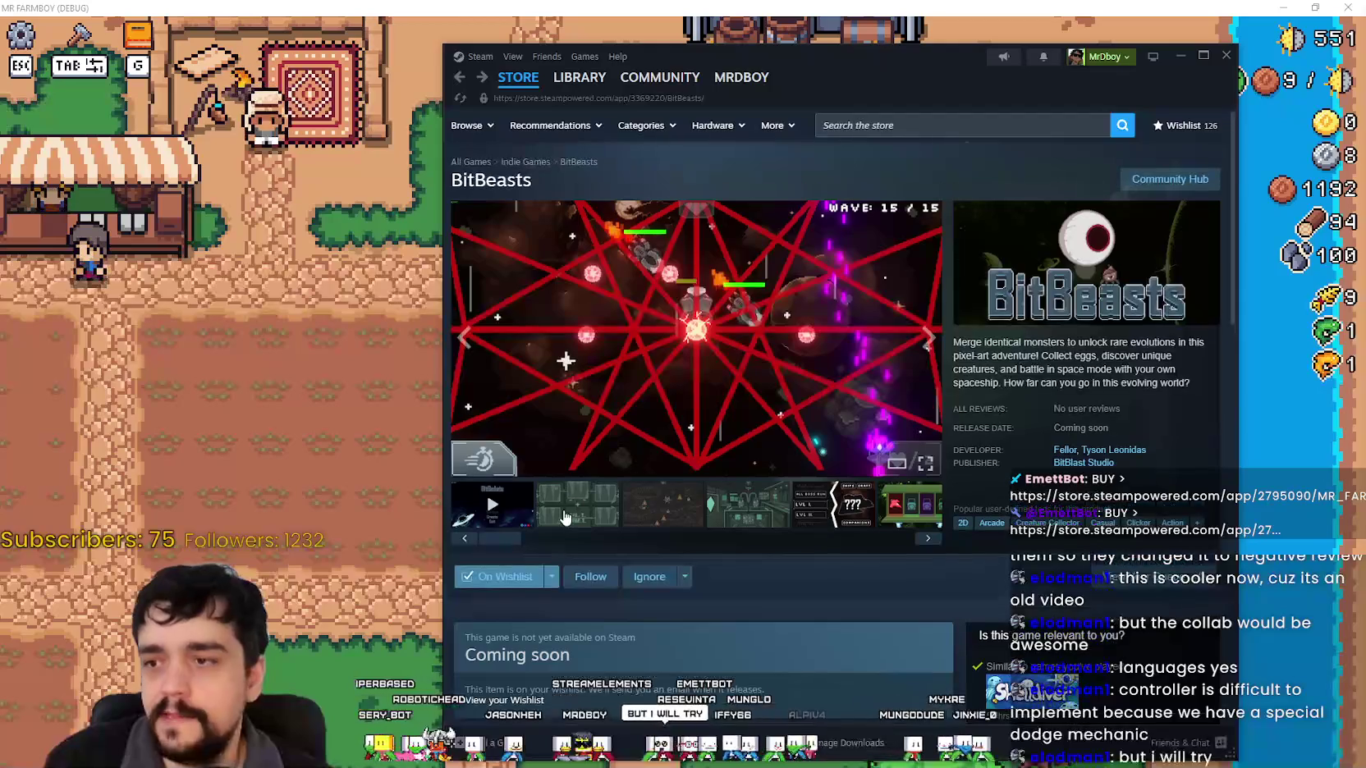
# Play the BitBeasts trailer through to its LVL 1 level-layout scene, then open the store search suggestions.
pyautogui.click(519, 515)
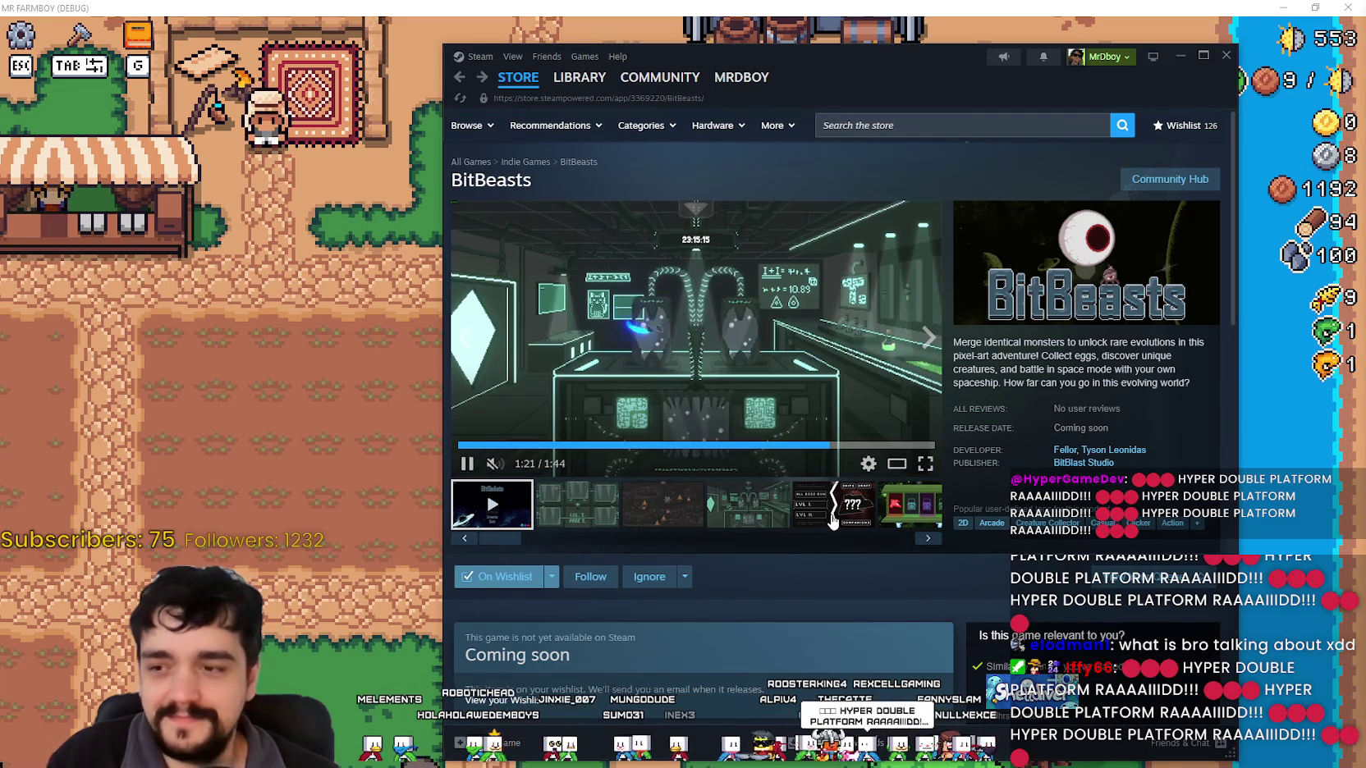
pyautogui.click(968, 121)
pyautogui.click(785, 146)
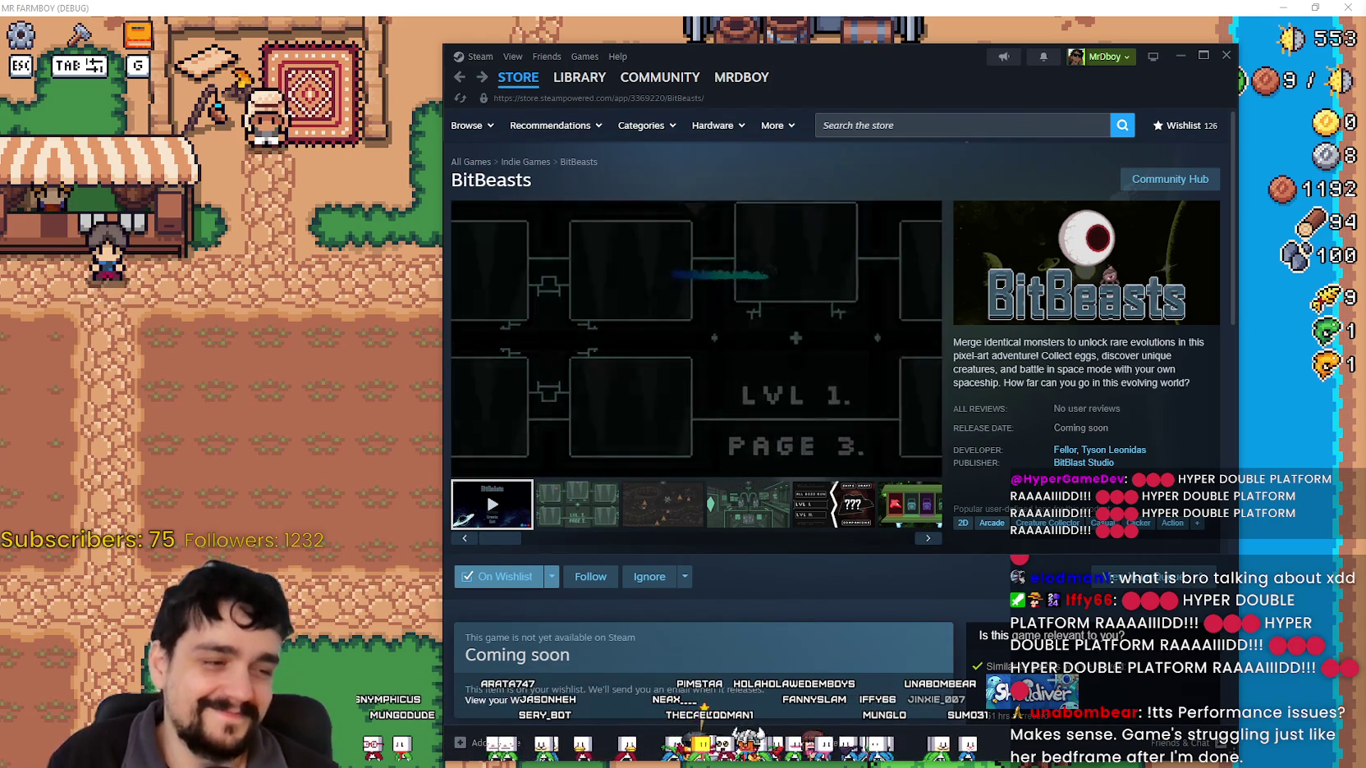
pyautogui.moveTo(496, 83)
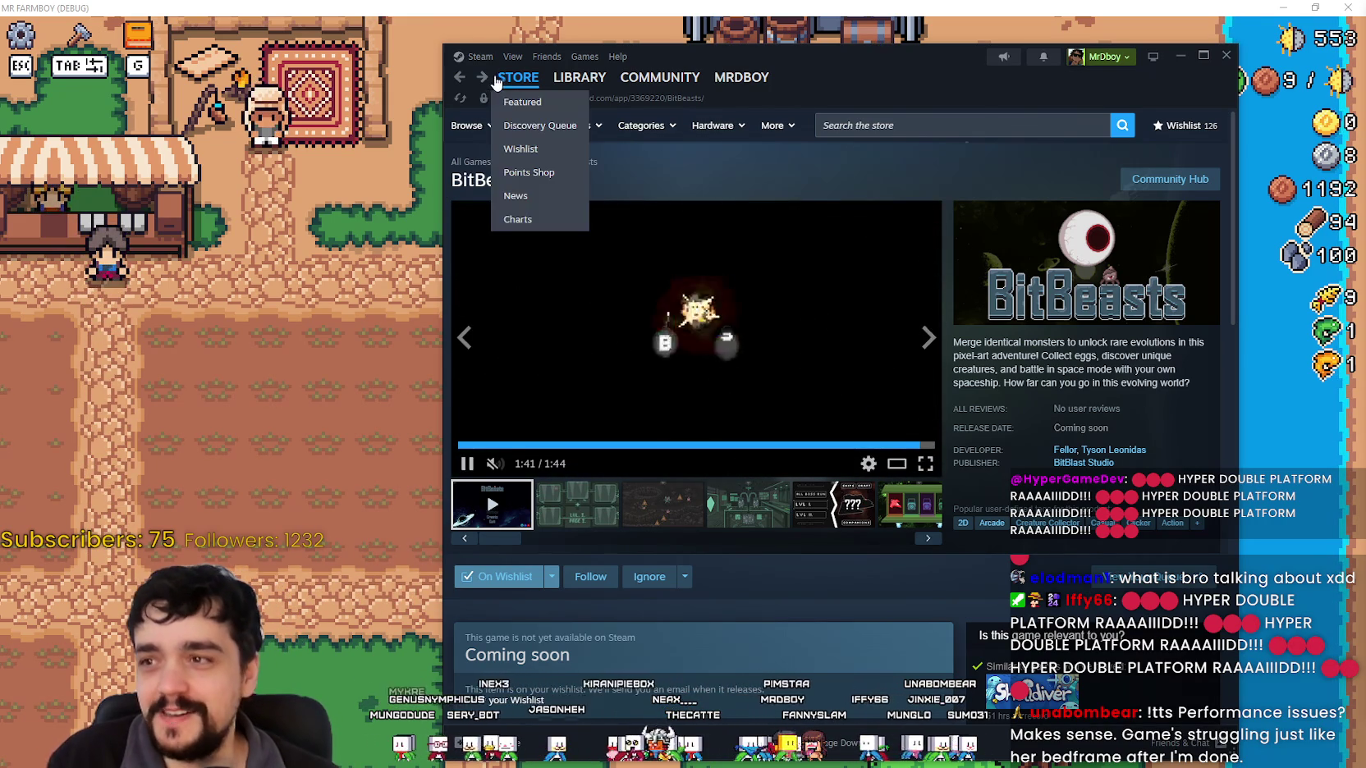
# Search the store for 'MR FARMBOY', open its page, then bring the browser window over Steam.
pyautogui.hotkey('alt', 'Left')
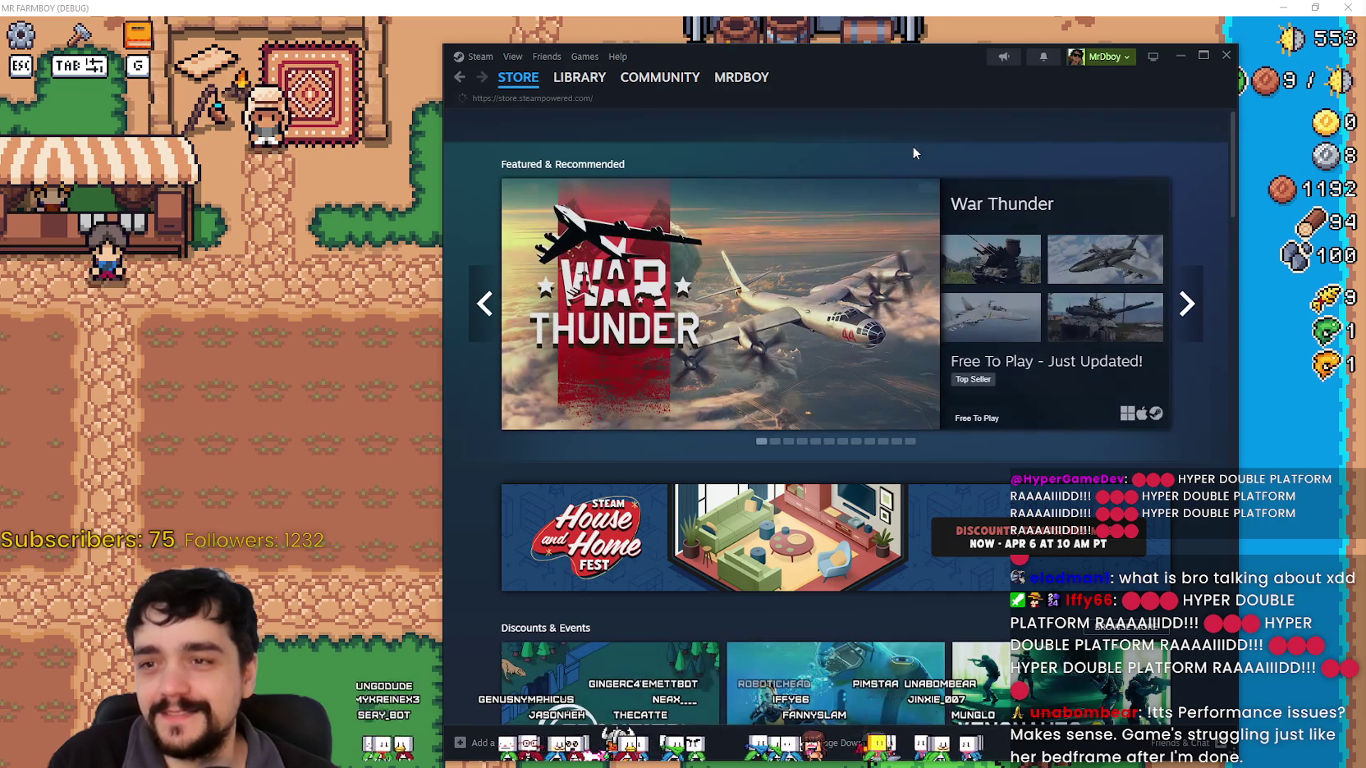
pyautogui.click(963, 123)
pyautogui.write('MR ')
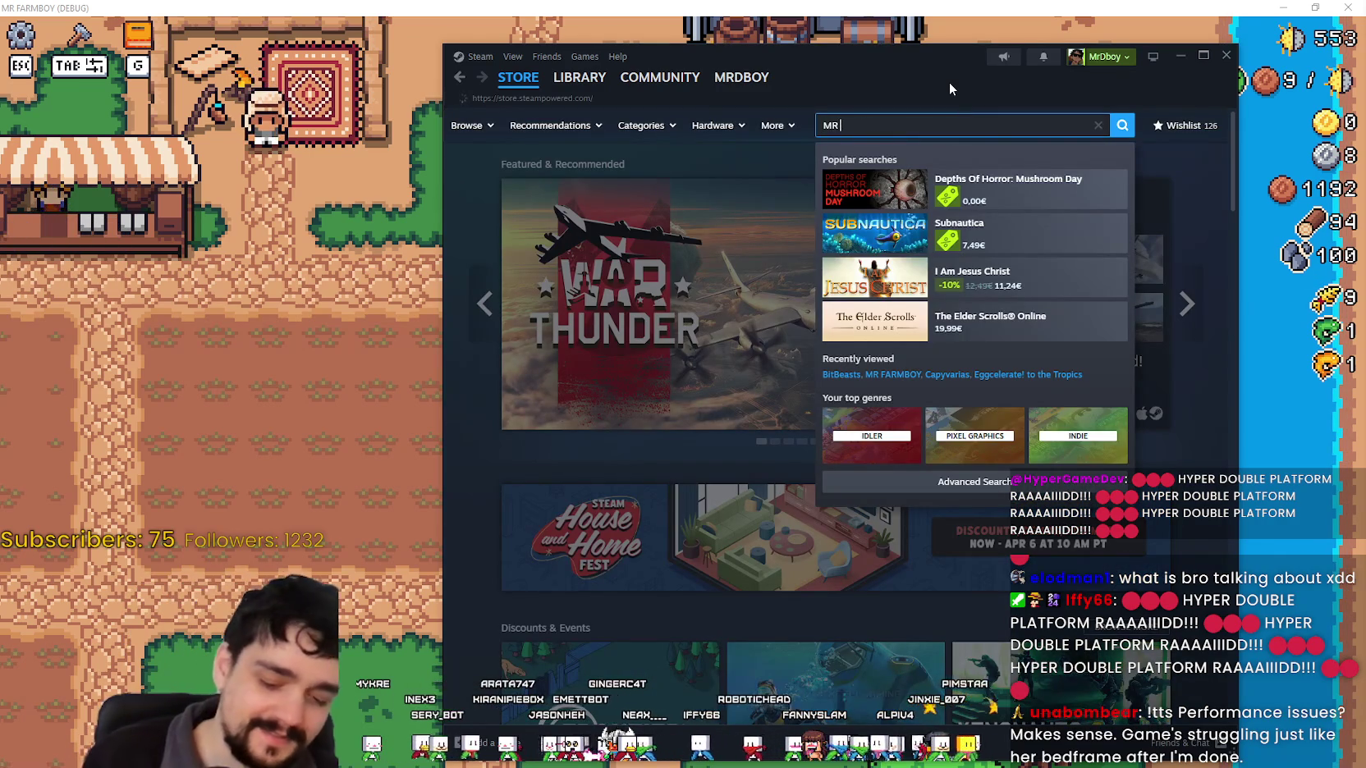
pyautogui.write('FARMBOY')
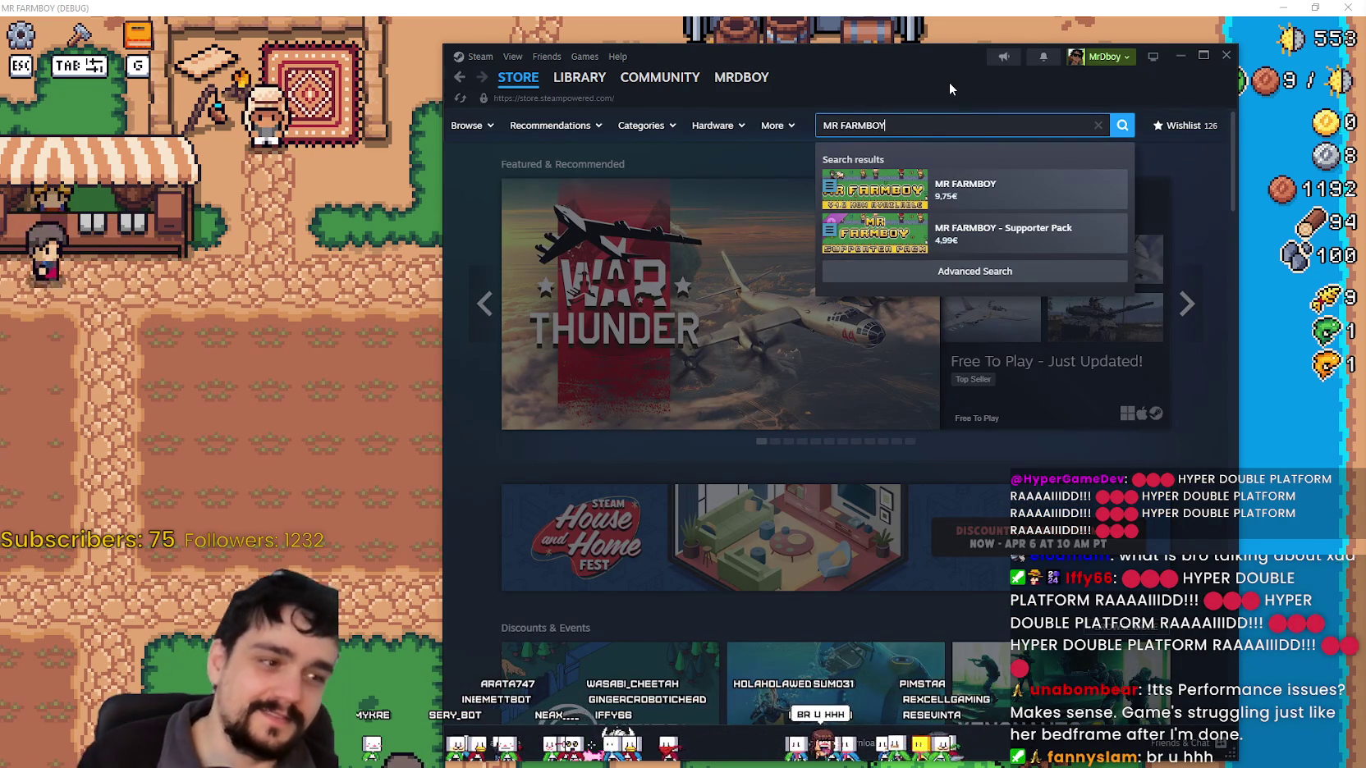
pyautogui.click(976, 183)
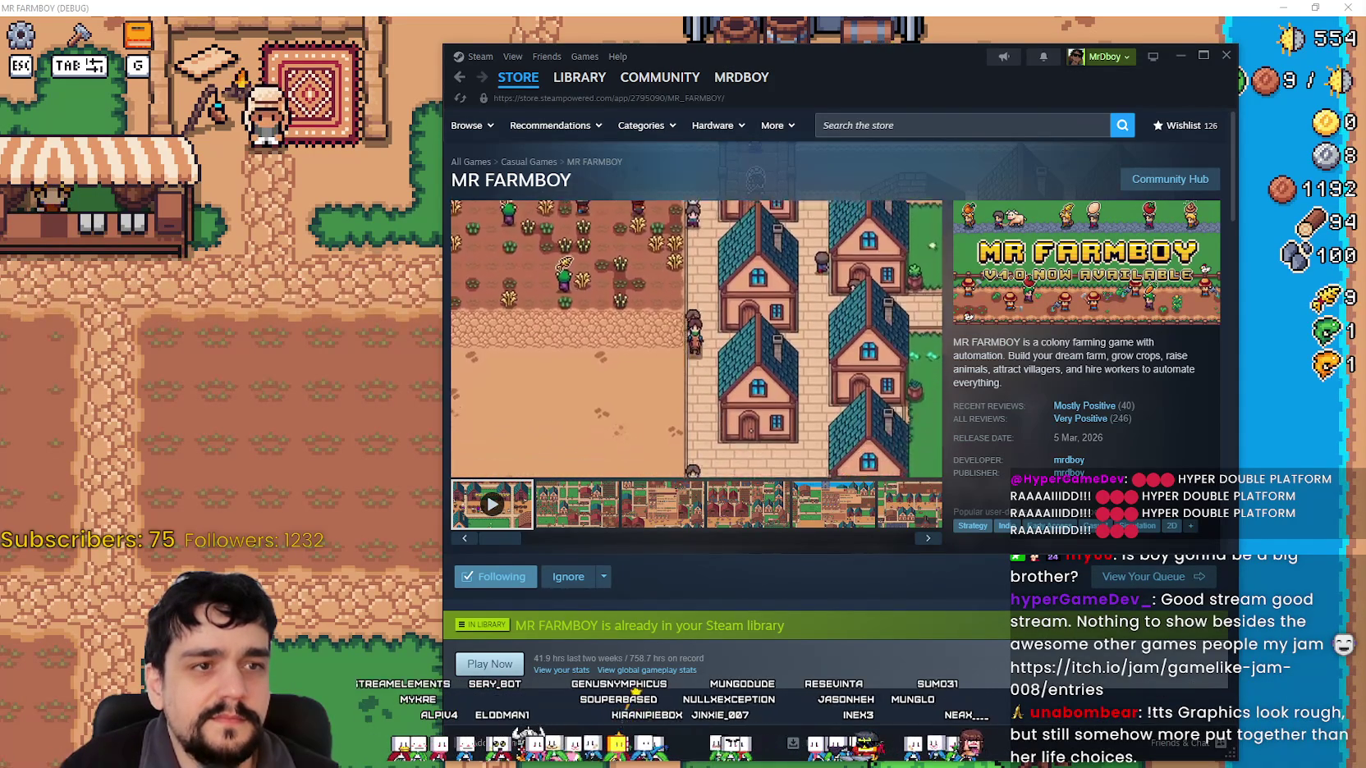
pyautogui.moveTo(0, 49); pyautogui.dragTo(587, 44)
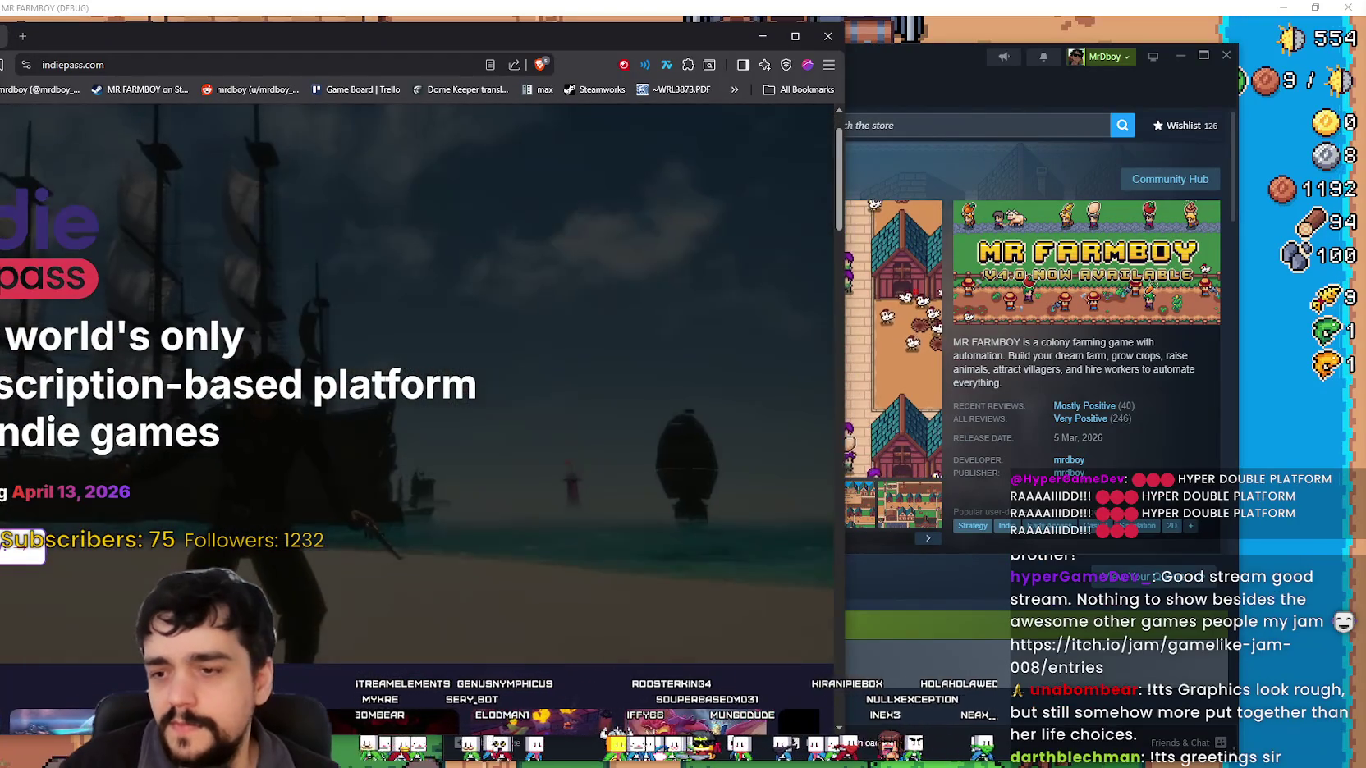
# Move and shrink the browser window, then open a new blank tab for the jam's address.
pyautogui.scroll(-3, 617, 529)
pyautogui.moveTo(608, 41); pyautogui.dragTo(892, 53)
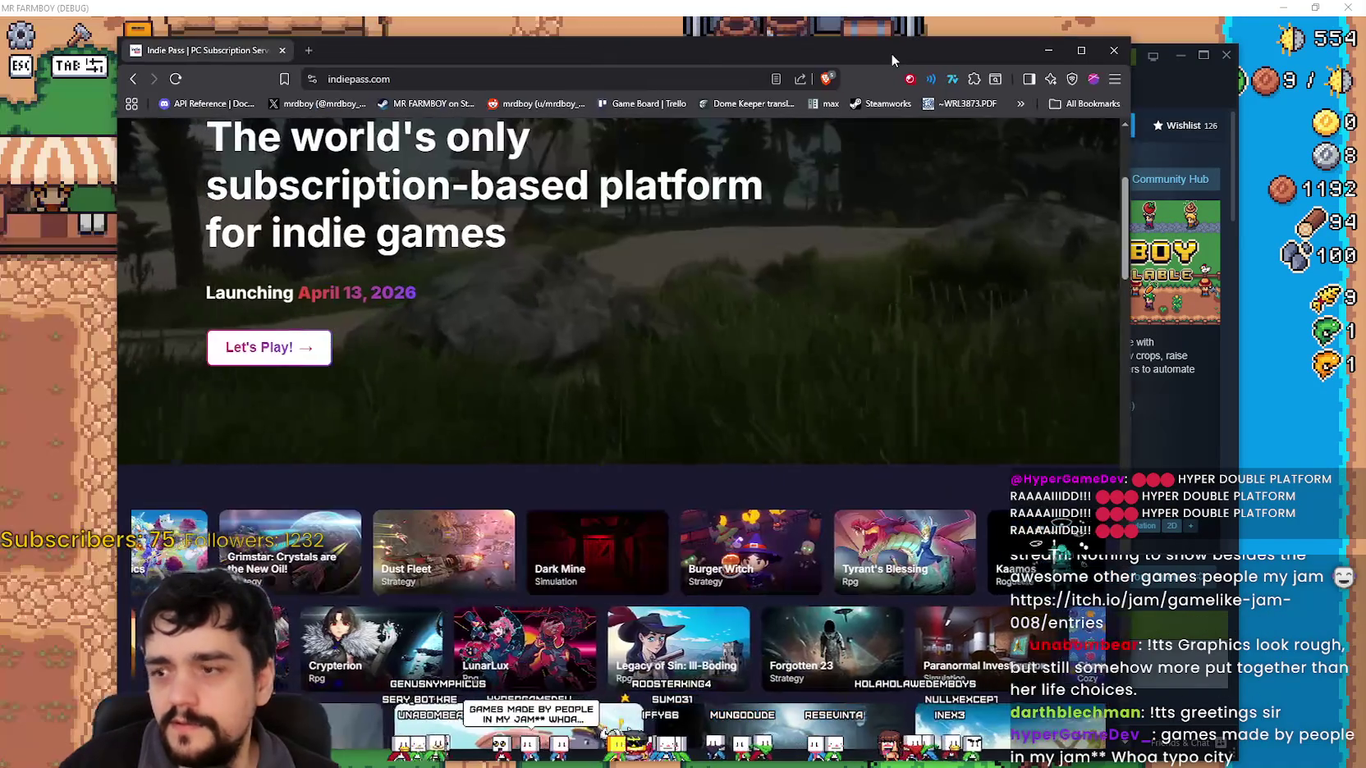
pyautogui.scroll(-10, 733, 702)
pyautogui.scroll(15, 733, 701)
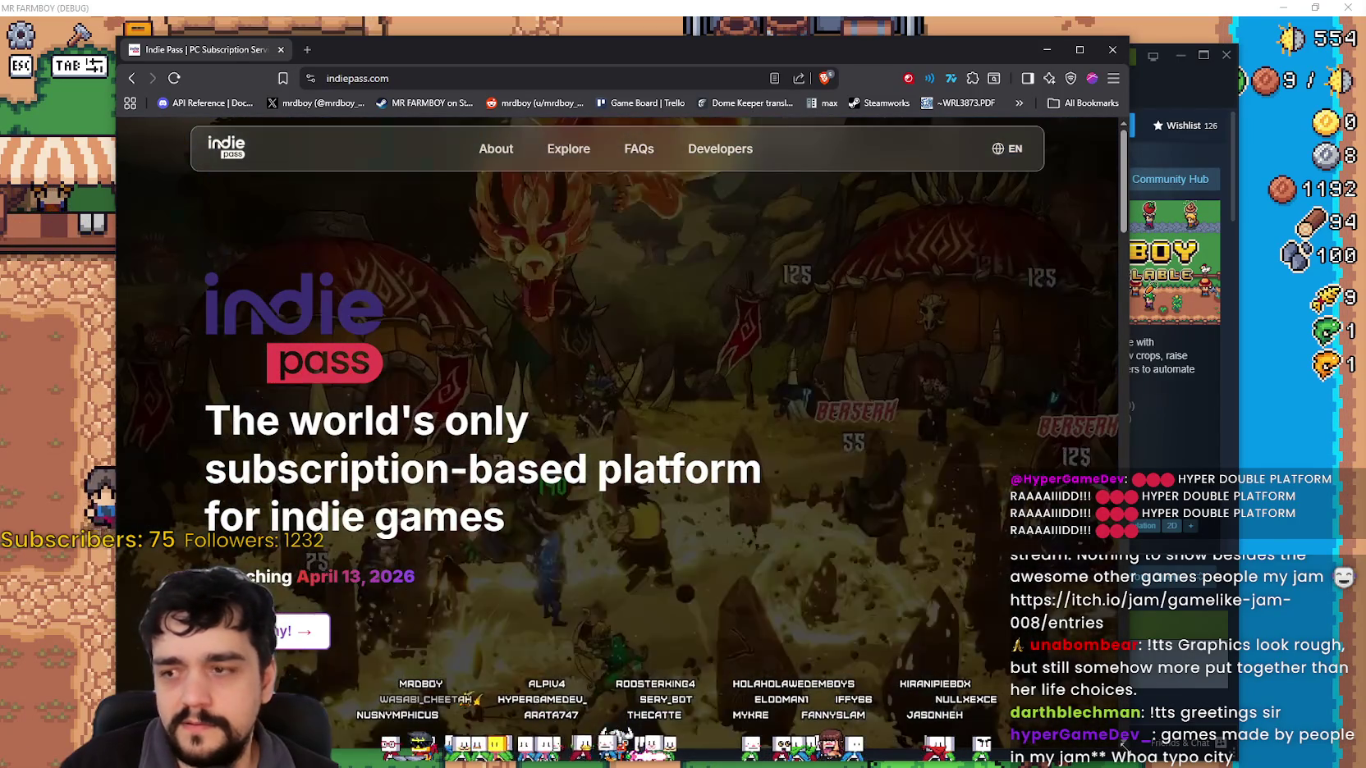
pyautogui.scroll(-1, 615, 435)
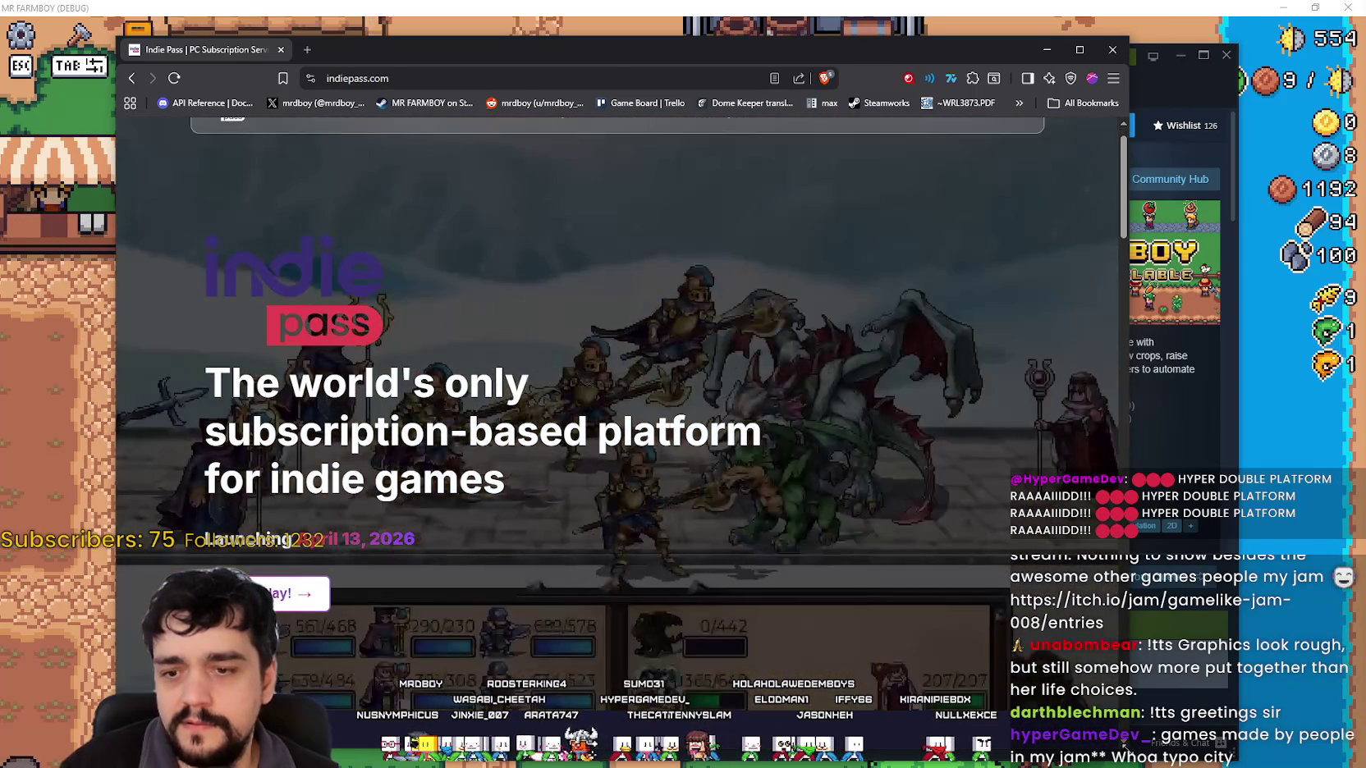
pyautogui.moveTo(1128, 763); pyautogui.dragTo(840, 580)
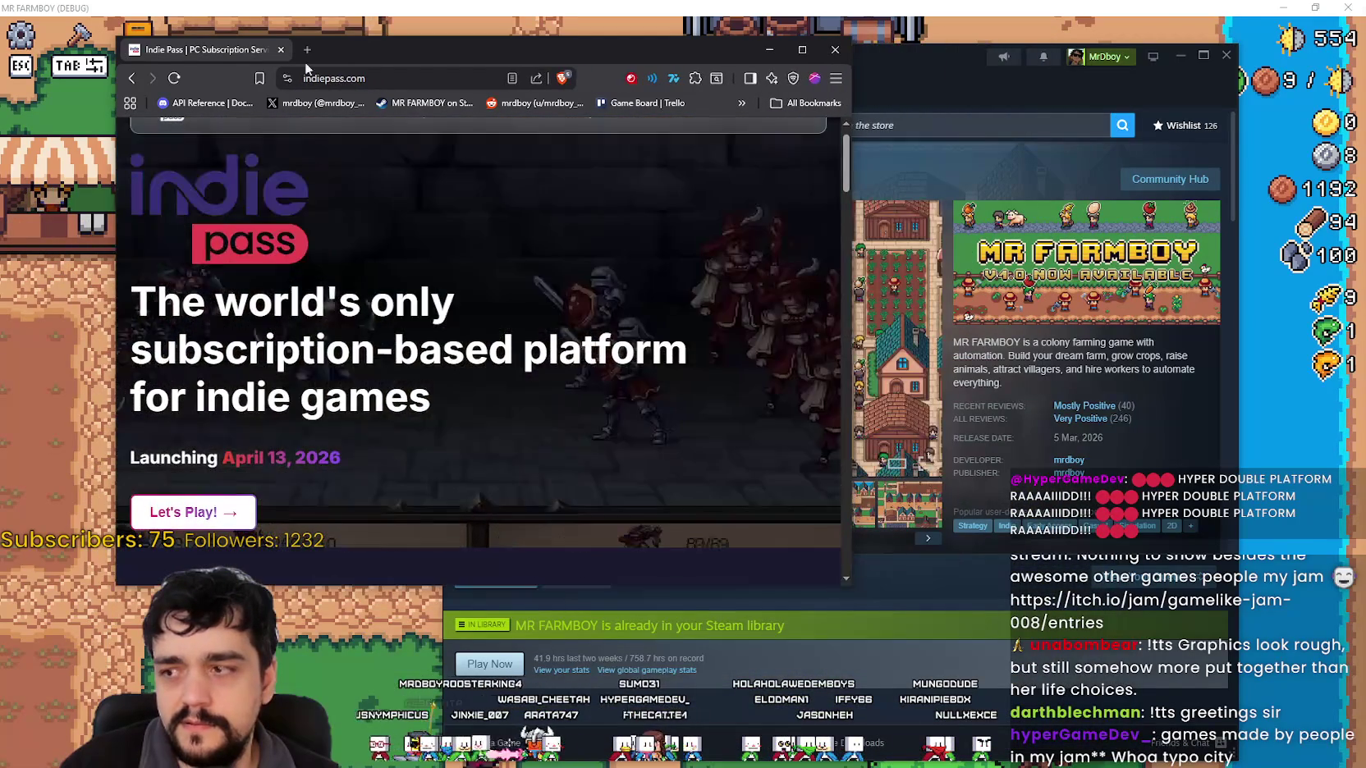
pyautogui.click(305, 49)
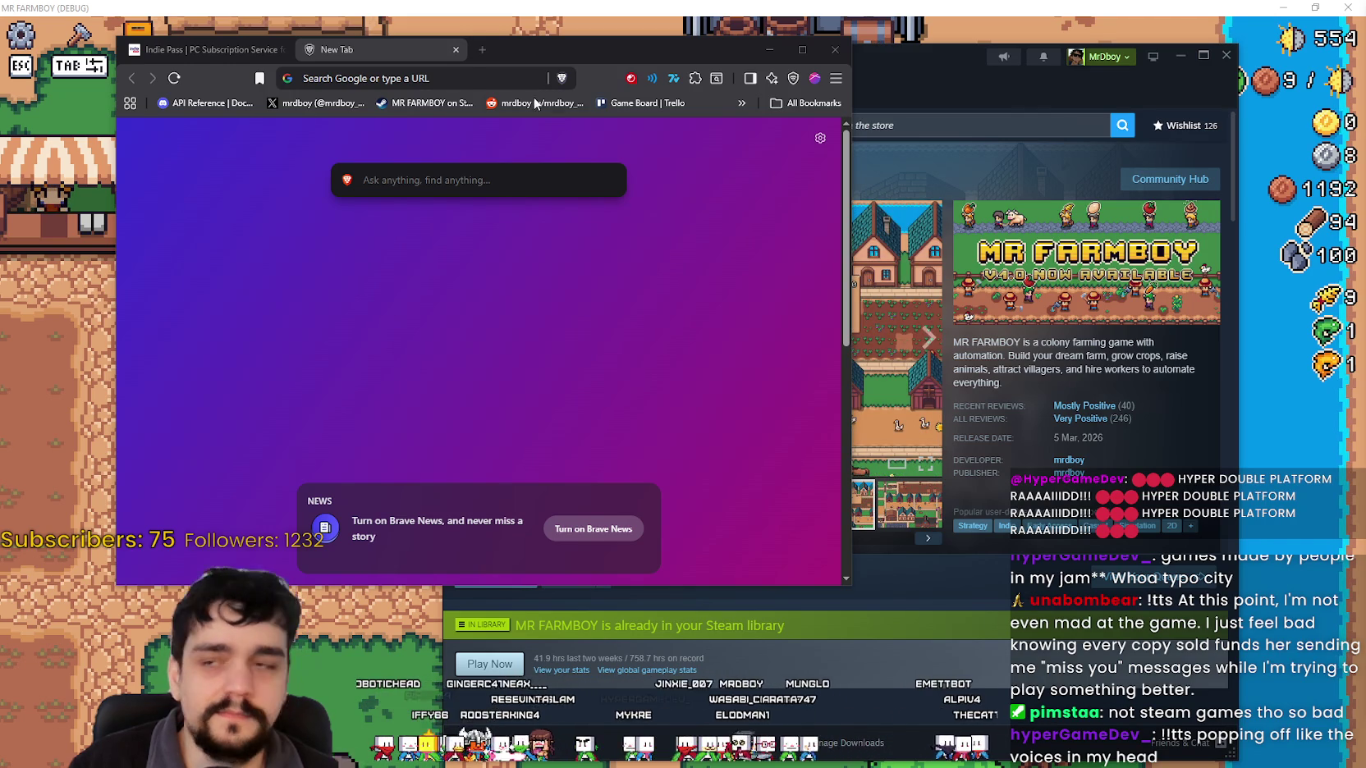
pyautogui.click(433, 78)
# Load the Game-like Jam entries via 'itch.io/jam/gamelike-jam-008/entries', maximize the browser and look over the submissions.
pyautogui.write('itch.io/jam/gamelike-jam-008/entries')
pyautogui.press('Return')
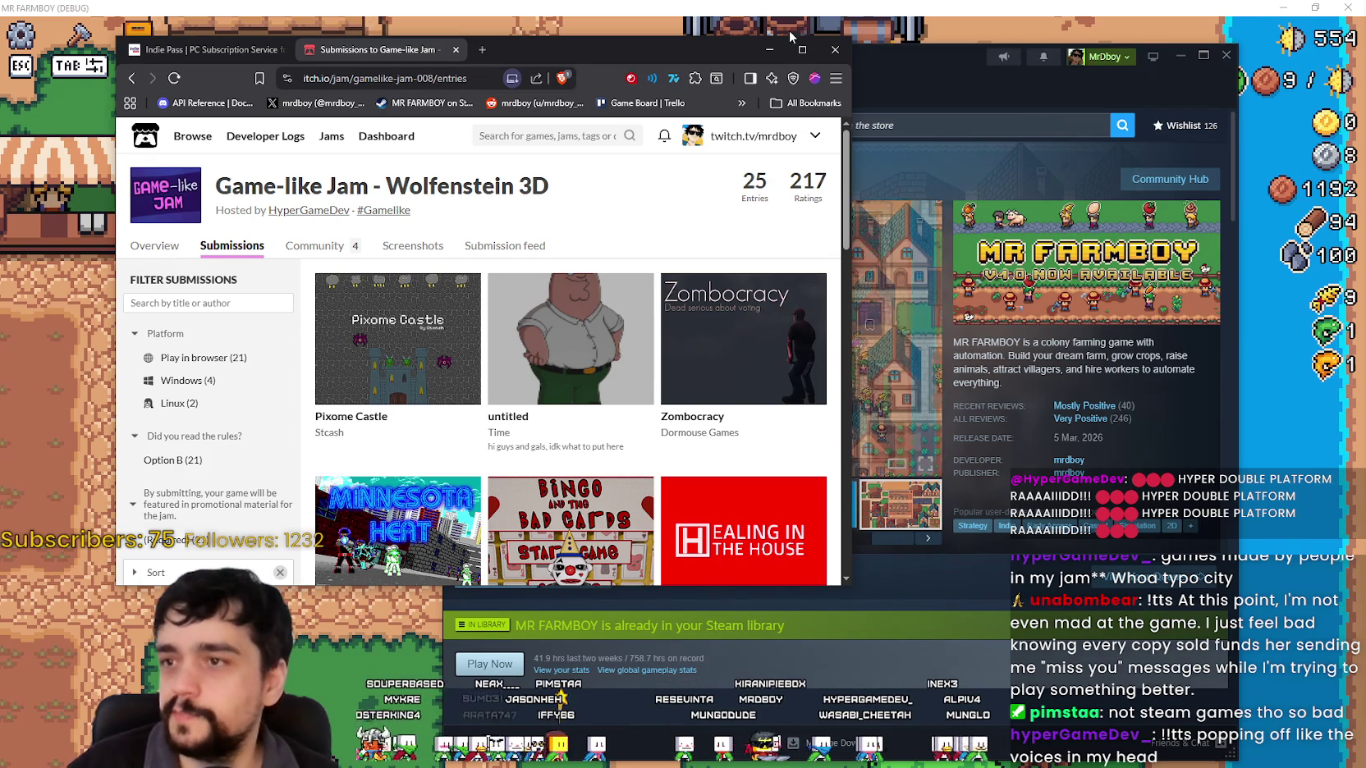
pyautogui.click(802, 49)
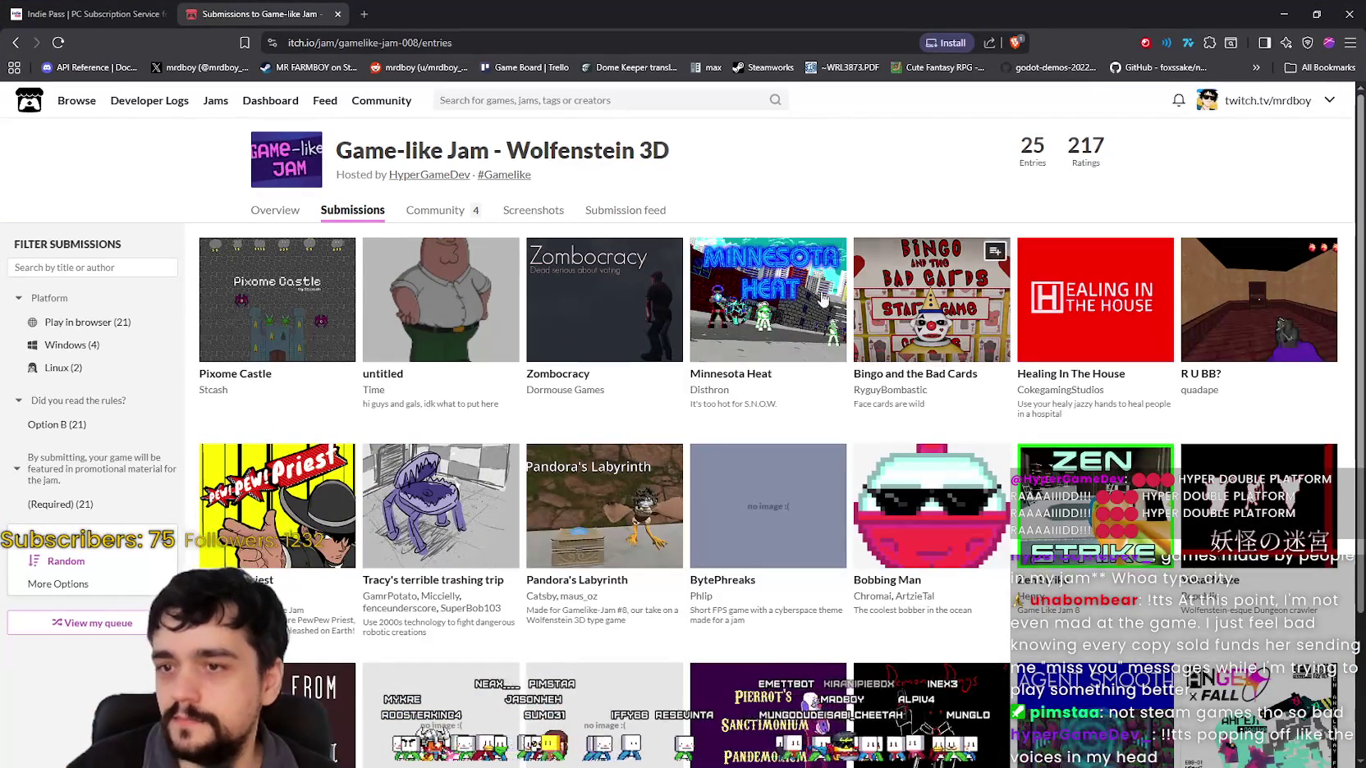
pyautogui.moveTo(684, 383)
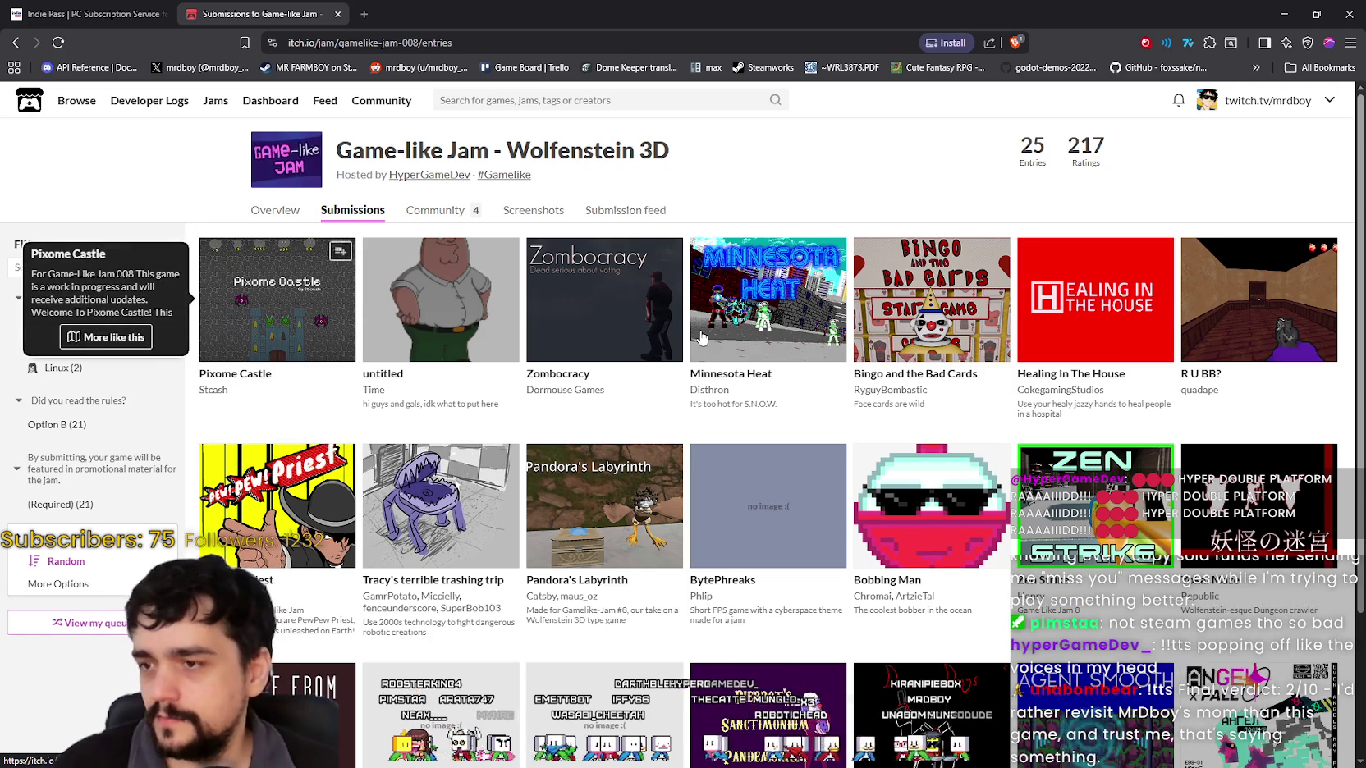
pyautogui.scroll(-2, 232, 323)
pyautogui.scroll(2, 693, 416)
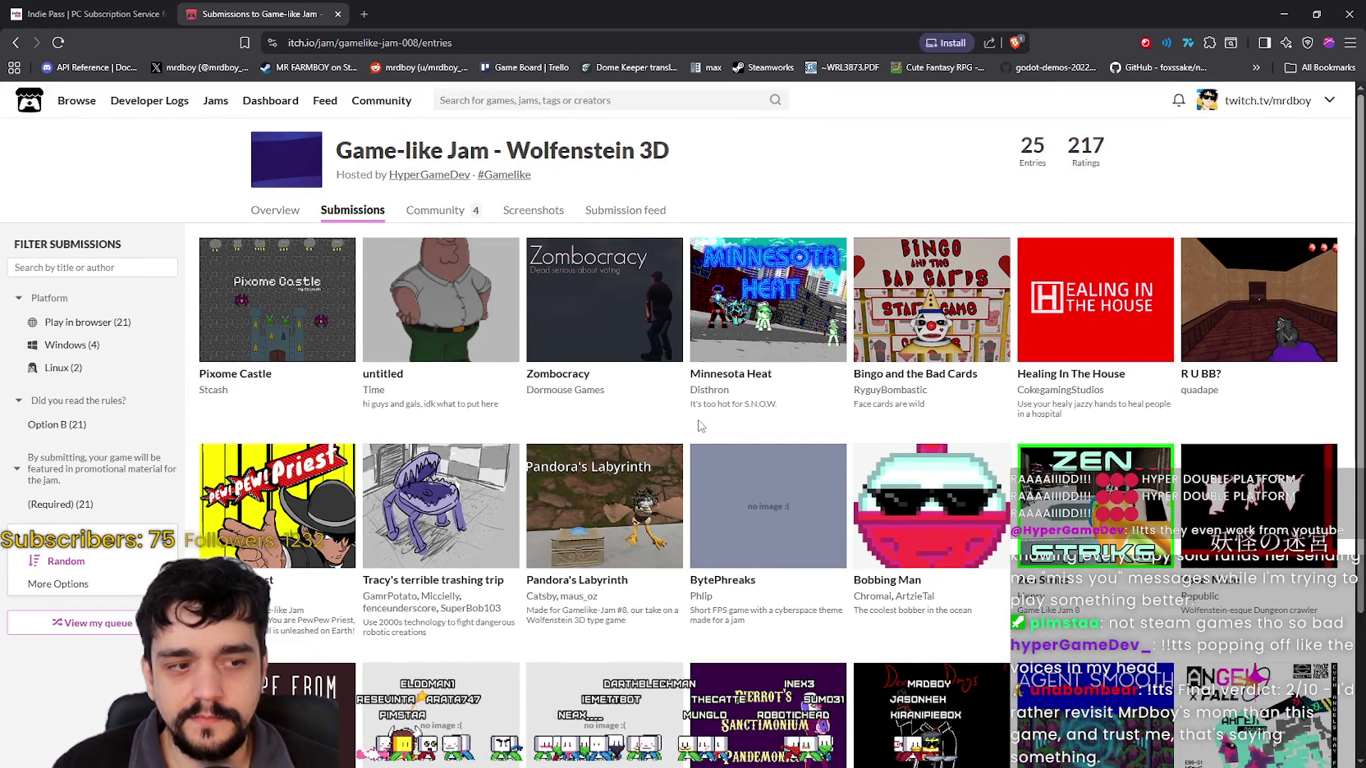
pyautogui.scroll(-2, 700, 422)
pyautogui.scroll(2, 358, 647)
pyautogui.scroll(-2, 358, 647)
pyautogui.scroll(2, 358, 646)
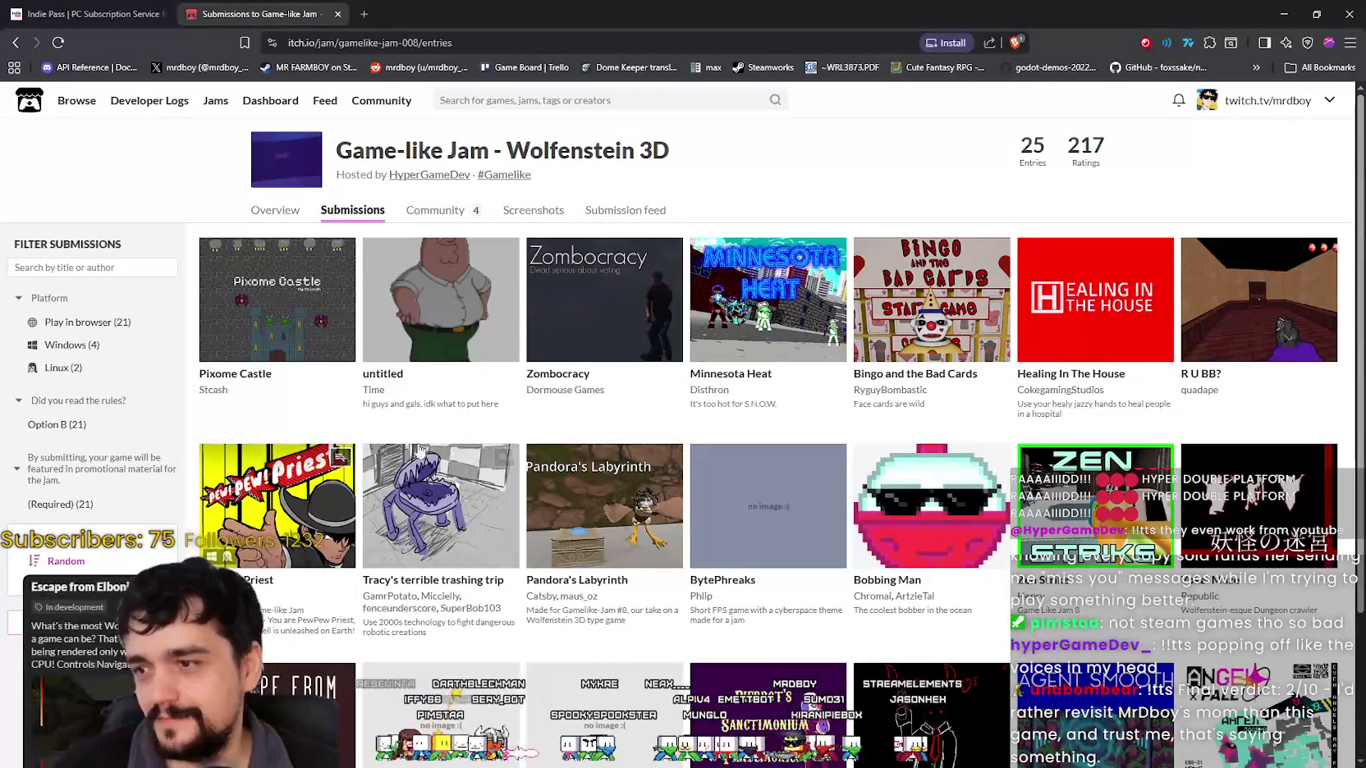
pyautogui.moveTo(470, 329)
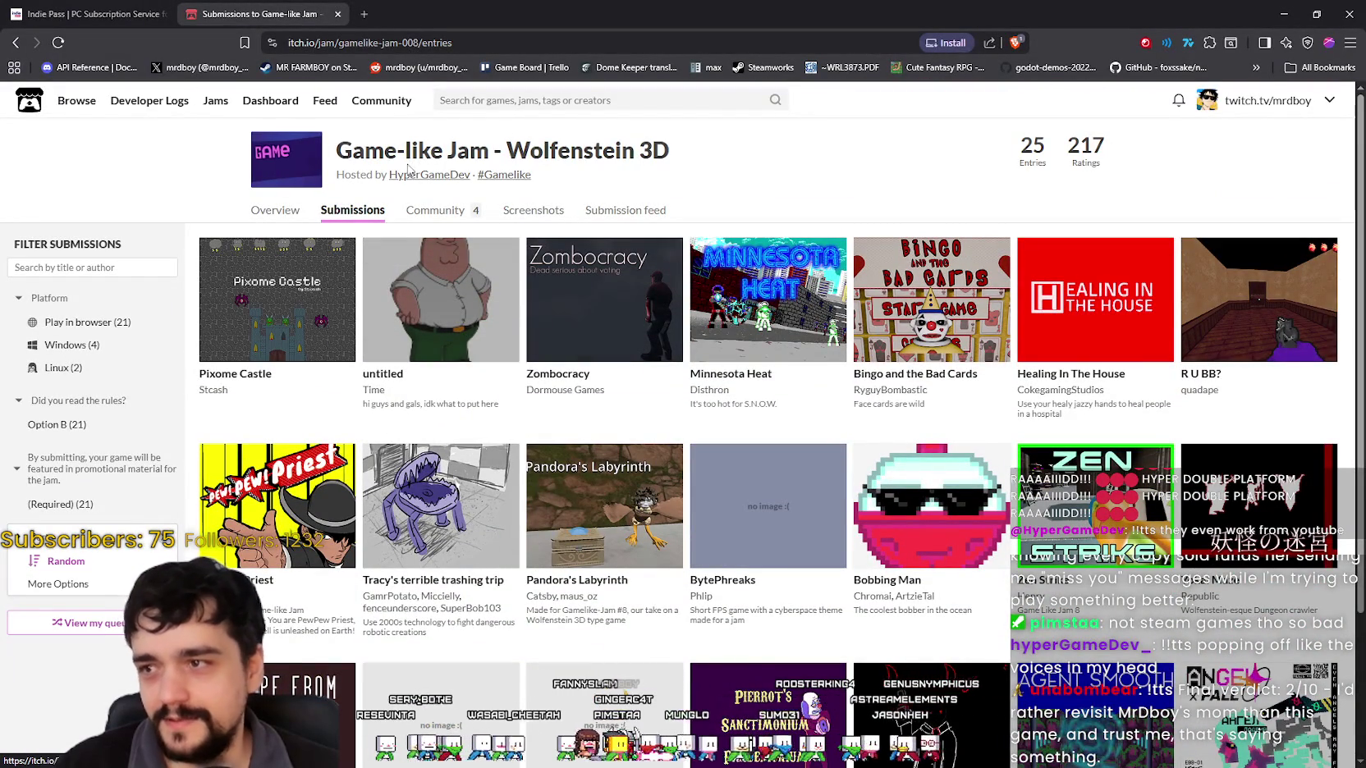
pyautogui.scroll(-3, 588, 362)
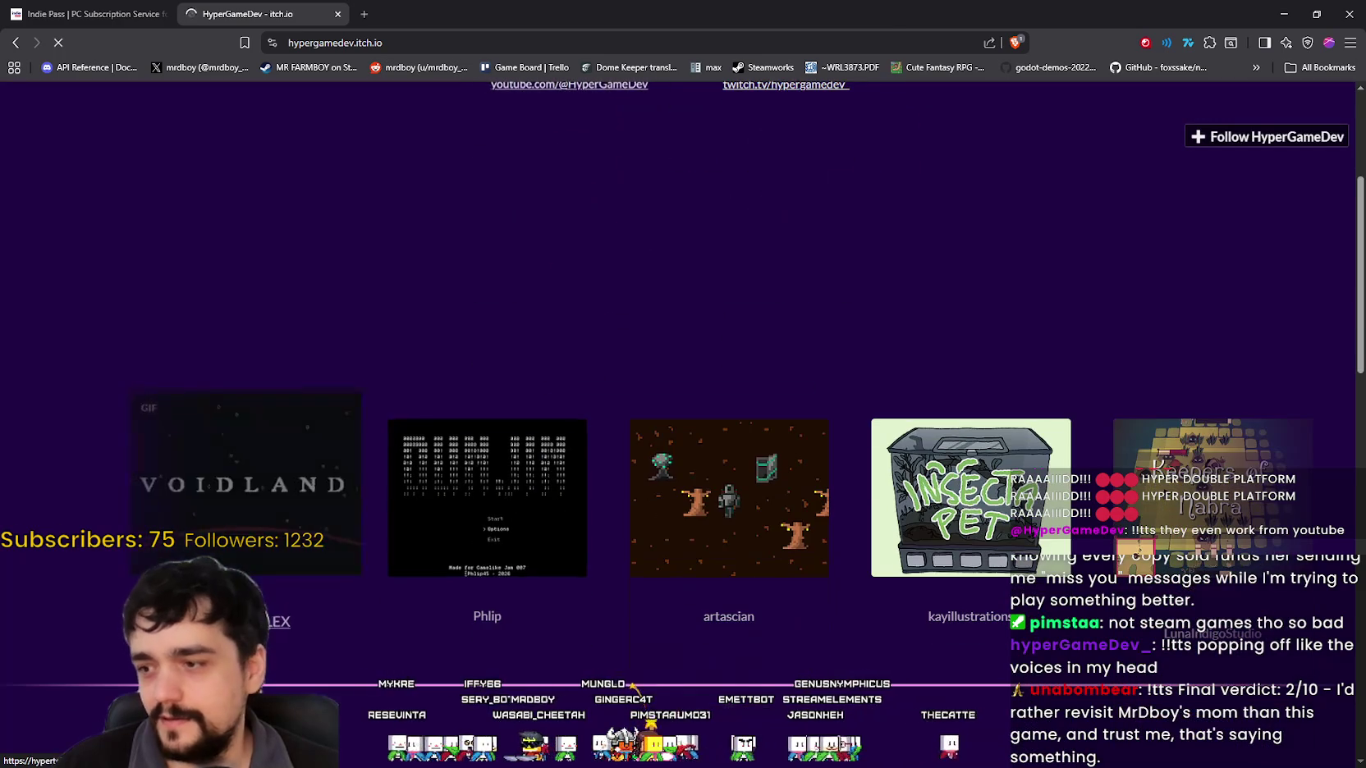
# Follow the jam host's itch.io creator account and go back to the jam submissions.
pyautogui.scroll(-6, 1233, 180)
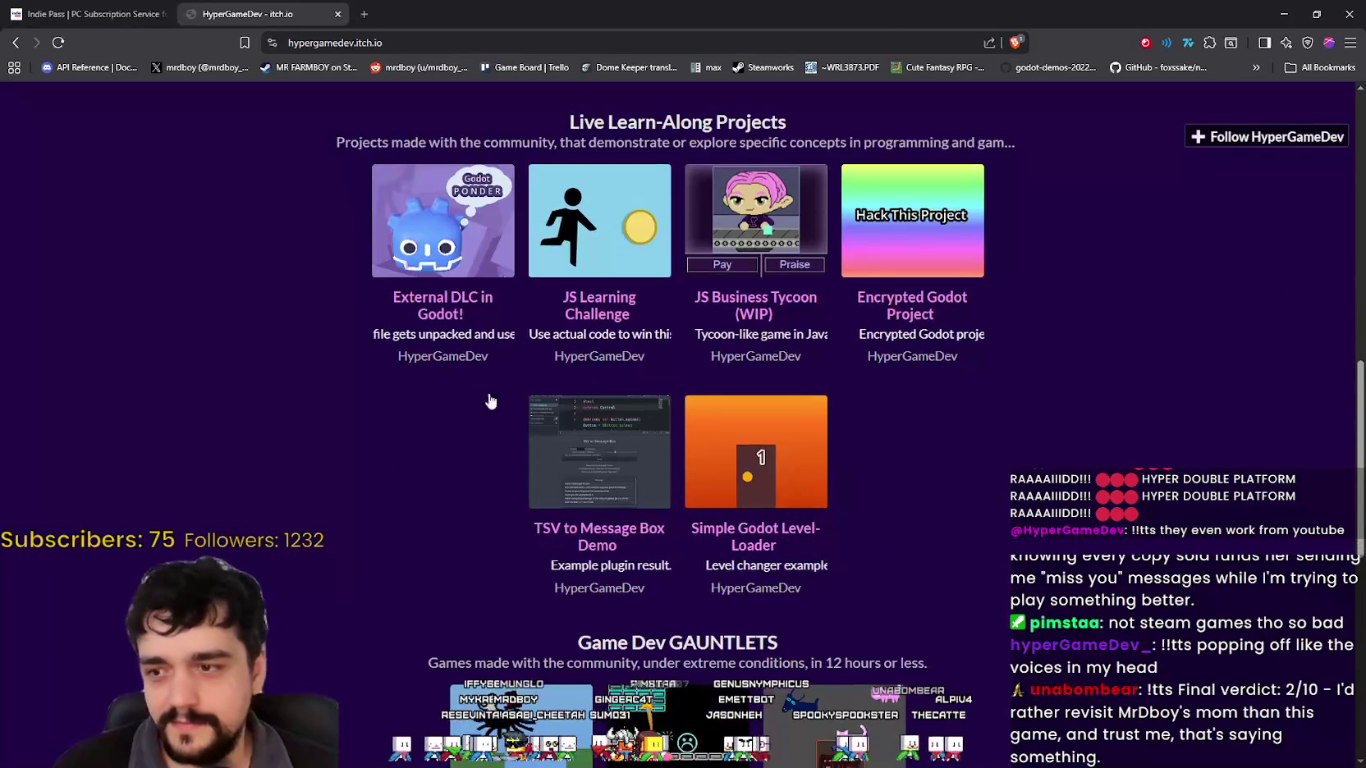
pyautogui.click(1215, 137)
pyautogui.scroll(-4, 334, 341)
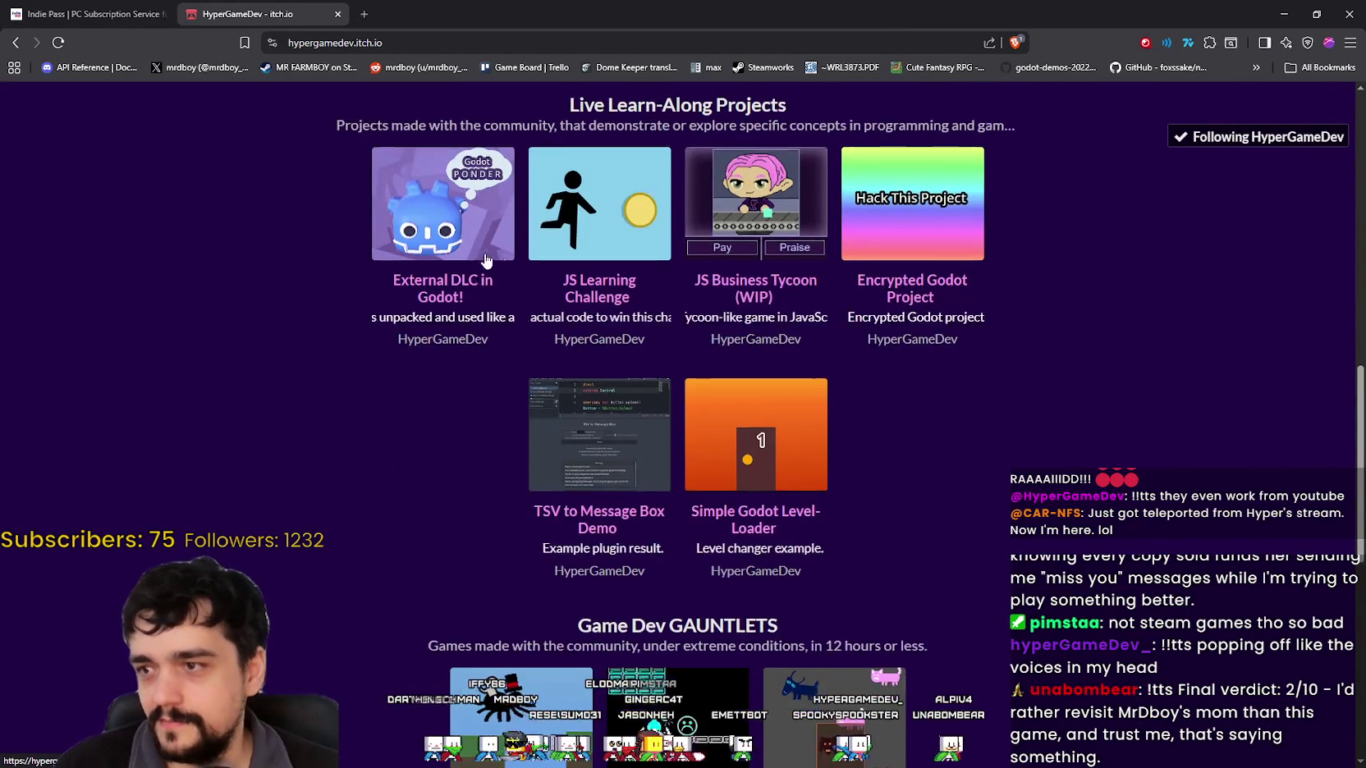
pyautogui.scroll(-4, 335, 342)
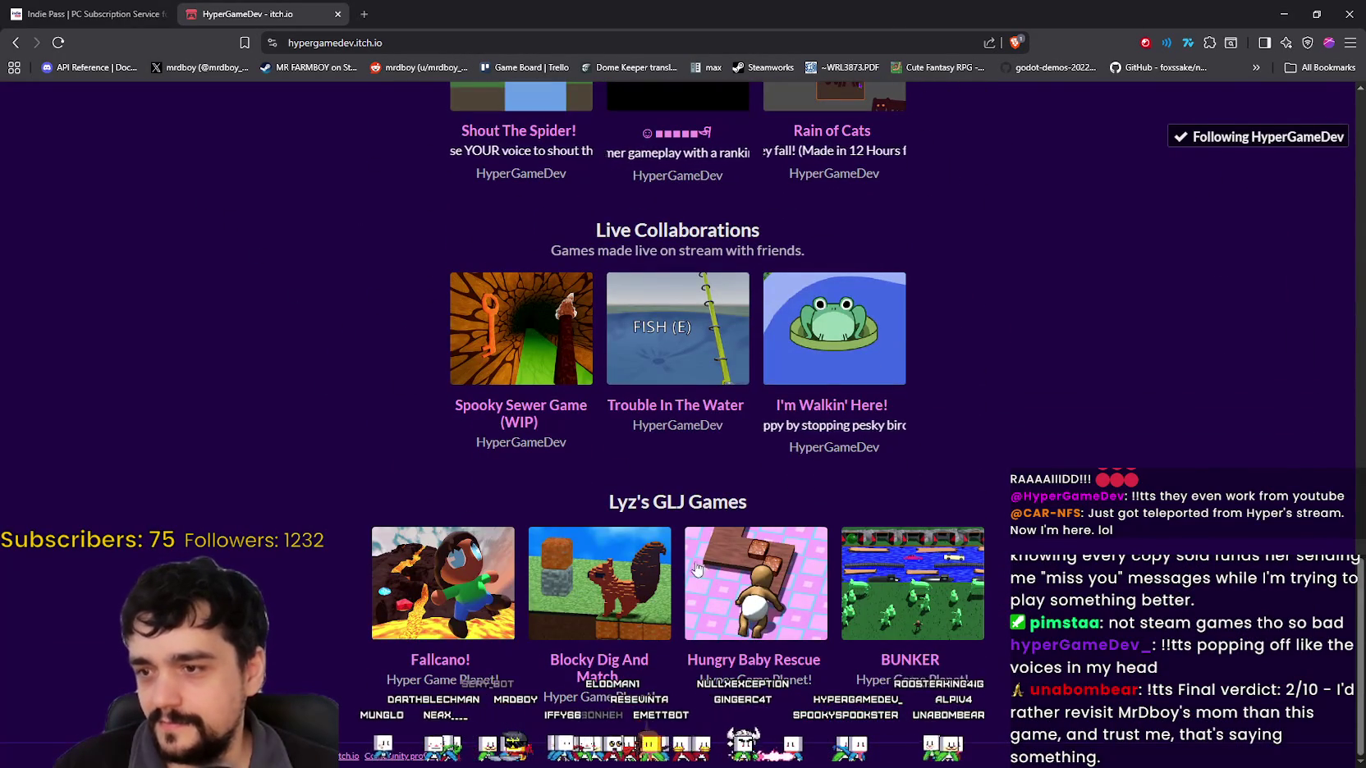
pyautogui.click(15, 42)
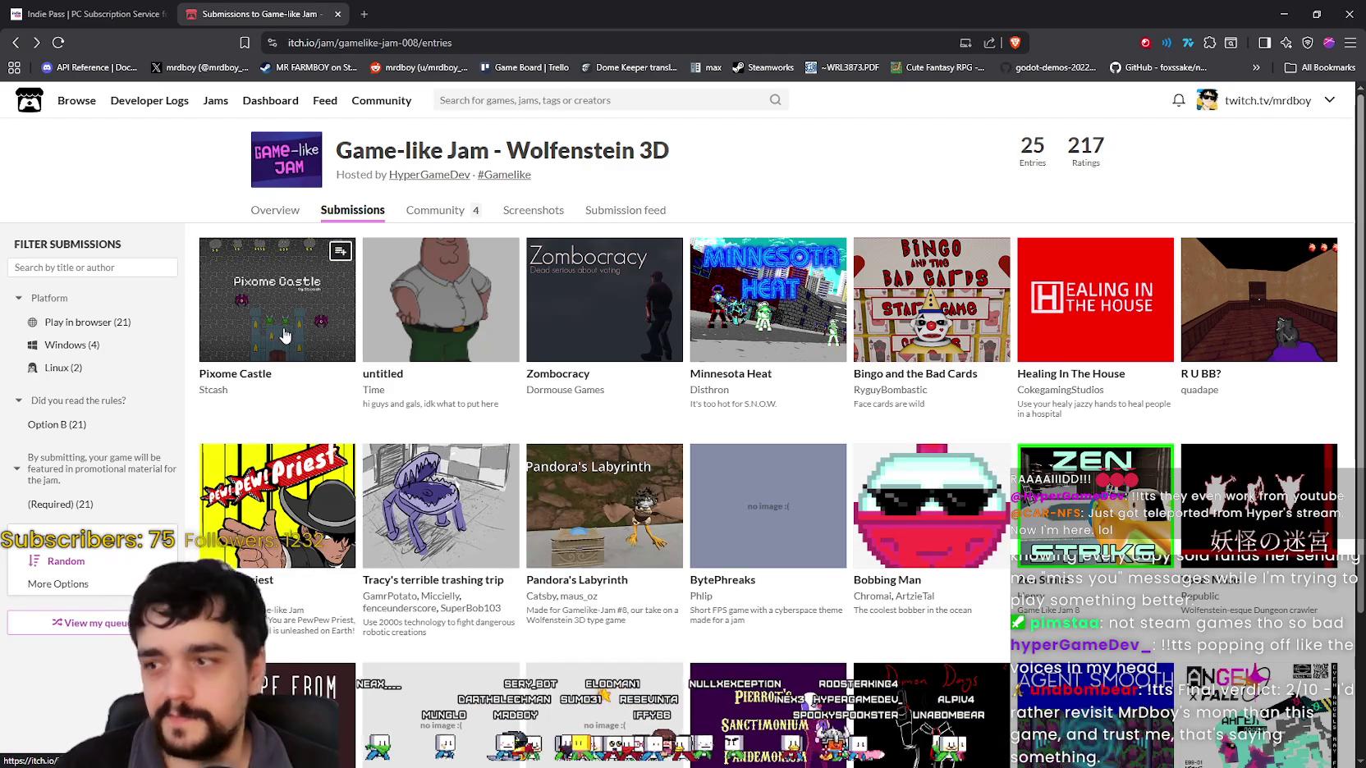
# Browse the Wolfenstein 3D jam submissions, then open the jam's overview and rules page.
pyautogui.moveTo(562, 340)
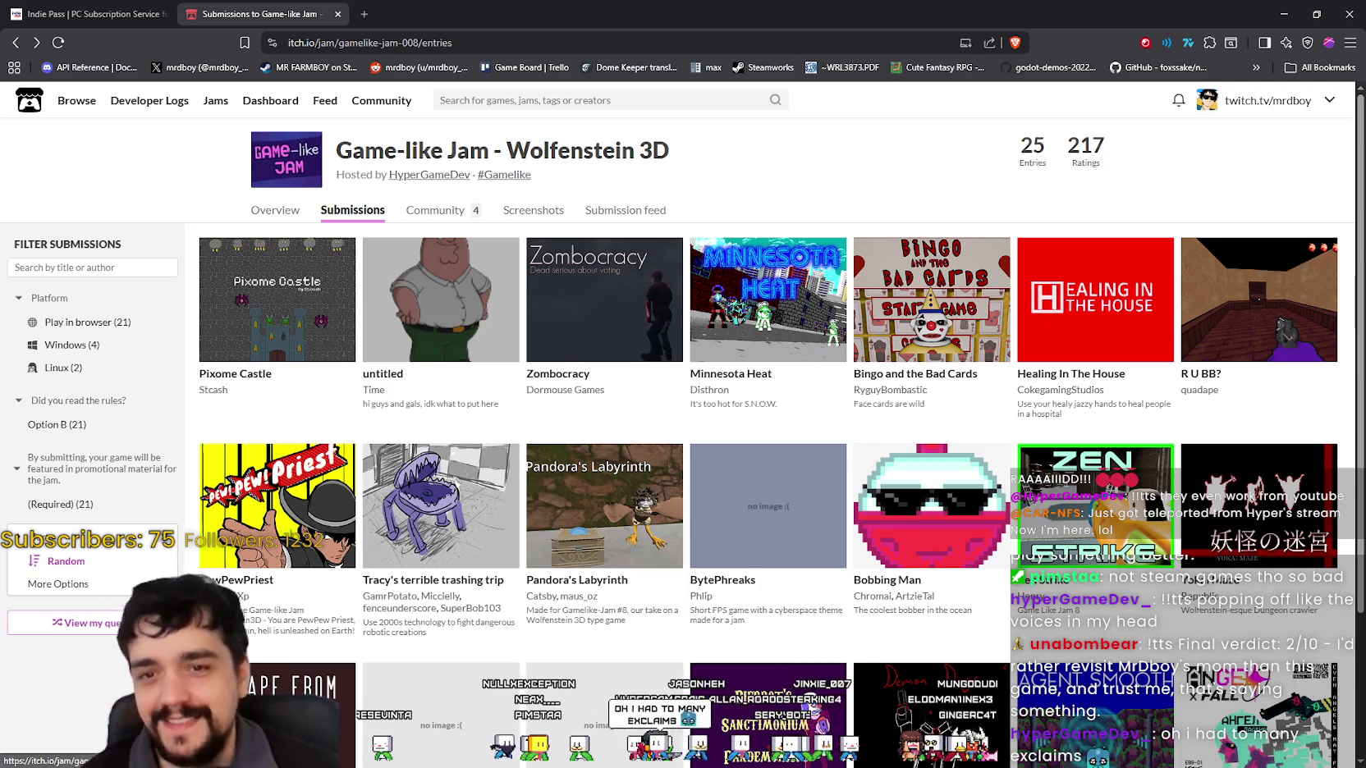
pyautogui.scroll(-2, 851, 246)
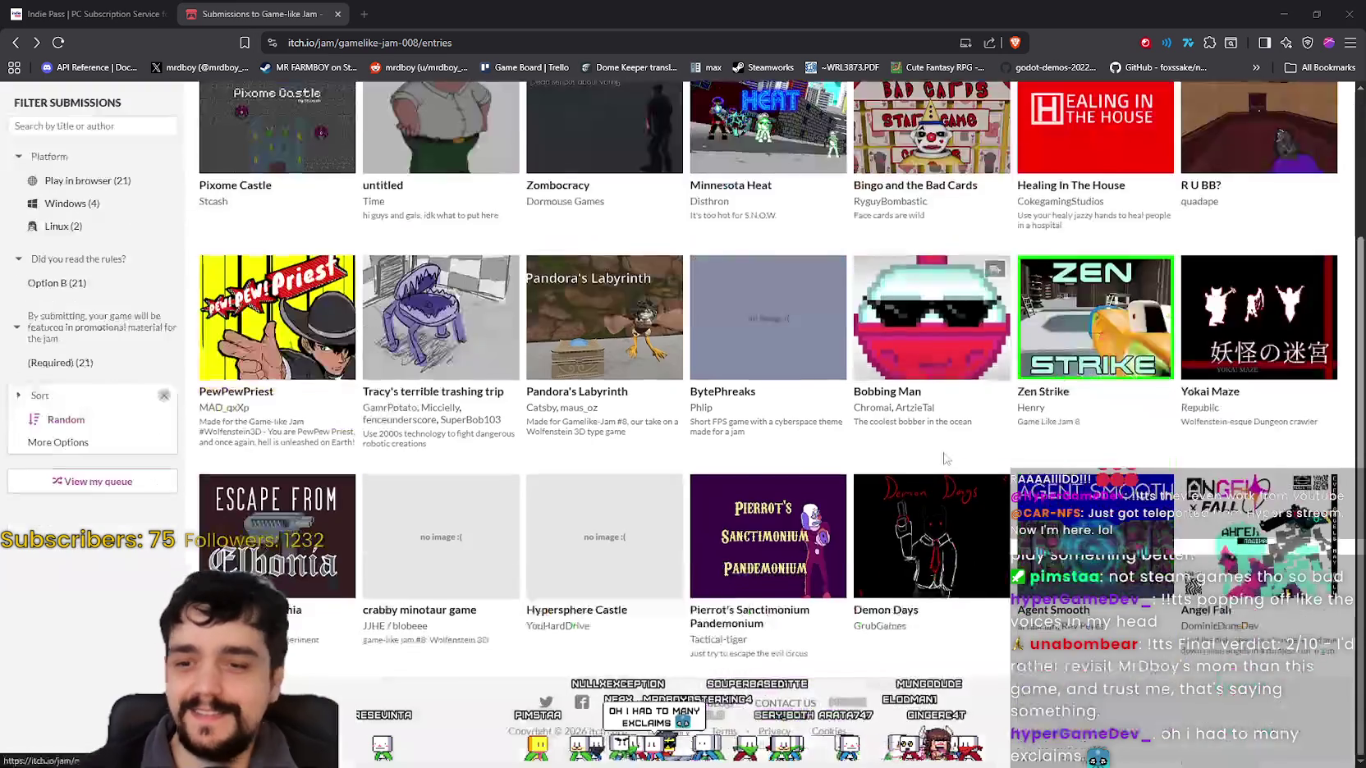
pyautogui.scroll(2, 852, 246)
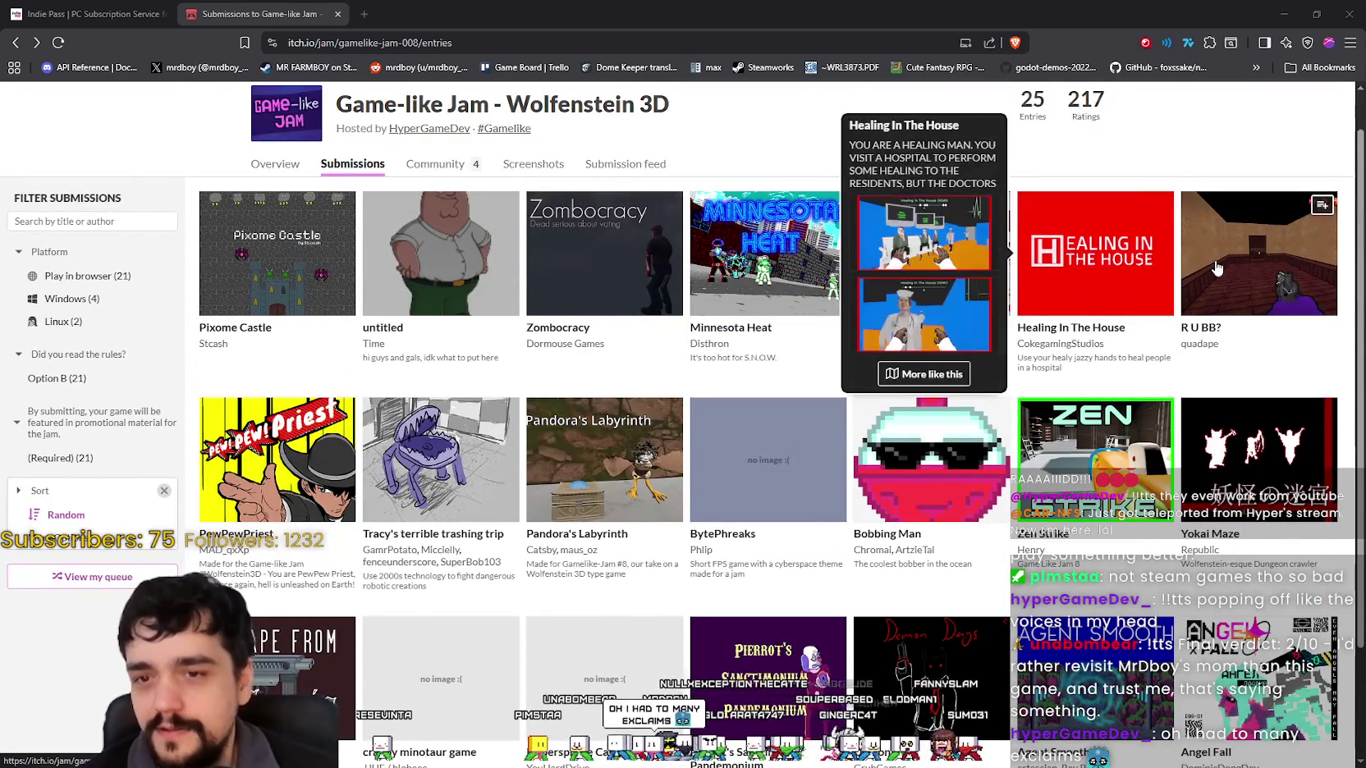
pyautogui.moveTo(1191, 283)
pyautogui.moveTo(289, 270)
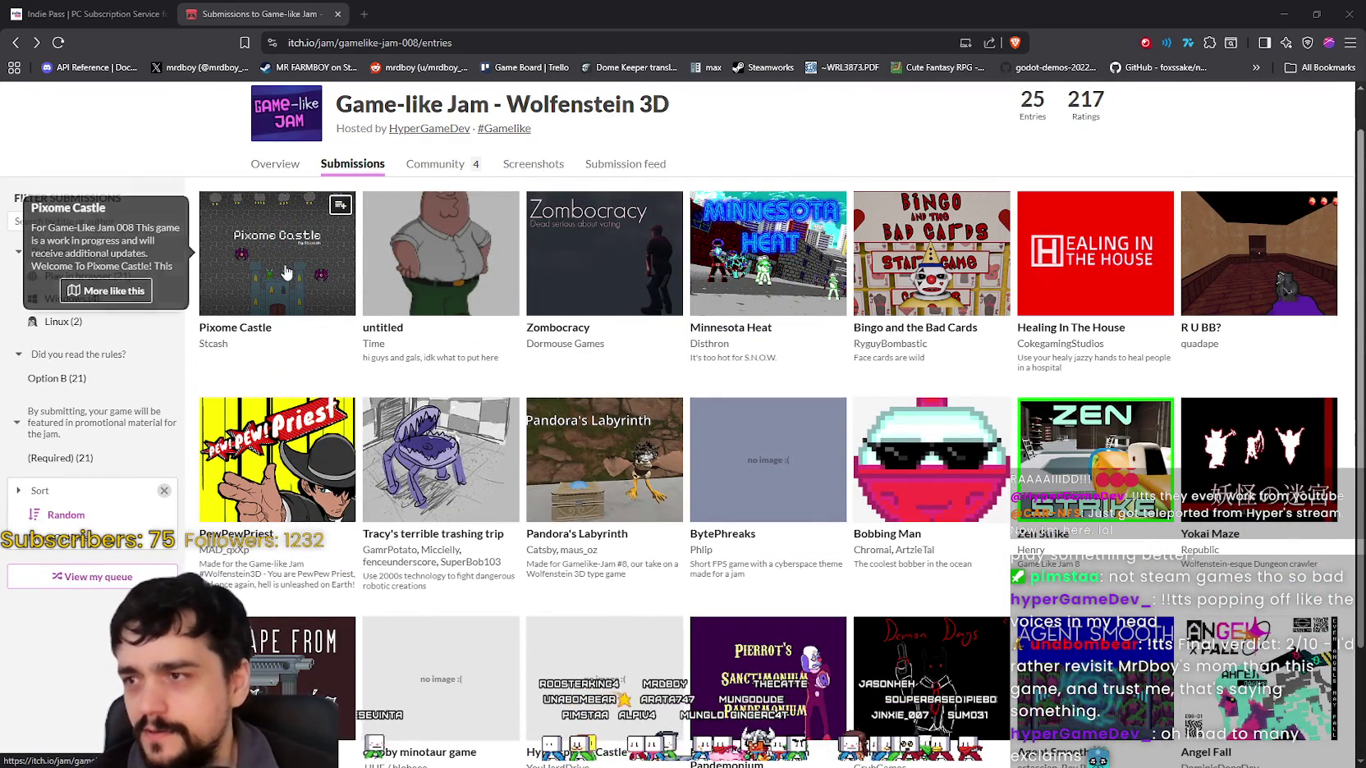
pyautogui.moveTo(473, 287)
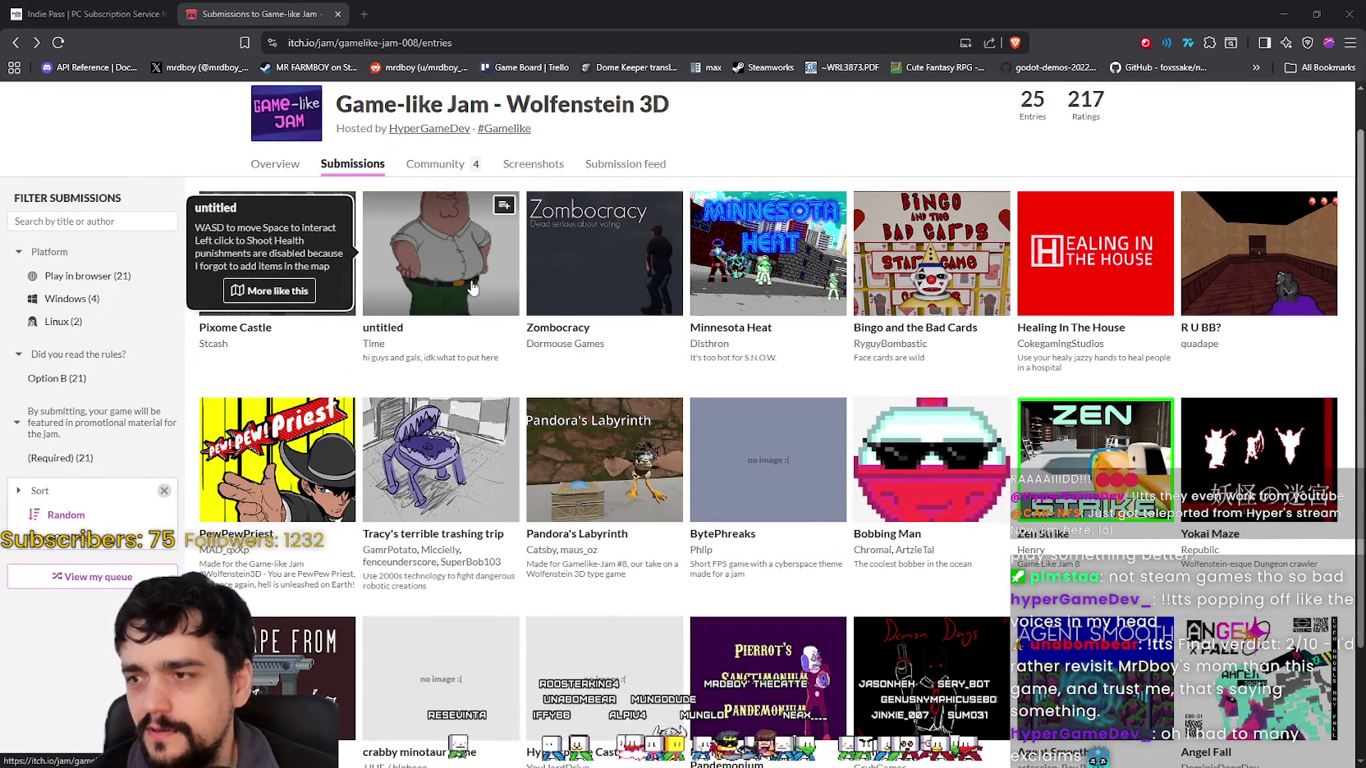
pyautogui.scroll(-1, 575, 476)
pyautogui.scroll(1, 764, 530)
pyautogui.scroll(1, 764, 531)
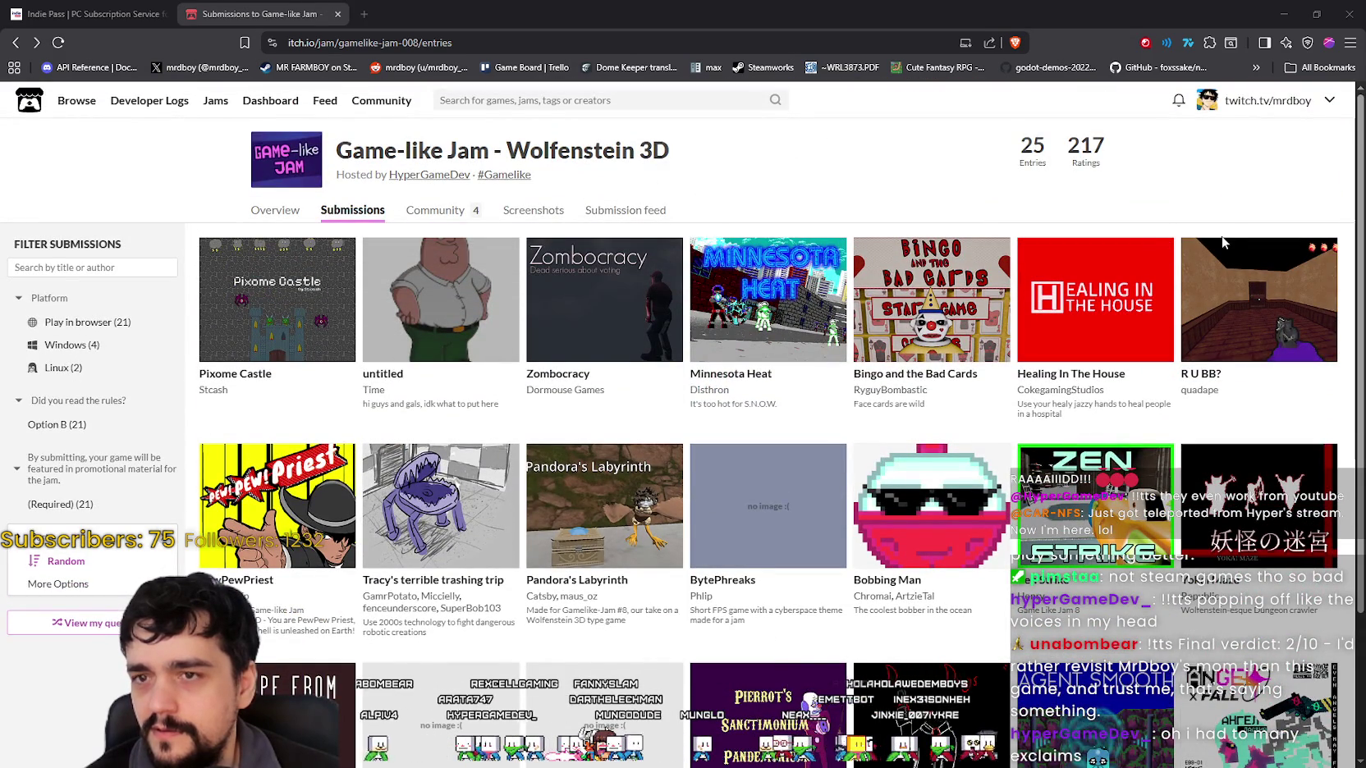
pyautogui.click(261, 215)
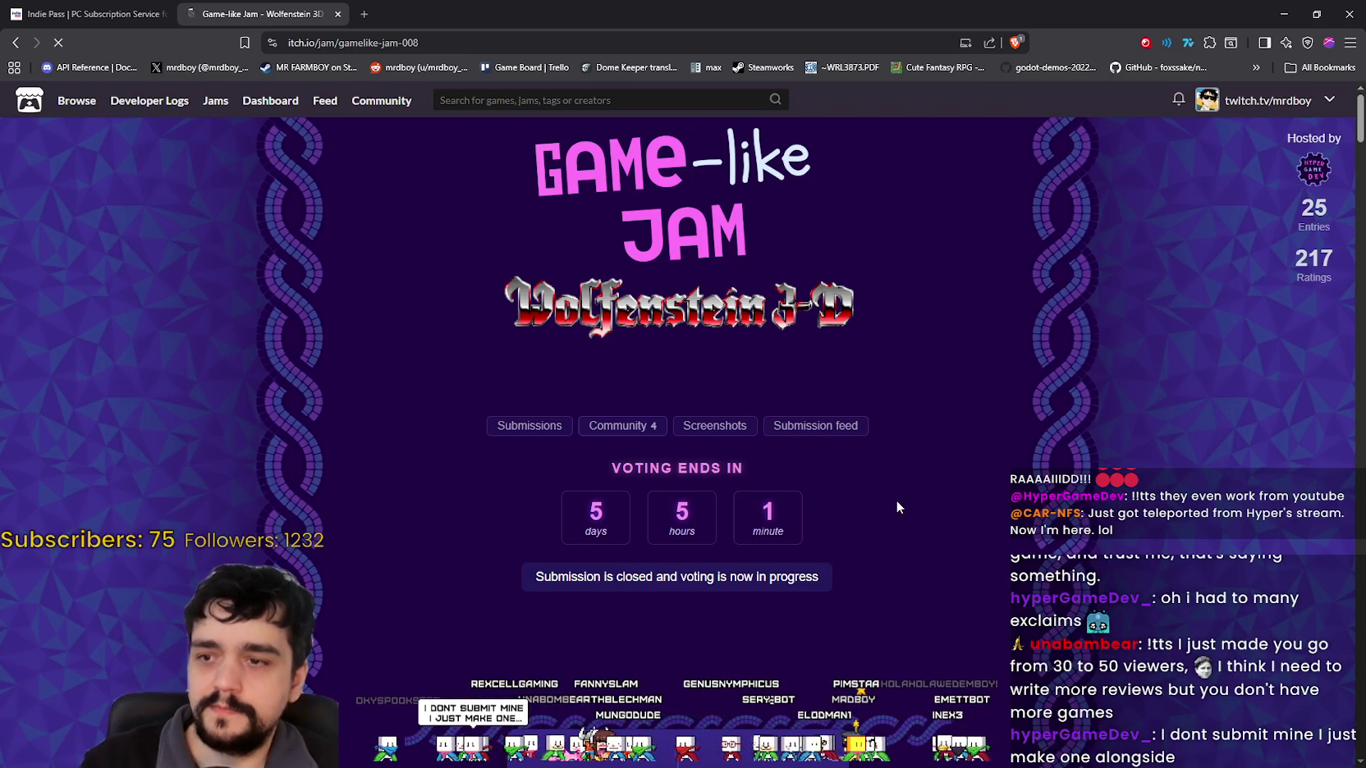
pyautogui.scroll(-10, 896, 496)
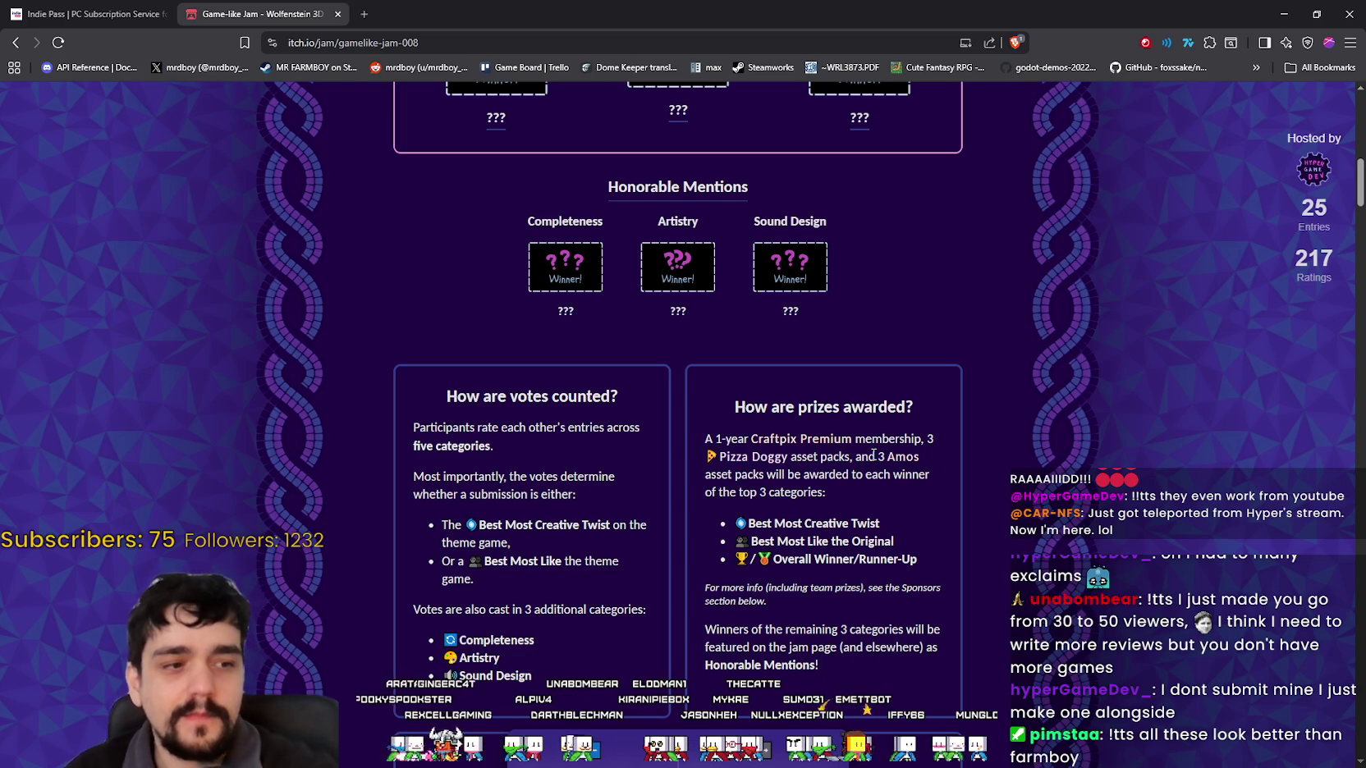
pyautogui.scroll(-2, 577, 431)
pyautogui.scroll(1, 577, 431)
pyautogui.scroll(-5, 577, 430)
pyautogui.scroll(-10, 391, 379)
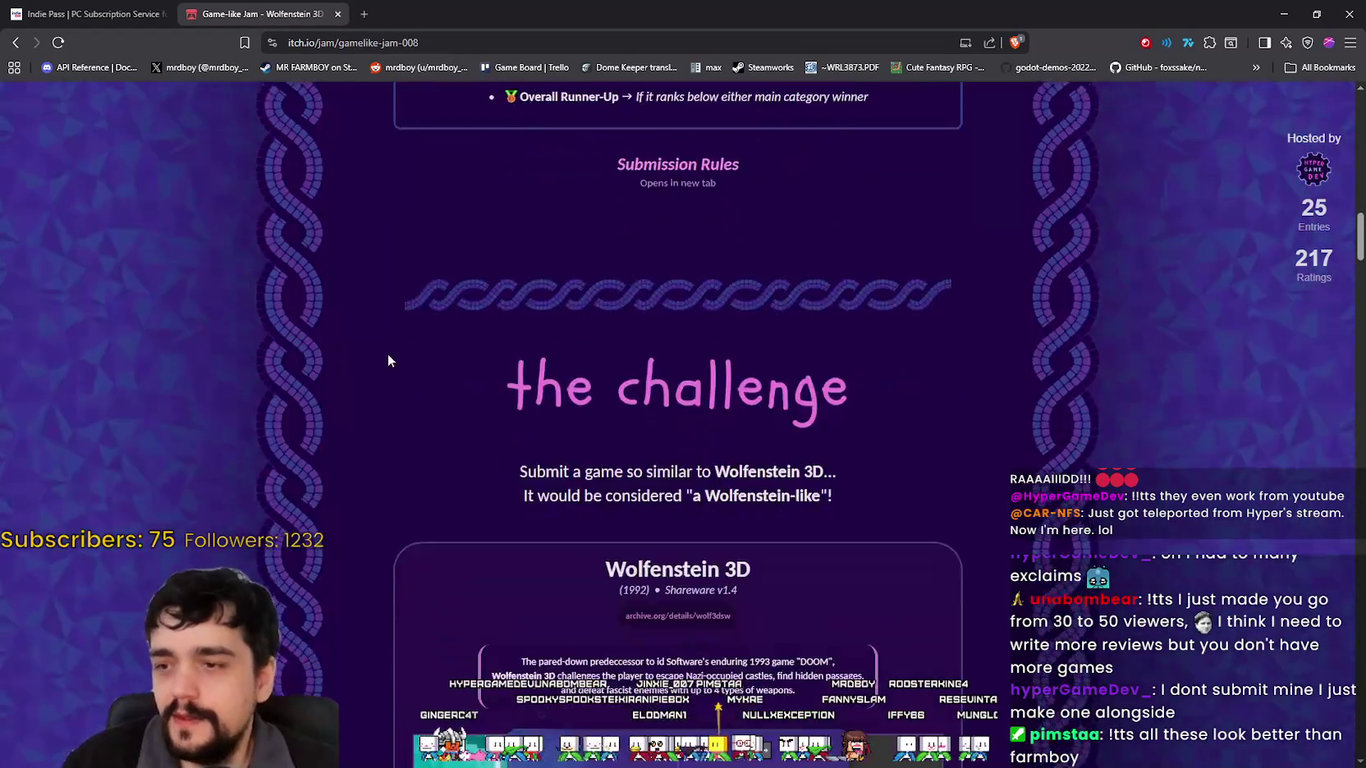
pyautogui.scroll(-12, 305, 318)
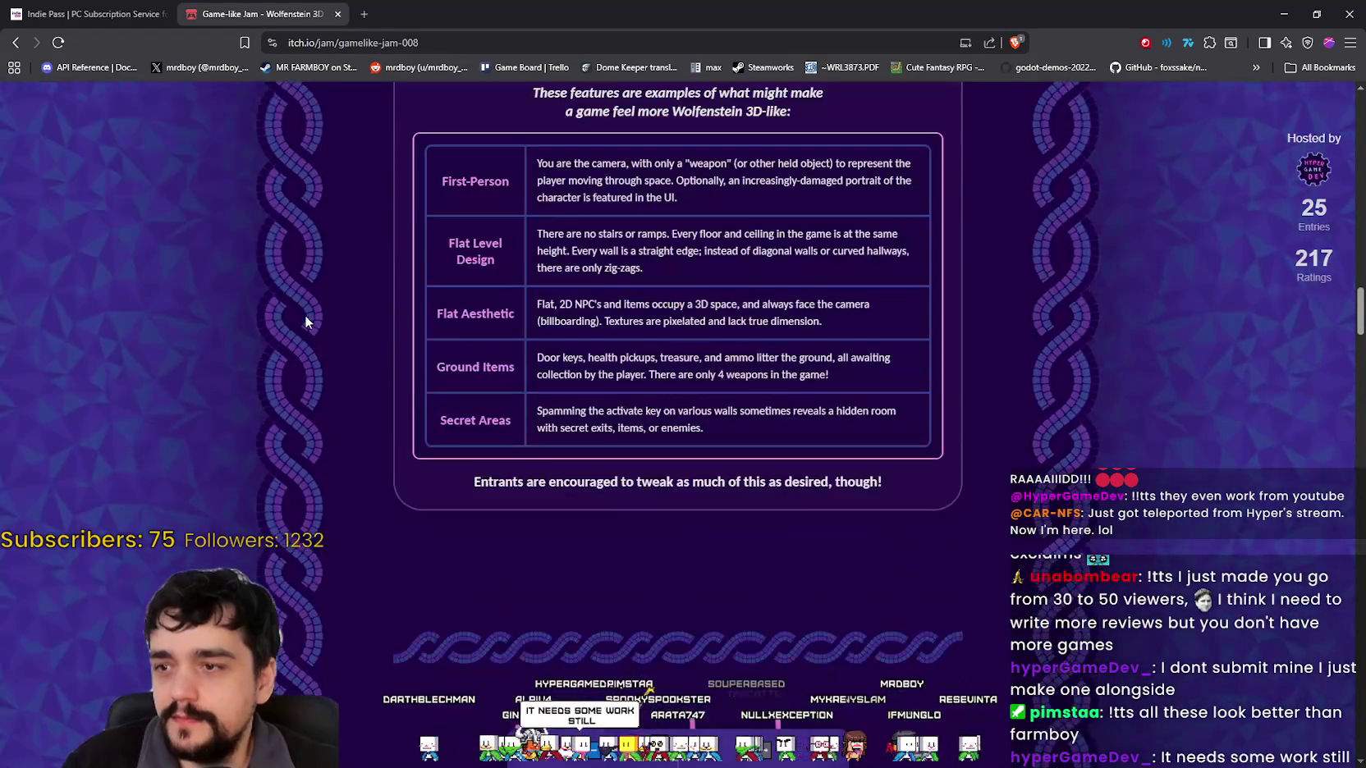
pyautogui.scroll(-1, 342, 360)
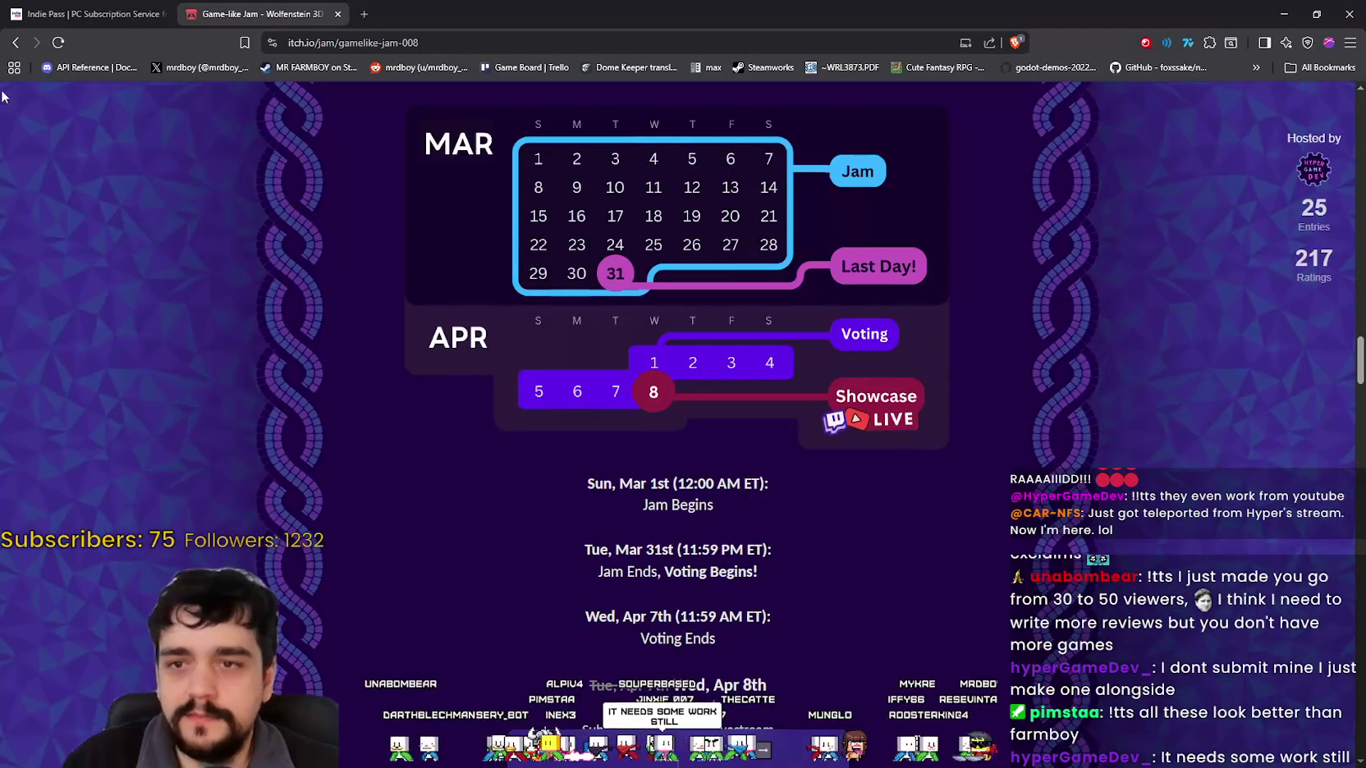
pyautogui.click(16, 45)
pyautogui.scroll(-3, 592, 416)
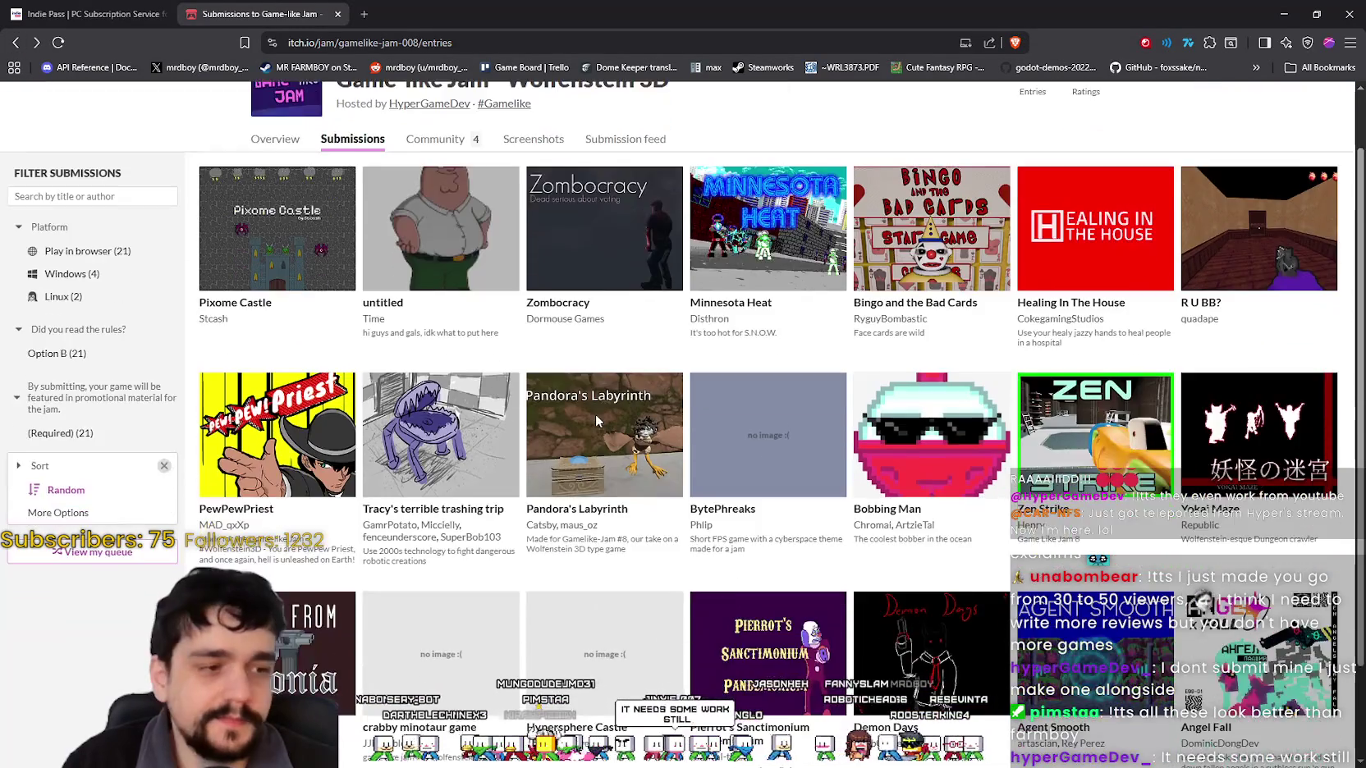
pyautogui.scroll(3, 591, 417)
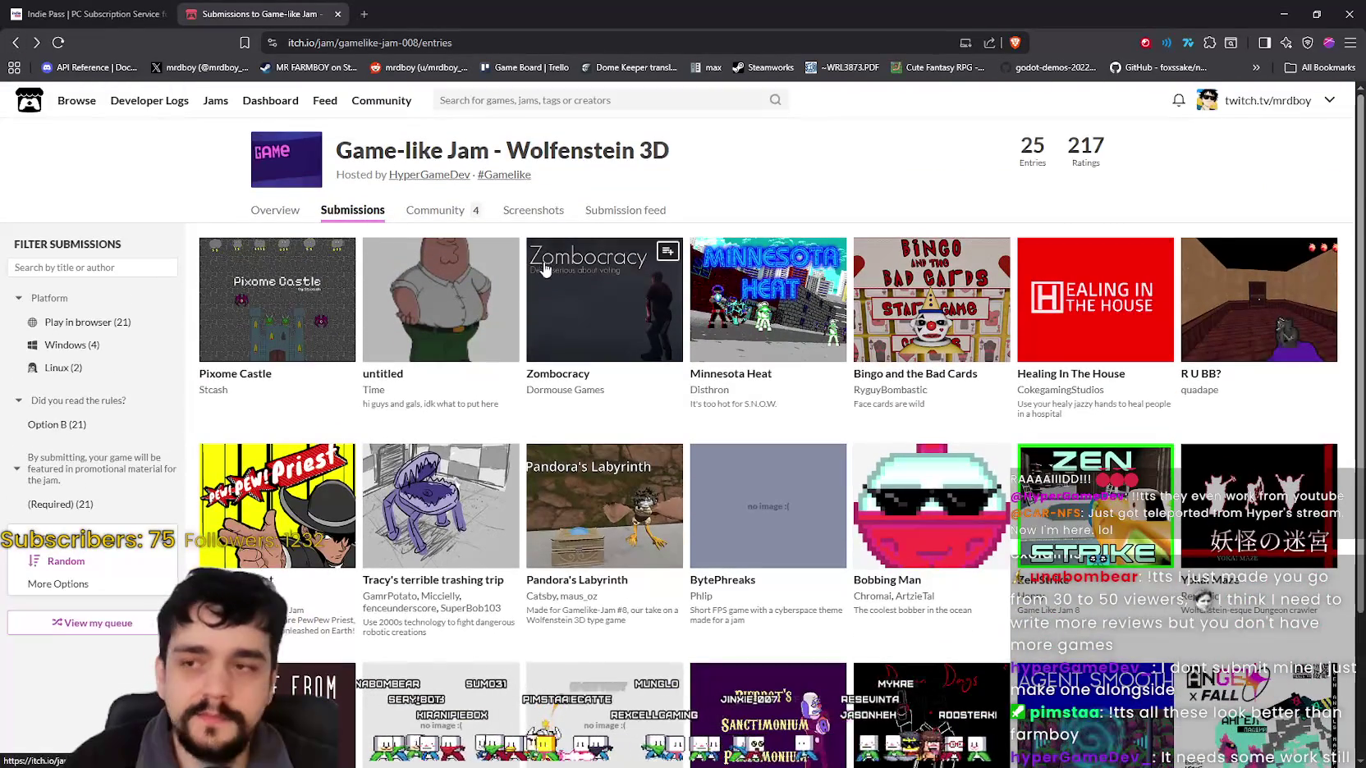
pyautogui.click(429, 174)
pyautogui.scroll(-8, 932, 525)
pyautogui.scroll(4, 932, 525)
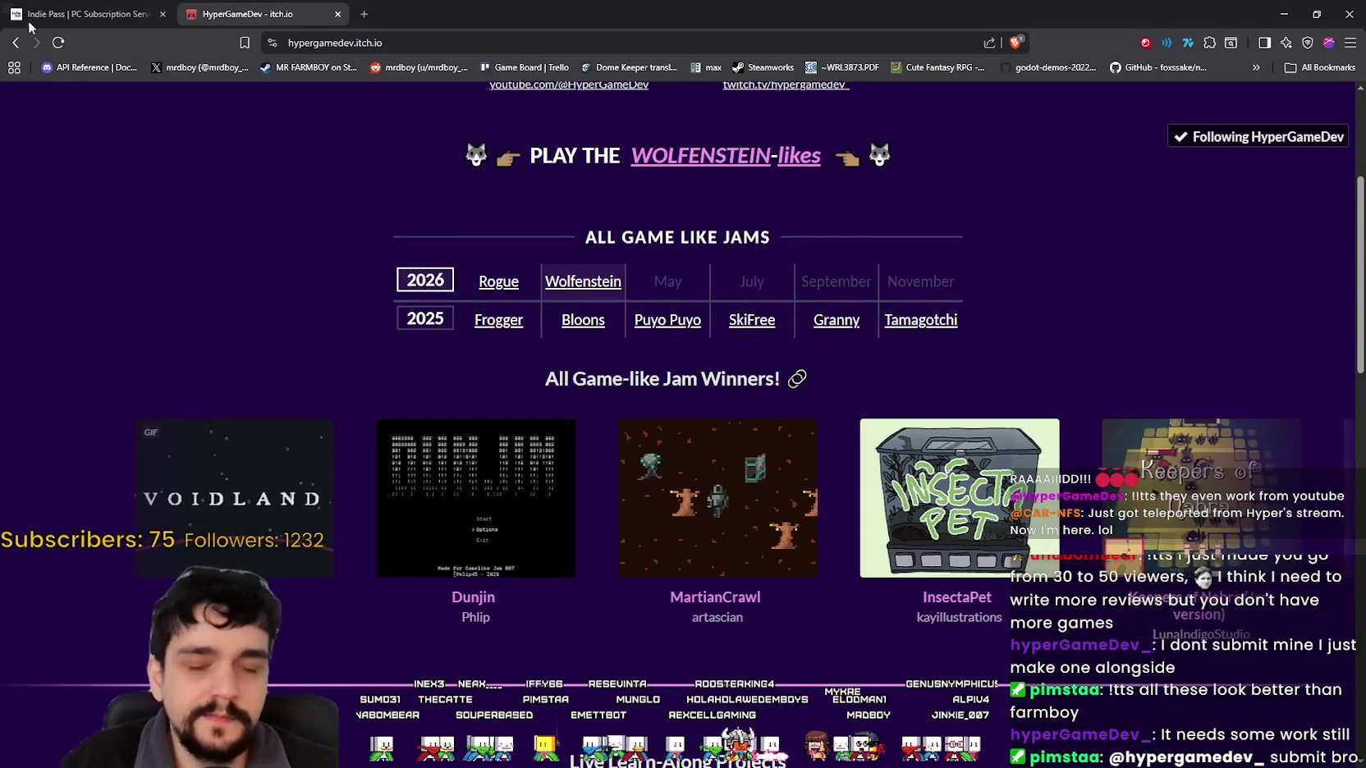
pyautogui.hotkey('alt', 'Left')
pyautogui.scroll(-2, 831, 595)
pyautogui.scroll(2, 831, 595)
pyautogui.scroll(-2, 825, 587)
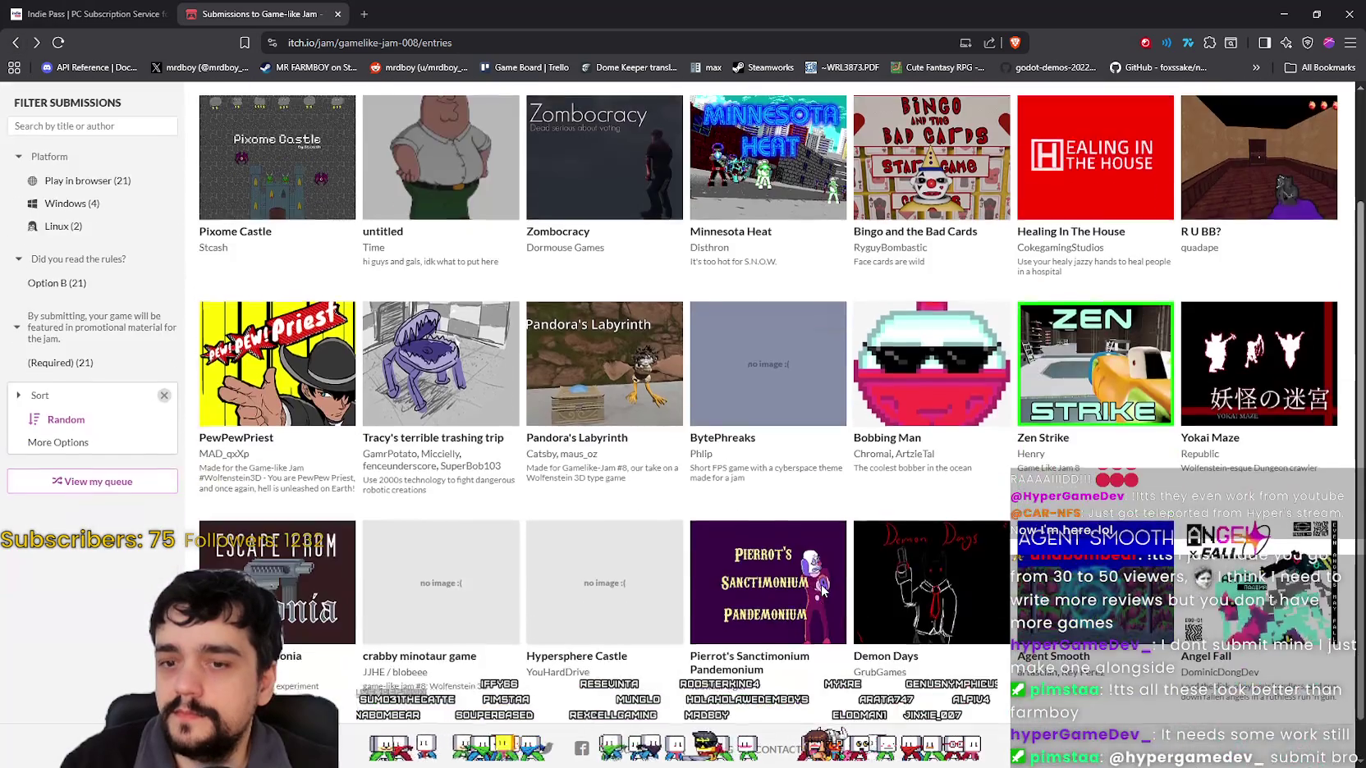
pyautogui.scroll(2, 825, 587)
pyautogui.scroll(-1, 871, 310)
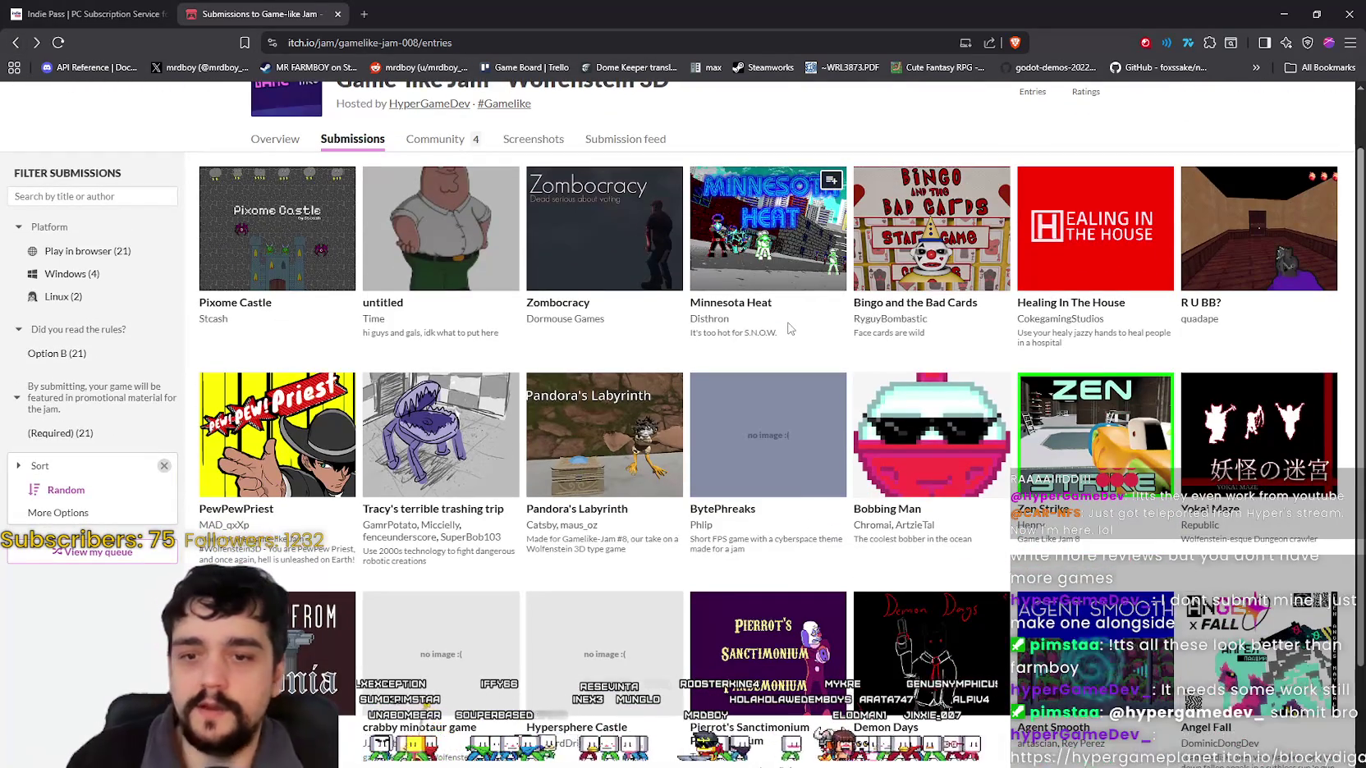